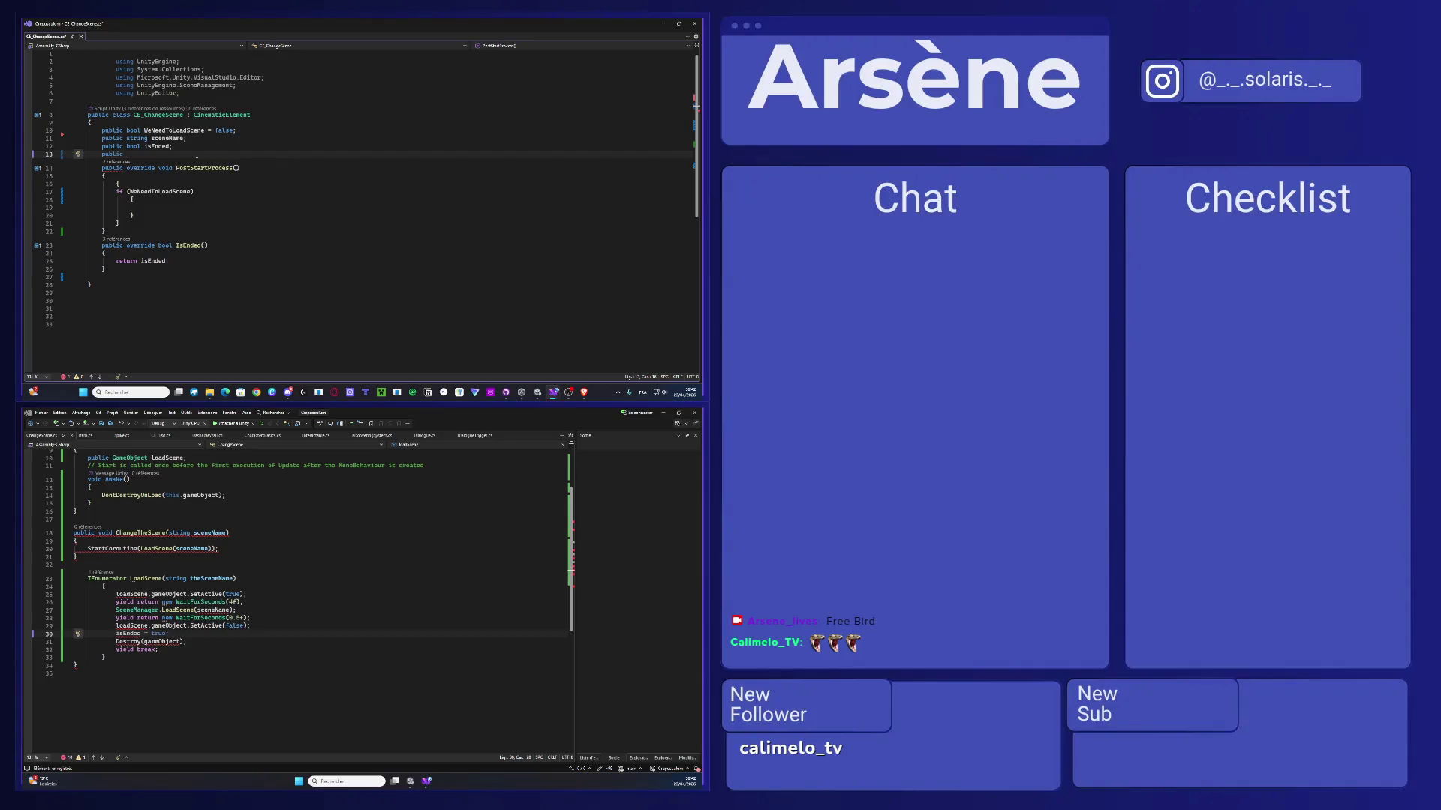
# - Declare and indent the field 'ChangeScene changeScene;' on line 13 of CE_ChangeScene
pyautogui.write('Cha')
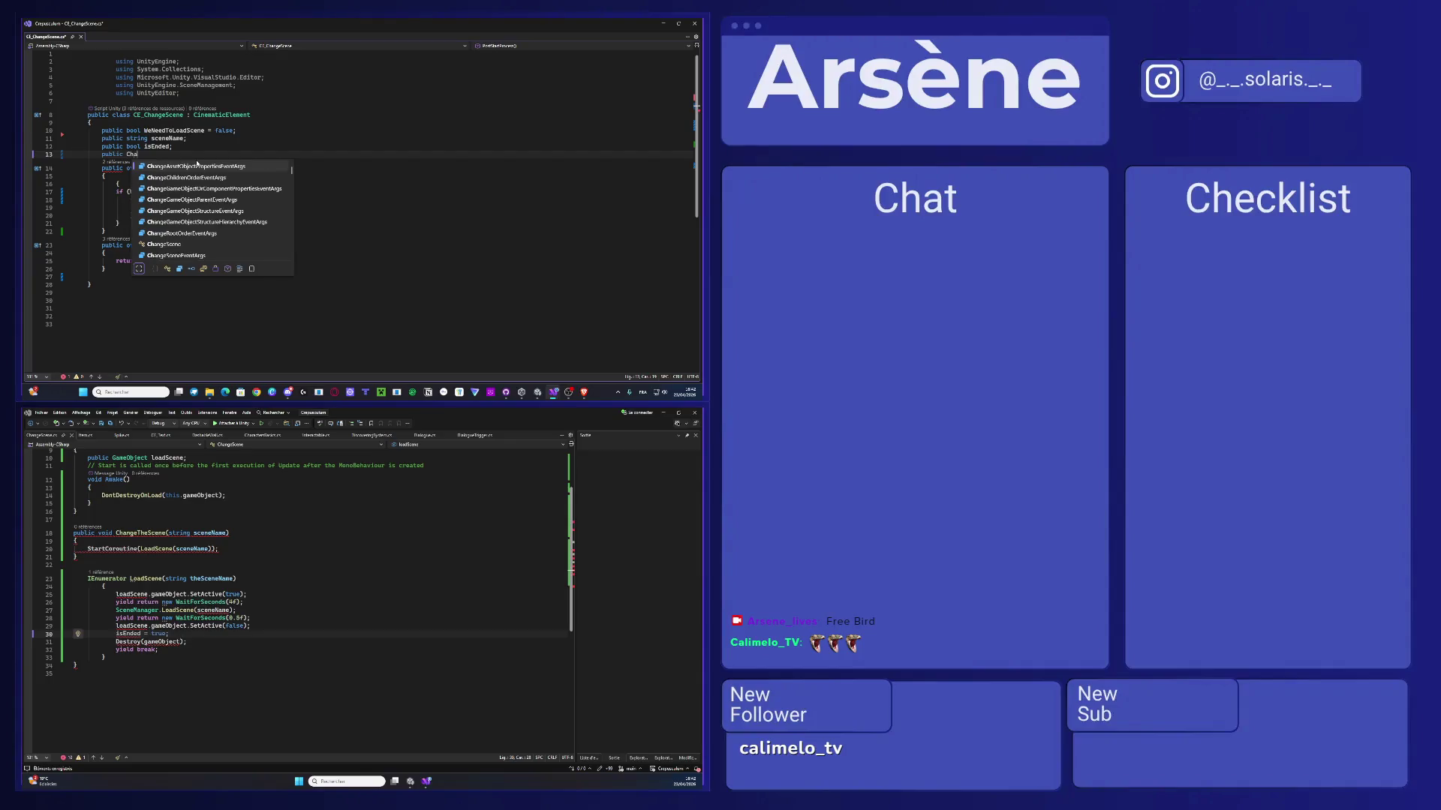
pyautogui.write('ngeScene')
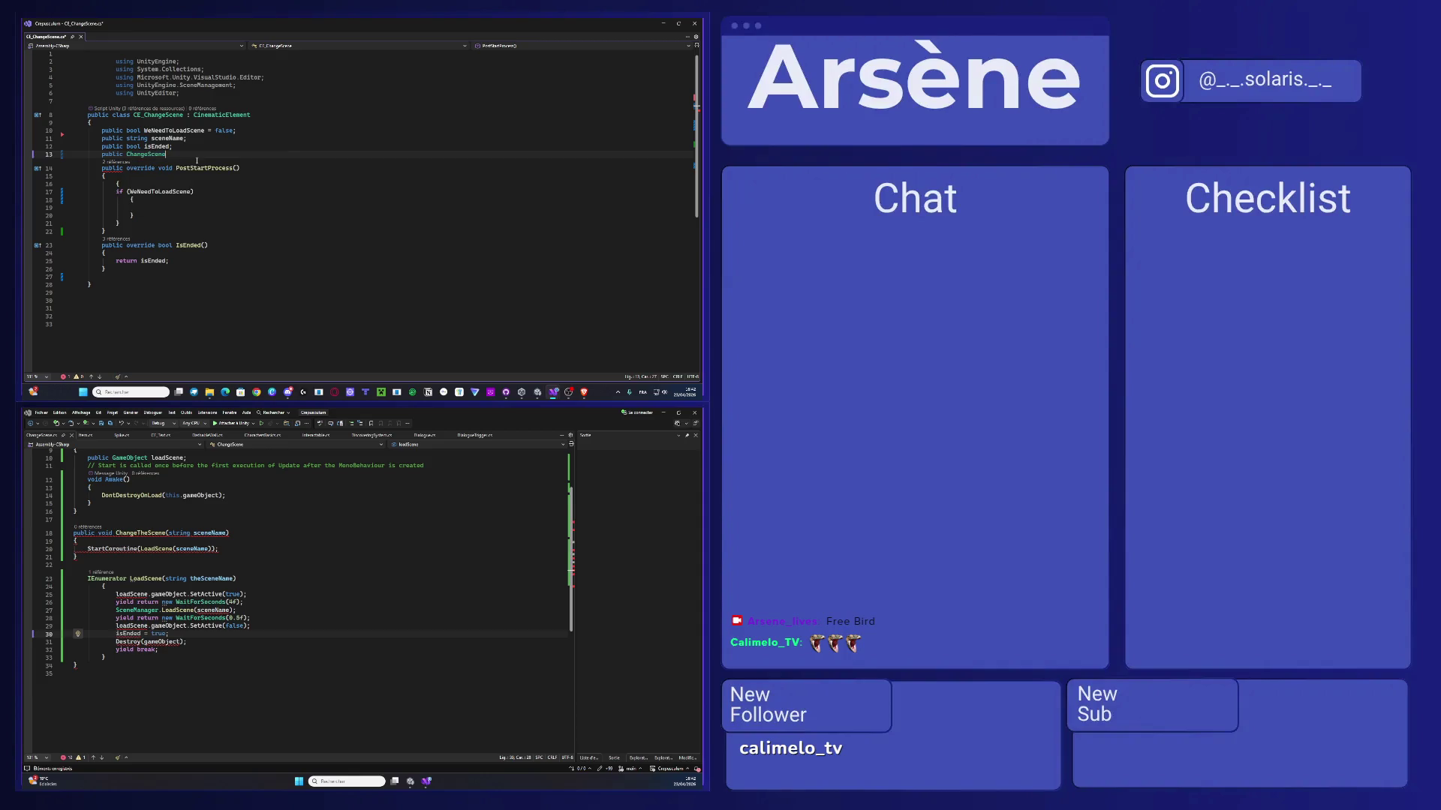
pyautogui.write(' changeSc')
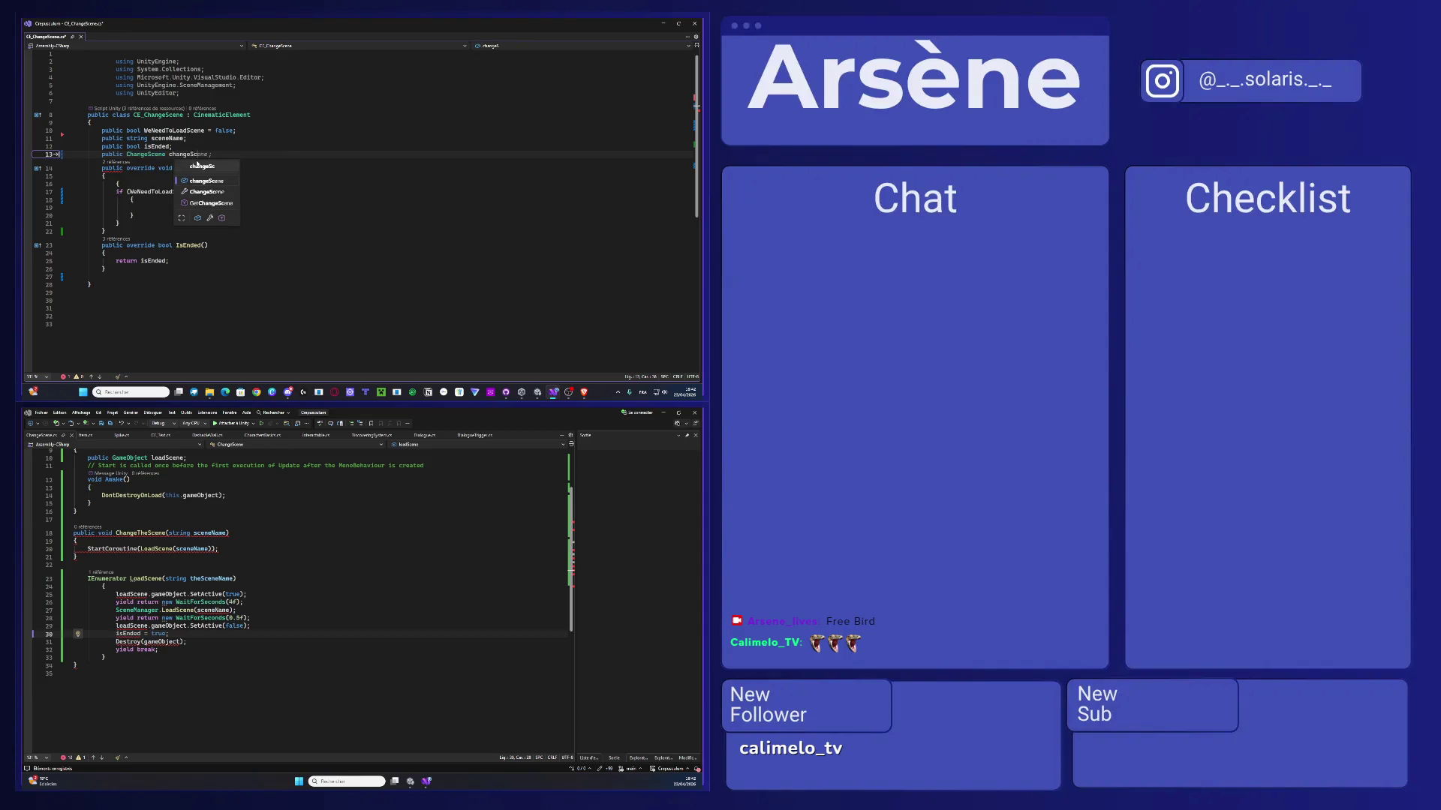
pyautogui.write('ene;')
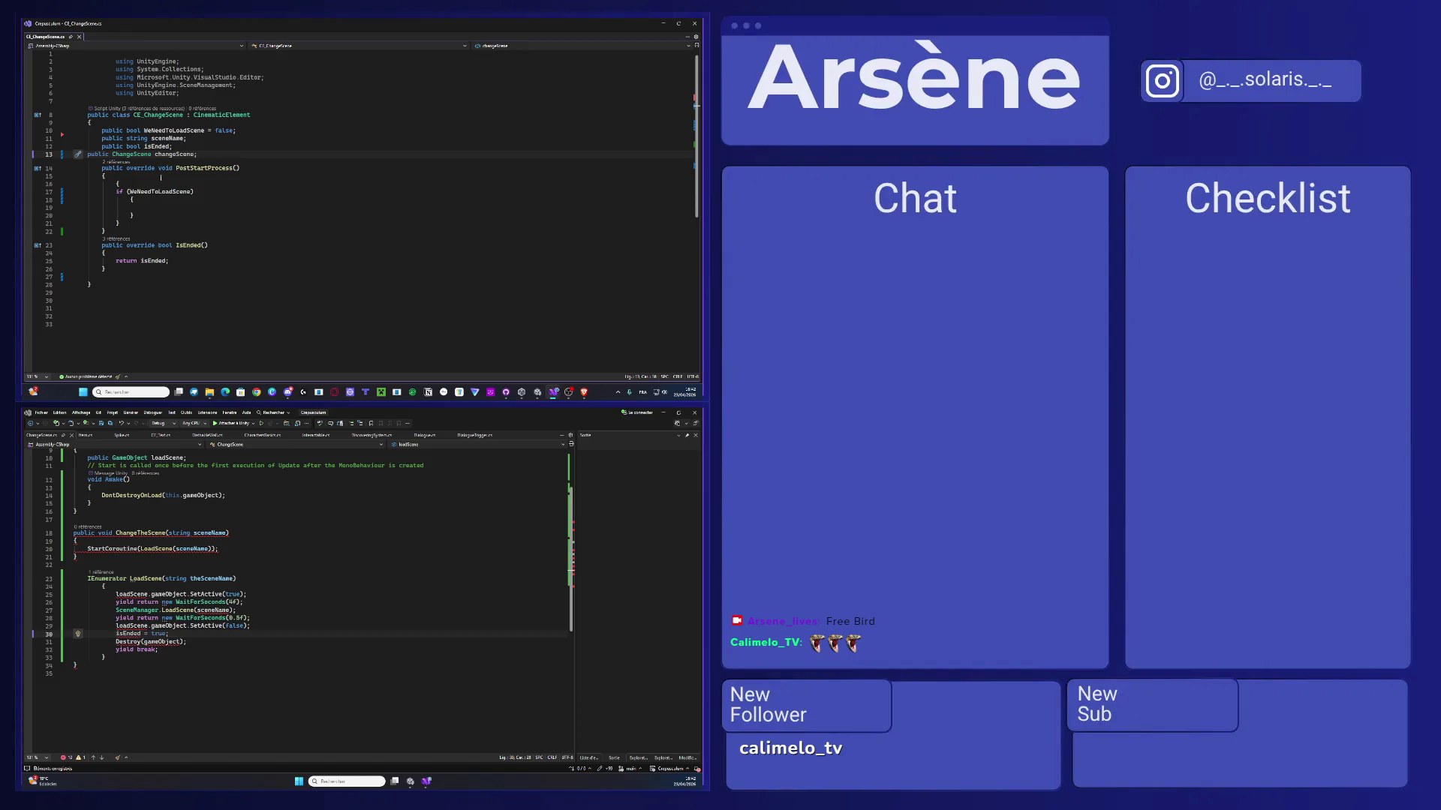
pyautogui.press('Home')
pyautogui.press('Tab')
# - Start the call changeScene.ChangeTheScene inside the if (NeedToLoadScene) block using IntelliSense
pyautogui.click(174, 211)
pyautogui.write('cha')
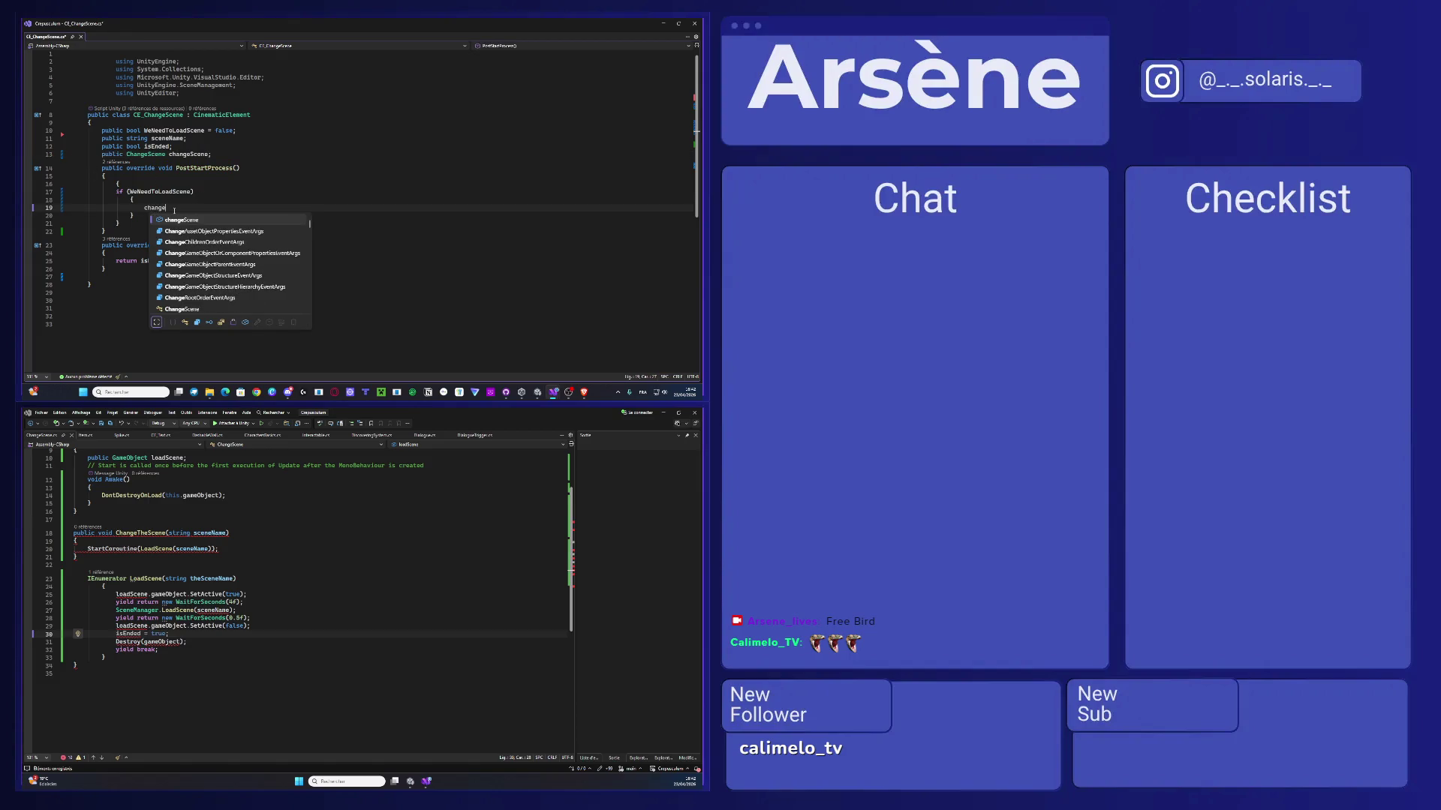
pyautogui.press('Tab')
pyautogui.write('.')
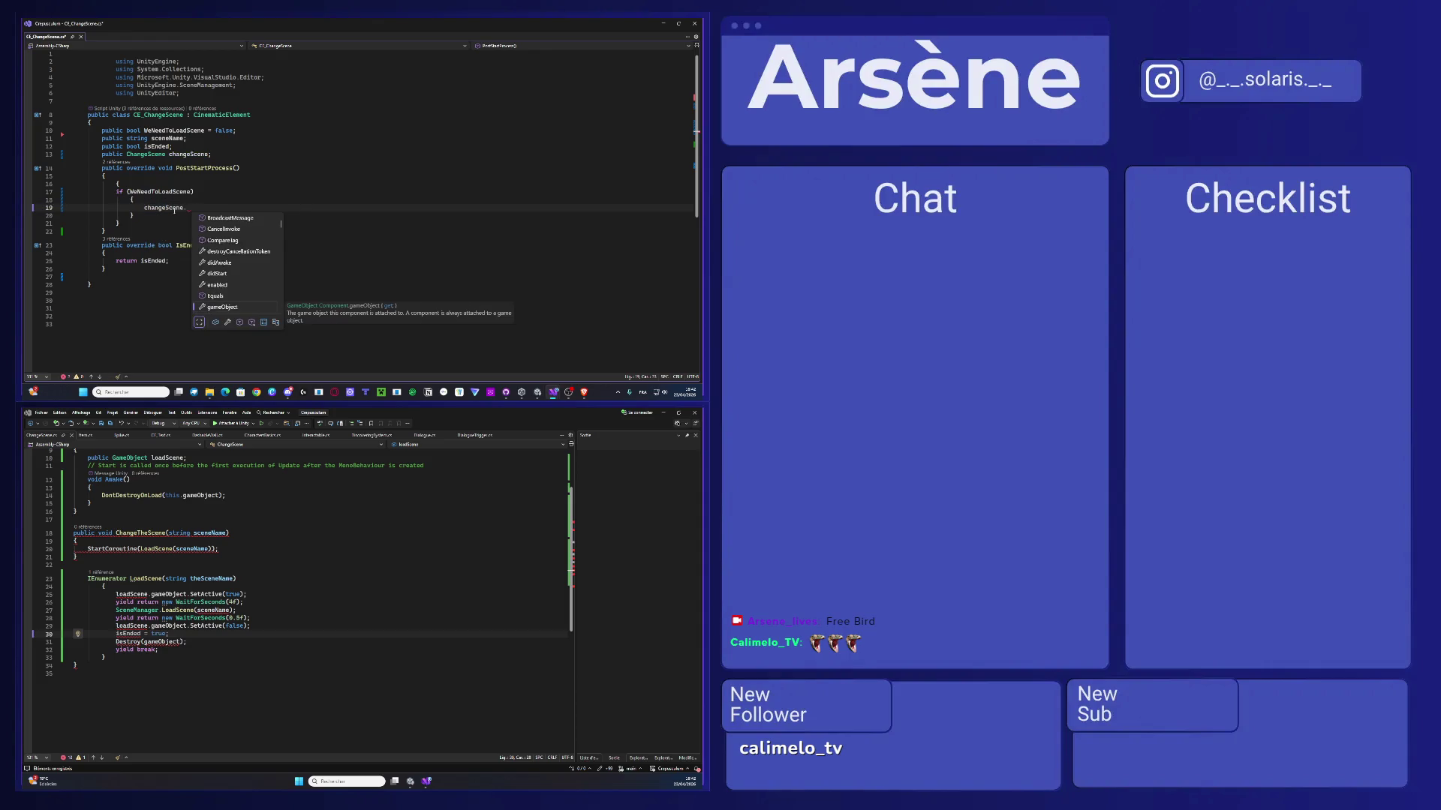
pyautogui.write('C')
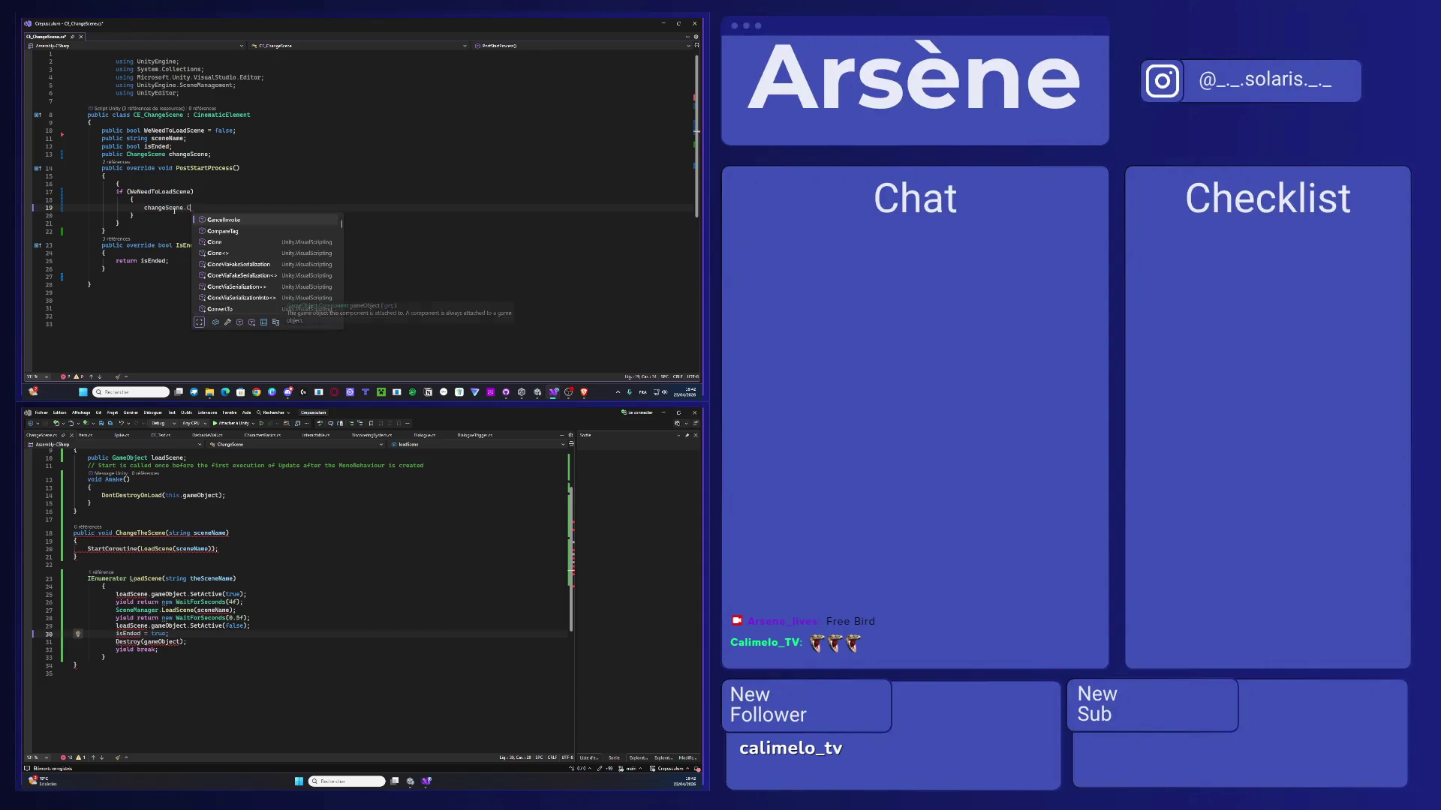
pyautogui.write('hangeTheS')
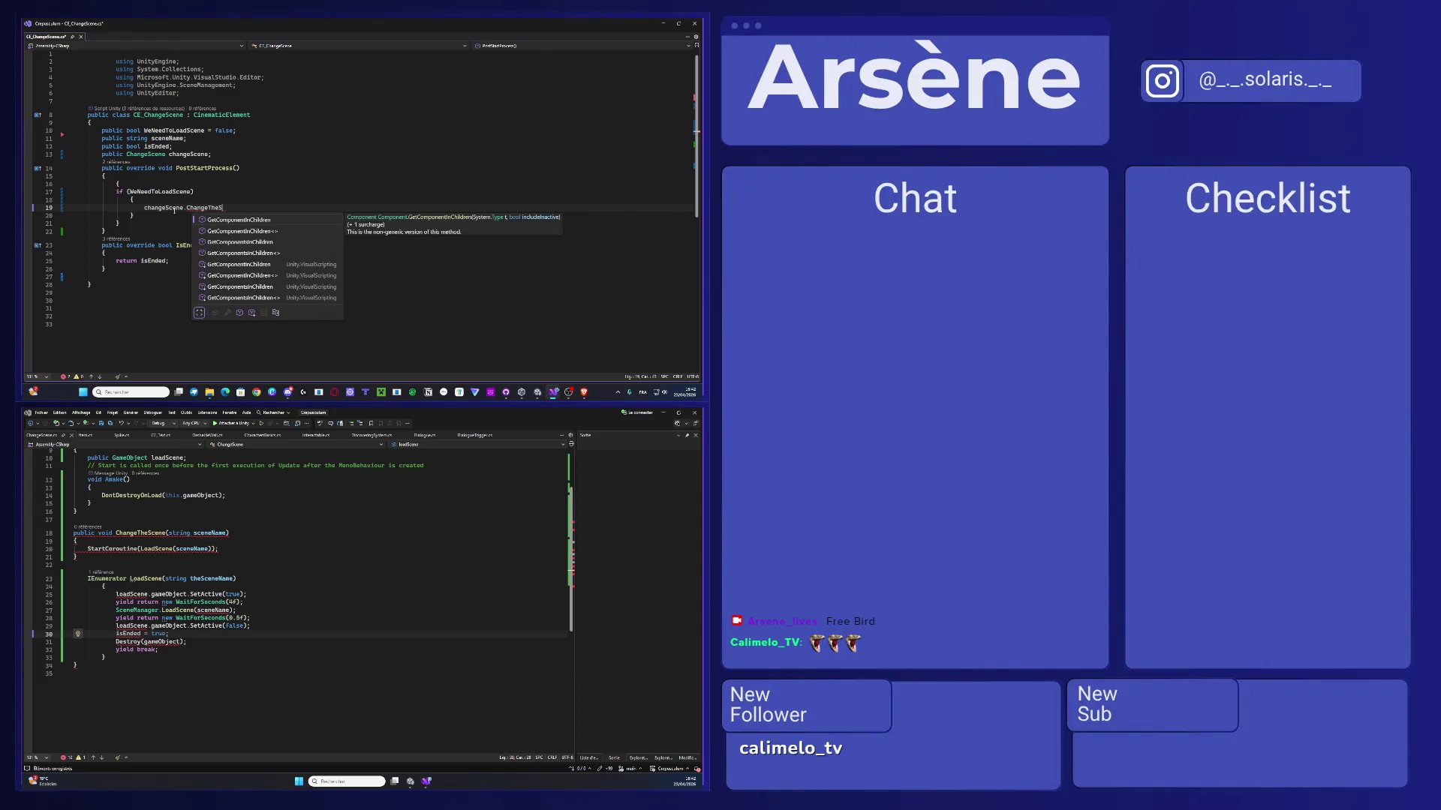
pyautogui.write('cene')
pyautogui.moveTo(76, 557); pyautogui.dragTo(63, 533)
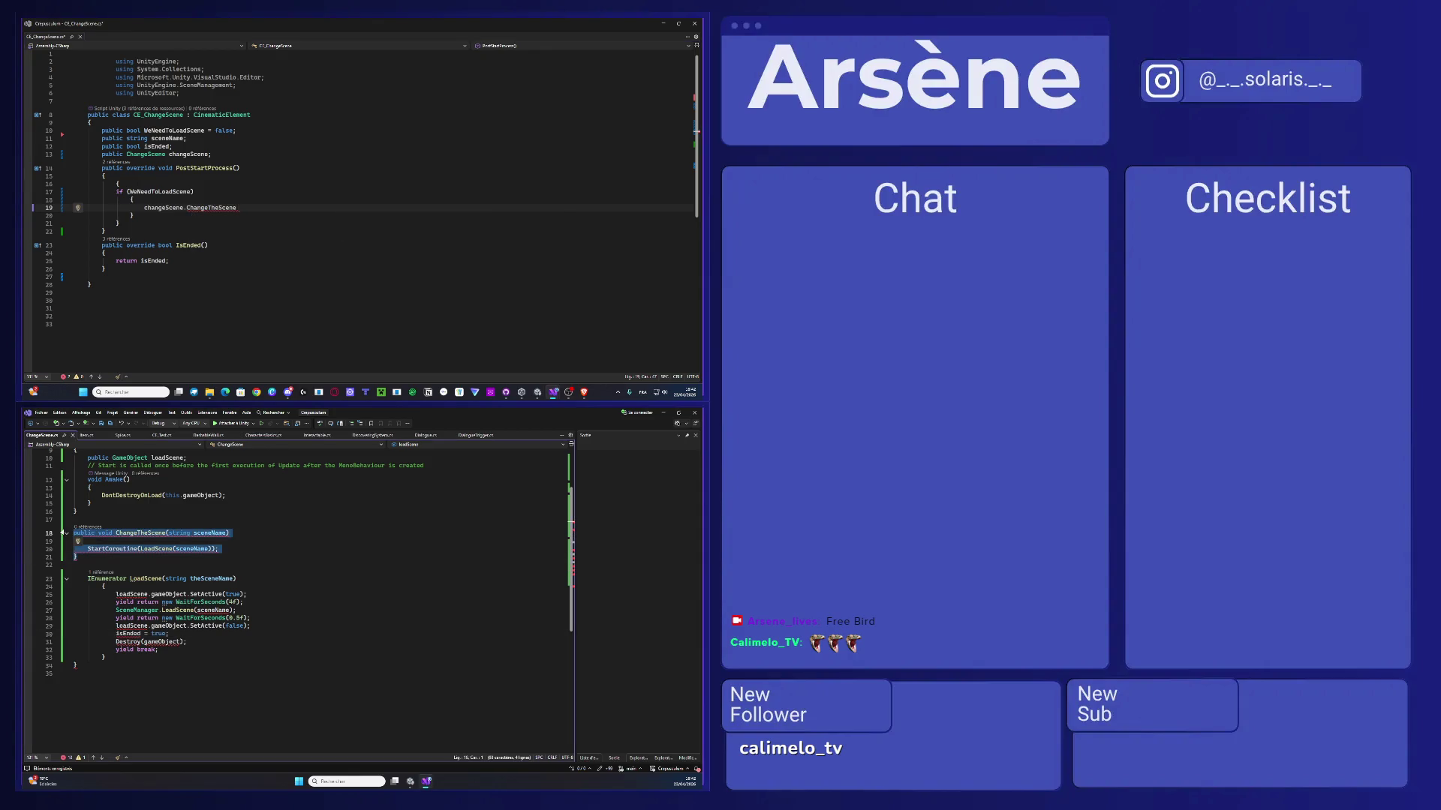
# - Delete the stray closing brace on line 16 of ChangeScene.cs
pyautogui.scroll(3, 173, 598)
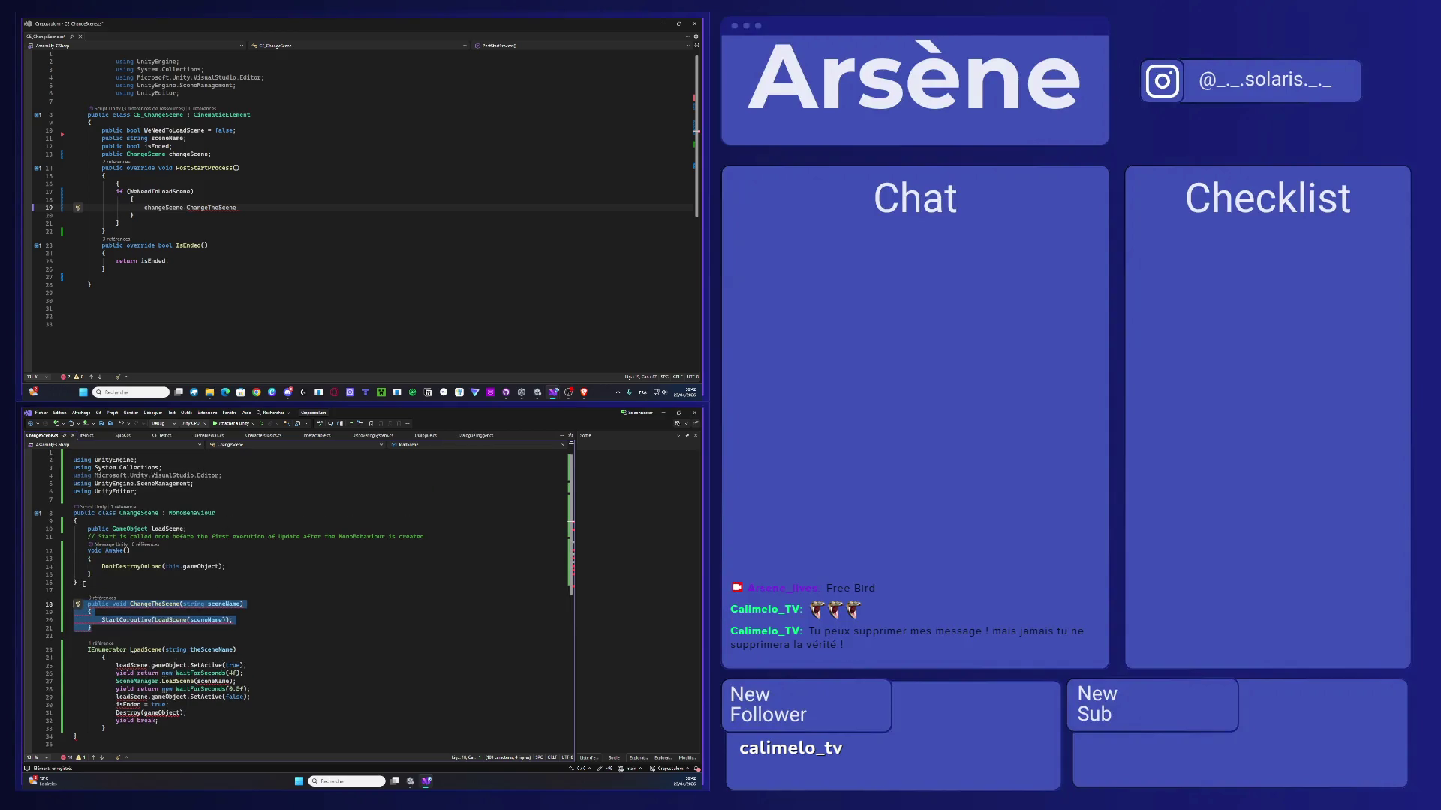
pyautogui.click(83, 583)
pyautogui.press('BackSpace')
pyautogui.scroll(-3, 132, 639)
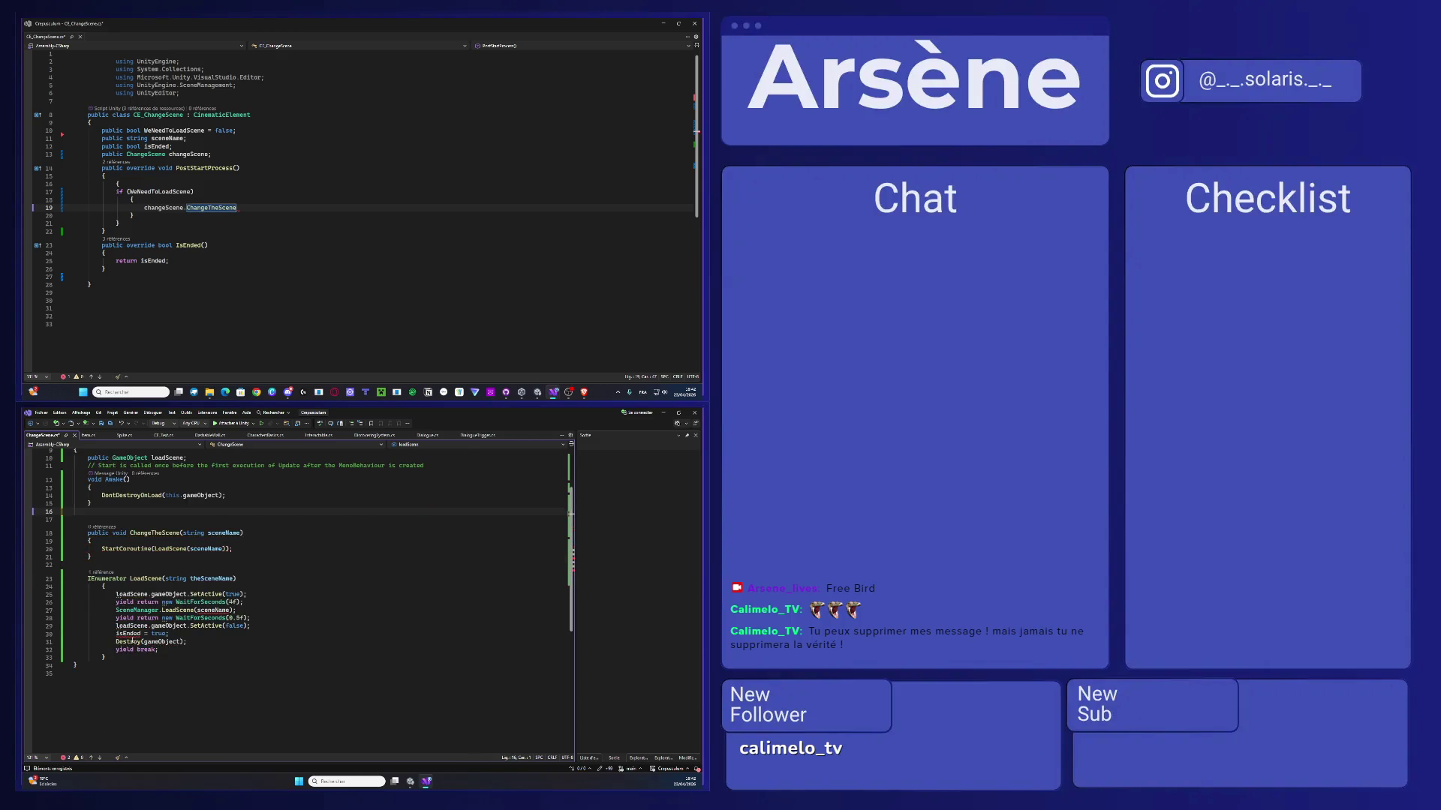
# - Complete the call as changeScene.ChangeTheScene(sceneName); with sceneName chosen from IntelliSense
pyautogui.scroll(2, 303, 643)
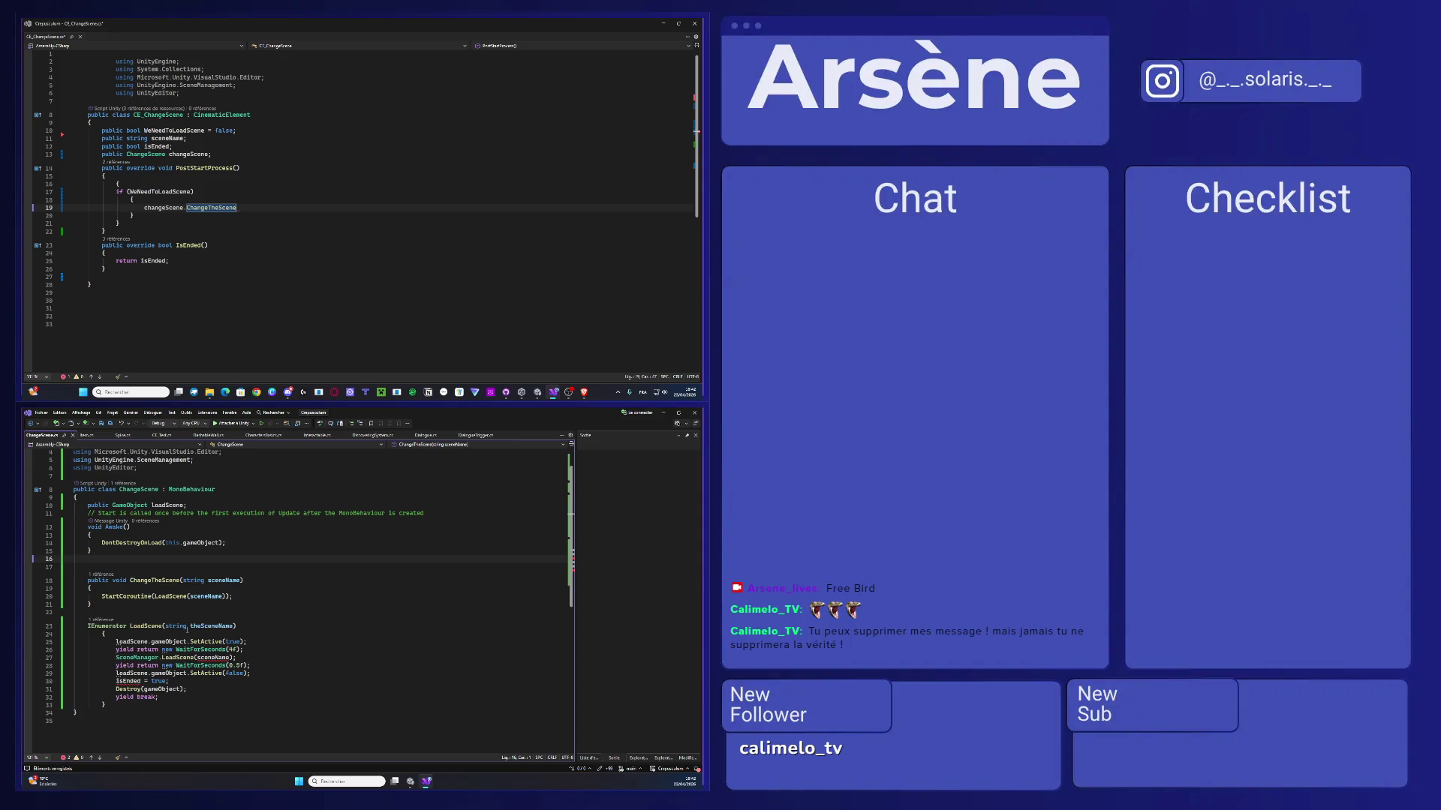
pyautogui.write('(')
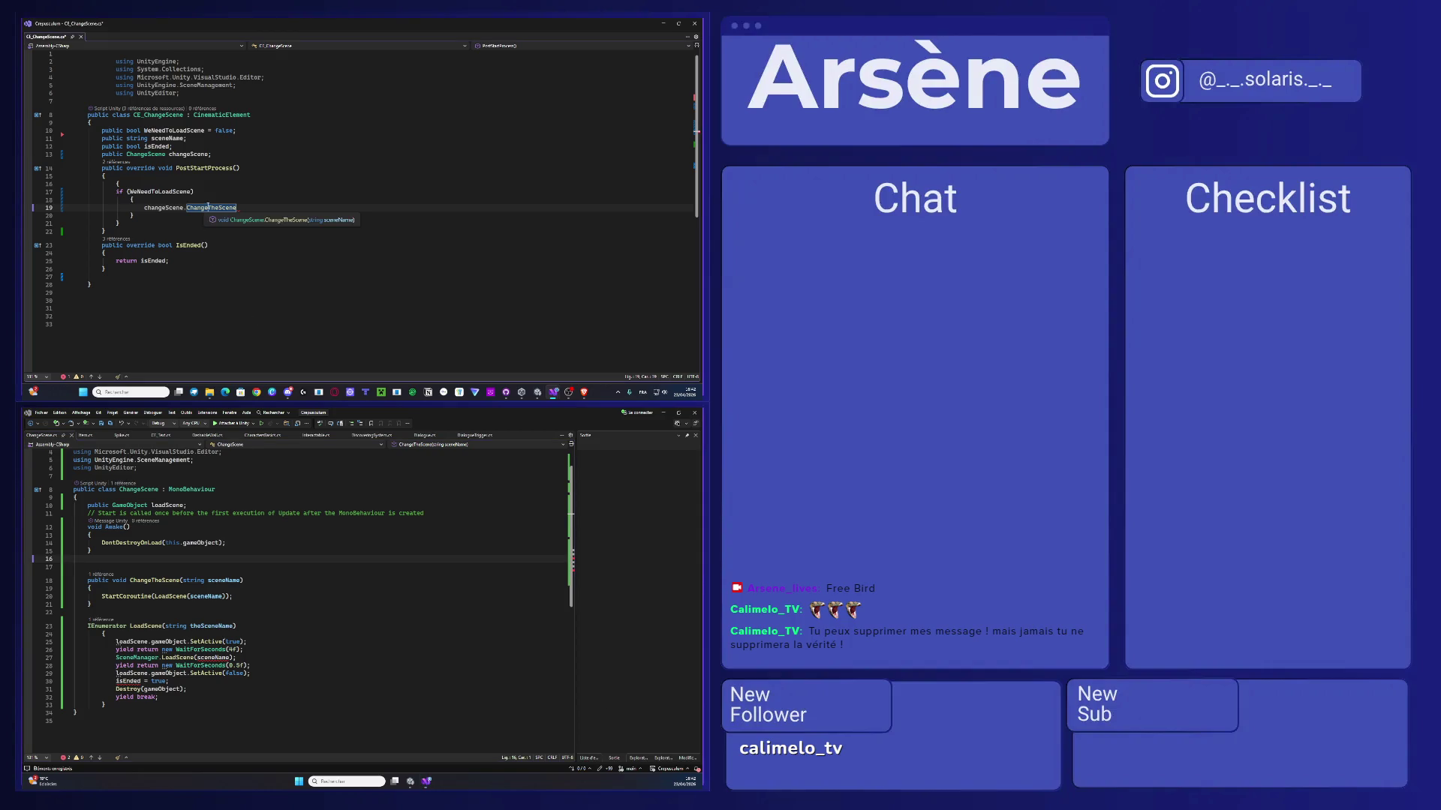
pyautogui.hotkey('ctrl', 'space')
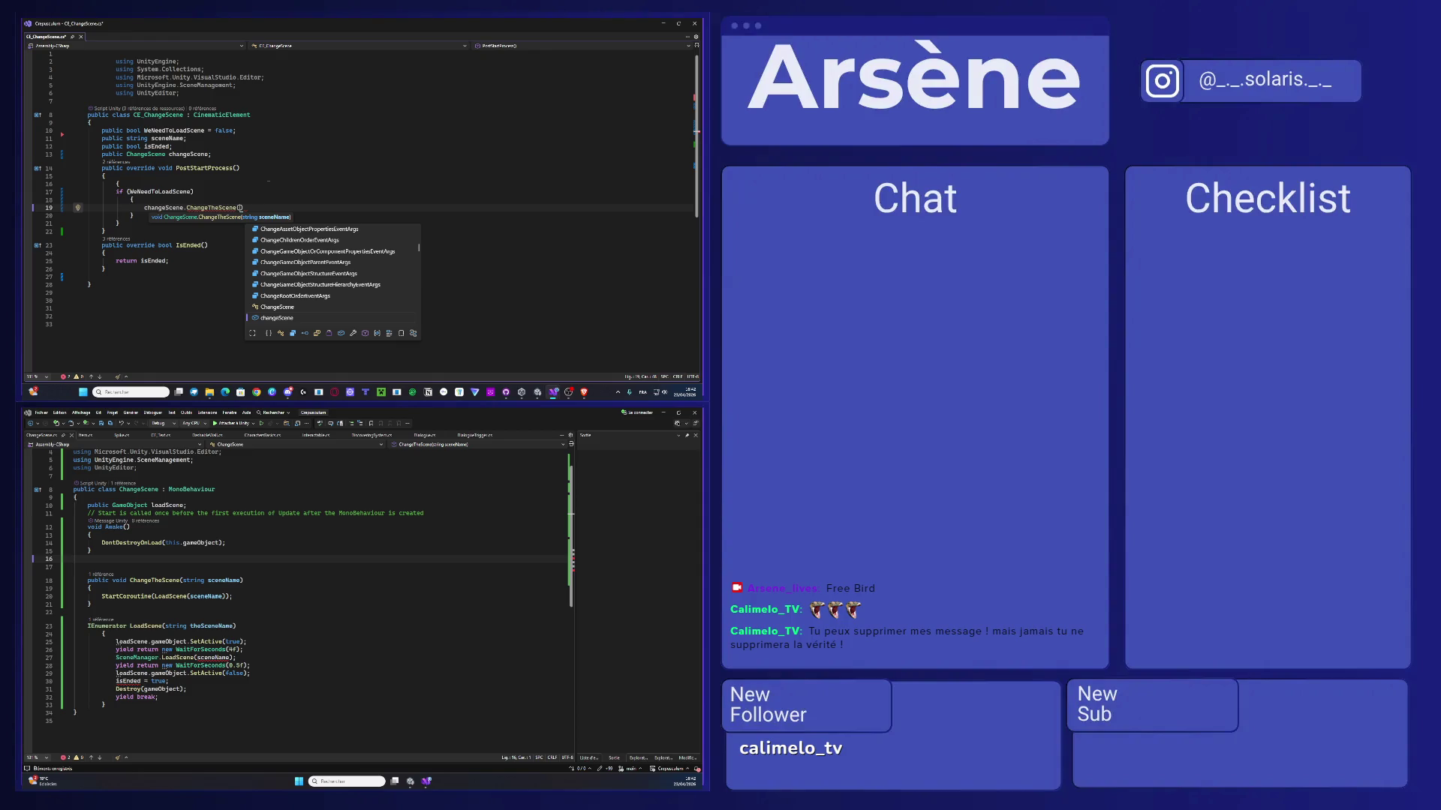
pyautogui.write('scene')
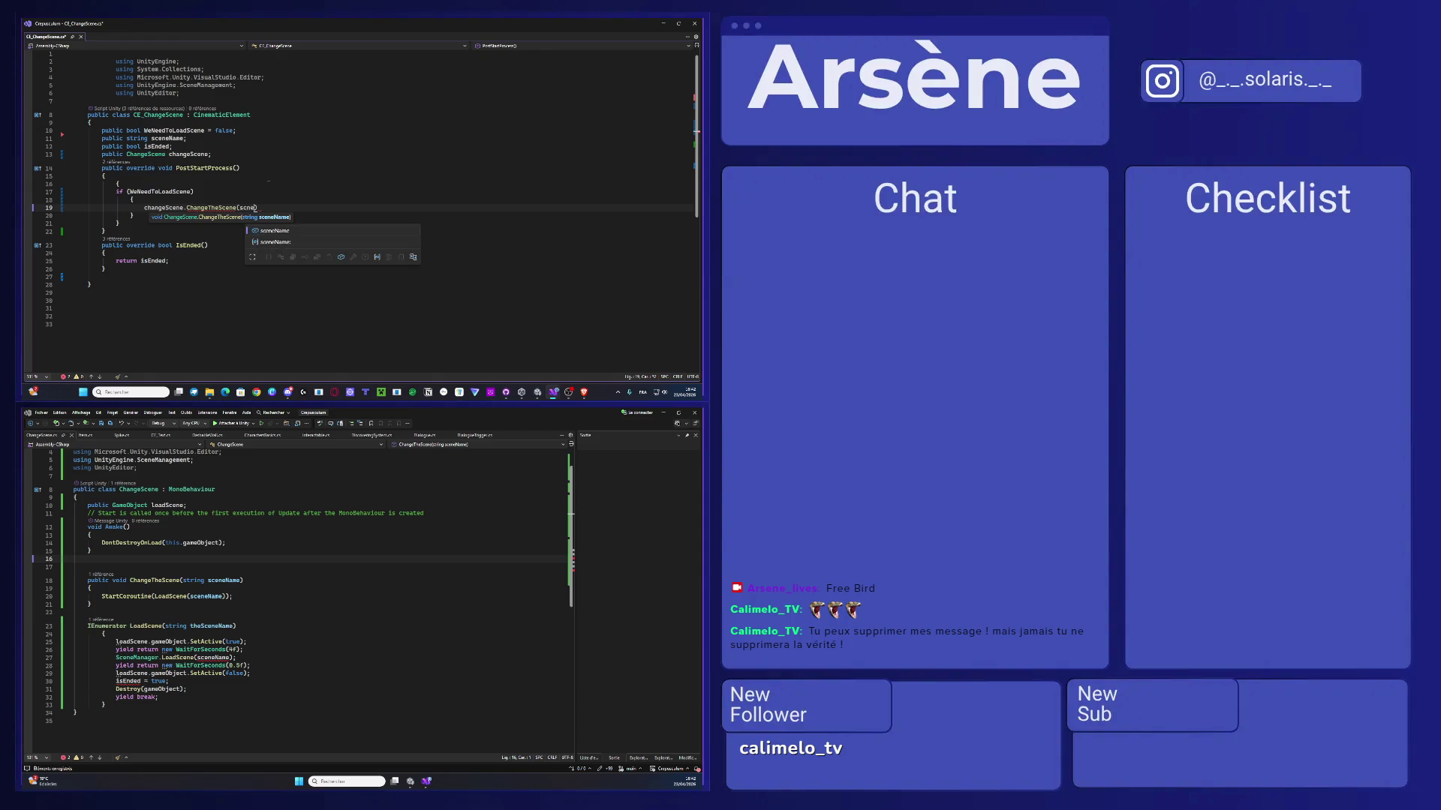
pyautogui.press('BackSpace')
pyautogui.press('BackSpace')
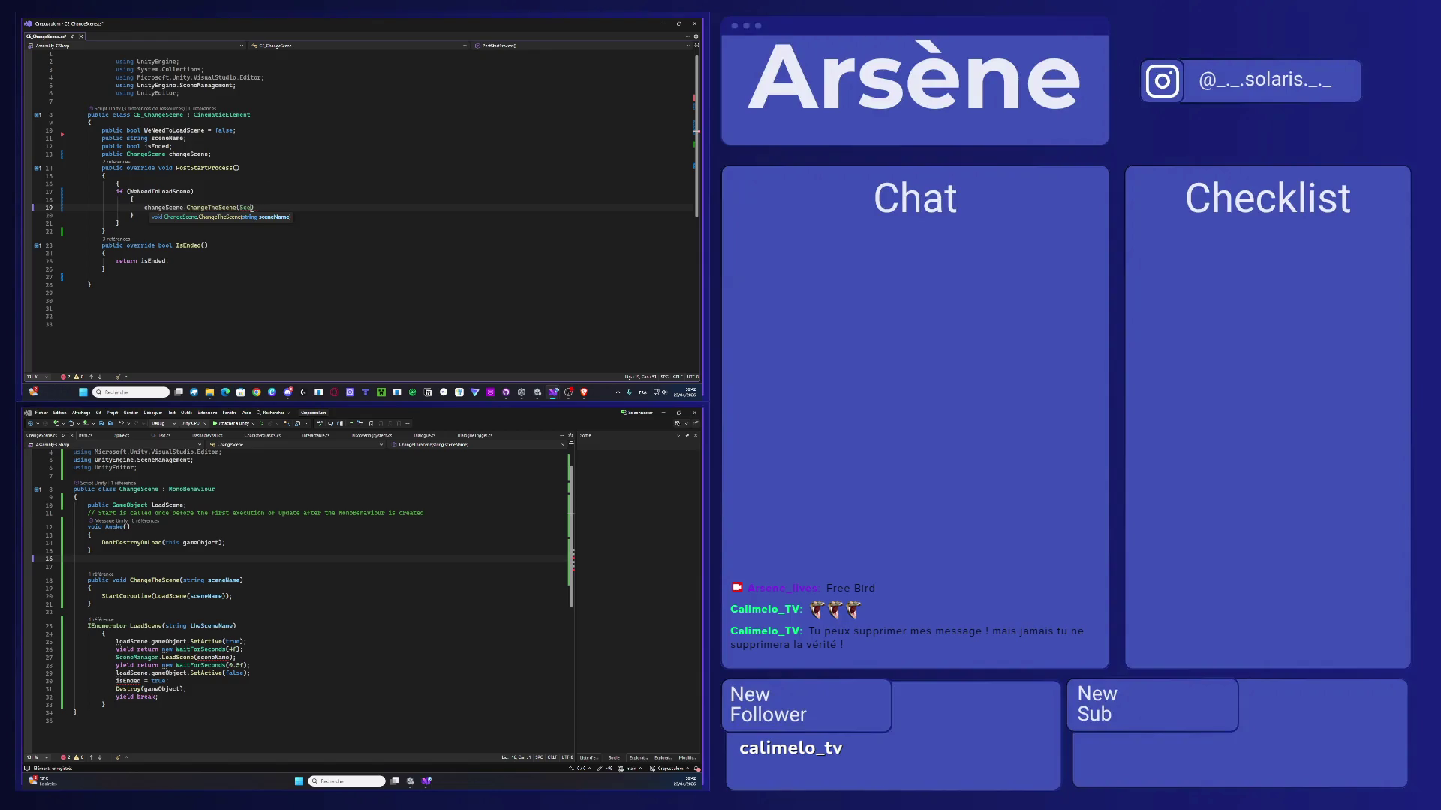
pyautogui.write('neName, e')
pyautogui.press('Tab')
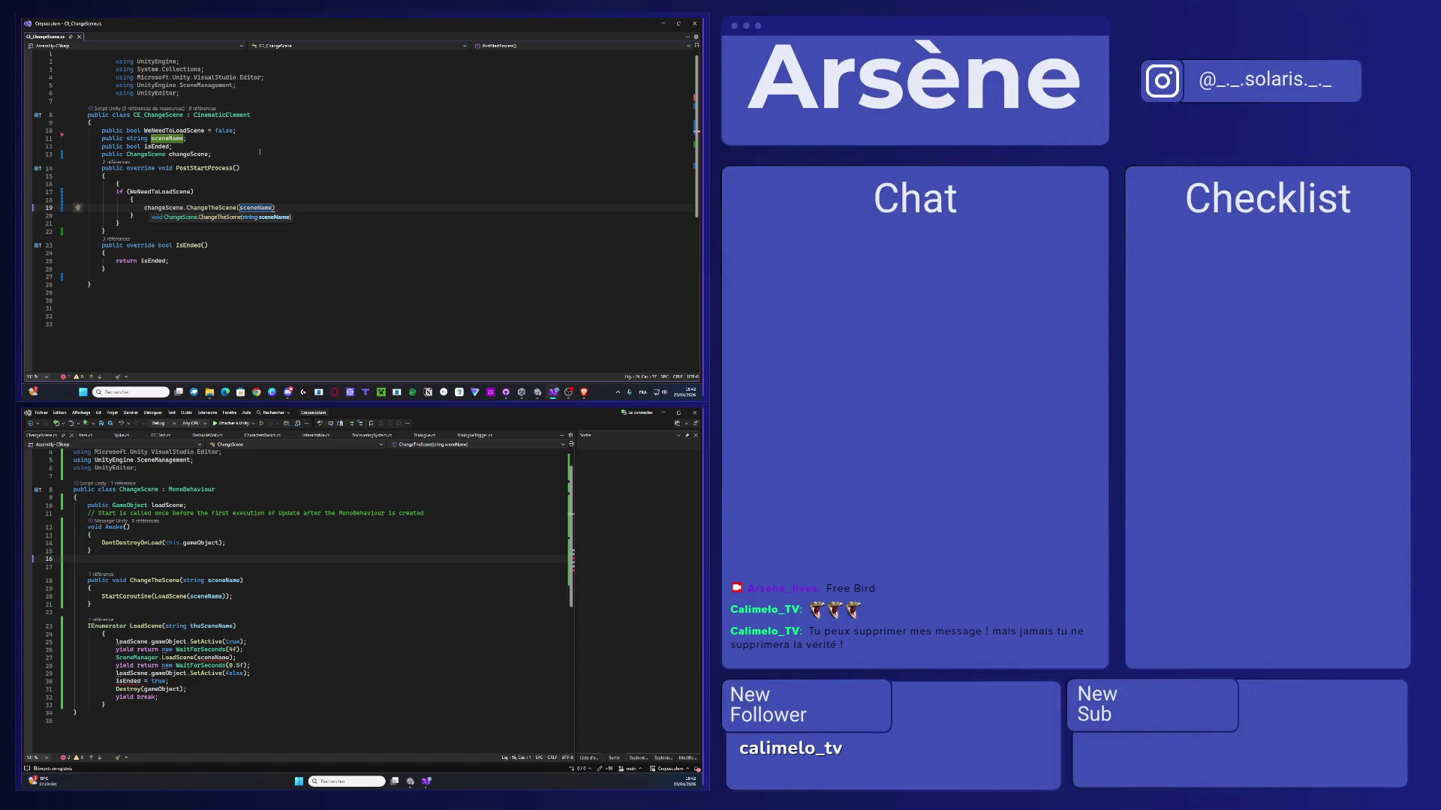
pyautogui.click(291, 209)
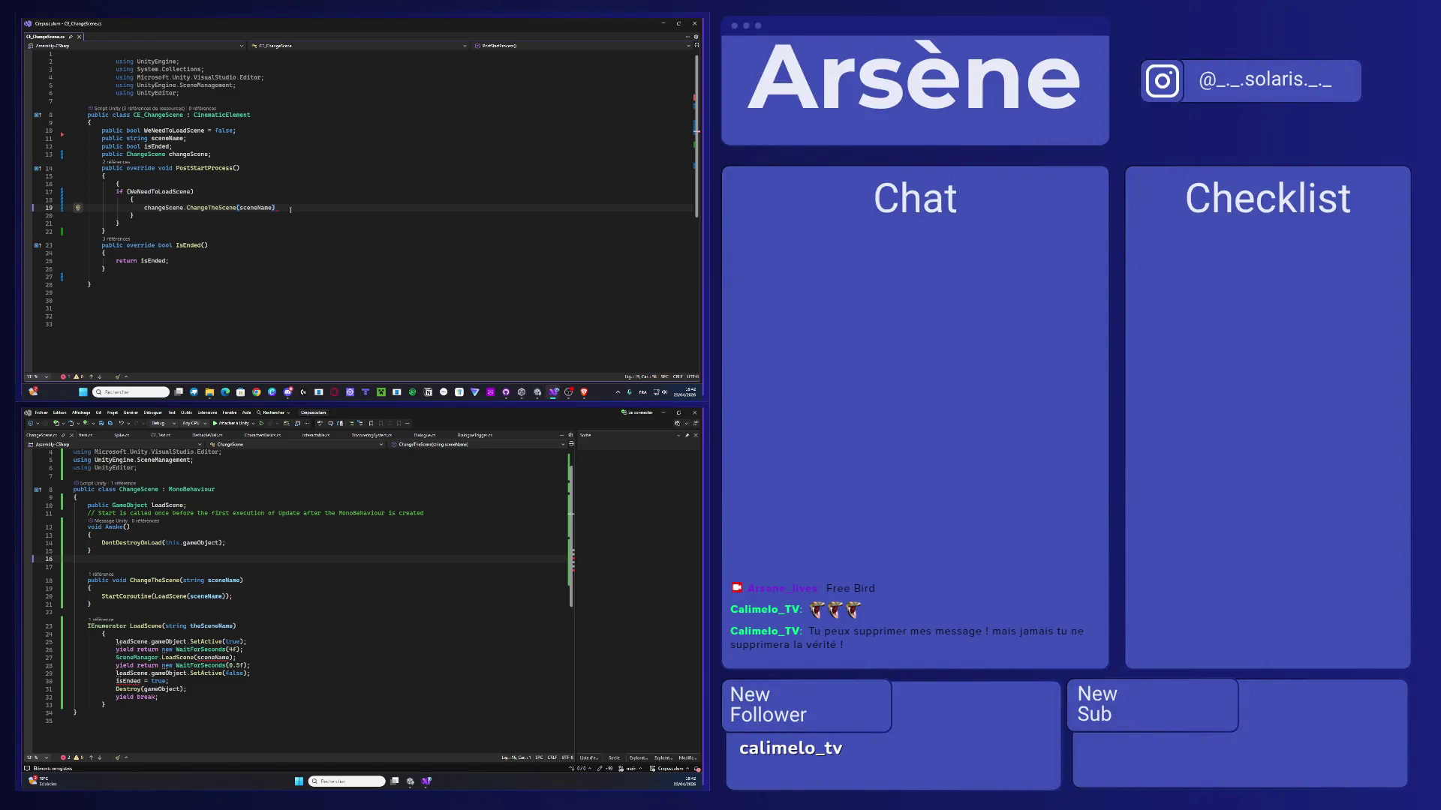
pyautogui.write(';')
pyautogui.scroll(-1, 123, 650)
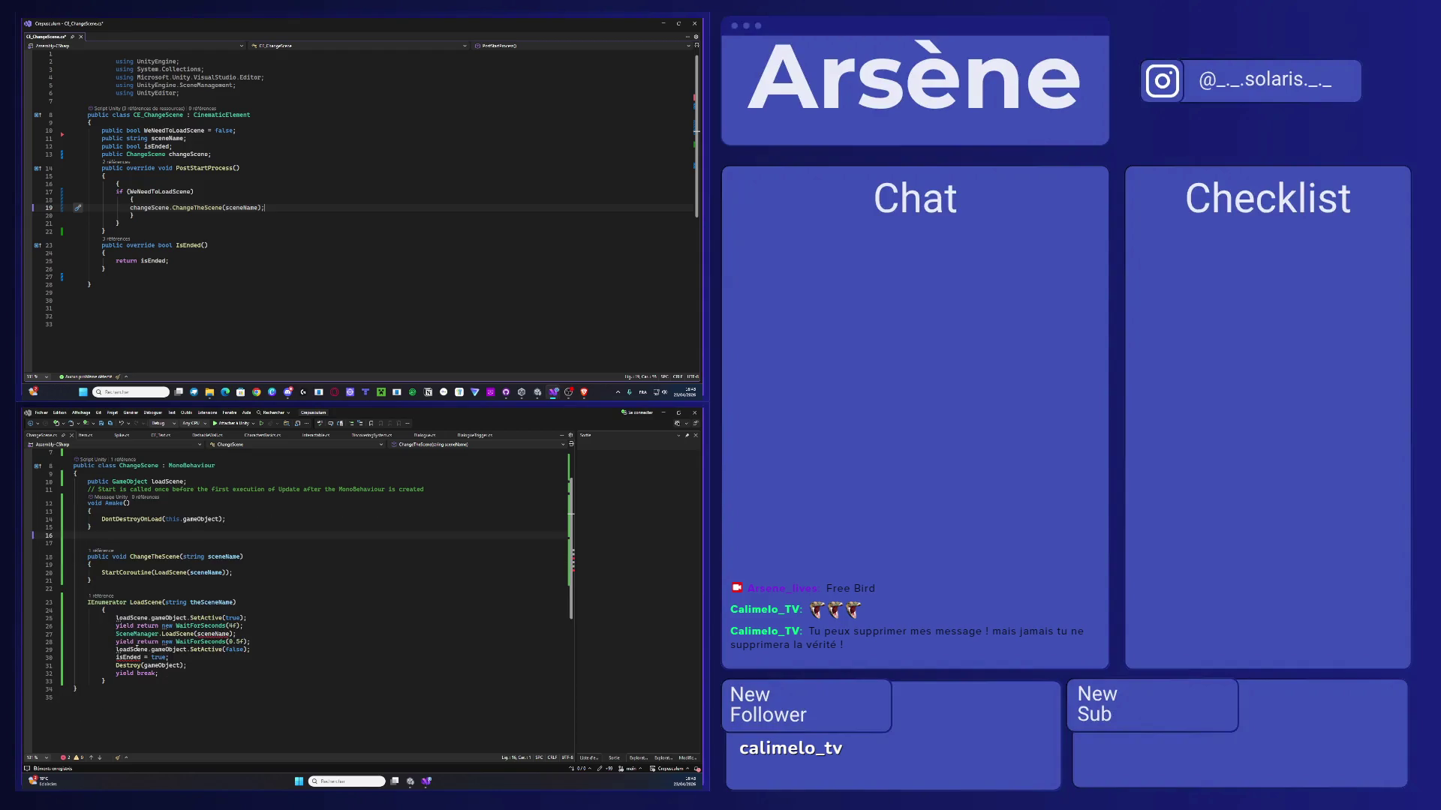
pyautogui.scroll(2, 197, 667)
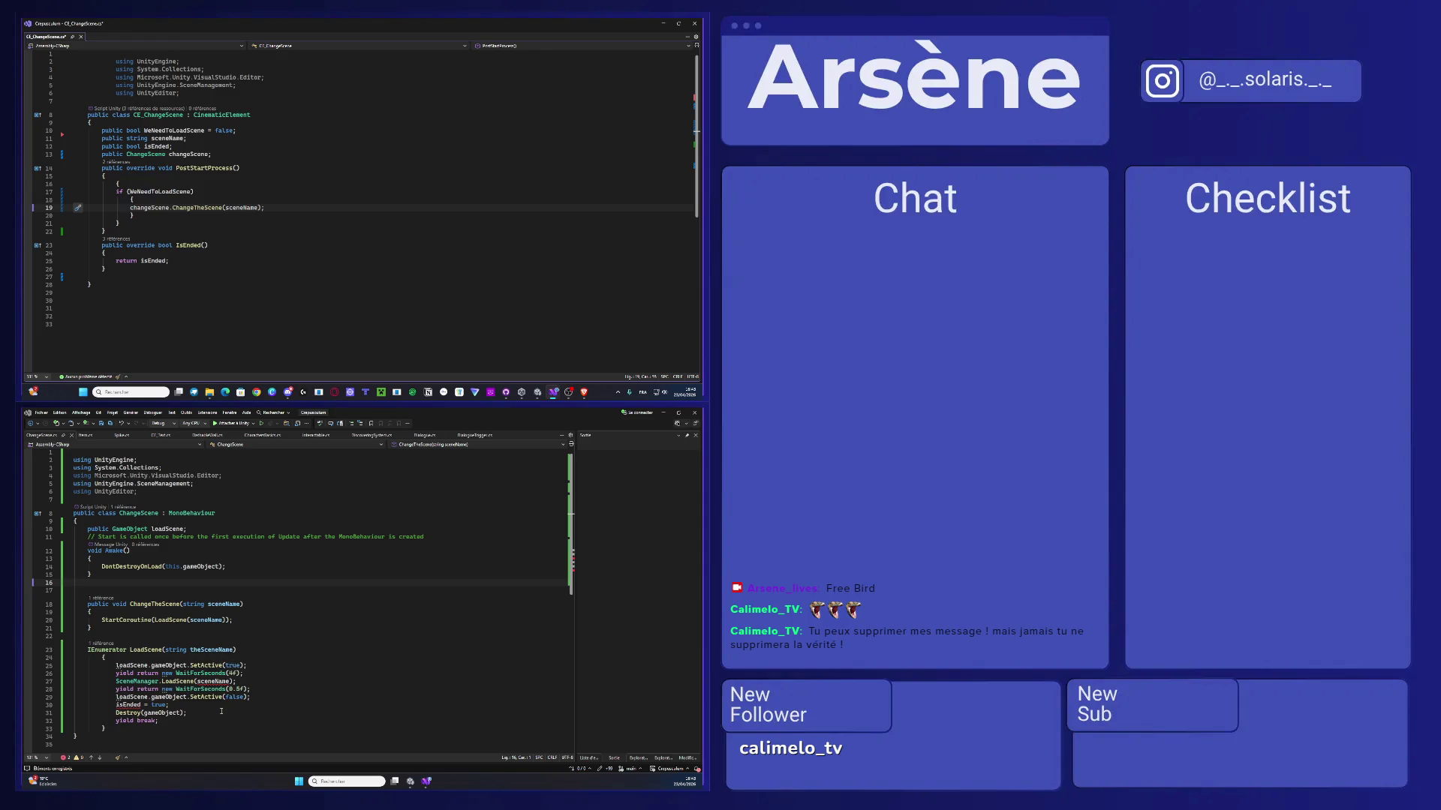
# - Delete the Destroy(gameObject) line from LoadScene, then select the loadScene field name
pyautogui.moveTo(221, 712); pyautogui.dragTo(39, 718)
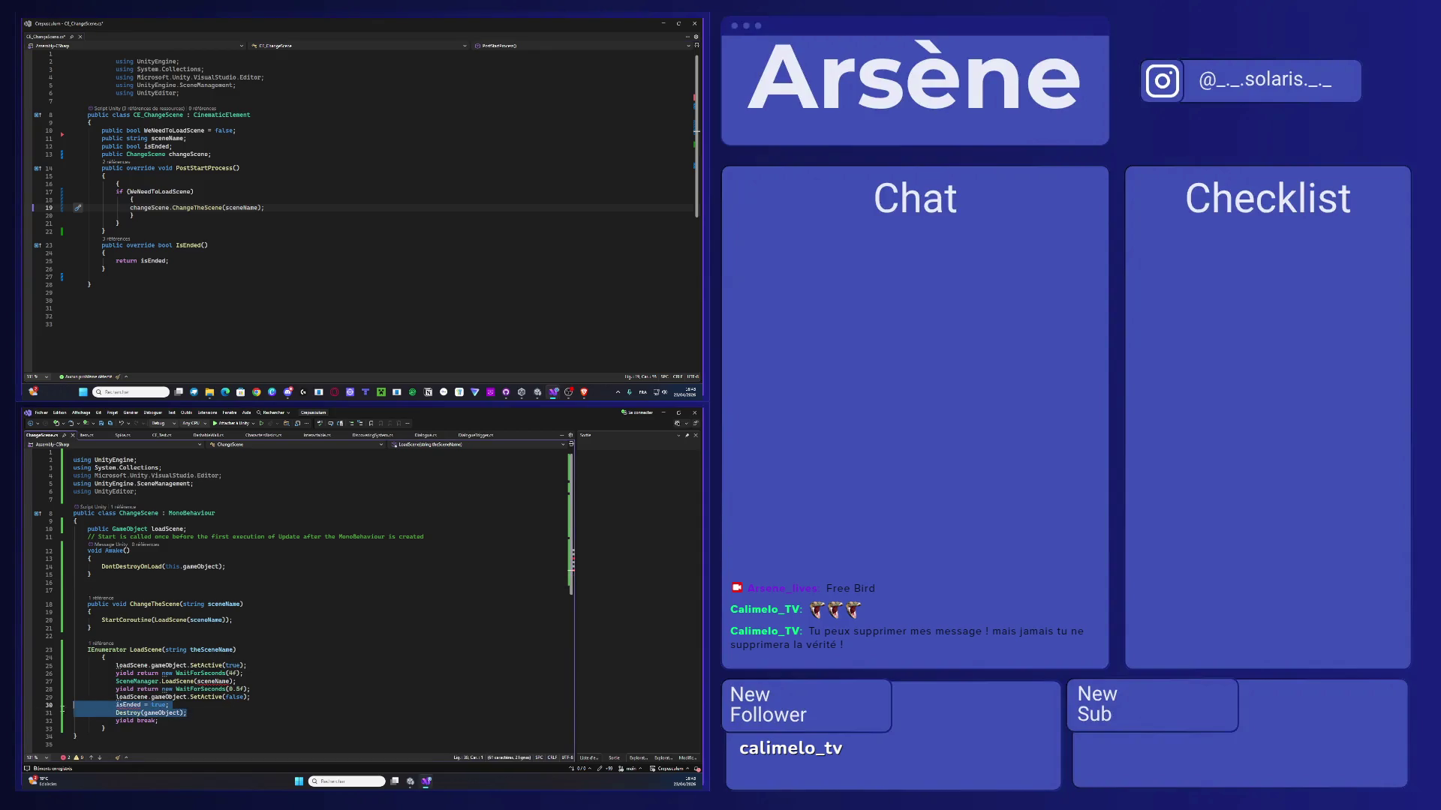
pyautogui.press('BackSpace')
pyautogui.press('BackSpace')
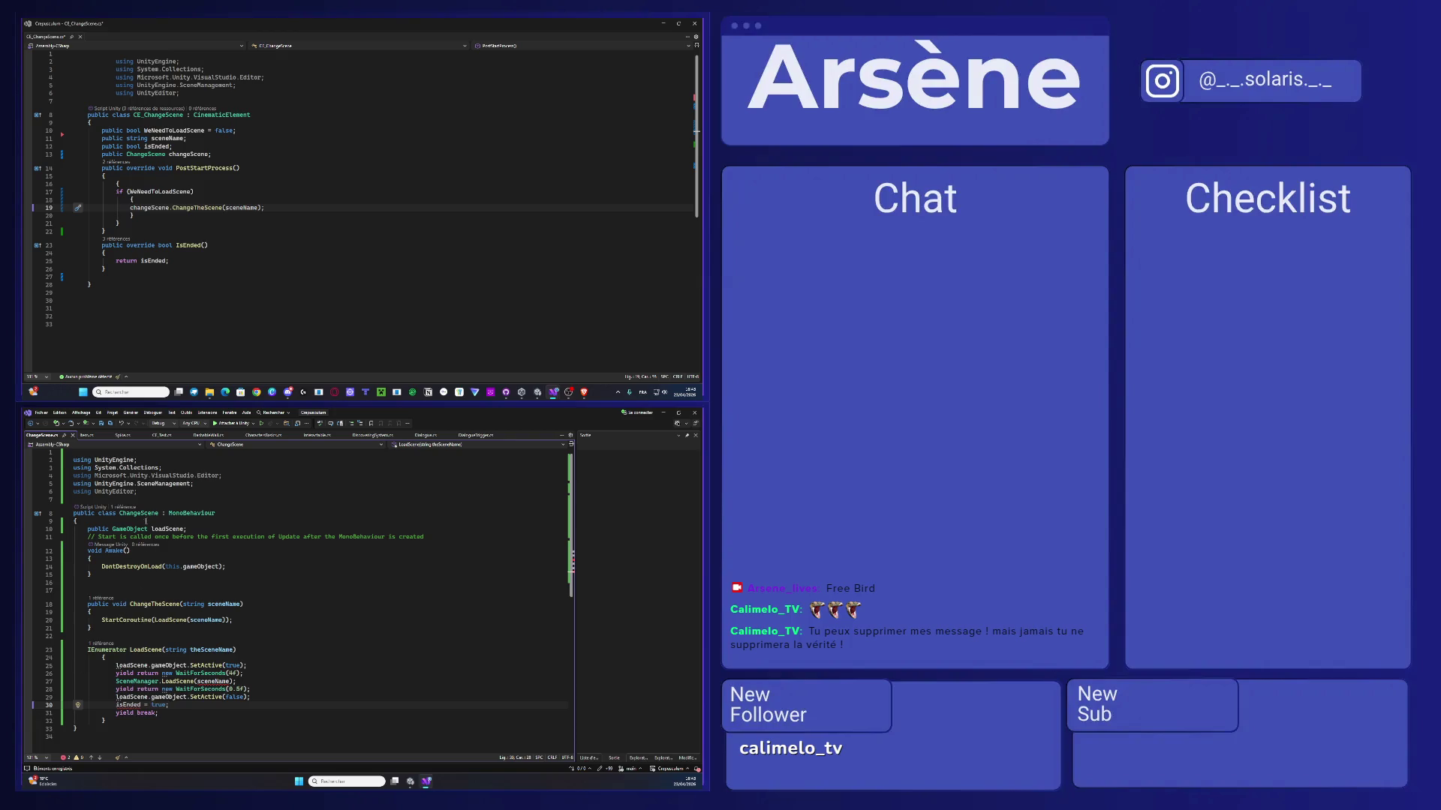
pyautogui.doubleClick(168, 529)
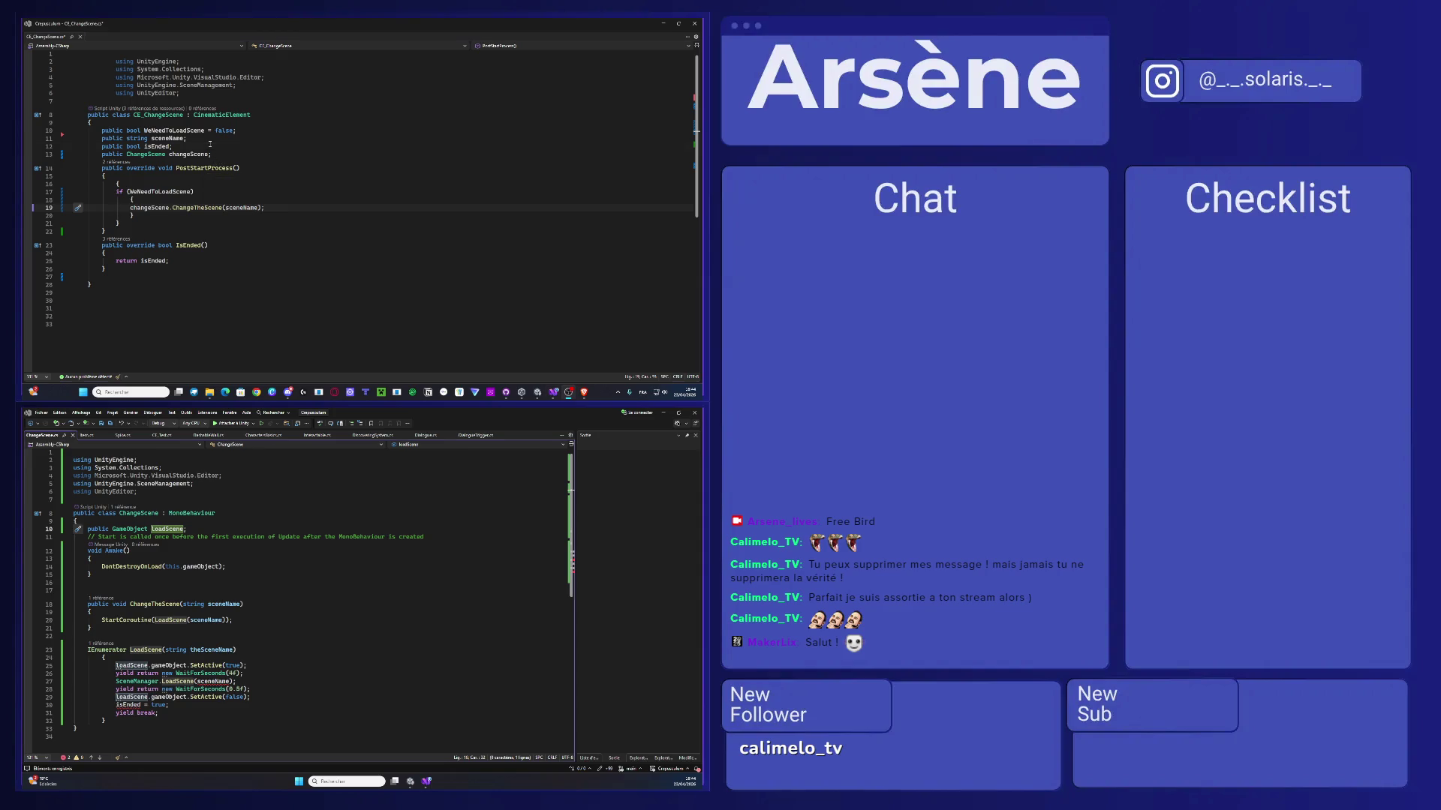
pyautogui.click(207, 145)
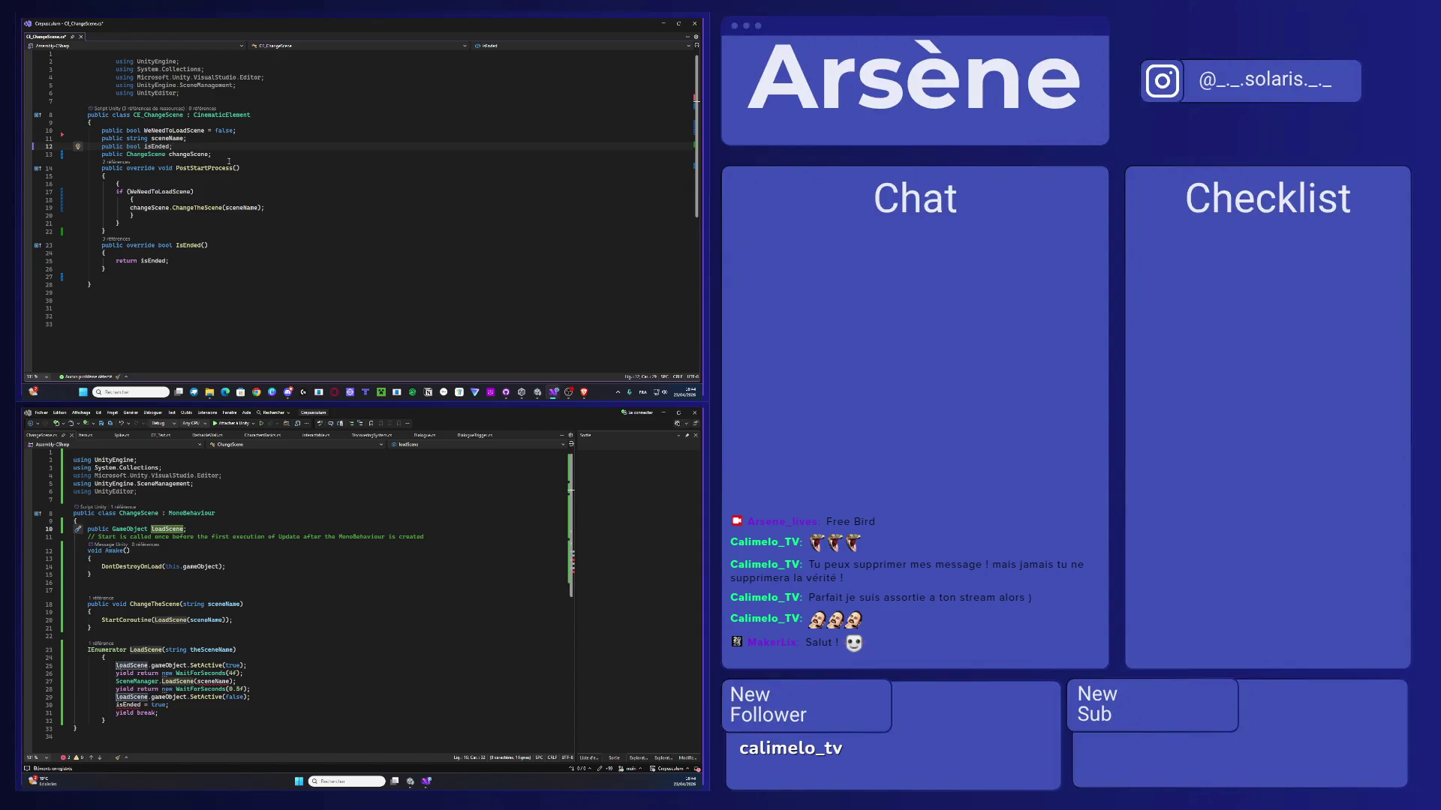
pyautogui.click(170, 138)
pyautogui.click(186, 132)
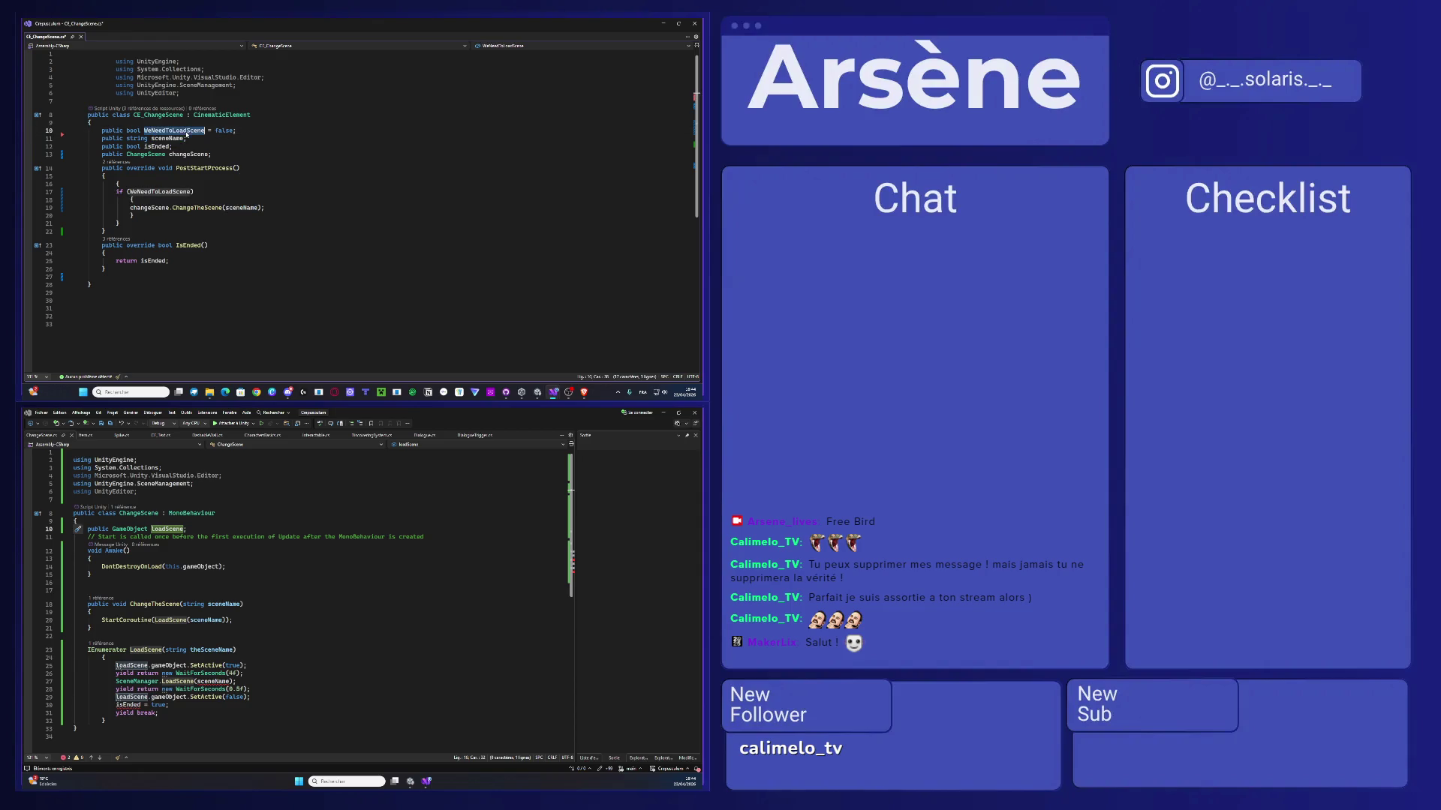
pyautogui.click(205, 147)
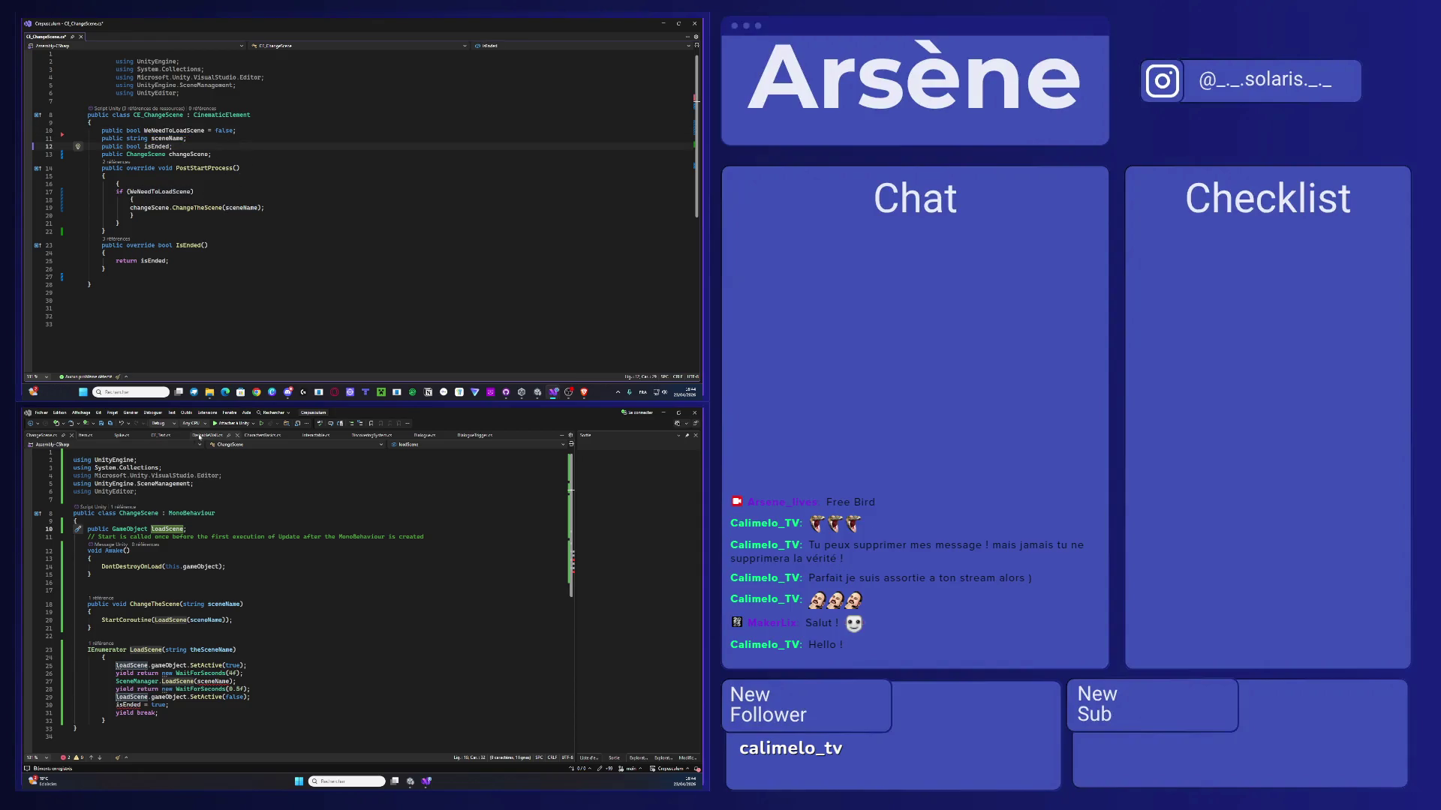
pyautogui.scroll(-1, 225, 614)
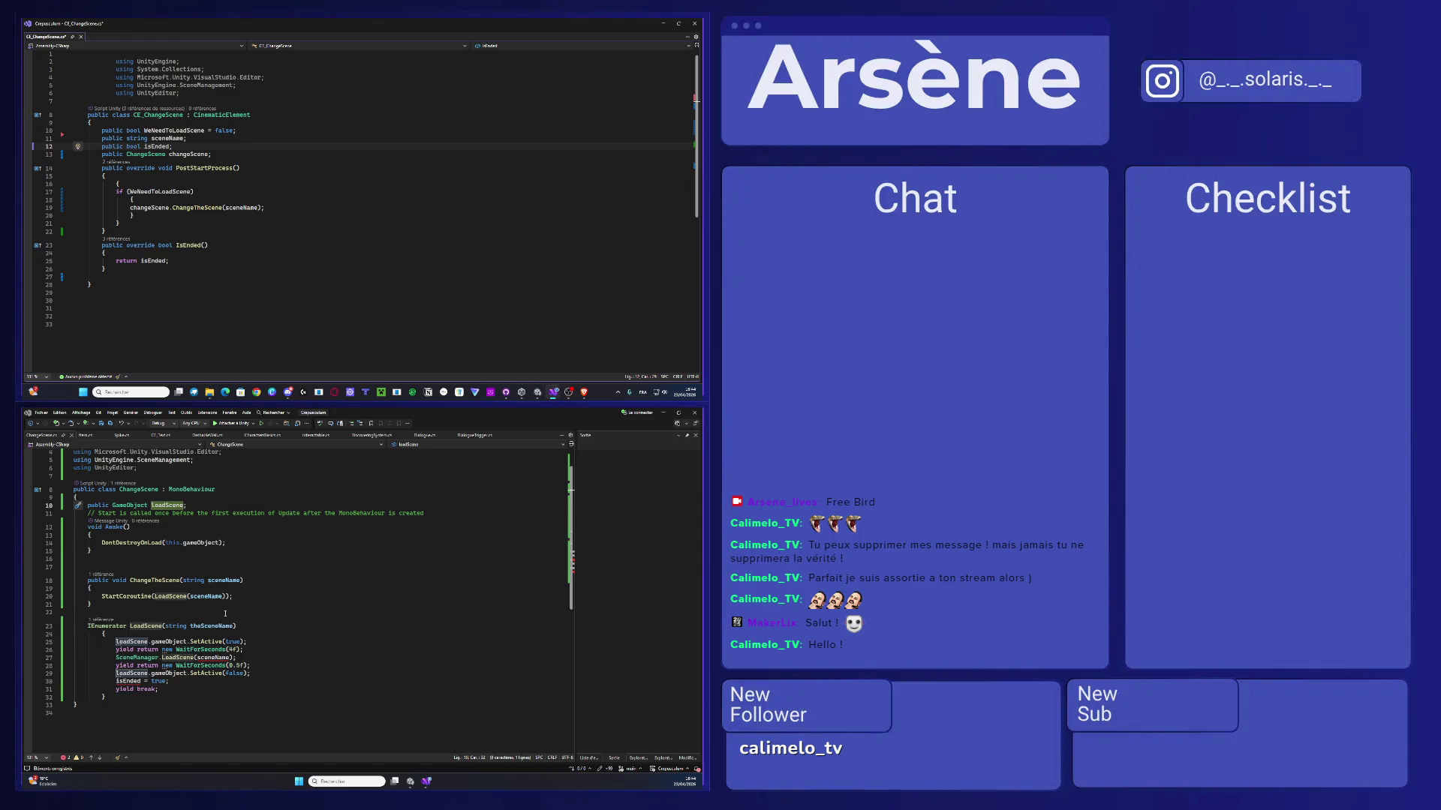
pyautogui.doubleClick(141, 642)
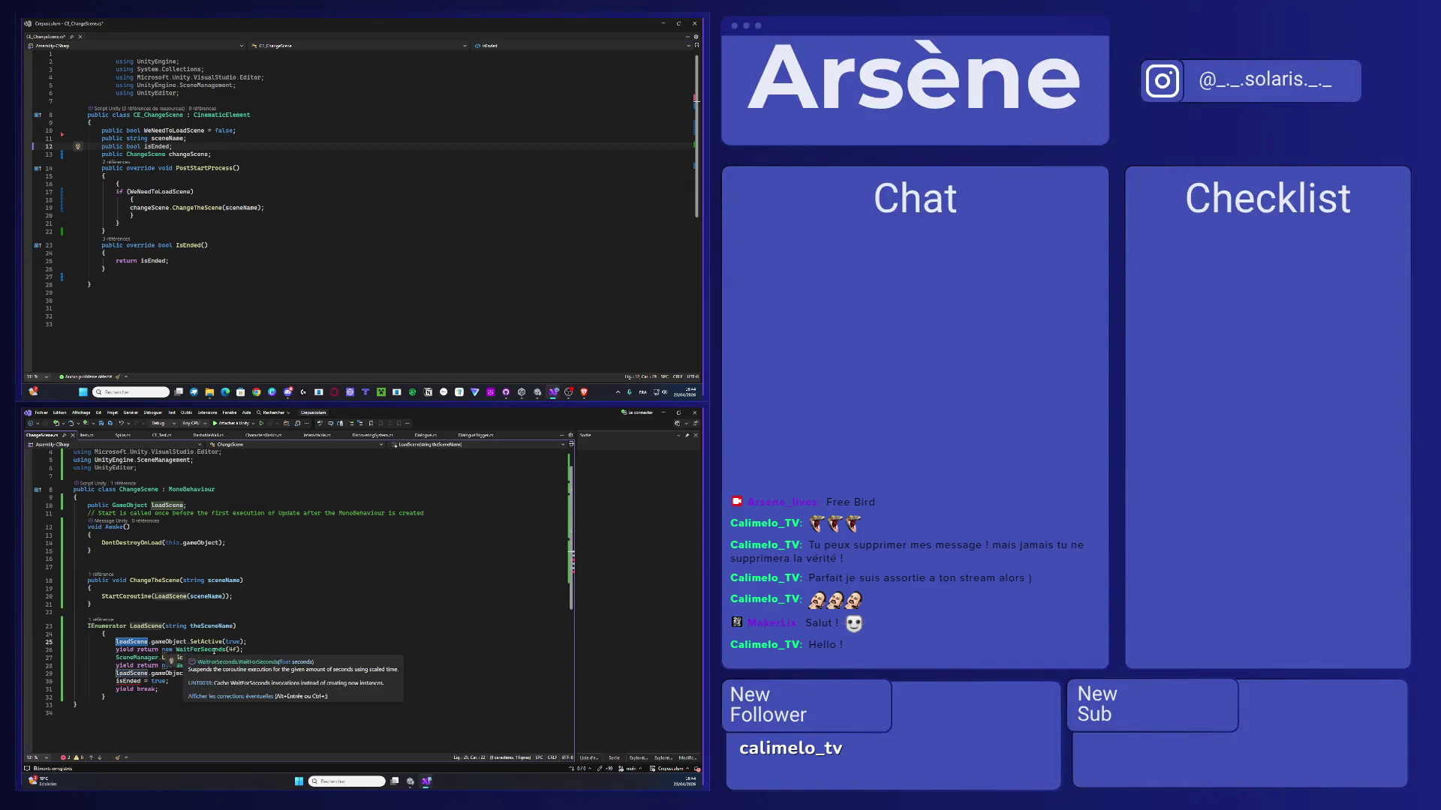
pyautogui.doubleClick(178, 658)
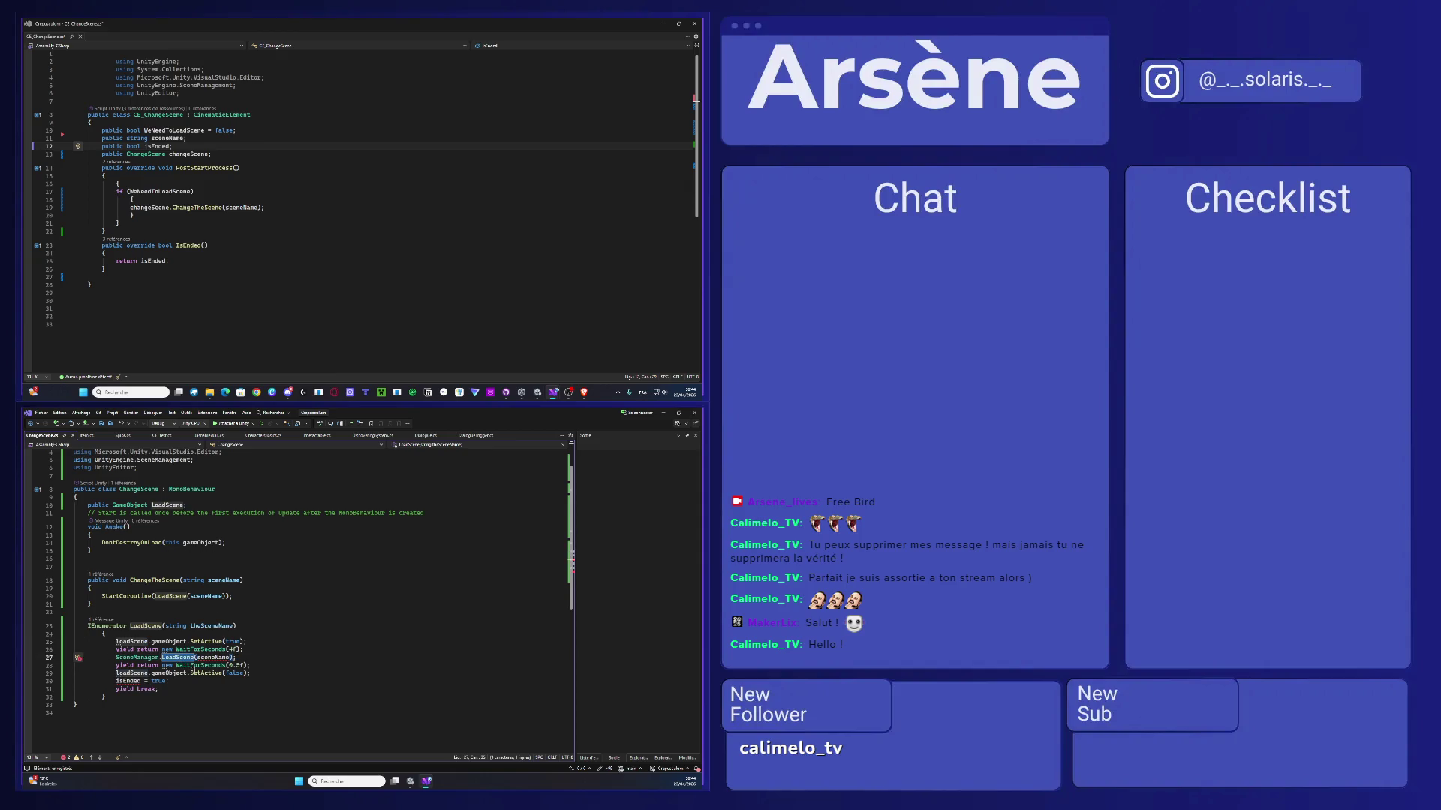
pyautogui.doubleClick(126, 673)
pyautogui.doubleClick(128, 682)
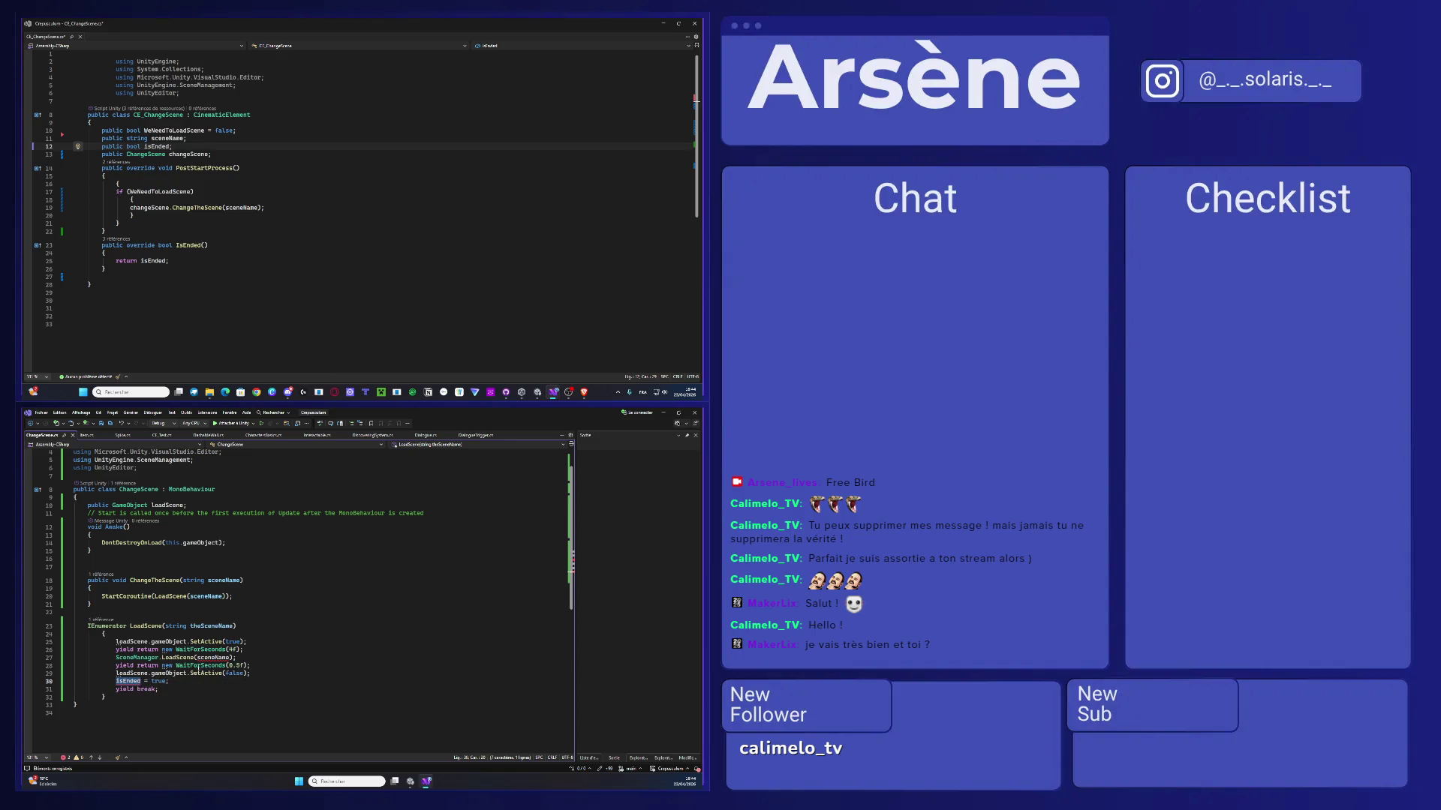
pyautogui.moveTo(185, 683); pyautogui.dragTo(73, 681)
pyautogui.click(249, 291)
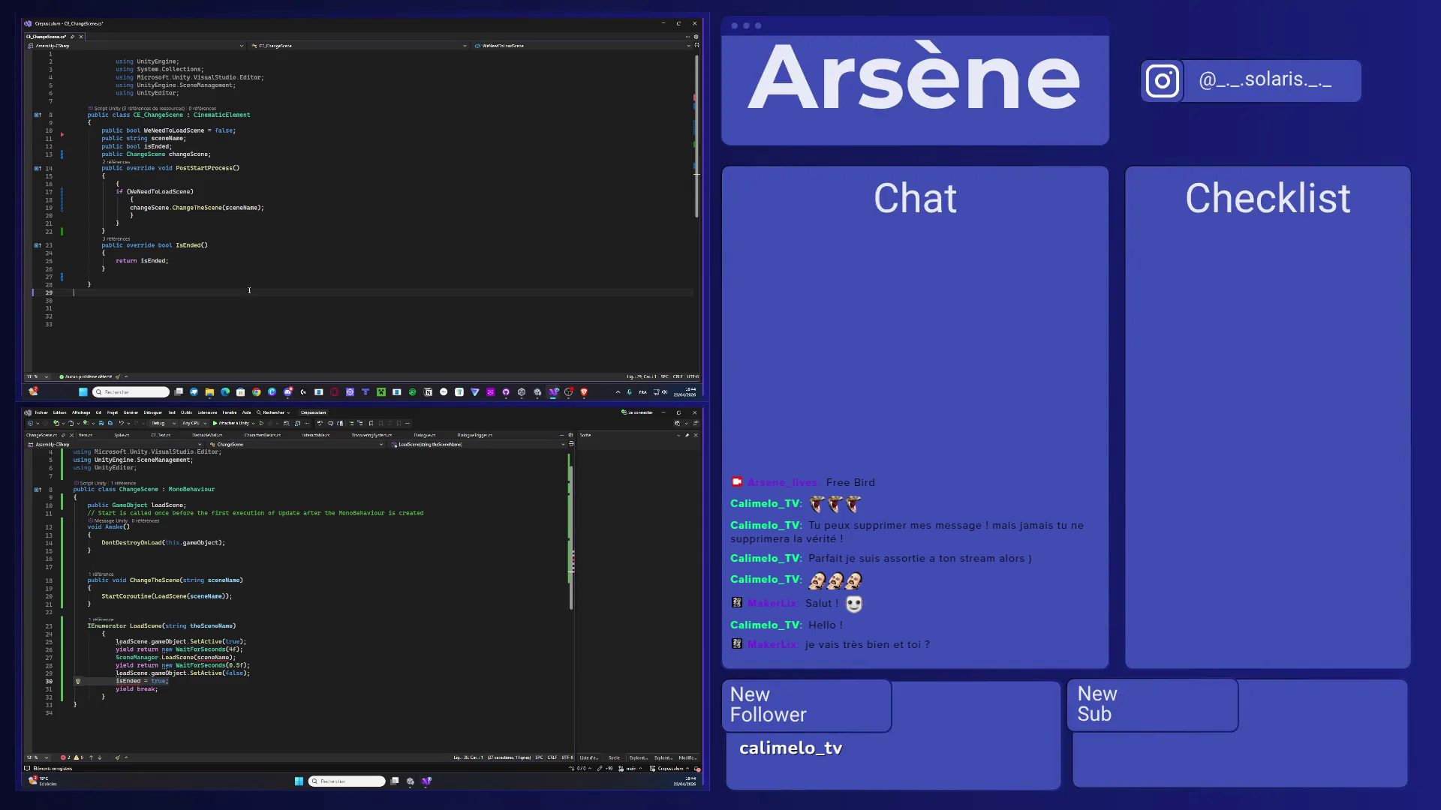
# - Delete line 30 'isEnded = true;' from LoadScene in ChangeScene.cs
pyautogui.click(227, 606)
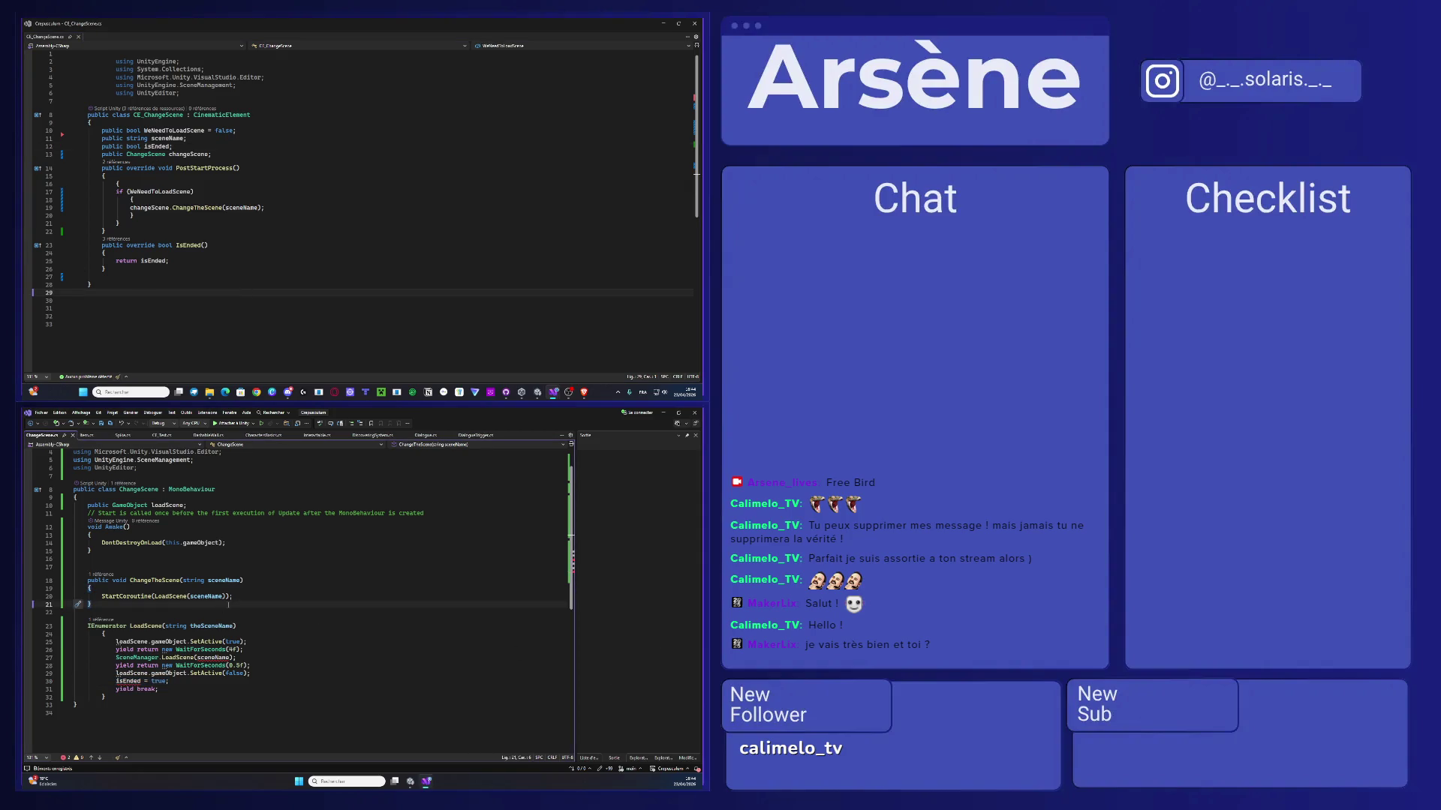
pyautogui.moveTo(172, 681); pyautogui.dragTo(84, 682)
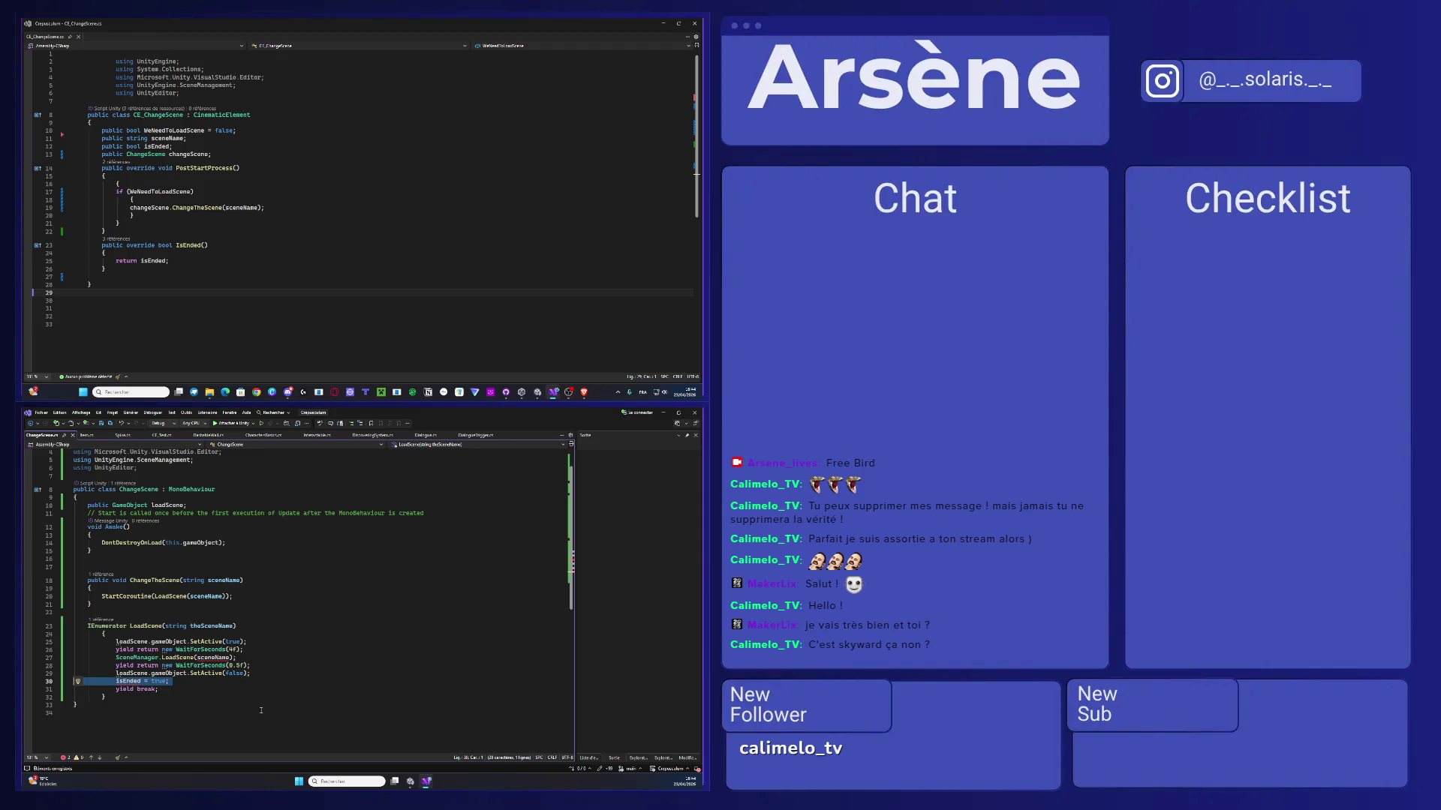
pyautogui.press('Delete')
pyautogui.moveTo(175, 665); pyautogui.dragTo(251, 665)
pyautogui.click(172, 233)
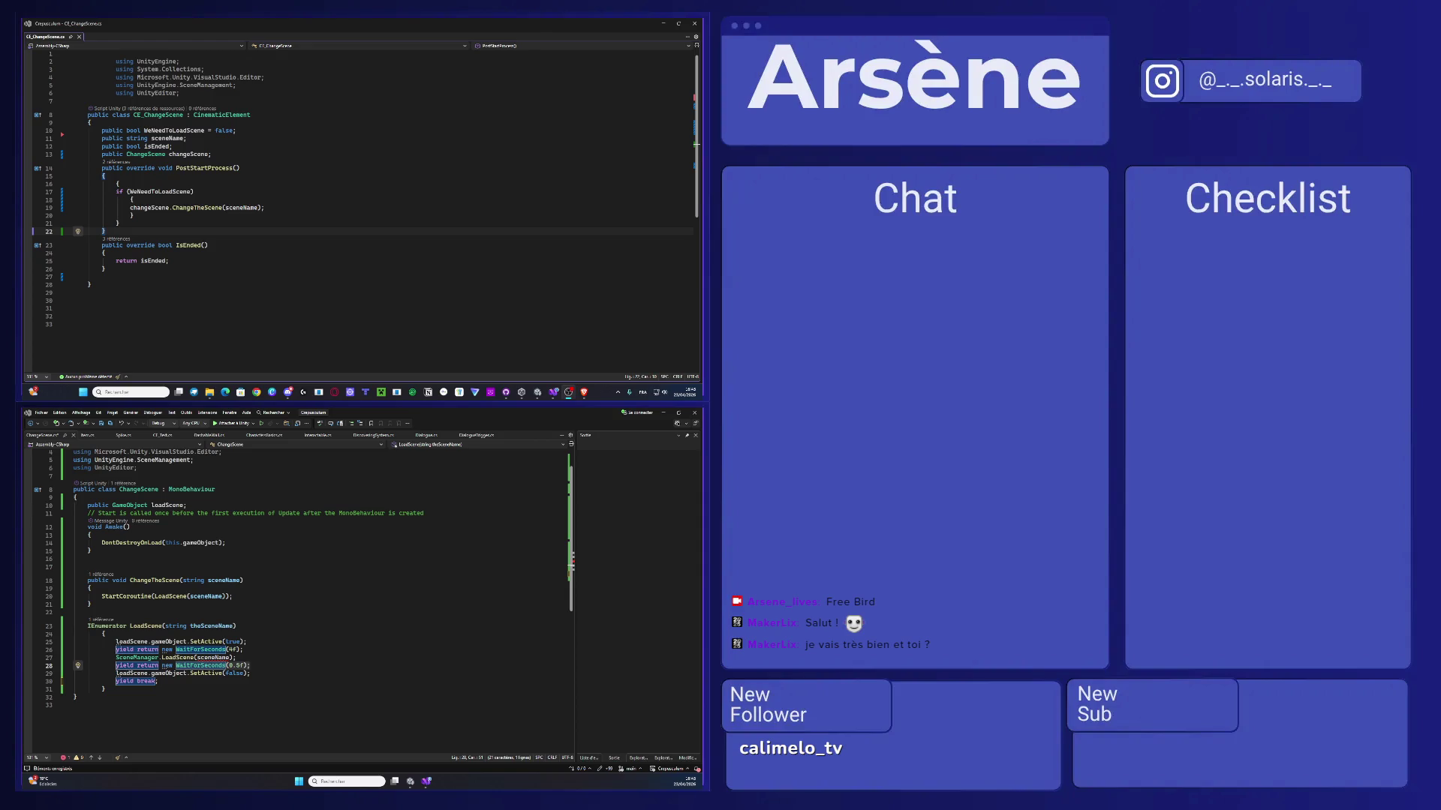
# - Save ChangeScene.cs with Ctrl+S after the LoadScene edits
pyautogui.scroll(-2, 221, 596)
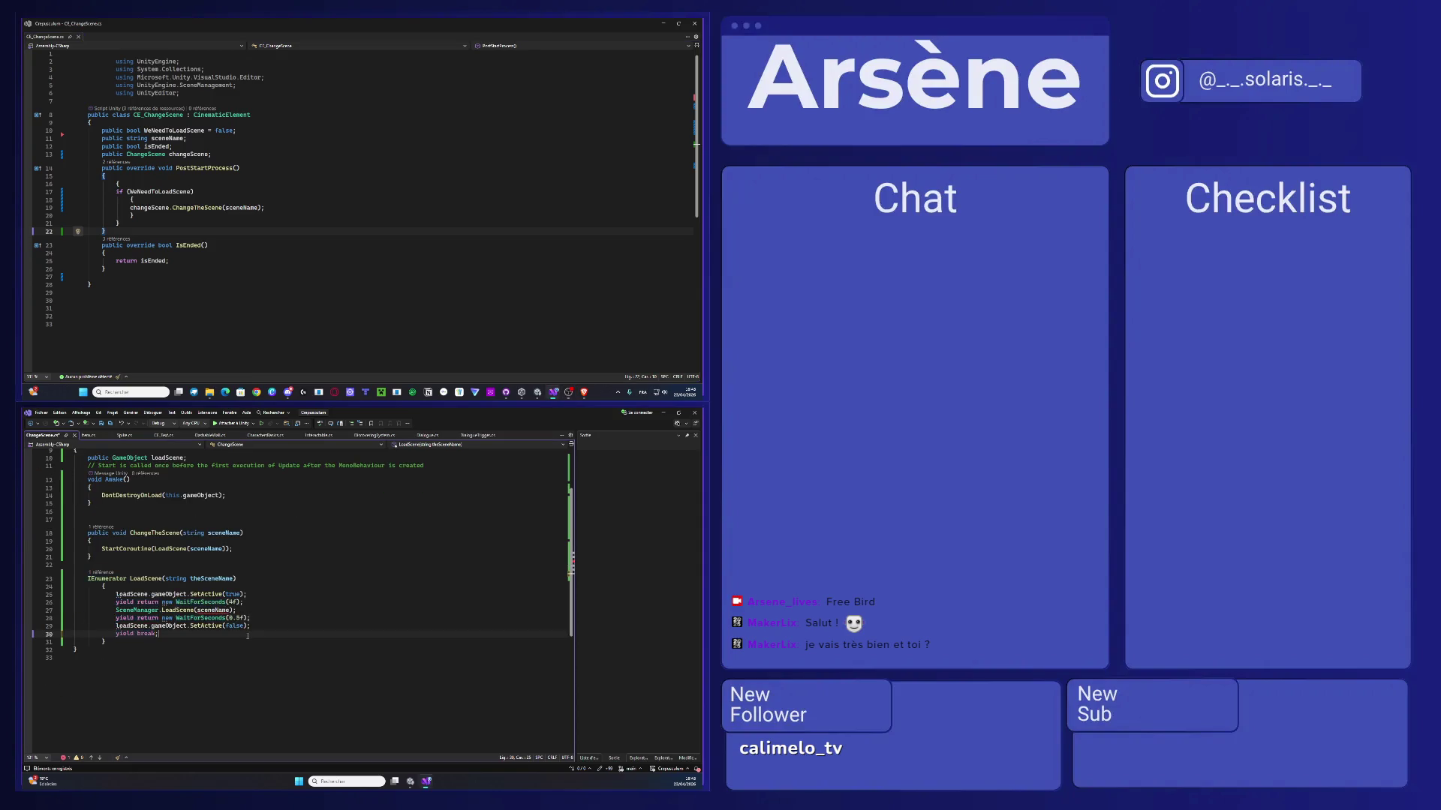
pyautogui.click(248, 636)
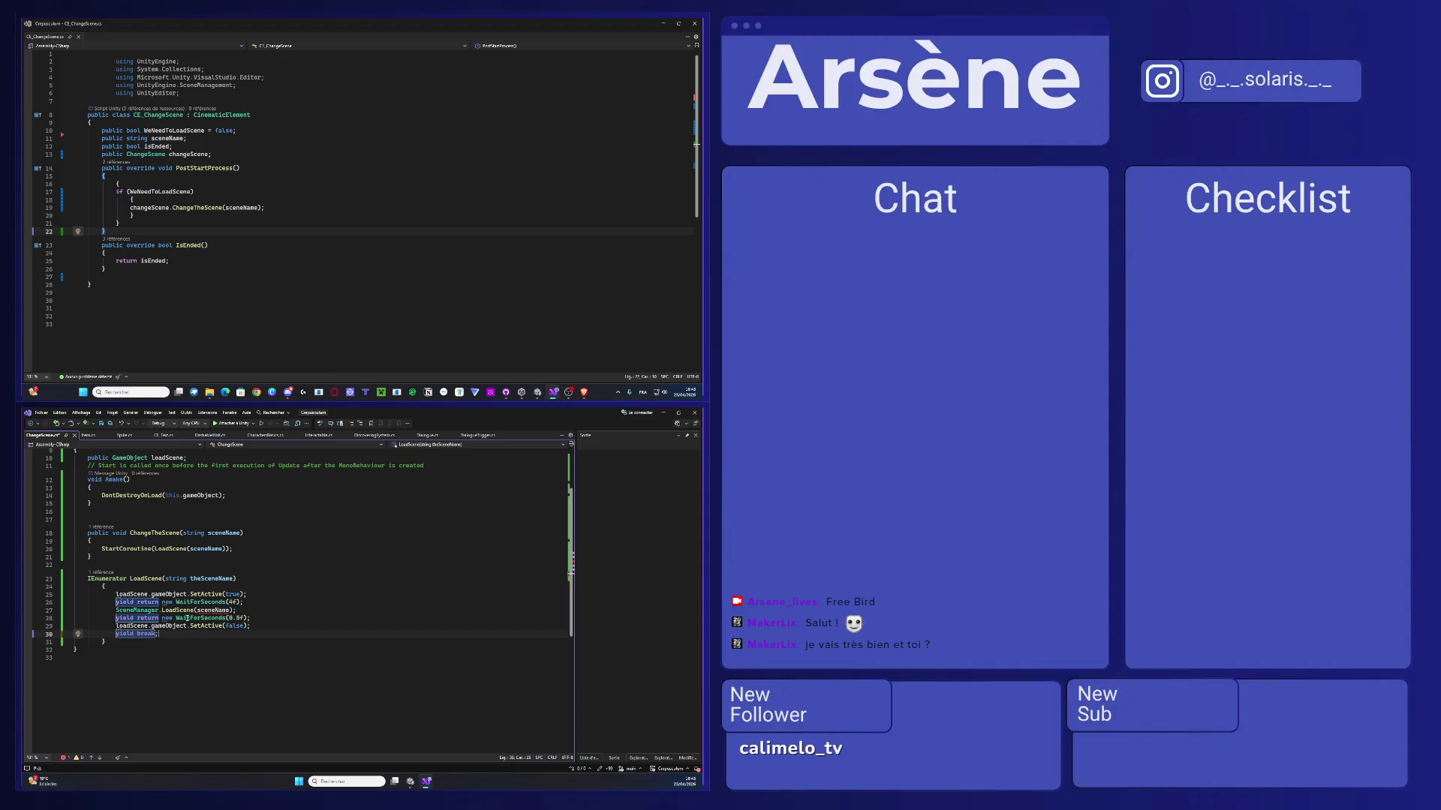
pyautogui.click(255, 610)
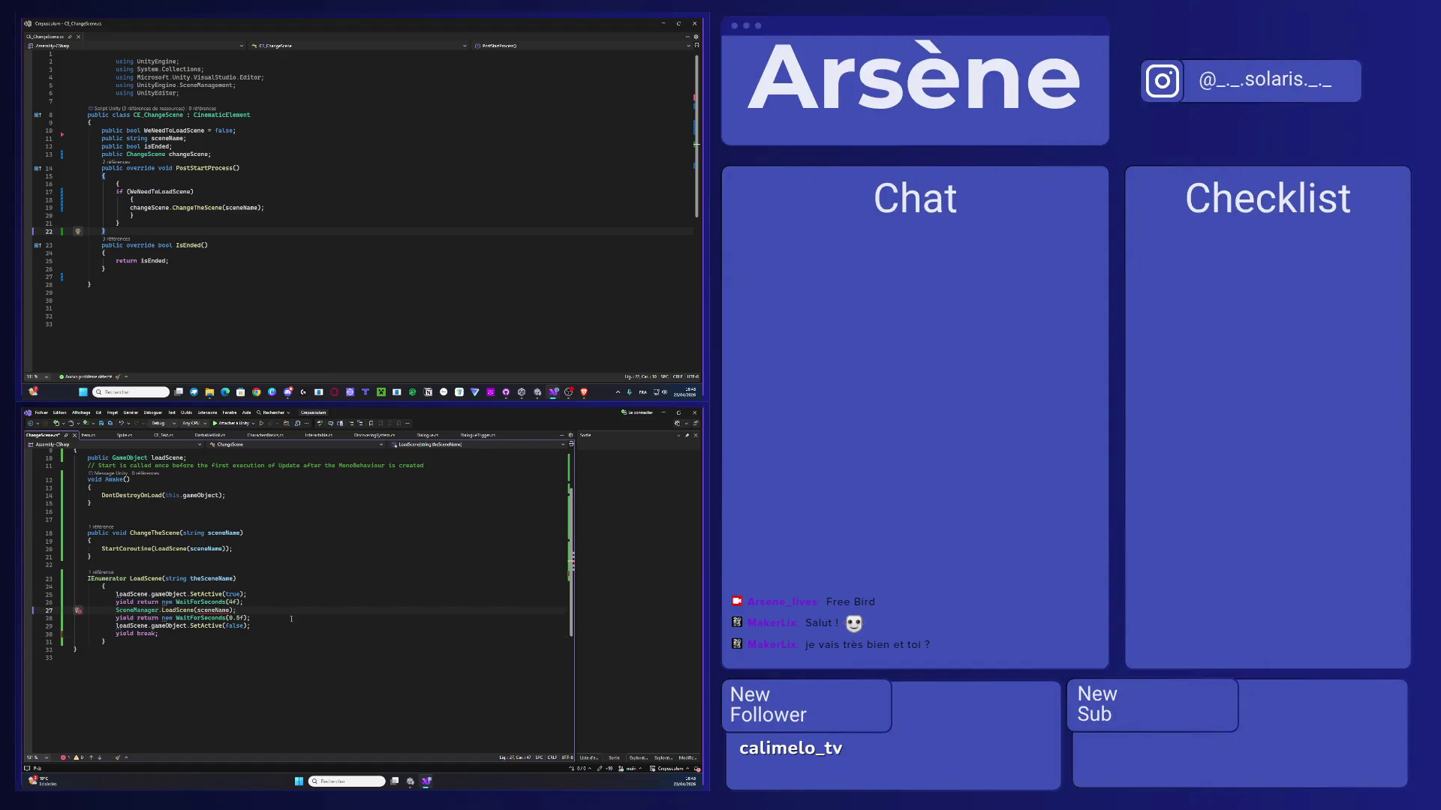
pyautogui.hotkey('ctrl', 's')
pyautogui.scroll(3, 291, 619)
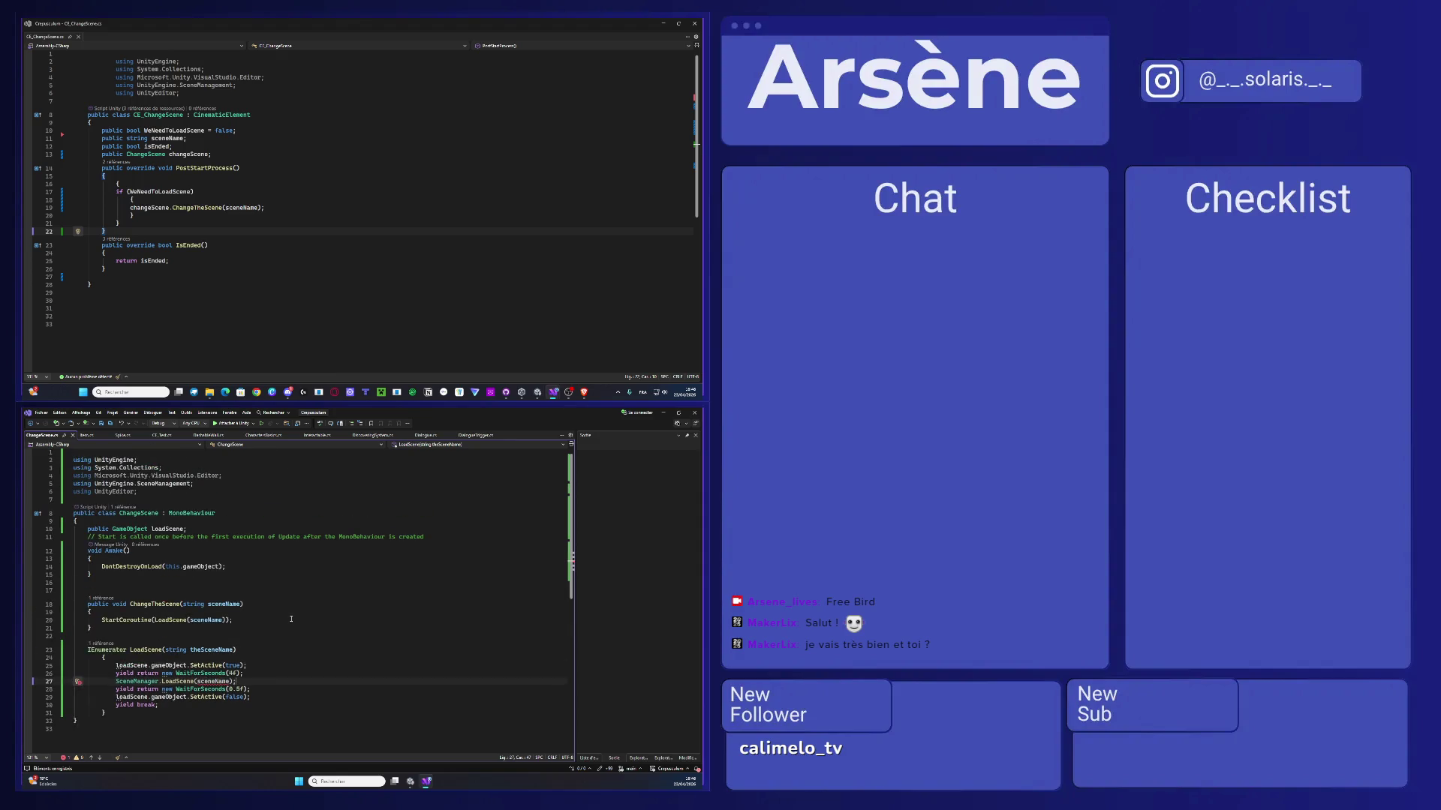
pyautogui.scroll(-5, 291, 619)
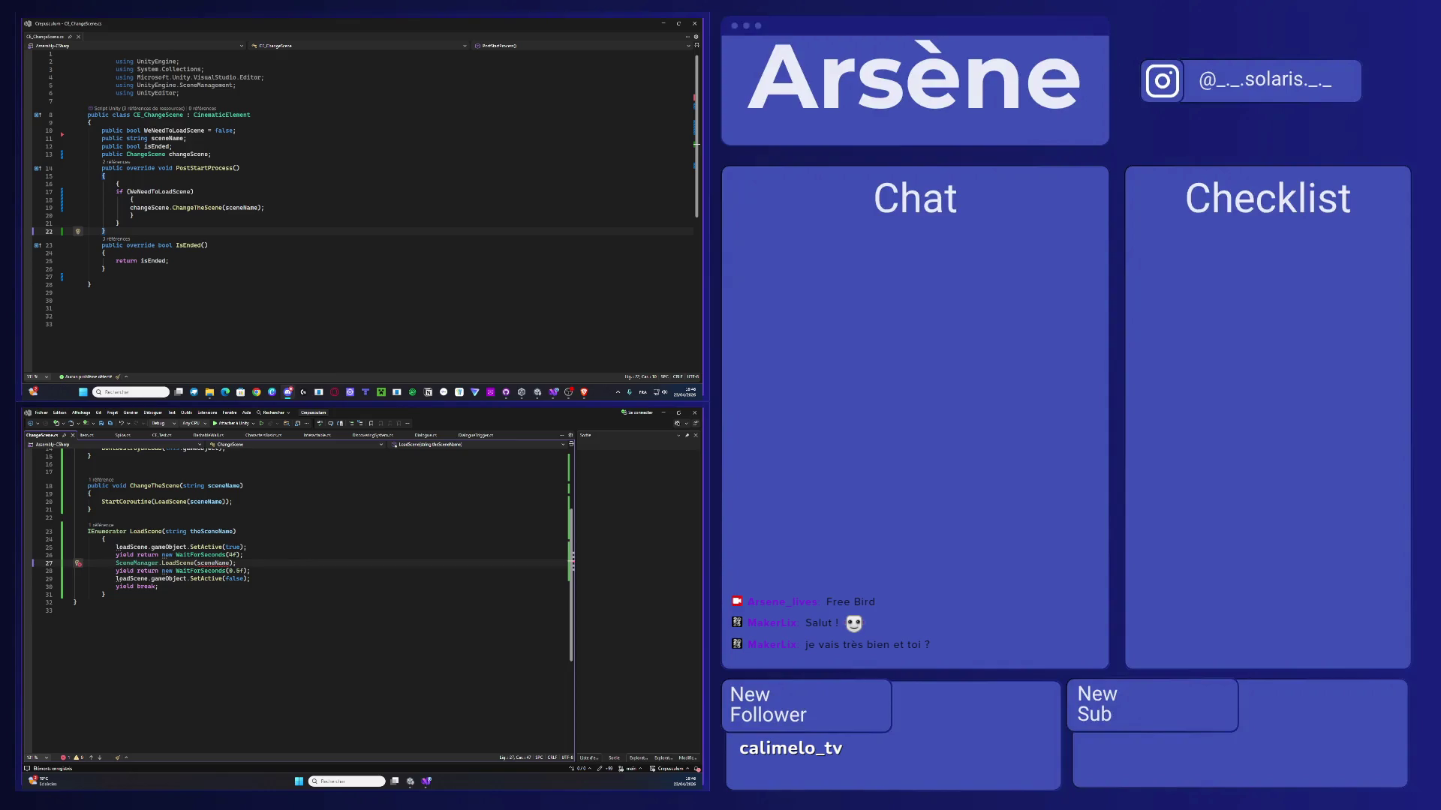
# - Take a screenshot, then return to the changeScene call on line 19 of CE_ChangeScene.cs
pyautogui.hotkey('alt', 'Tab')
pyautogui.press('super+shift+s')
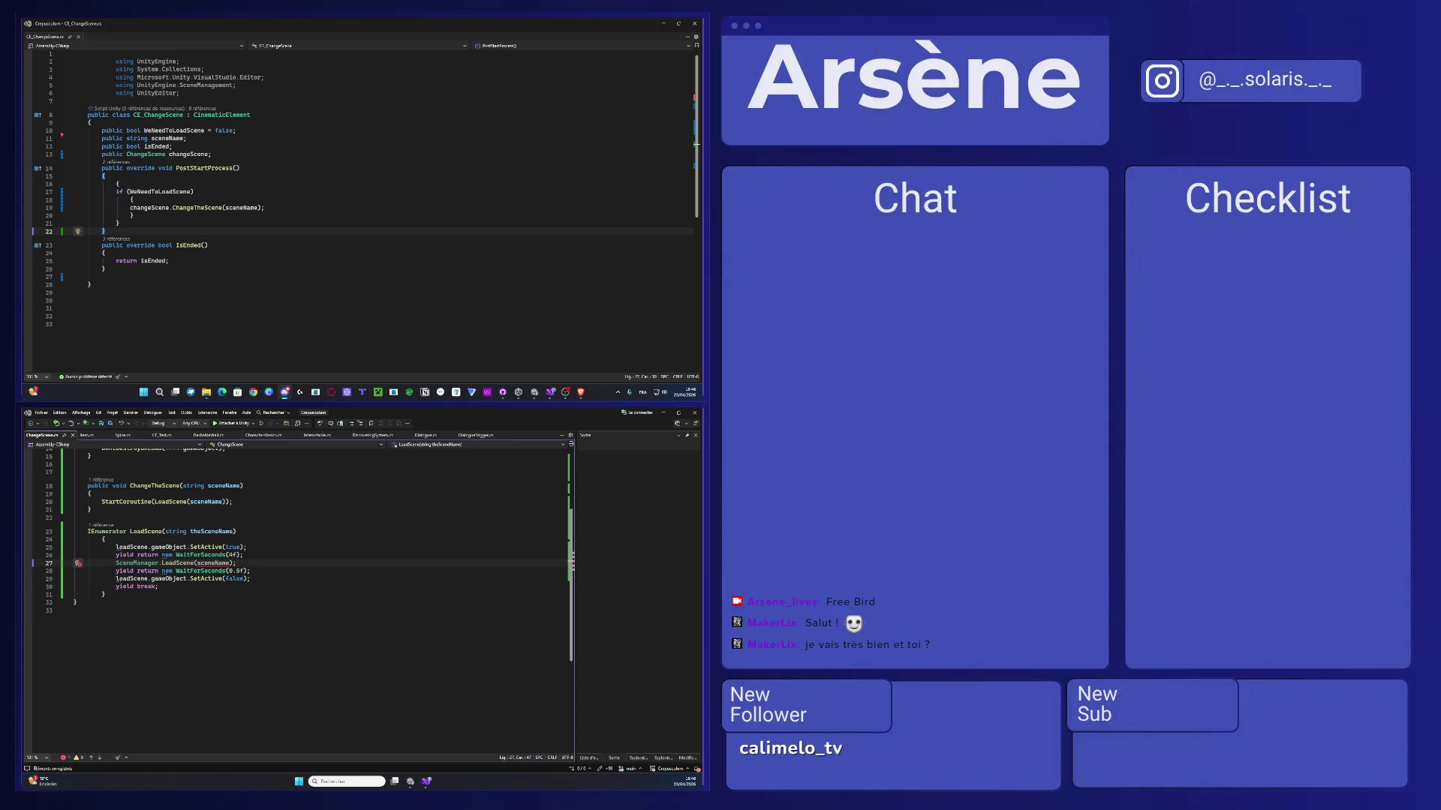
pyautogui.hotkey('alt', 'Tab')
pyautogui.click(131, 207)
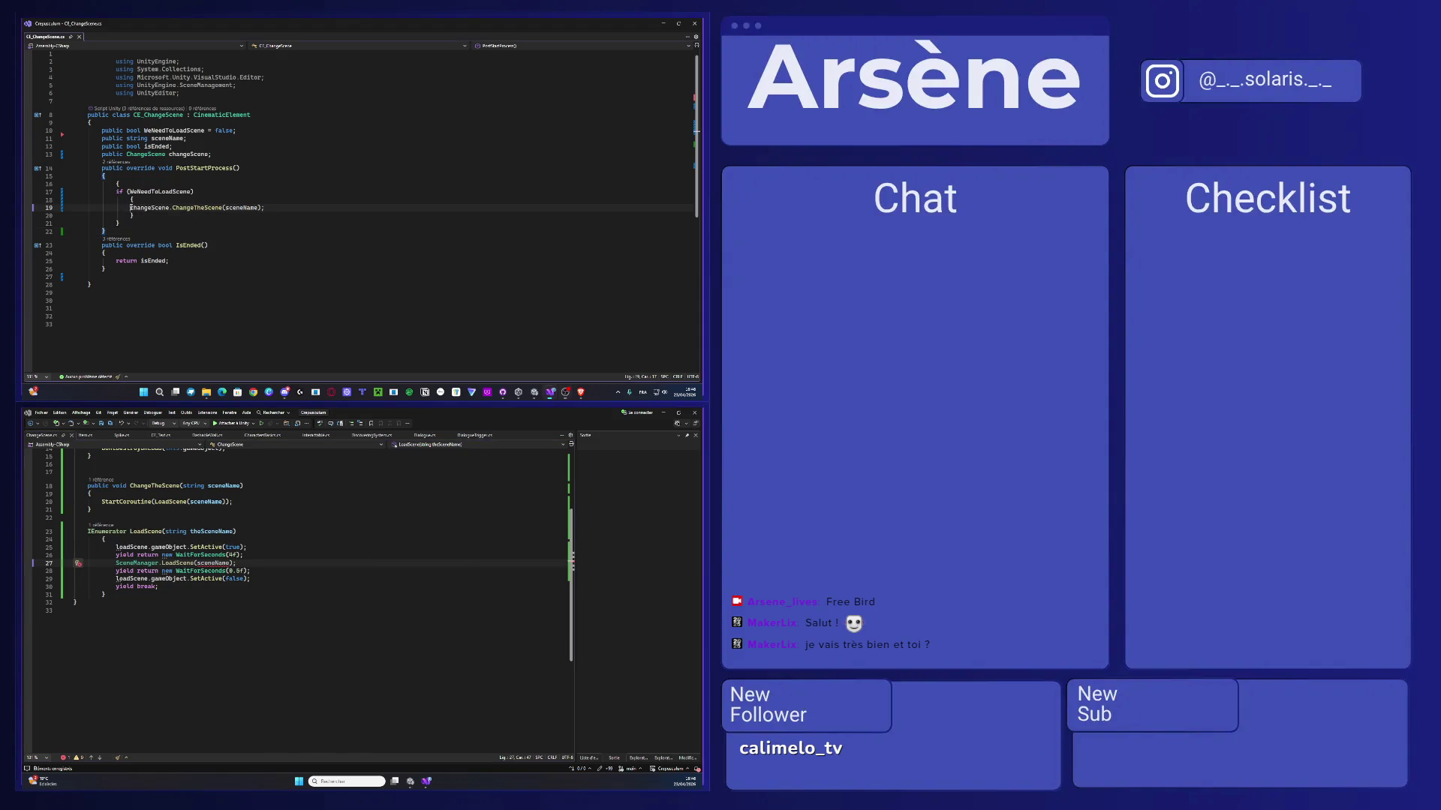
# - Re-indent the line-19 call and add a void Start() method after the field declarations
pyautogui.press('Tab')
pyautogui.press('Delete')
pyautogui.write('c')
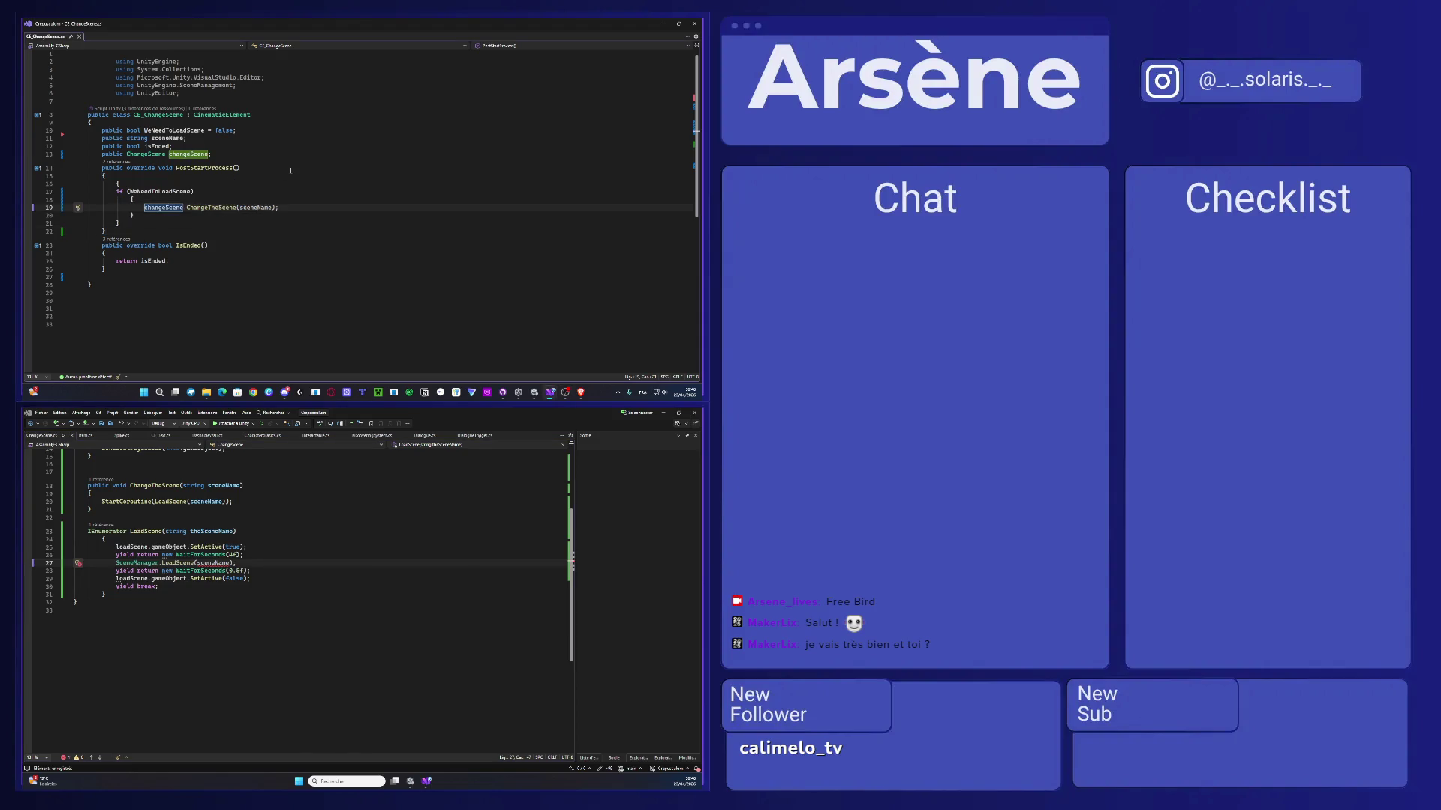
pyautogui.click(219, 153)
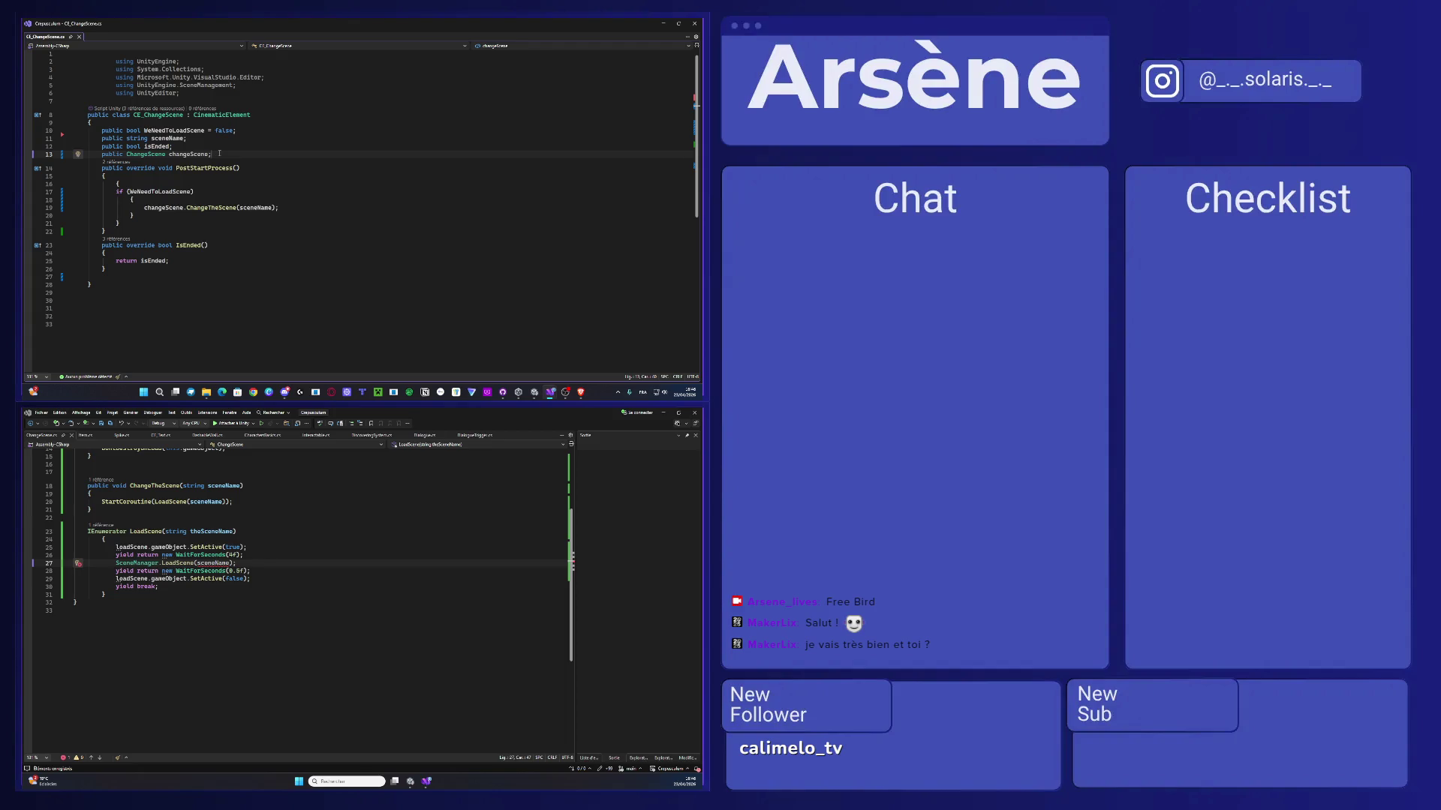
pyautogui.press('Return')
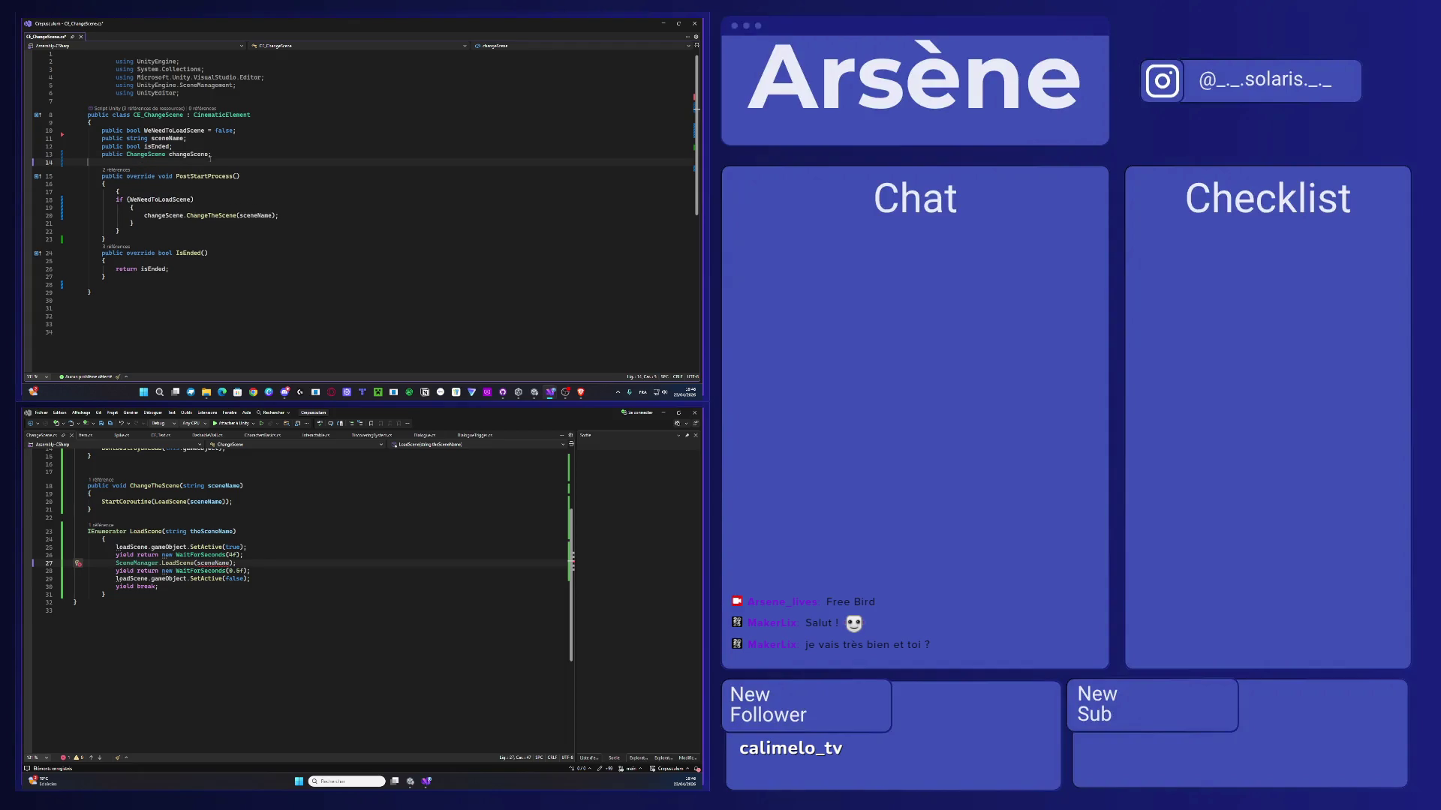
pyautogui.press('BackSpace')
pyautogui.press('Tab')
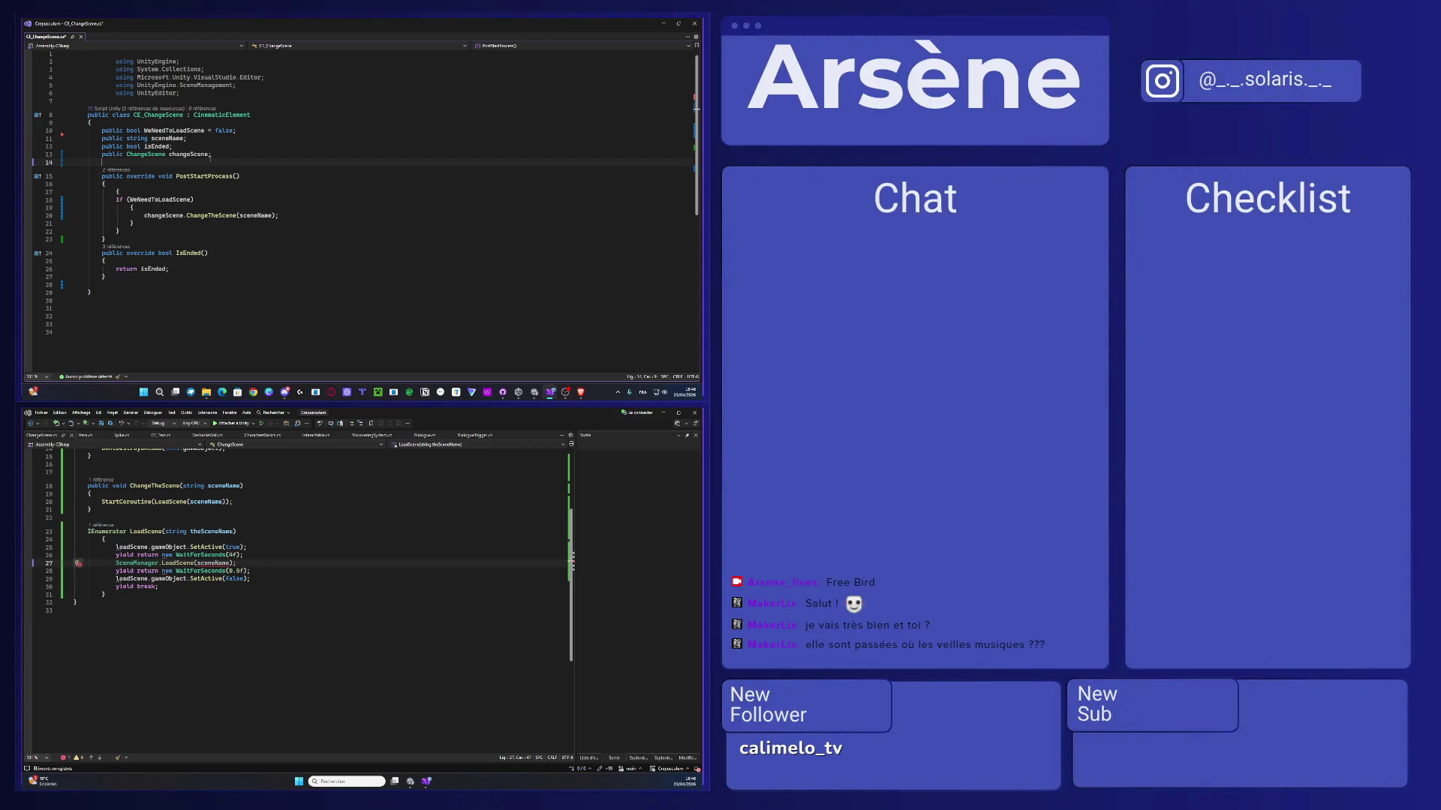
pyautogui.write('v')
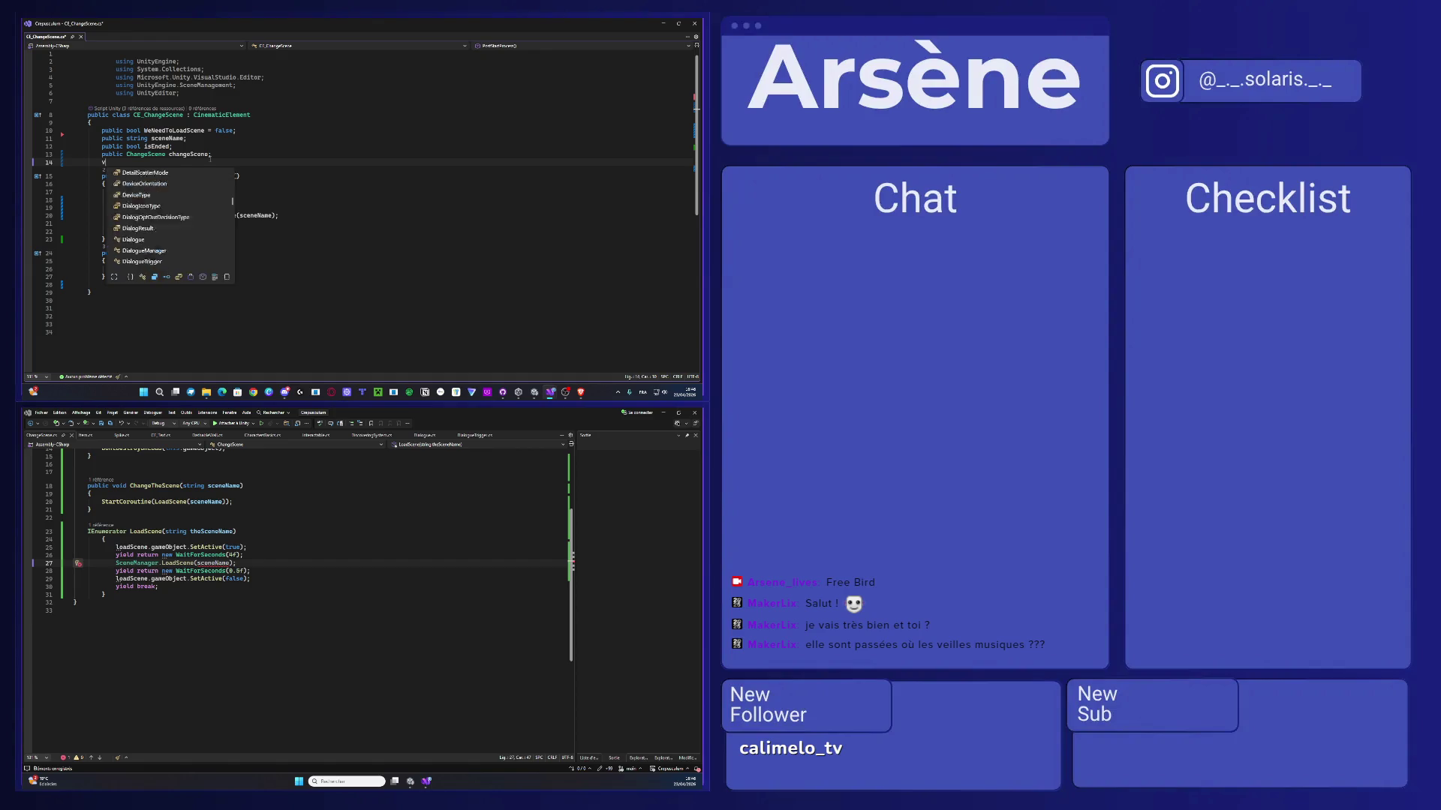
pyautogui.write('oid Start')
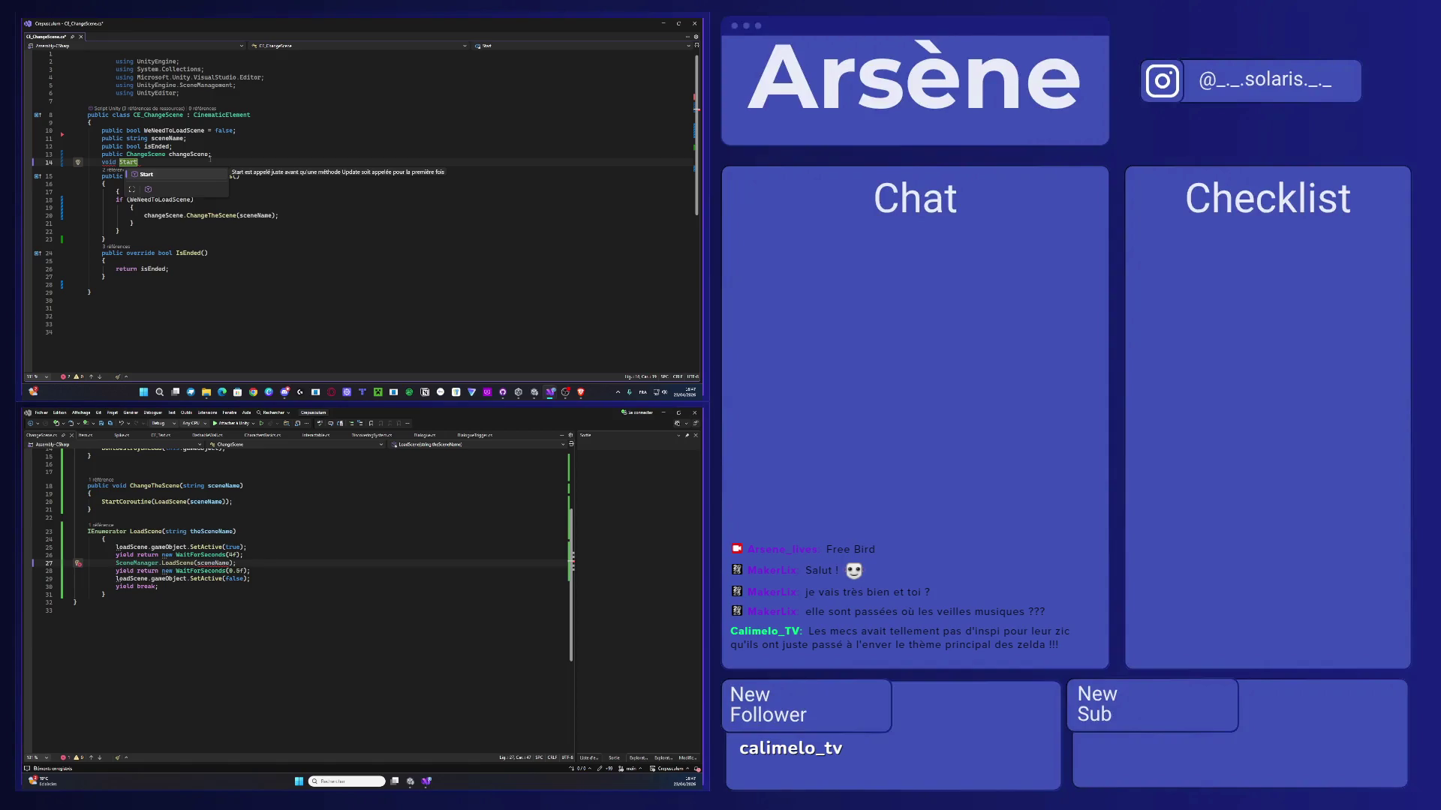
pyautogui.press('Tab')
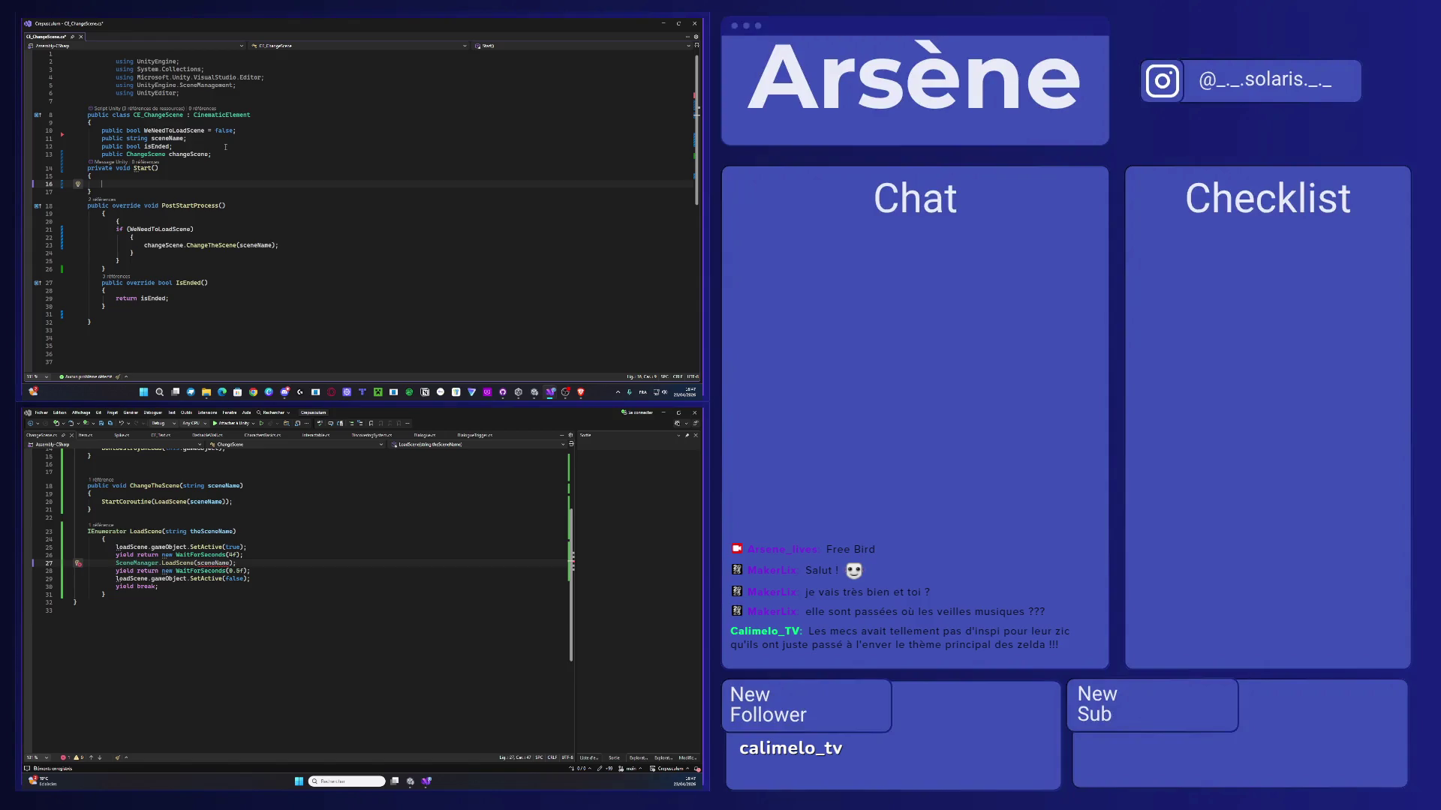
# - Fill Start with changeScene = FindFirstObjectByType<ChangeScene>(); and dock the editor
pyautogui.write('changescene')
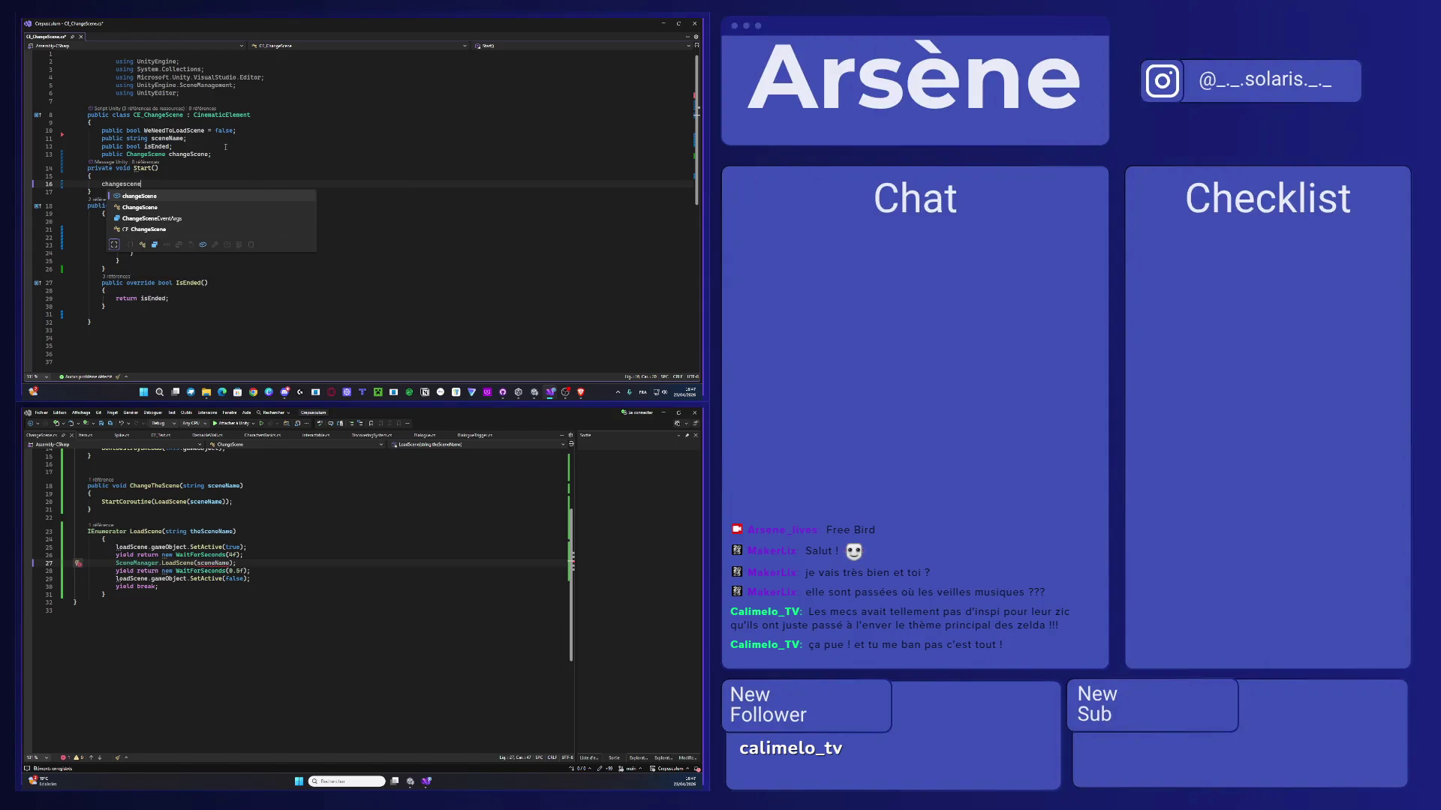
pyautogui.press('Tab')
pyautogui.write('= ')
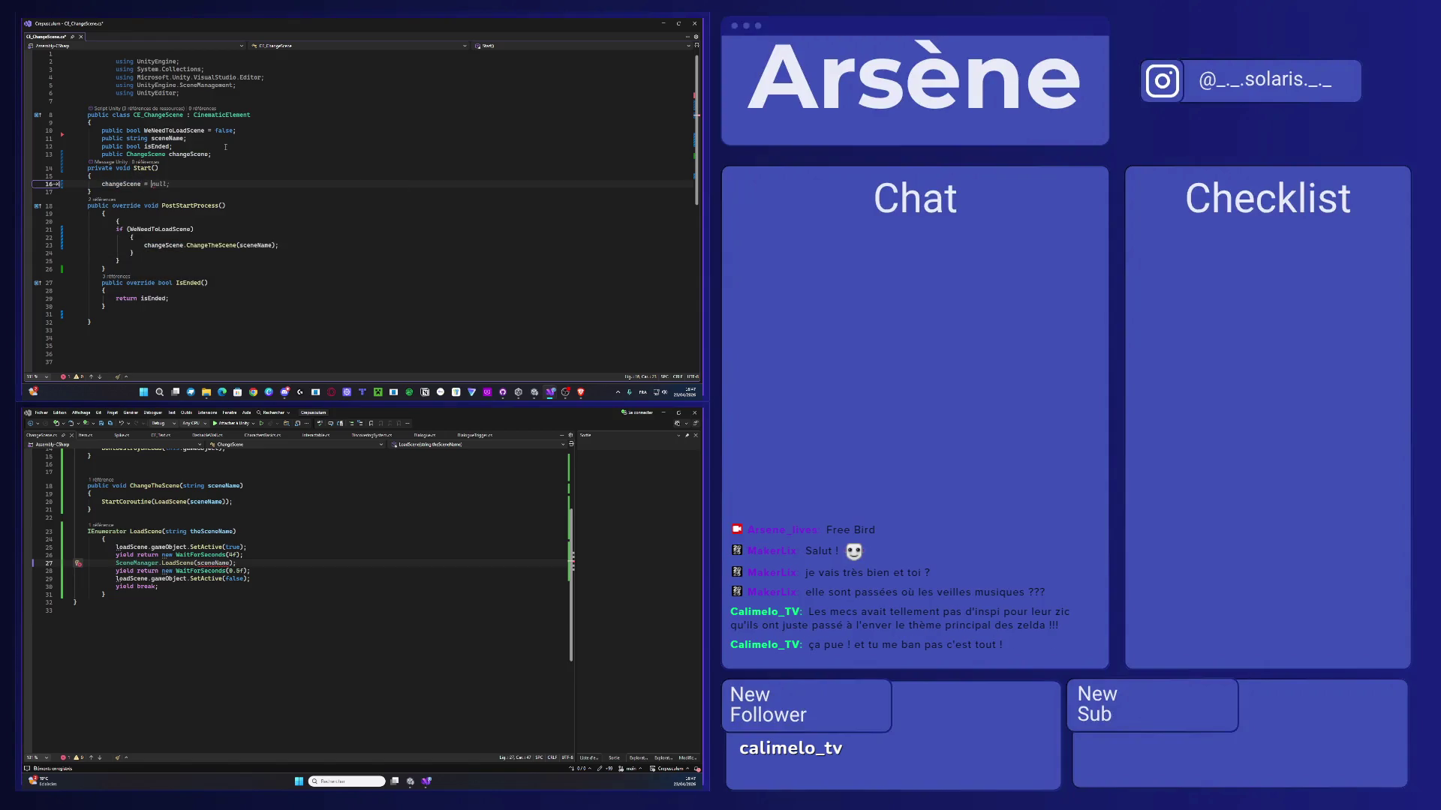
pyautogui.write('FindFi')
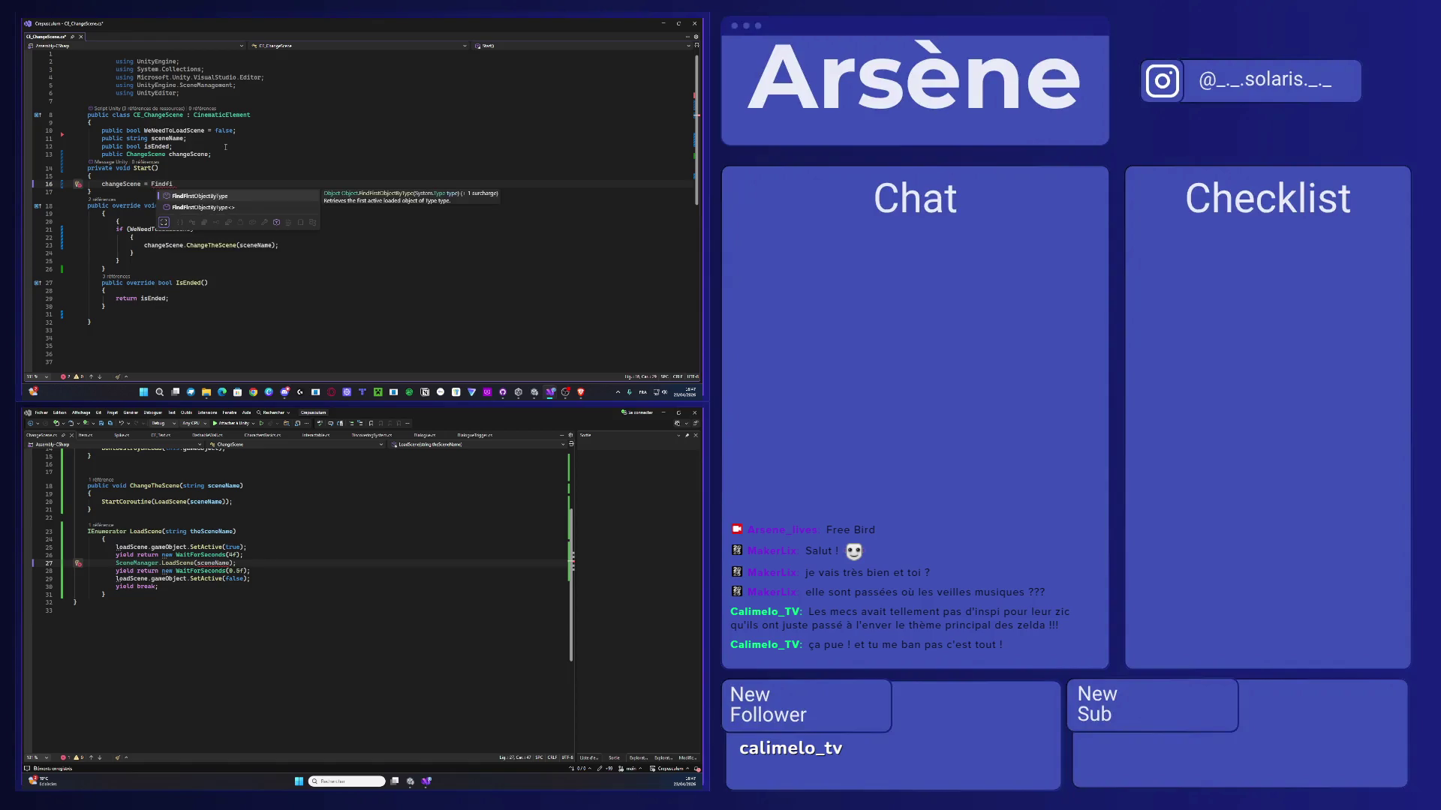
pyautogui.press('Tab')
pyautogui.write('<')
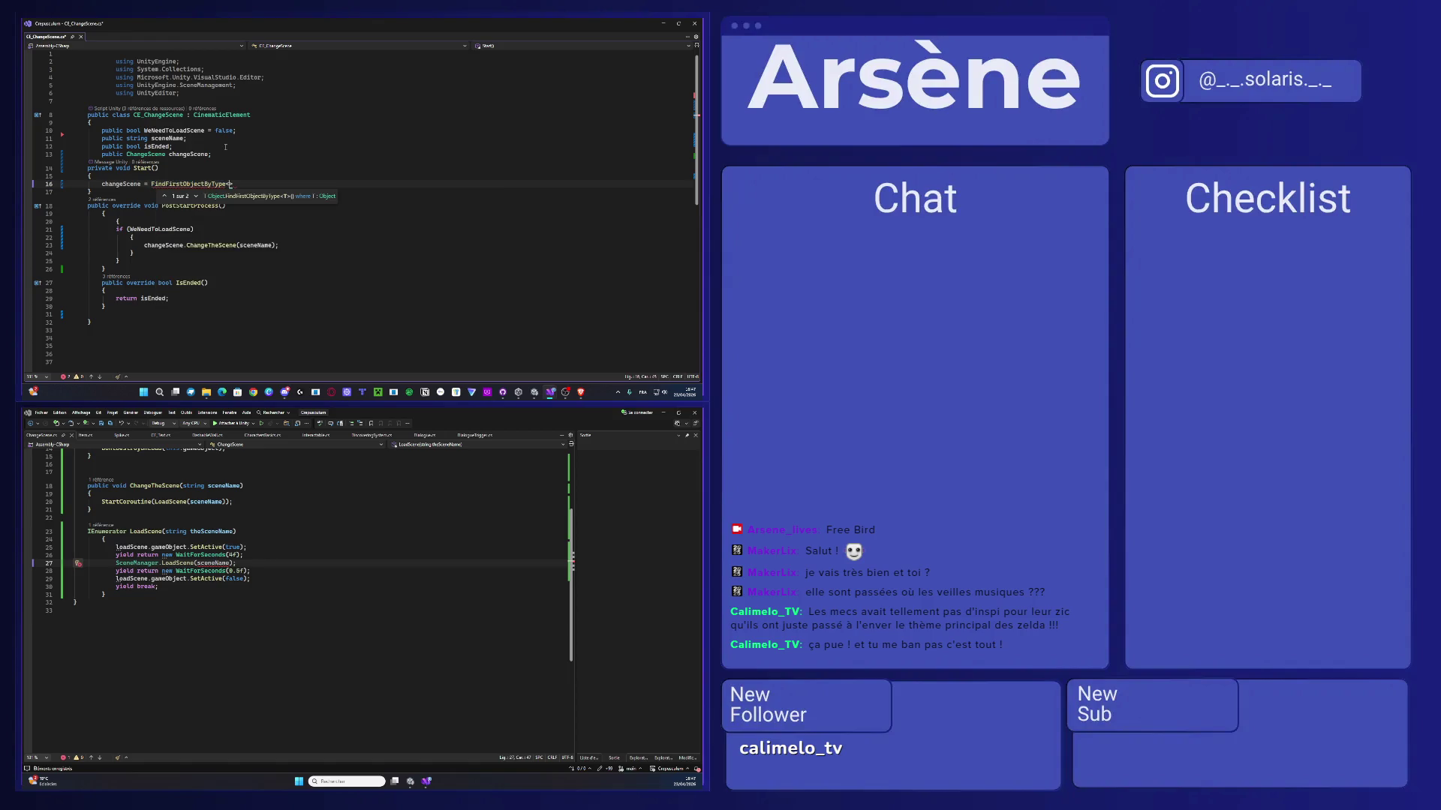
pyautogui.write('Changescene')
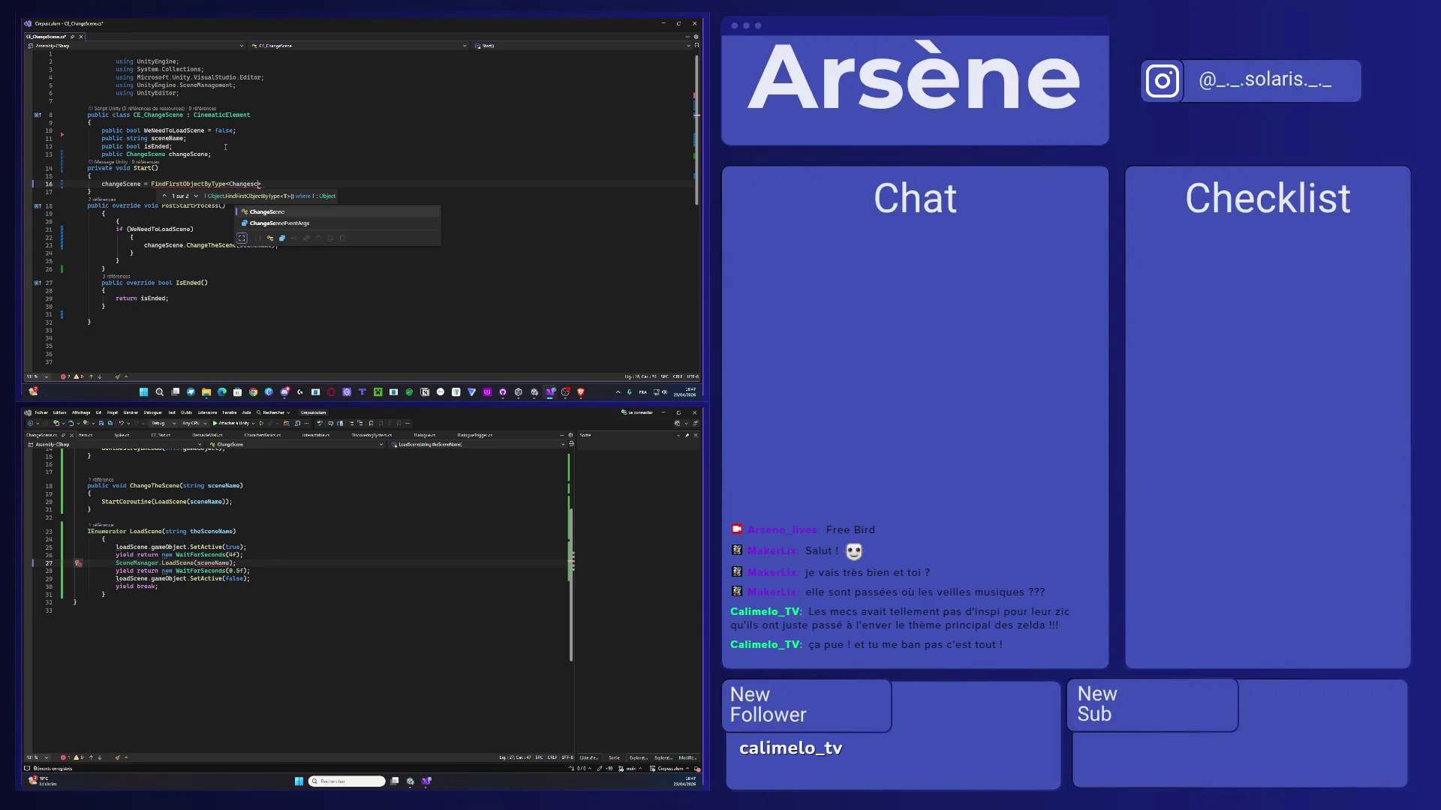
pyautogui.press('Tab')
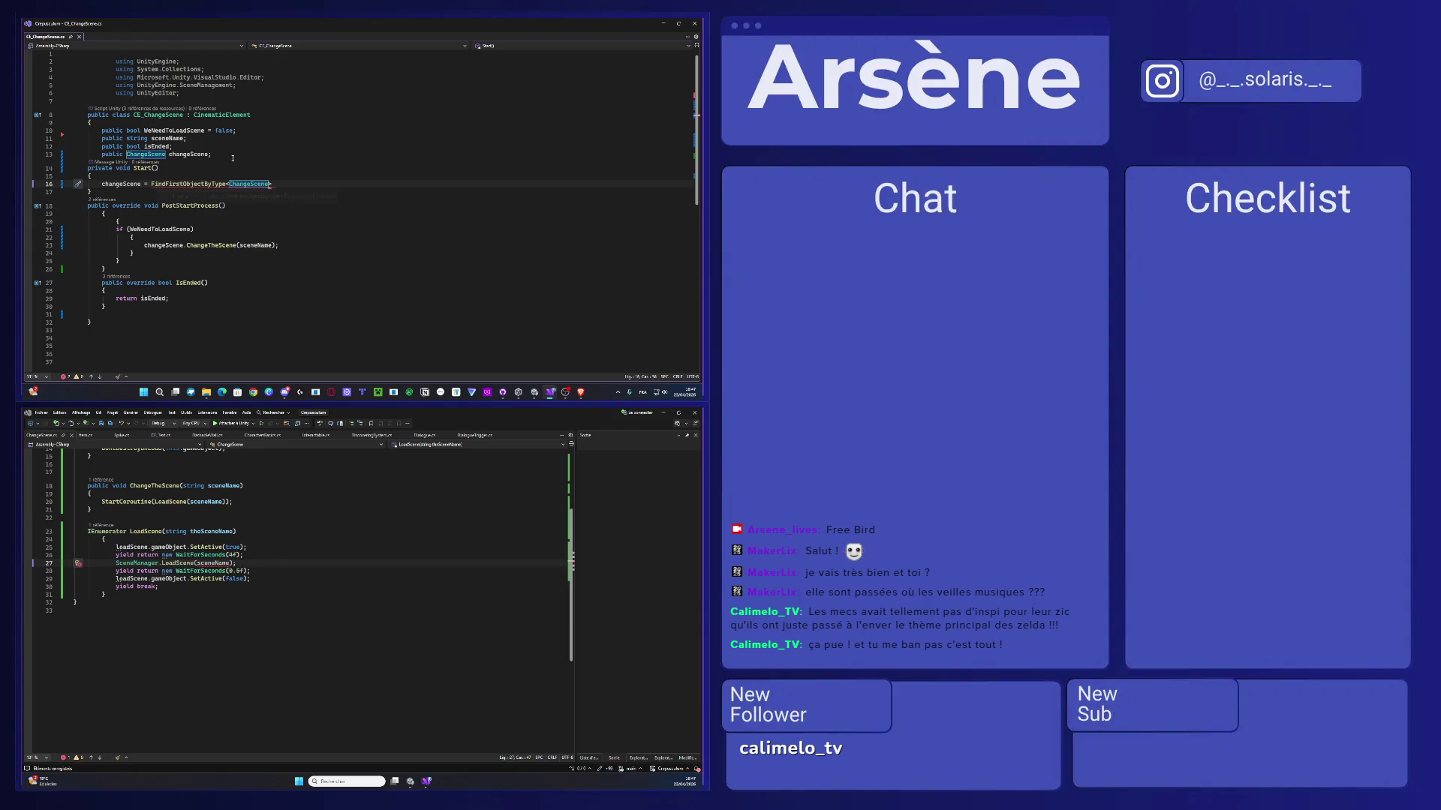
pyautogui.click(280, 182)
pyautogui.write(';')
pyautogui.click(272, 184)
pyautogui.write('()')
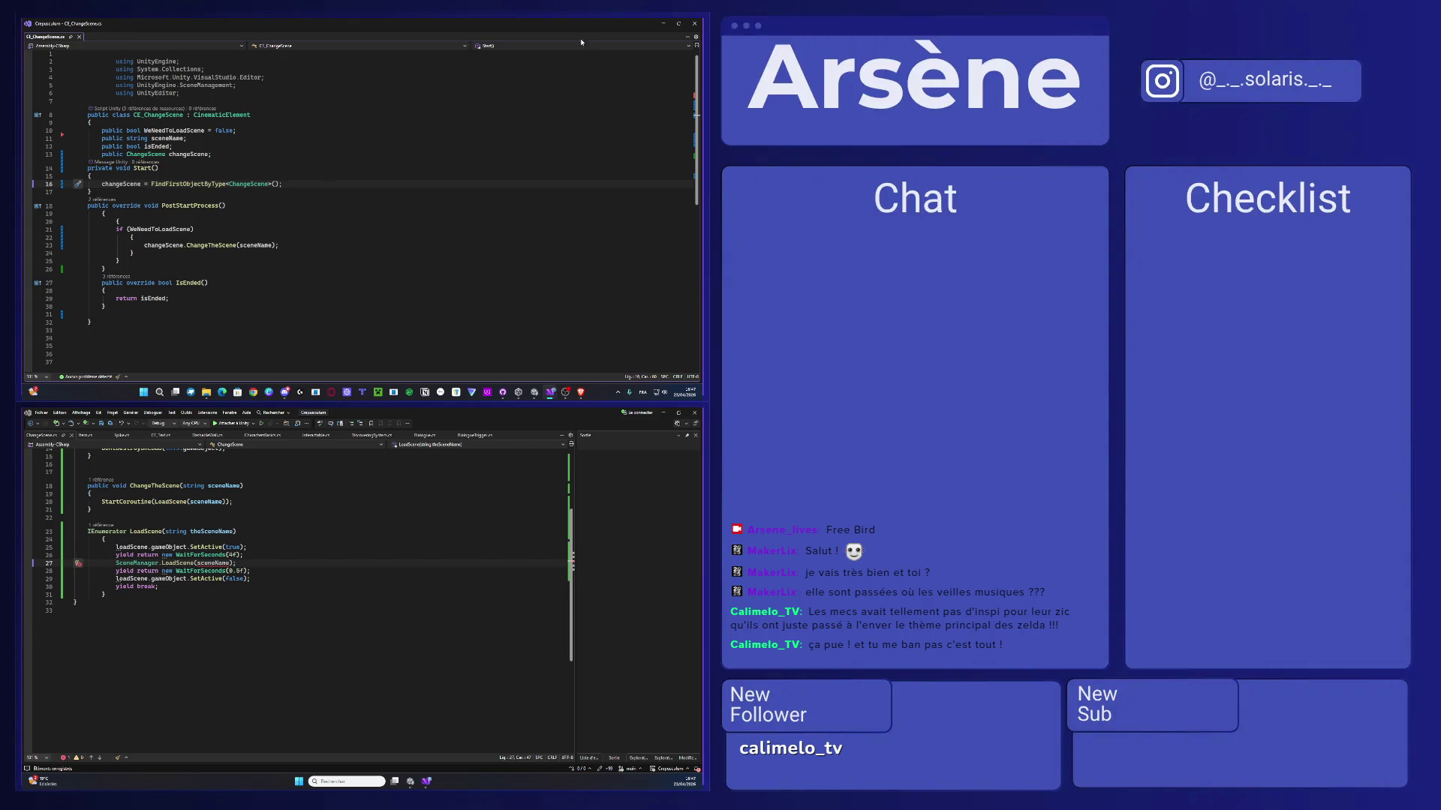
pyautogui.moveTo(113, 23)
pyautogui.mouseDown()
pyautogui.moveTo(323, 593)
pyautogui.moveTo(98, 436)
pyautogui.mouseUp()
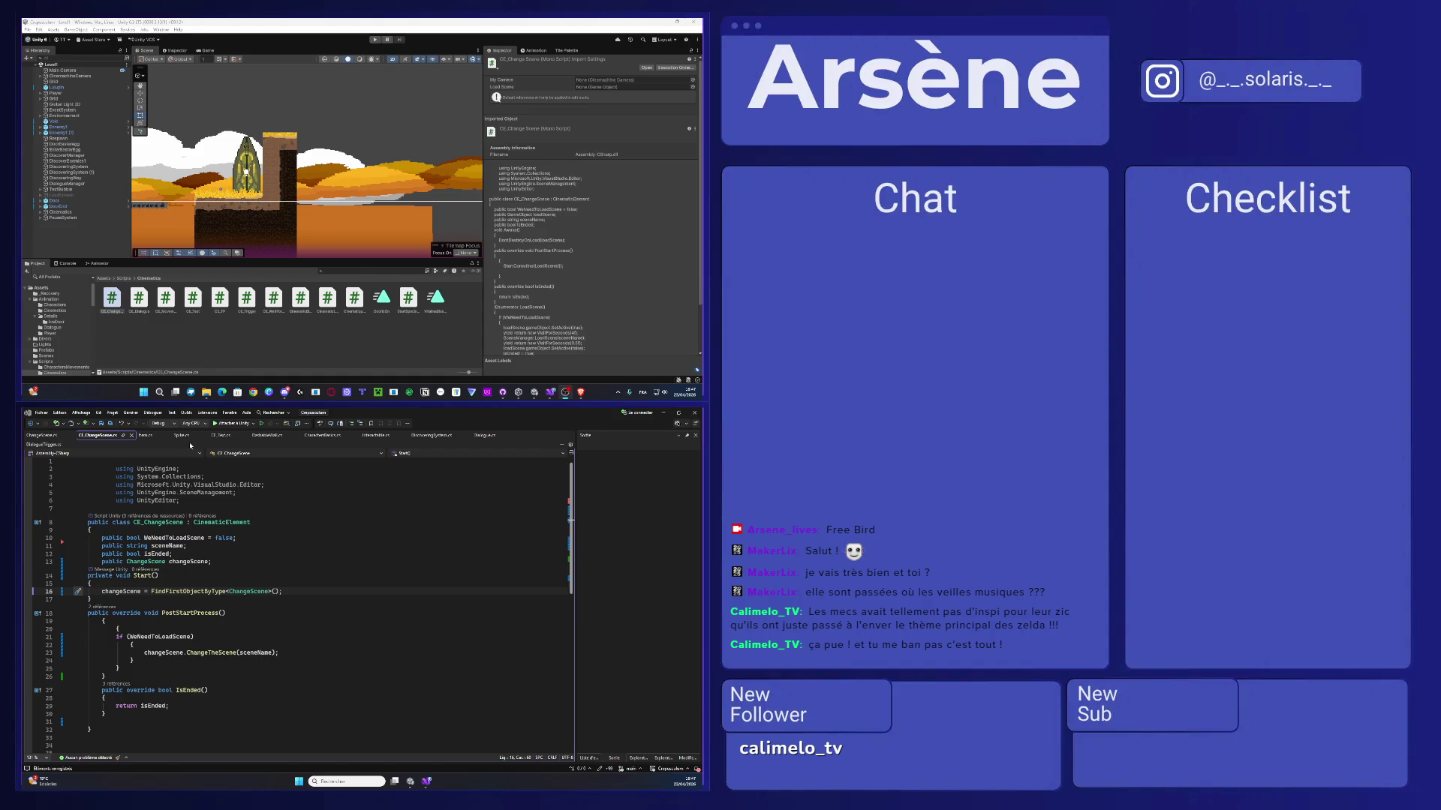
# - List the Scripts folder in the Project window and select LoadScreen in the Hierarchy
pyautogui.click(41, 435)
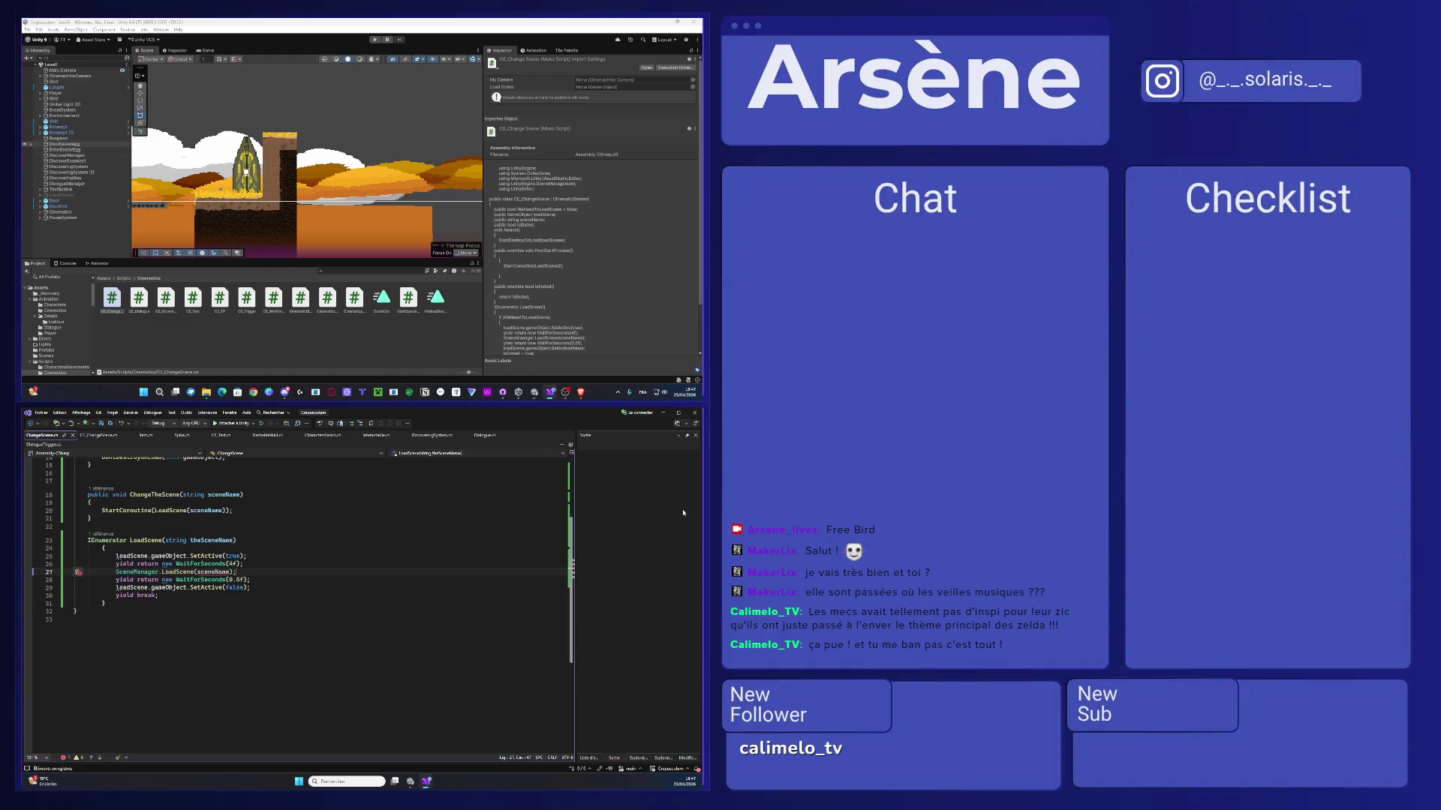
pyautogui.scroll(-5, 250, 183)
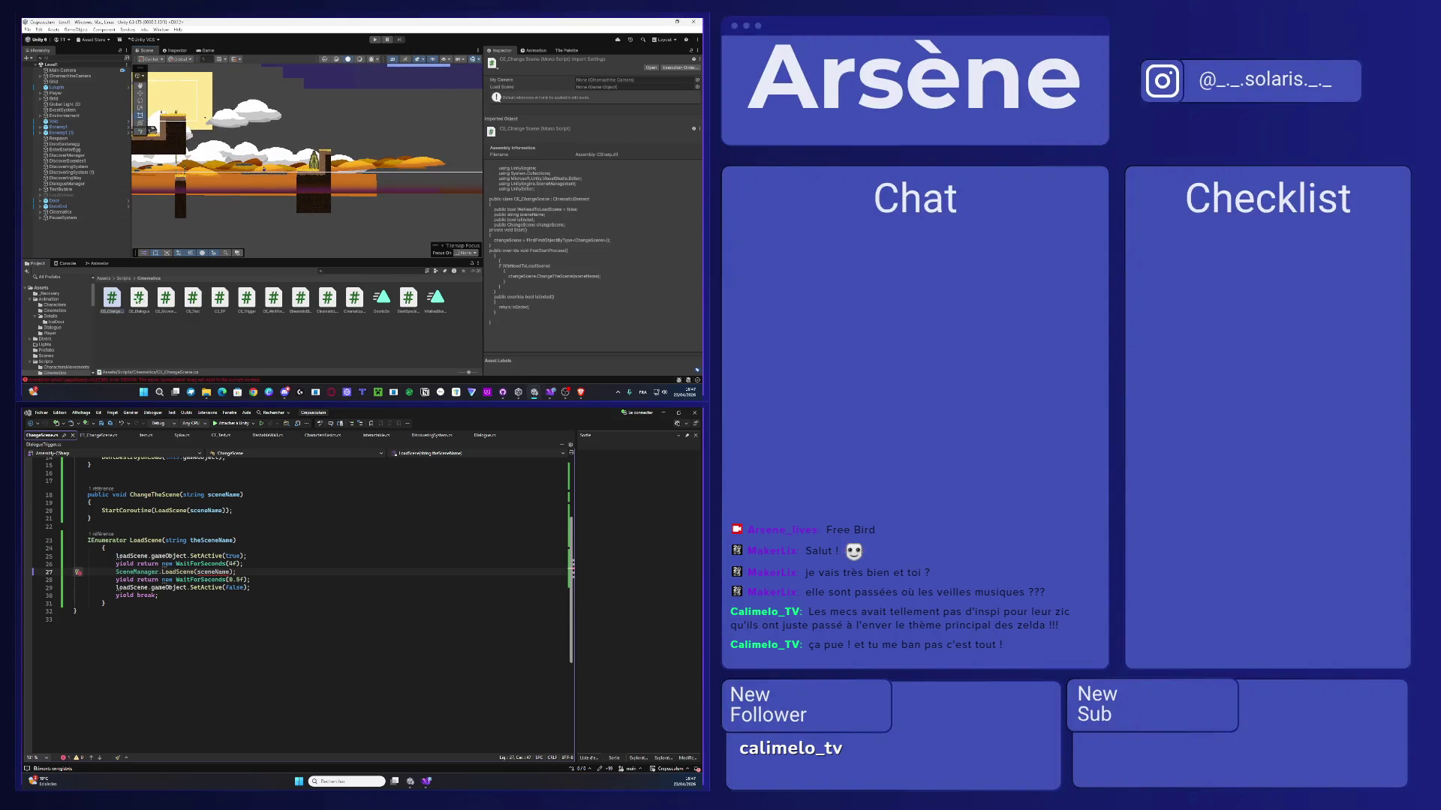
pyautogui.click(132, 279)
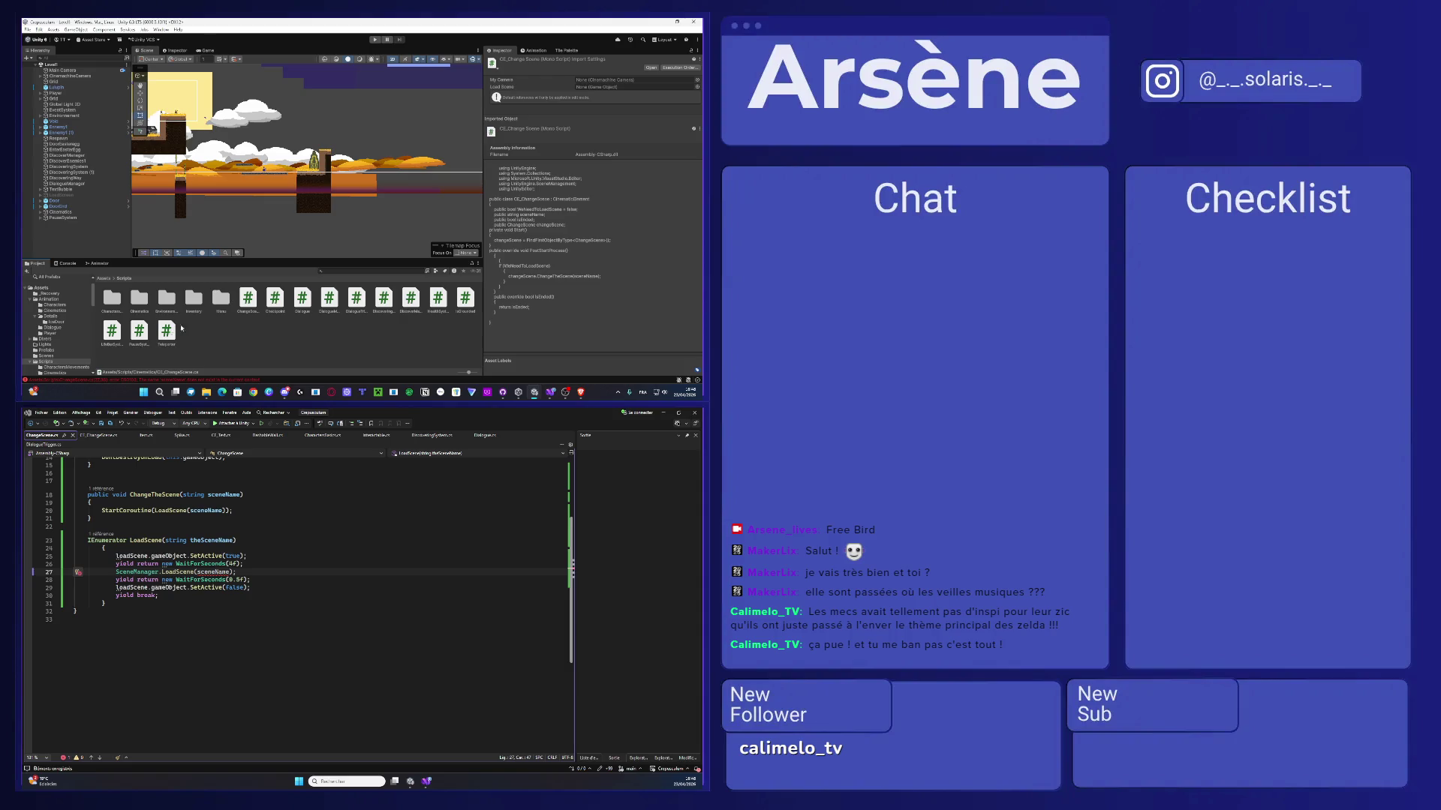
pyautogui.click(70, 195)
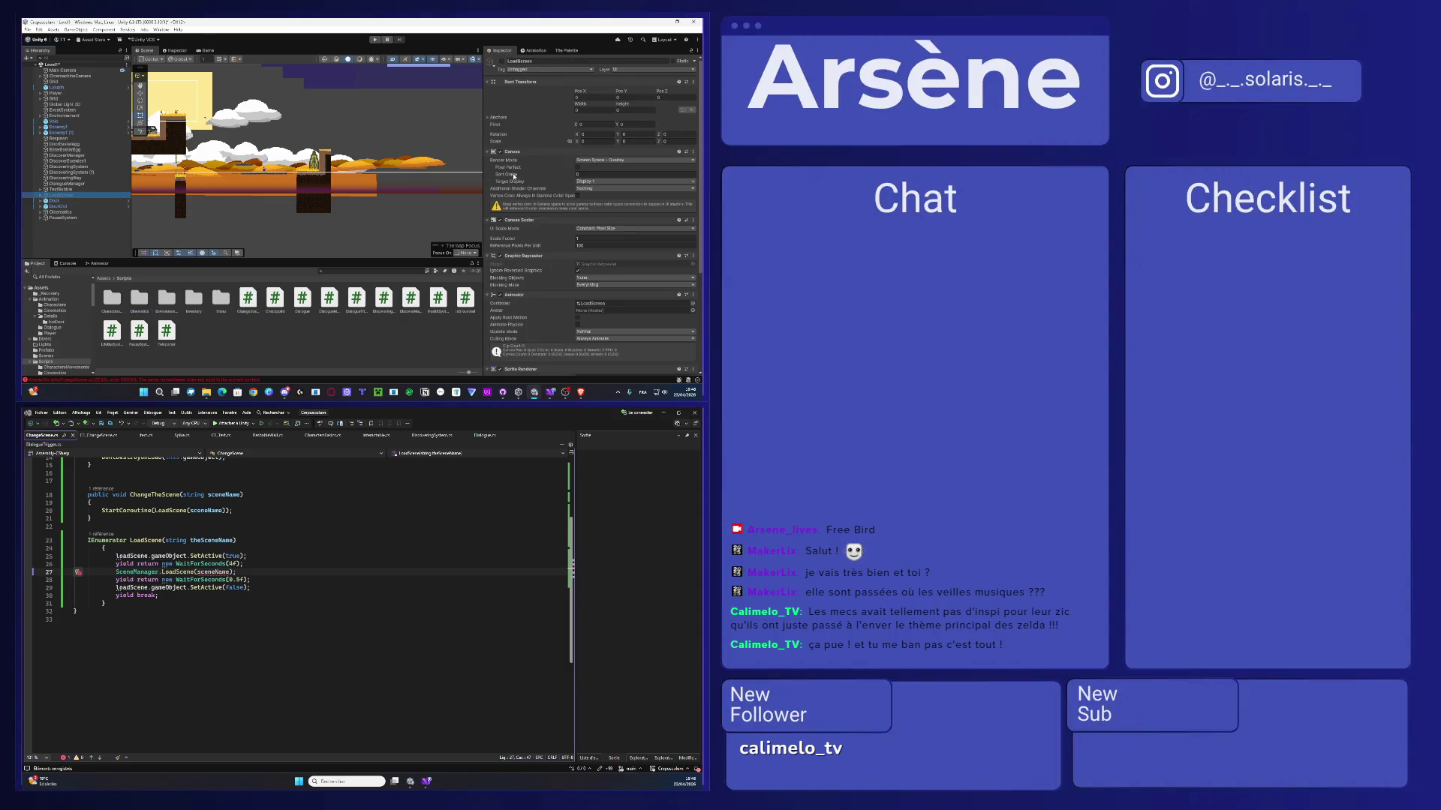
# - Jump from the CS0103 console error to line 27 and rename sceneName to theSceneName
pyautogui.scroll(-5, 514, 177)
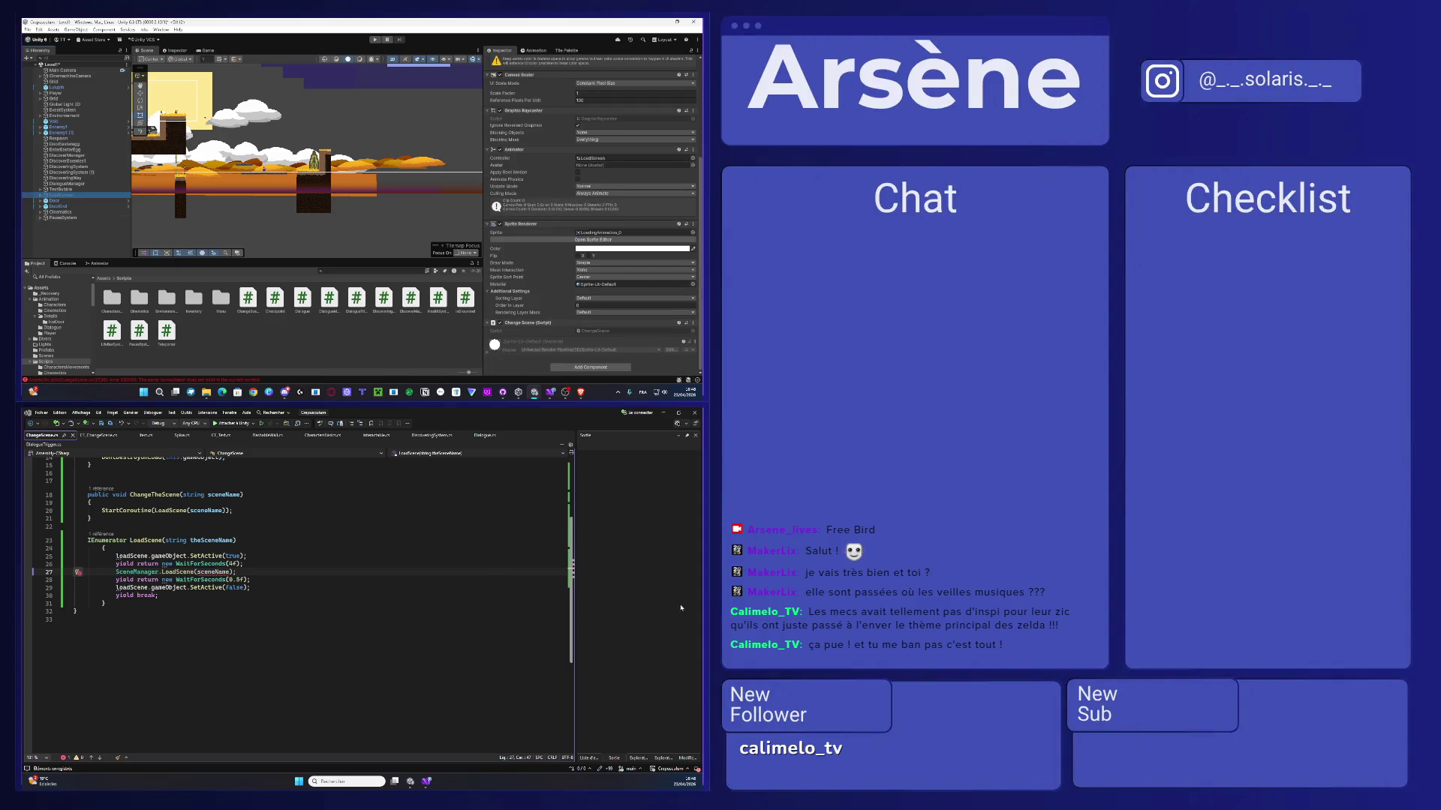
pyautogui.click(66, 264)
pyautogui.doubleClick(104, 282)
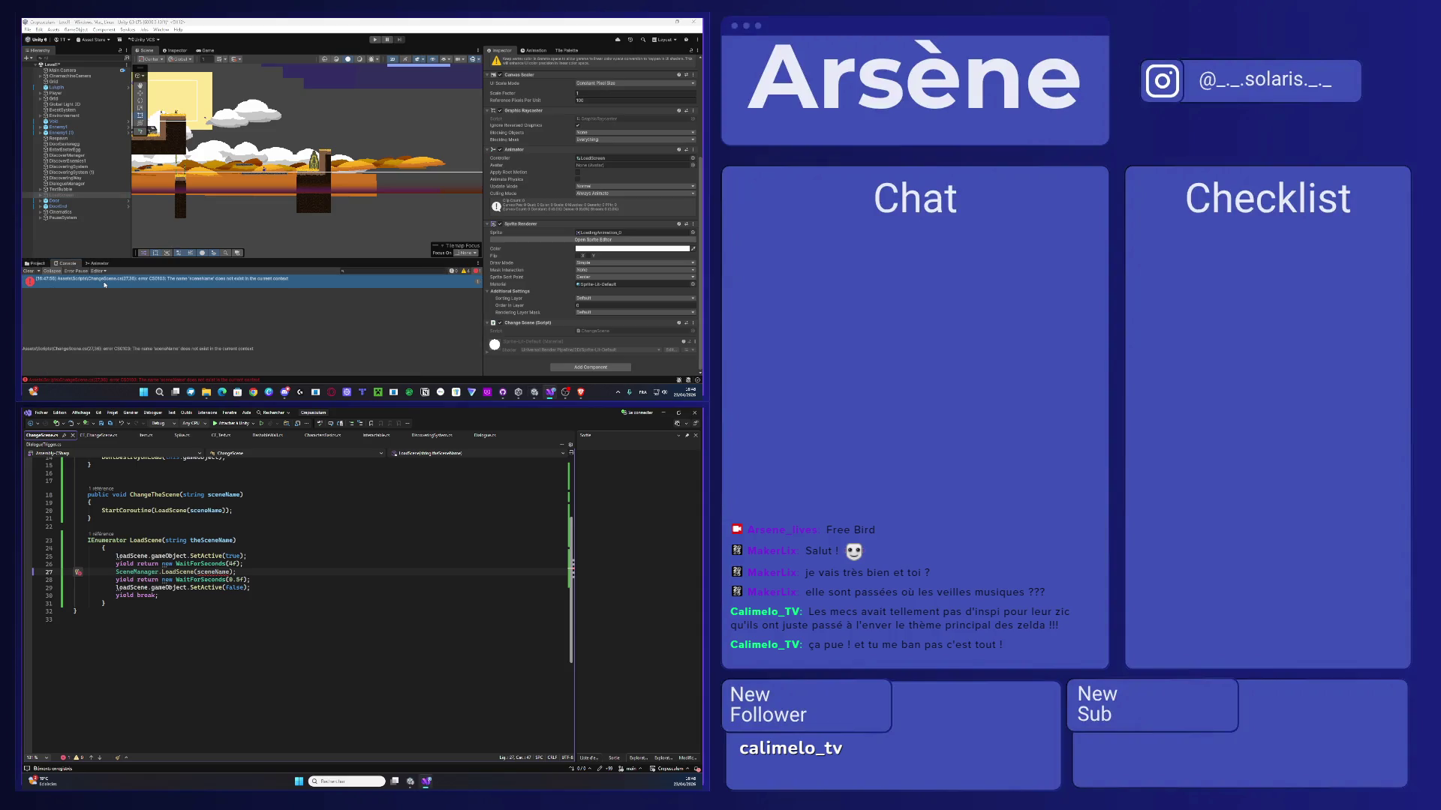
pyautogui.scroll(2, 146, 596)
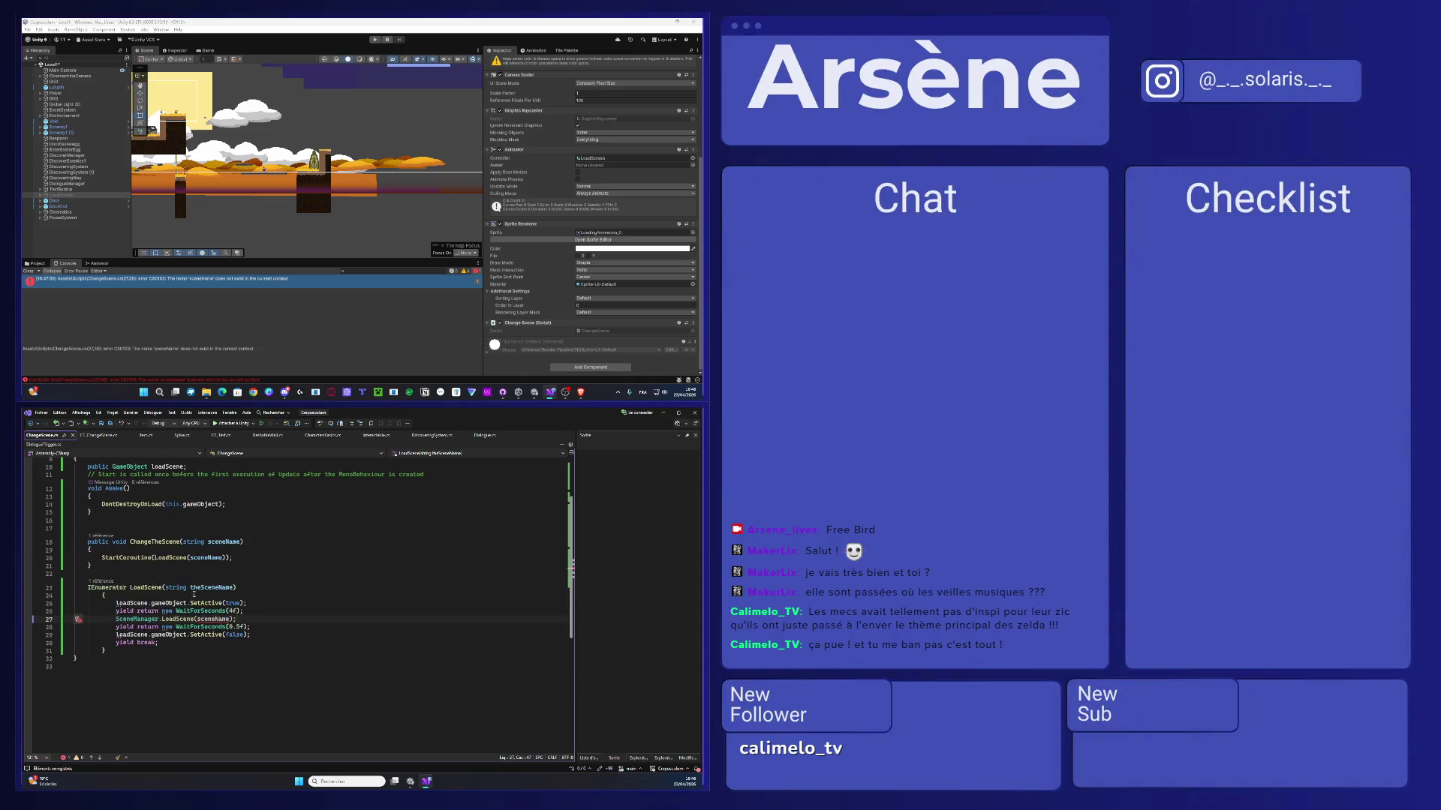
pyautogui.moveTo(219, 632)
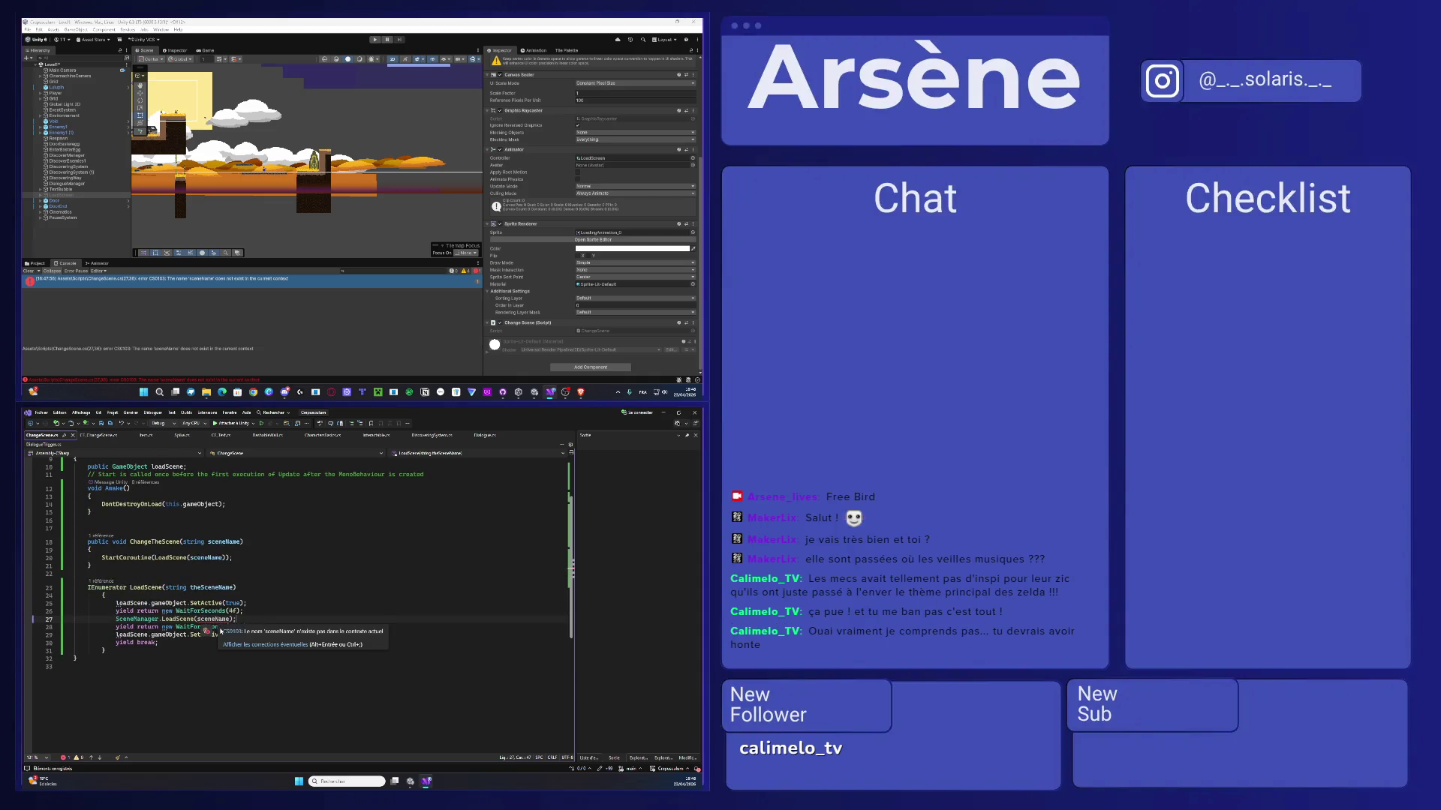
pyautogui.doubleClick(207, 620)
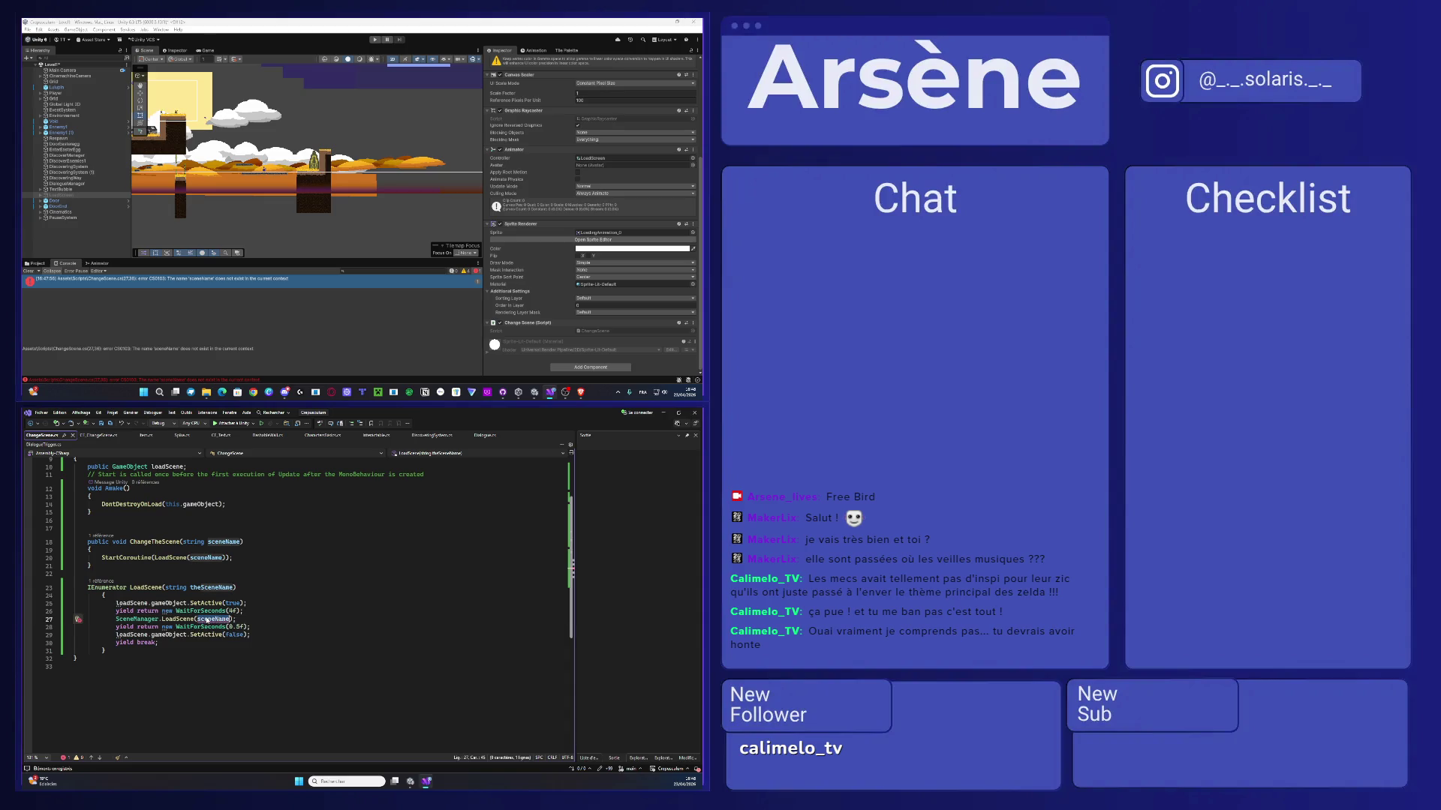
pyautogui.write('the')
pyautogui.press('Tab')
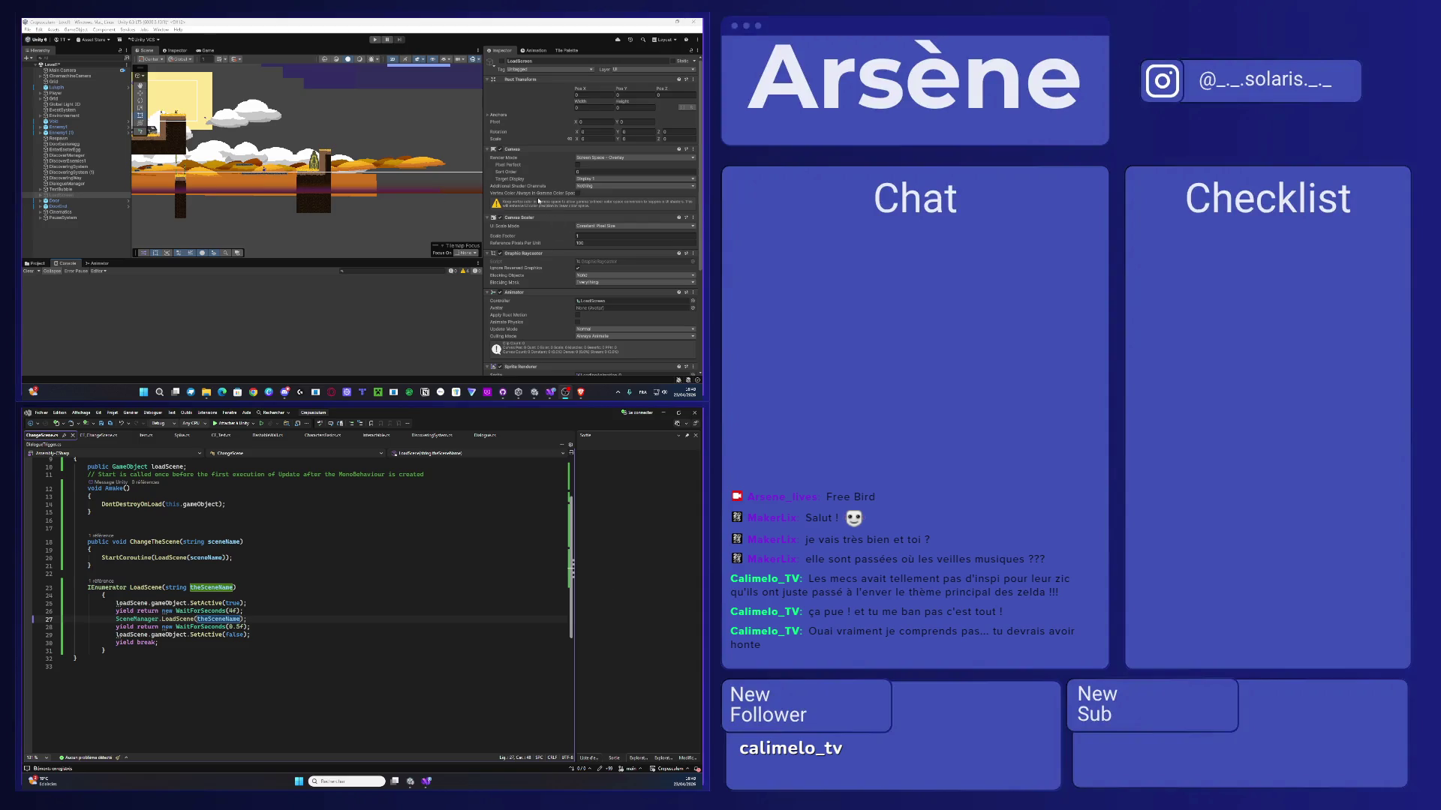
pyautogui.scroll(-5, 523, 280)
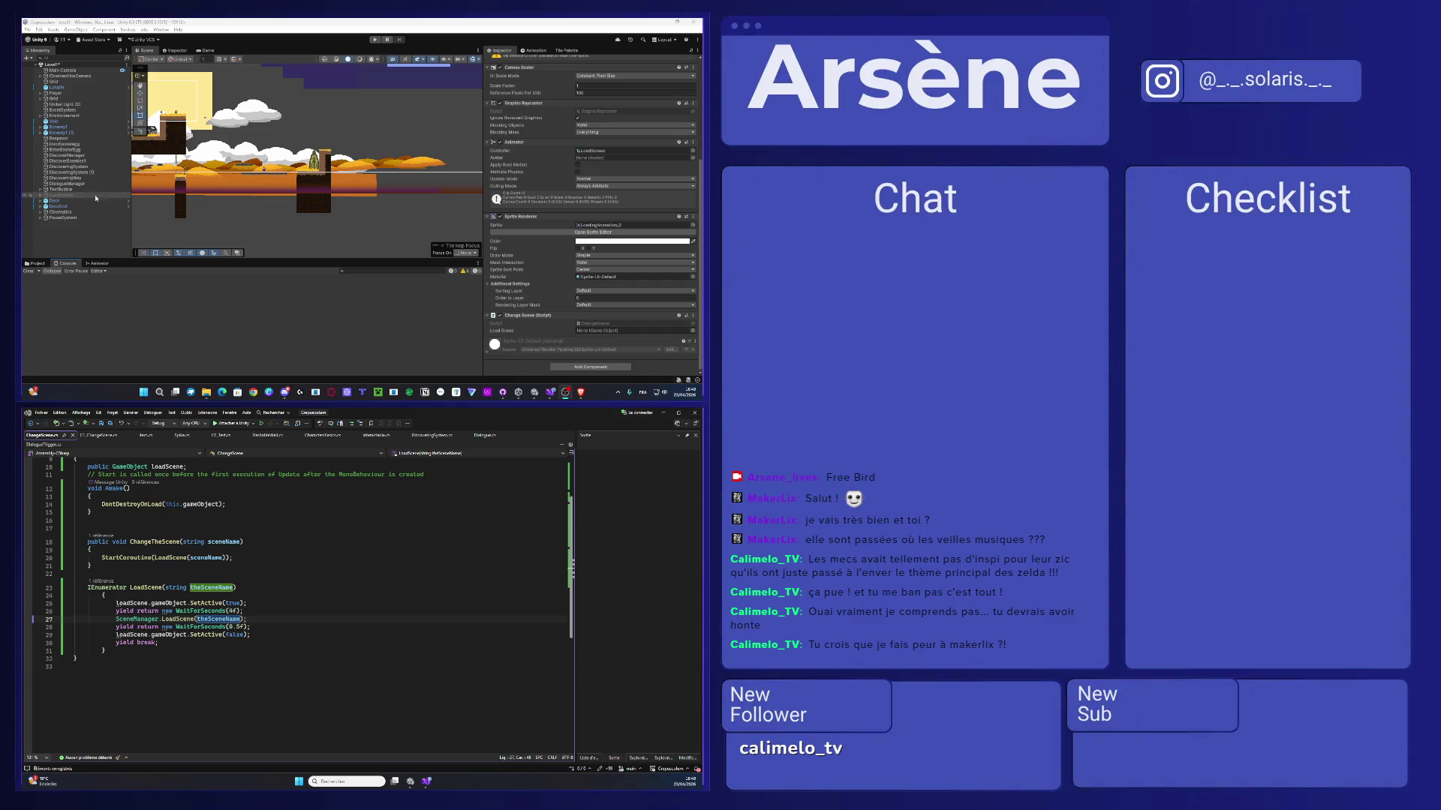
# - Drag LoadScreen from the Hierarchy into the Change Scene component's Load Scene field
pyautogui.moveTo(71, 198)
pyautogui.mouseDown()
pyautogui.moveTo(376, 285)
pyautogui.moveTo(634, 331)
pyautogui.mouseUp()
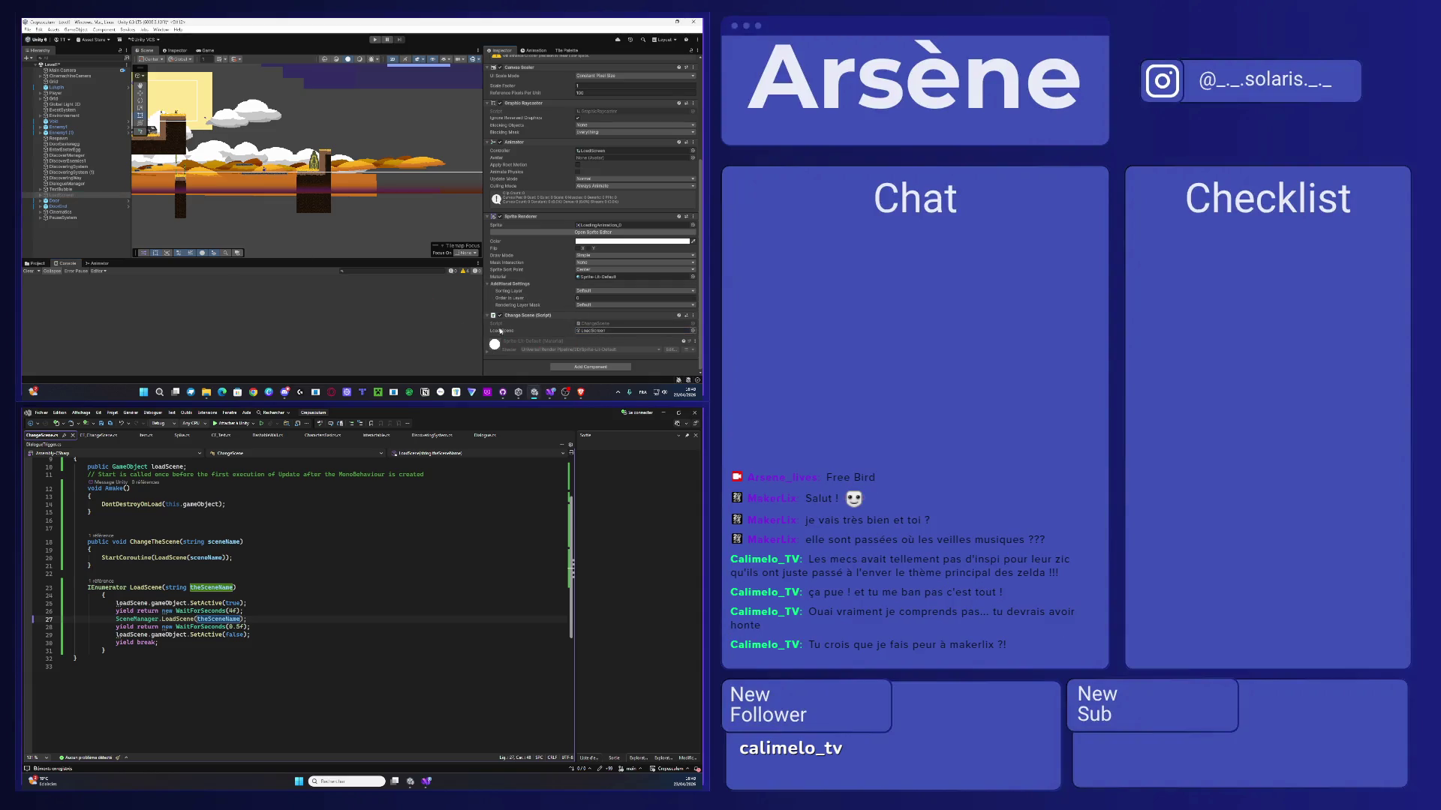
pyautogui.click(41, 195)
pyautogui.click(47, 201)
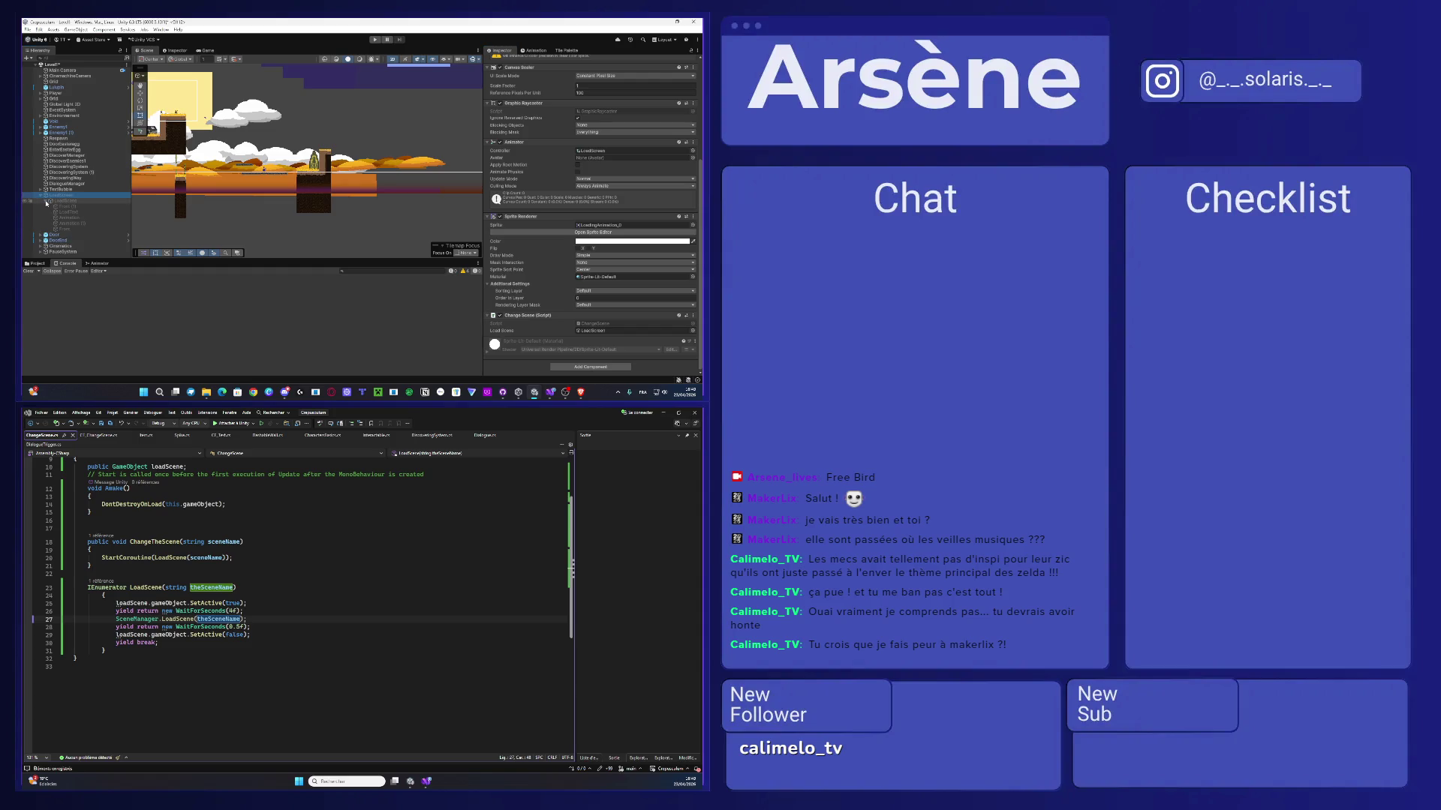
pyautogui.click(40, 195)
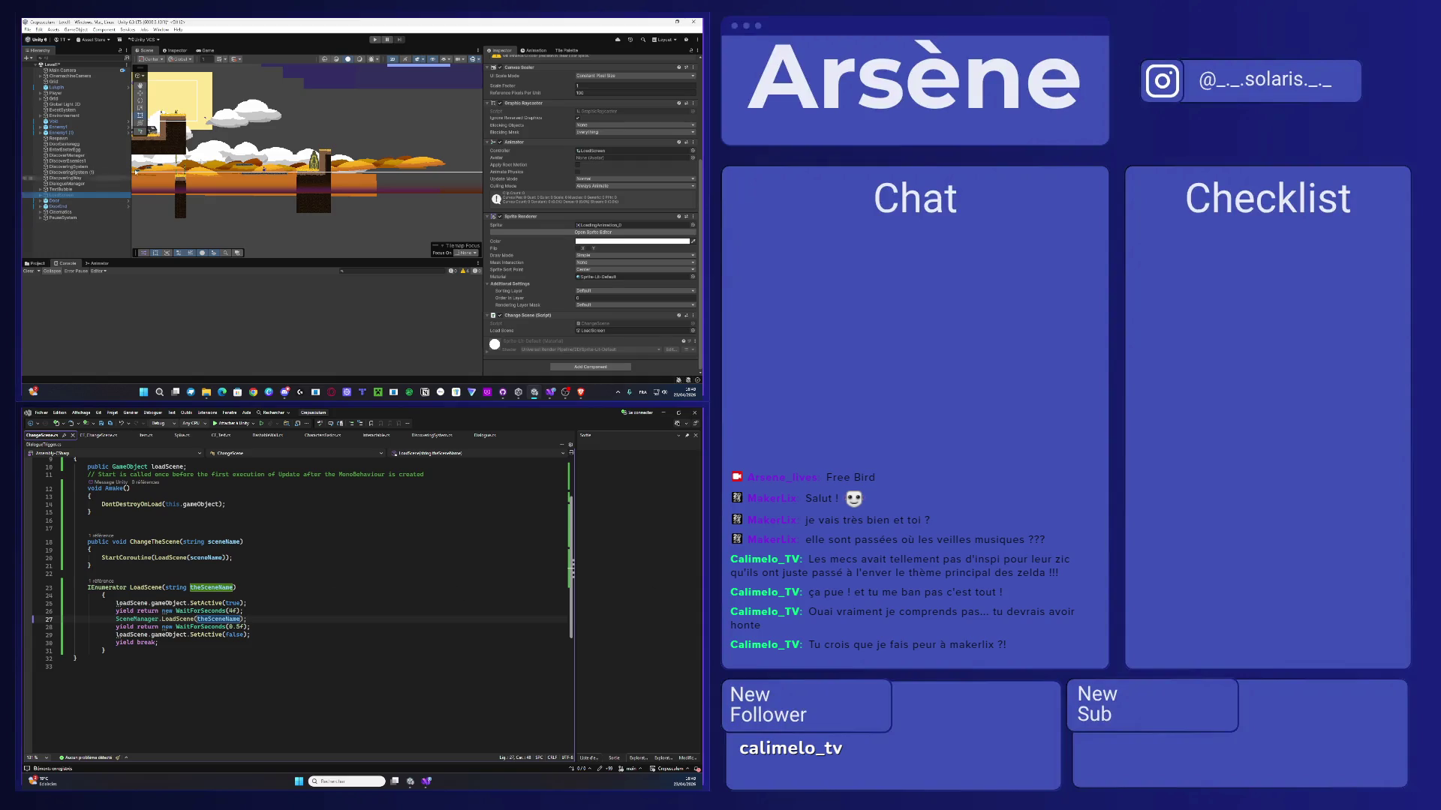
pyautogui.press('f')
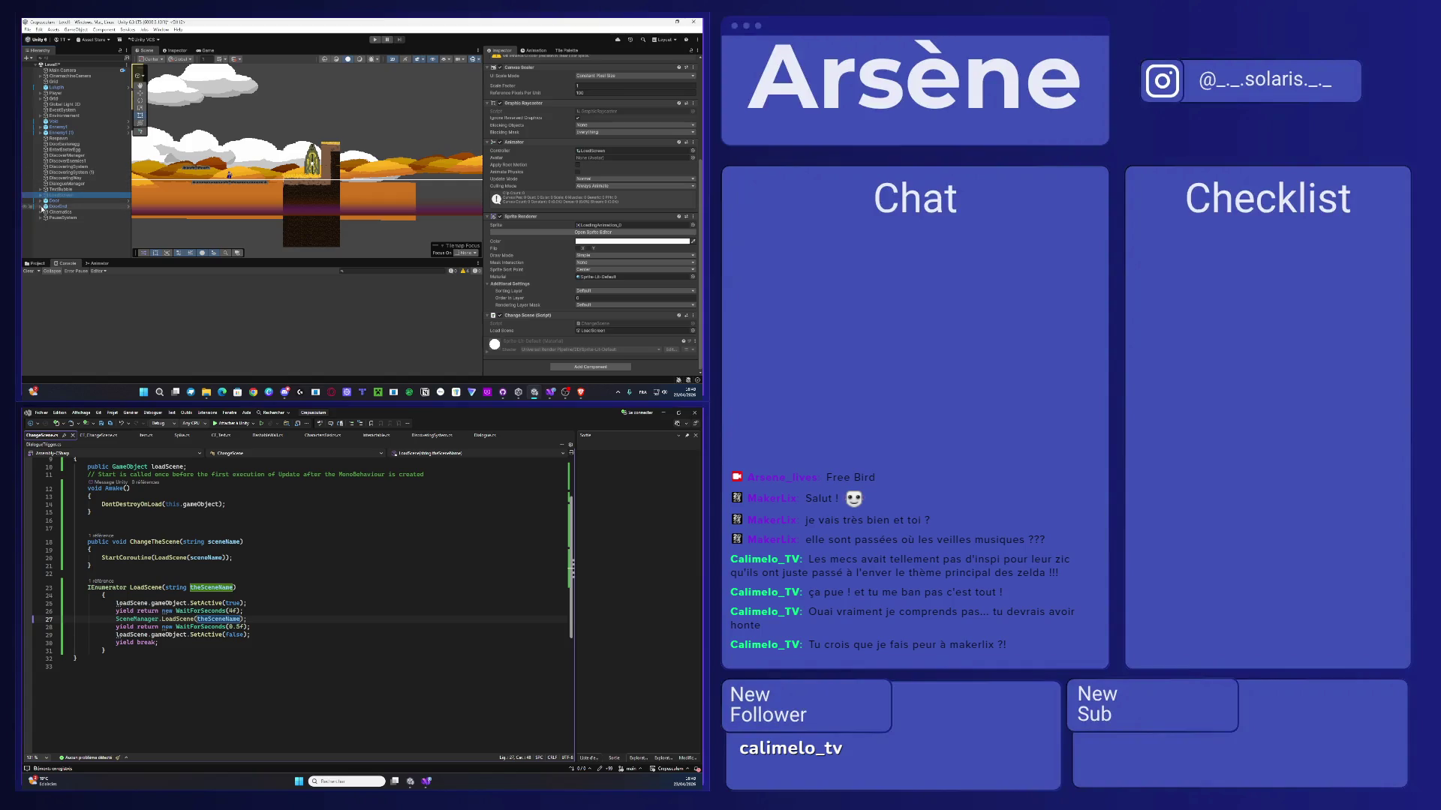
# - Select Step (17) under Cinematics > CinematicEndLevel, then start Play mode to test
pyautogui.click(42, 207)
pyautogui.click(66, 234)
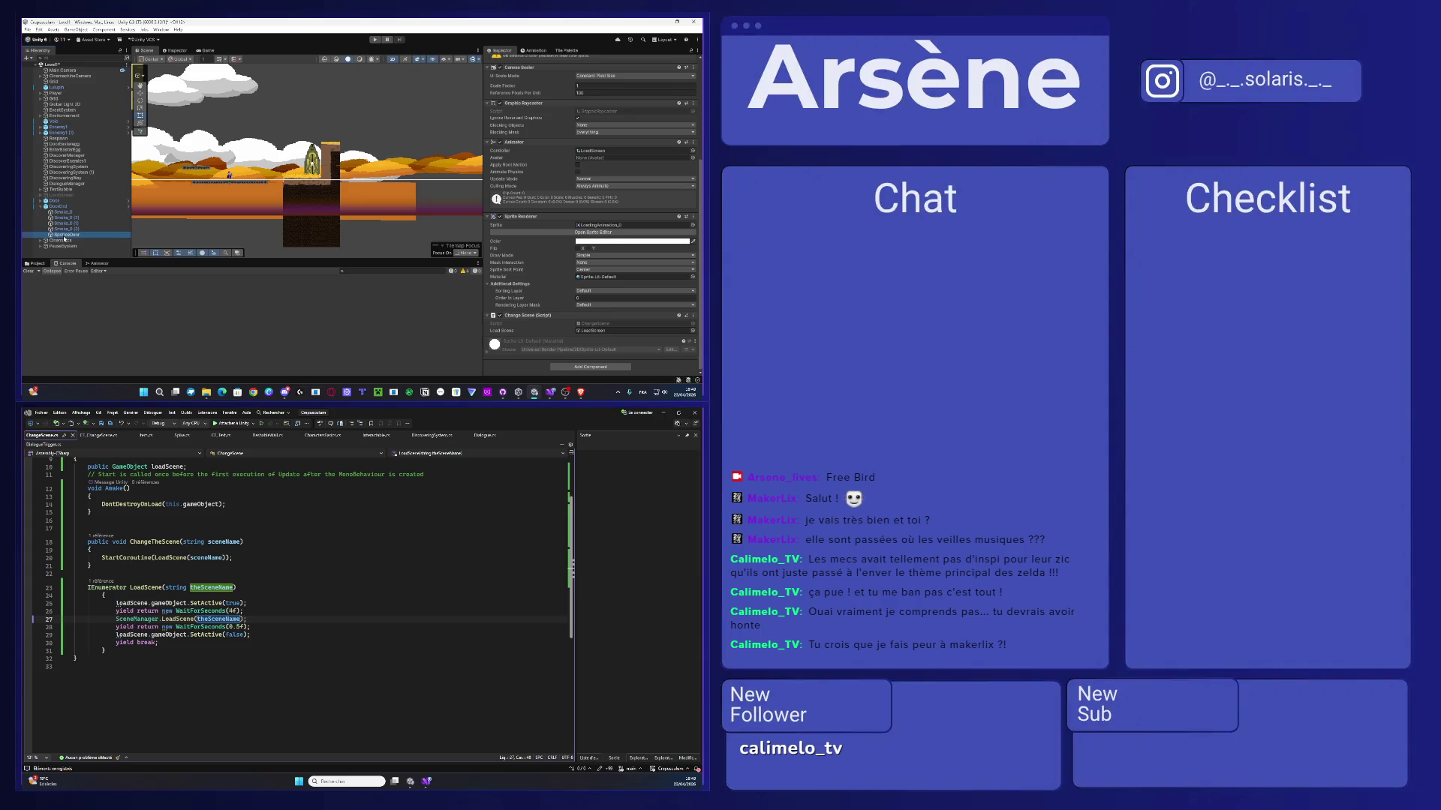
pyautogui.click(42, 208)
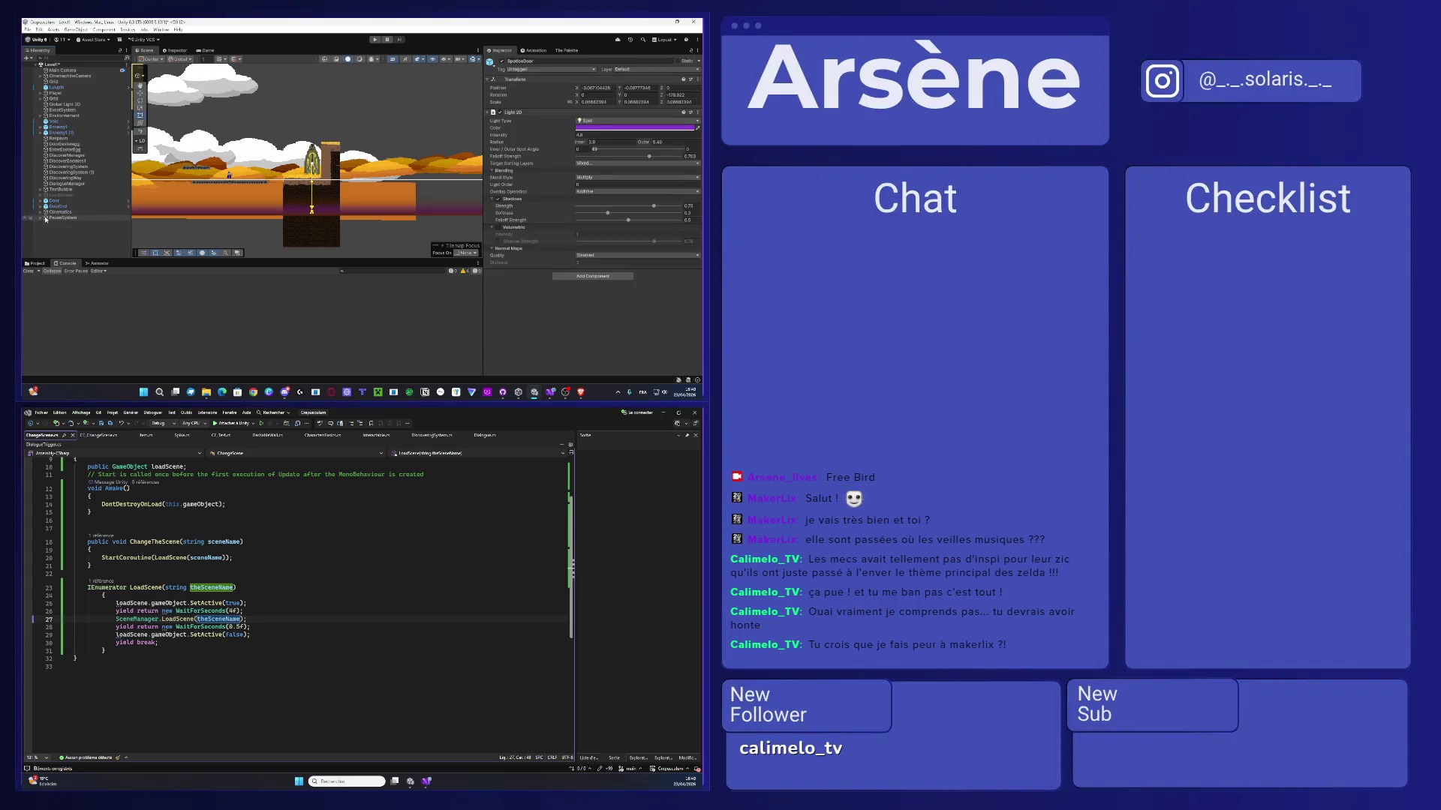
pyautogui.click(61, 212)
pyautogui.click(42, 212)
pyautogui.click(72, 229)
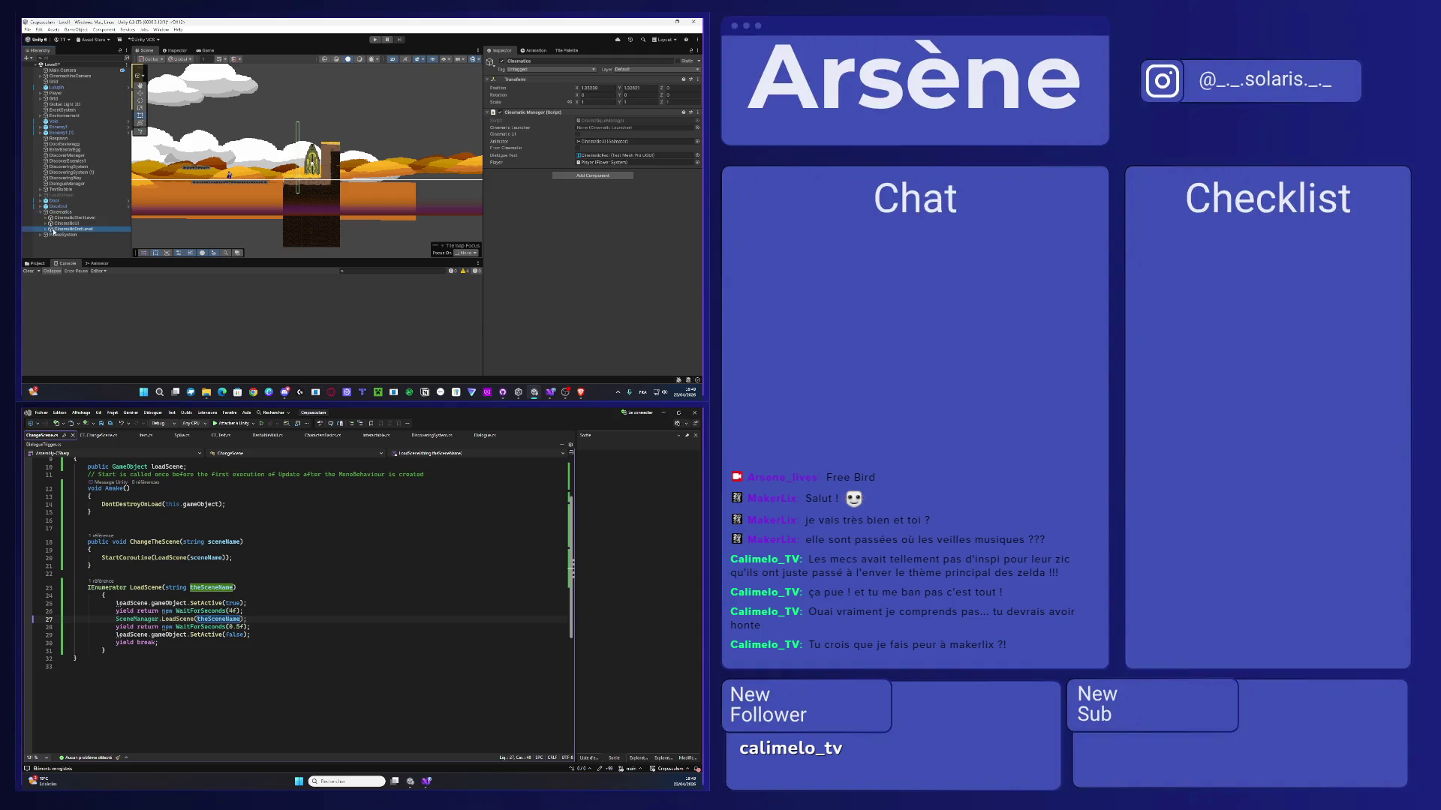
pyautogui.click(45, 228)
pyautogui.scroll(-2, 63, 240)
pyautogui.click(63, 250)
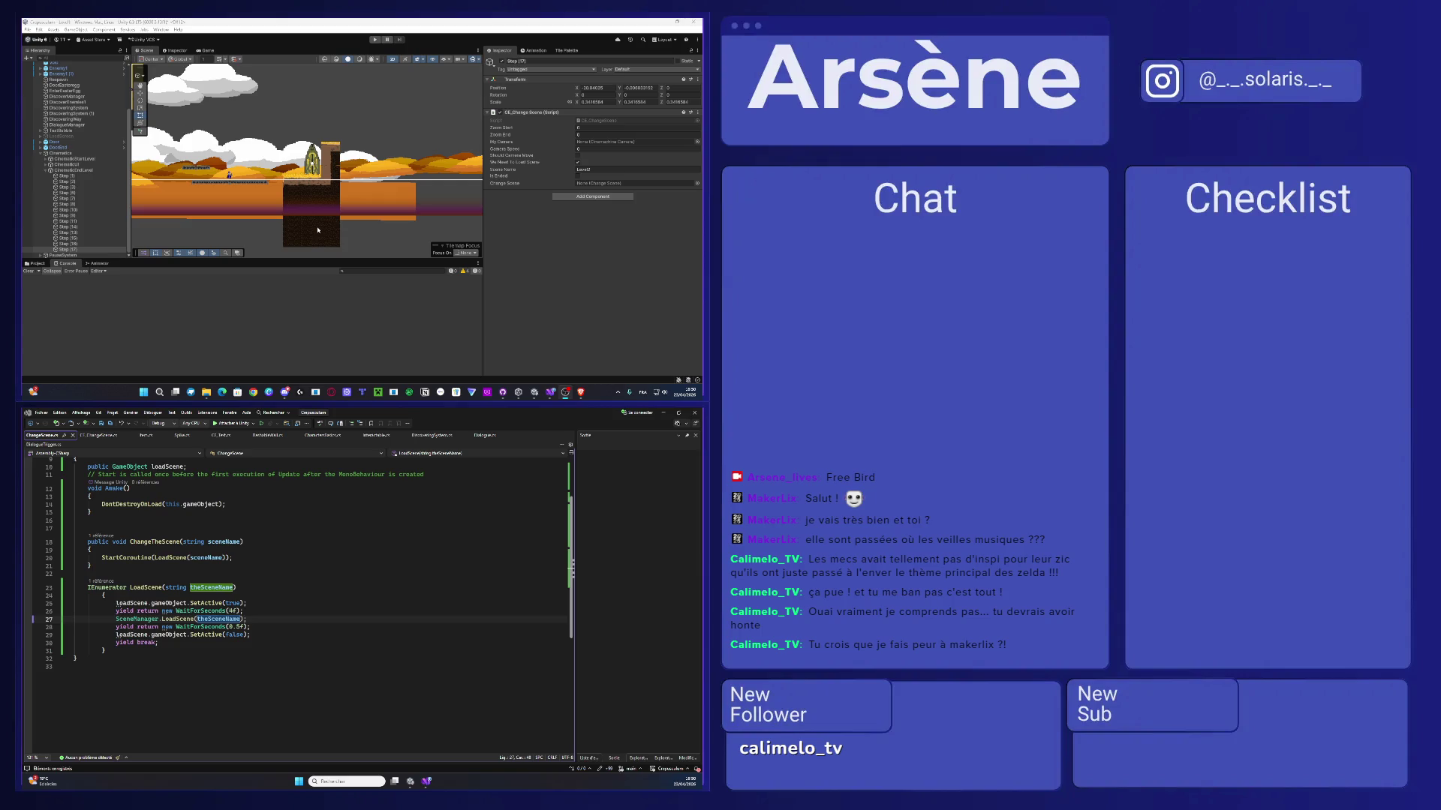
pyautogui.click(374, 39)
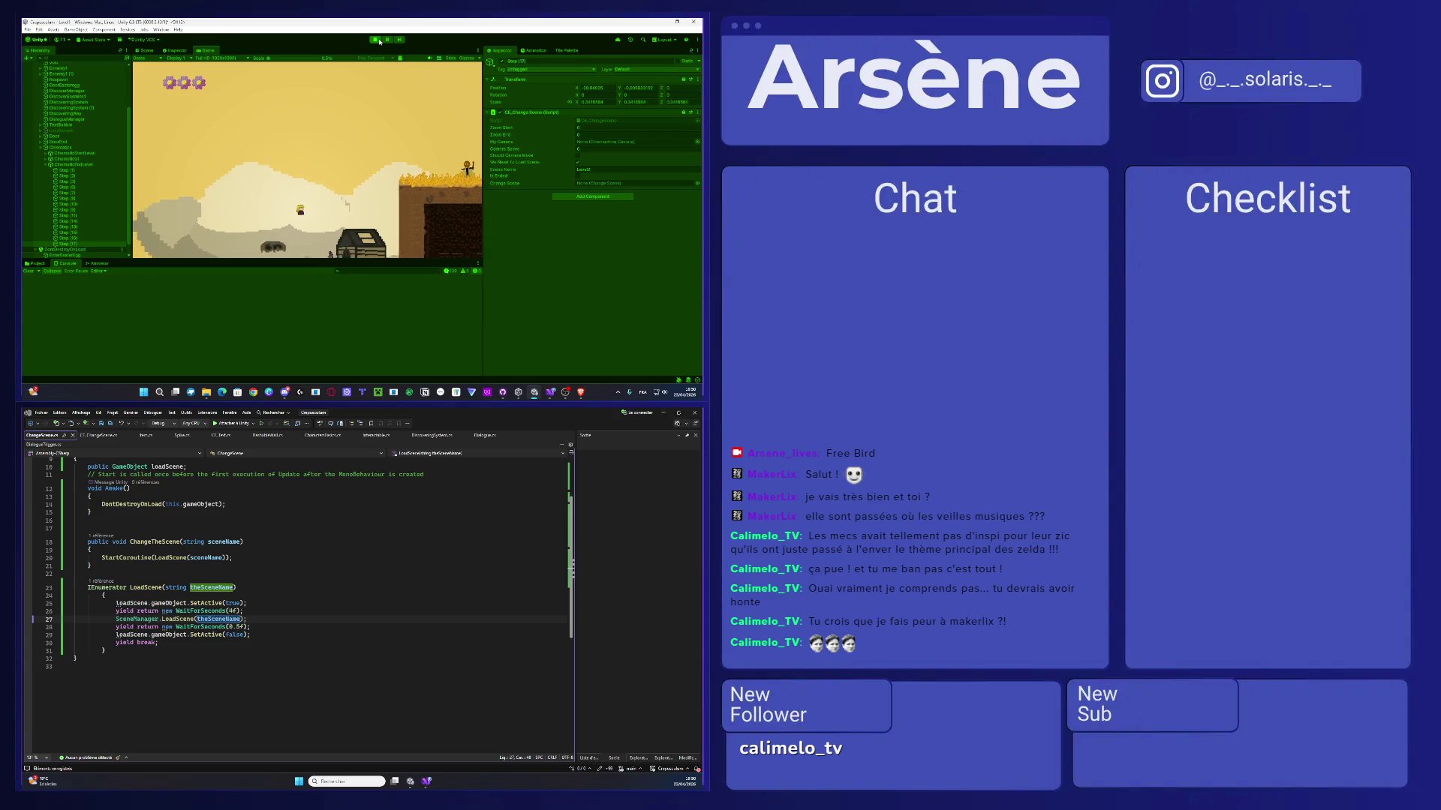
# - Stop Play mode, then add a blank line after Start's changeScene assignment in CE_ChangeScene.cs
pyautogui.scroll(-1, 57, 217)
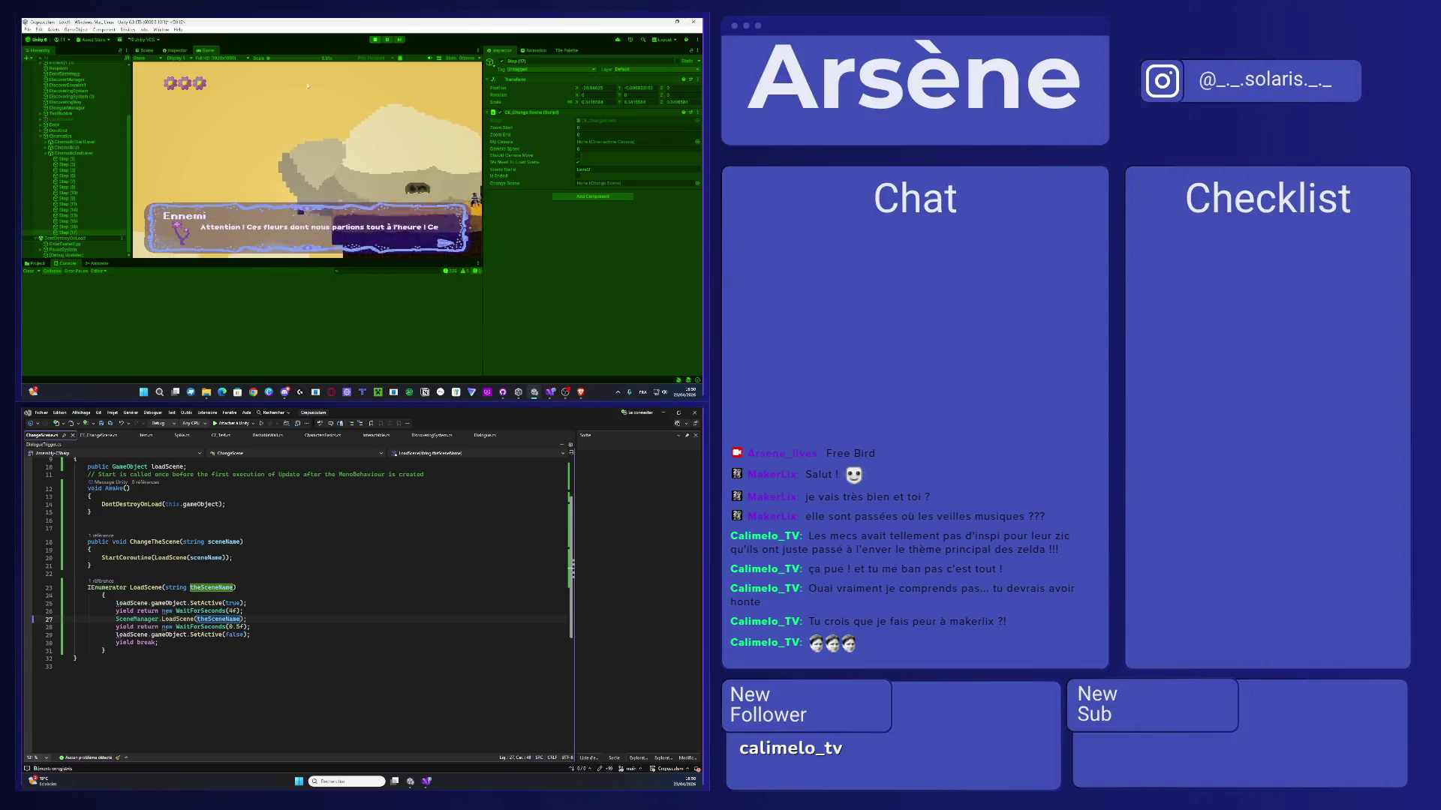
pyautogui.hotkey('ctrl', 'p')
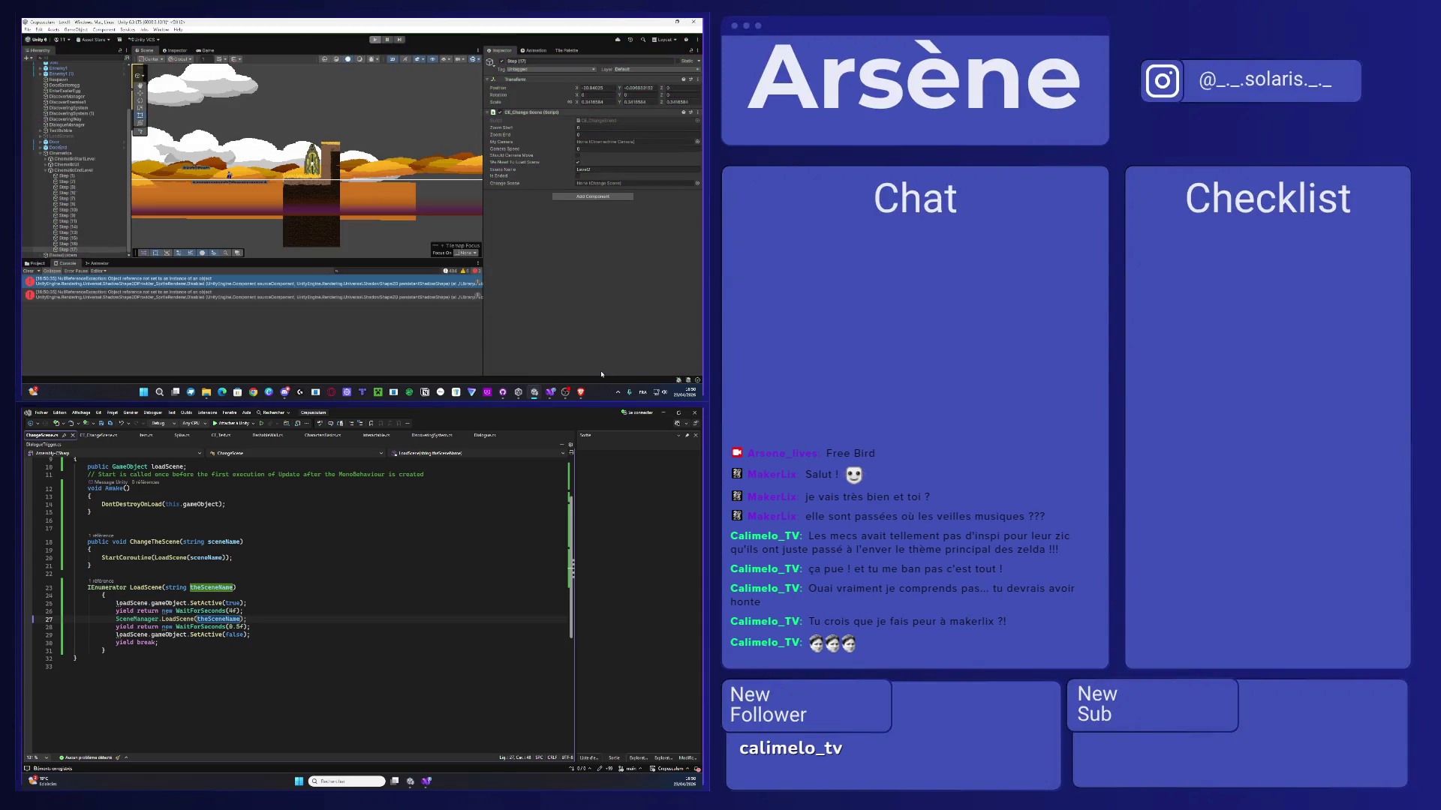
pyautogui.moveTo(580, 394)
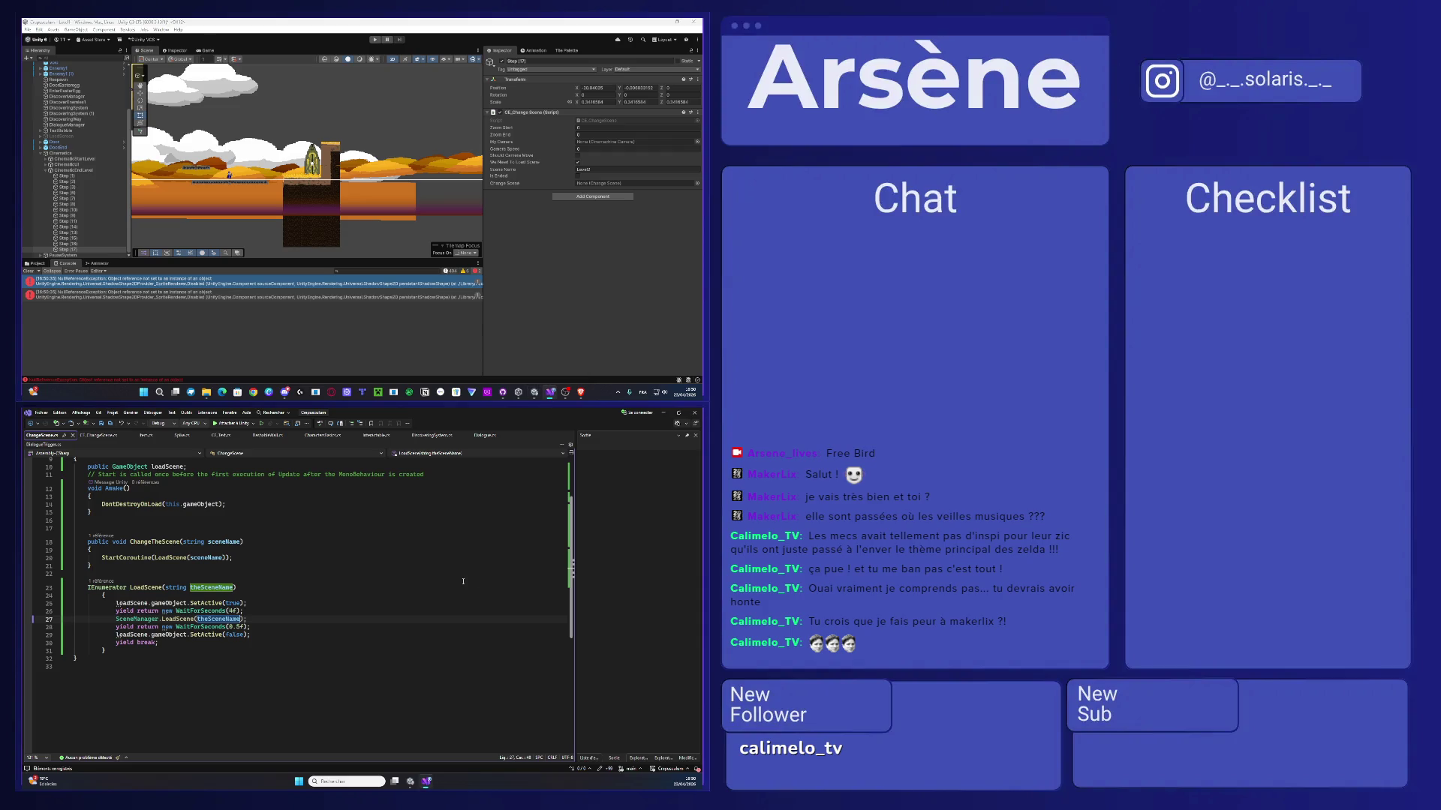
pyautogui.click(88, 436)
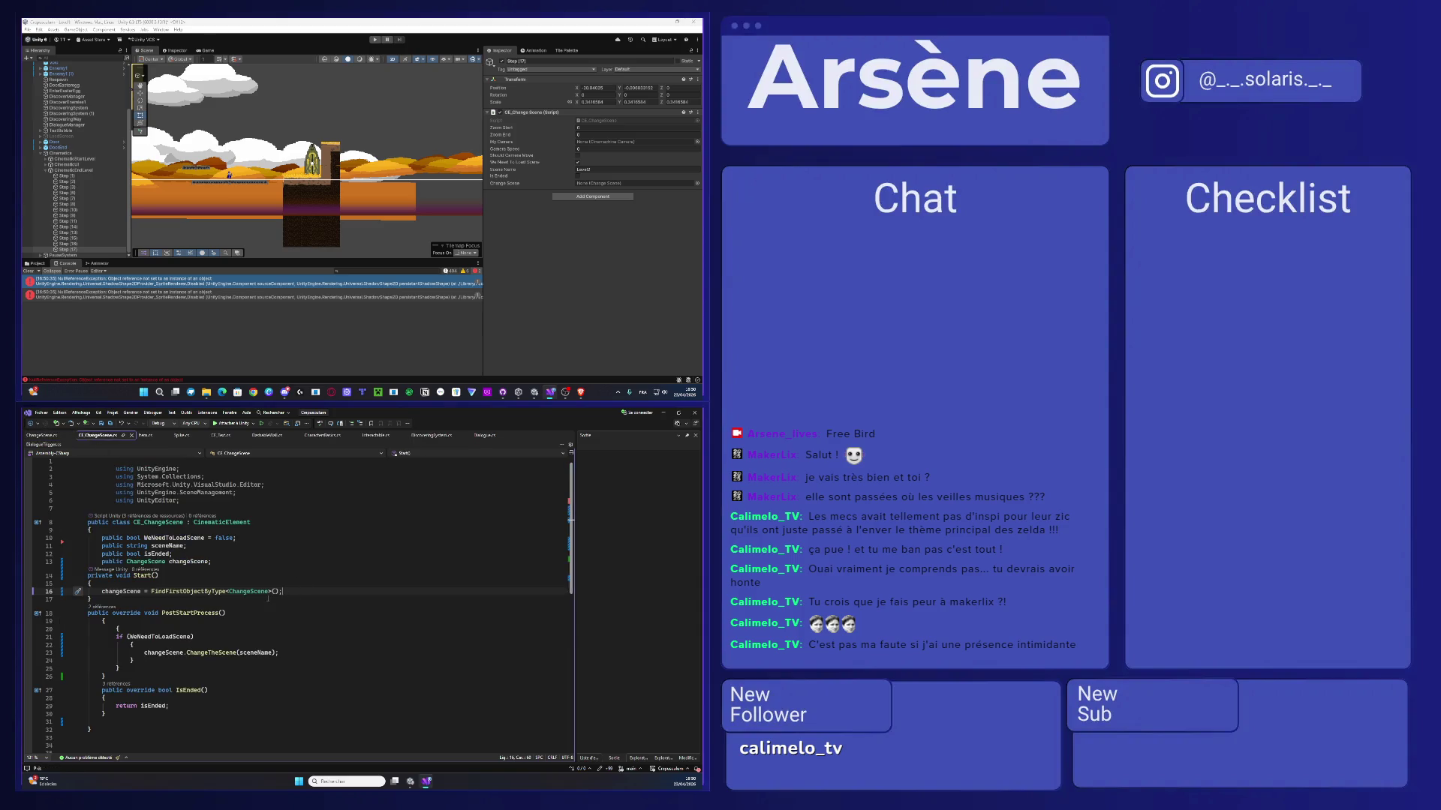
pyautogui.press('Return')
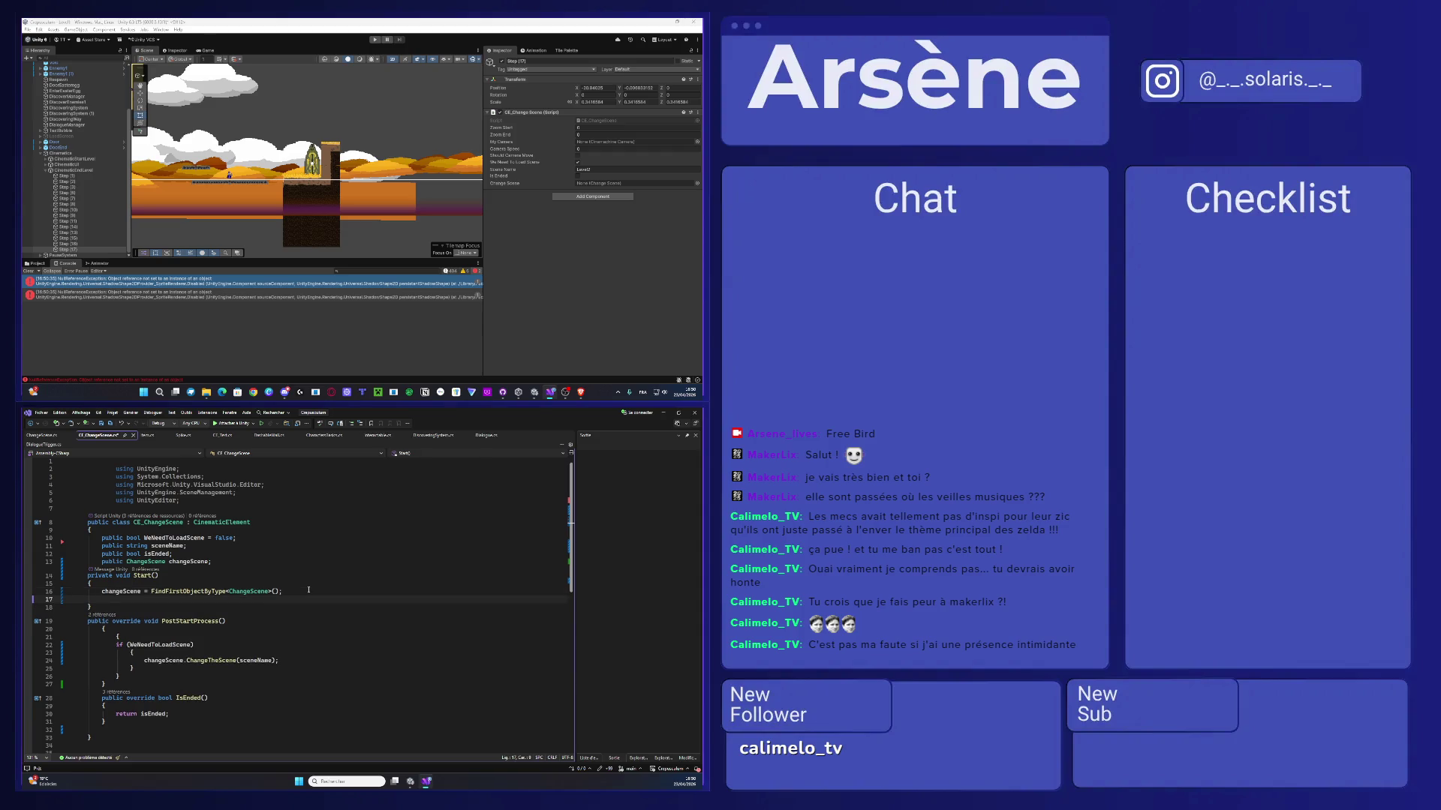
# - Add an if (changeScene != null) check that prints "C'est la faute à Calimélo", and save
pyautogui.write('if (changeScene != null ) {')
pyautogui.write(' print')
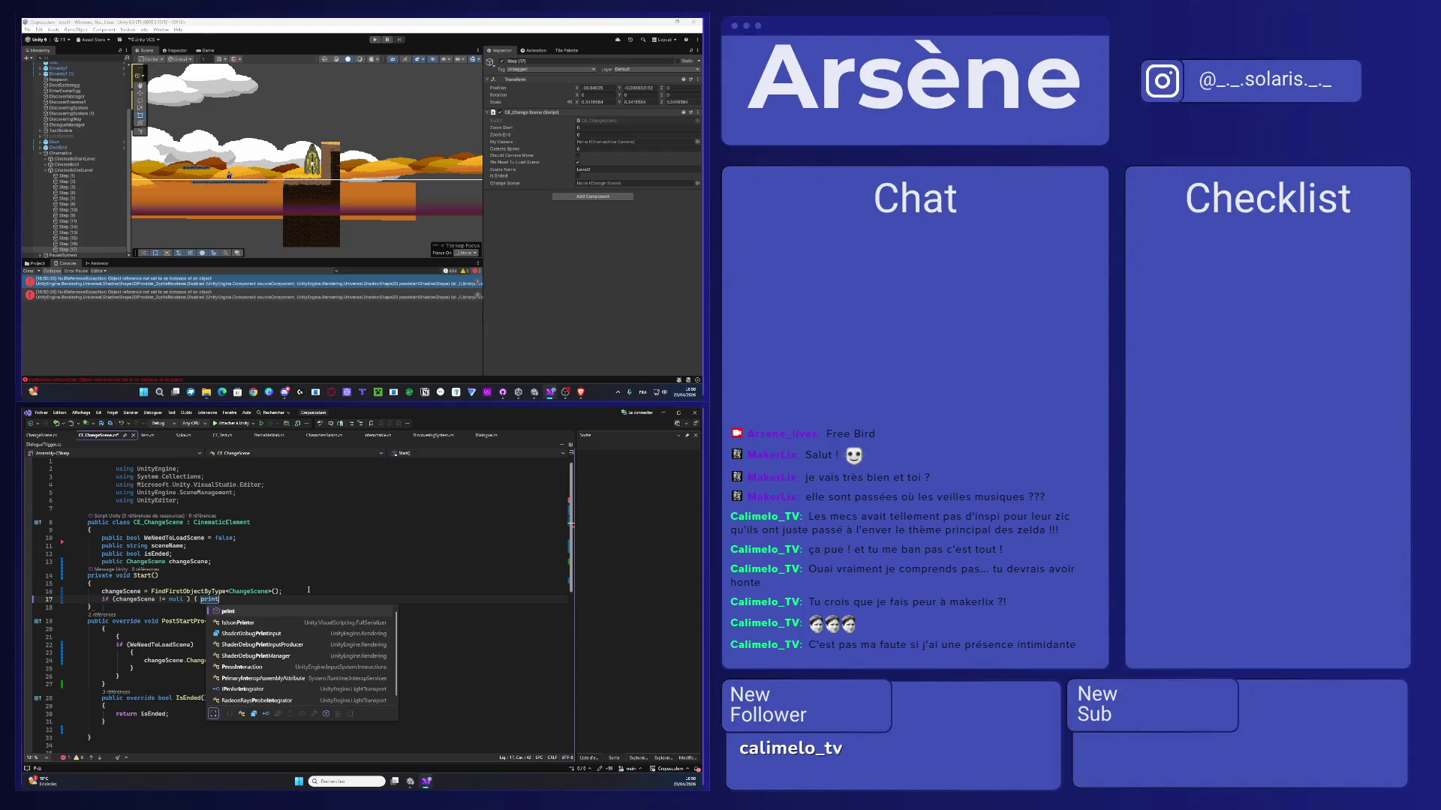
pyautogui.press('Escape')
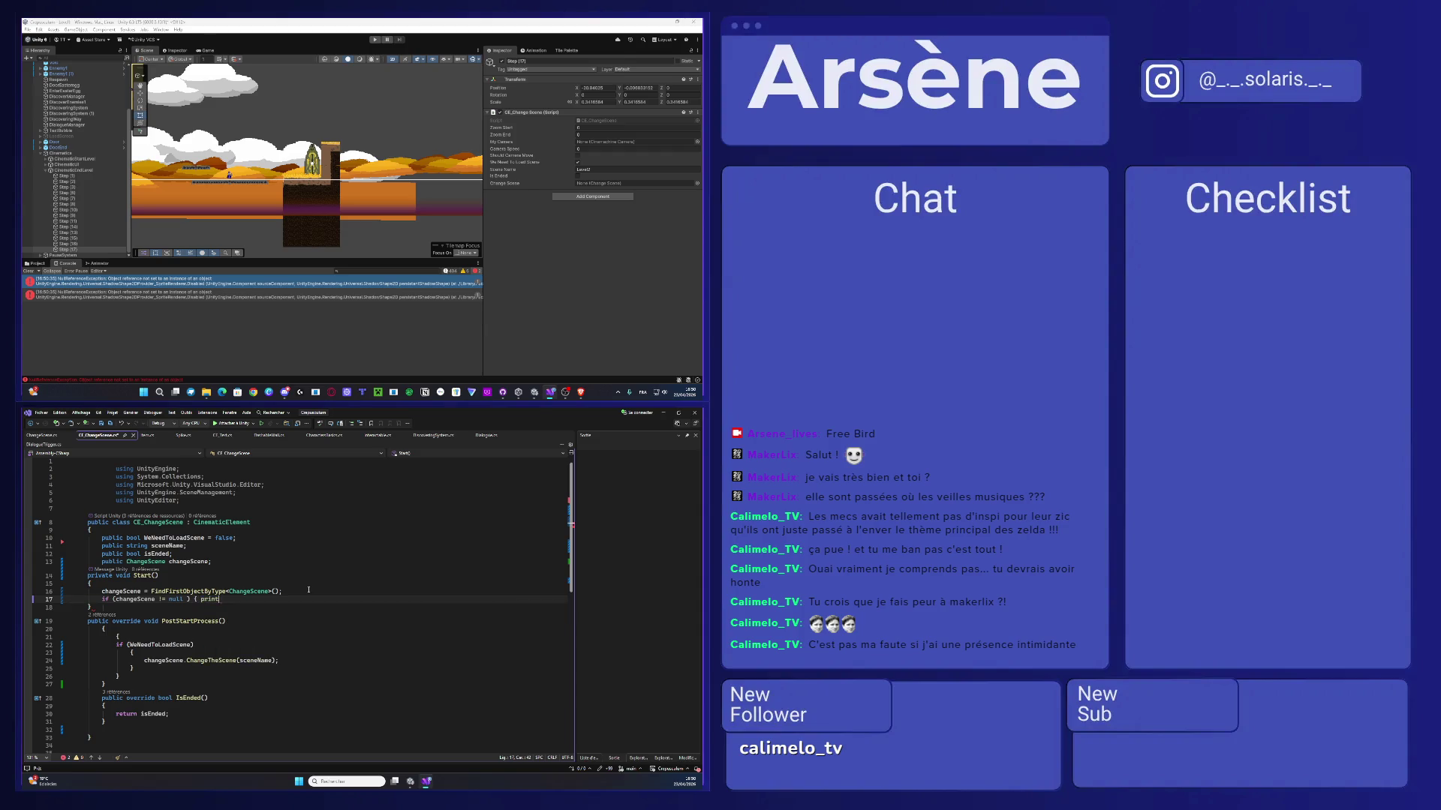
pyautogui.write('("')
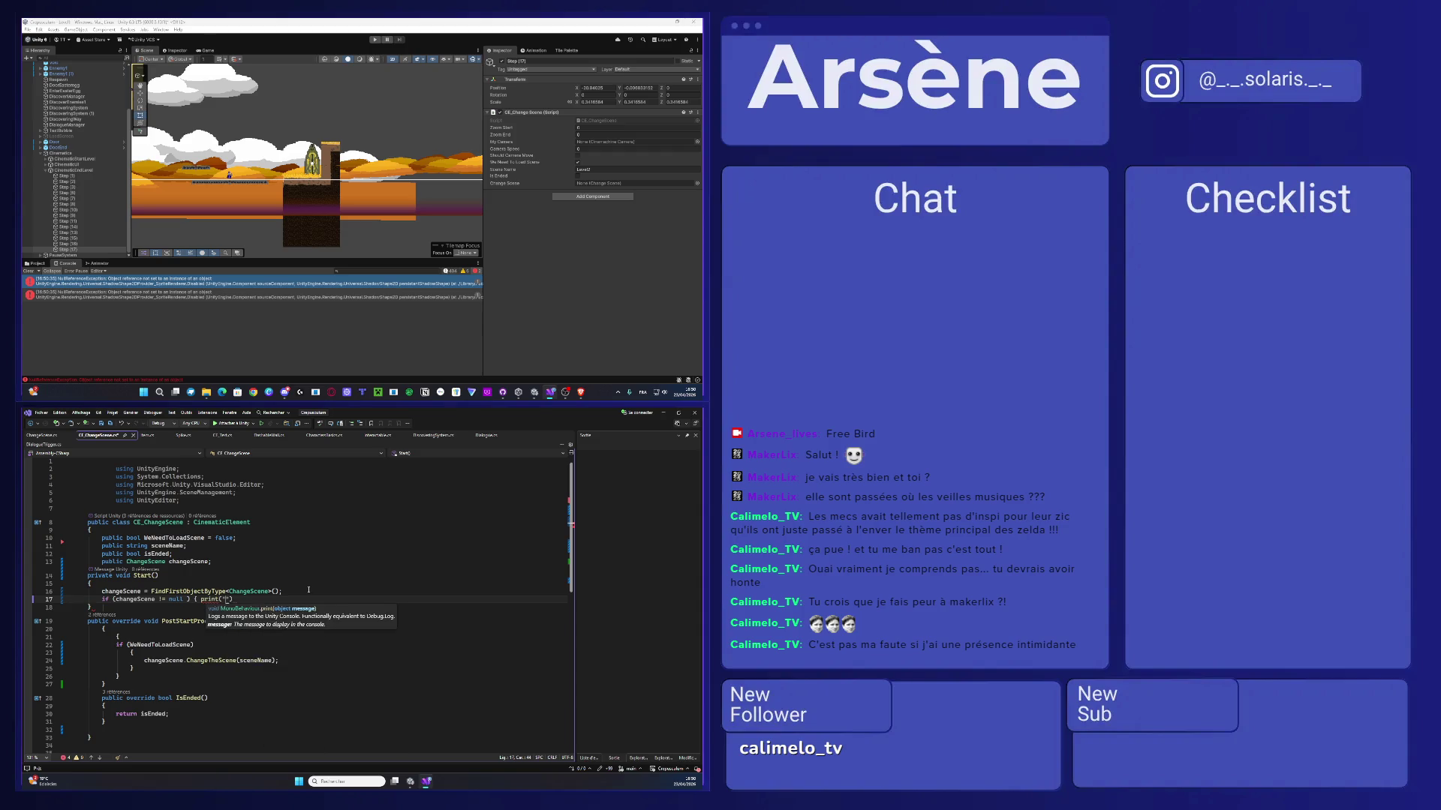
pyautogui.write("C'es")
pyautogui.write('t la Fau')
pyautogui.press('BackSpace')
pyautogui.press('BackSpace')
pyautogui.press('BackSpace')
pyautogui.write('faute à Ca')
pyautogui.write('limélo')
pyautogui.click(333, 601)
pyautogui.write(';')
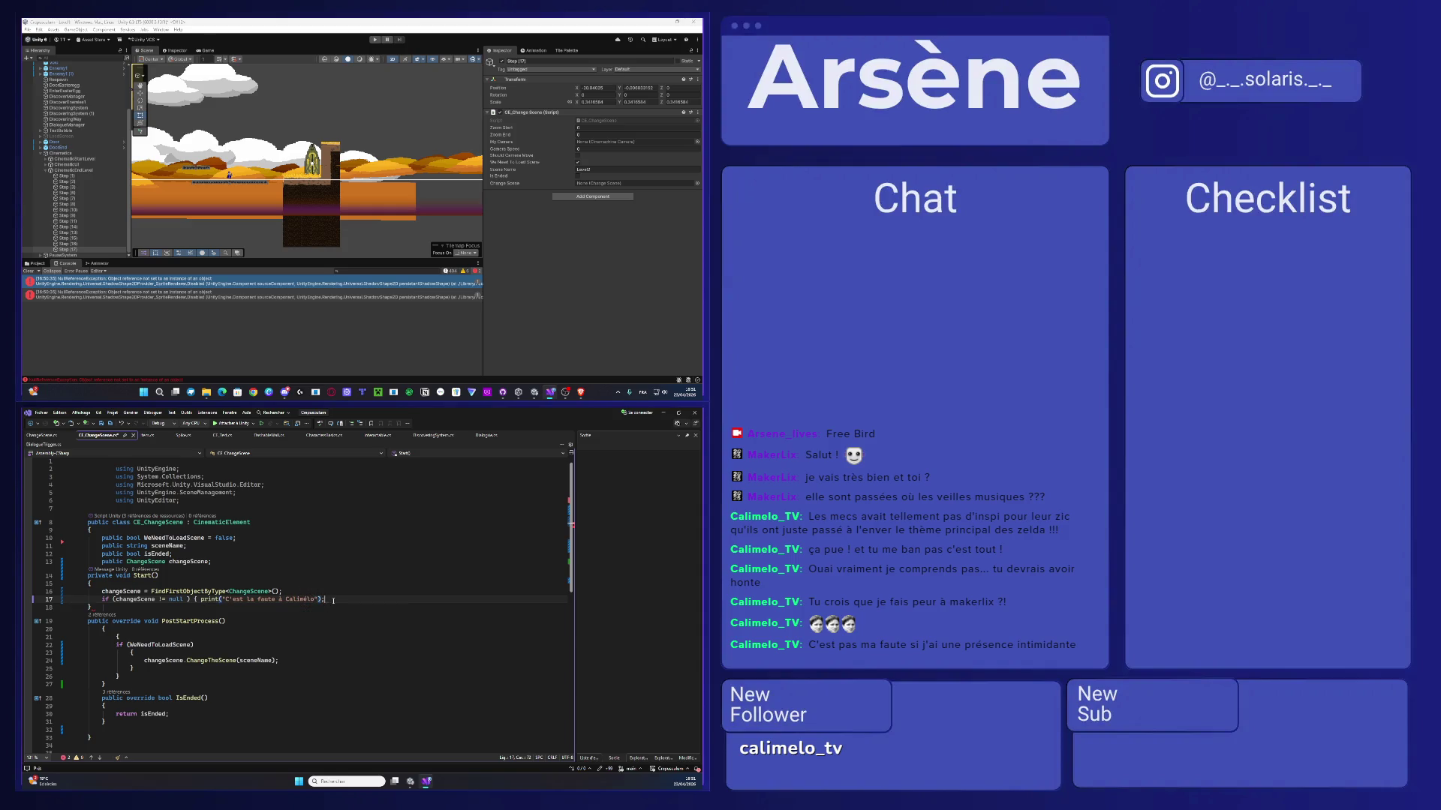
pyautogui.hotkey('ctrl', 's')
# - Fix the if block's braces and semicolon so the print call sits on its own line
pyautogui.write('}')
pyautogui.press('BackSpace')
pyautogui.hotkey('ctrl', 's')
pyautogui.press('Return')
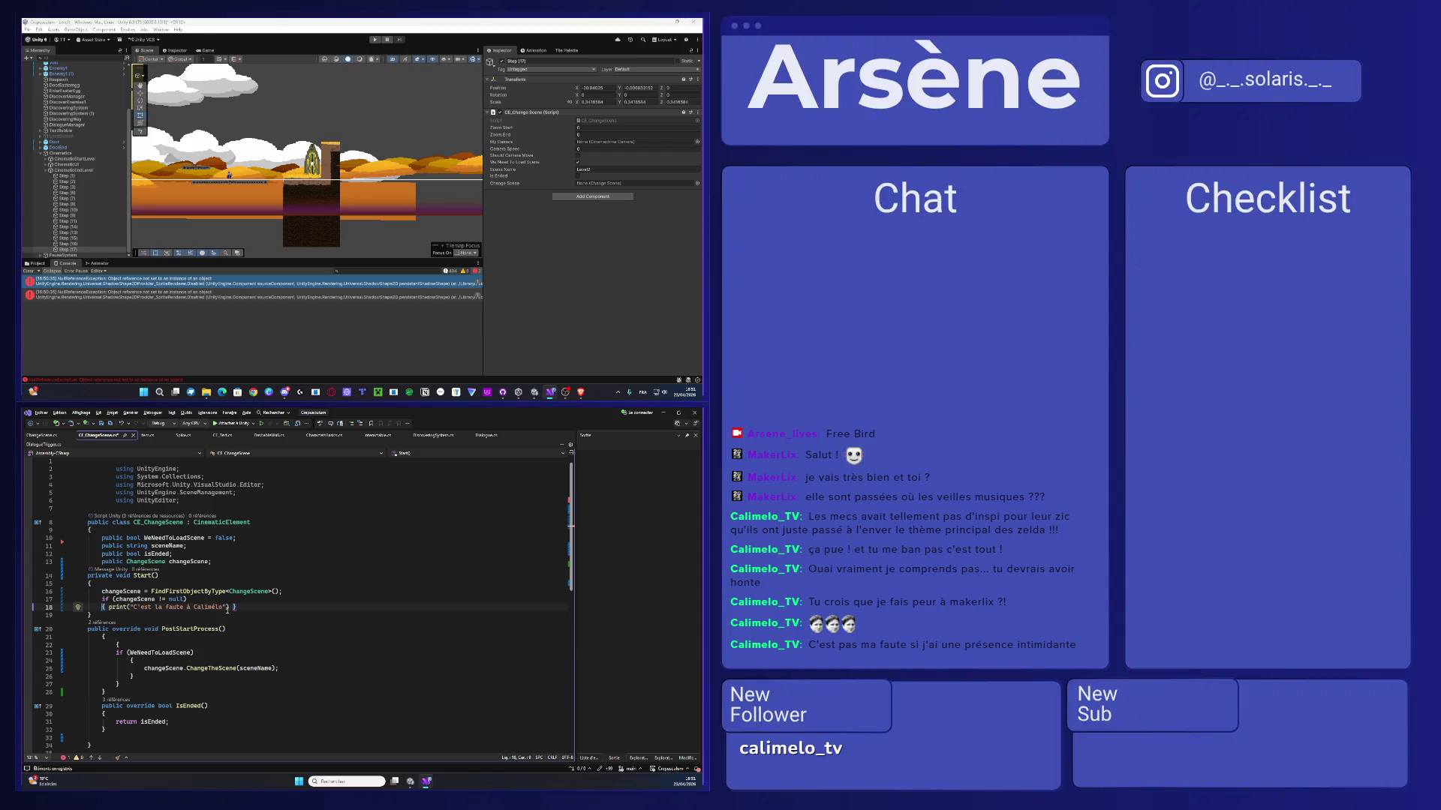
pyautogui.click(231, 608)
pyautogui.press('Return')
pyautogui.click(232, 608)
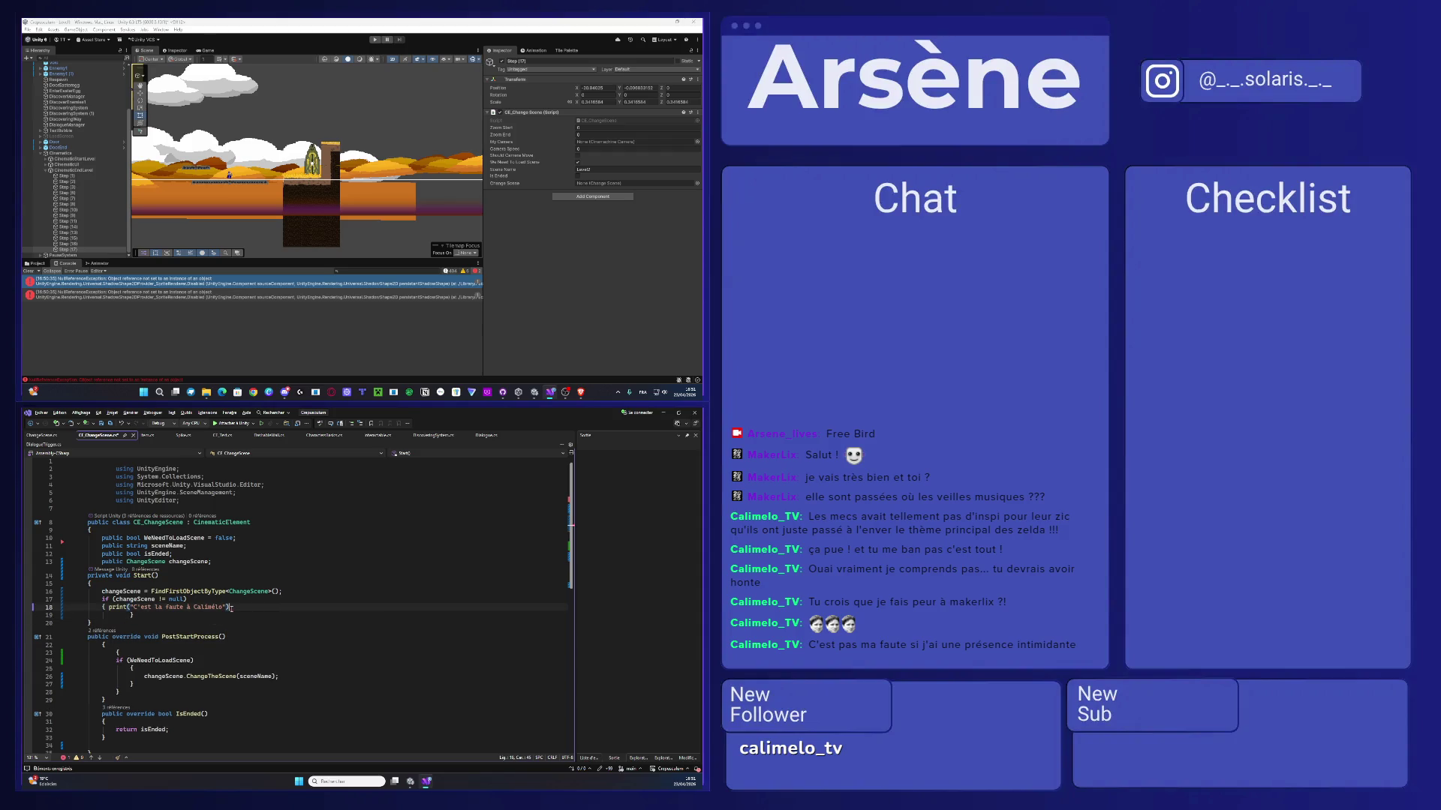
pyautogui.write(';')
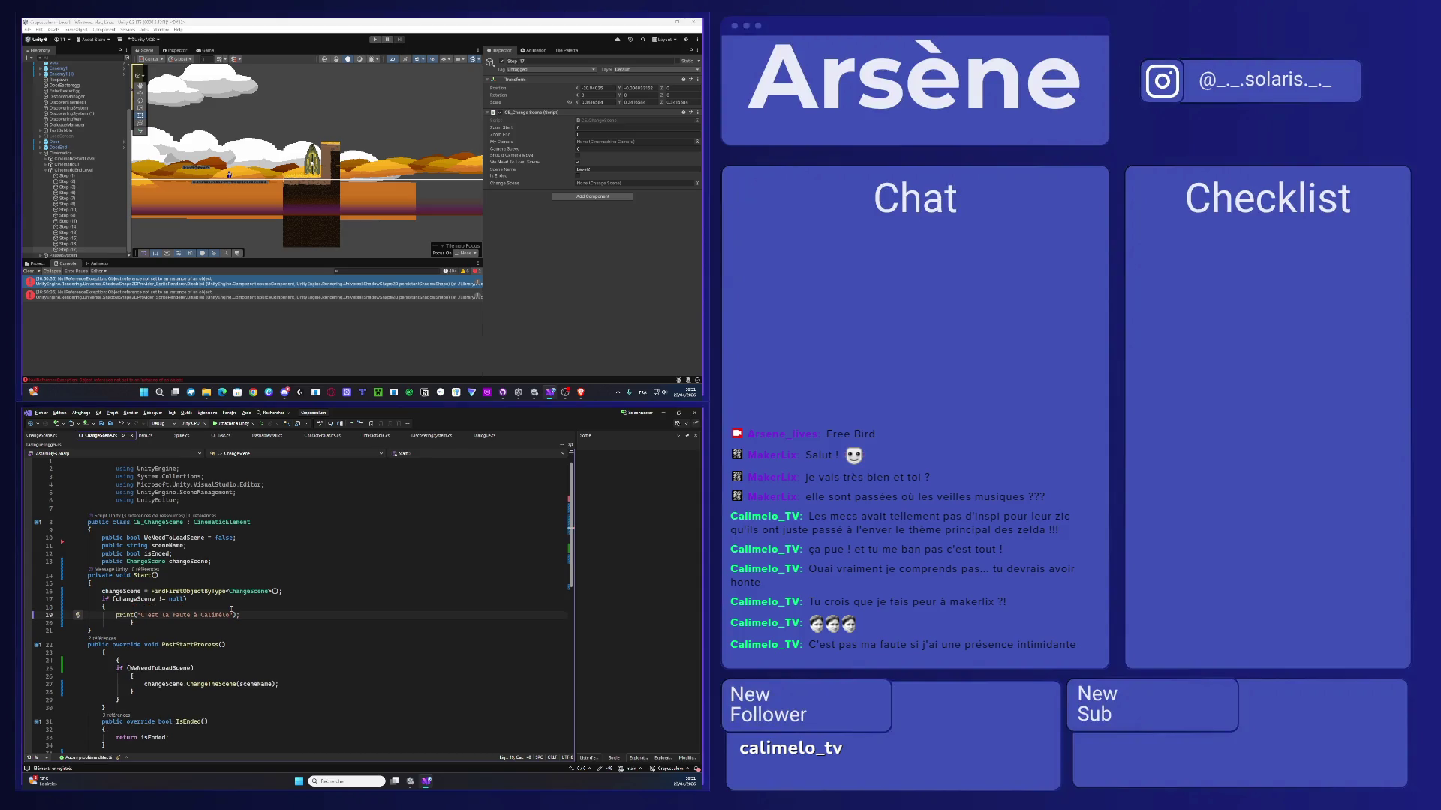
# - Select the test print message and launch the game in Unity
pyautogui.scroll(5, 192, 625)
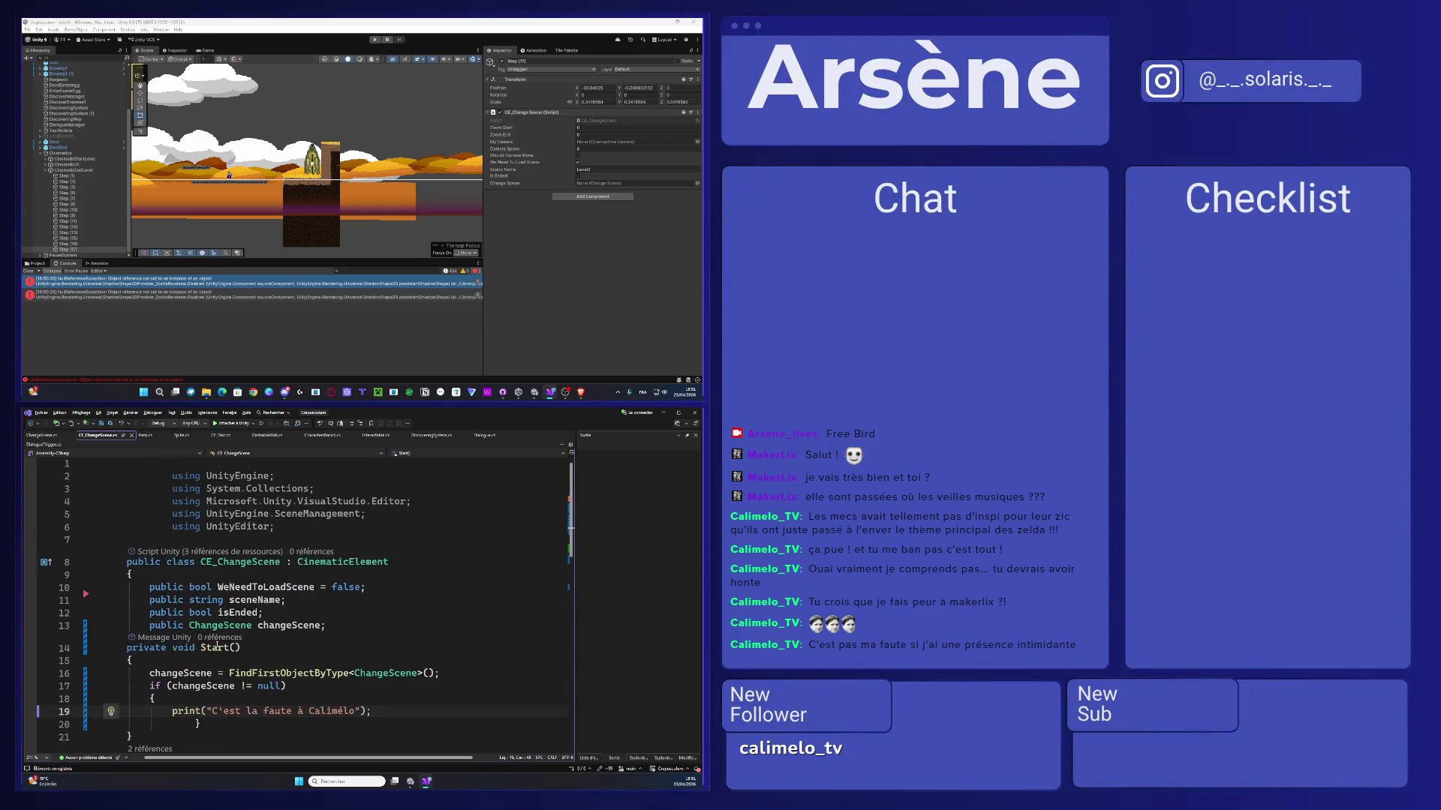
pyautogui.moveTo(274, 541); pyautogui.dragTo(463, 540)
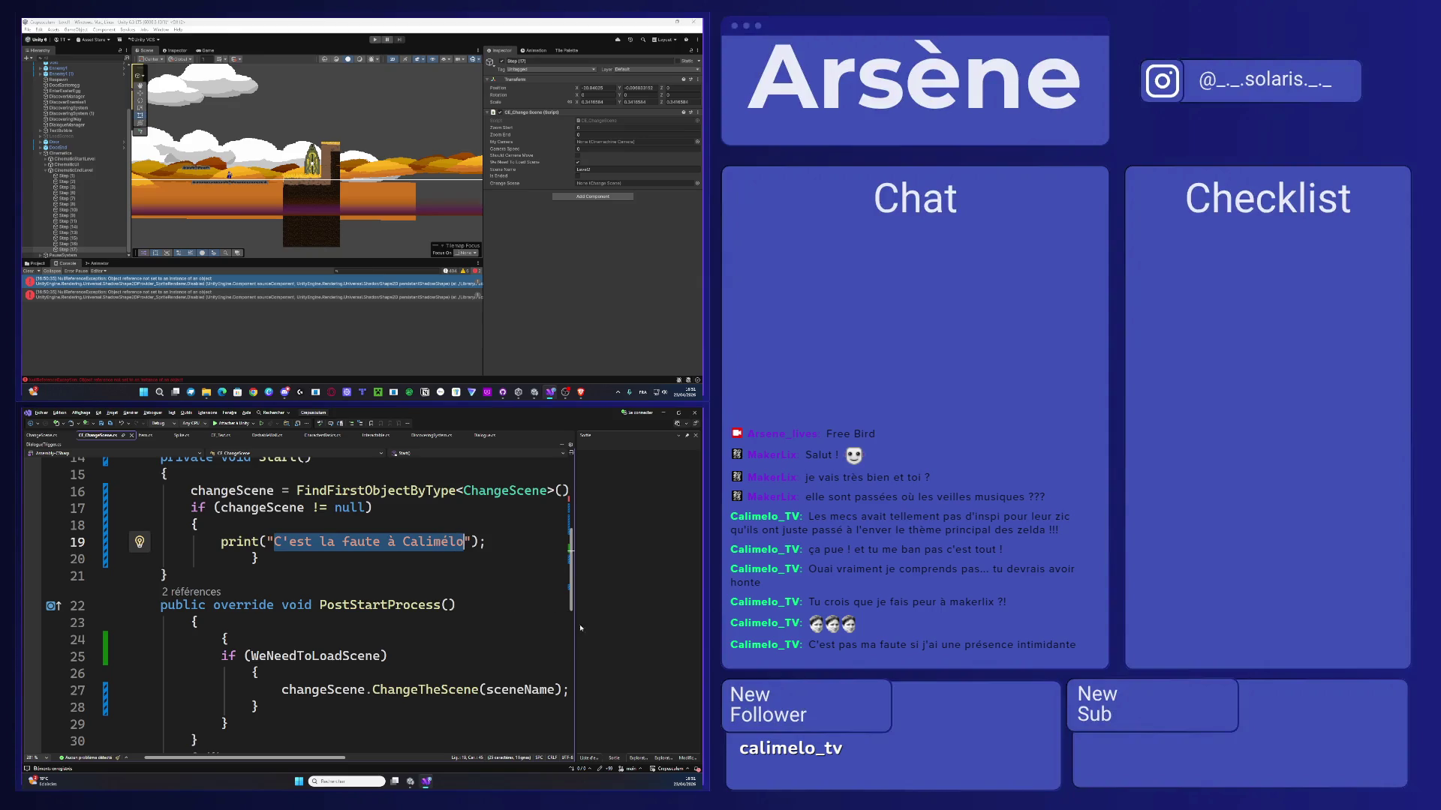
pyautogui.click(374, 39)
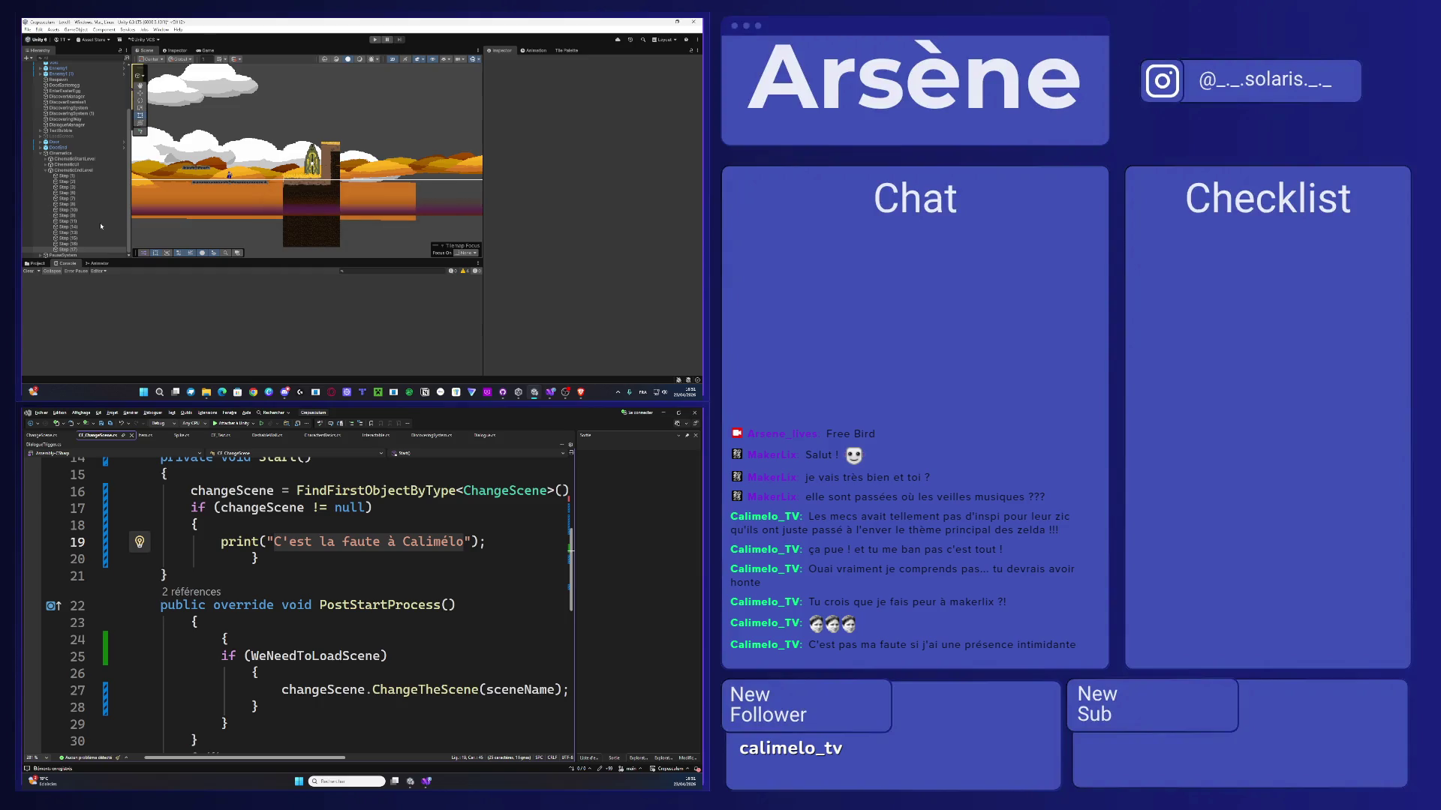
# - Playtest the level, toggling the Console's info and warning filters, then stop playing
pyautogui.hotkey('ctrl', 'p')
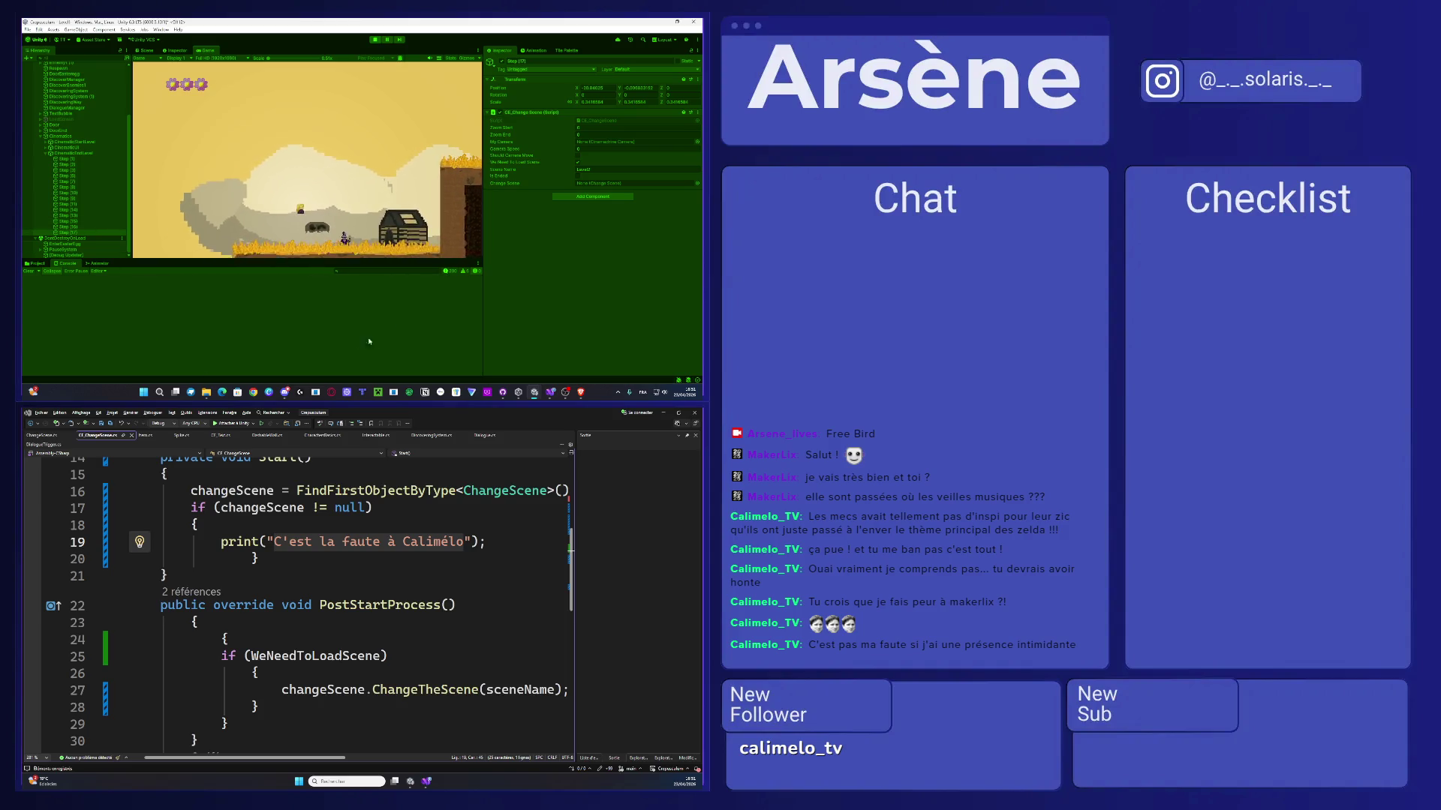
pyautogui.click(450, 272)
pyautogui.click(463, 271)
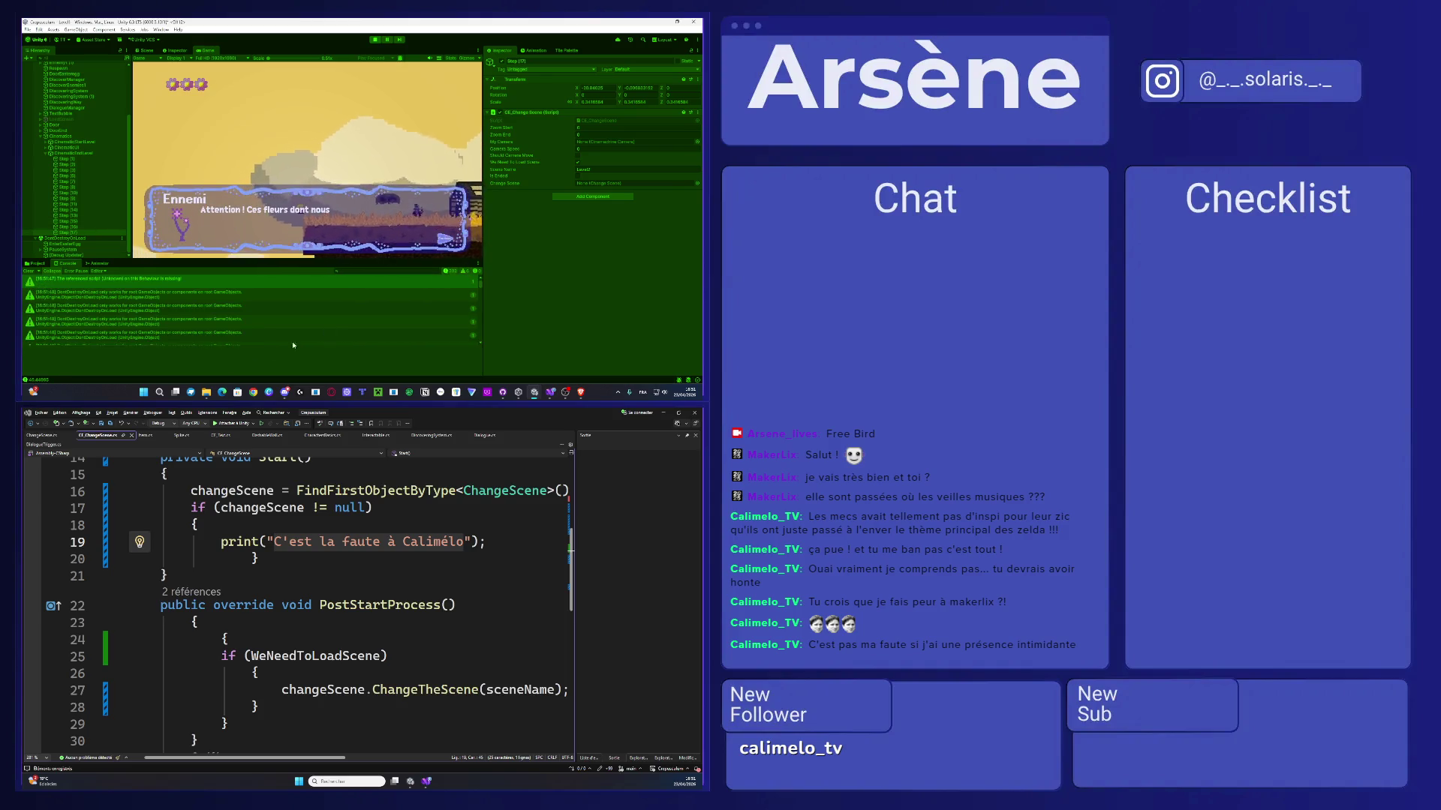
pyautogui.click(449, 271)
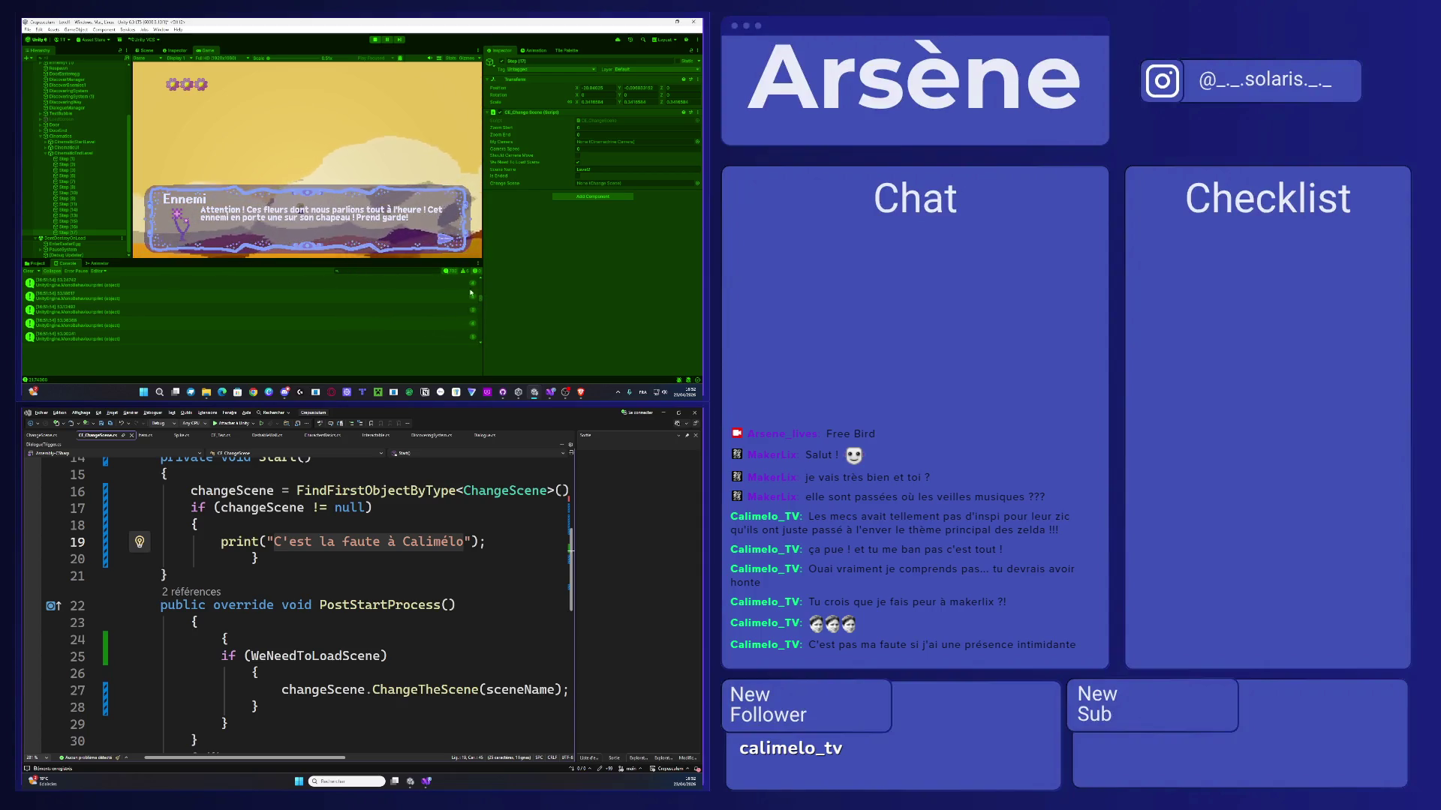
pyautogui.hotkey('ctrl', 'p')
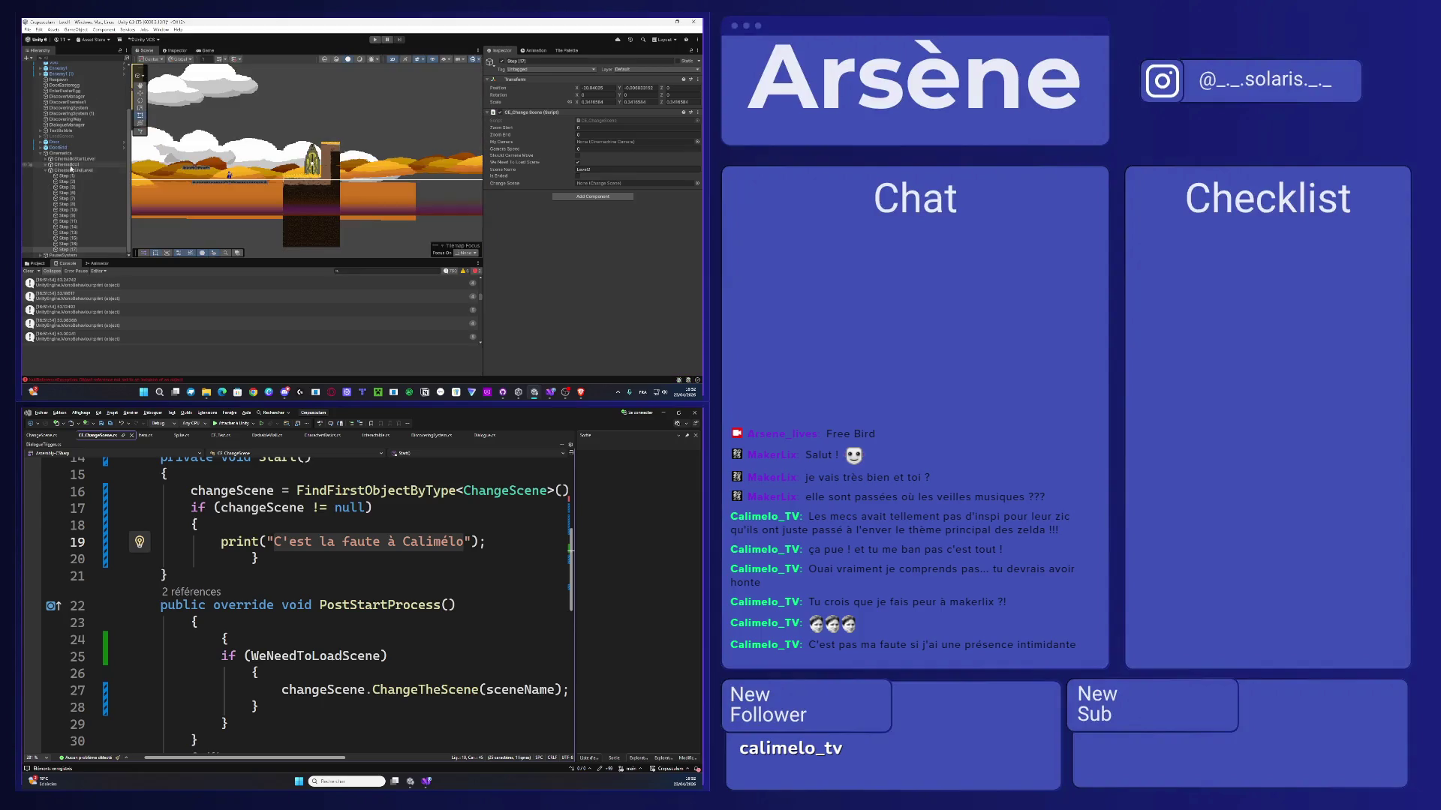
# - Inspect CinematicStartLevel's Step (1), Step (0), its Cinematic Launcher and Step (17)
pyautogui.click(46, 159)
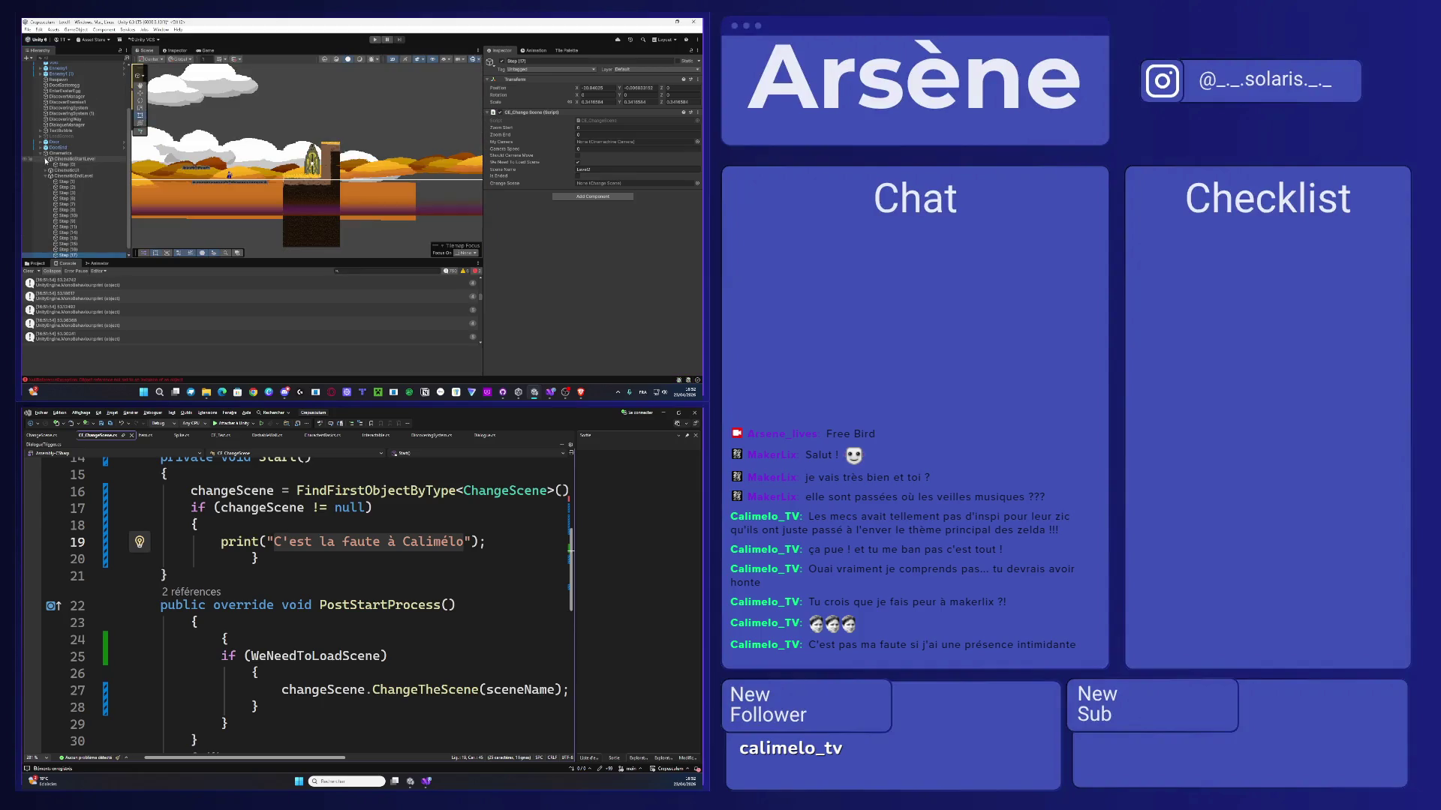
pyautogui.click(63, 181)
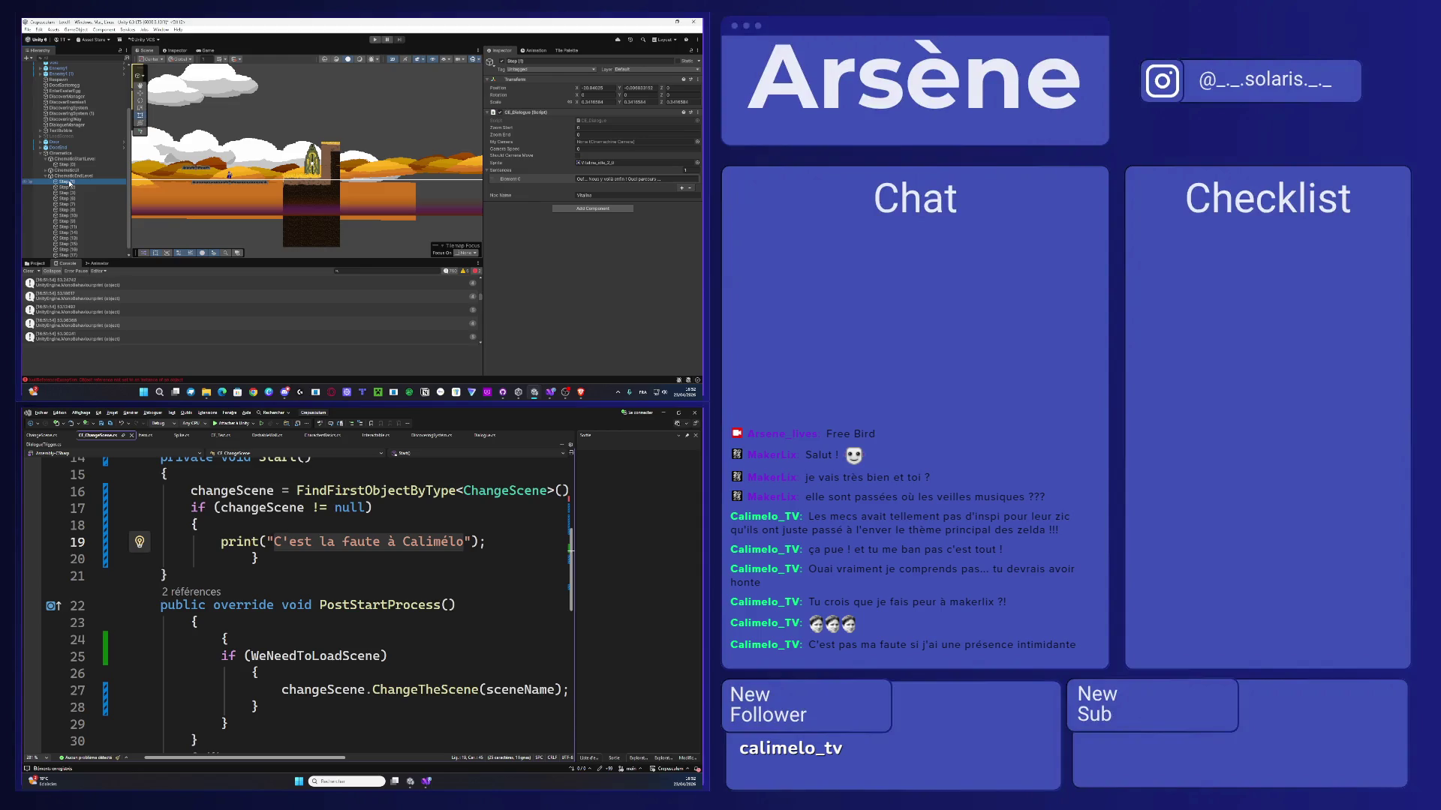
pyautogui.click(69, 165)
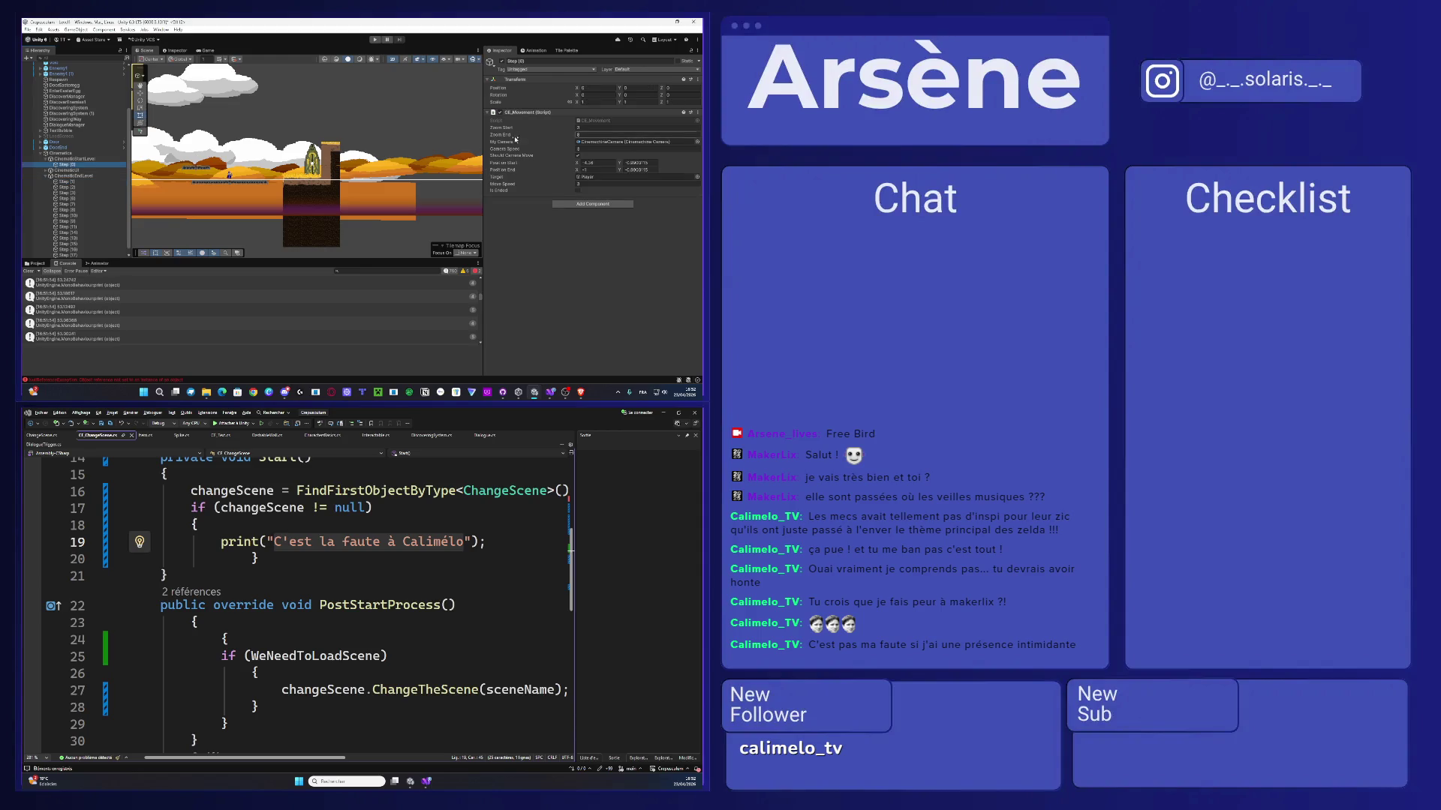
pyautogui.click(577, 156)
pyautogui.click(52, 159)
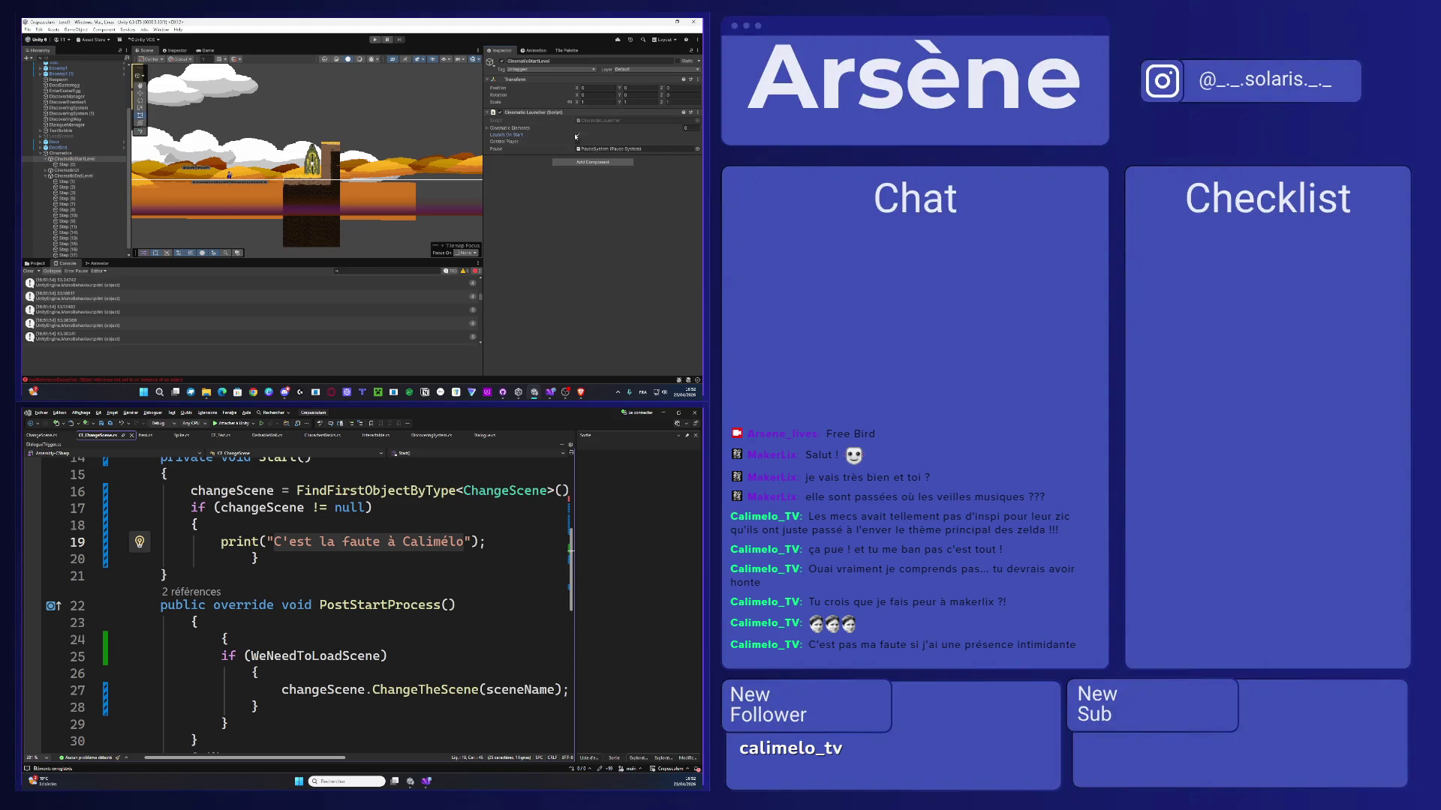
pyautogui.scroll(-1, 69, 249)
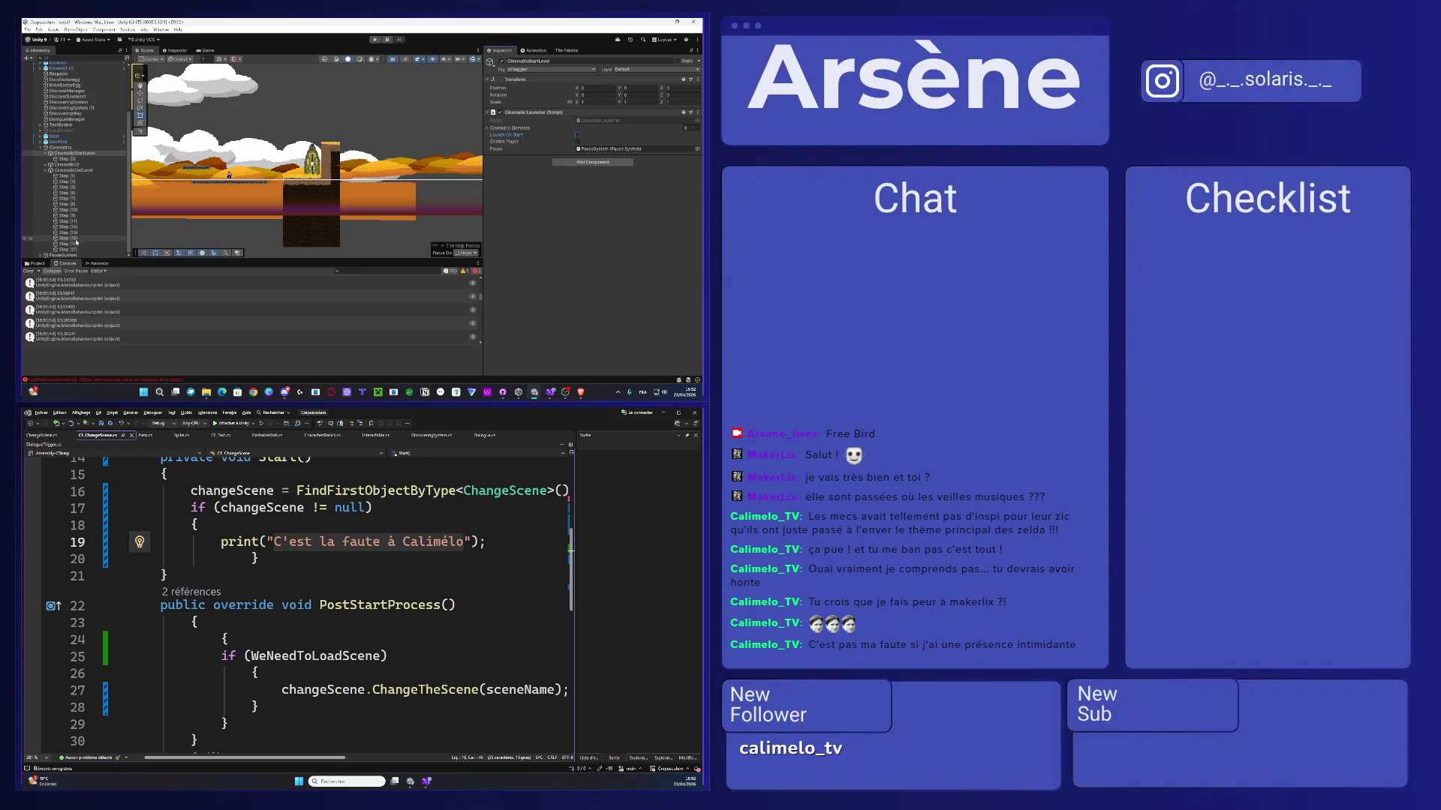
pyautogui.click(69, 248)
# - Replay the level, jump through to the scene change, and view the NullReferenceException stack trace
pyautogui.click(371, 40)
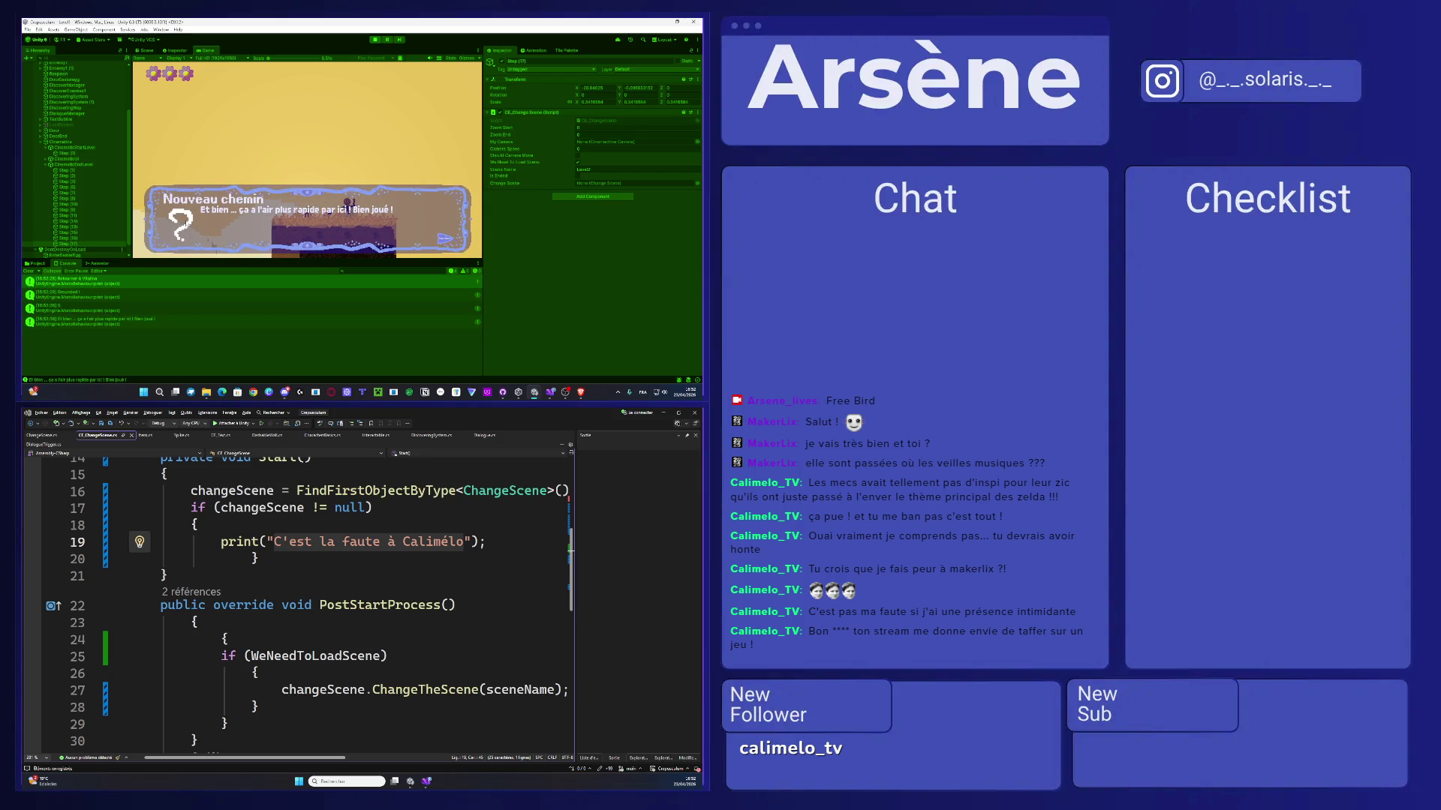
pyautogui.press('space')
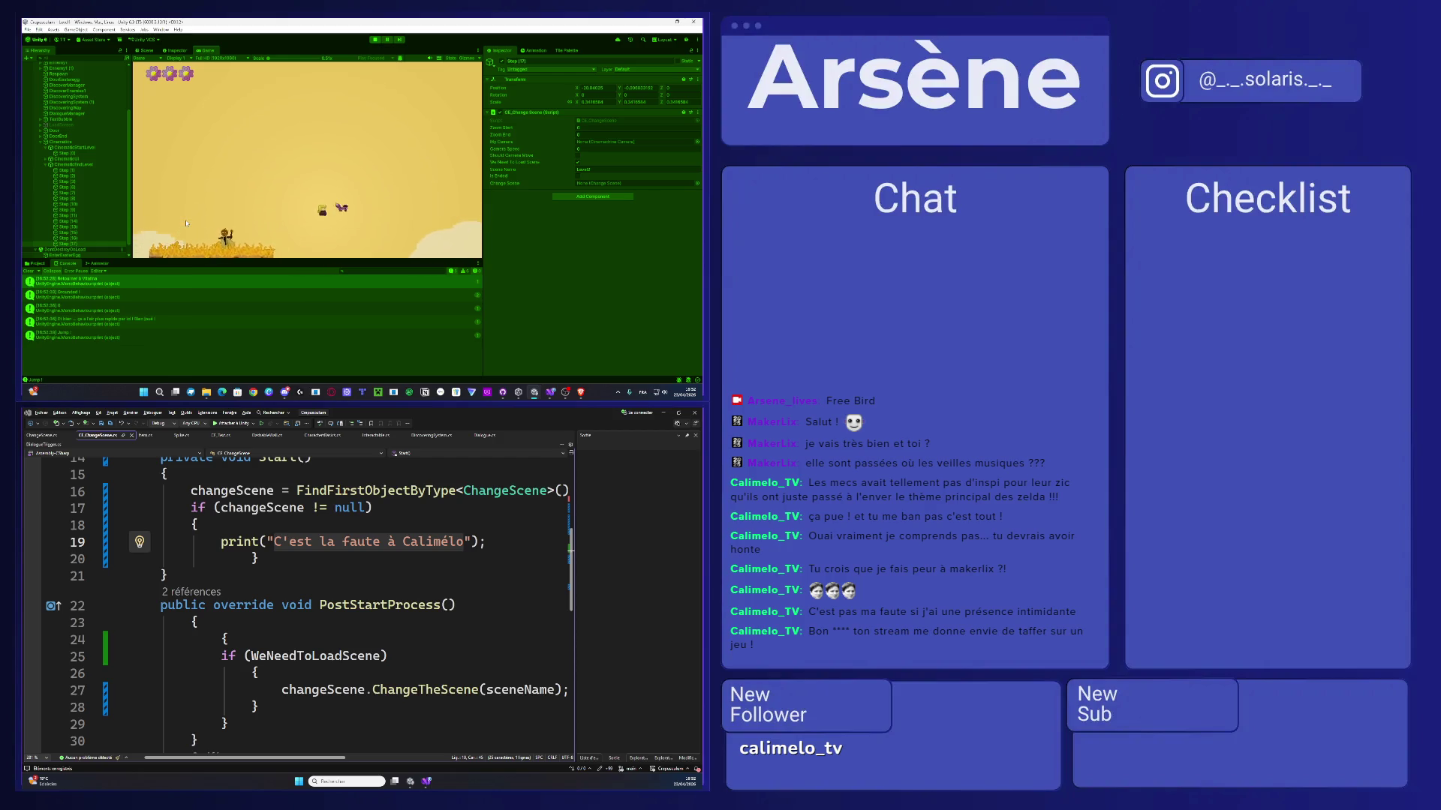
pyautogui.press('space')
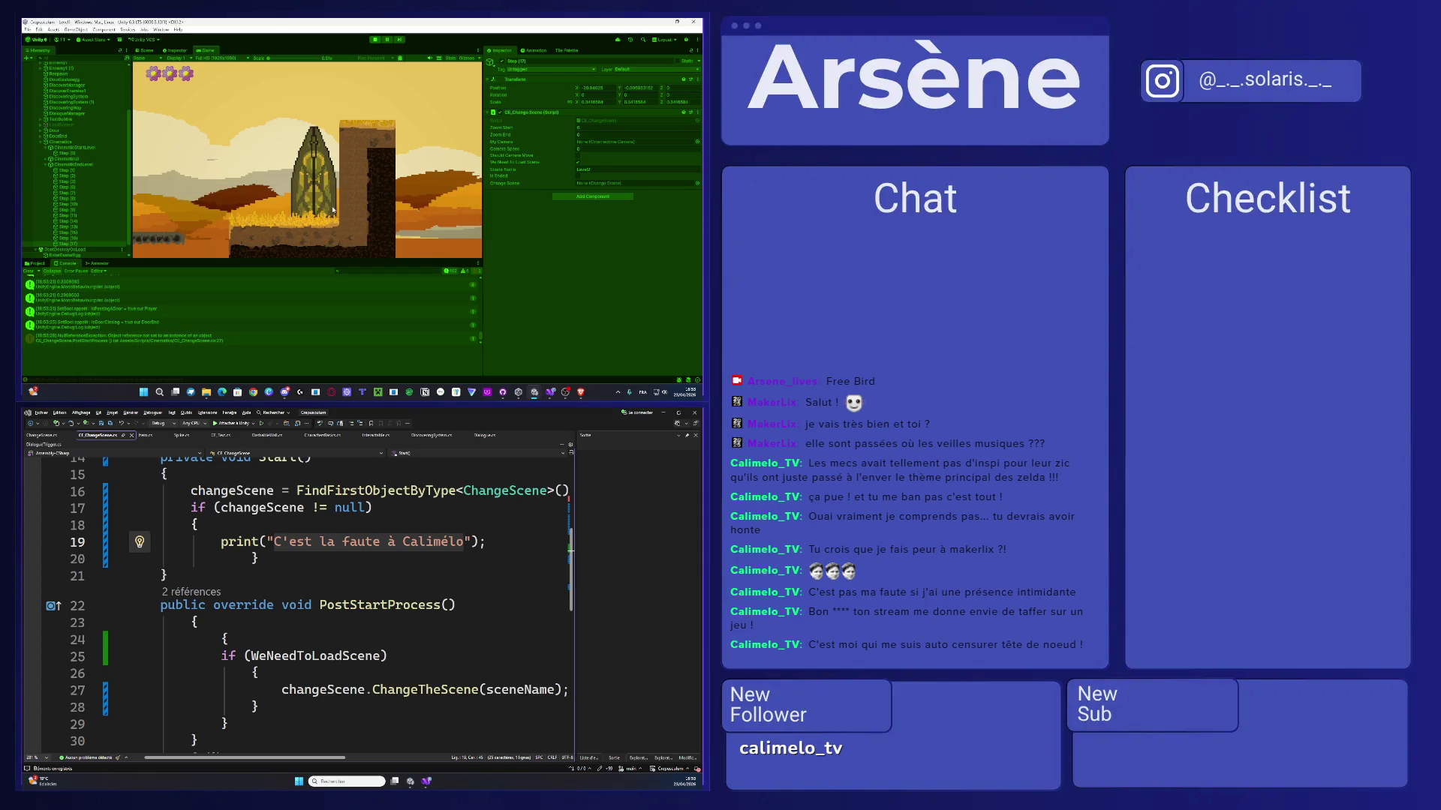
pyautogui.click(259, 338)
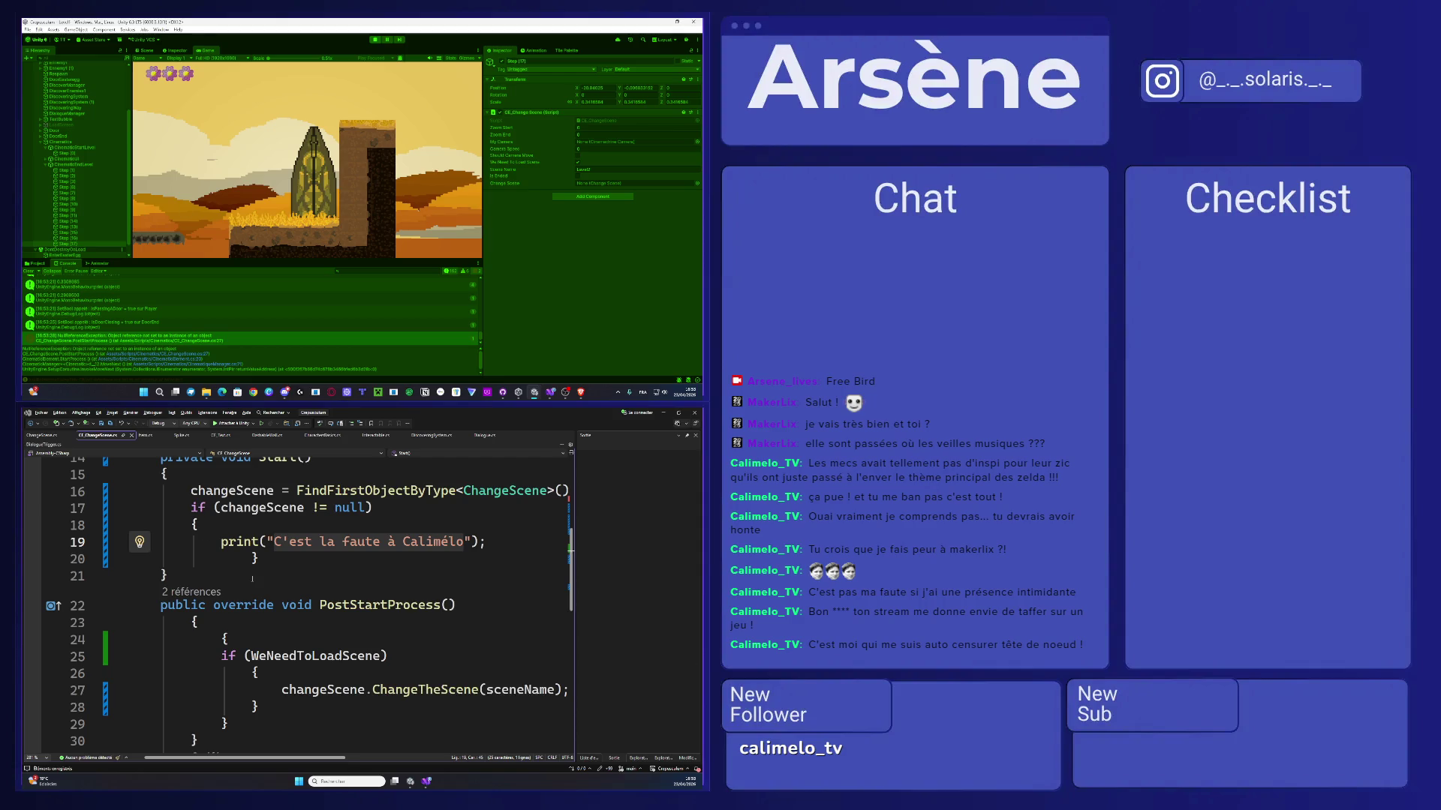
pyautogui.scroll(-4, 204, 616)
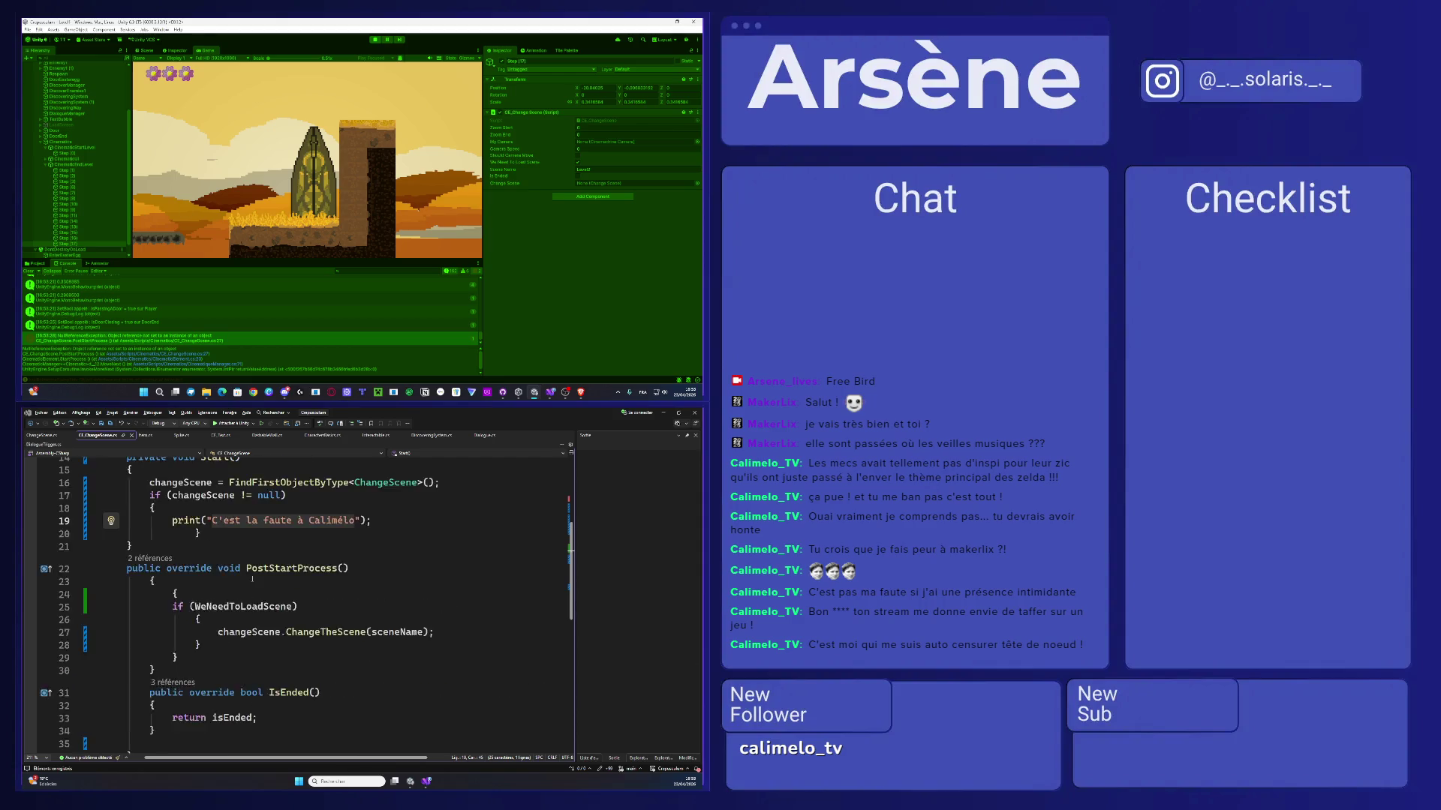
# - Go to the changeScene.ChangeTheScene call on line 27 and stop the running game
pyautogui.click(183, 613)
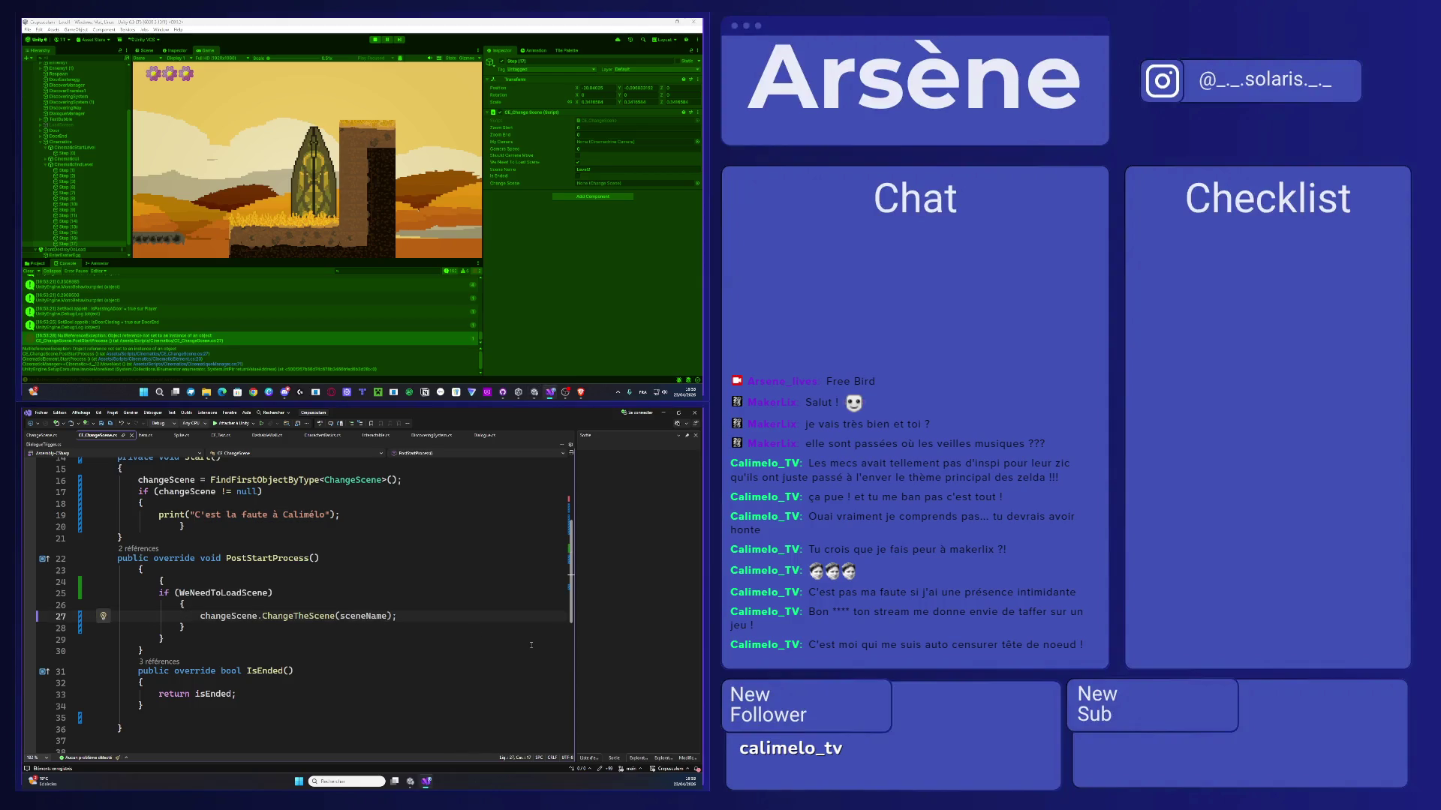
pyautogui.click(374, 40)
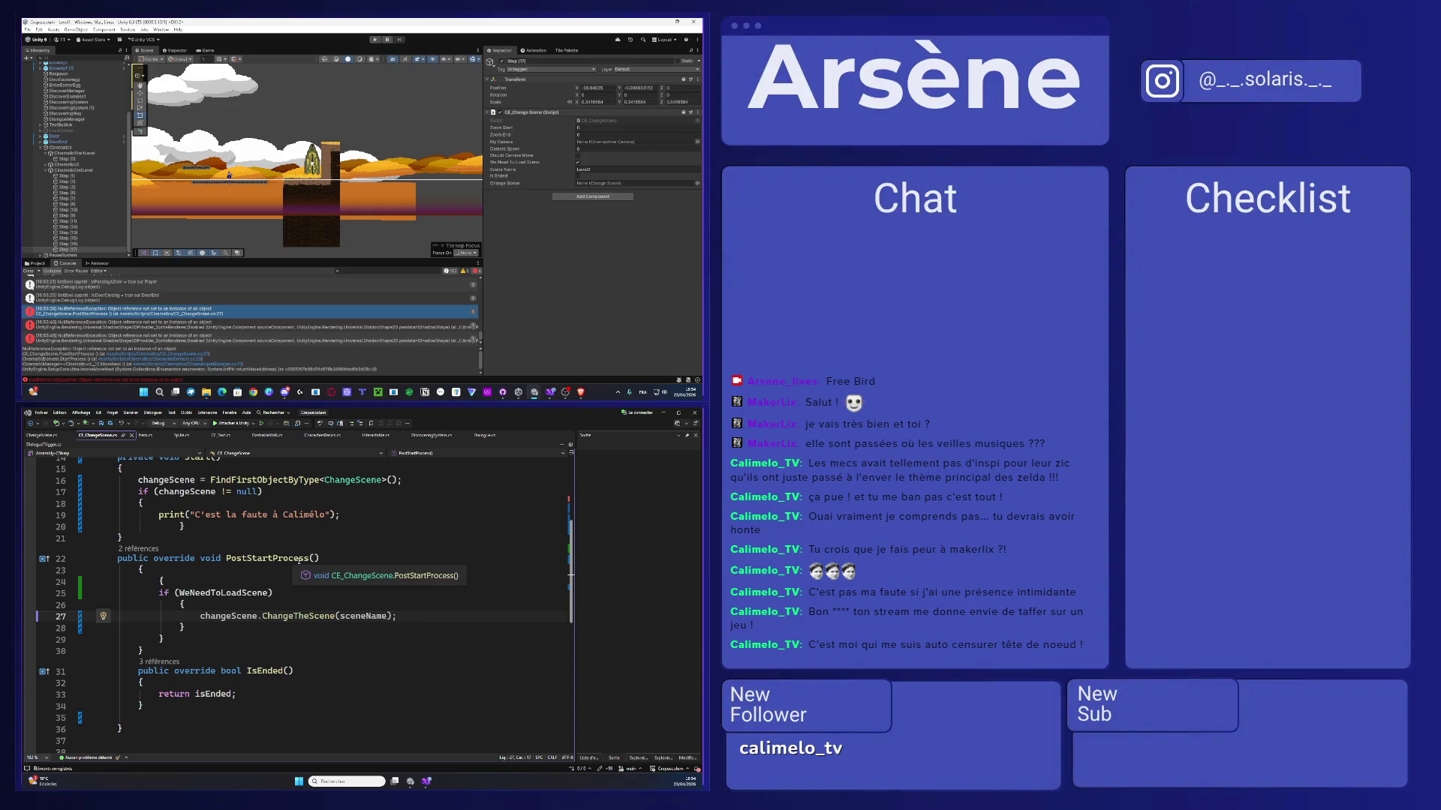
pyautogui.scroll(2, 300, 560)
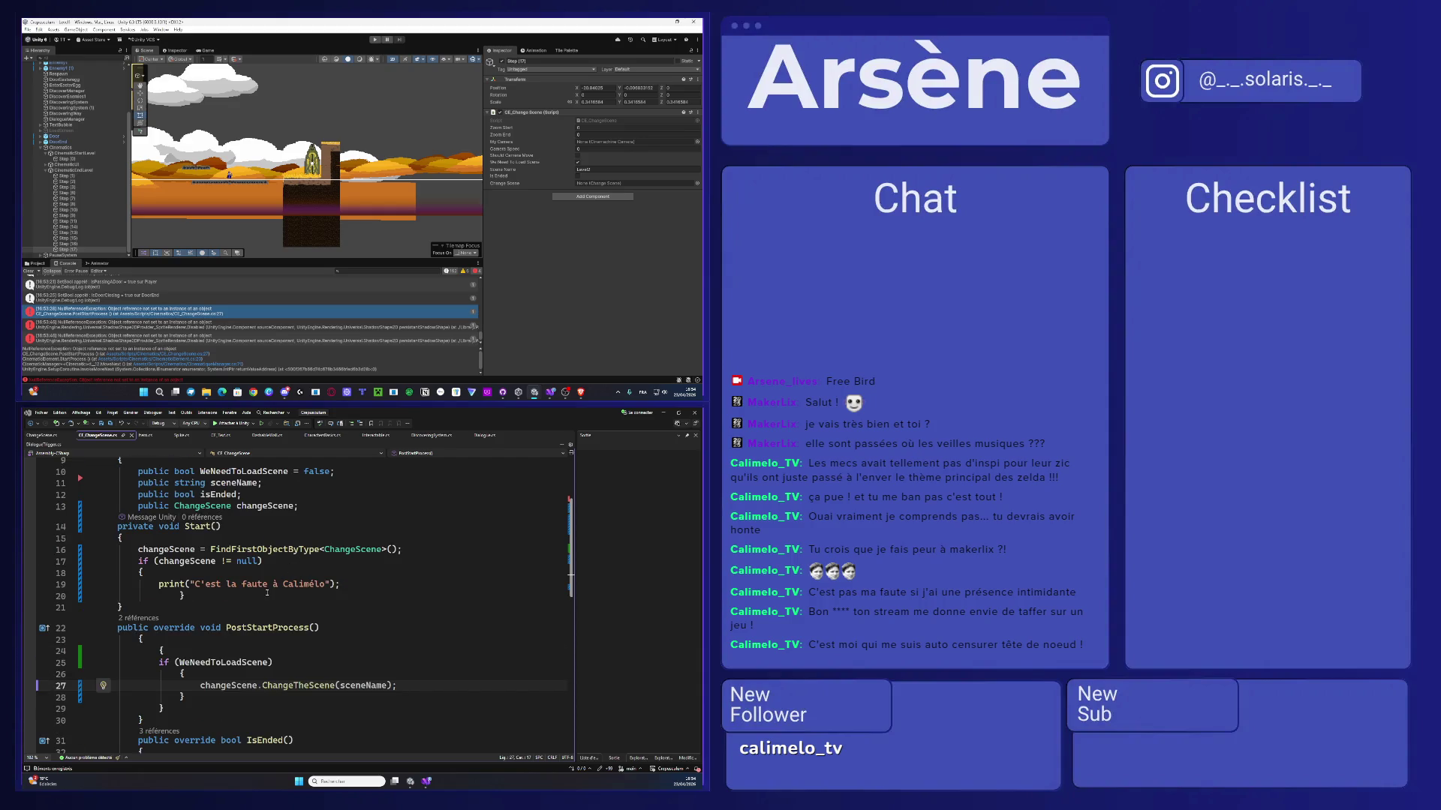
# - Remove the private keyword from Start() and save the script
pyautogui.moveTo(184, 597)
pyautogui.mouseDown()
pyautogui.moveTo(94, 550)
pyautogui.moveTo(85, 561)
pyautogui.mouseUp()
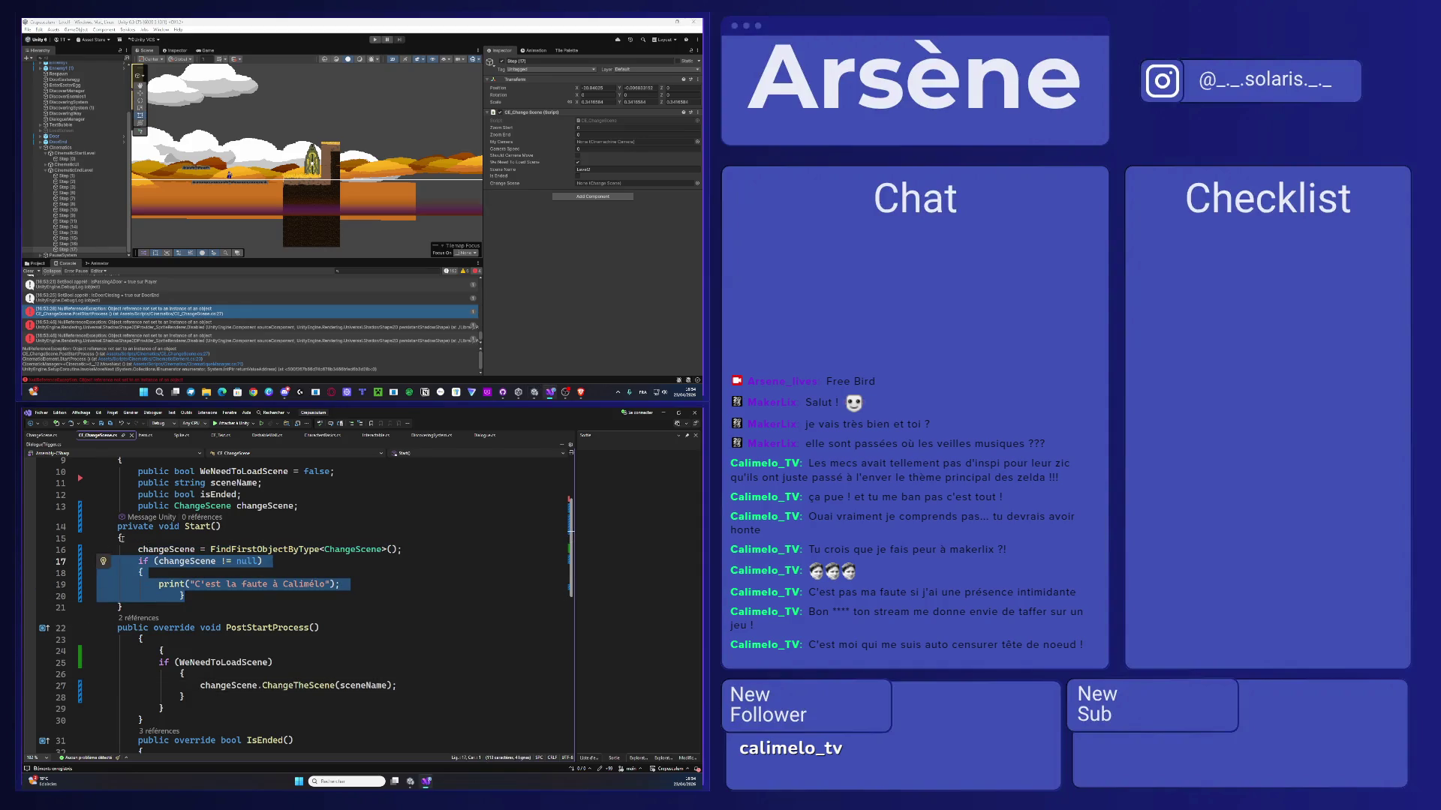
pyautogui.moveTo(159, 526); pyautogui.dragTo(117, 526)
pyautogui.press('BackSpace')
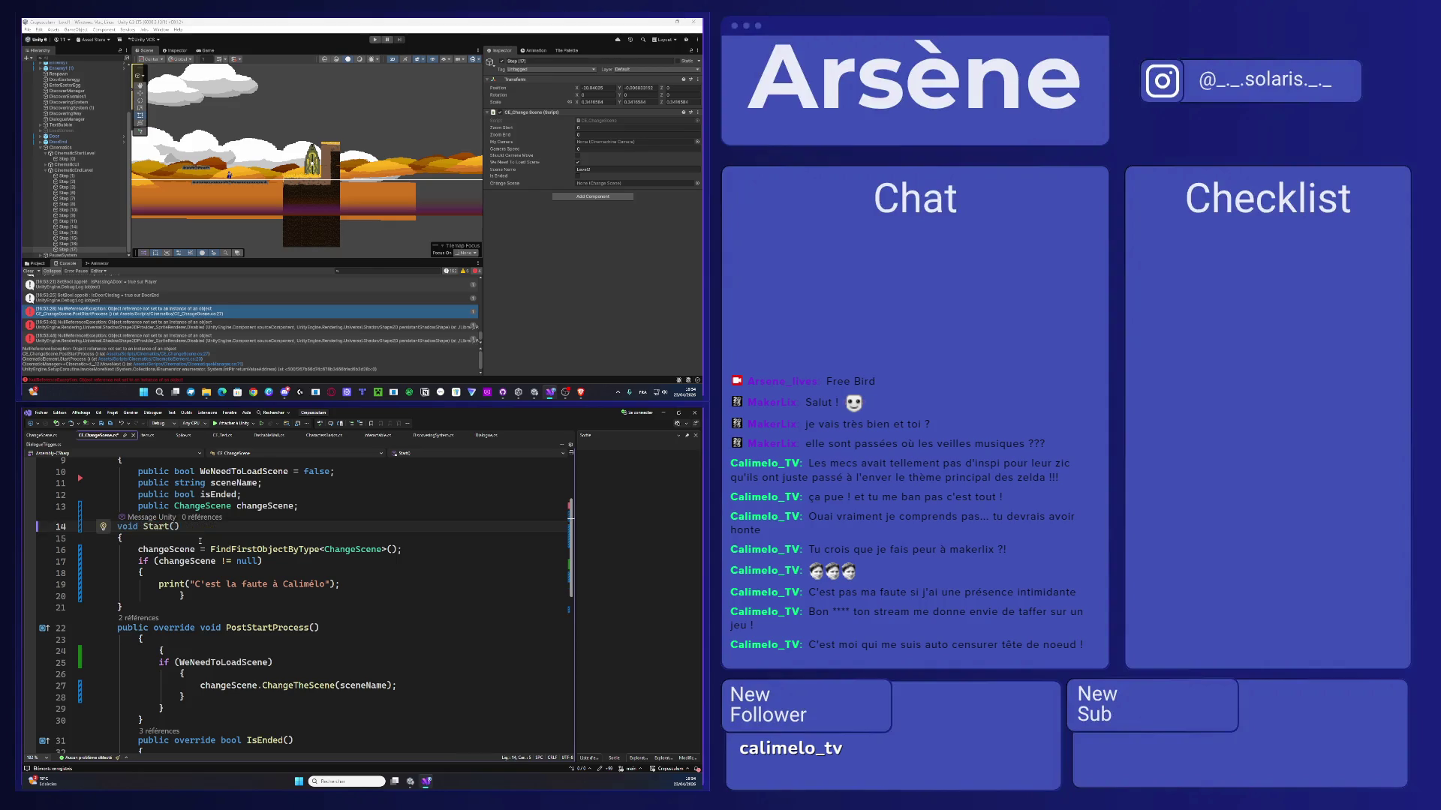
pyautogui.hotkey('ctrl', 's')
# - Delete the null-check and test print block, then switch to the browser
pyautogui.moveTo(191, 598); pyautogui.dragTo(76, 566)
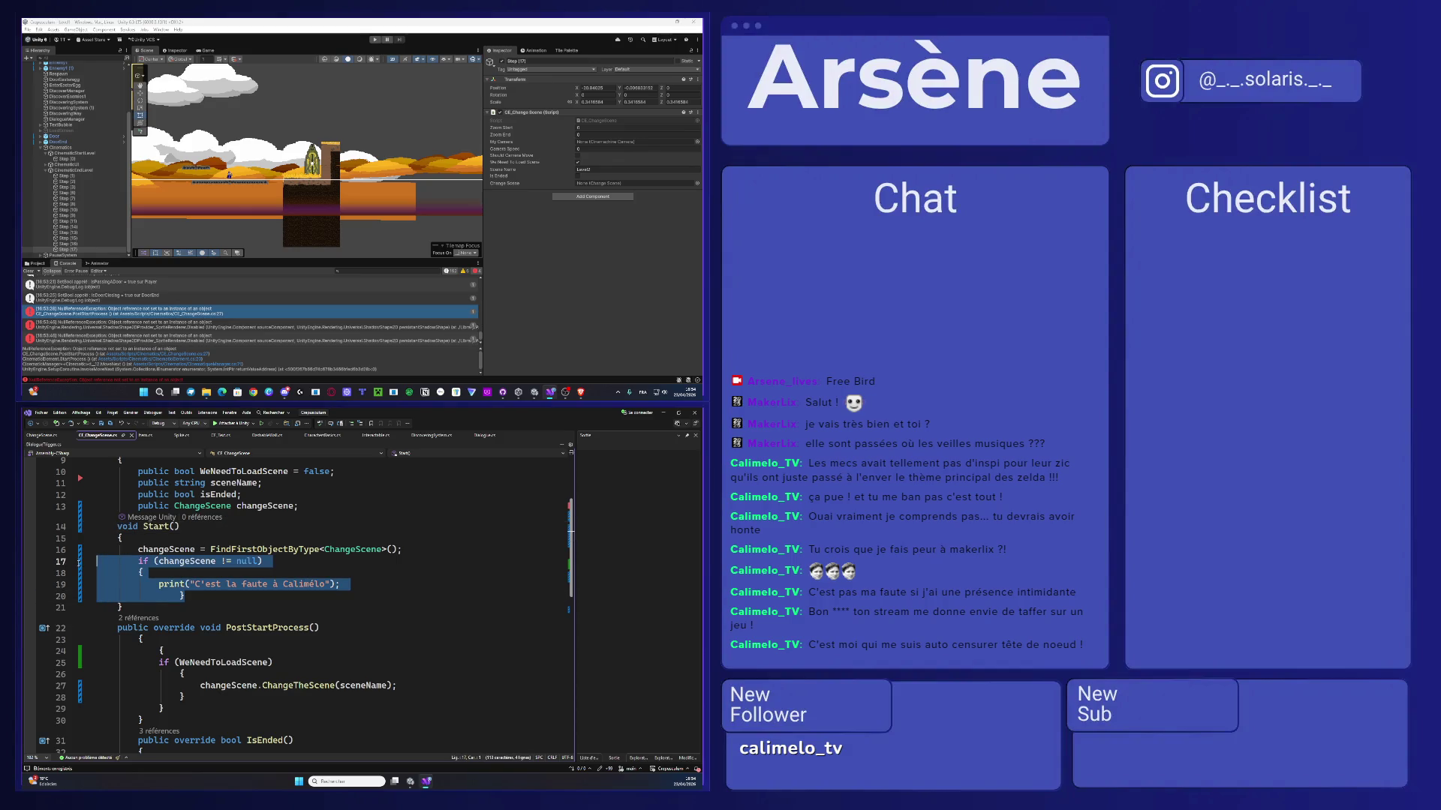
pyautogui.press('Delete')
pyautogui.press('BackSpace')
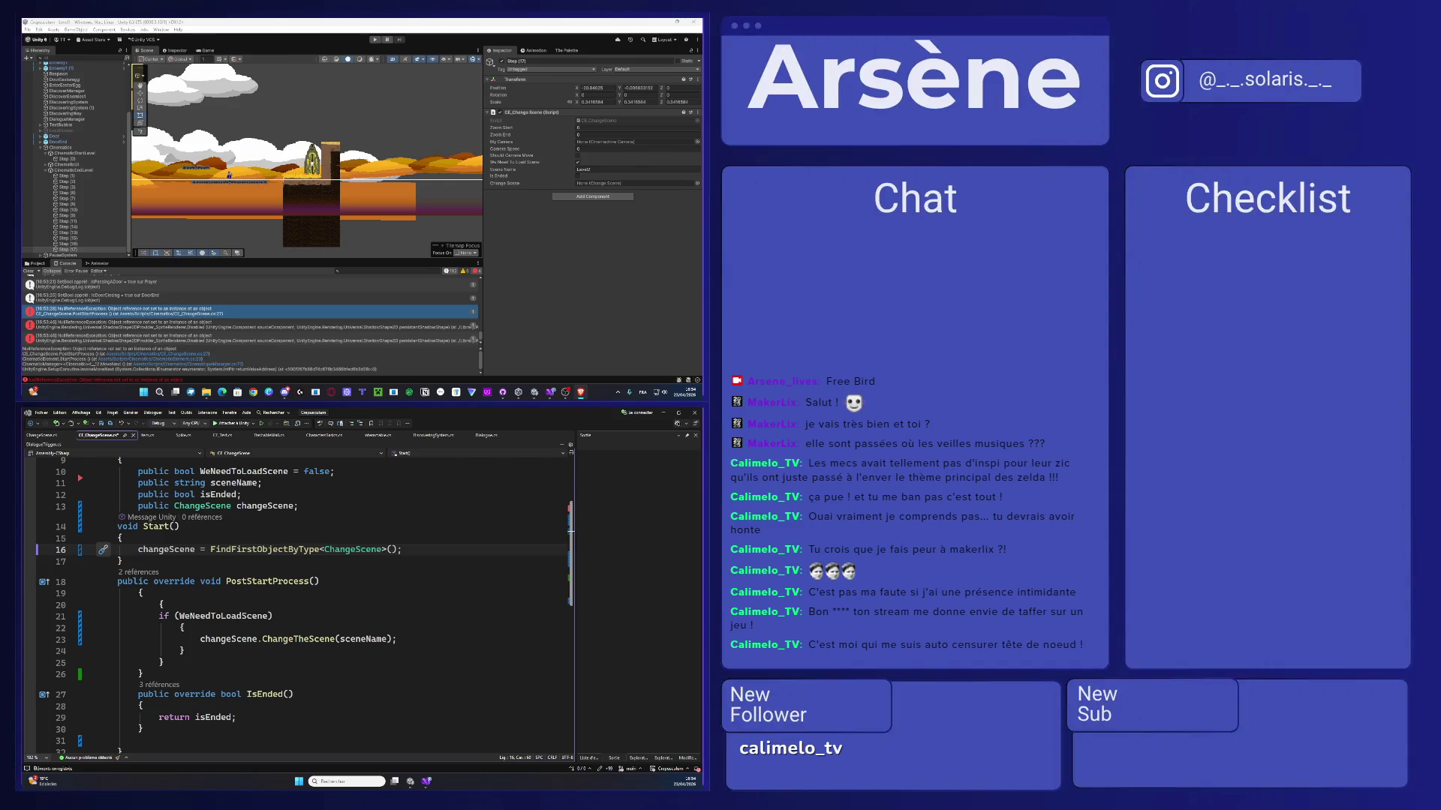
pyautogui.hotkey('alt', 'Tab')
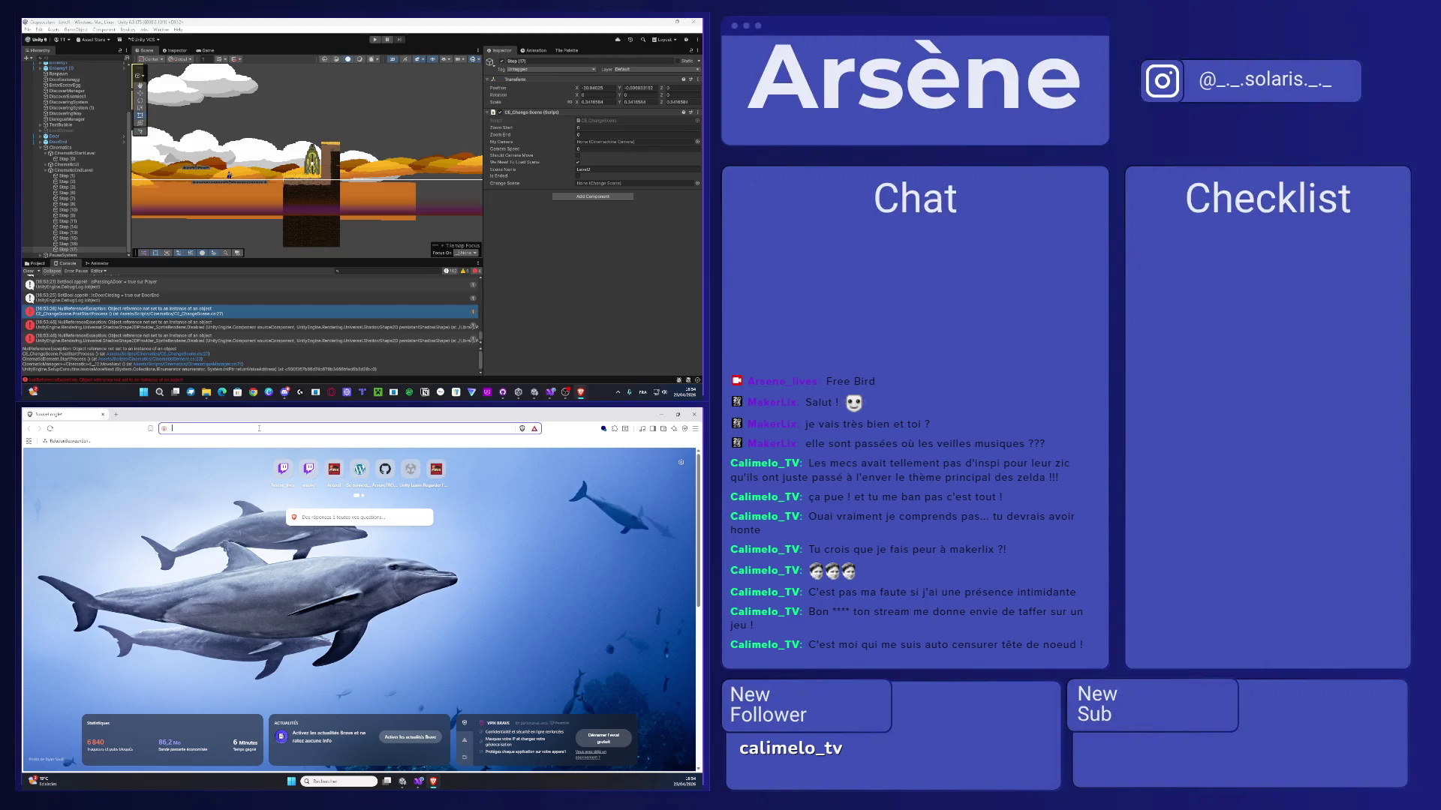
# - Search the web for 'find first object of typ' and scroll the results
pyautogui.write('find for')
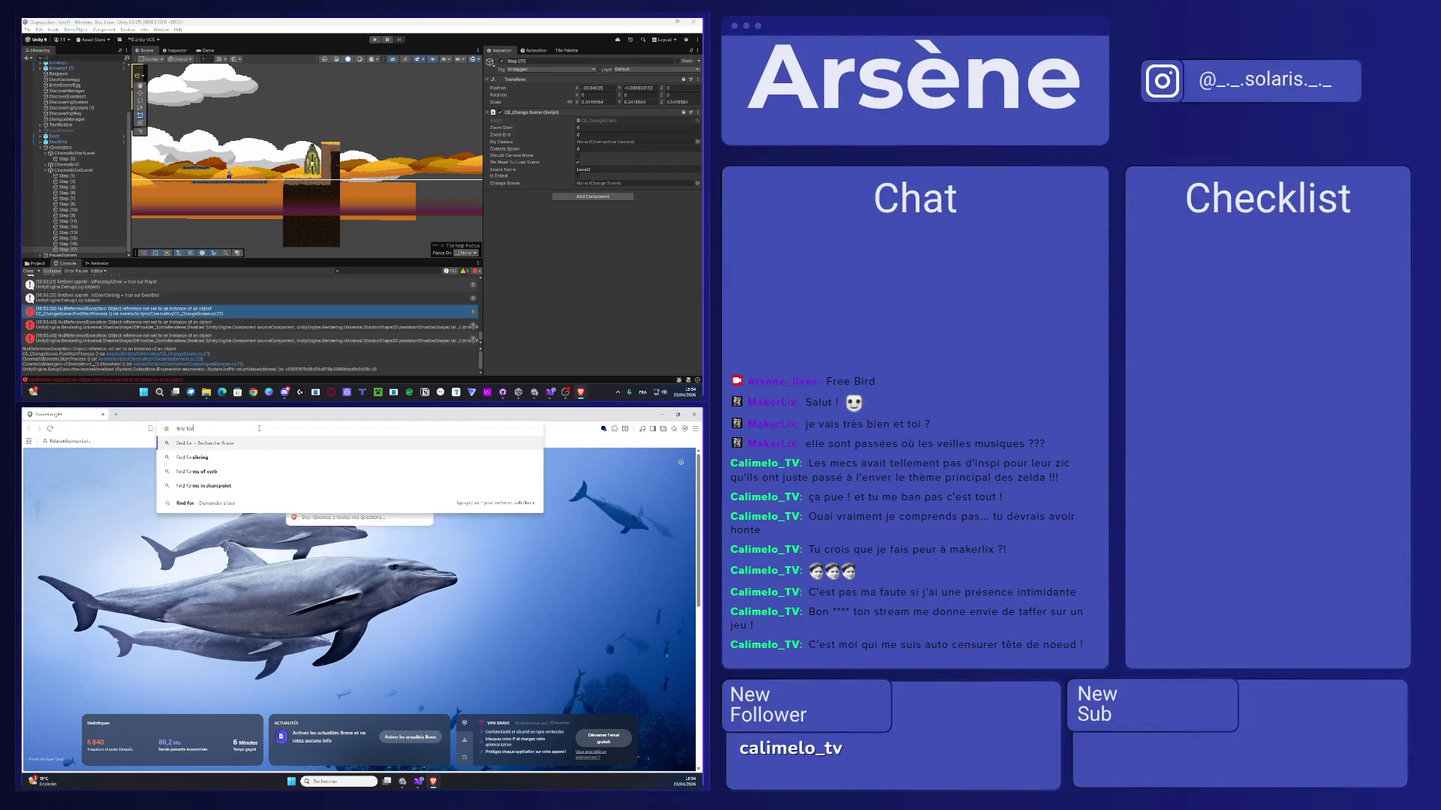
pyautogui.press('BackSpace')
pyautogui.press('BackSpace')
pyautogui.write('irst ob')
pyautogui.write('ject of typ')
pyautogui.press('Return')
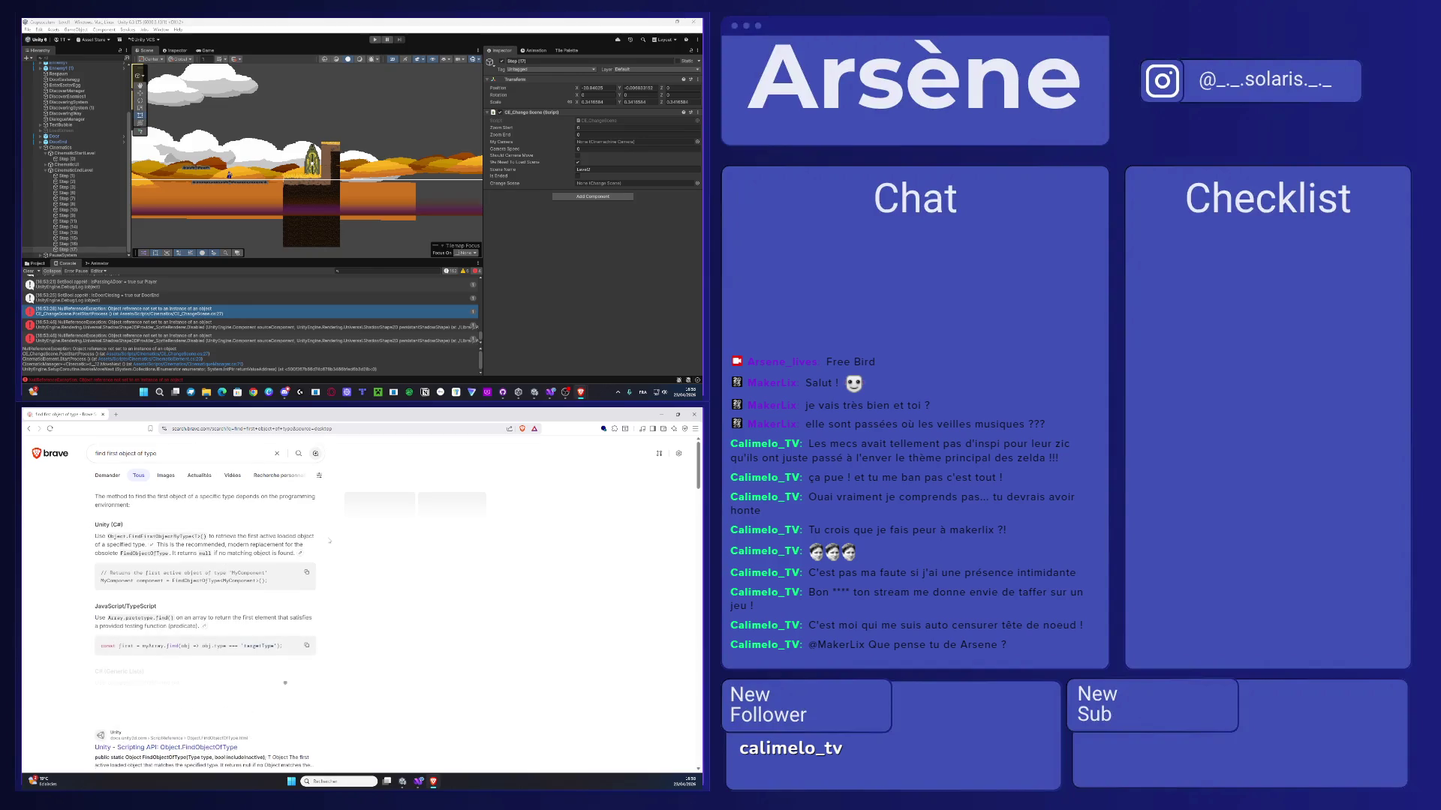
pyautogui.scroll(-1, 203, 569)
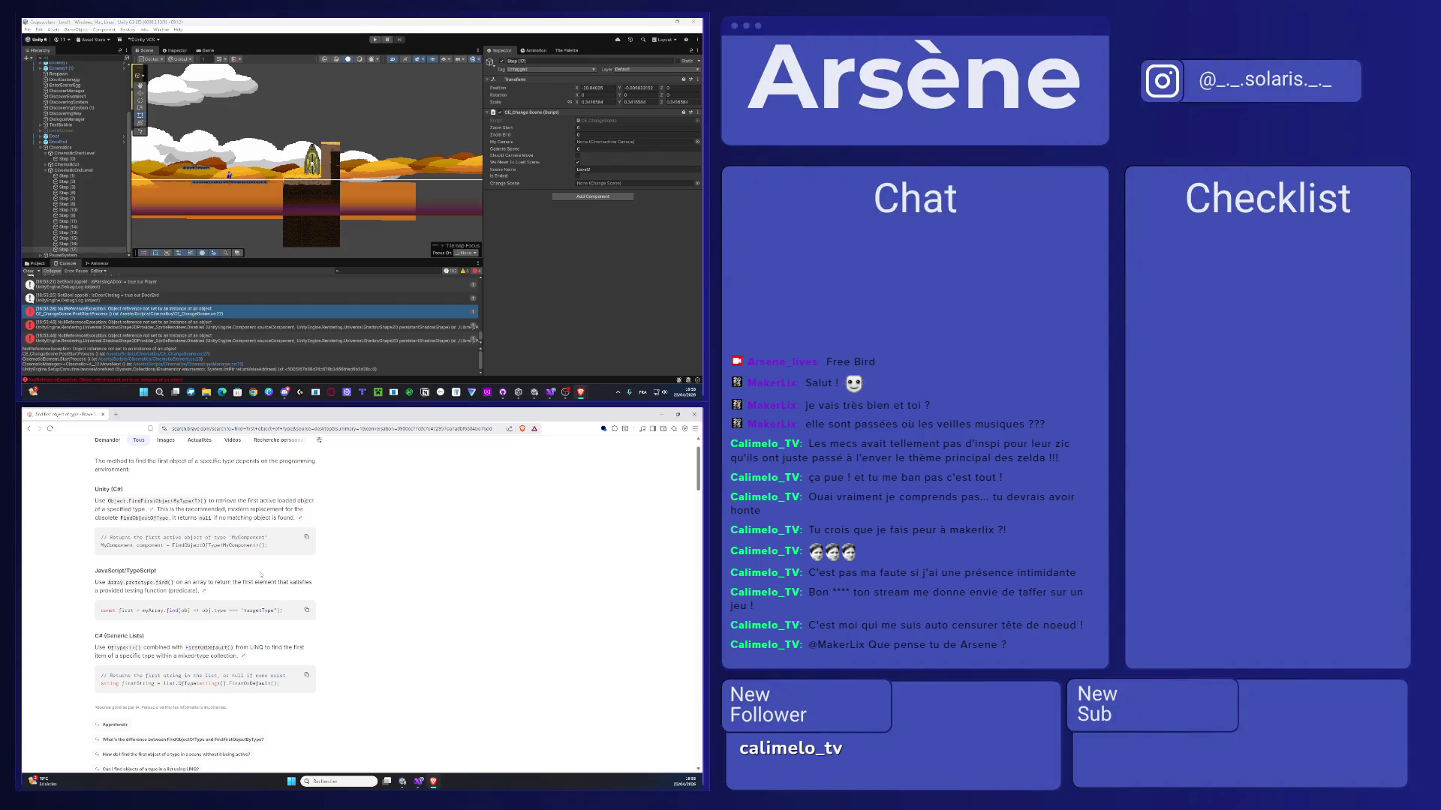
pyautogui.scroll(-1, 261, 575)
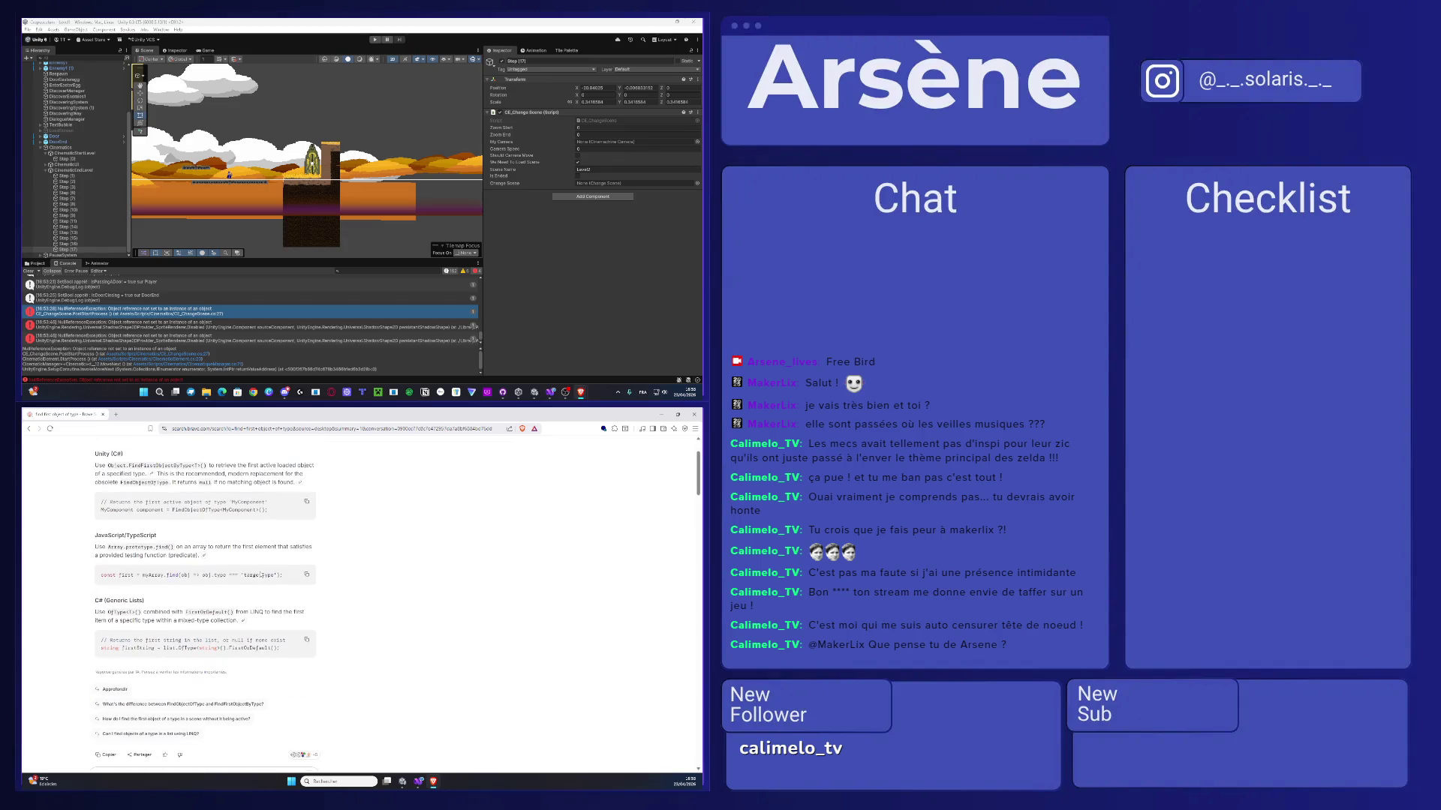
pyautogui.scroll(-5, 261, 575)
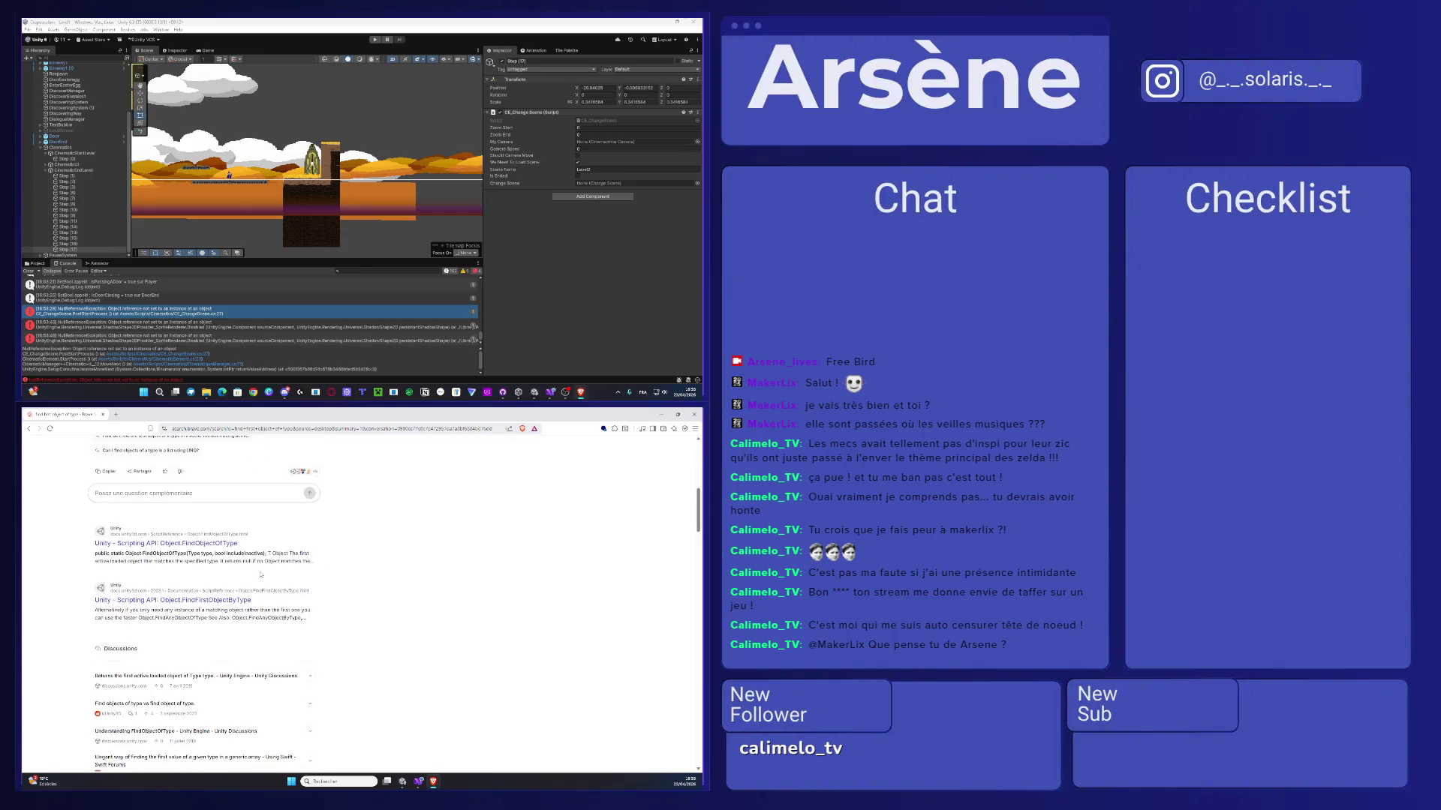
# - Read the Unity Object.FindObjectOfType docs page and its example, then go back
pyautogui.click(161, 543)
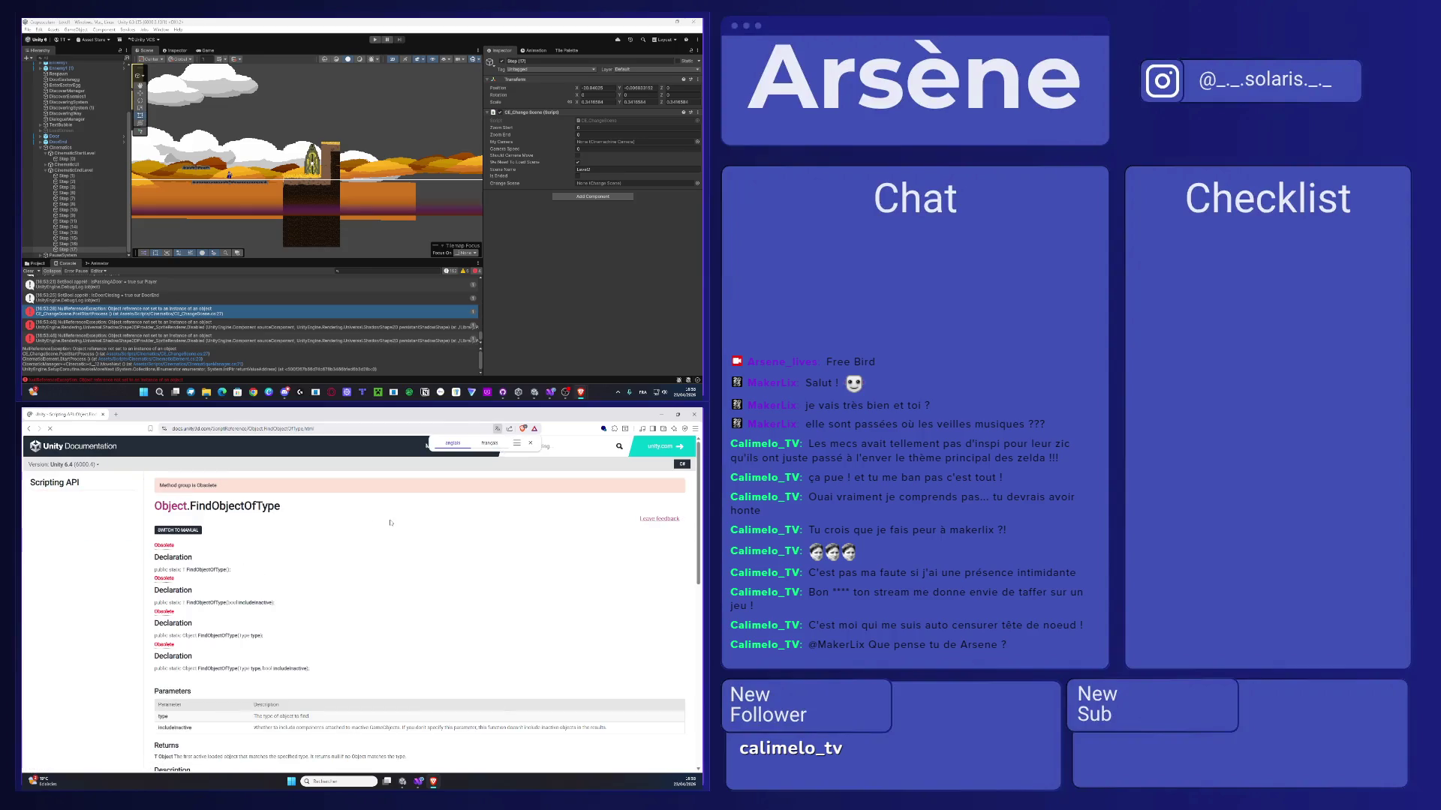
pyautogui.scroll(-4, 390, 522)
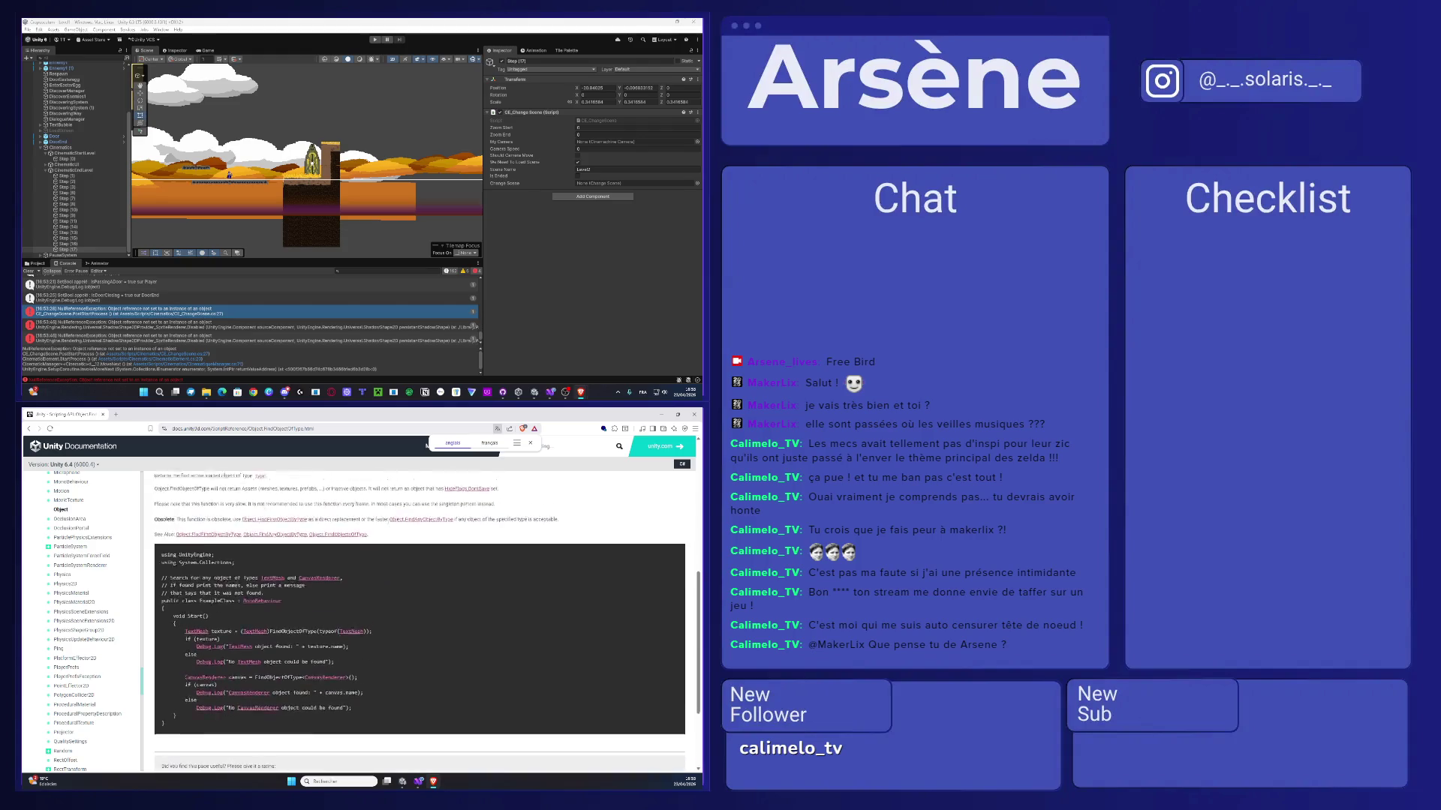
pyautogui.scroll(2, 388, 521)
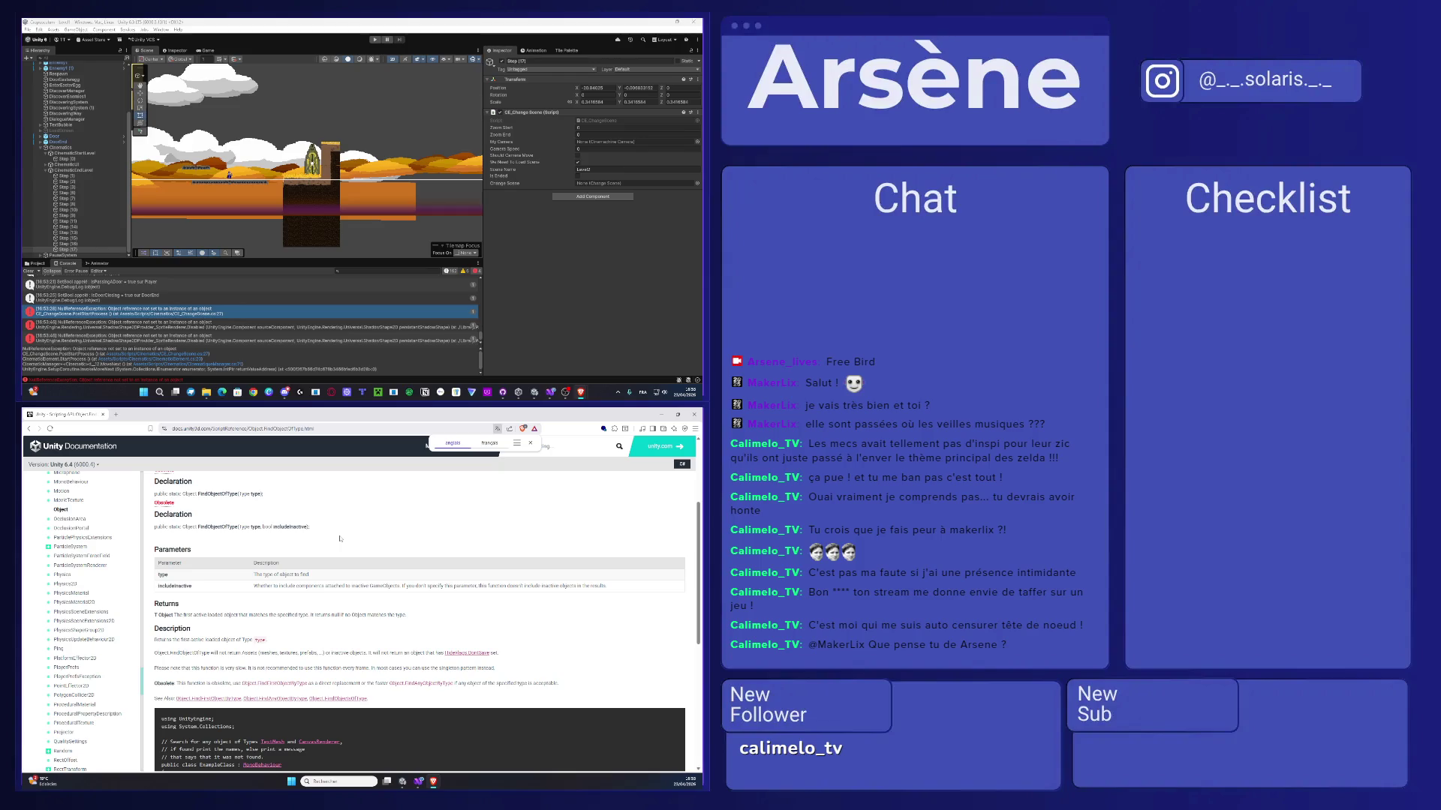
pyautogui.scroll(3, 341, 539)
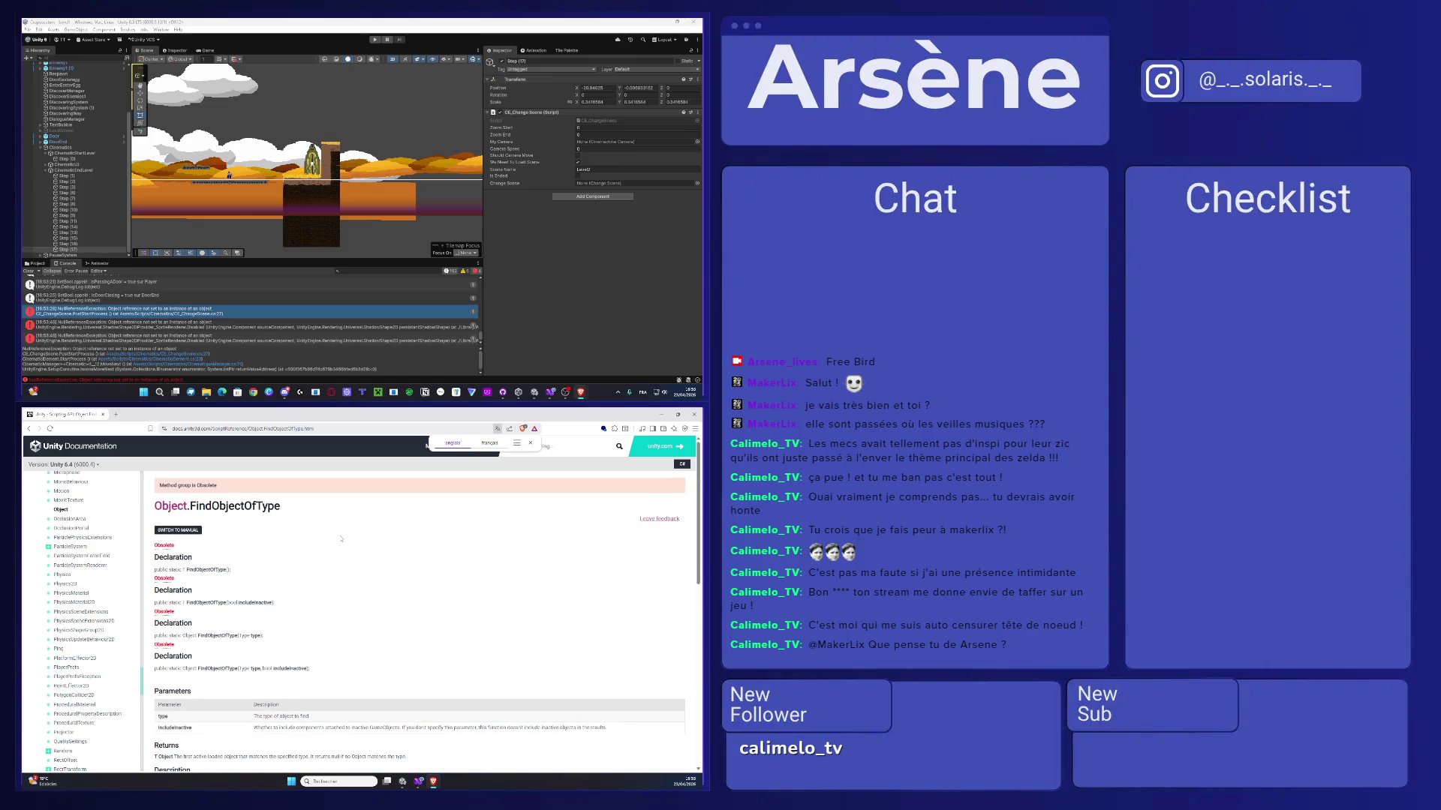
pyautogui.scroll(-10, 341, 538)
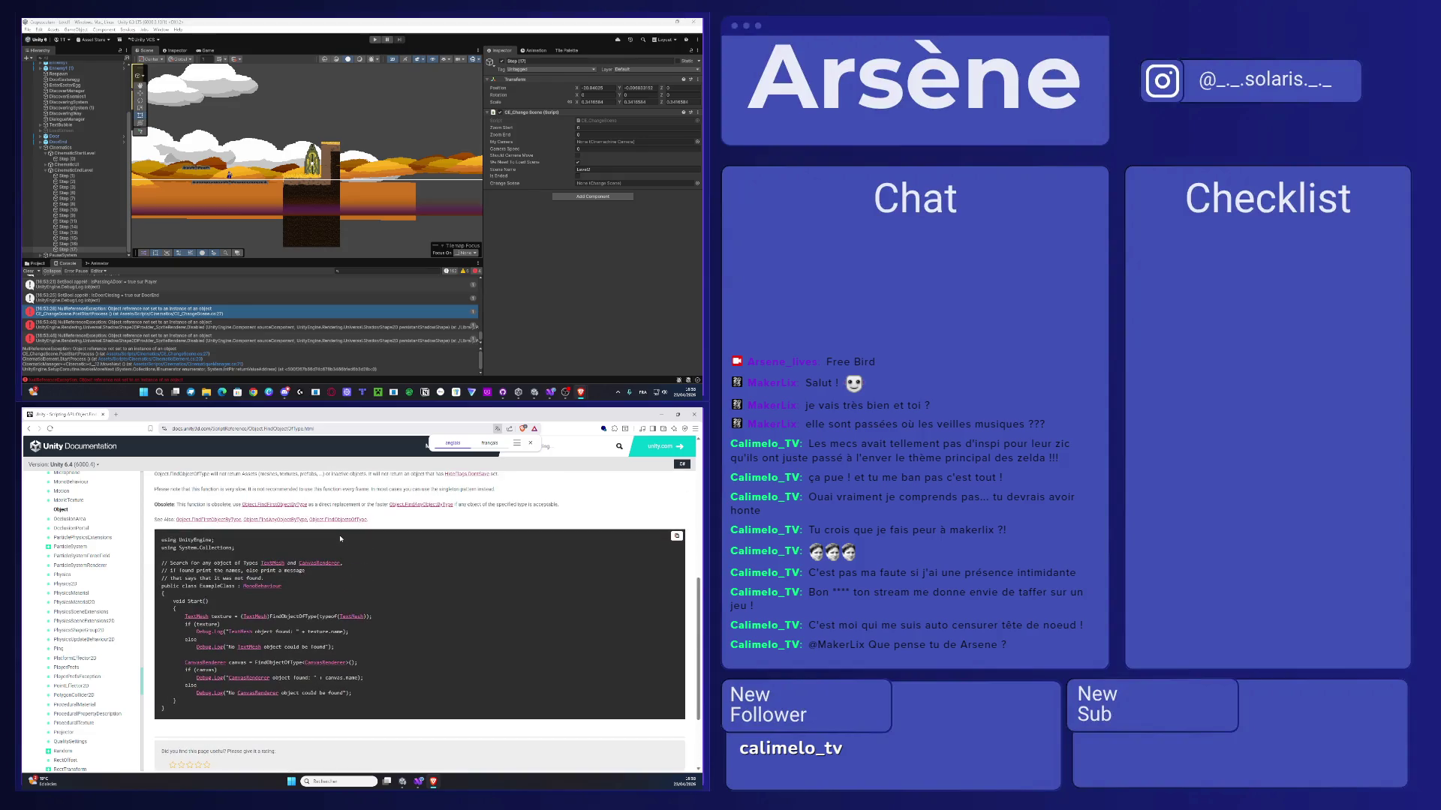
pyautogui.scroll(-2, 340, 539)
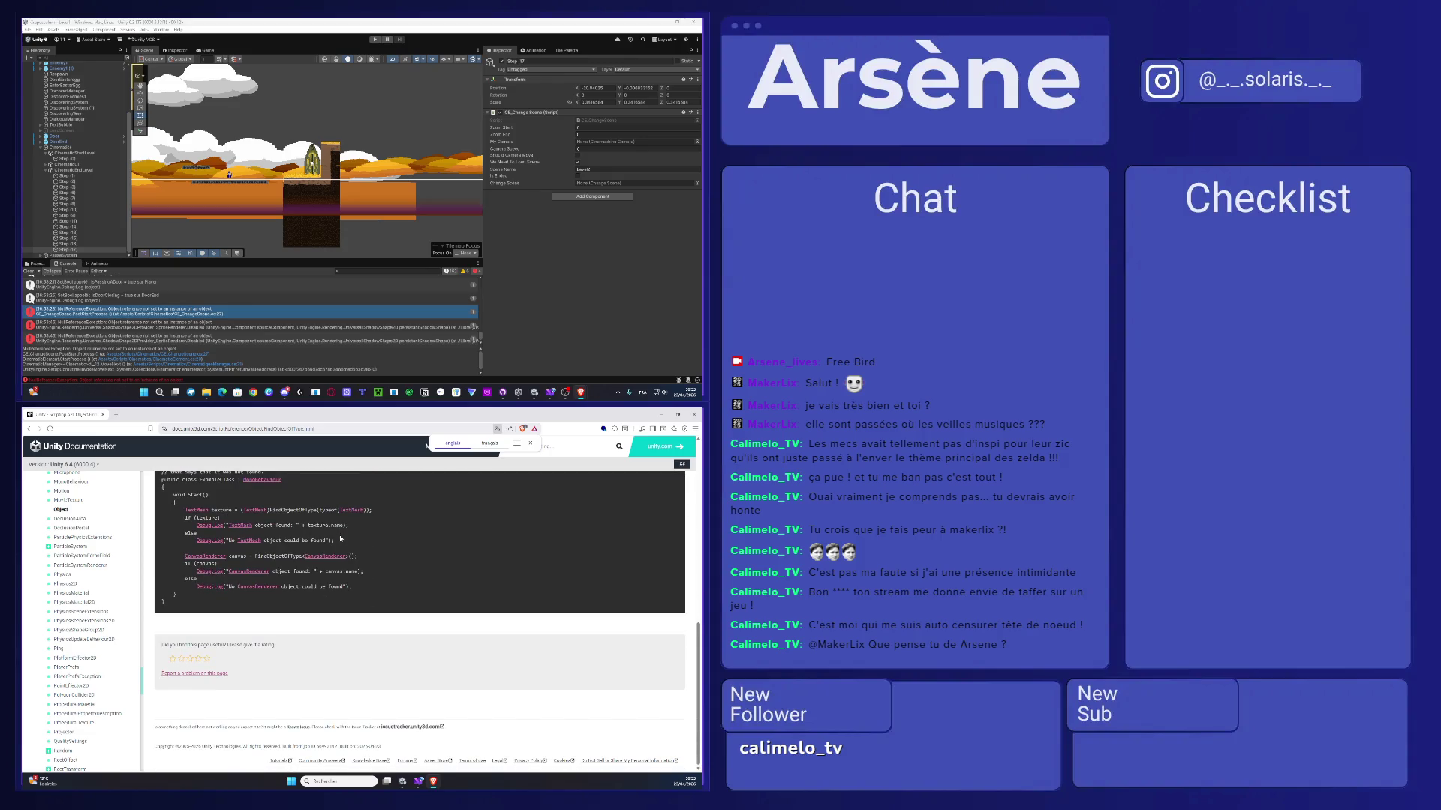
pyautogui.scroll(12, 340, 539)
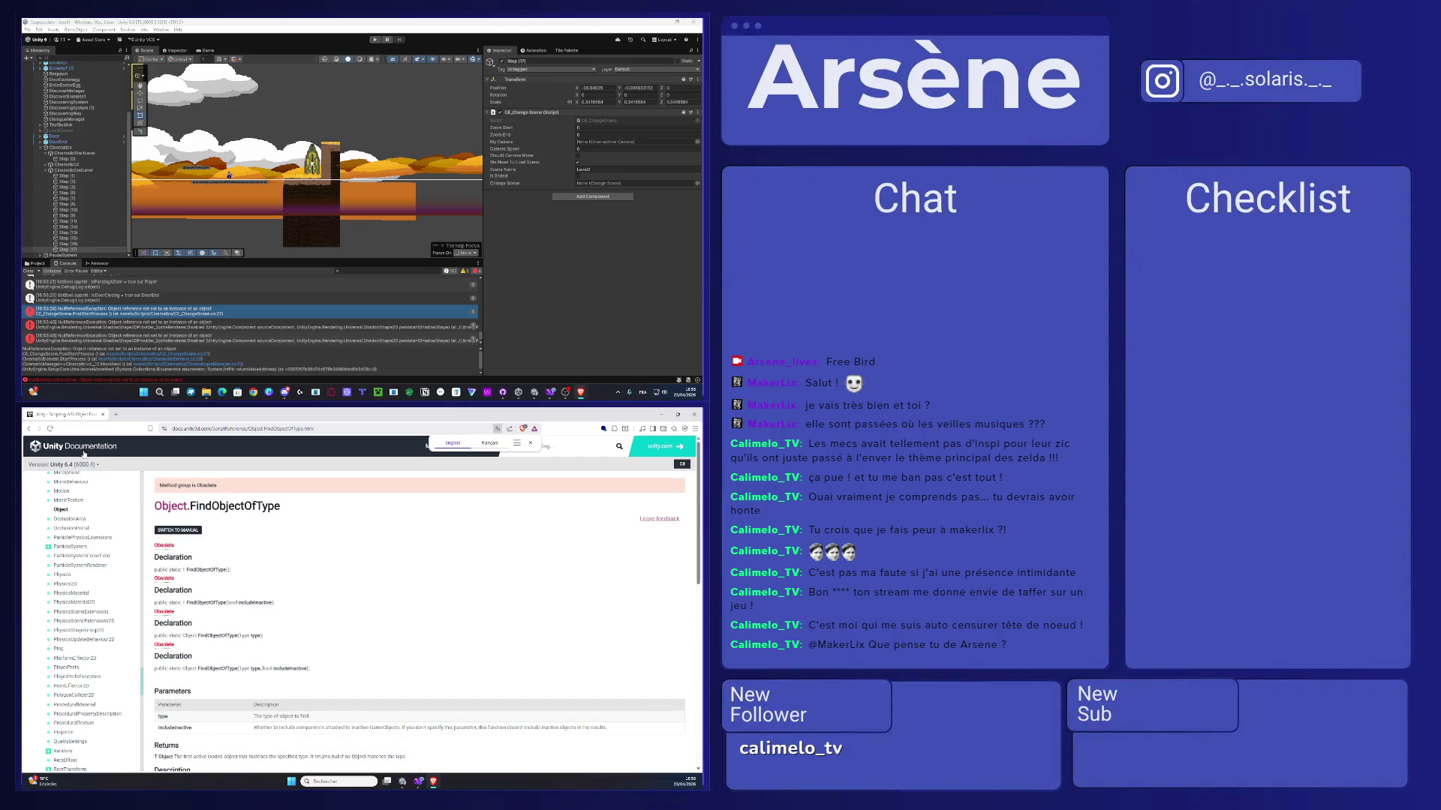
pyautogui.hotkey('alt', 'Left')
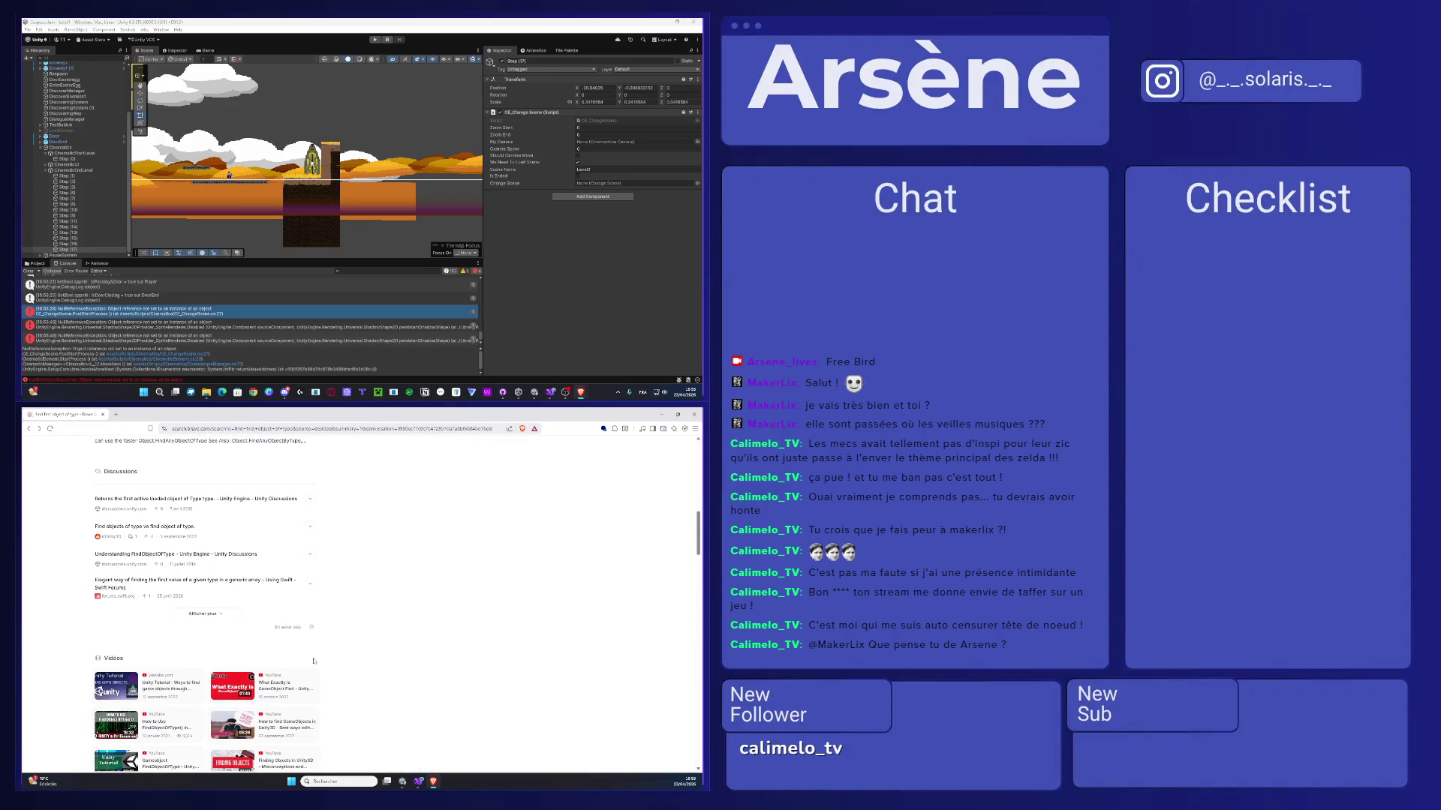
# - Refine the search to 'find first object of type usage', then return to Visual Studio
pyautogui.scroll(-3, 305, 667)
pyautogui.scroll(10, 195, 457)
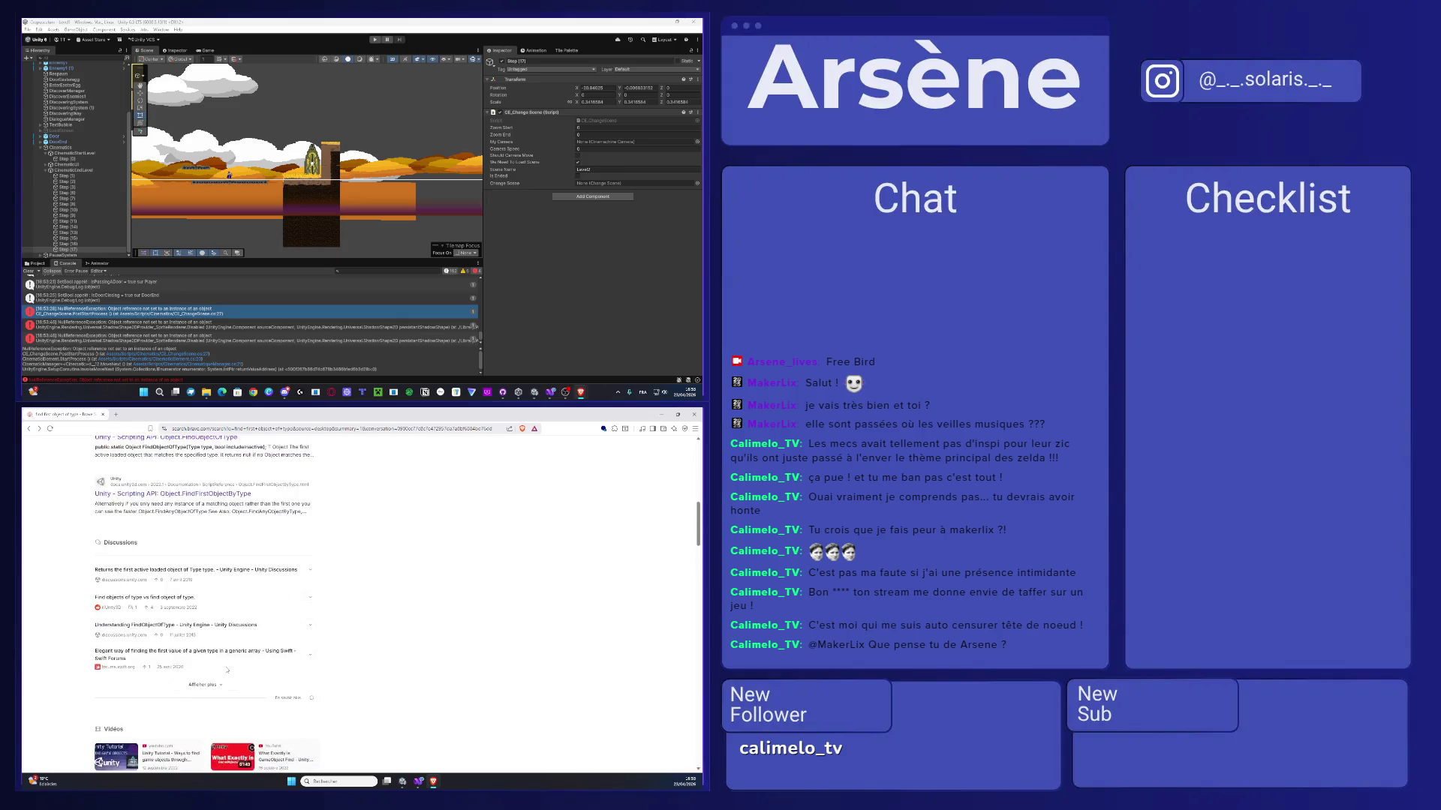
pyautogui.click(196, 456)
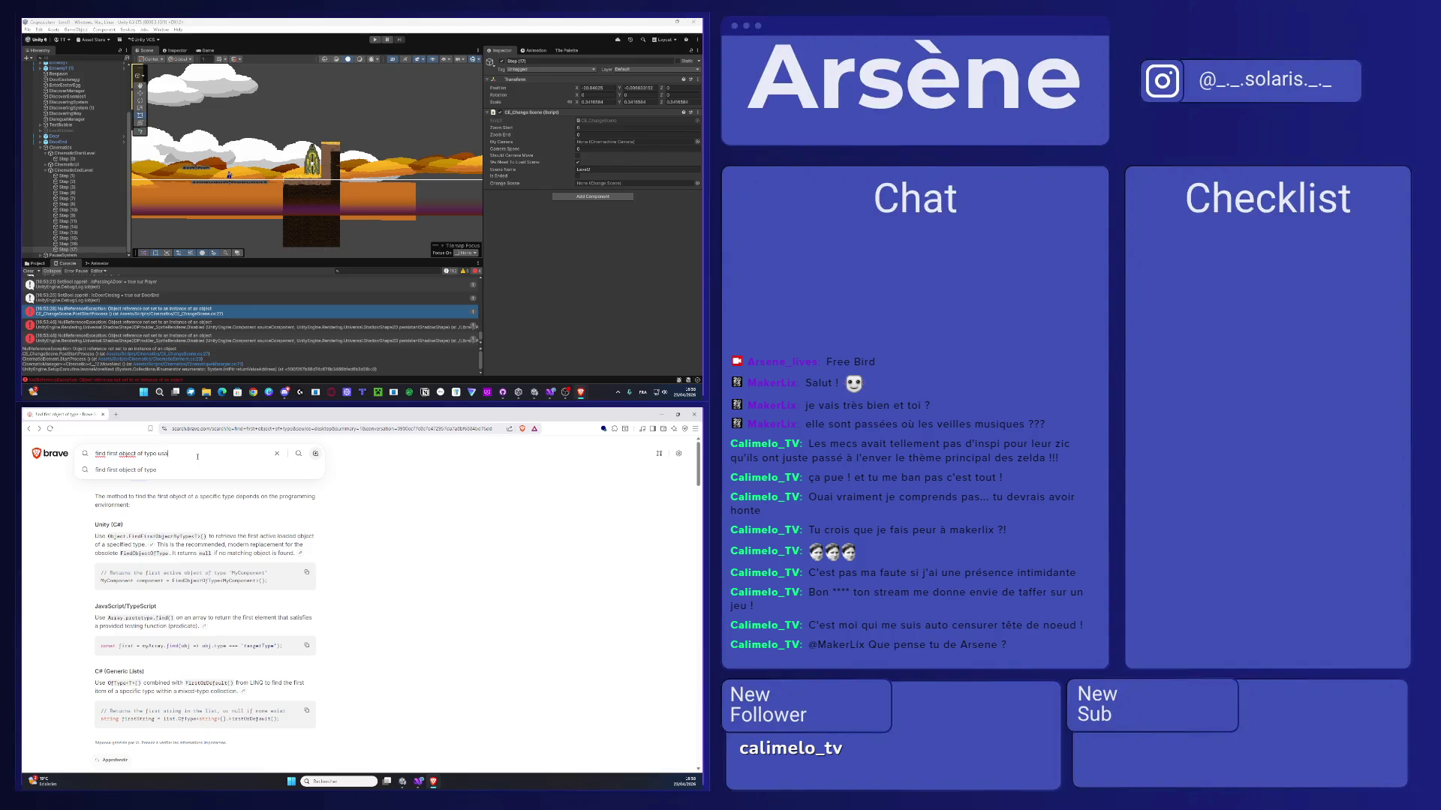
pyautogui.write('ge')
pyautogui.press('Return')
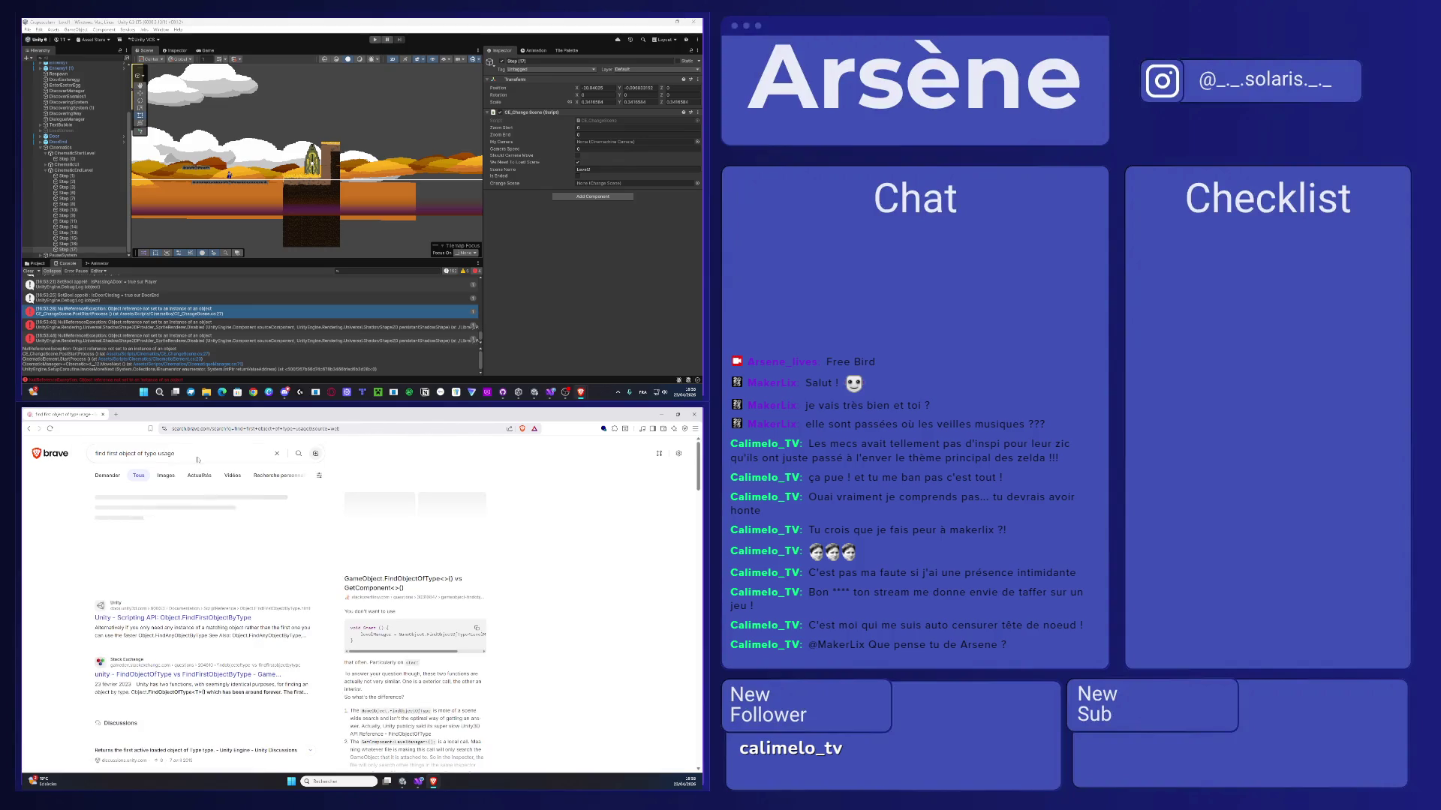
pyautogui.moveTo(404, 652); pyautogui.dragTo(419, 652)
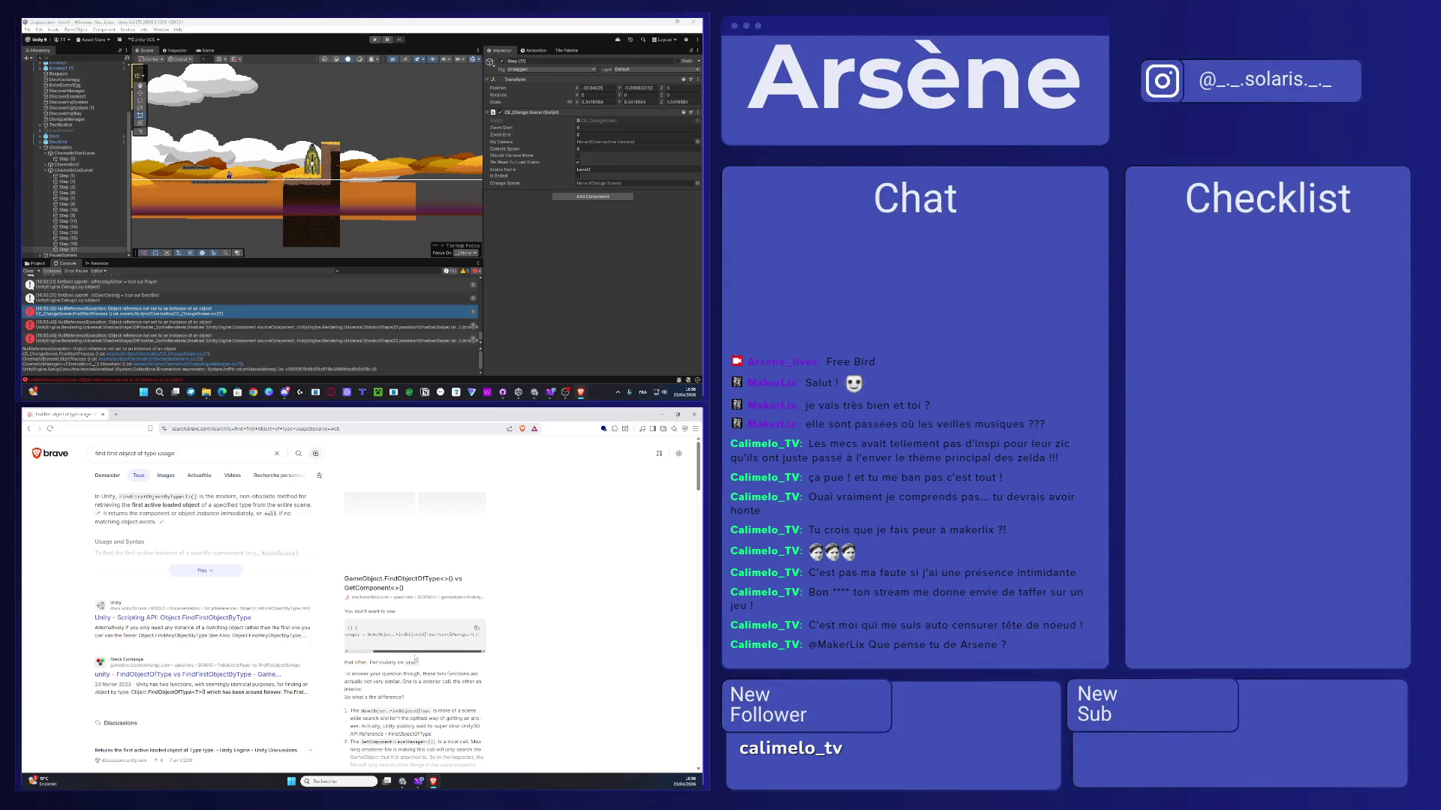
pyautogui.moveTo(424, 653); pyautogui.dragTo(390, 653)
pyautogui.click(418, 781)
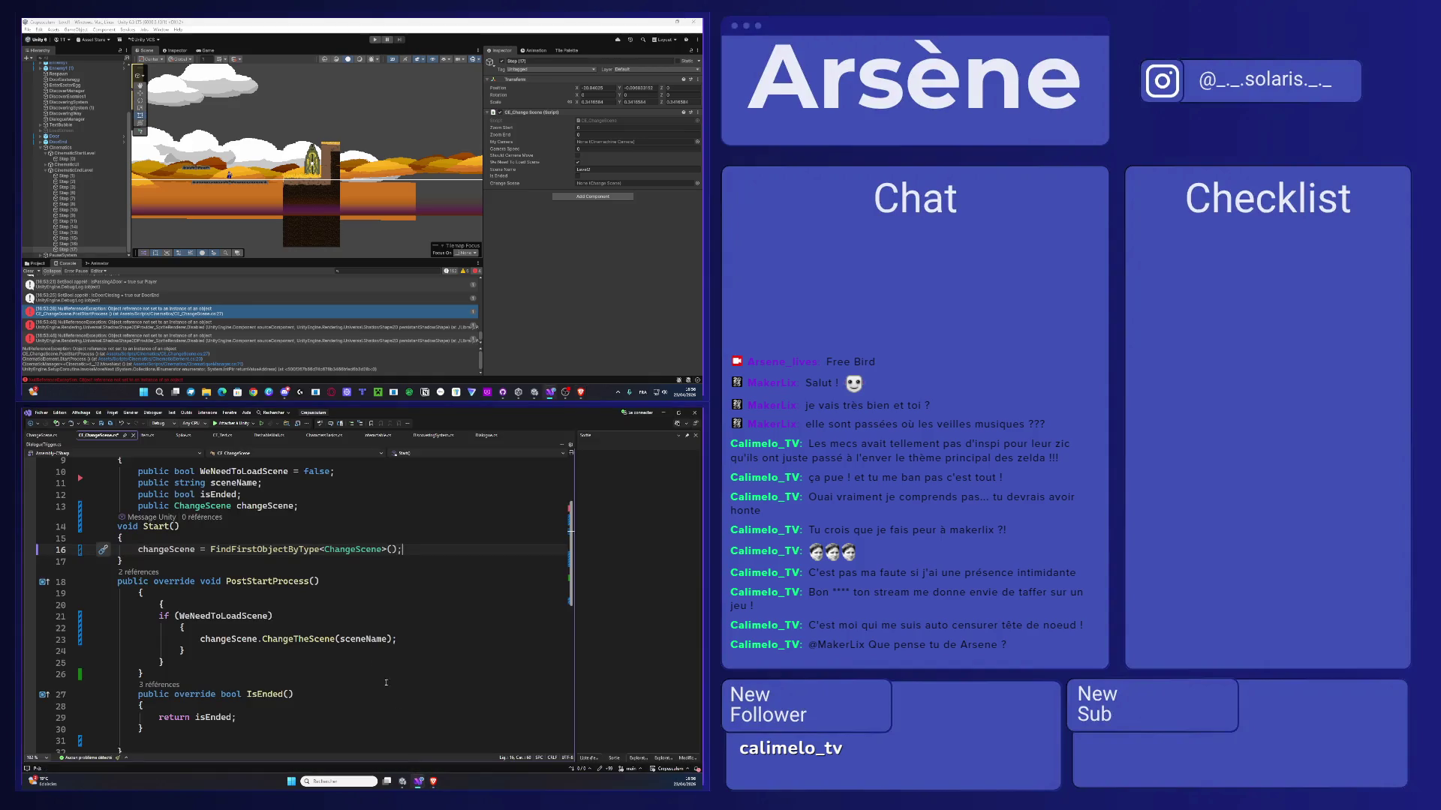
# - Replace the call on line 16 with GameObject.FindFirstObjectByType via IntelliSense
pyautogui.doubleClick(212, 549)
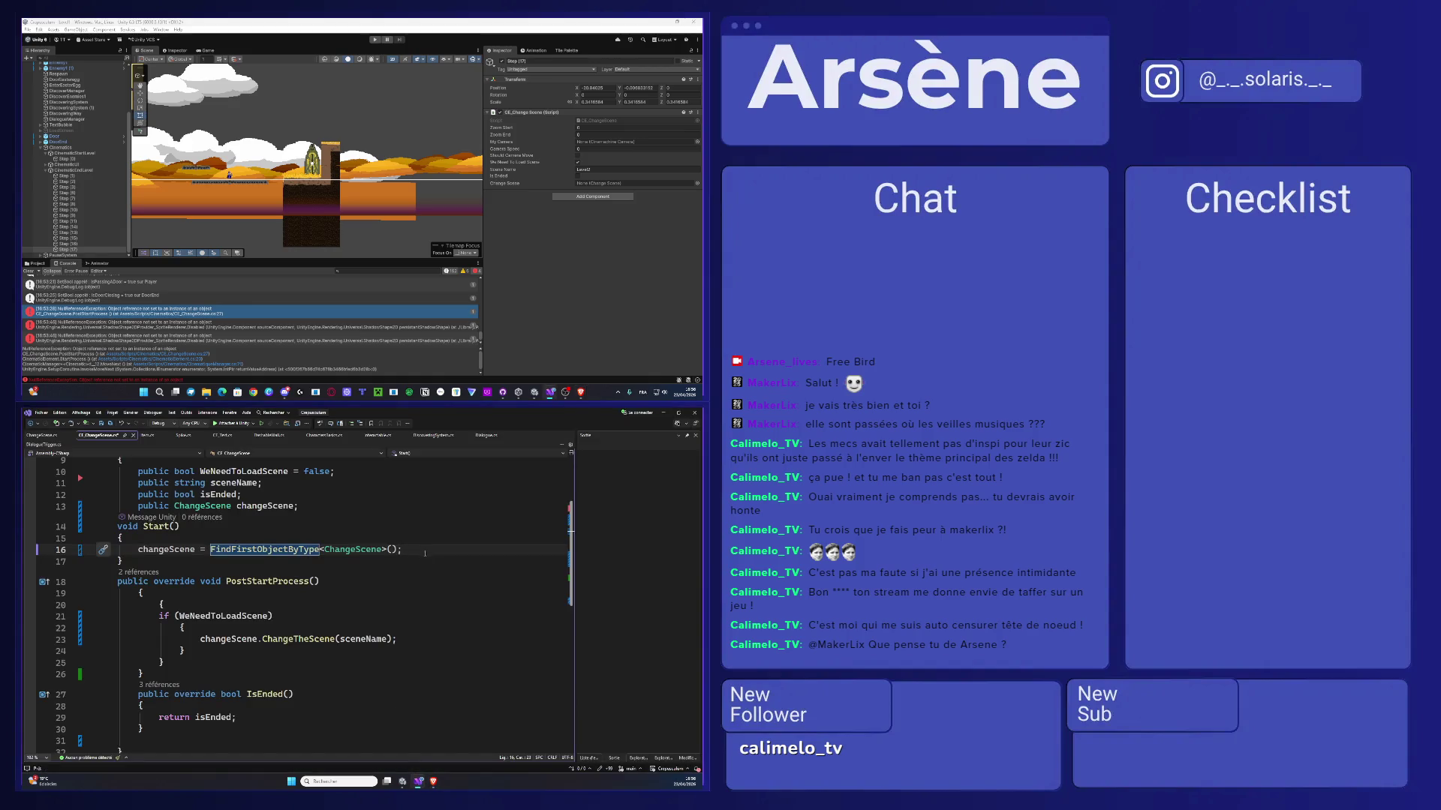
pyautogui.moveTo(398, 550); pyautogui.dragTo(211, 549)
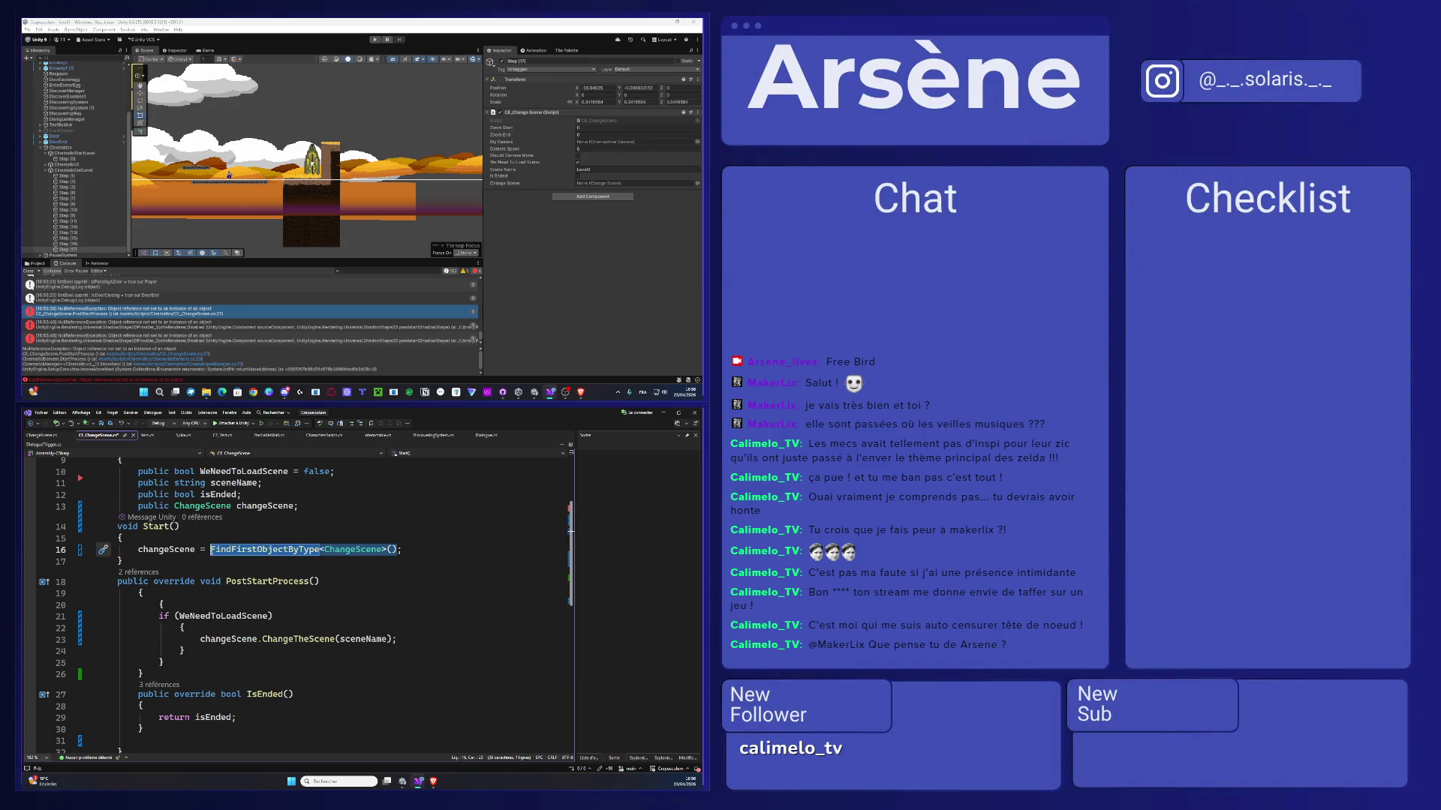
pyautogui.write('game')
pyautogui.press('Tab')
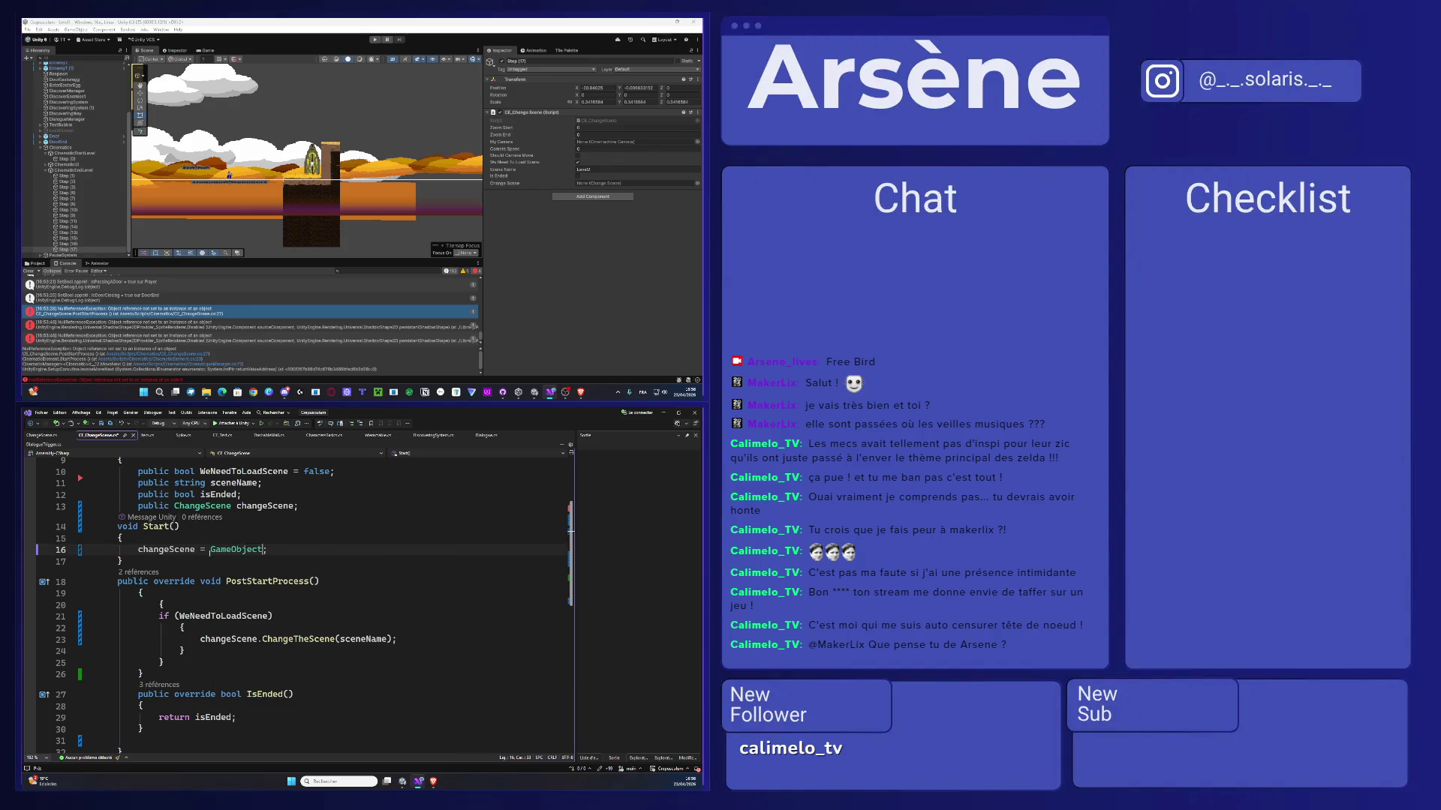
pyautogui.write('.find')
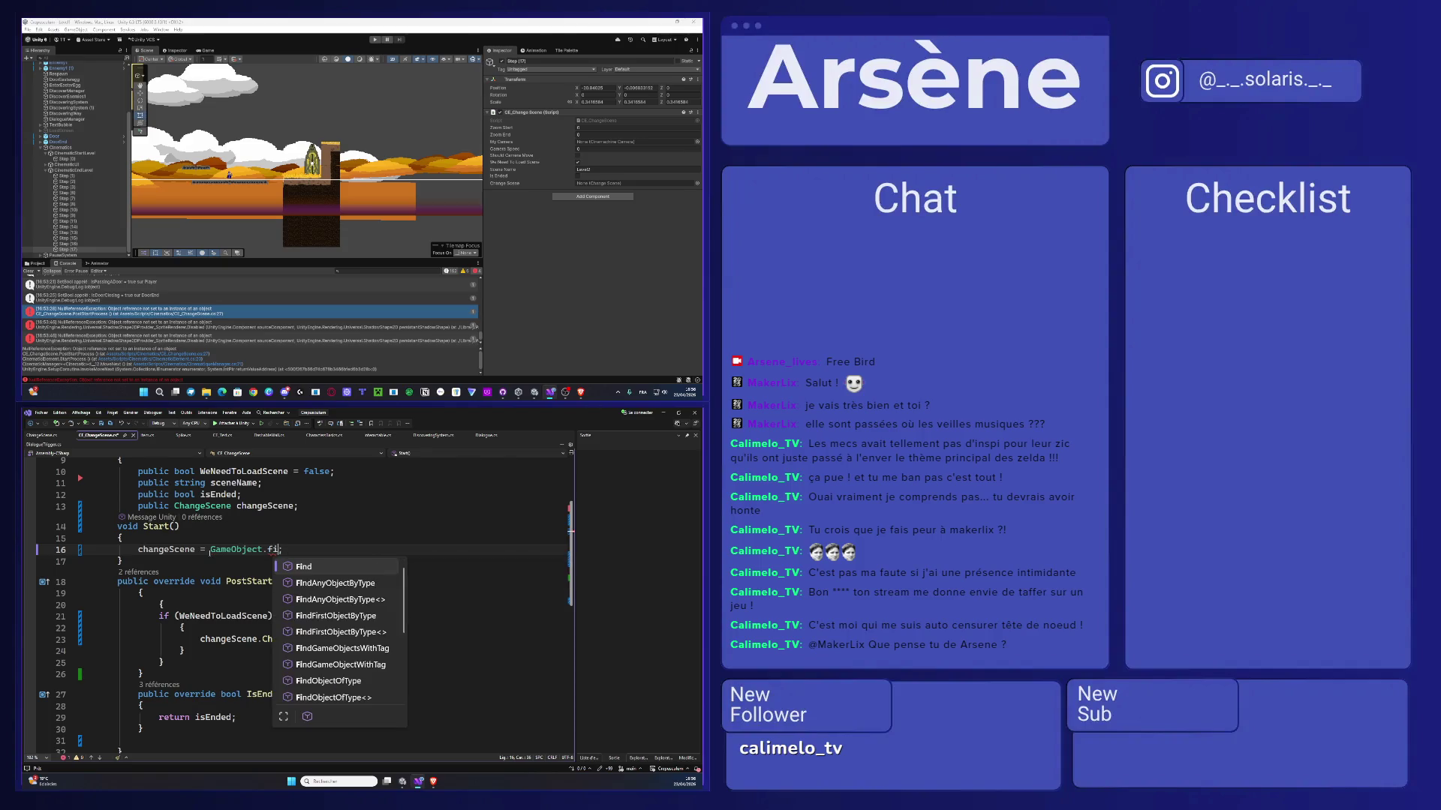
pyautogui.write('fi')
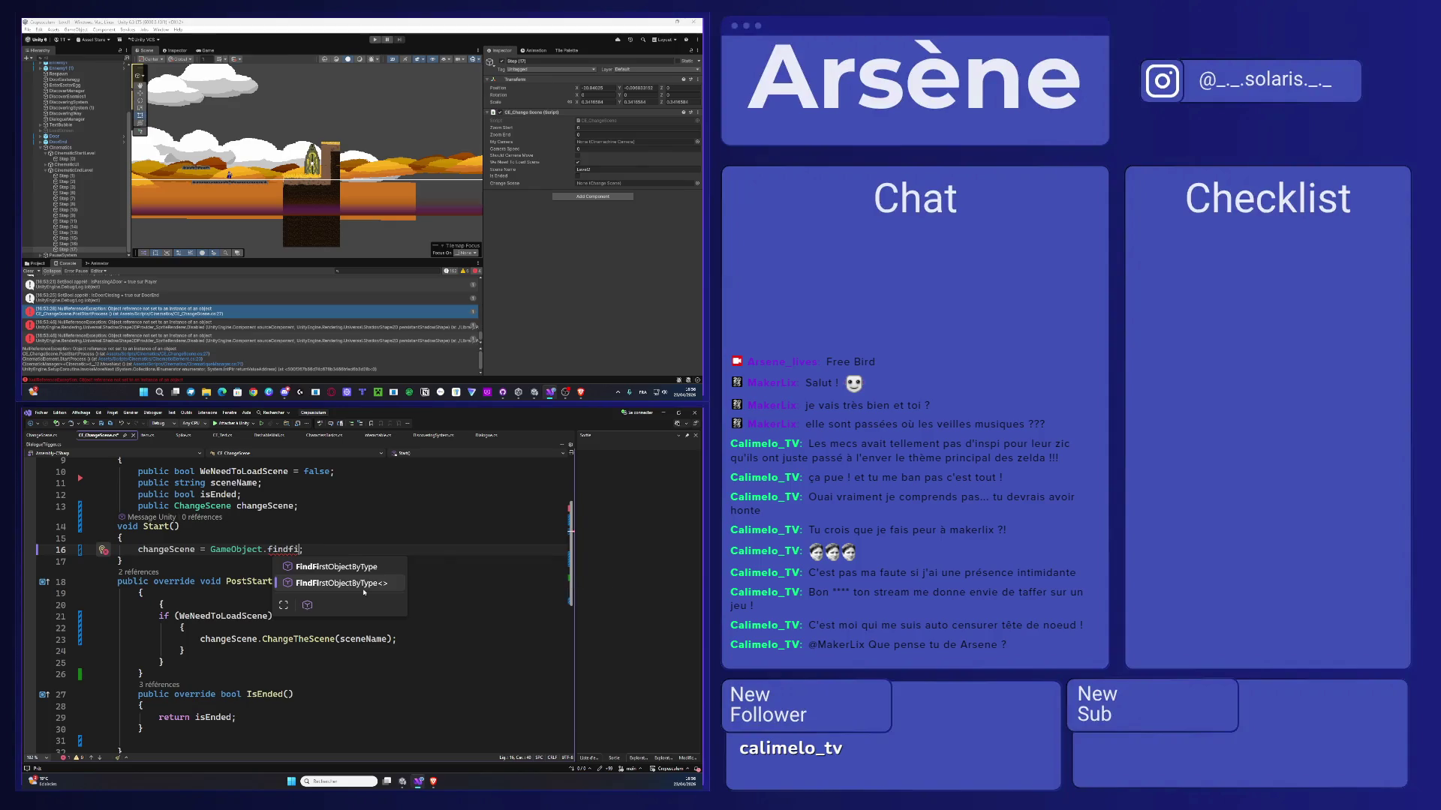
pyautogui.press('Tab')
# - Complete it as GameObject.FindFirstObjectByType<ChangeScene>(); and test it in Unity's Play mode
pyautogui.write('<')
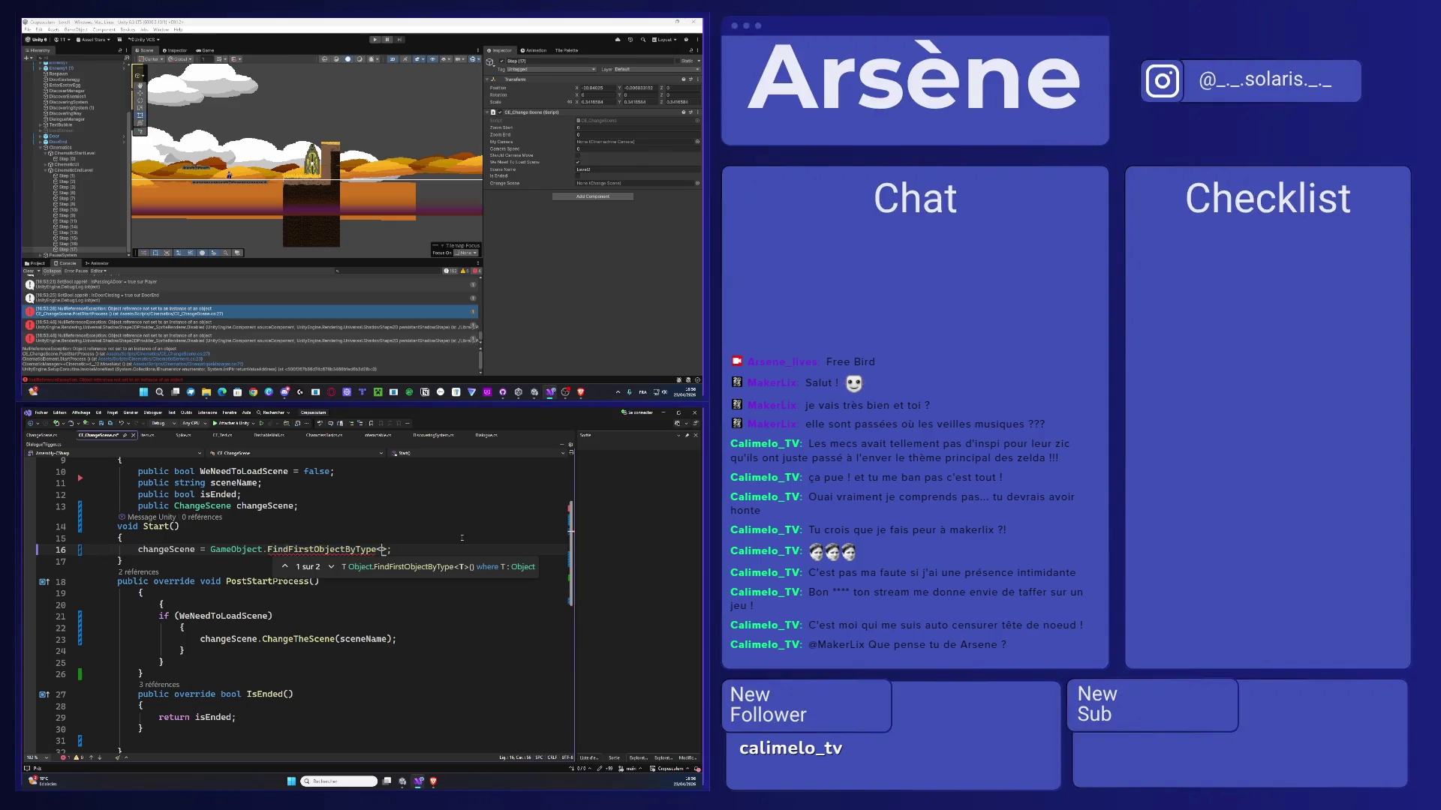
pyautogui.write('Change')
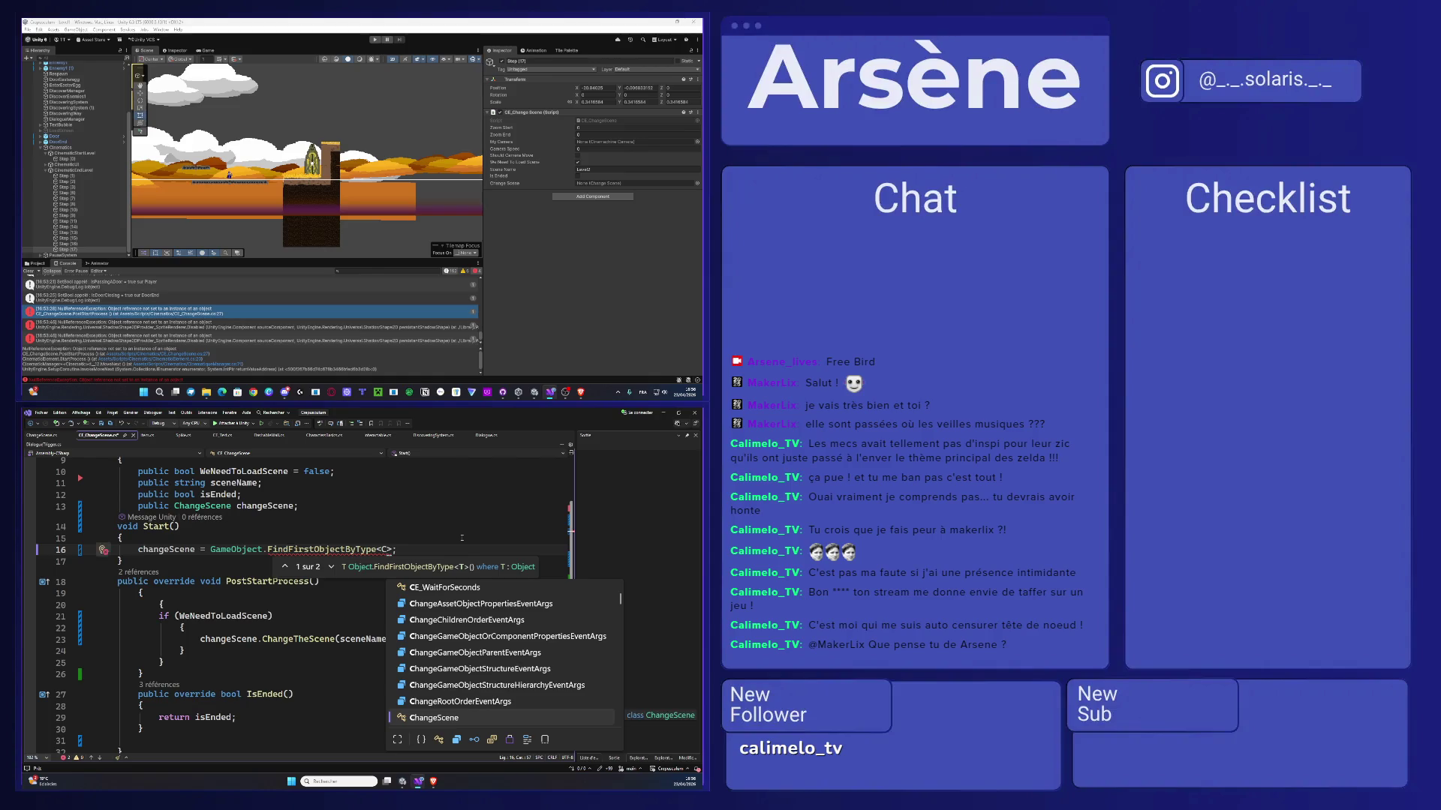
pyautogui.write('Scene')
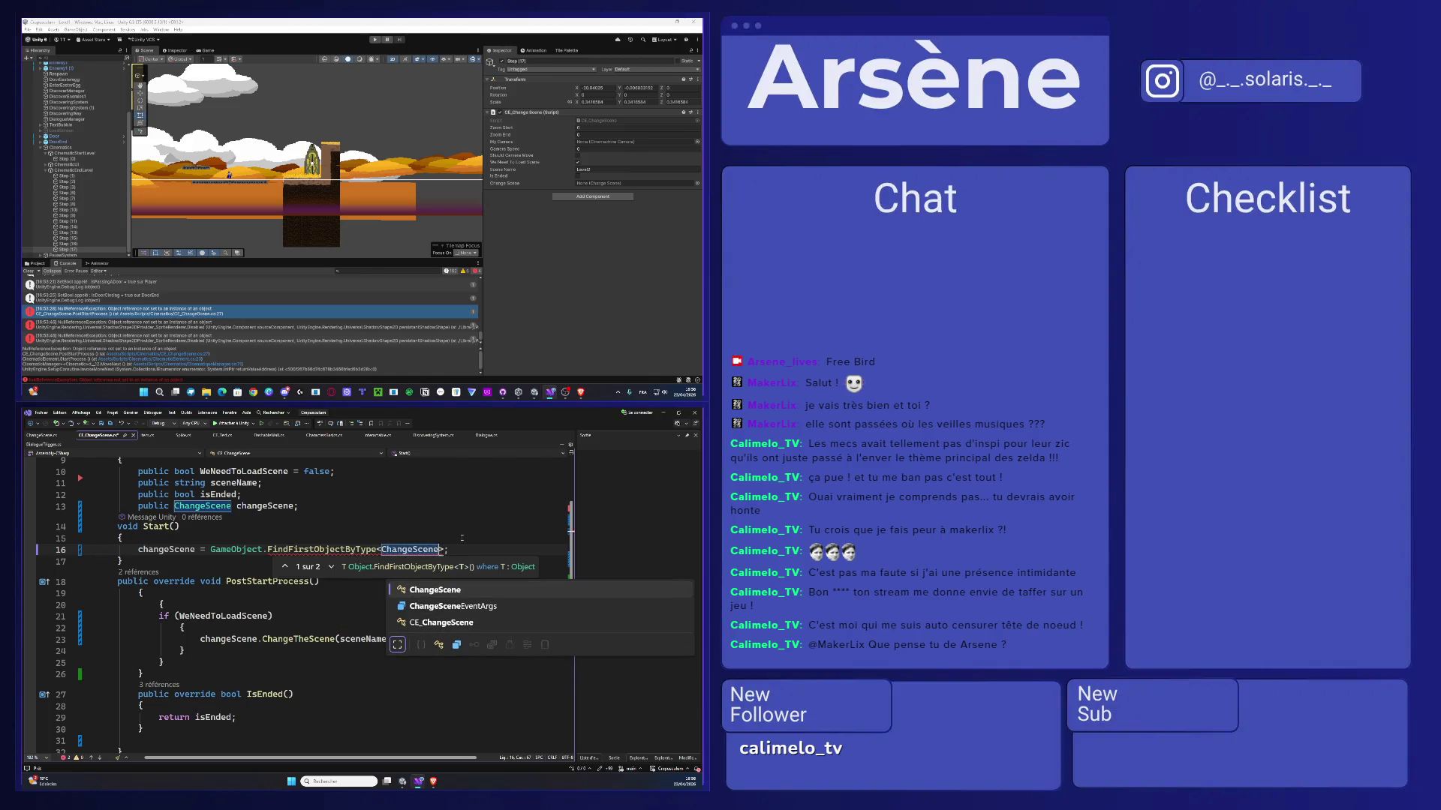
pyautogui.press('Tab')
pyautogui.press('Right')
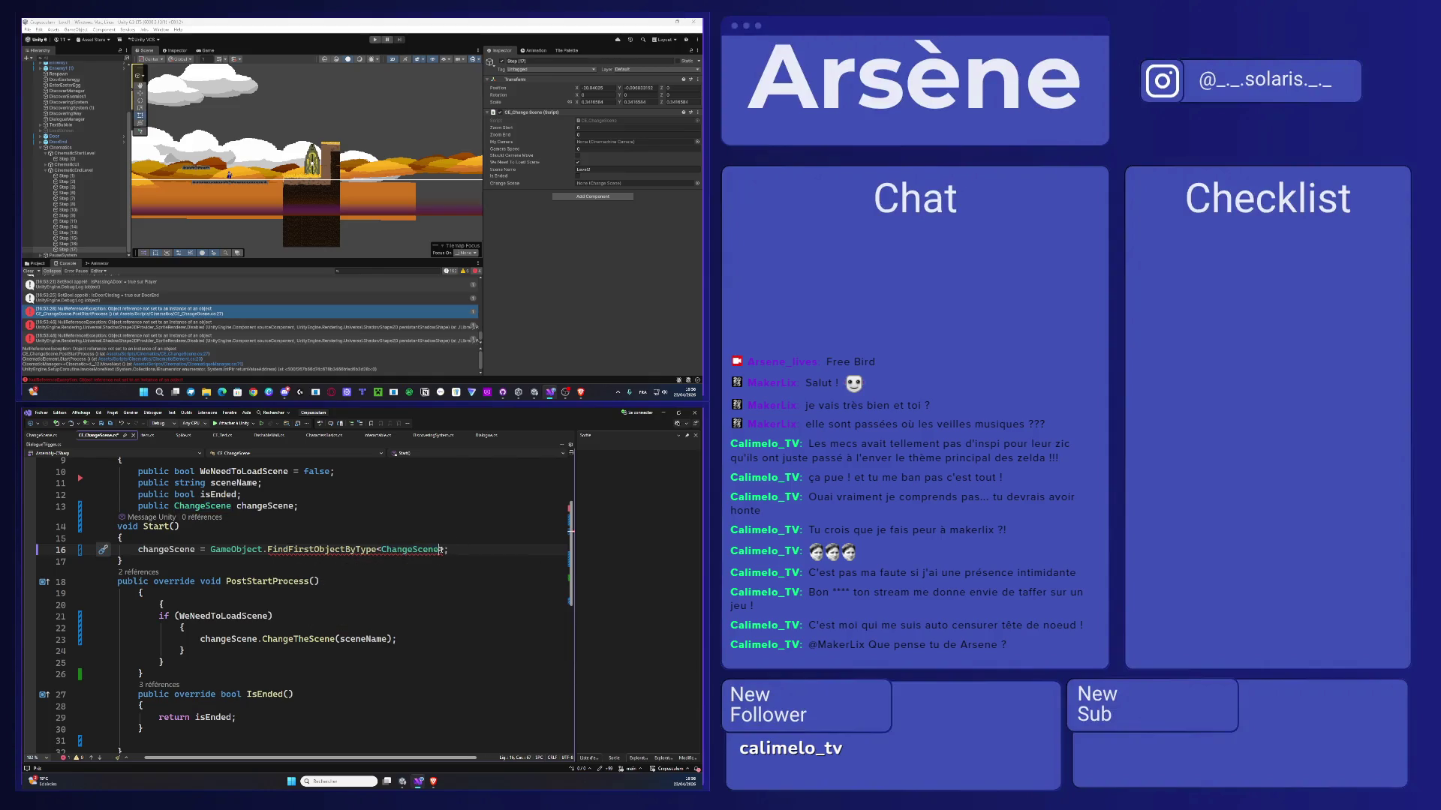
pyautogui.moveTo(446, 550)
pyautogui.write('();')
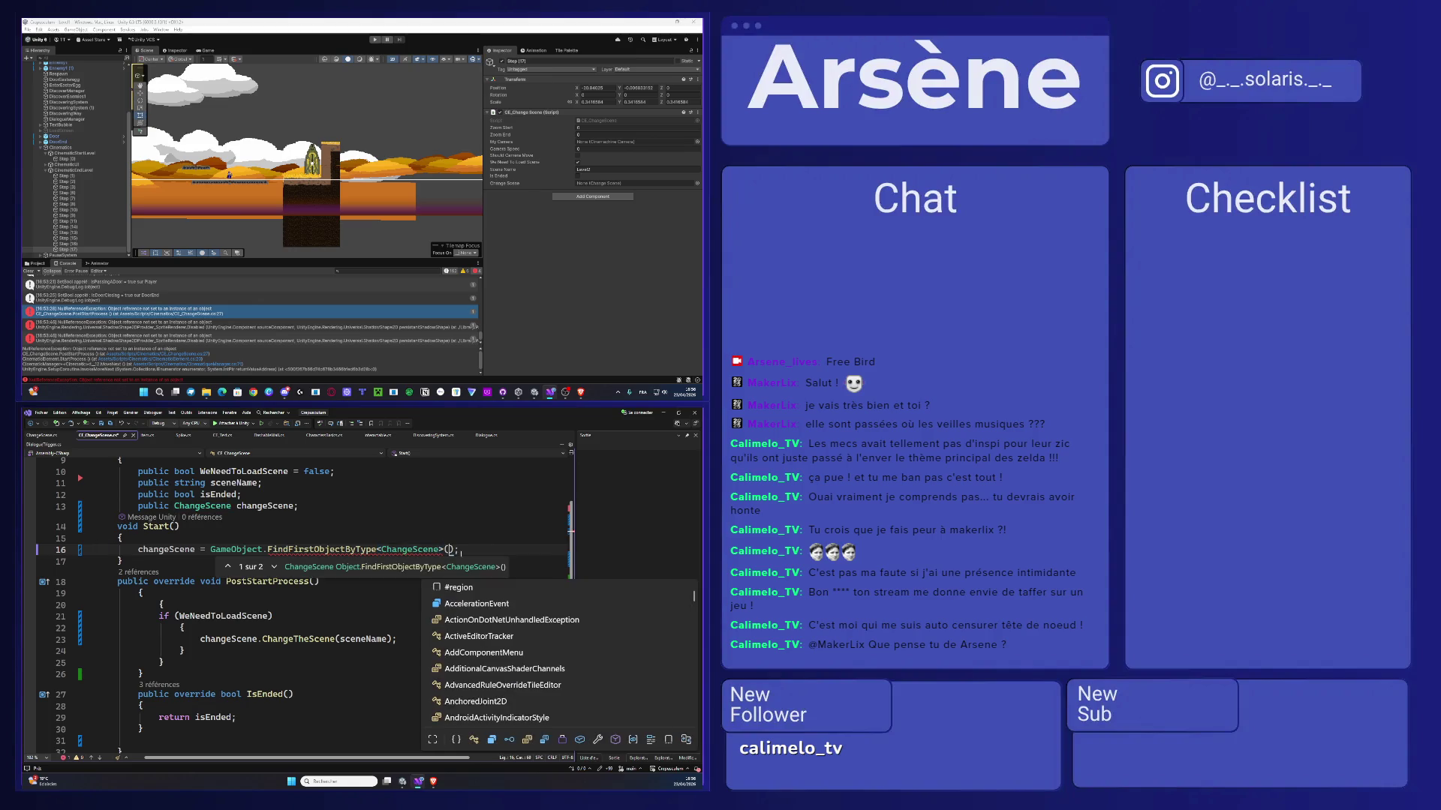
pyautogui.click(489, 552)
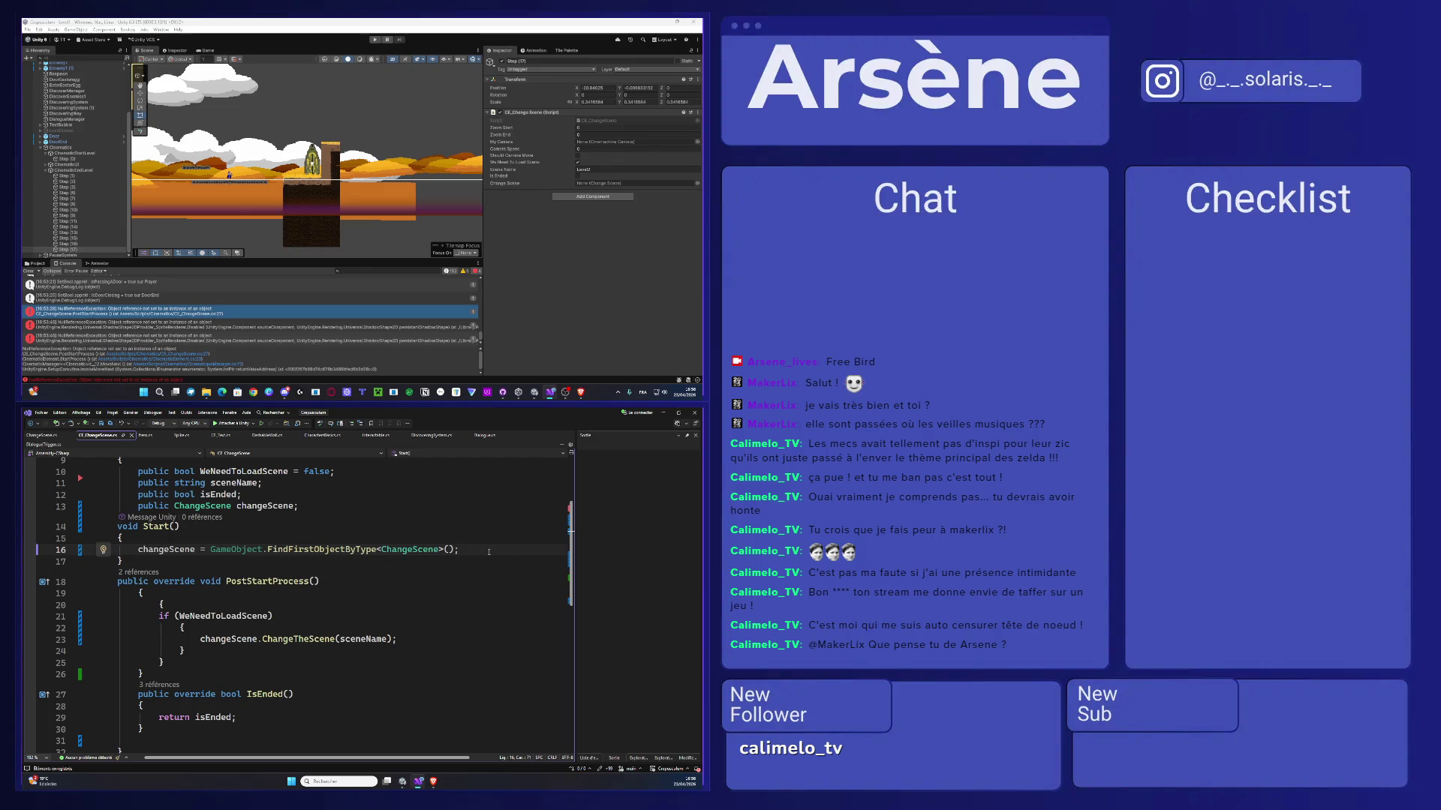
pyautogui.click(375, 39)
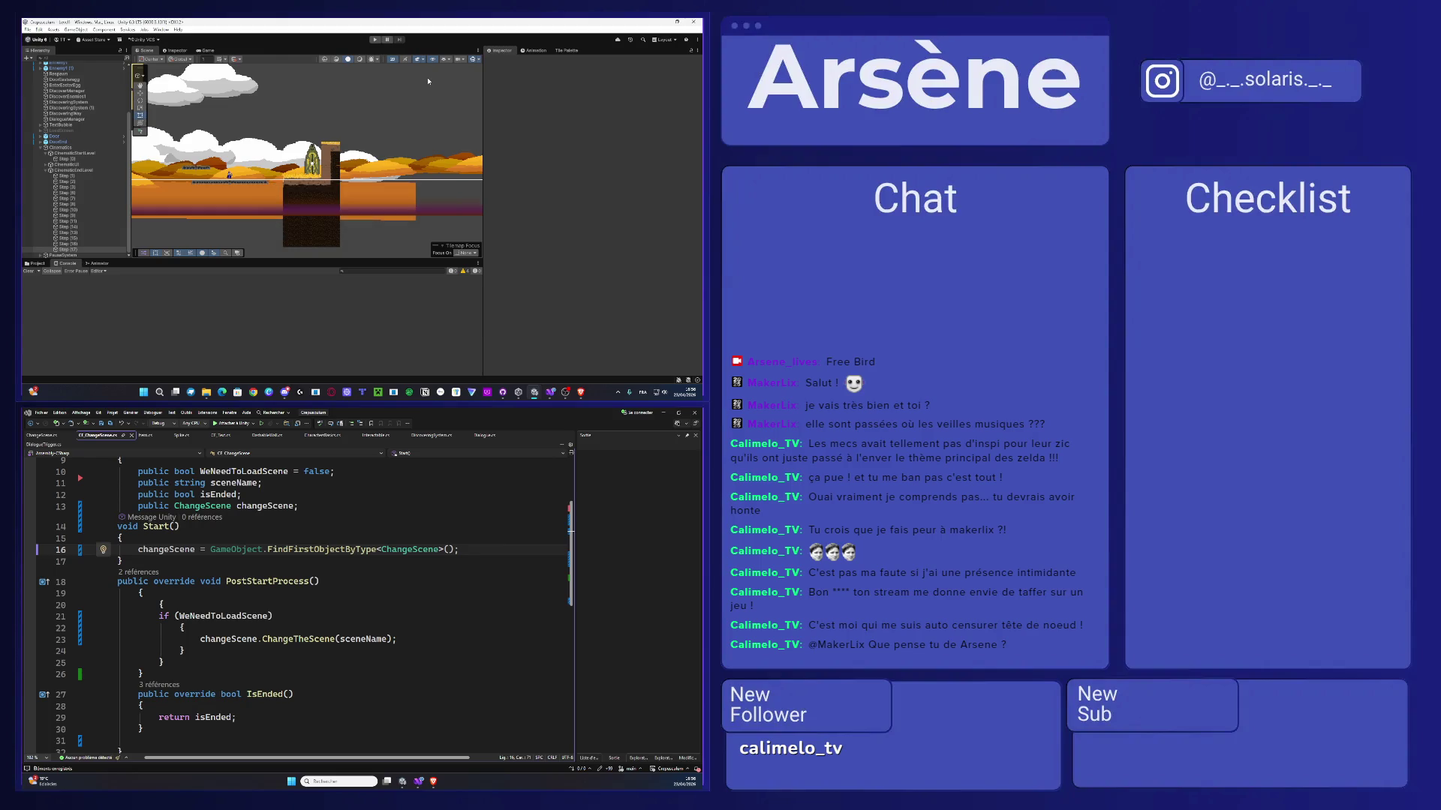
pyautogui.hotkey('ctrl', 'p')
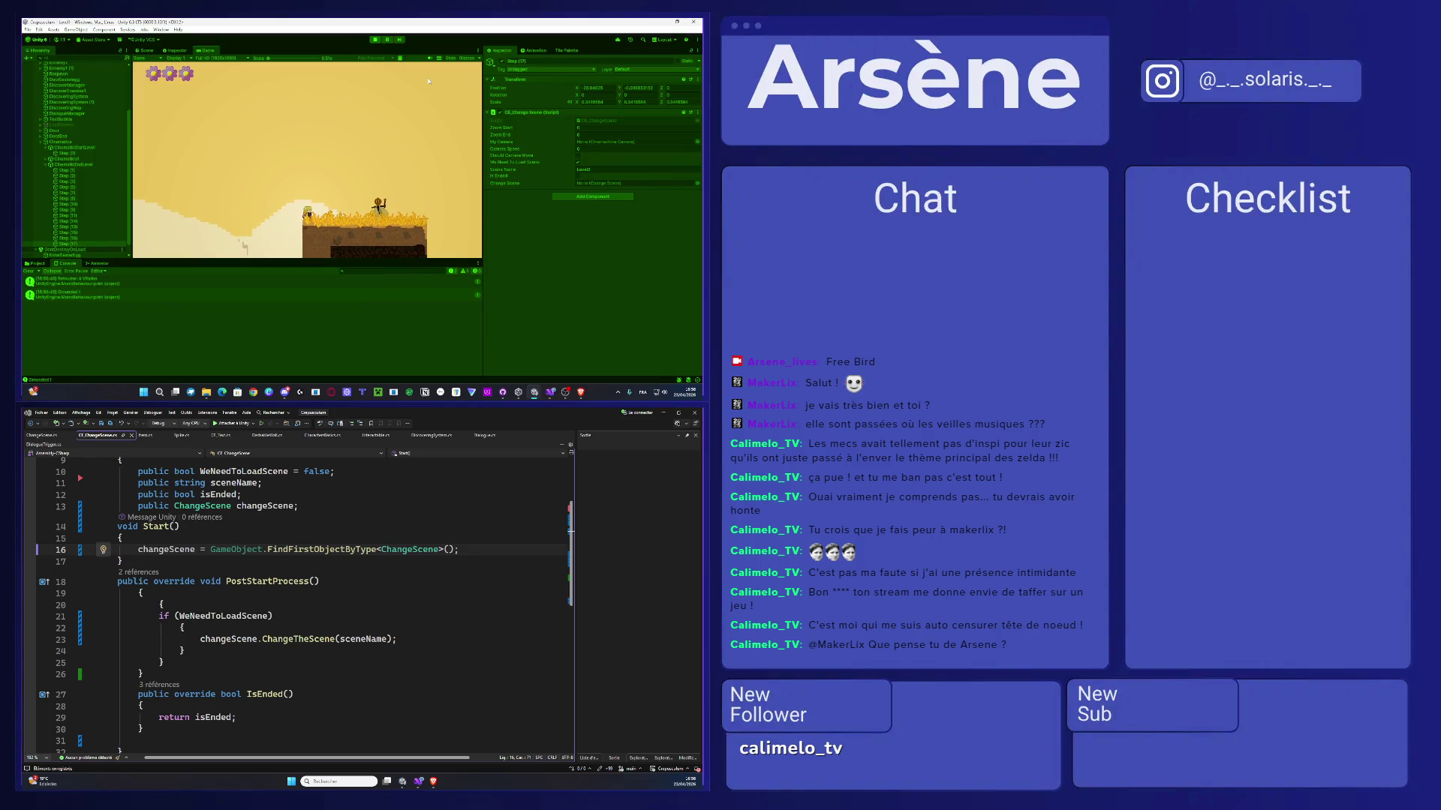
# - Drop the GameObject prefix so line 16 reads FindFirstObjectByType<ChangeScene>(), then return to Brave
pyautogui.doubleClick(232, 550)
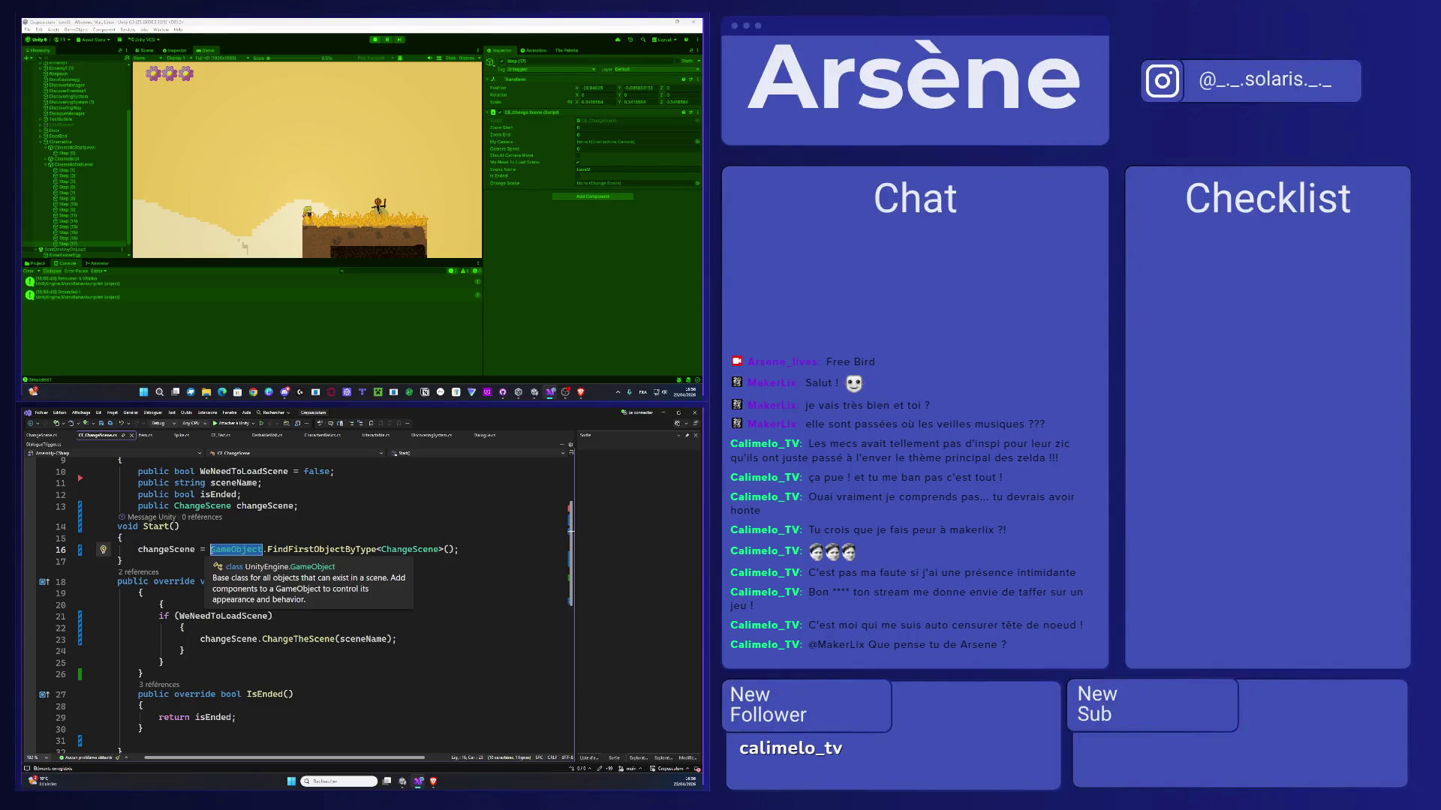
pyautogui.write('Channgescene')
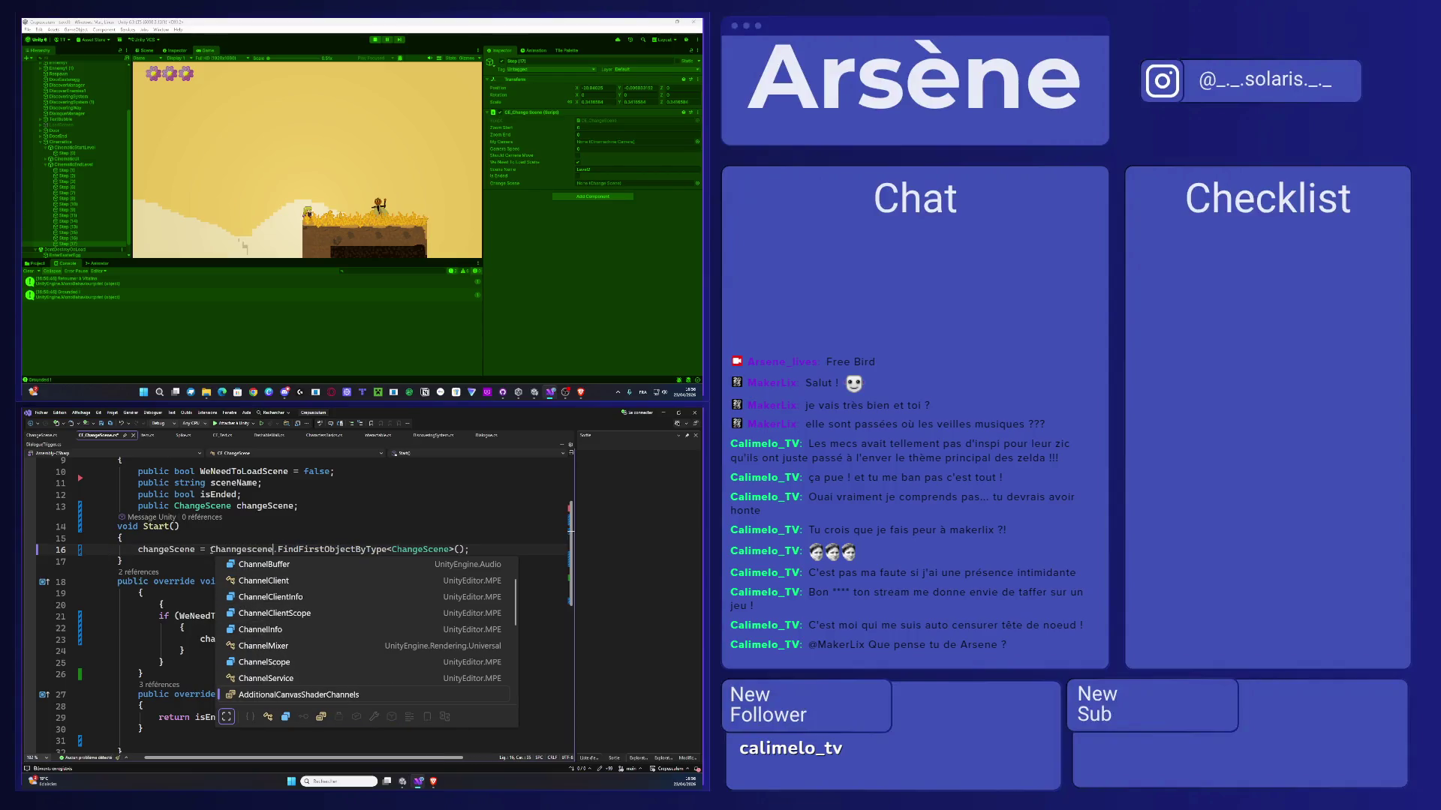
pyautogui.write('c')
pyautogui.press('BackSpace')
pyautogui.press('BackSpace')
pyautogui.press('BackSpace')
pyautogui.press('BackSpace')
pyautogui.press('BackSpace')
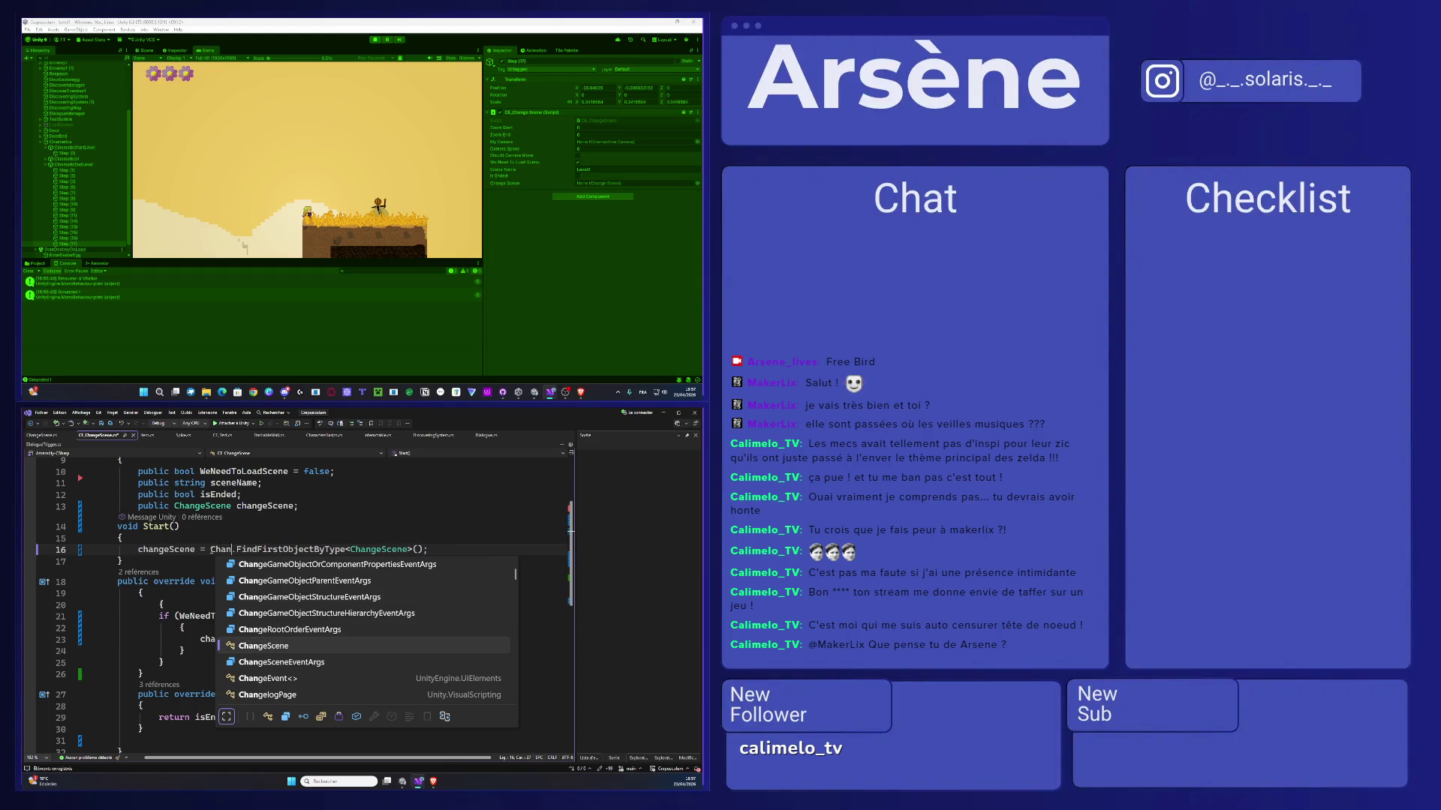
pyautogui.press('Escape')
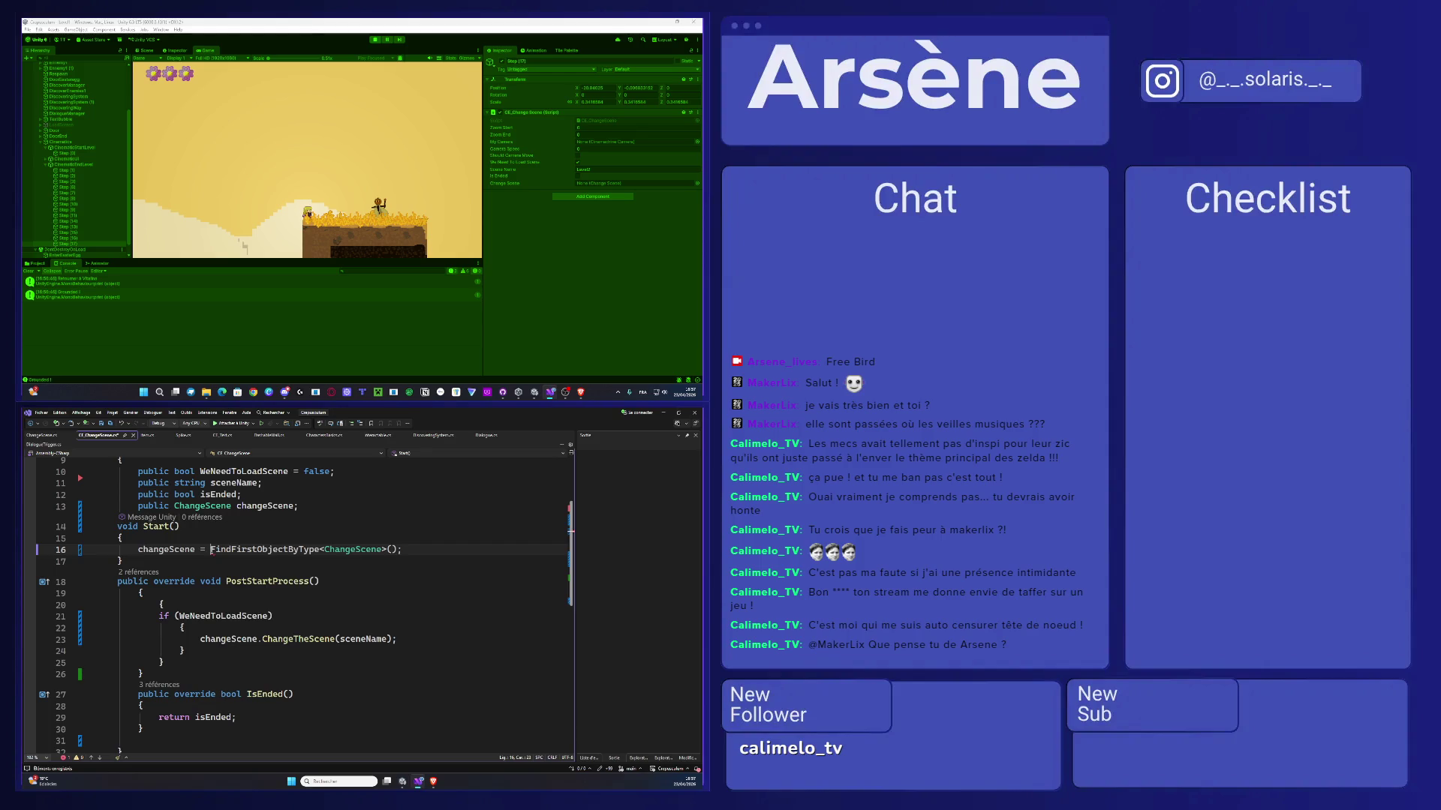
pyautogui.hotkey('ctrl', 'shift', 'Right')
pyautogui.click(662, 412)
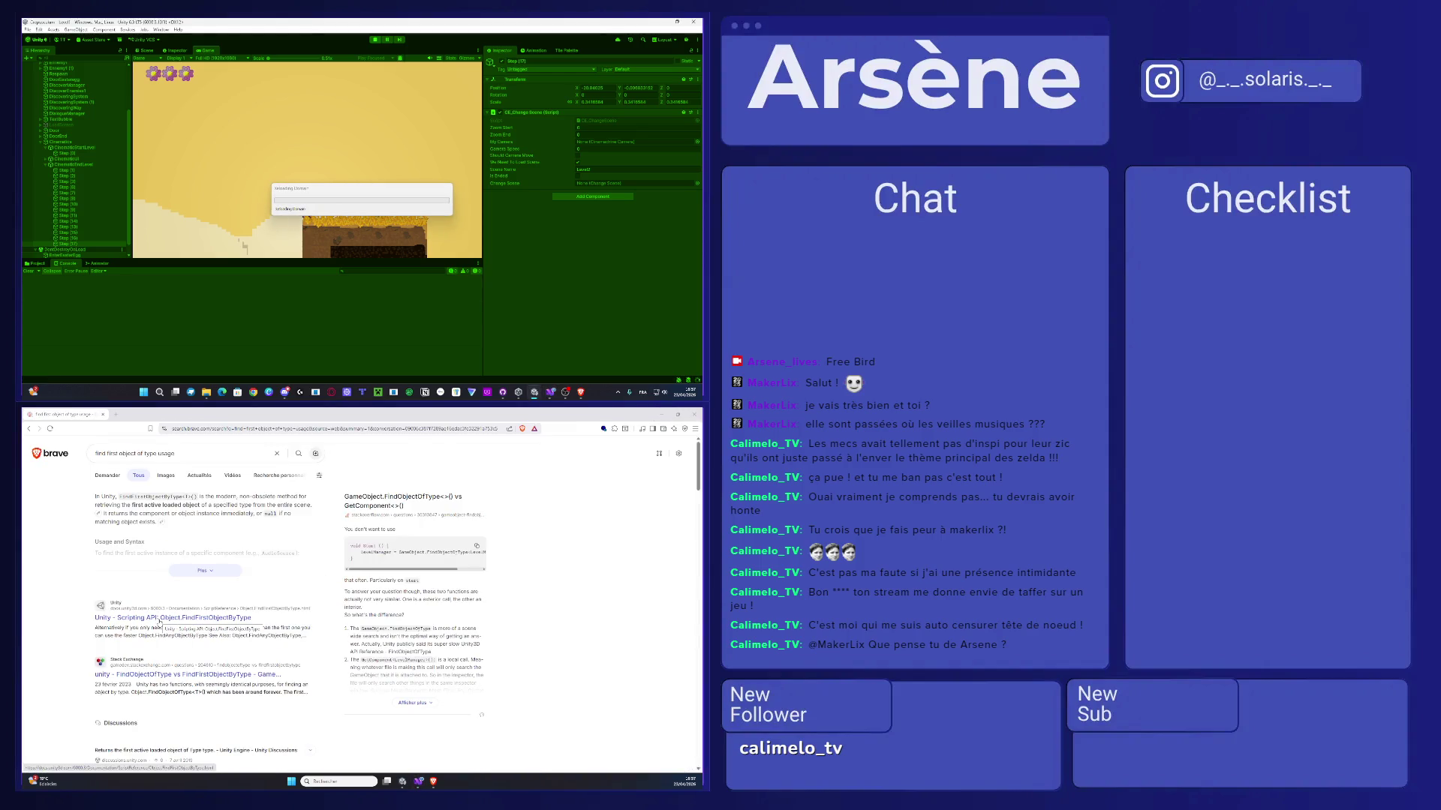
# - Read the Unity FindFirstObjectByType docs and the expanded AI usage answer, then return to the script
pyautogui.click(159, 620)
pyautogui.scroll(-10, 451, 647)
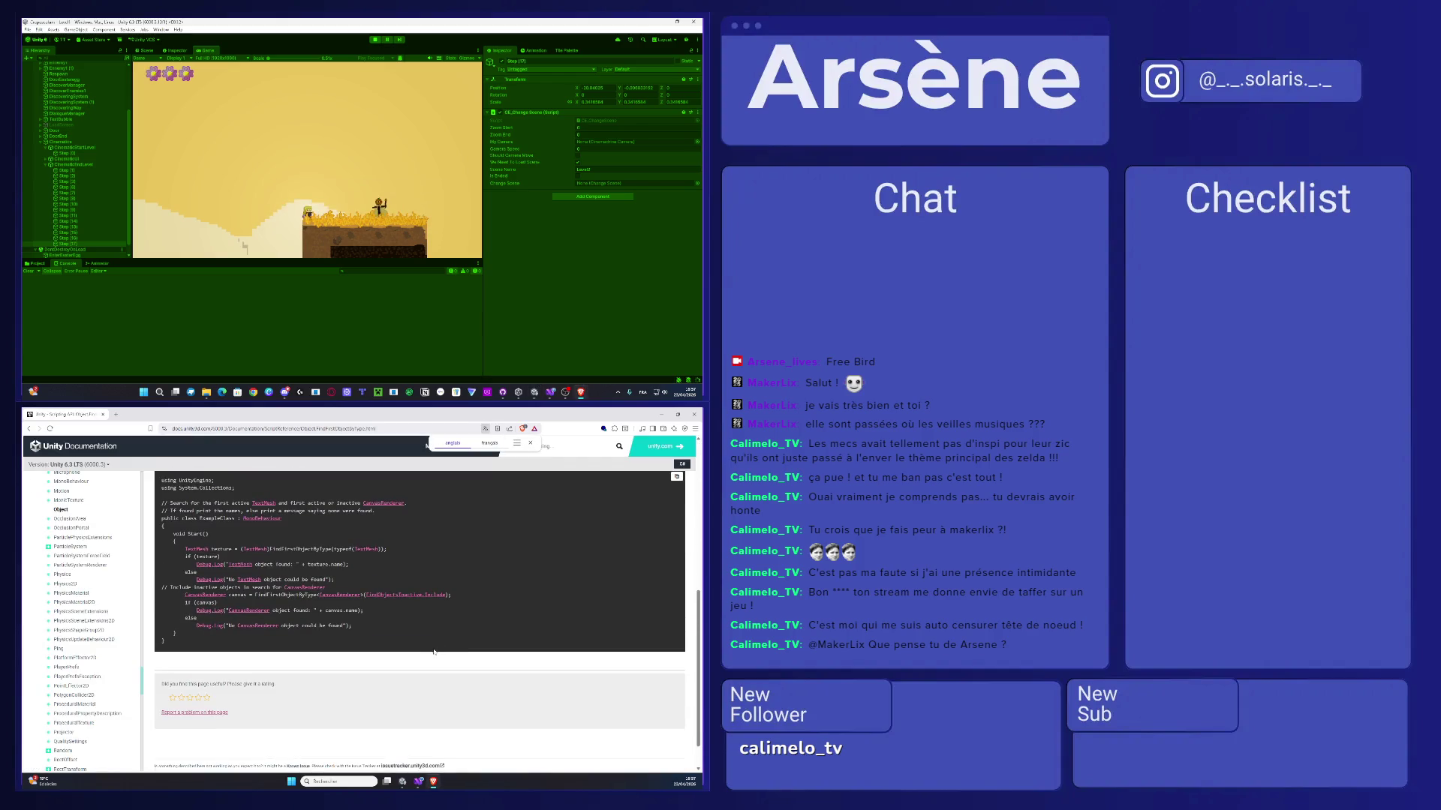
pyautogui.scroll(-3, 440, 649)
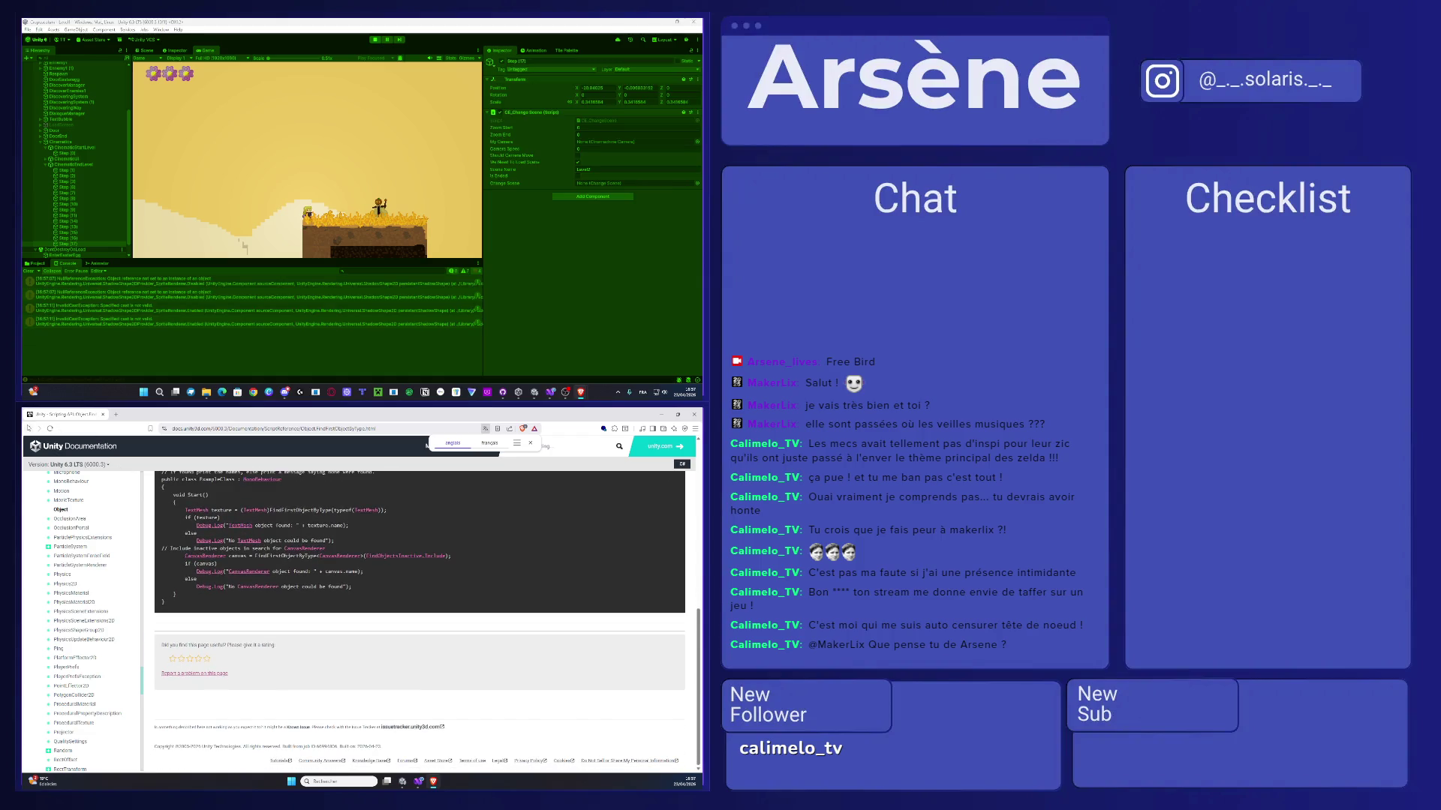
pyautogui.hotkey('alt', 'Left')
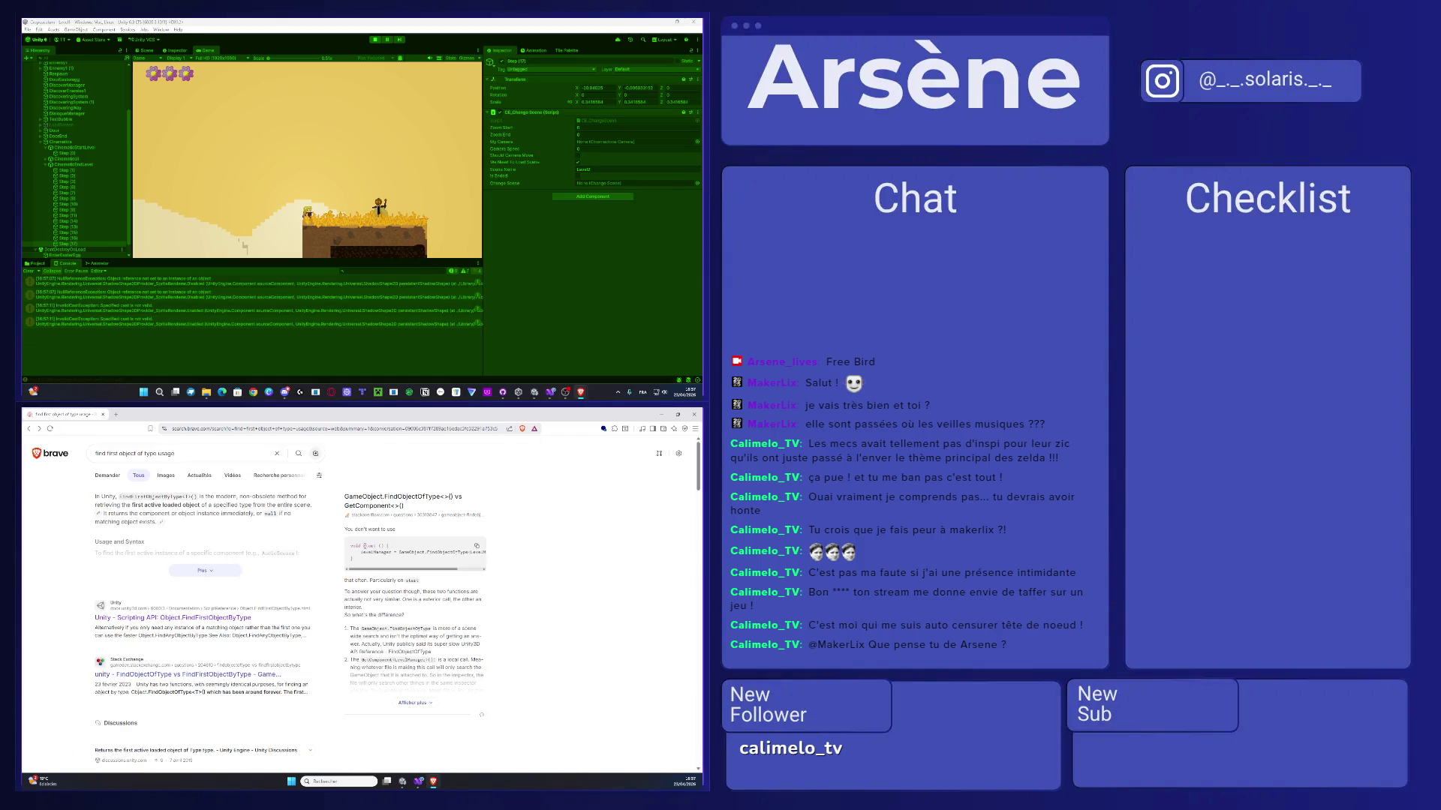
pyautogui.click(212, 573)
pyautogui.scroll(-1, 302, 643)
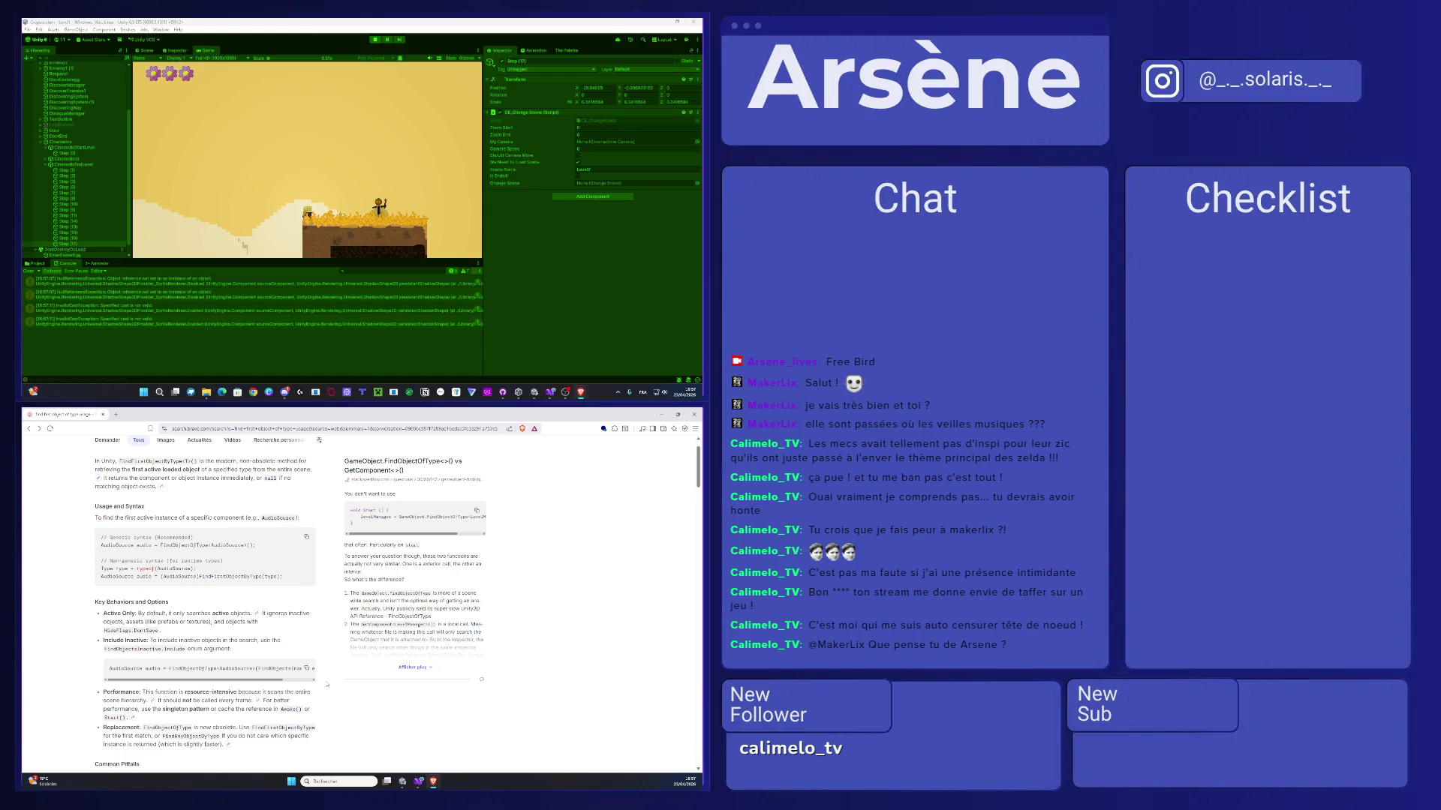
pyautogui.click(420, 784)
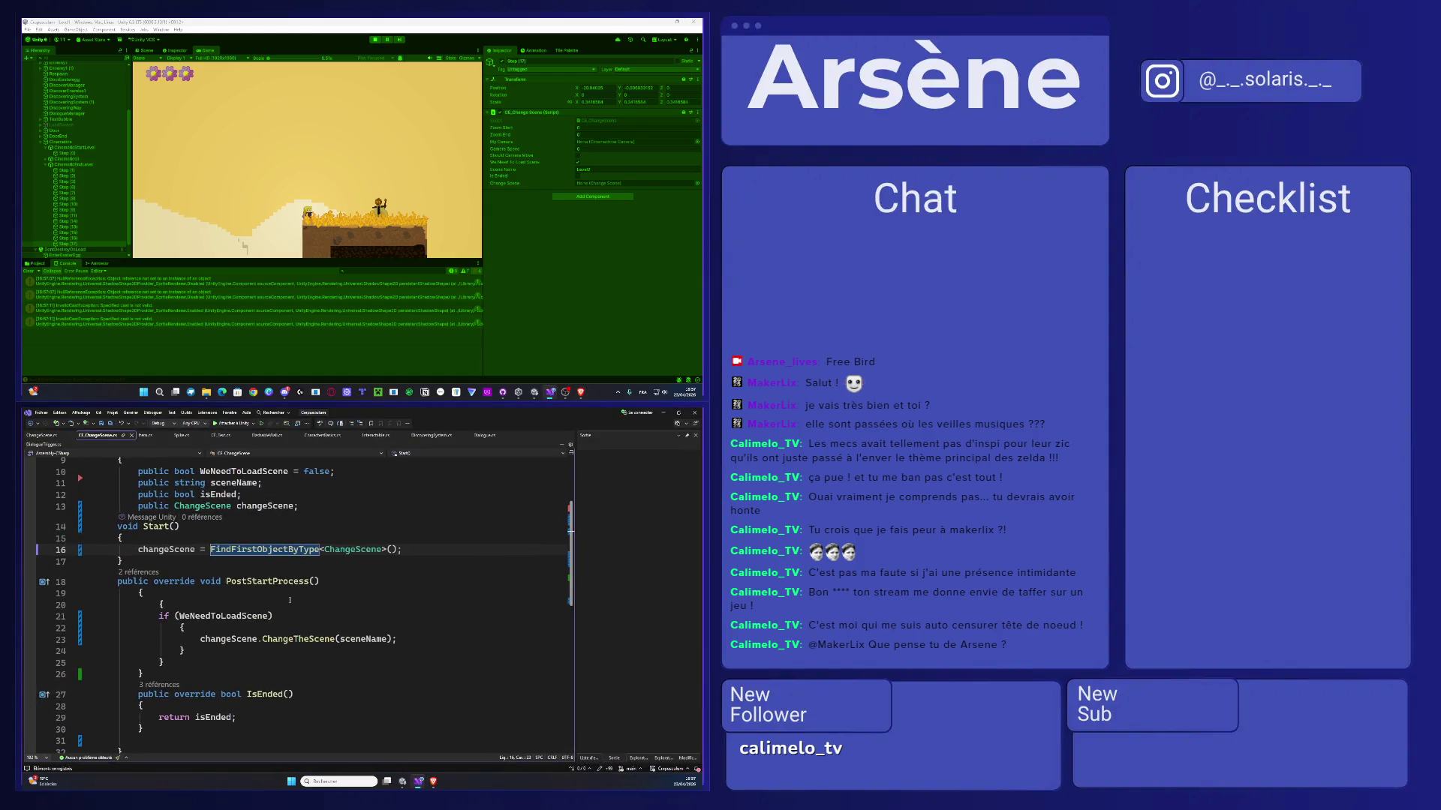
# - Try FindObjectOfType on line 16 and check its suggested fixes, dismissing the Copilot prompt
pyautogui.doubleClick(279, 550)
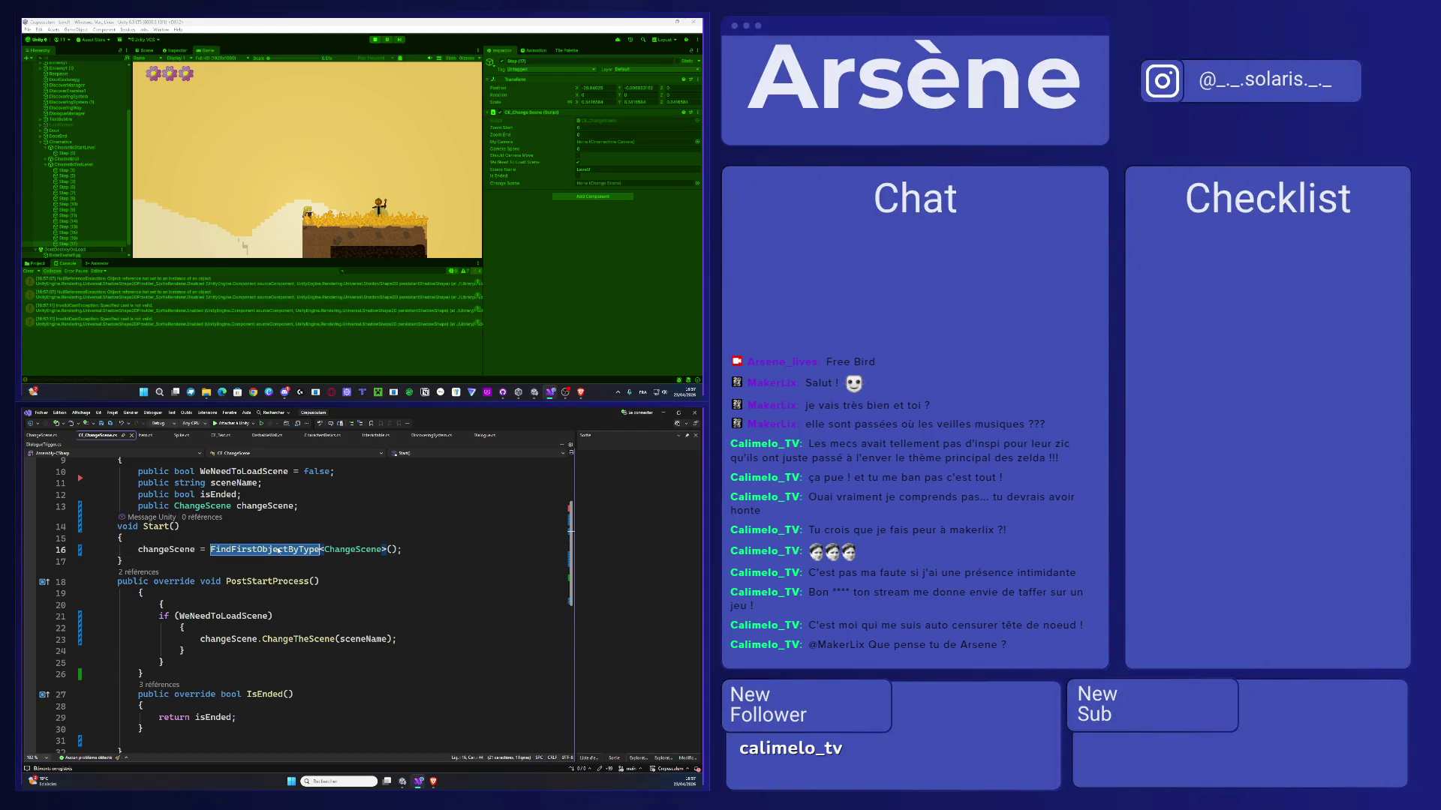
pyautogui.press('BackSpace')
pyautogui.write('FindObjectOfType')
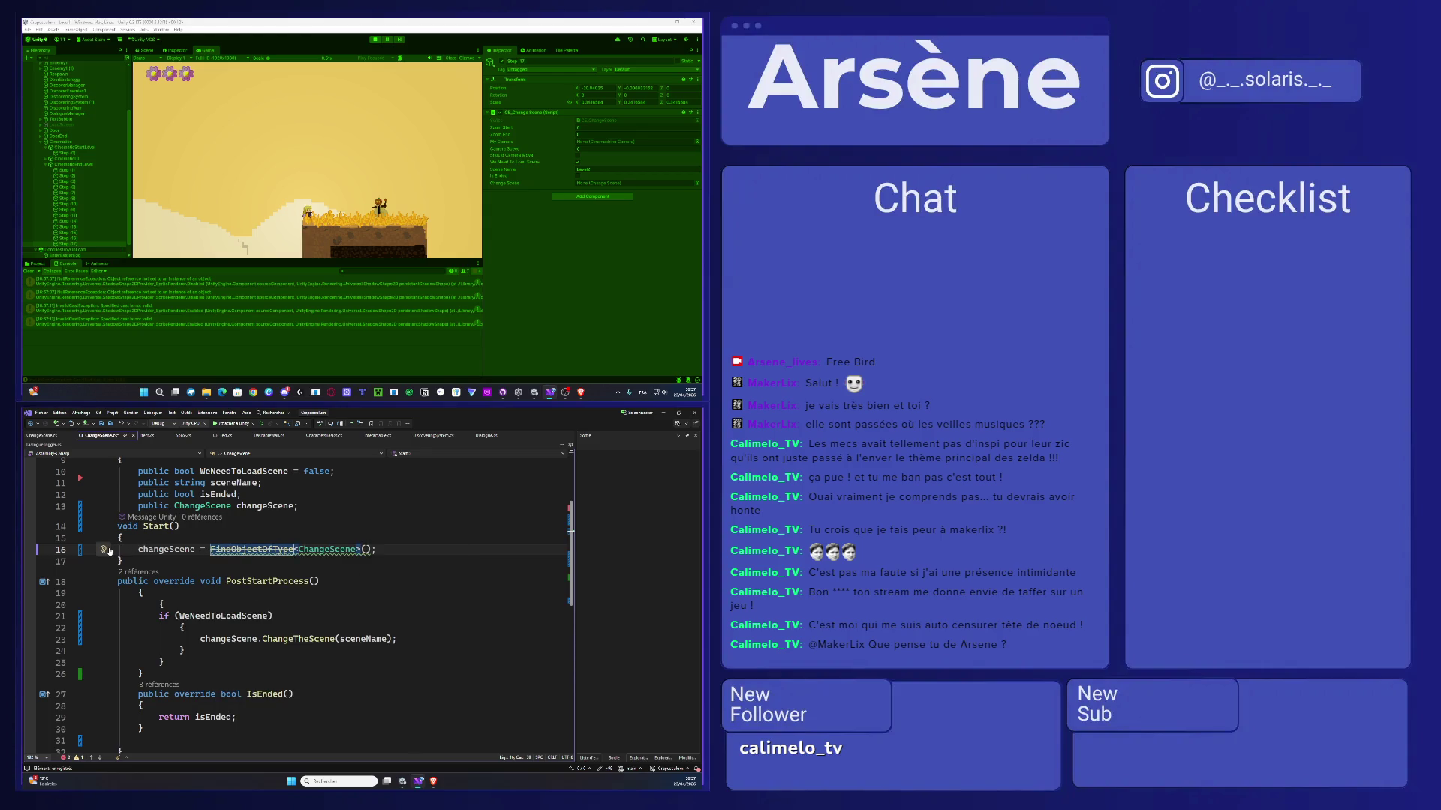
pyautogui.click(105, 550)
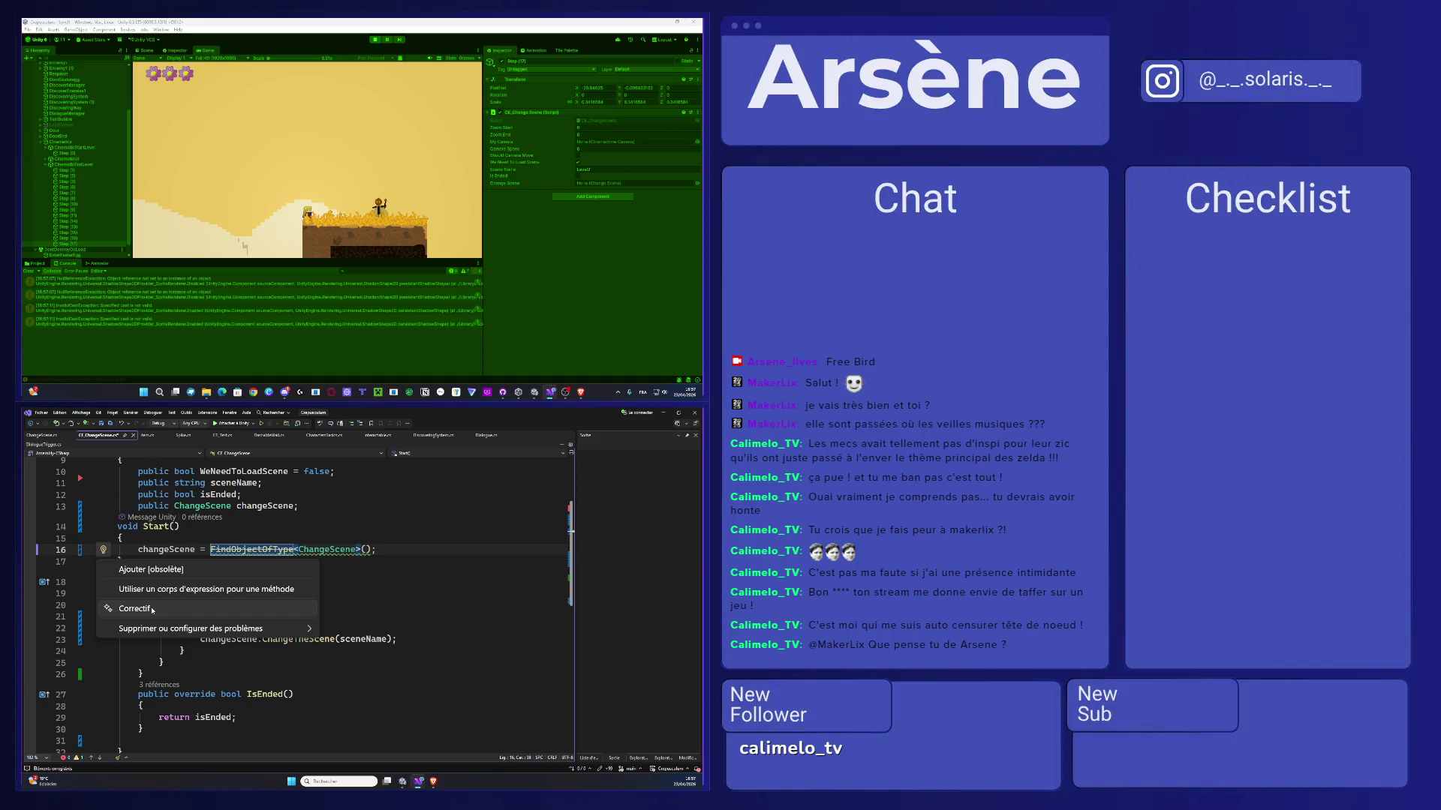
pyautogui.moveTo(159, 629)
pyautogui.moveTo(159, 570)
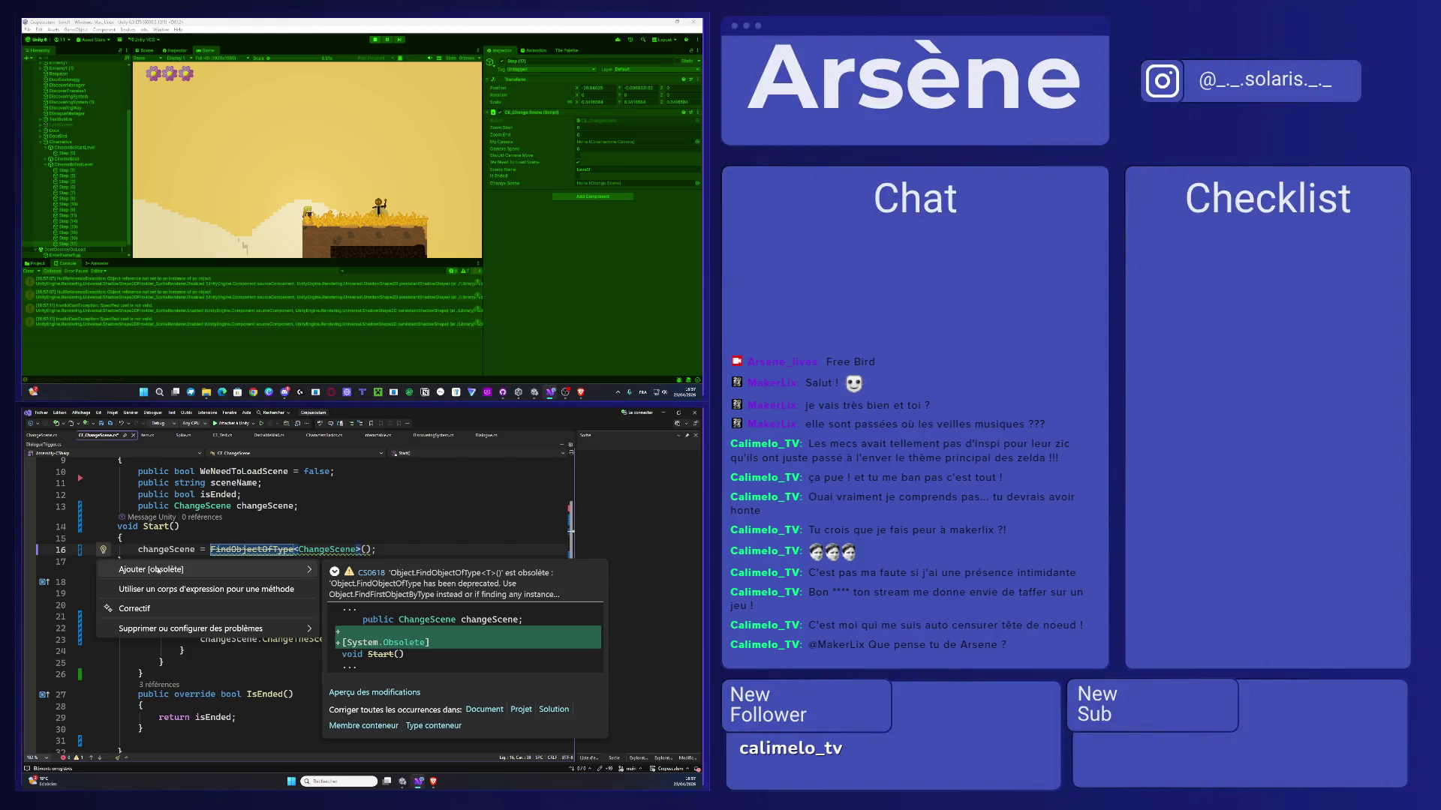
pyautogui.click(162, 606)
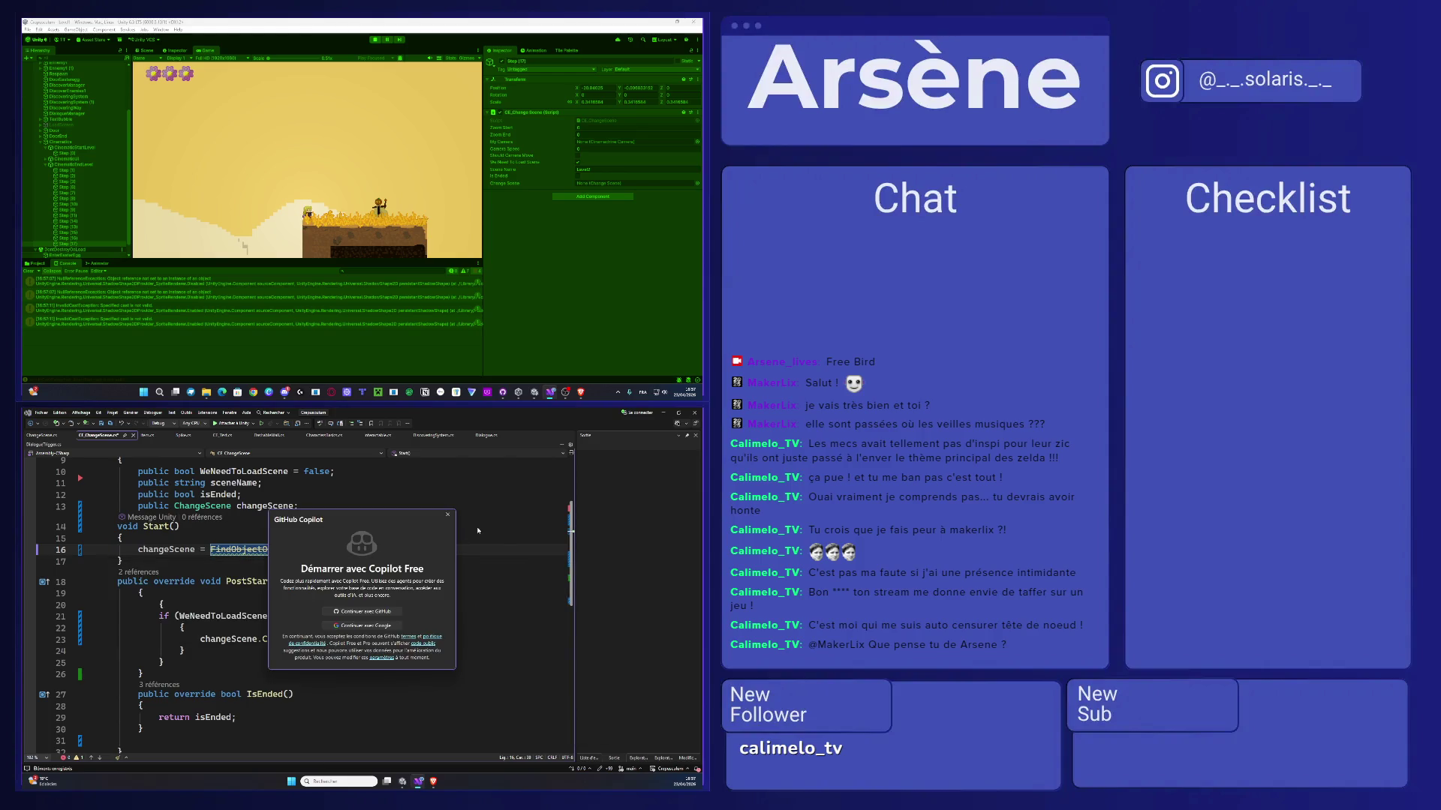
pyautogui.click(447, 515)
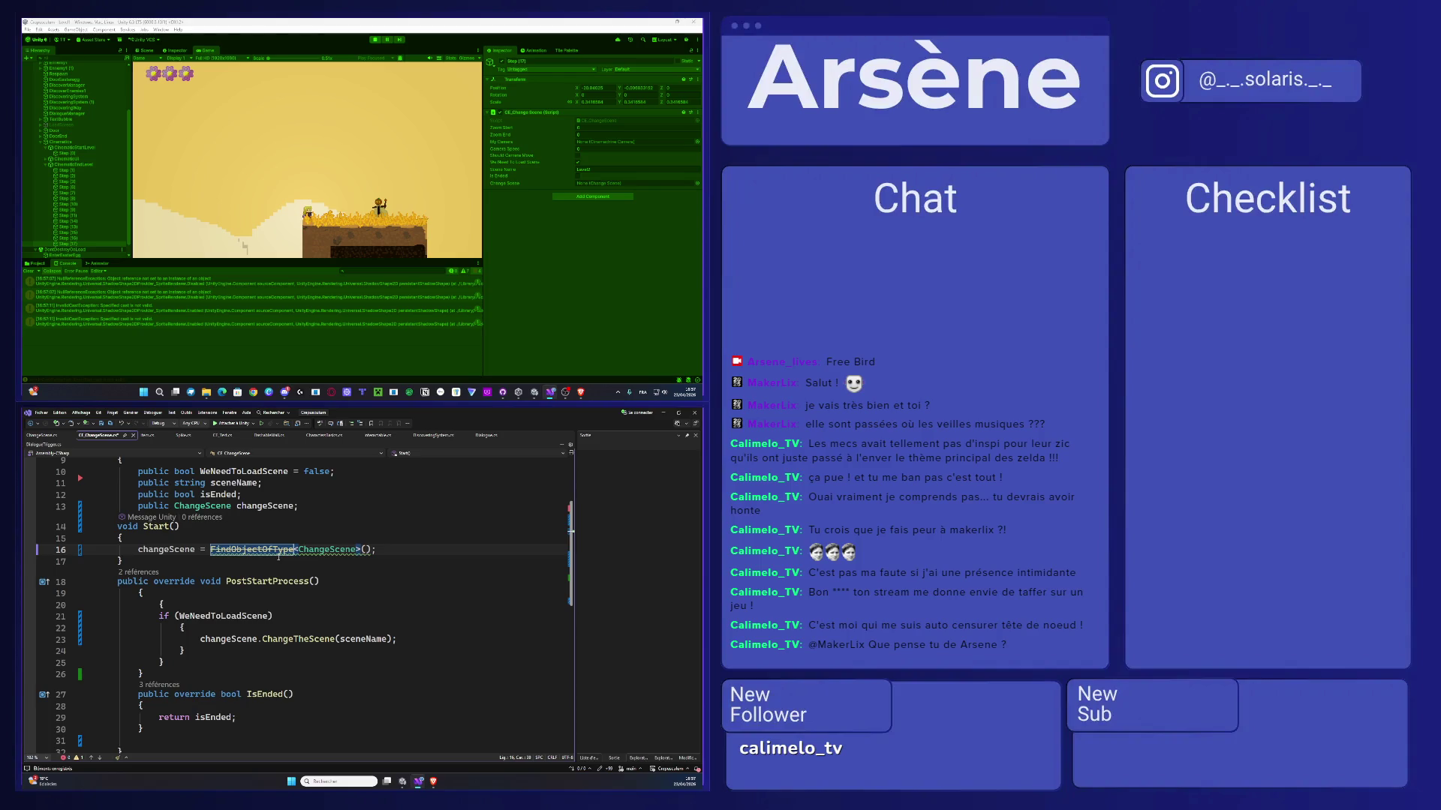
# - Restore FindFirstObjectByType from the suggestions and stop the game running in Unity
pyautogui.hotkey('shift', 'Left')
pyautogui.hotkey('shift', 'Left')
pyautogui.hotkey('shift', 'Left')
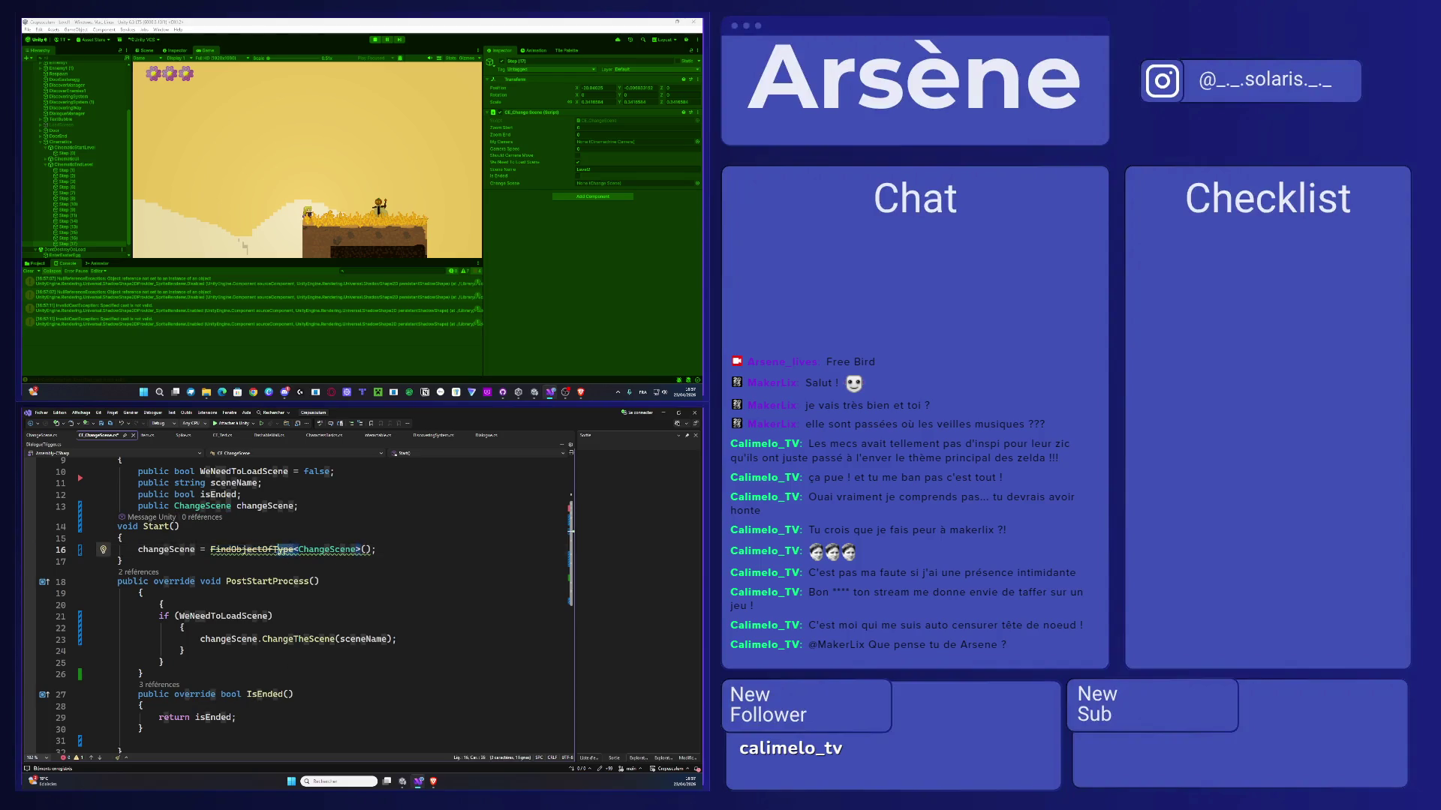
pyautogui.write('Finbd')
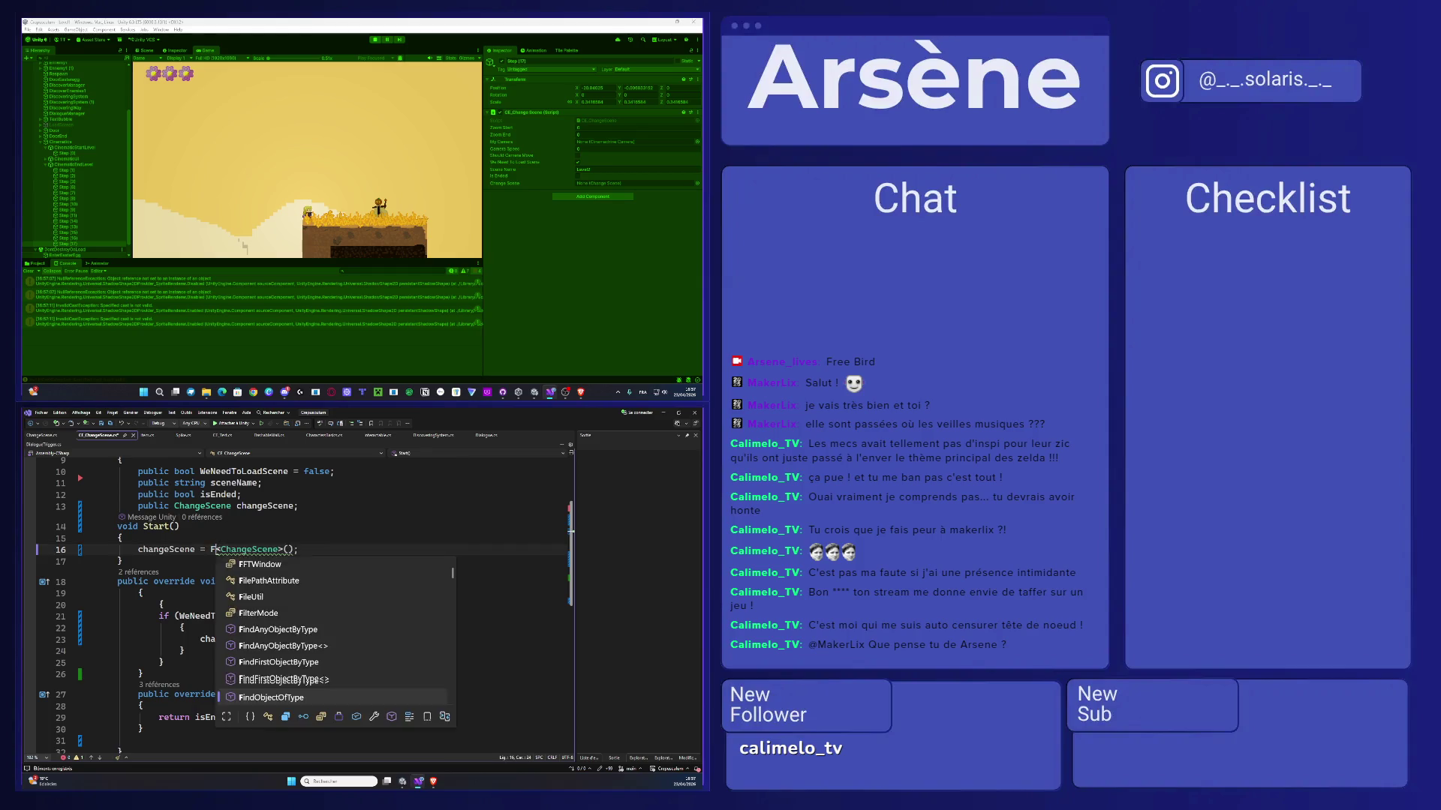
pyautogui.press('BackSpace')
pyautogui.press('BackSpace')
pyautogui.write('d')
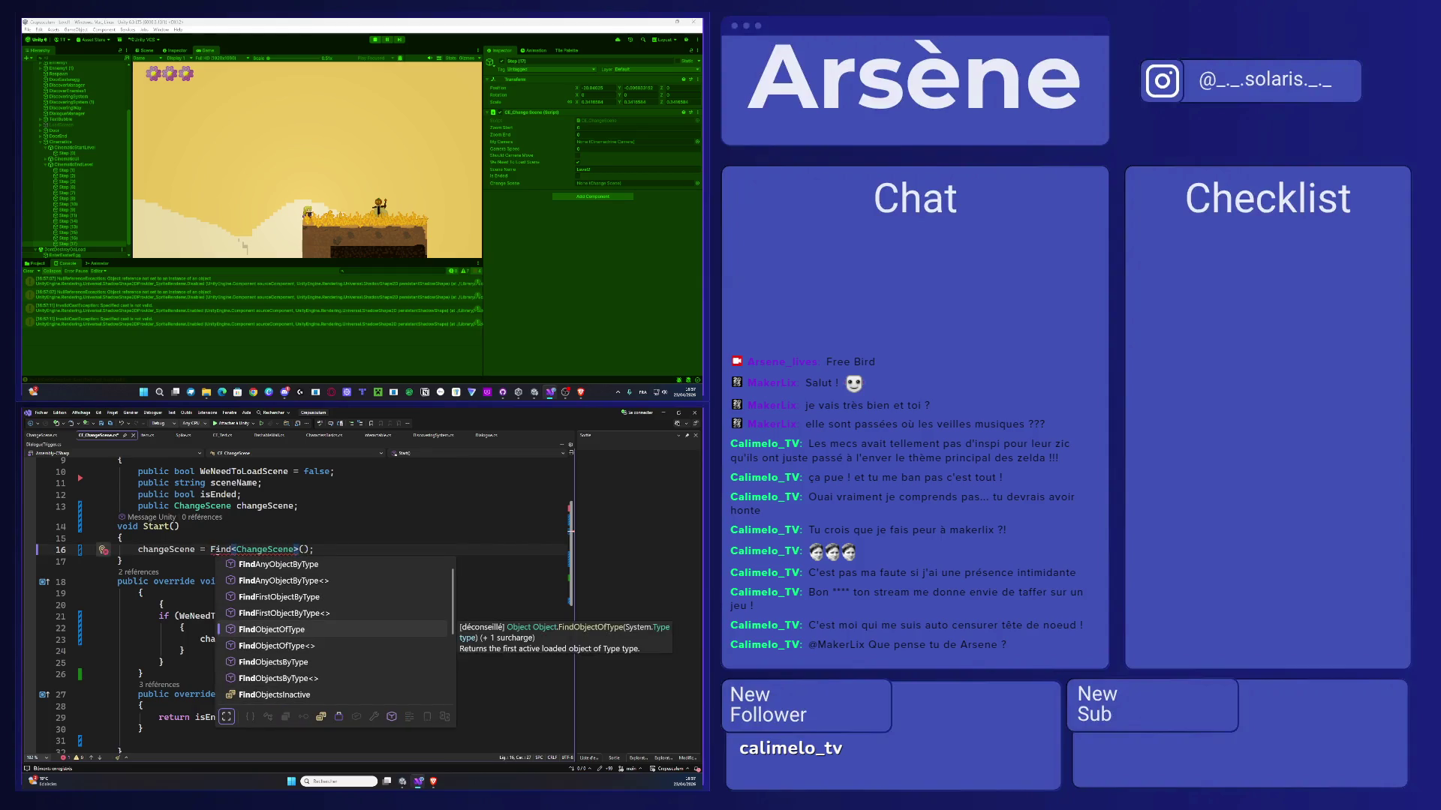
pyautogui.doubleClick(333, 597)
pyautogui.click(396, 581)
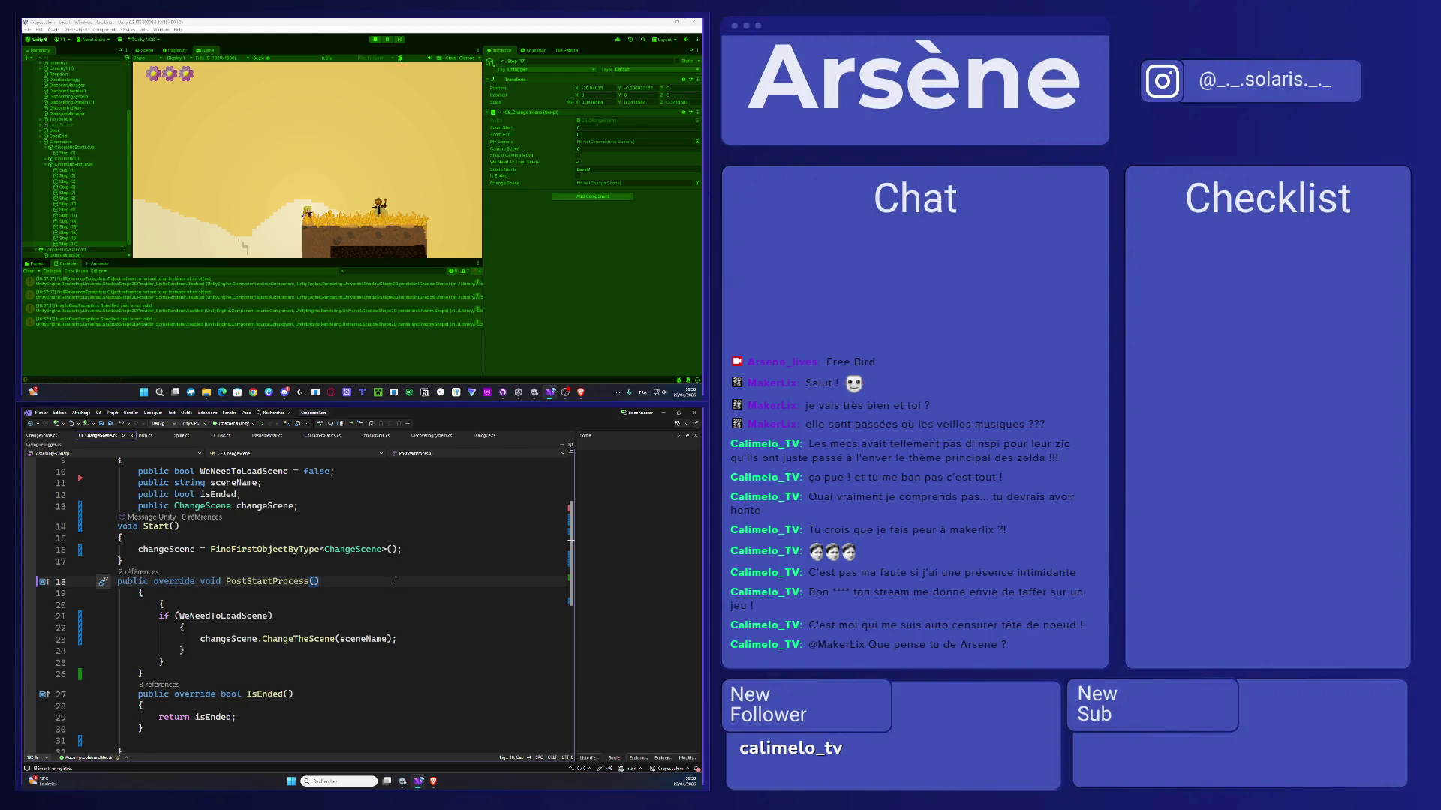
pyautogui.click(372, 40)
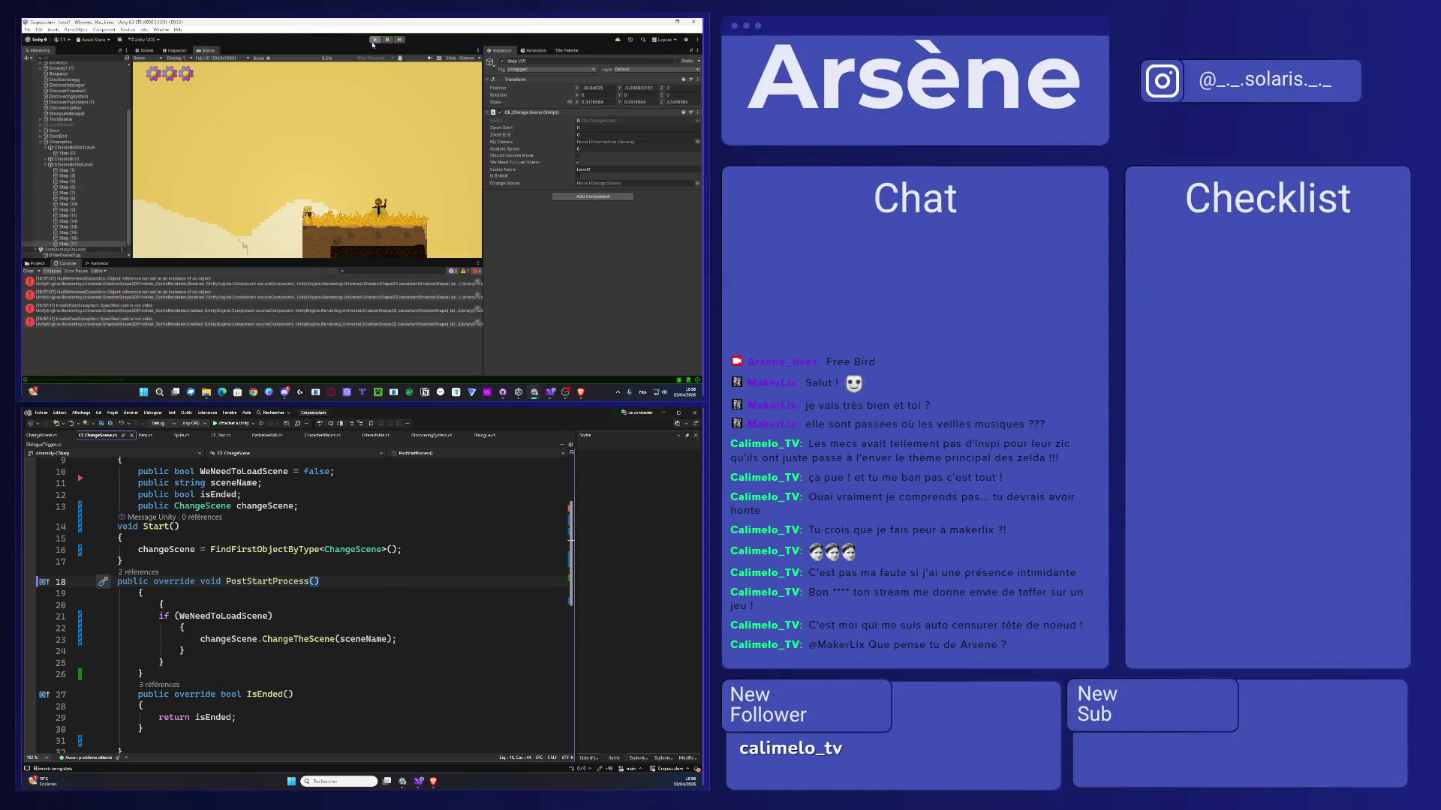
# - Run the game in Unity Play mode with the updated script, then stop it
pyautogui.click(373, 39)
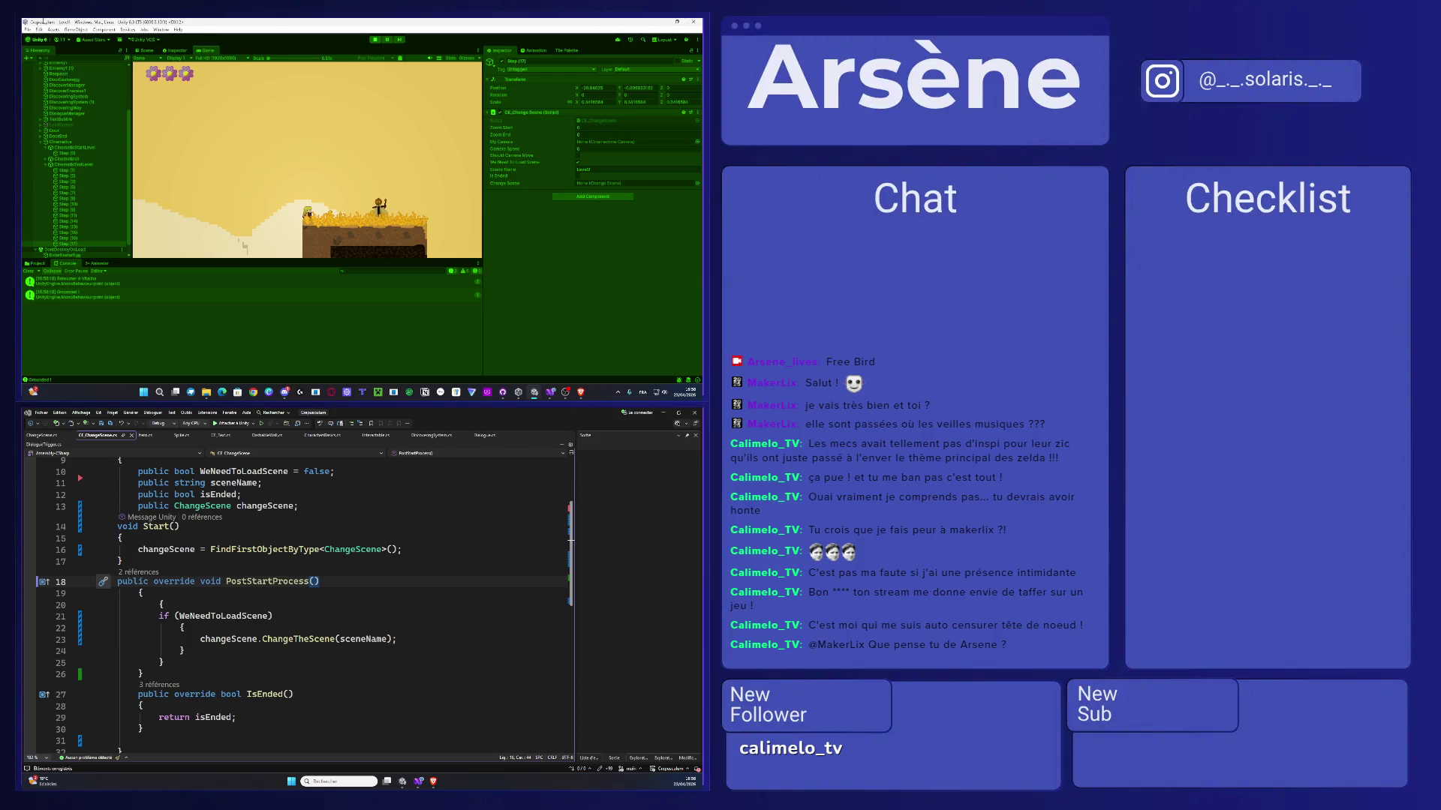
pyautogui.click(376, 40)
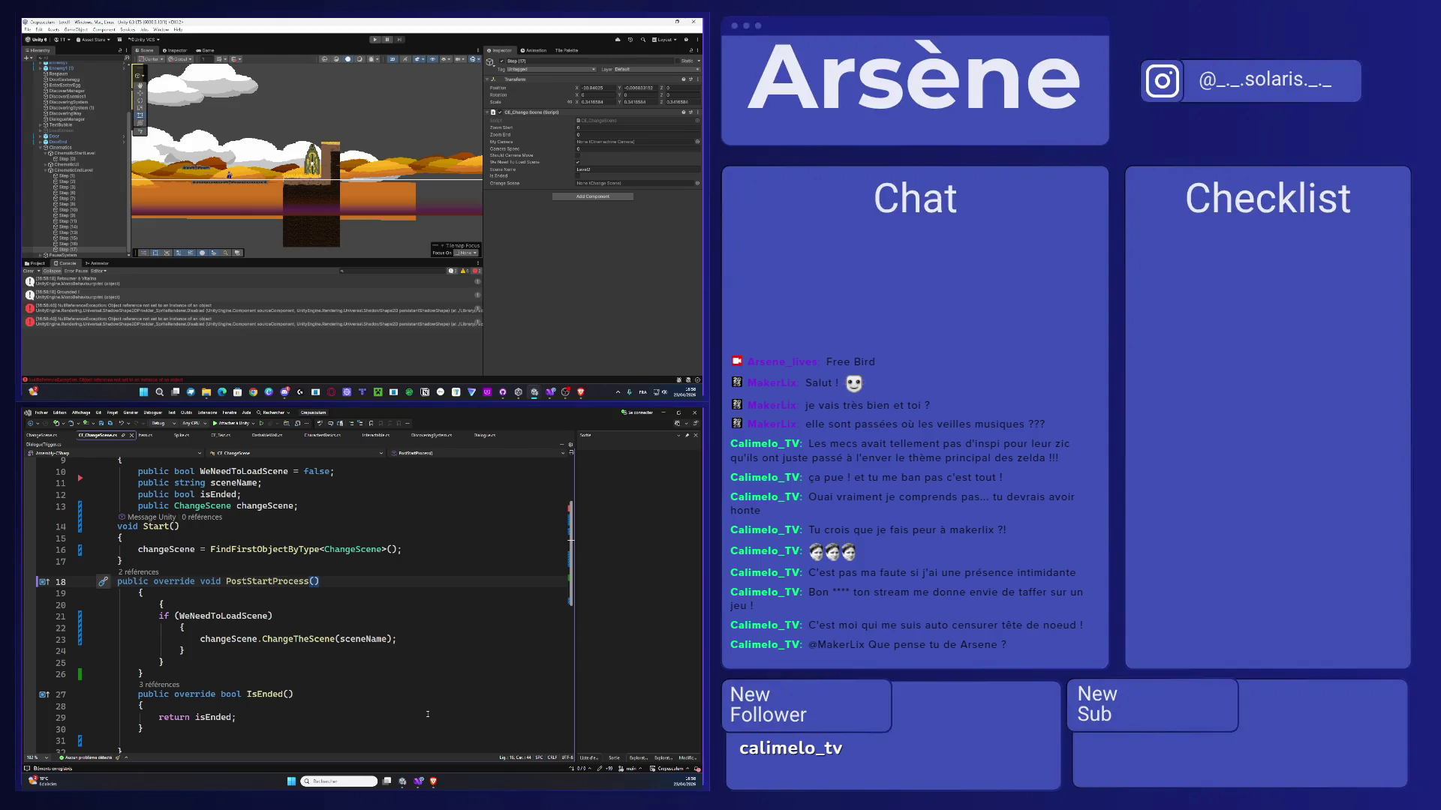
# - Focus the second Unity project's SampleScene window, show the desktop with Win+D, and zoom out its scene view
pyautogui.click(418, 781)
pyautogui.hotkey('alt', 'Tab')
pyautogui.click(507, 493)
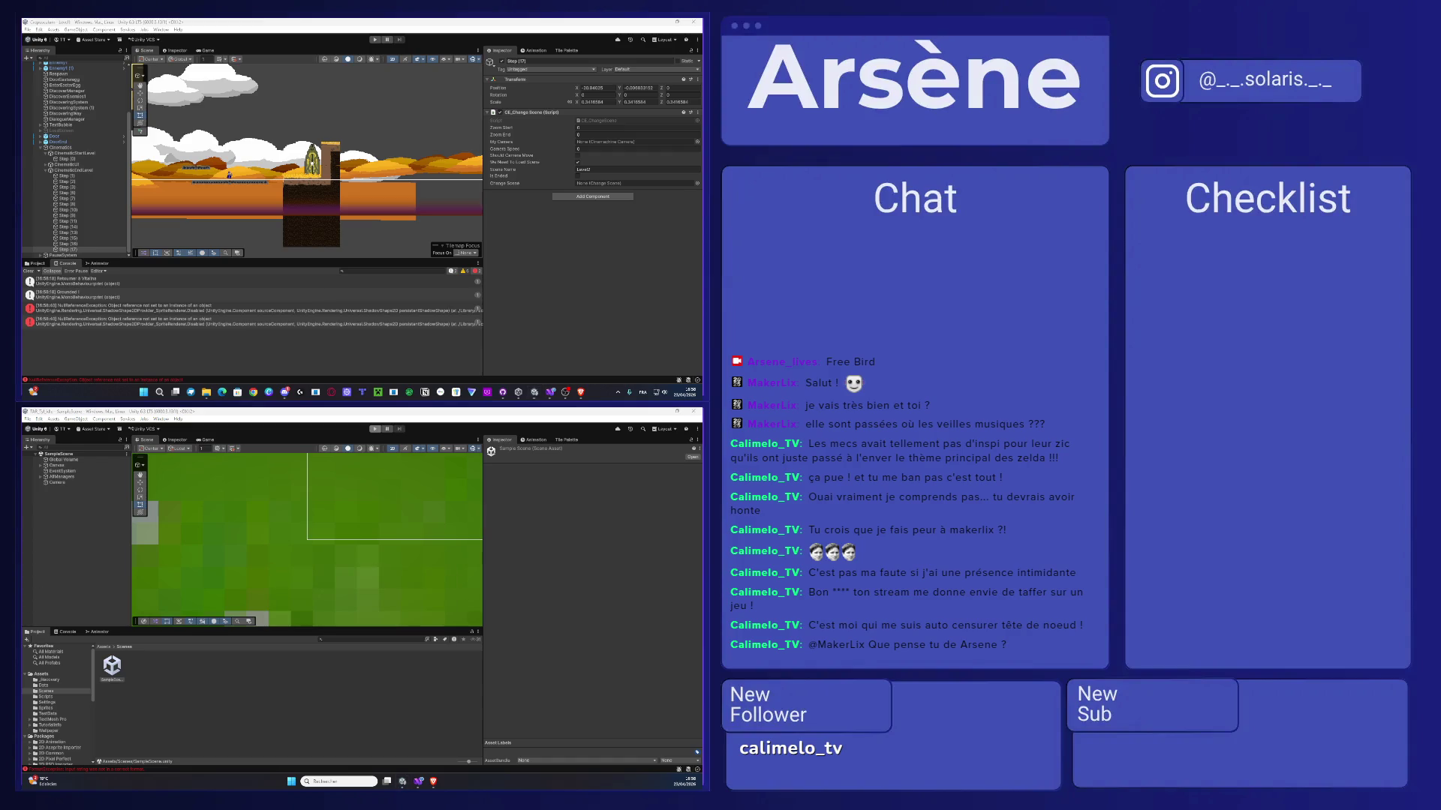
pyautogui.press('super+d')
pyautogui.press('super+d')
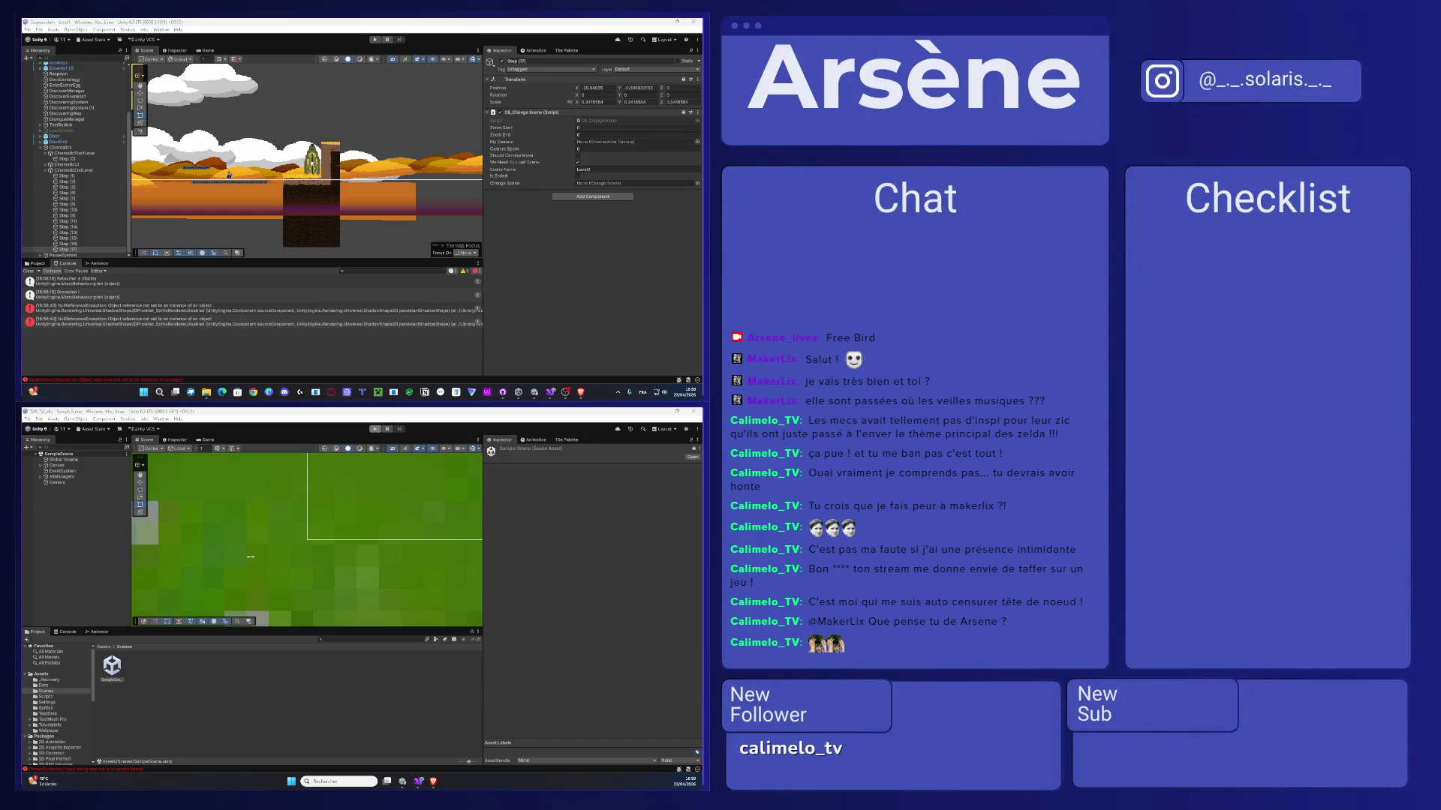
pyautogui.scroll(-1, 270, 516)
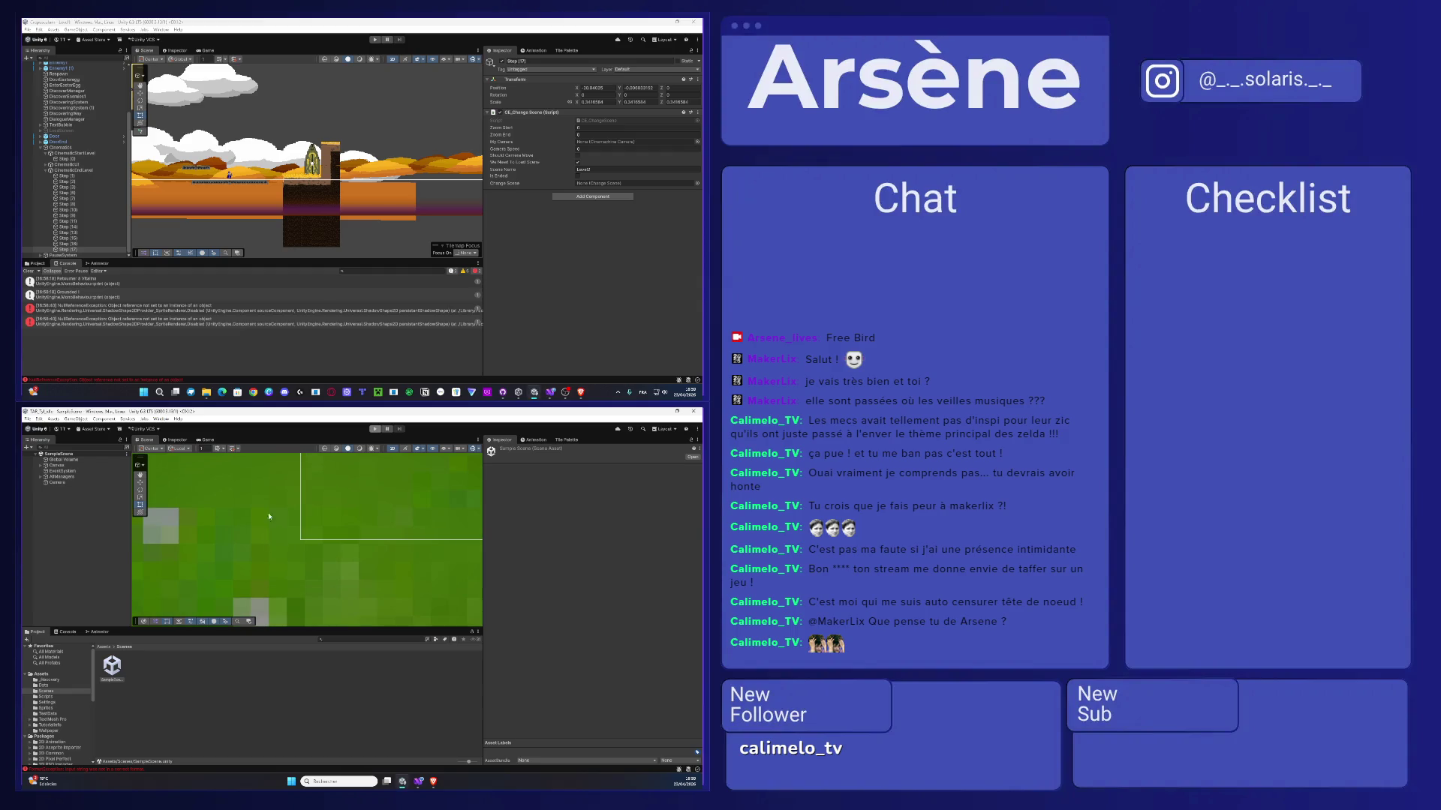
pyautogui.scroll(-2, 372, 569)
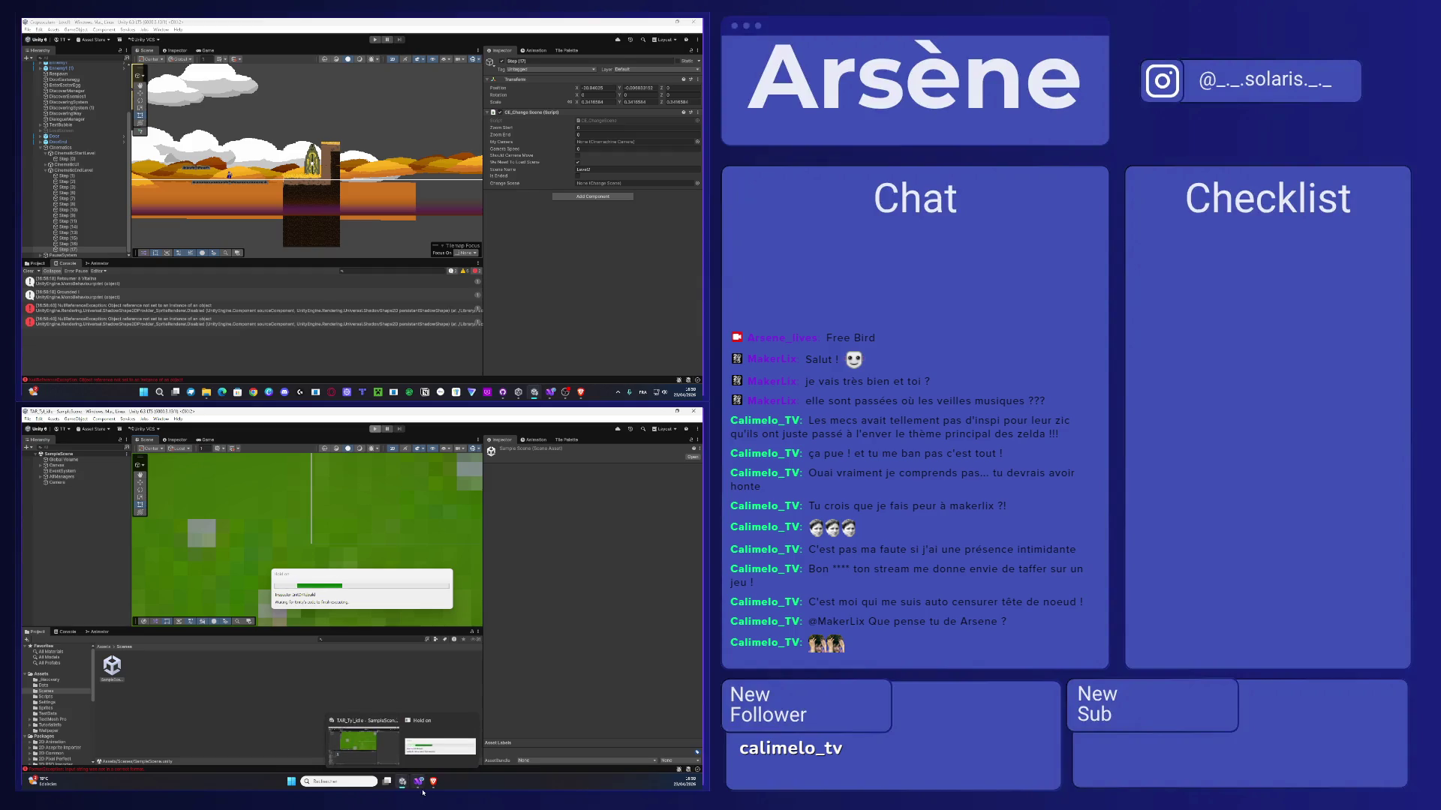
pyautogui.moveTo(401, 784)
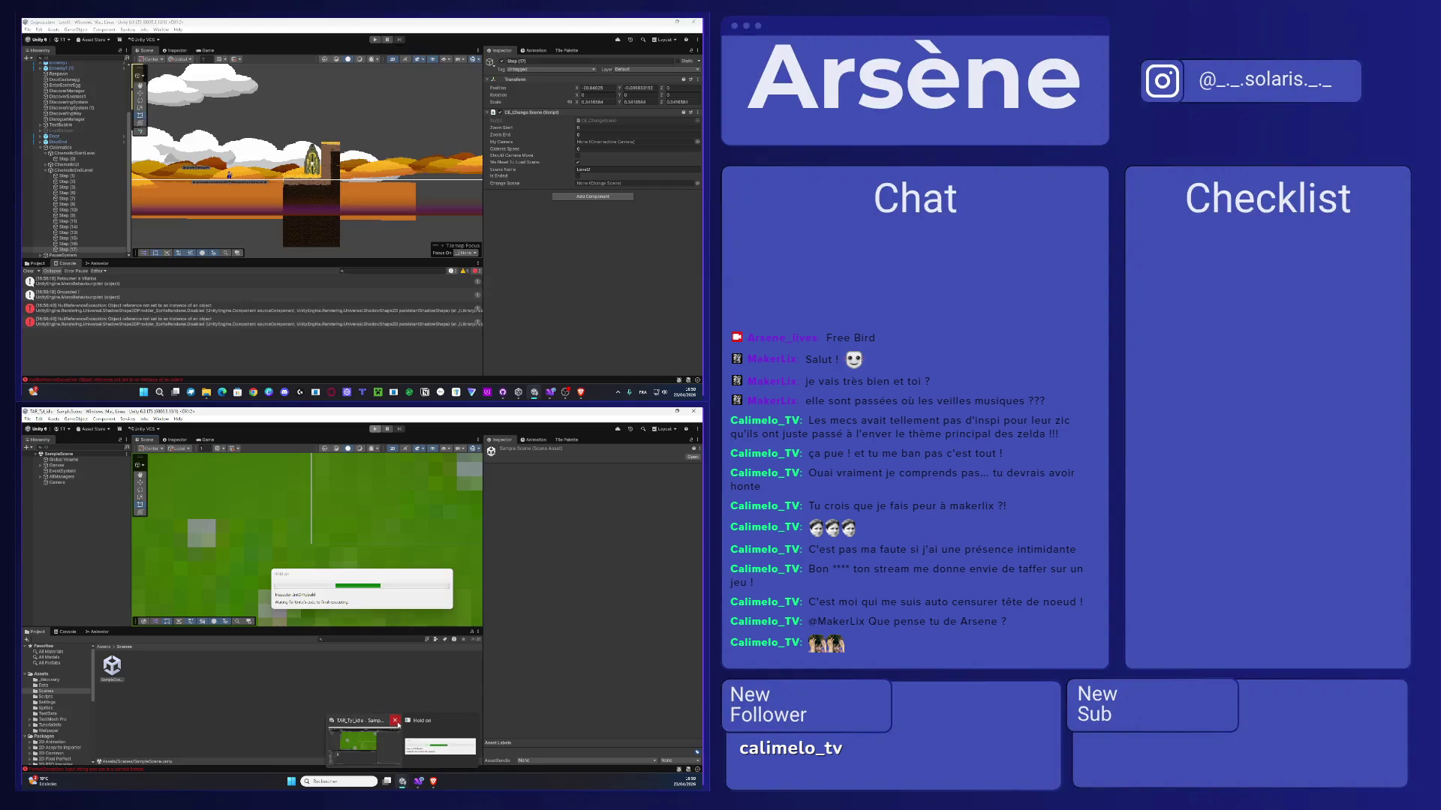
pyautogui.click(433, 781)
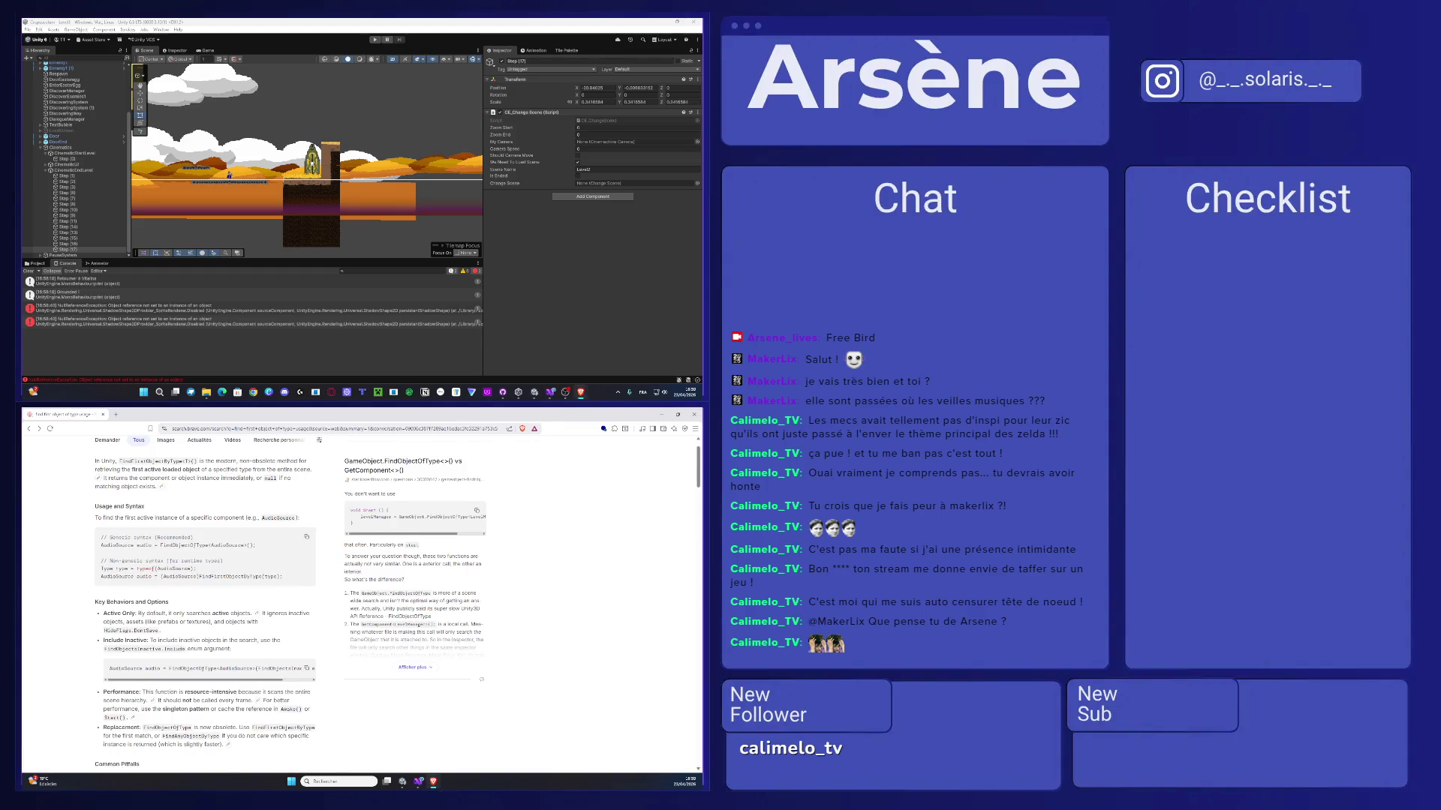
# - Scroll to the Common Pitfalls of the FindFirstObjectByType answer, then return to CE_ChangeScene
pyautogui.scroll(-8, 277, 610)
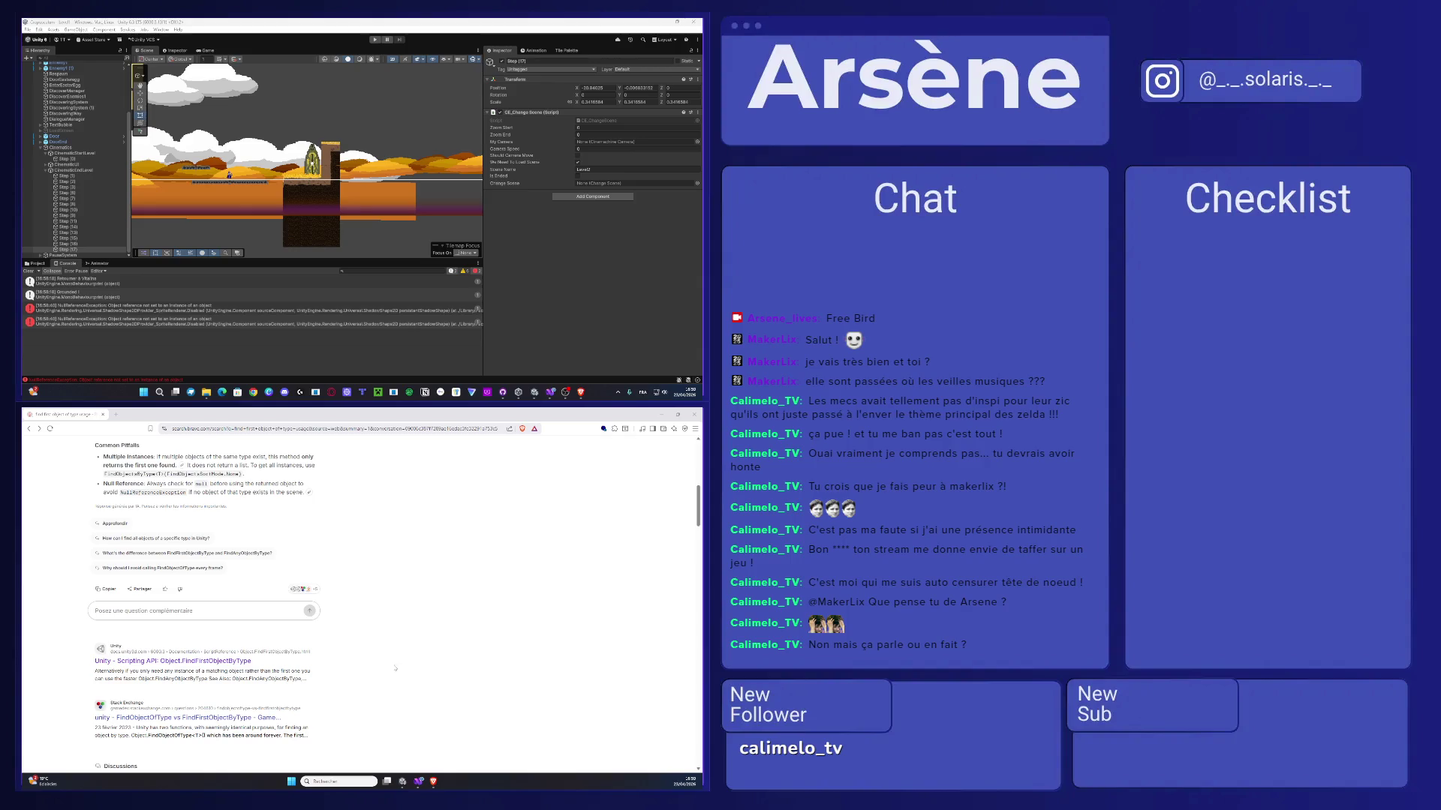
pyautogui.click(418, 781)
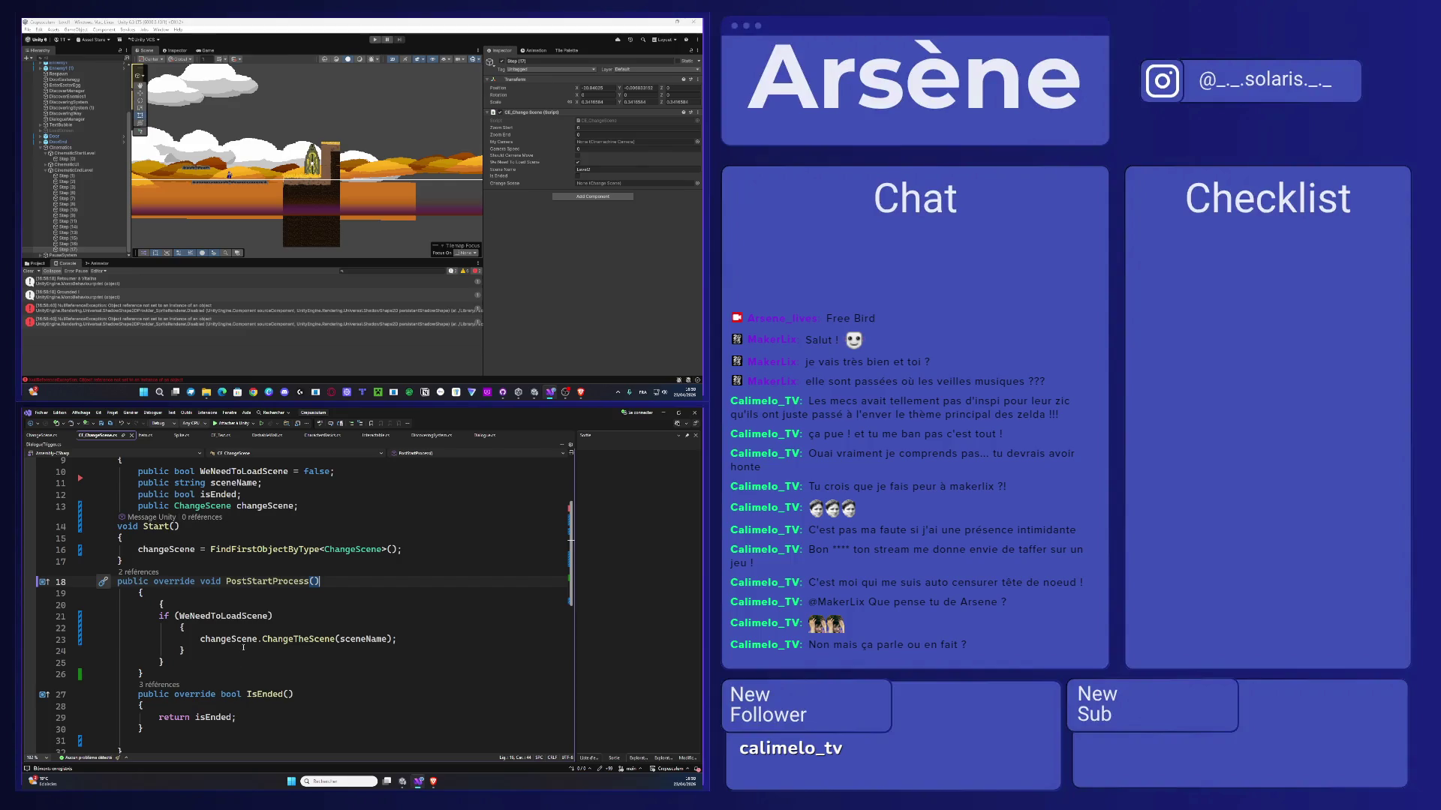
# - Open the inline diff for CE_ChangeScene.cs from the change margin beside the using lines
pyautogui.scroll(3, 273, 617)
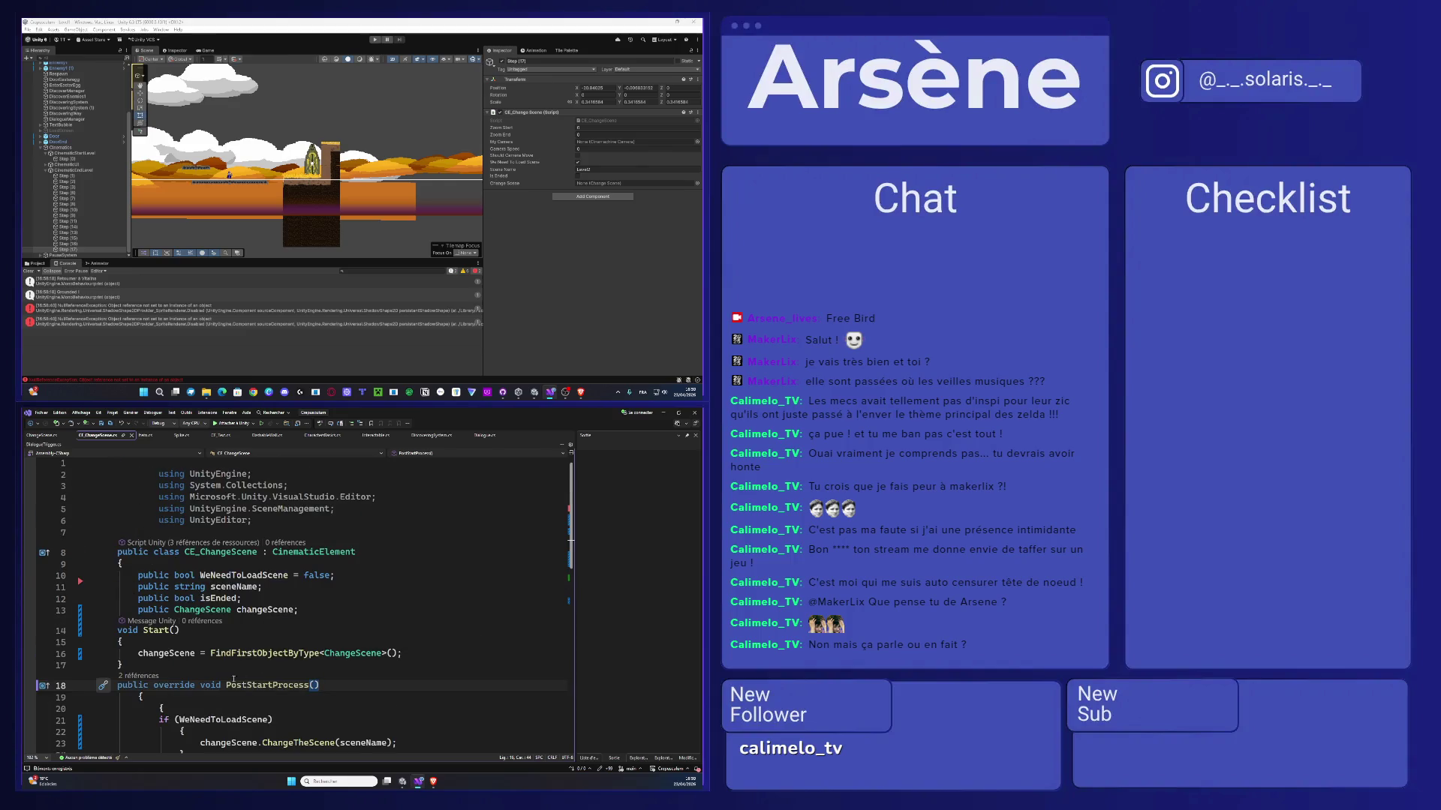
pyautogui.click(174, 654)
pyautogui.moveTo(403, 654); pyautogui.dragTo(137, 653)
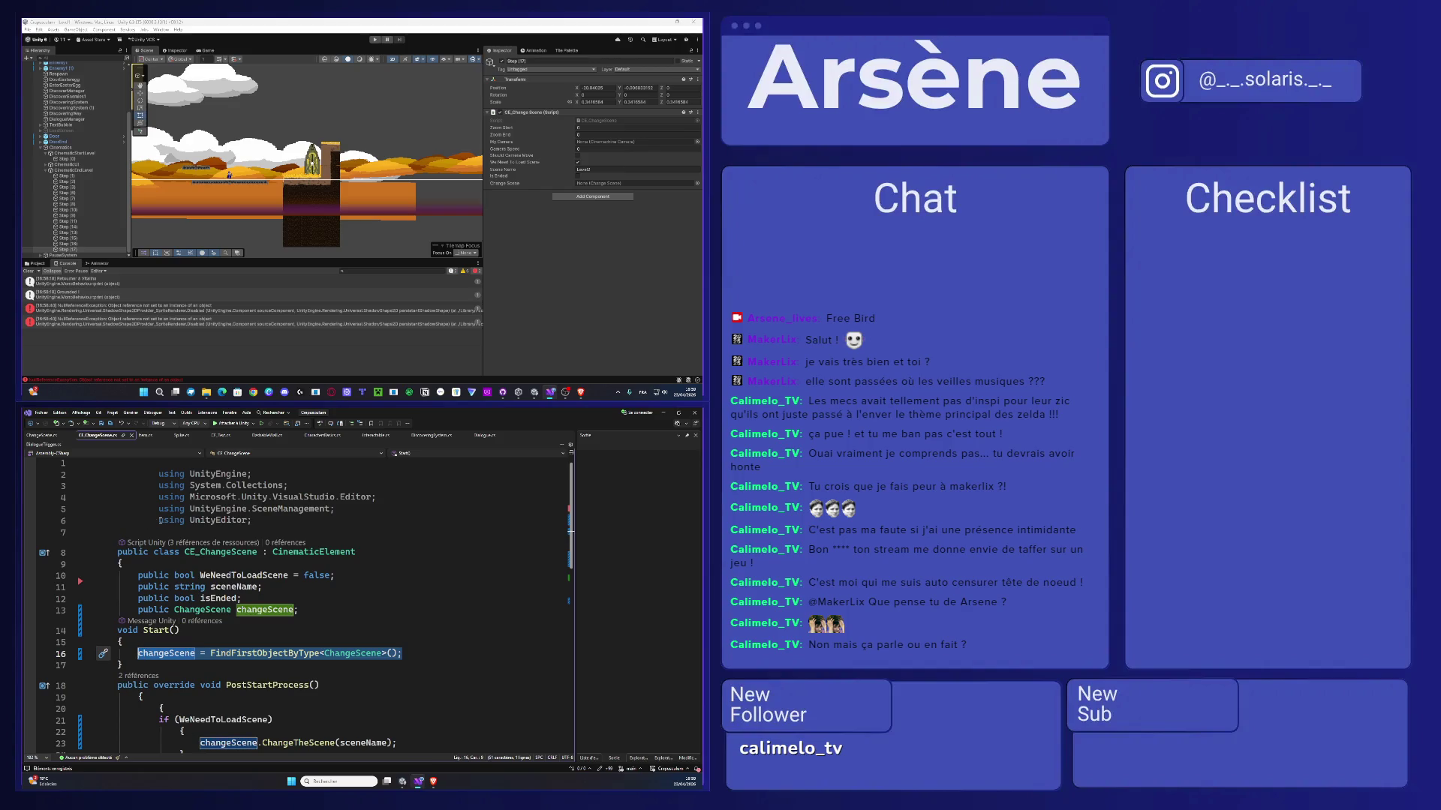
pyautogui.click(160, 520)
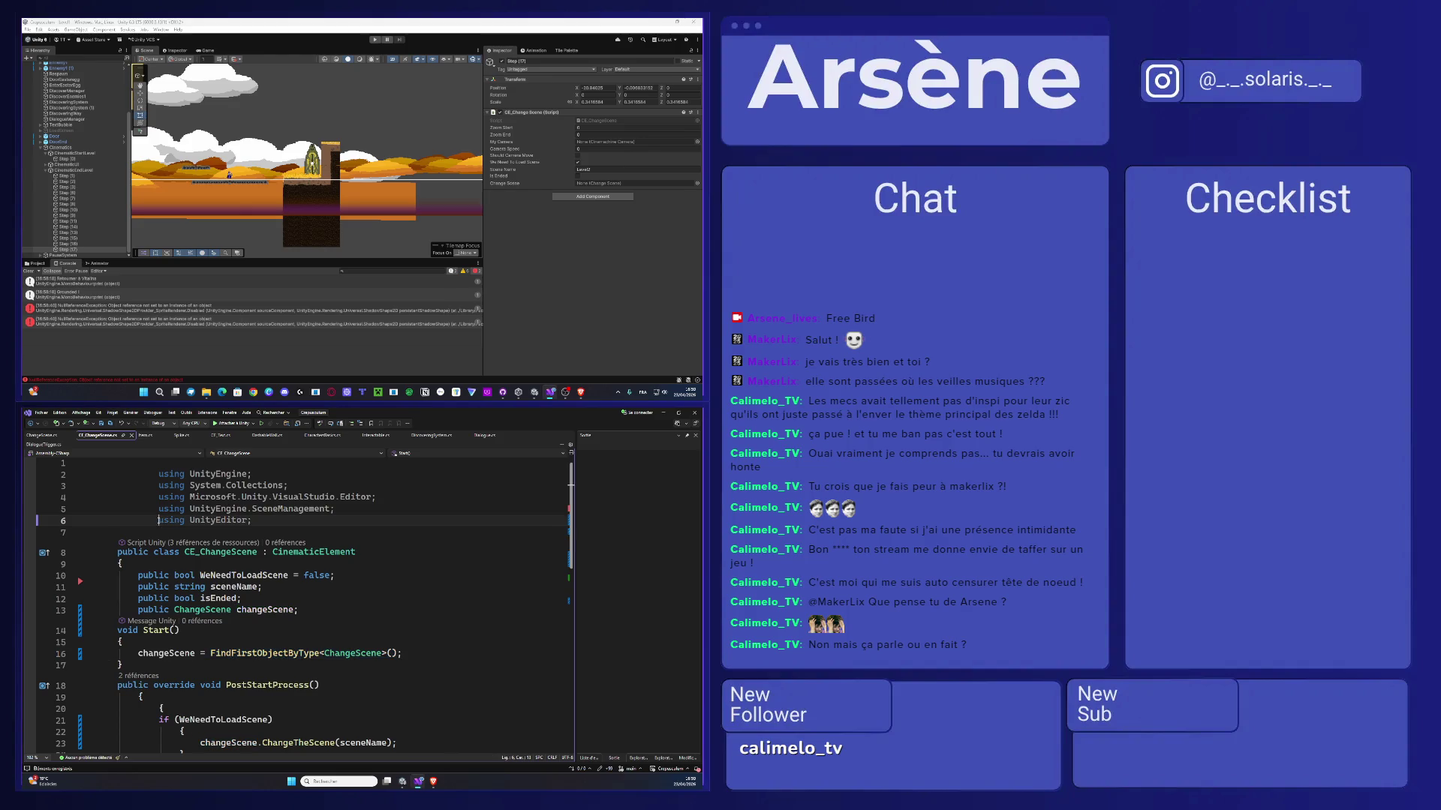
pyautogui.click(81, 582)
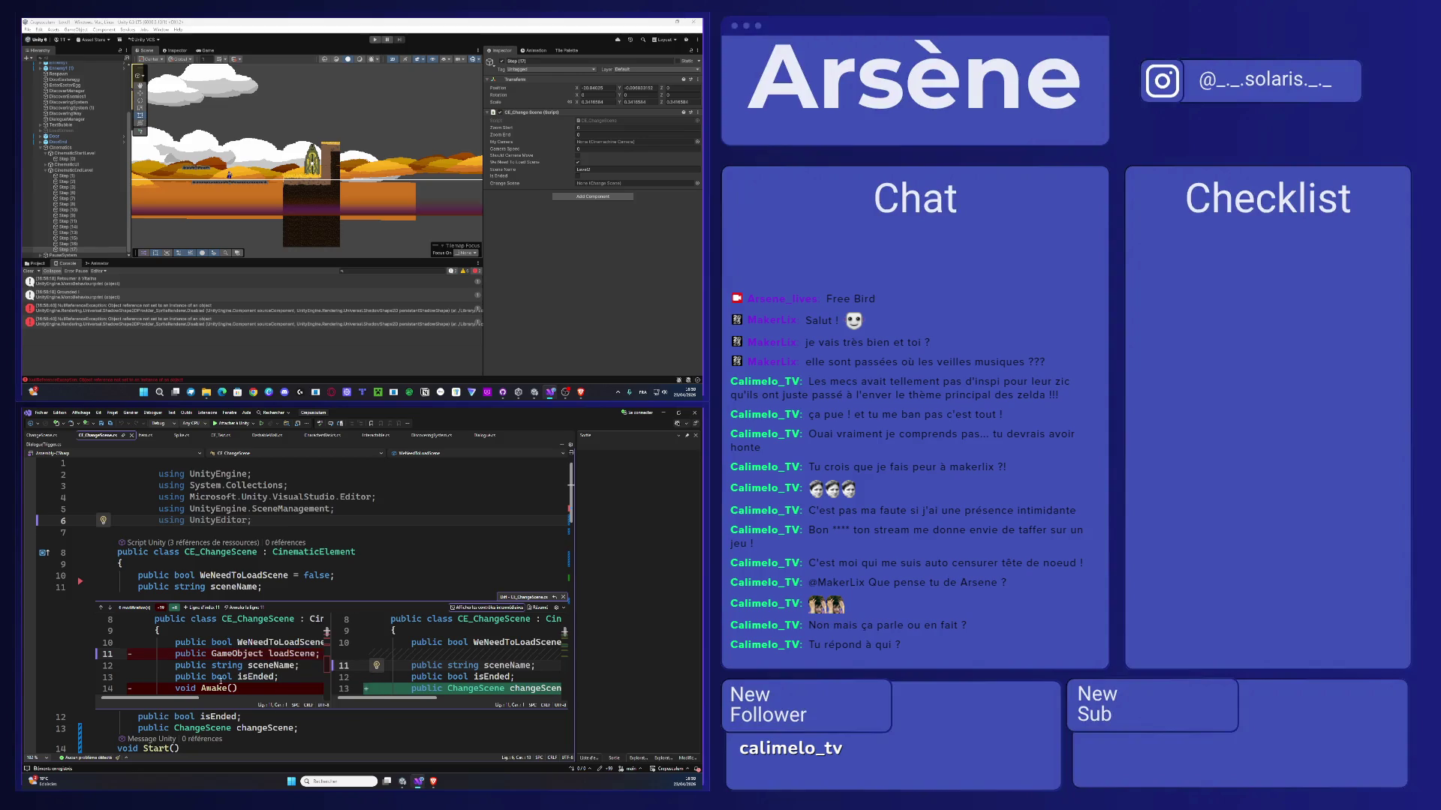
# - Enlarge the diff peek and widen the new-version pane to read both versions
pyautogui.scroll(-2, 222, 644)
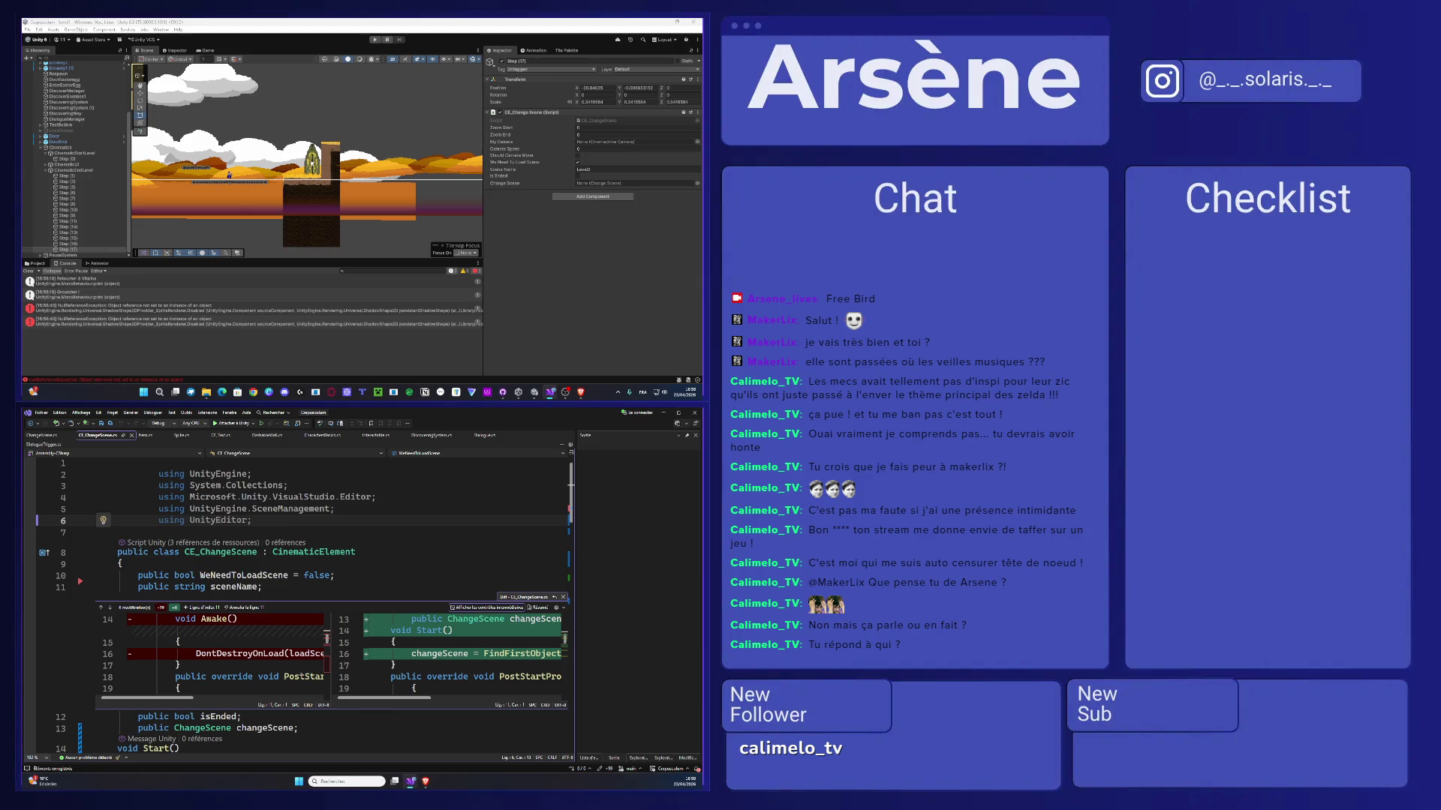
pyautogui.moveTo(304, 677)
pyautogui.moveTo(333, 601); pyautogui.dragTo(332, 459)
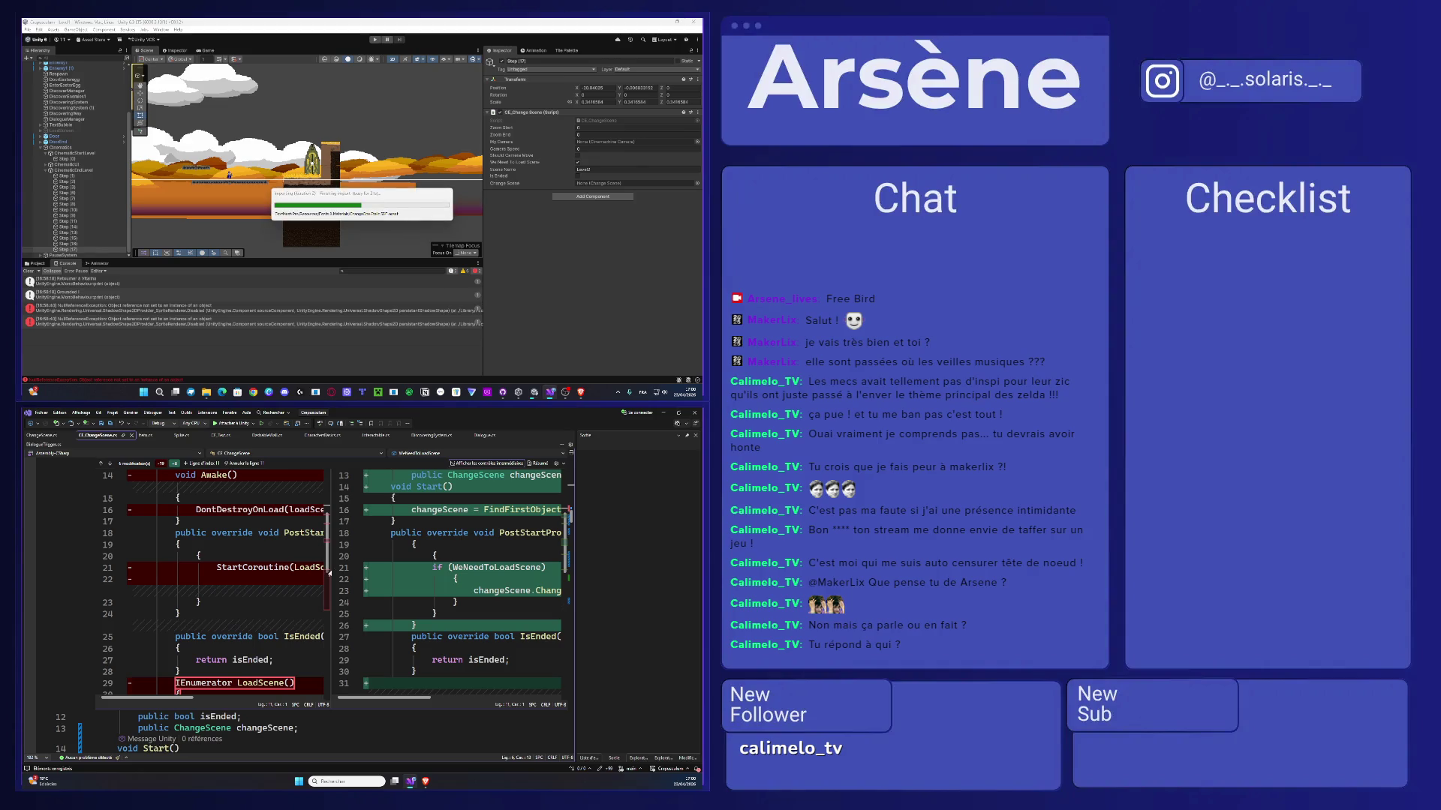
pyautogui.moveTo(330, 570); pyautogui.dragTo(281, 571)
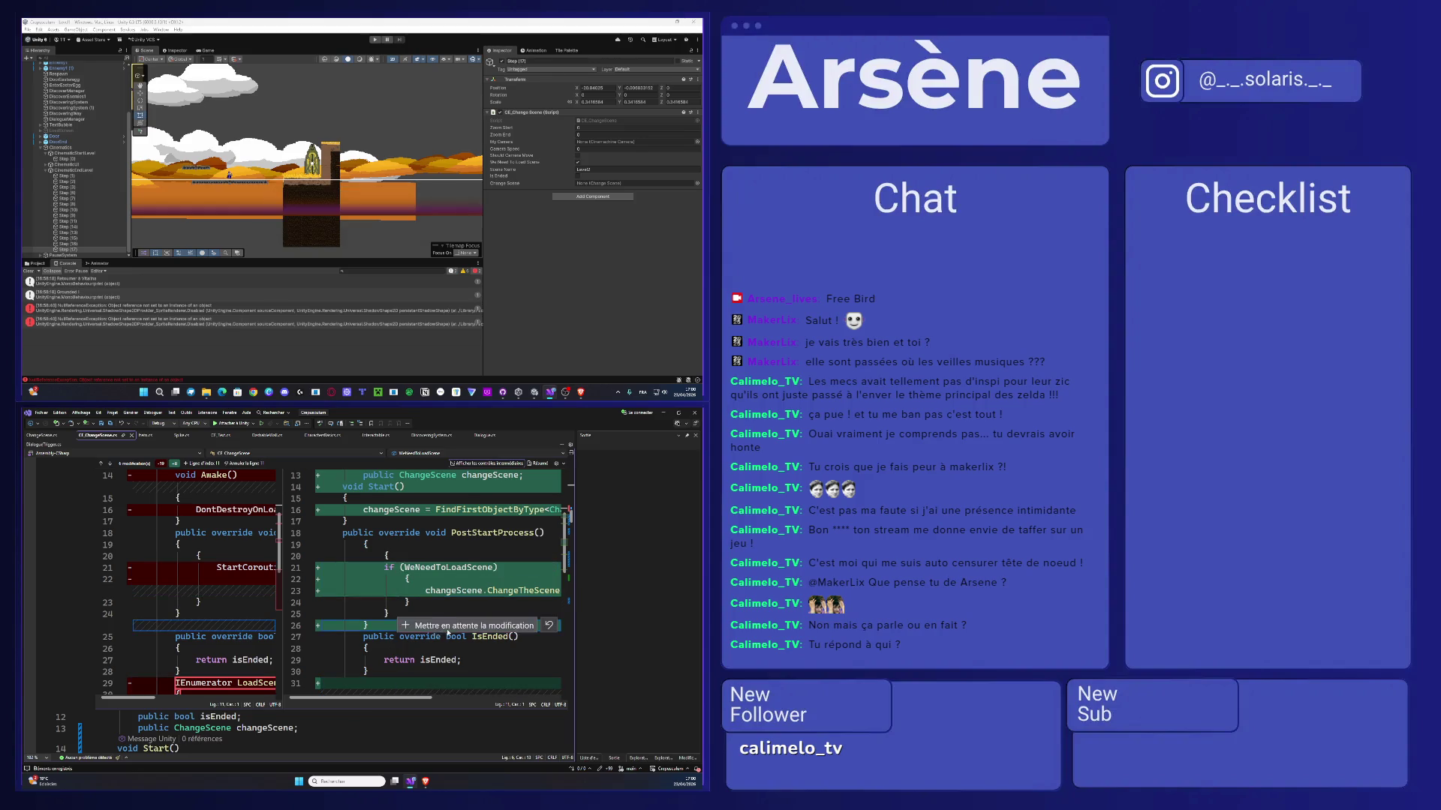
pyautogui.scroll(-1, 496, 613)
pyautogui.scroll(-3, 565, 572)
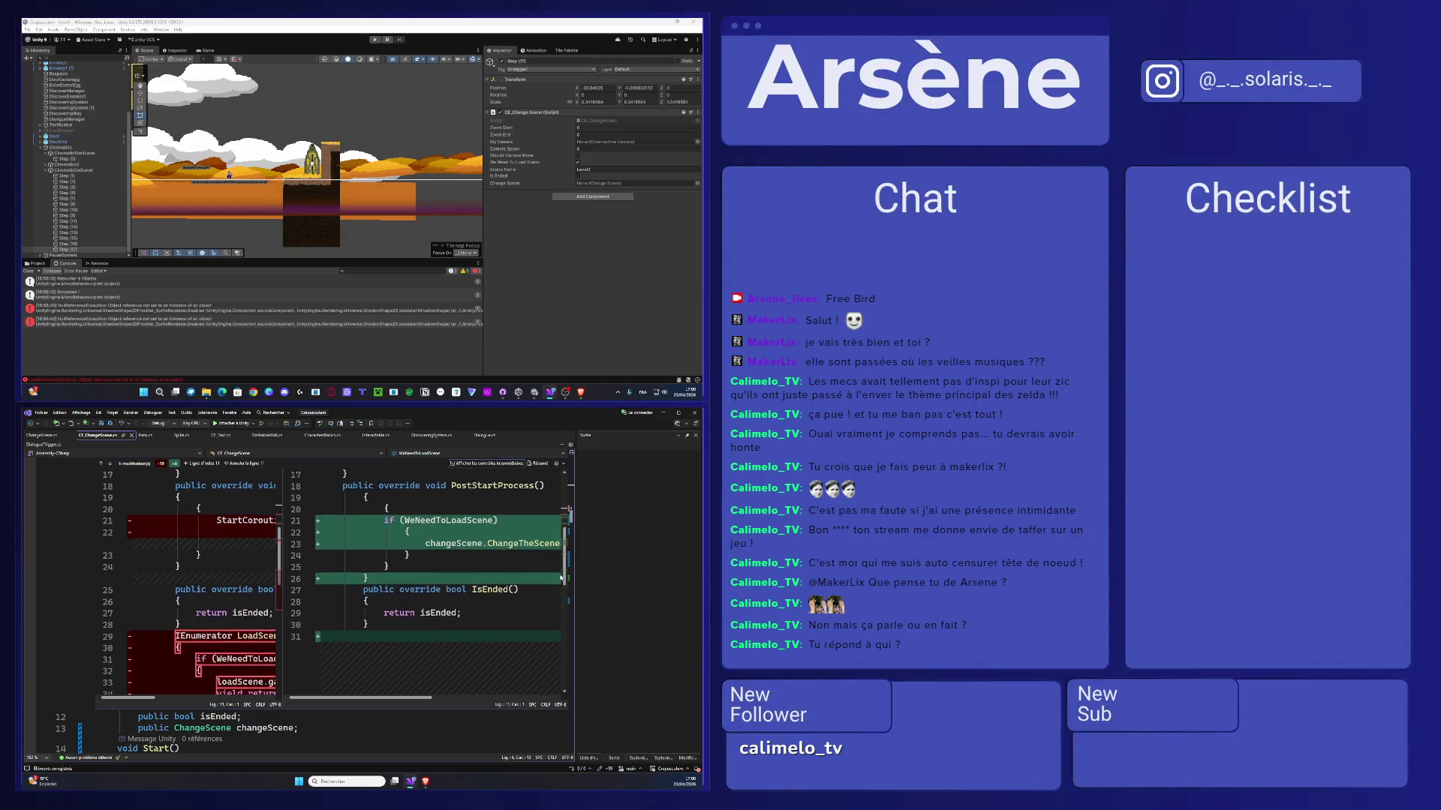
pyautogui.scroll(3, 566, 574)
pyautogui.scroll(1, 566, 574)
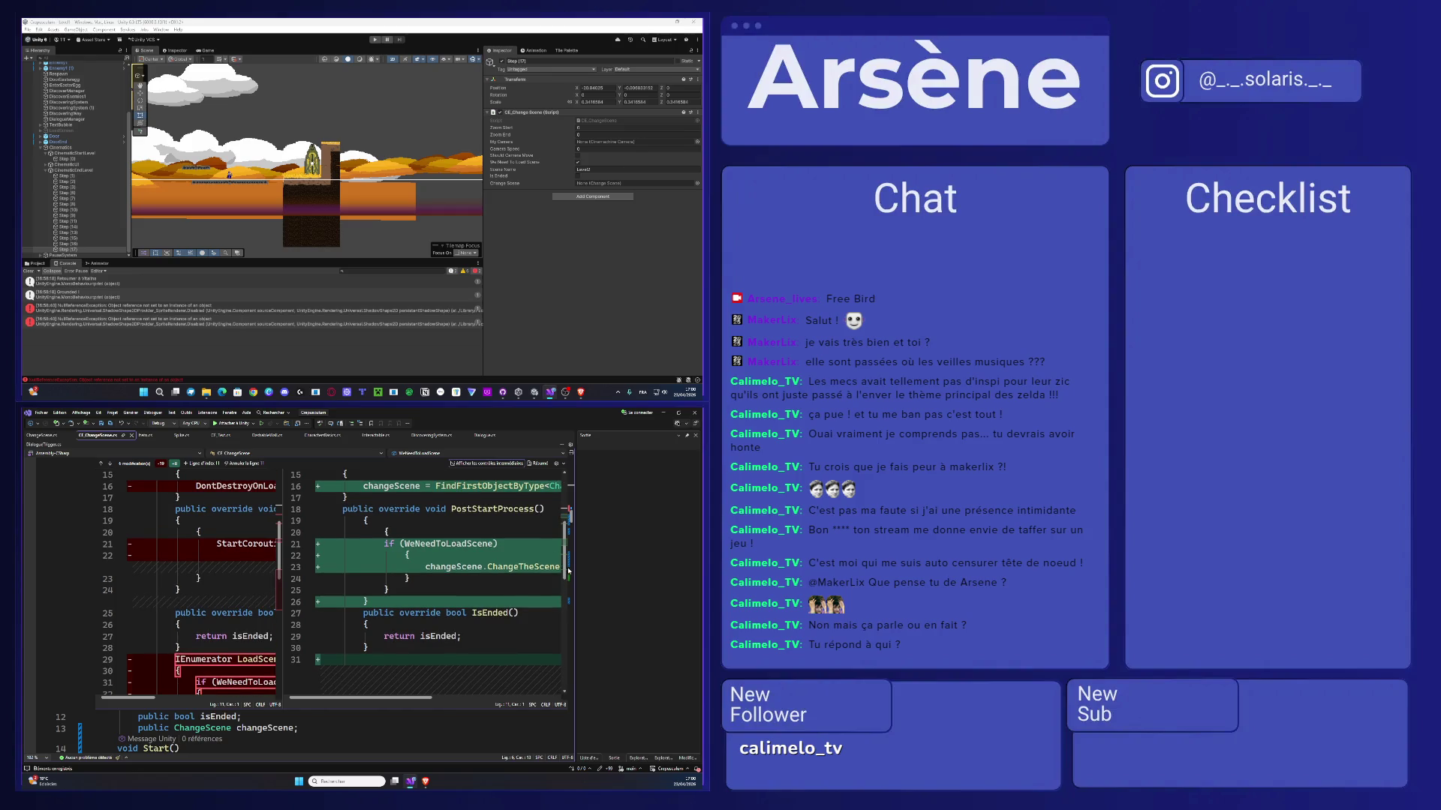
pyautogui.scroll(4, 568, 566)
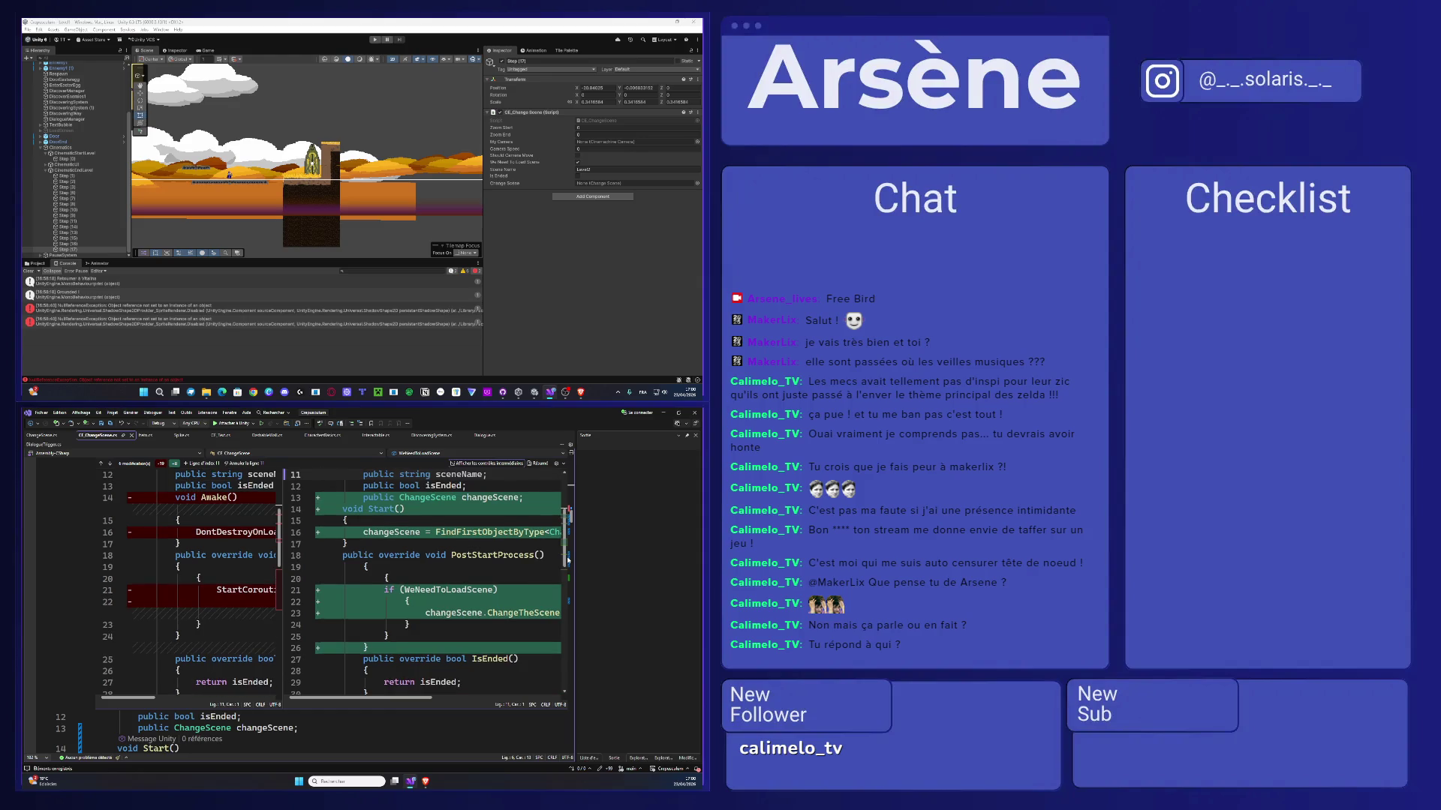
pyautogui.scroll(1, 569, 559)
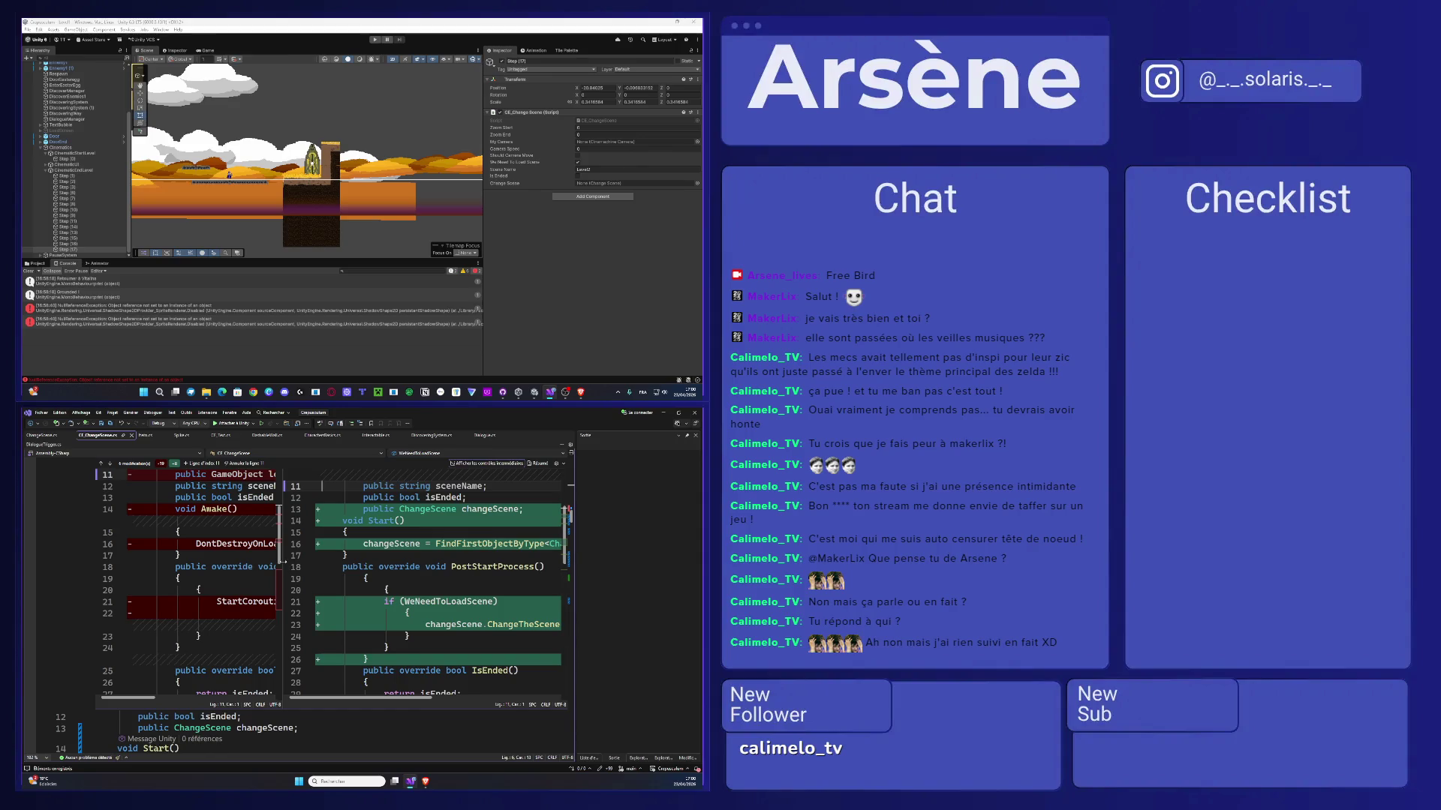
# - Rebalance the old- and new-version panes, compare the Awake/coroutine code, and close the diff
pyautogui.moveTo(283, 561); pyautogui.dragTo(184, 588)
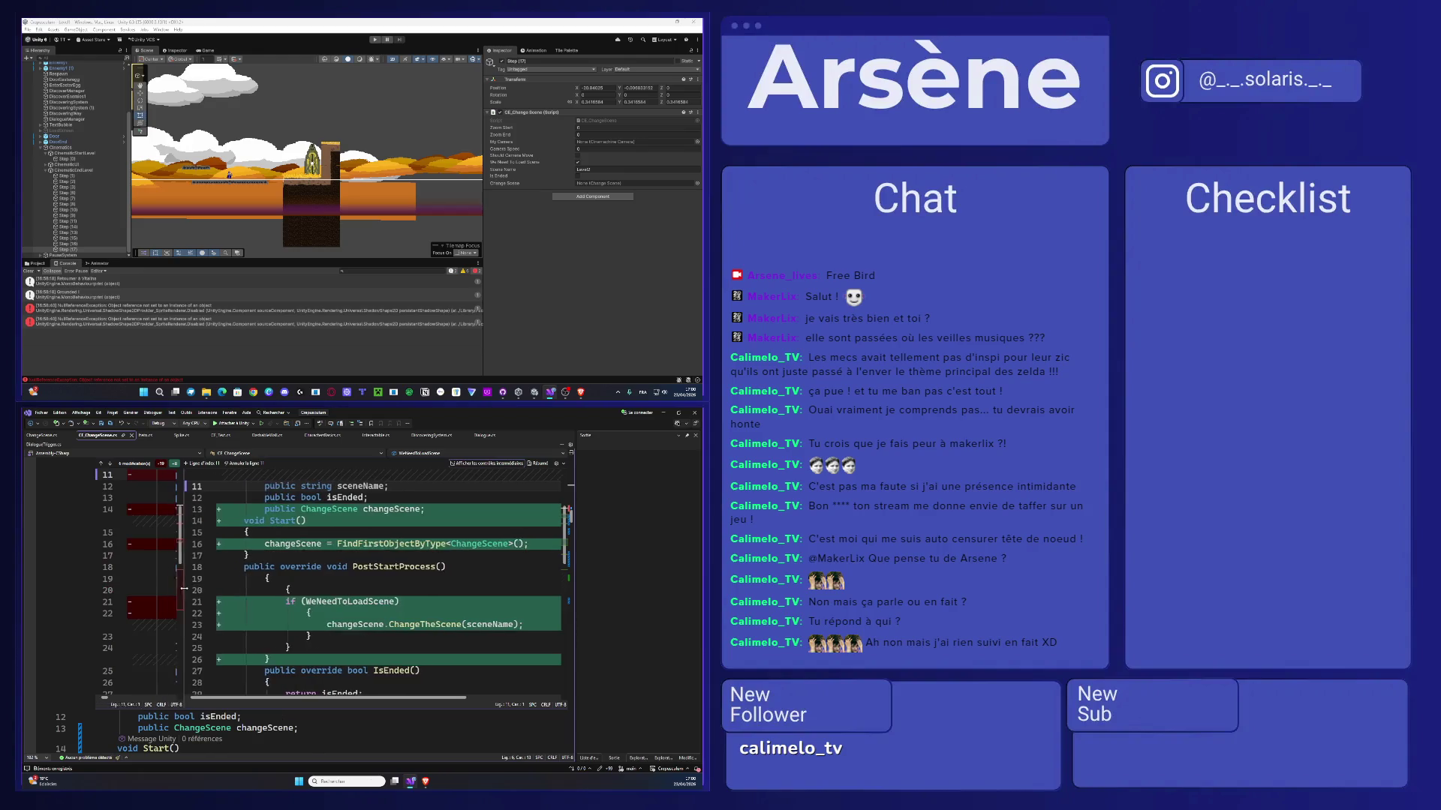
pyautogui.scroll(-6, 481, 543)
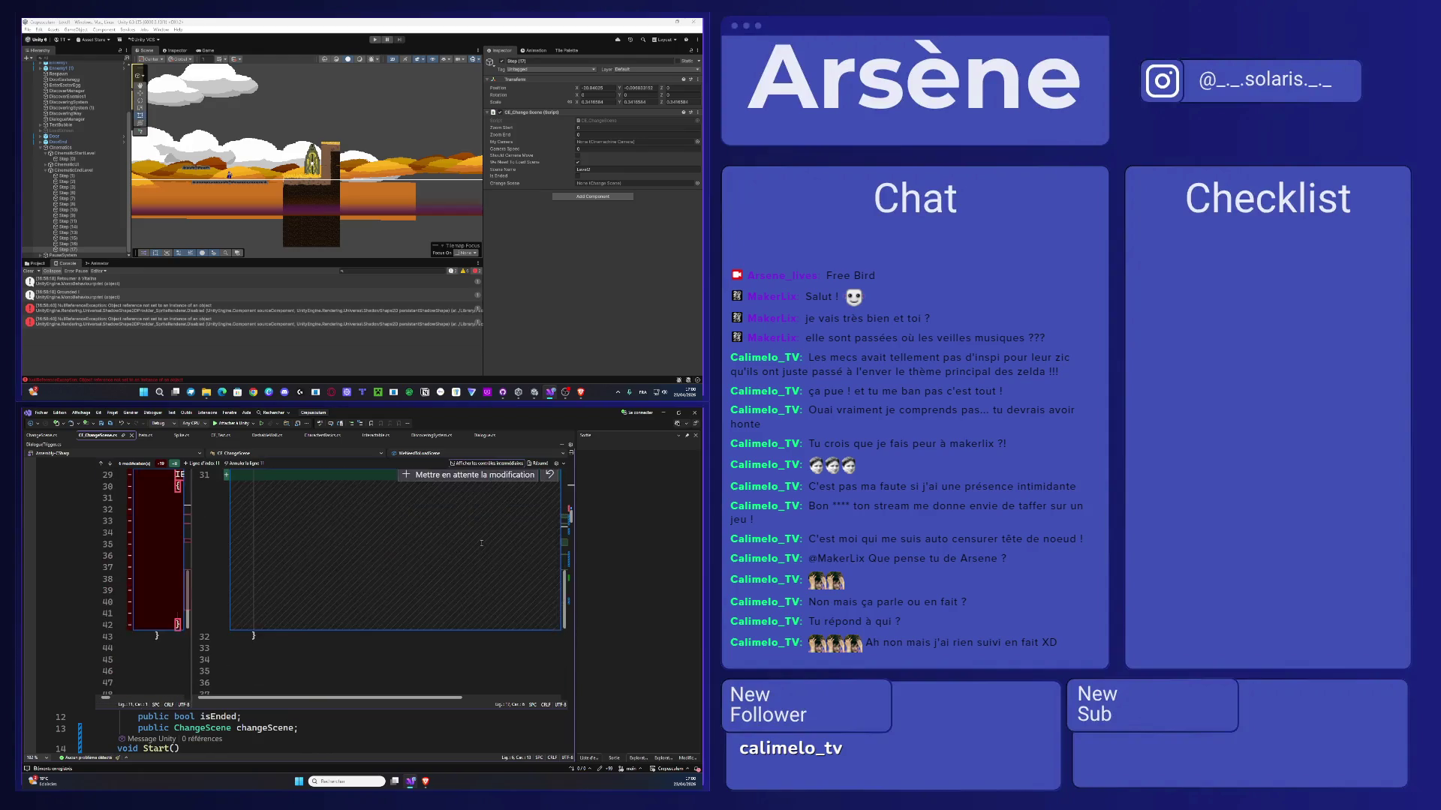
pyautogui.scroll(9, 481, 542)
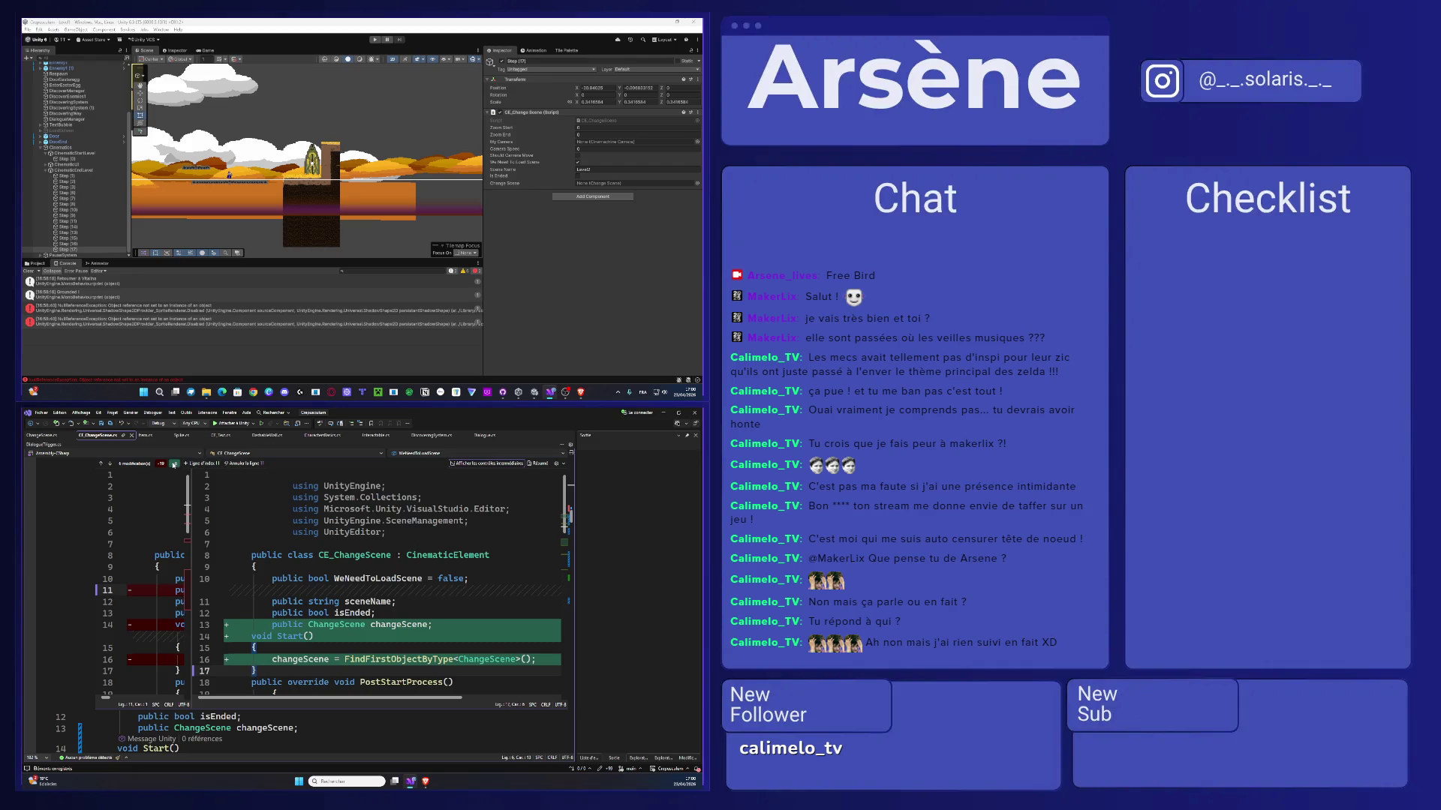
pyautogui.moveTo(189, 515); pyautogui.dragTo(387, 518)
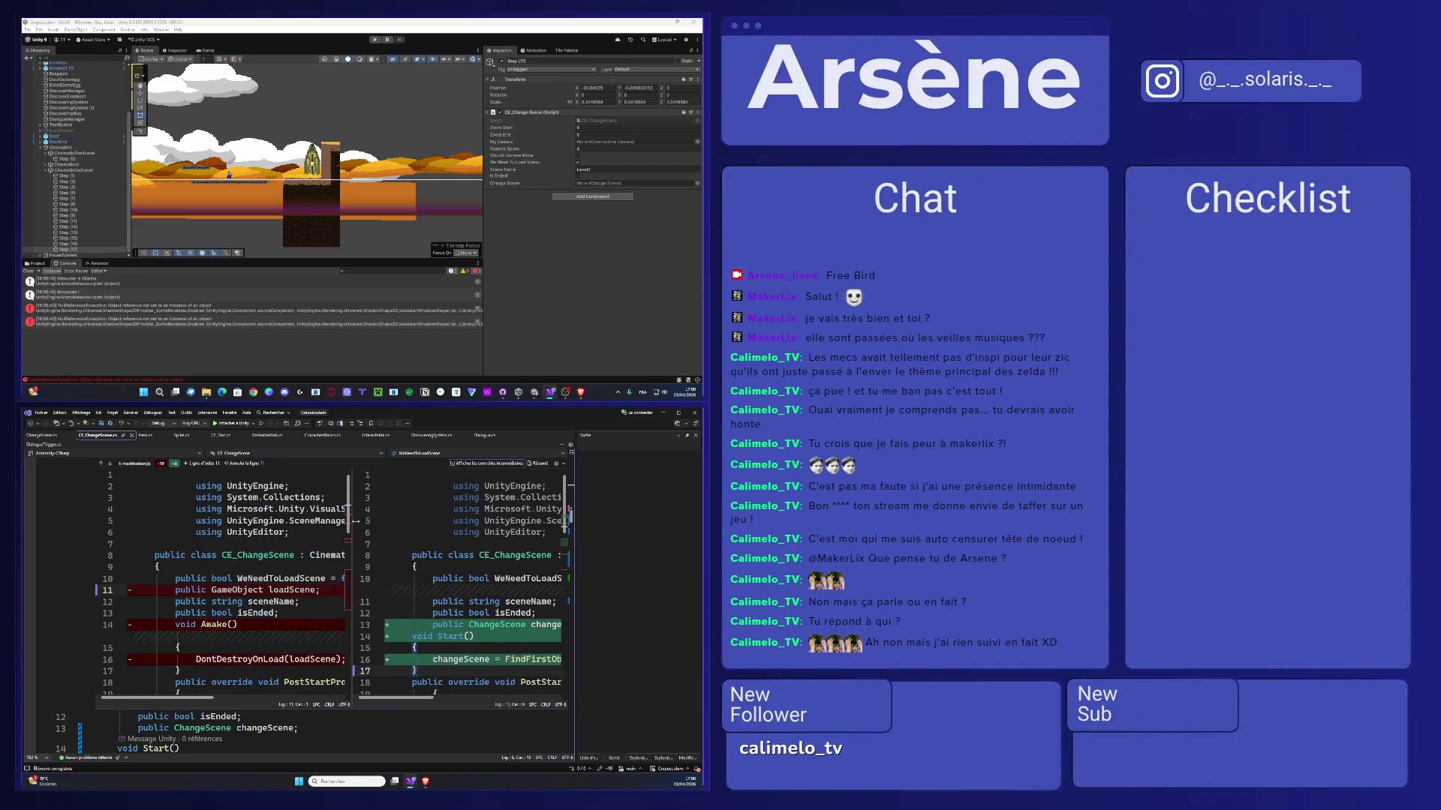
pyautogui.scroll(-1, 339, 536)
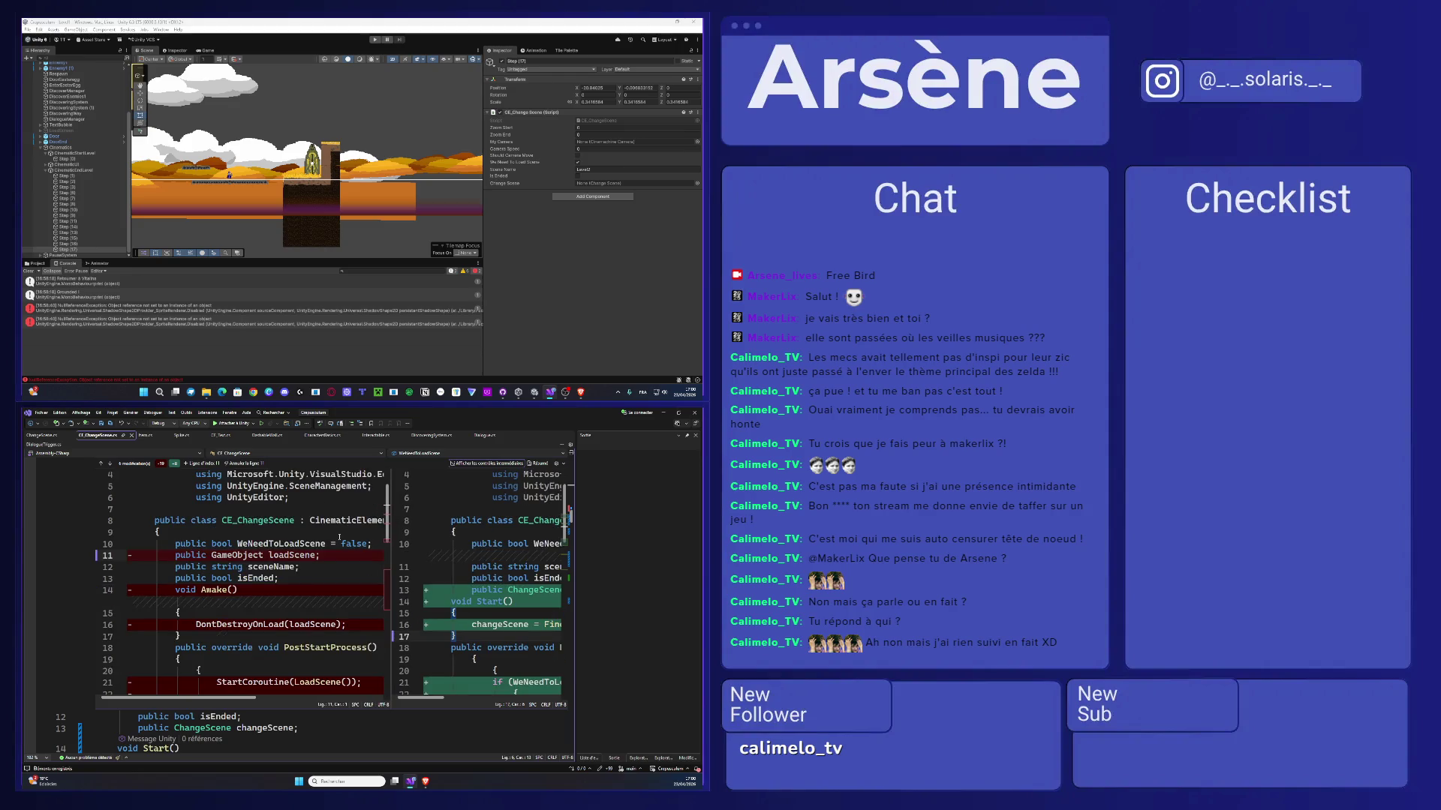
pyautogui.scroll(-2, 339, 537)
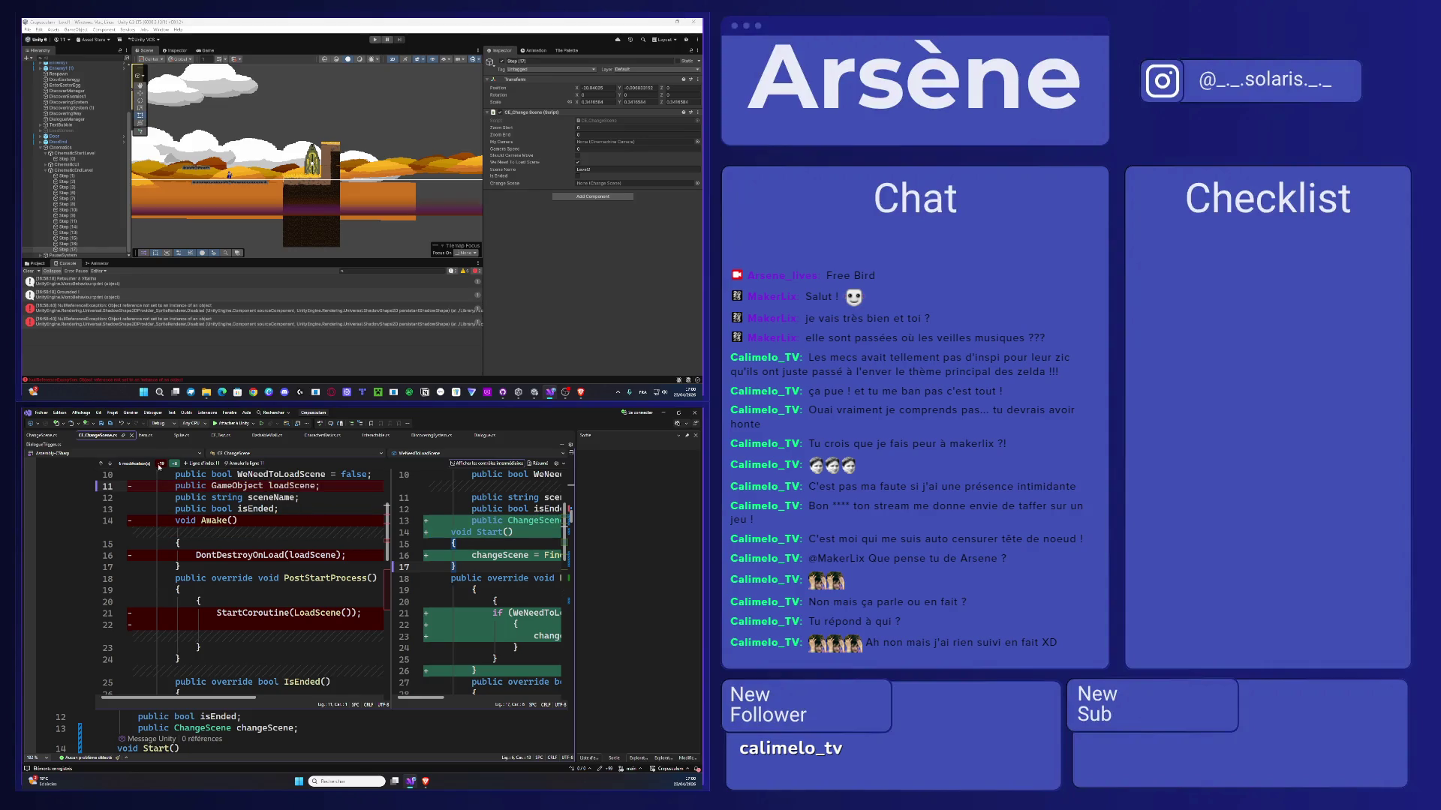
pyautogui.click(183, 464)
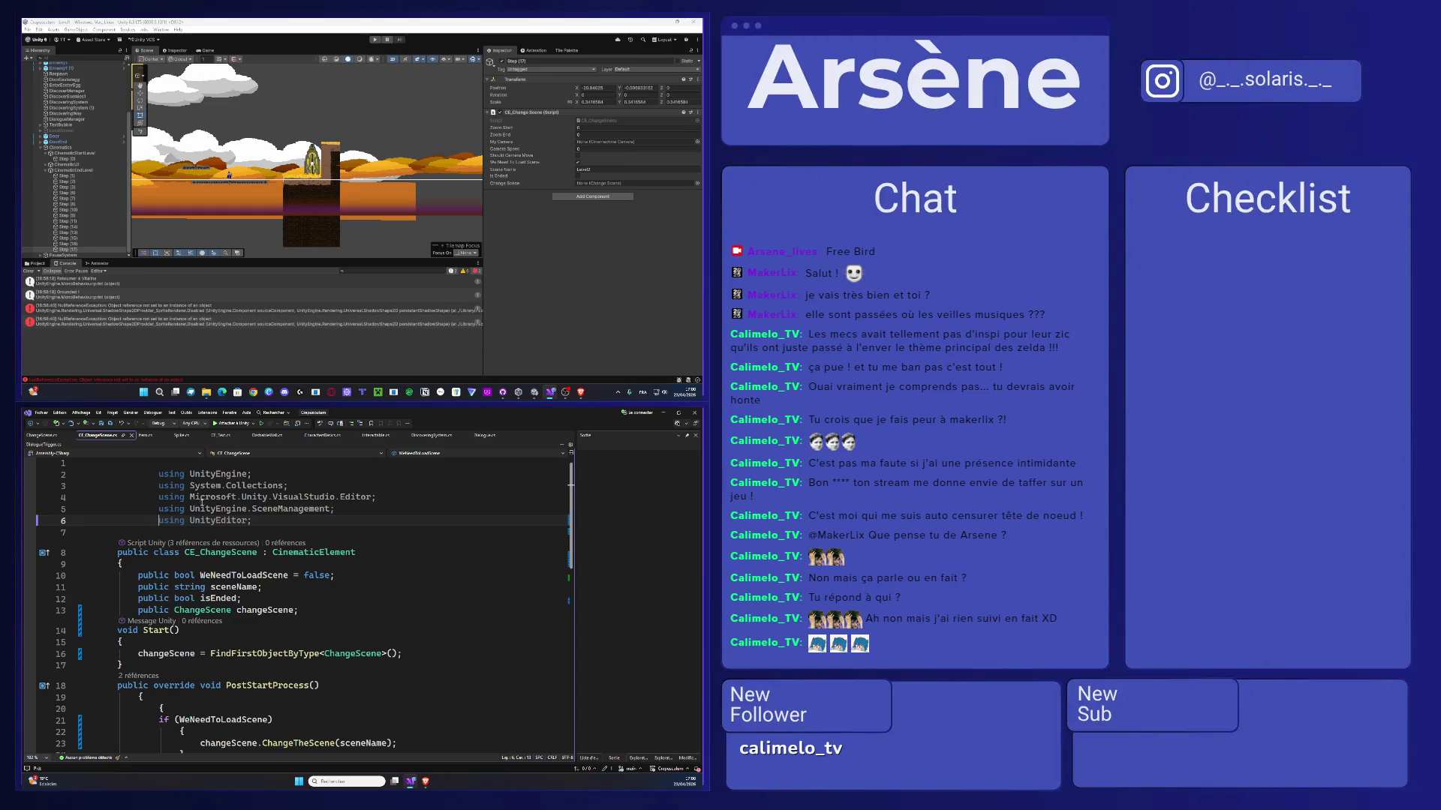
# - Remove the extra indentation from using lines 6 and 5, starting with using UnityEditor
pyautogui.moveTo(158, 520); pyautogui.dragTo(39, 522)
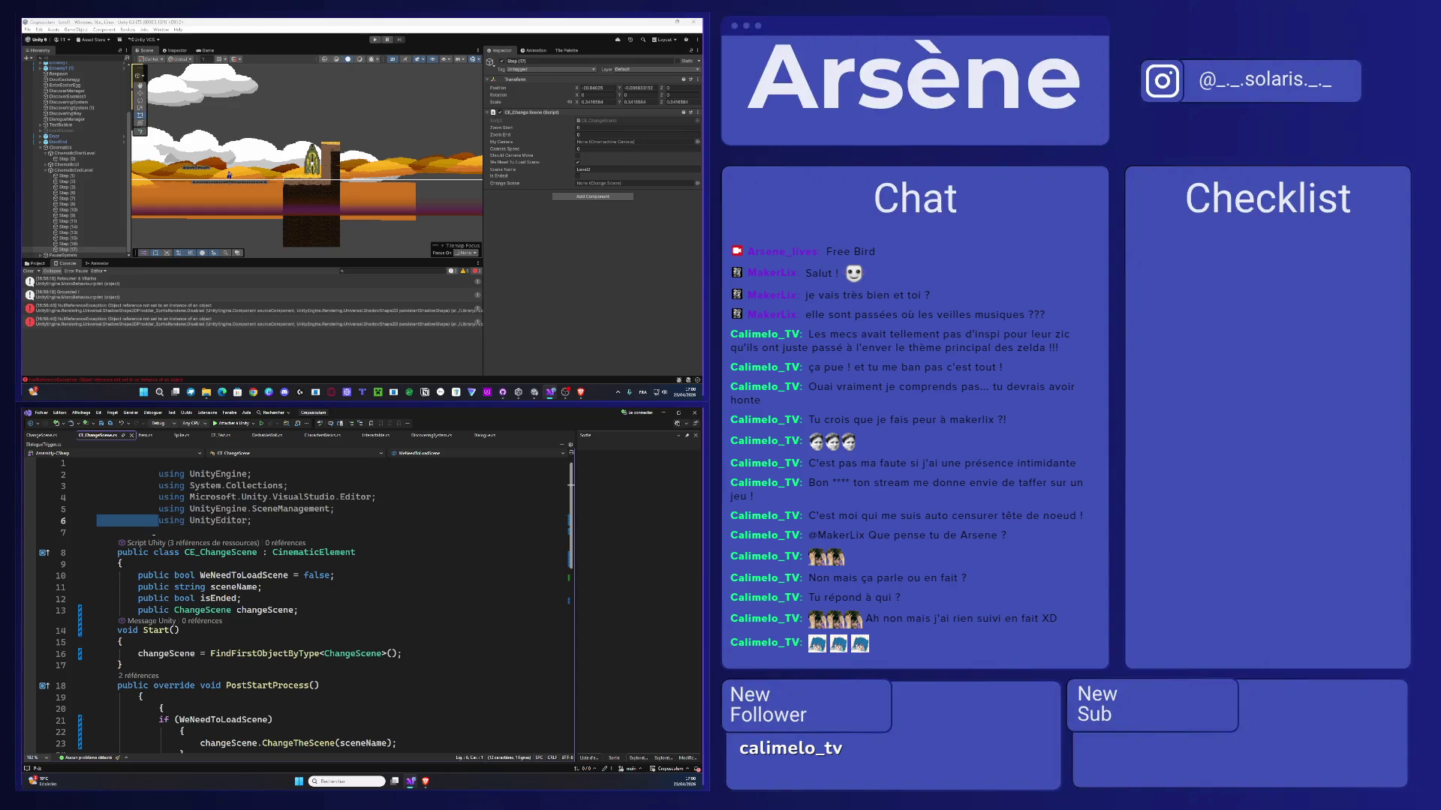
pyautogui.press('Delete')
pyautogui.press('Up')
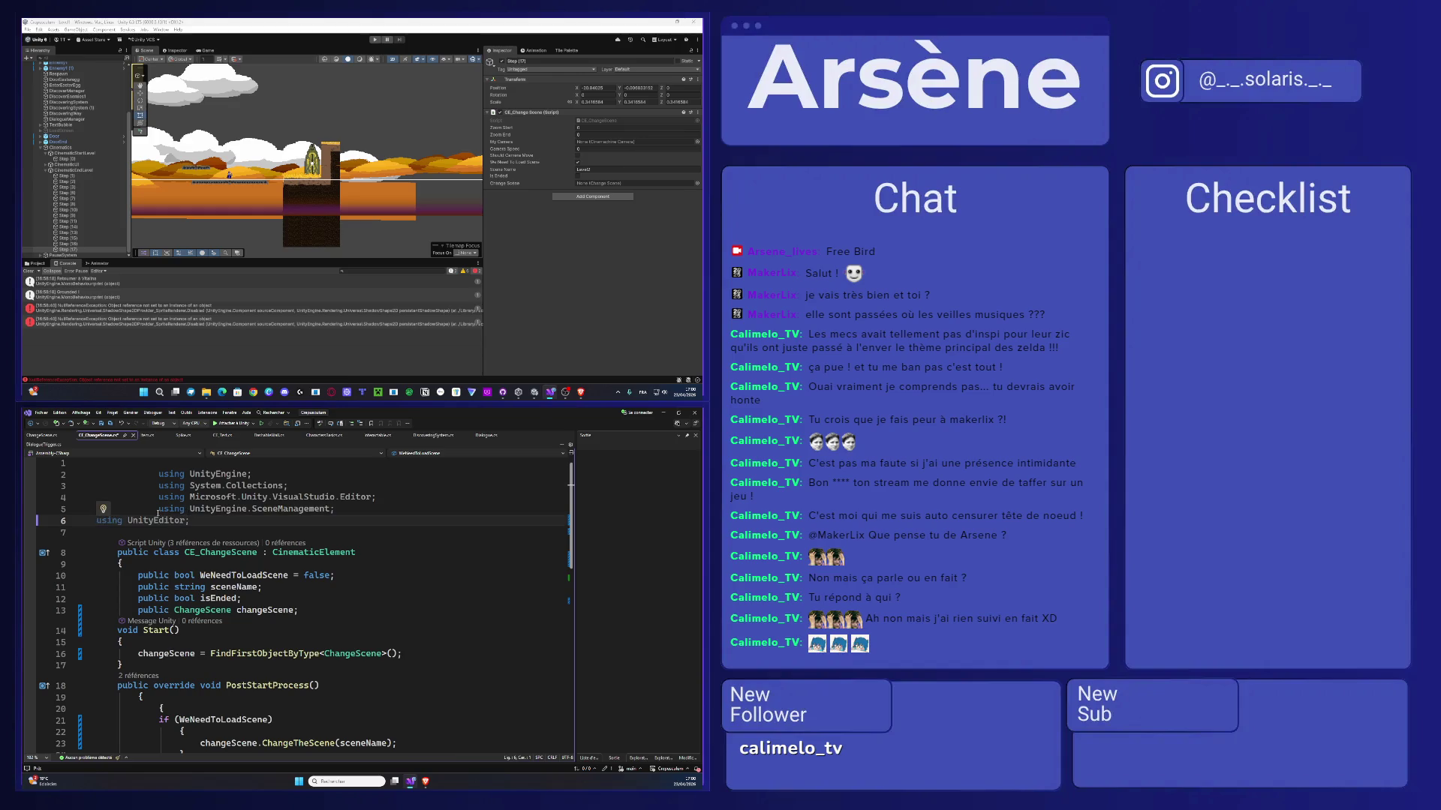
pyautogui.hotkey('ctrl', 'shift', 'Right')
pyautogui.press('Delete')
# - Left-align using lines 4, 3 and 2, including System.Collections and UnityEngine
pyautogui.click(159, 497)
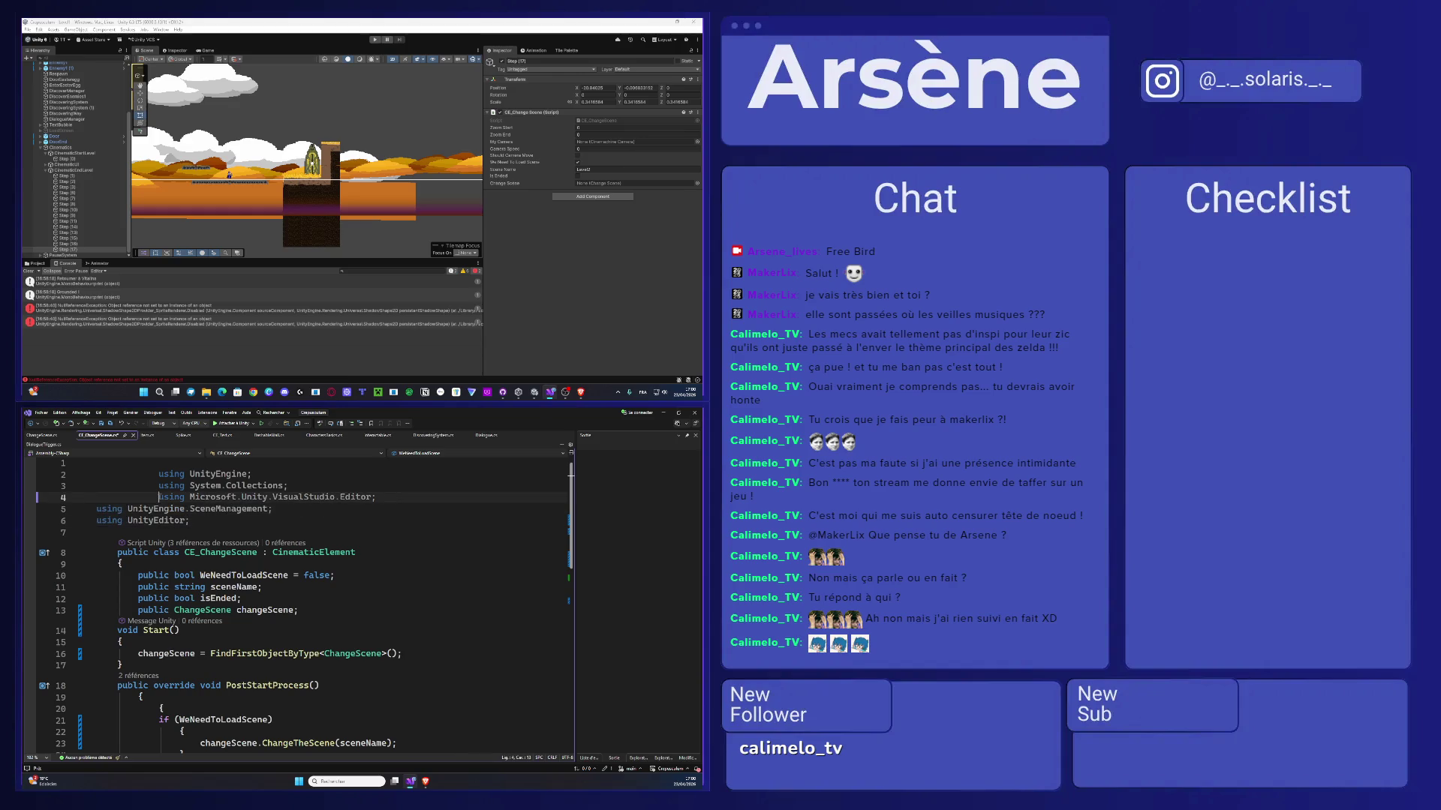
pyautogui.press('BackSpace')
pyautogui.press('BackSpace')
pyautogui.press('BackSpace')
pyautogui.press('BackSpace')
pyautogui.press('BackSpace')
pyautogui.press('BackSpace')
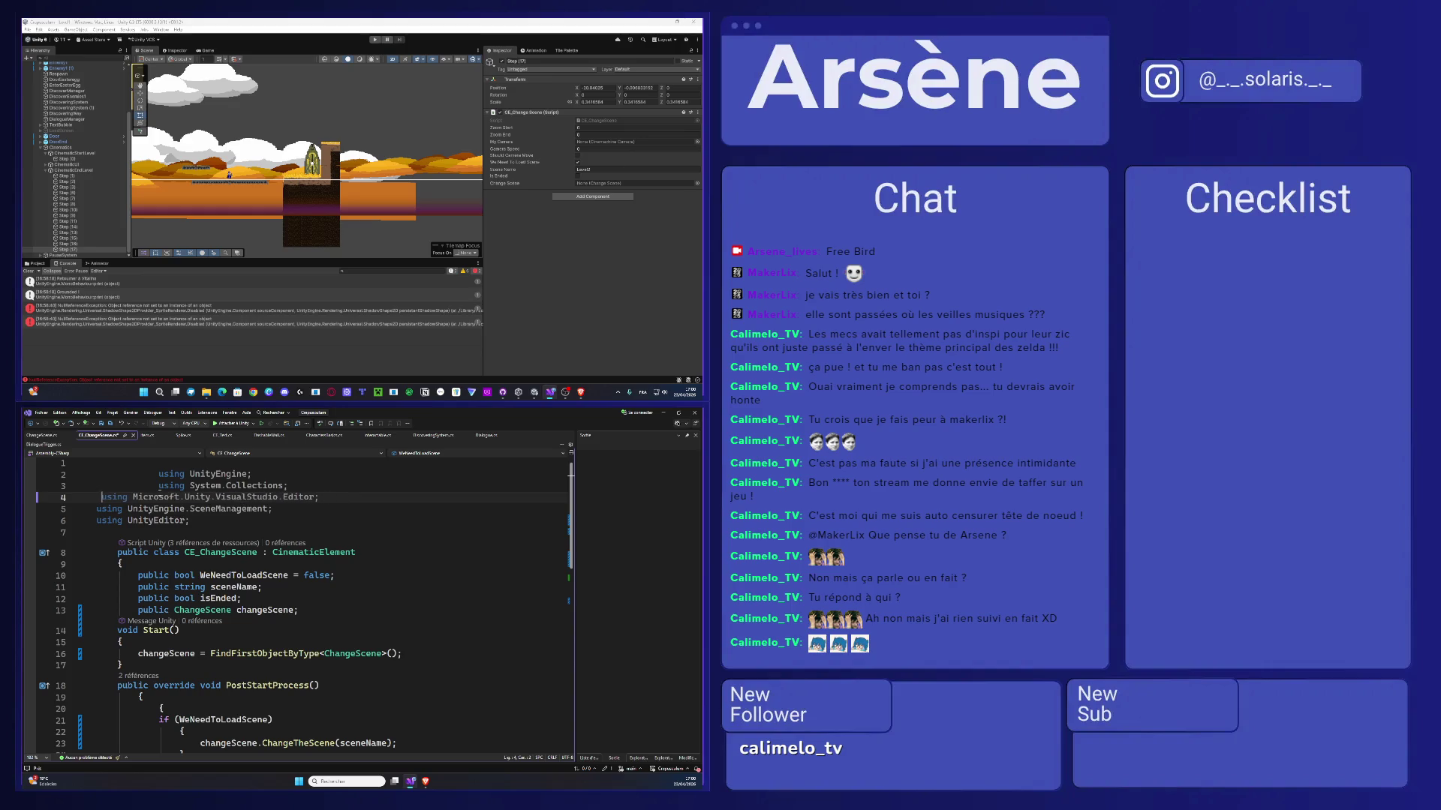
pyautogui.click(158, 485)
pyautogui.hotkey('shift', 'Home')
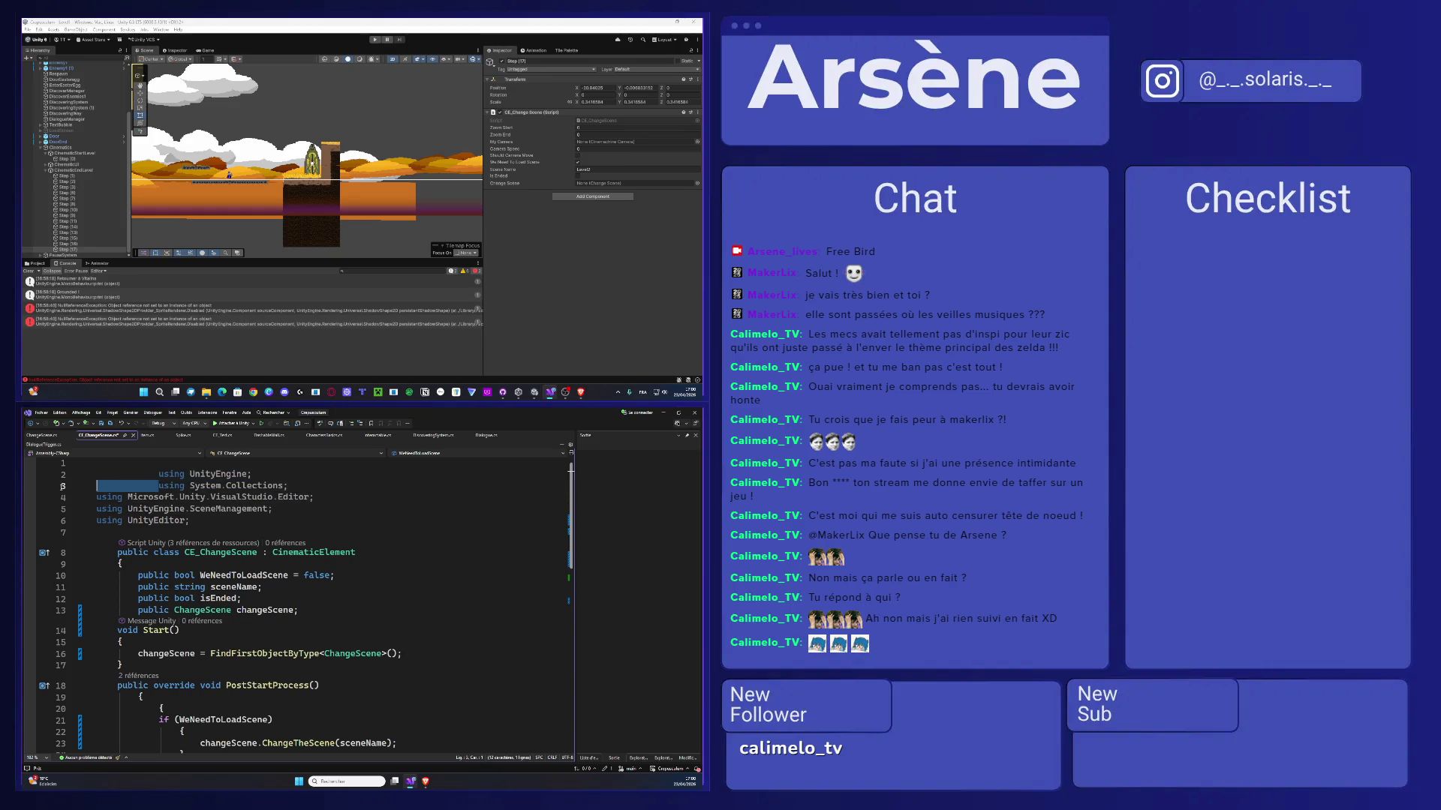
pyautogui.press('Delete')
pyautogui.click(158, 474)
pyautogui.hotkey('shift', 'Home')
pyautogui.press('Delete')
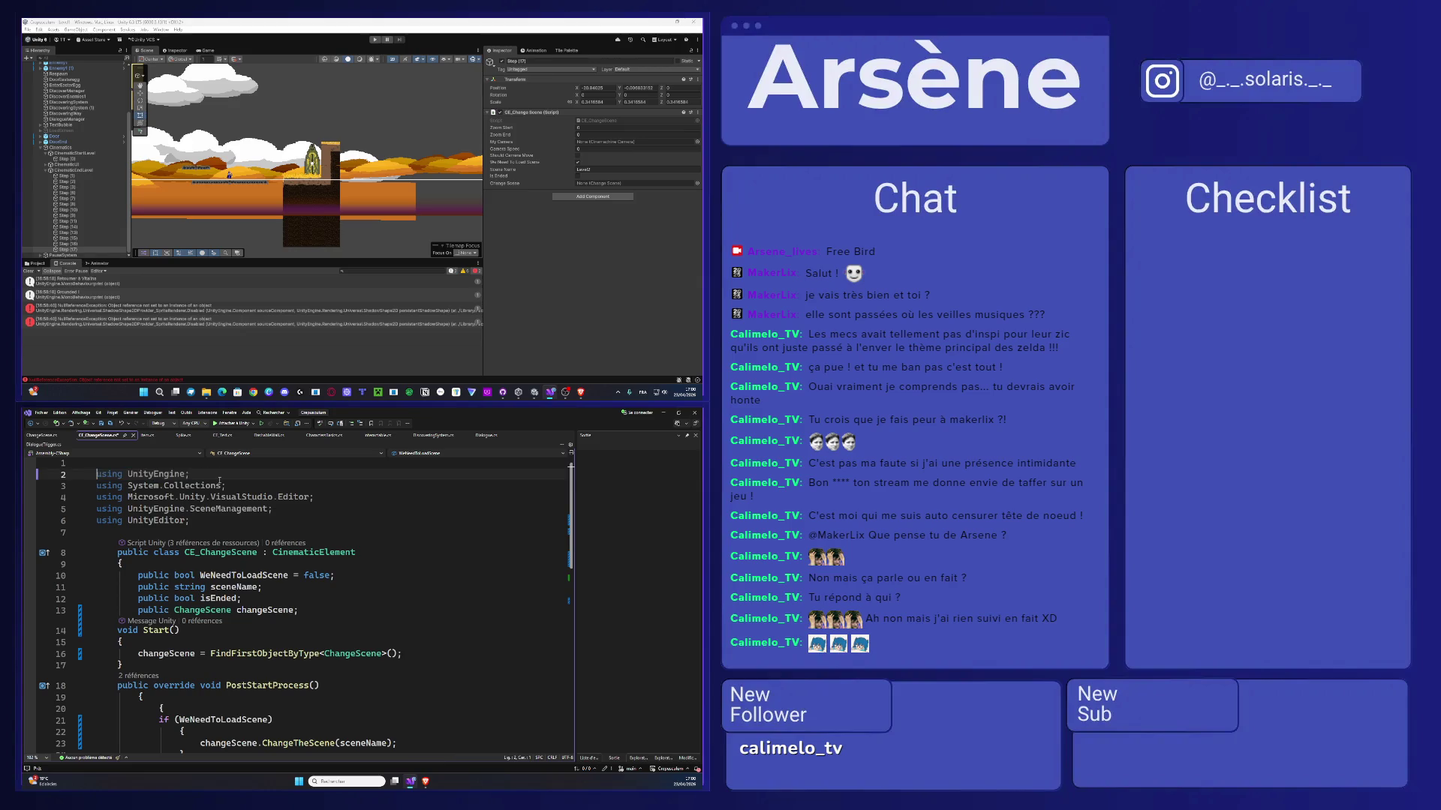
pyautogui.scroll(-3, 232, 534)
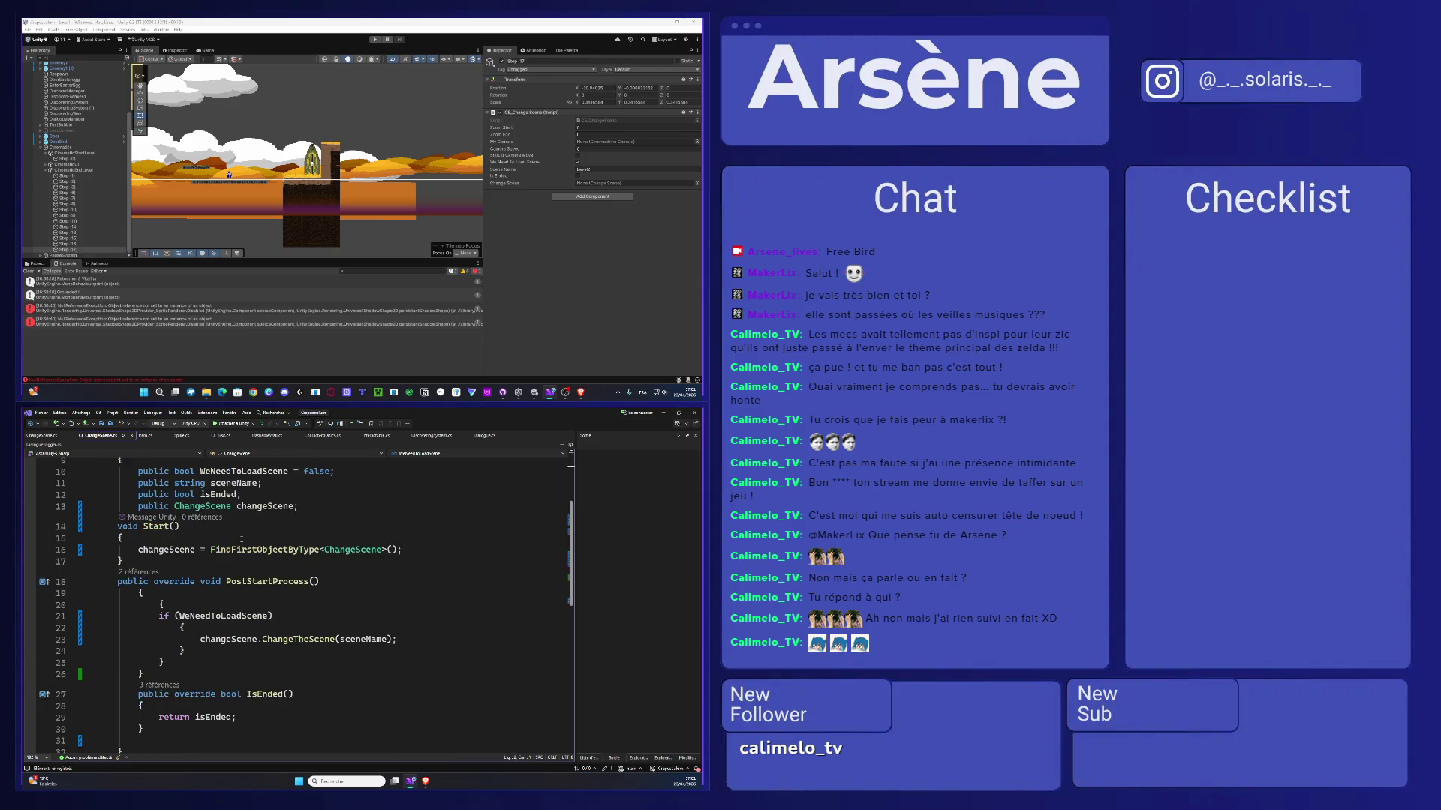
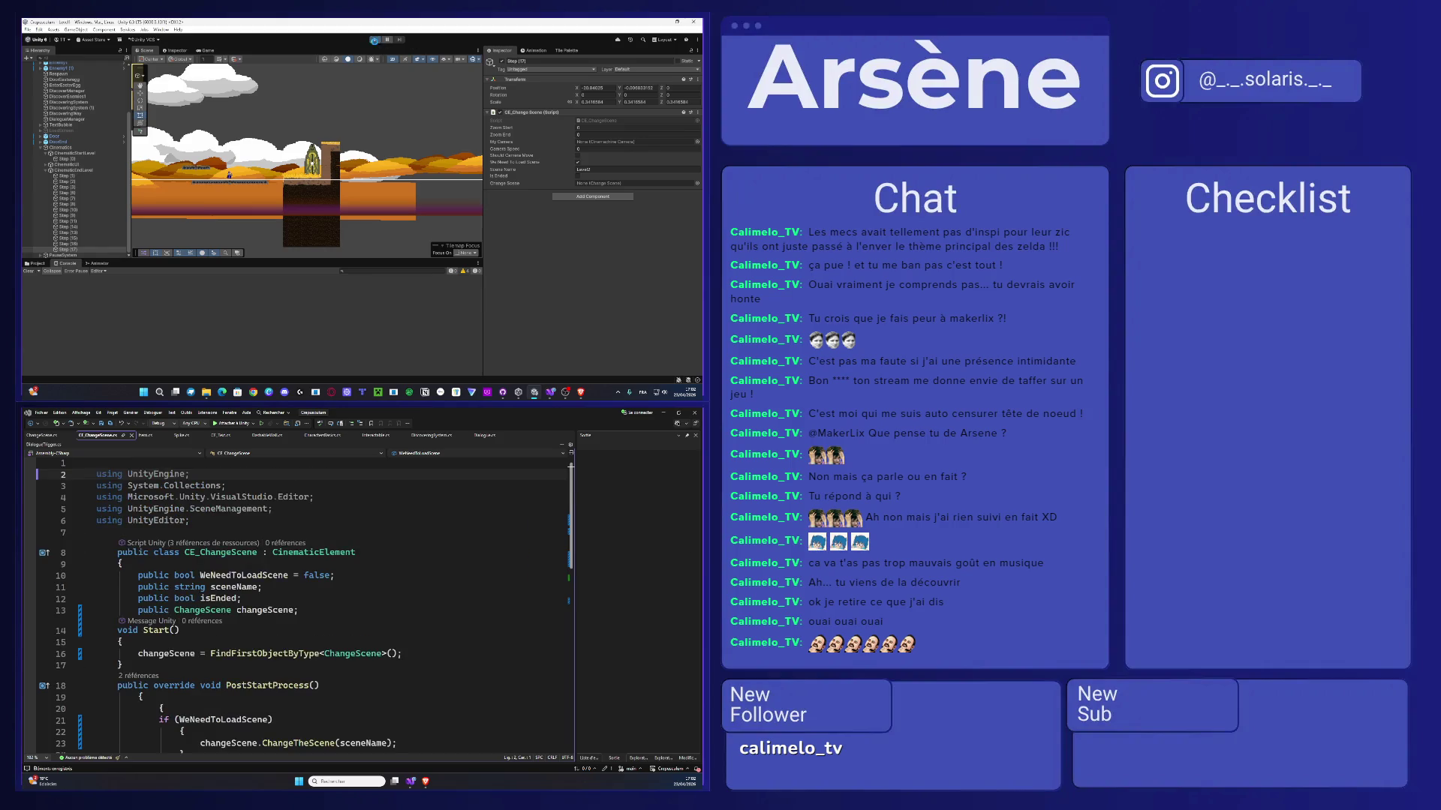
# - Test-run the level in play mode, stop it, and select the changeScene field's ChangeScene type
pyautogui.click(374, 41)
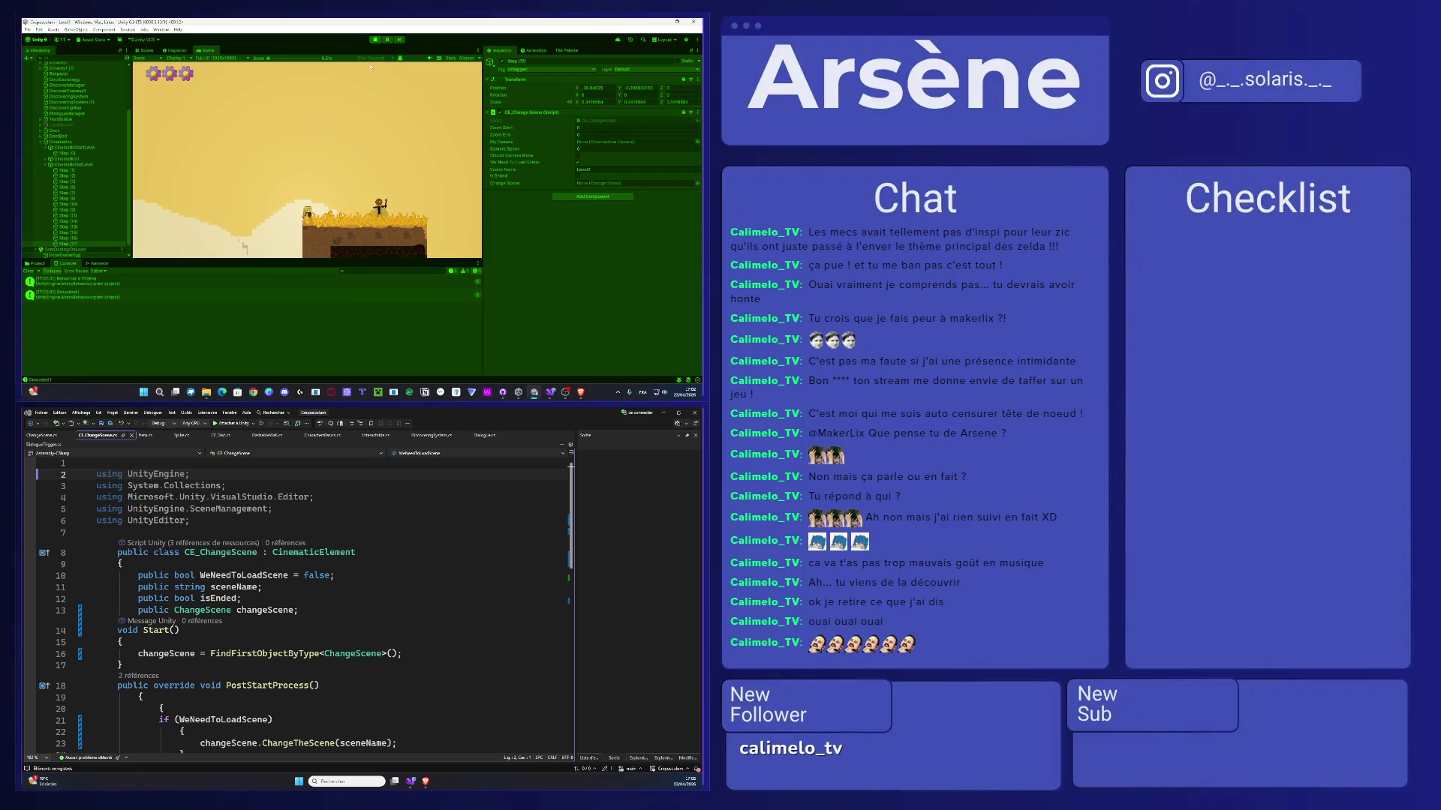
pyautogui.click(375, 39)
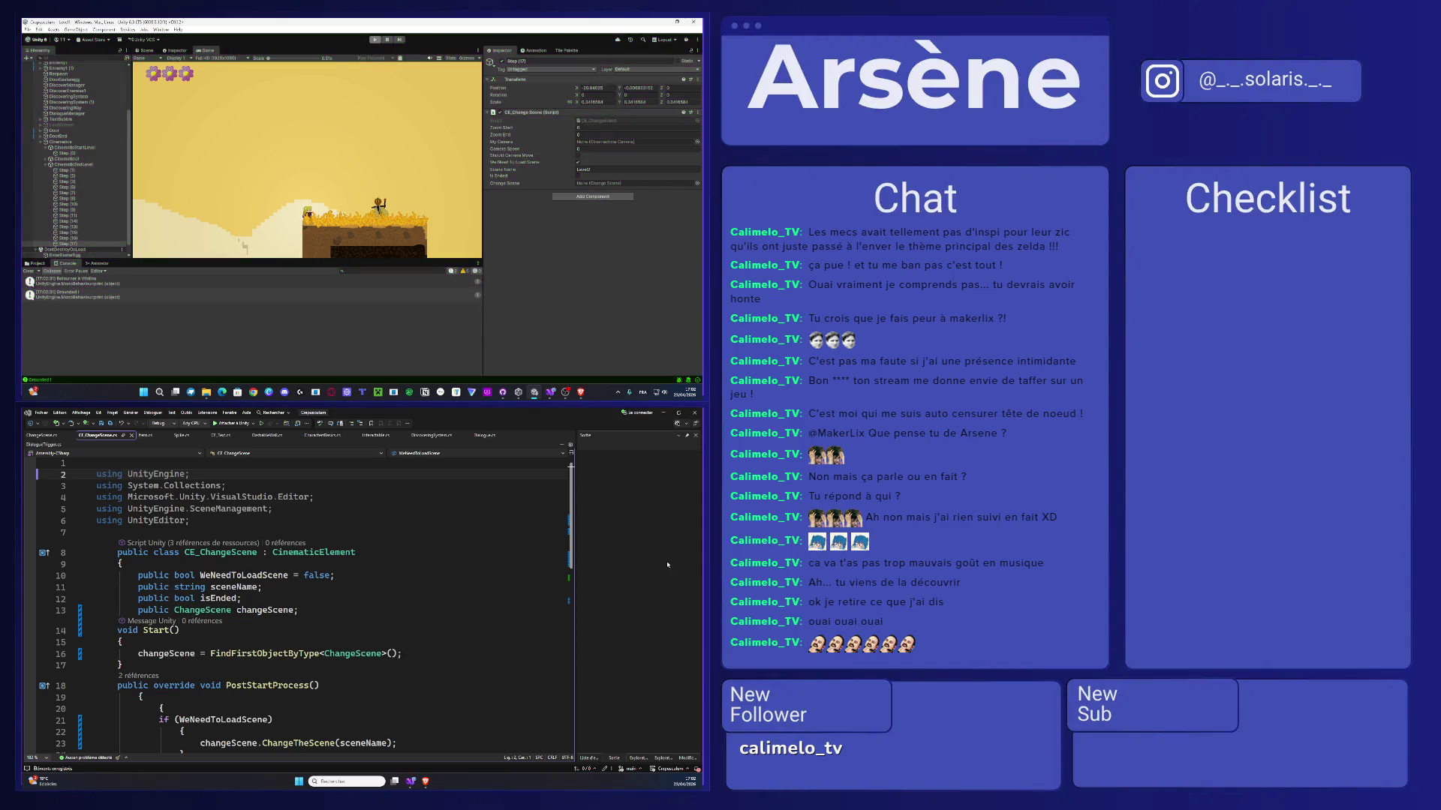
pyautogui.doubleClick(181, 611)
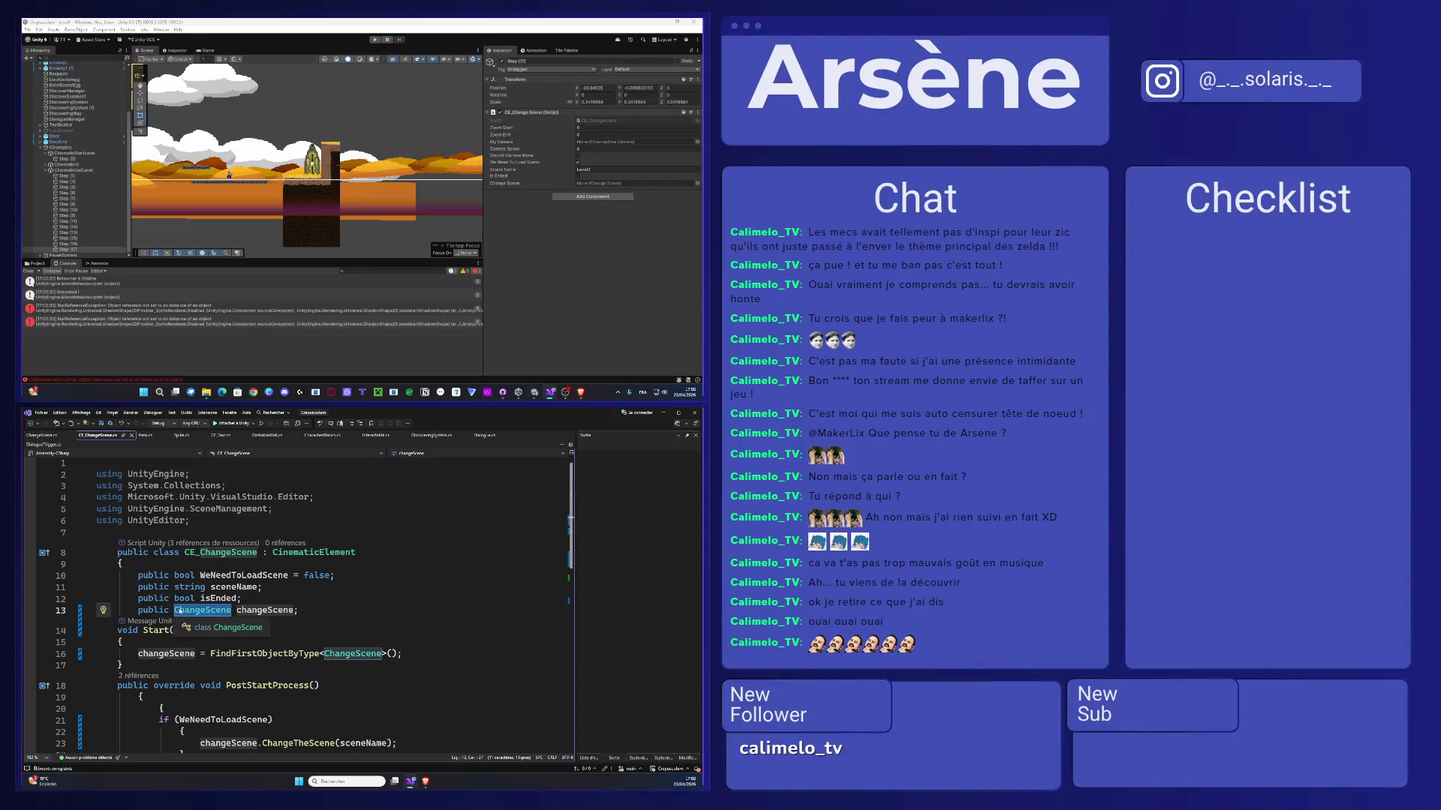
# - Change the changeScene field type on line 13 to GameObject
pyautogui.write('GameOb')
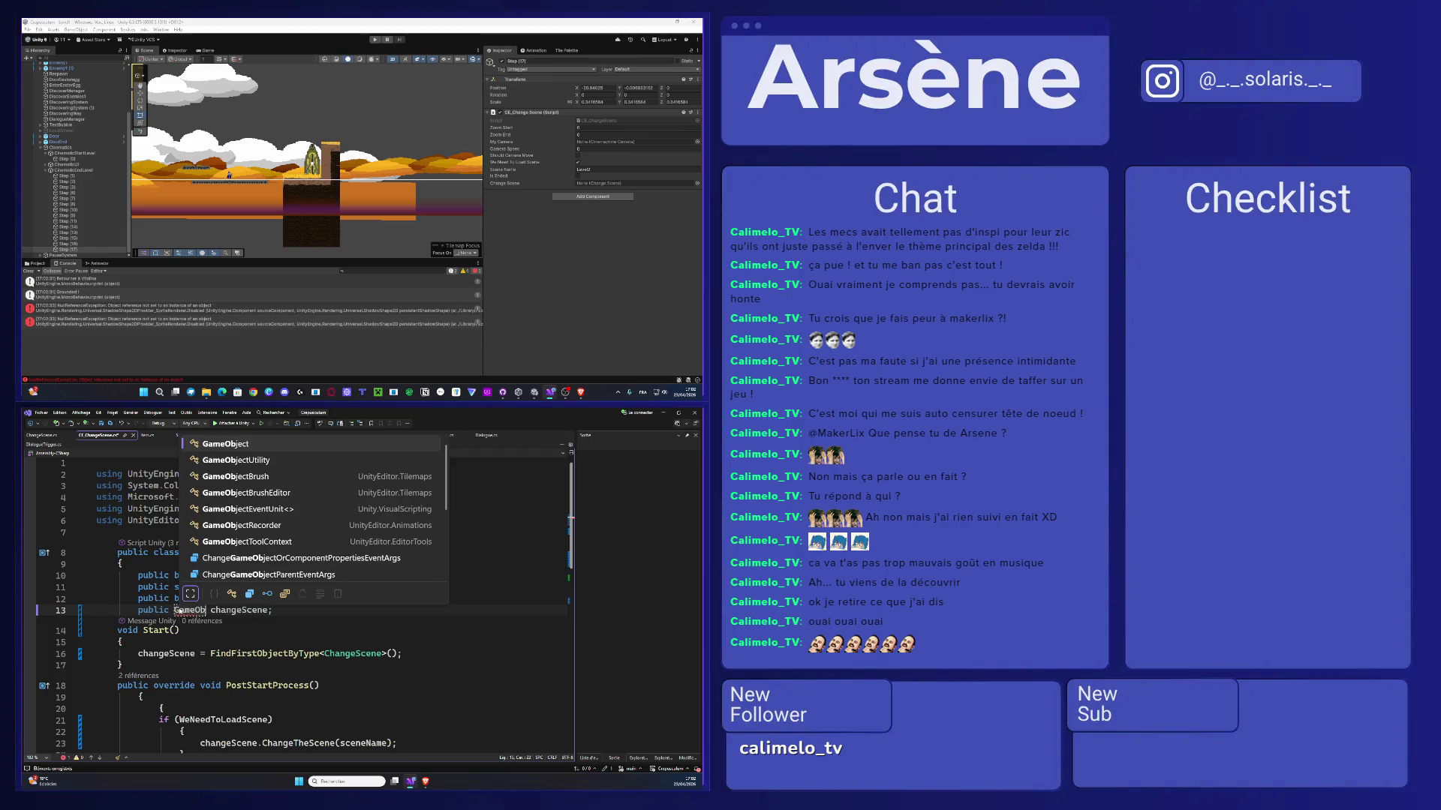
pyautogui.write('ject')
pyautogui.press('Tab')
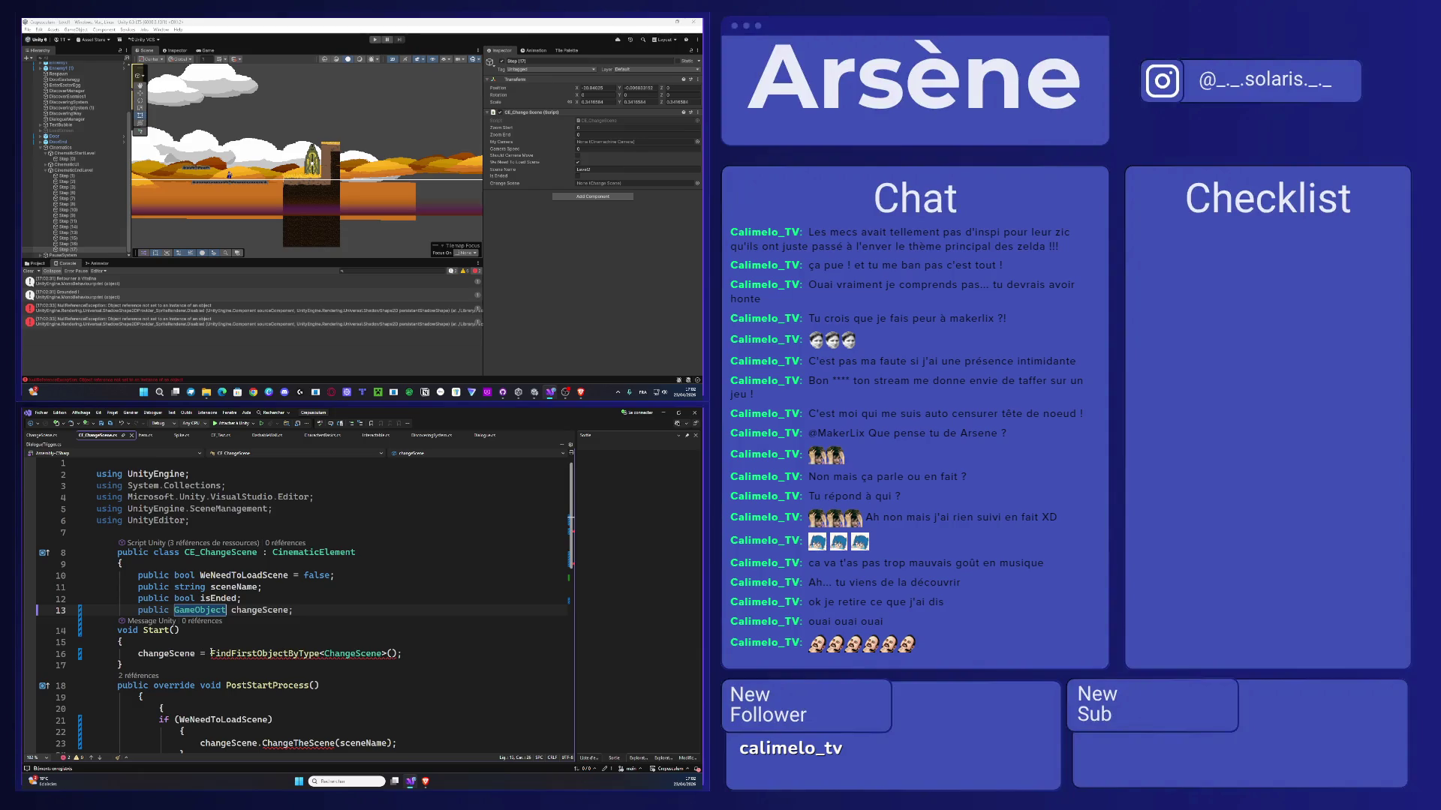
pyautogui.hotkey('ctrl', 'z')
pyautogui.hotkey('ctrl', 'z')
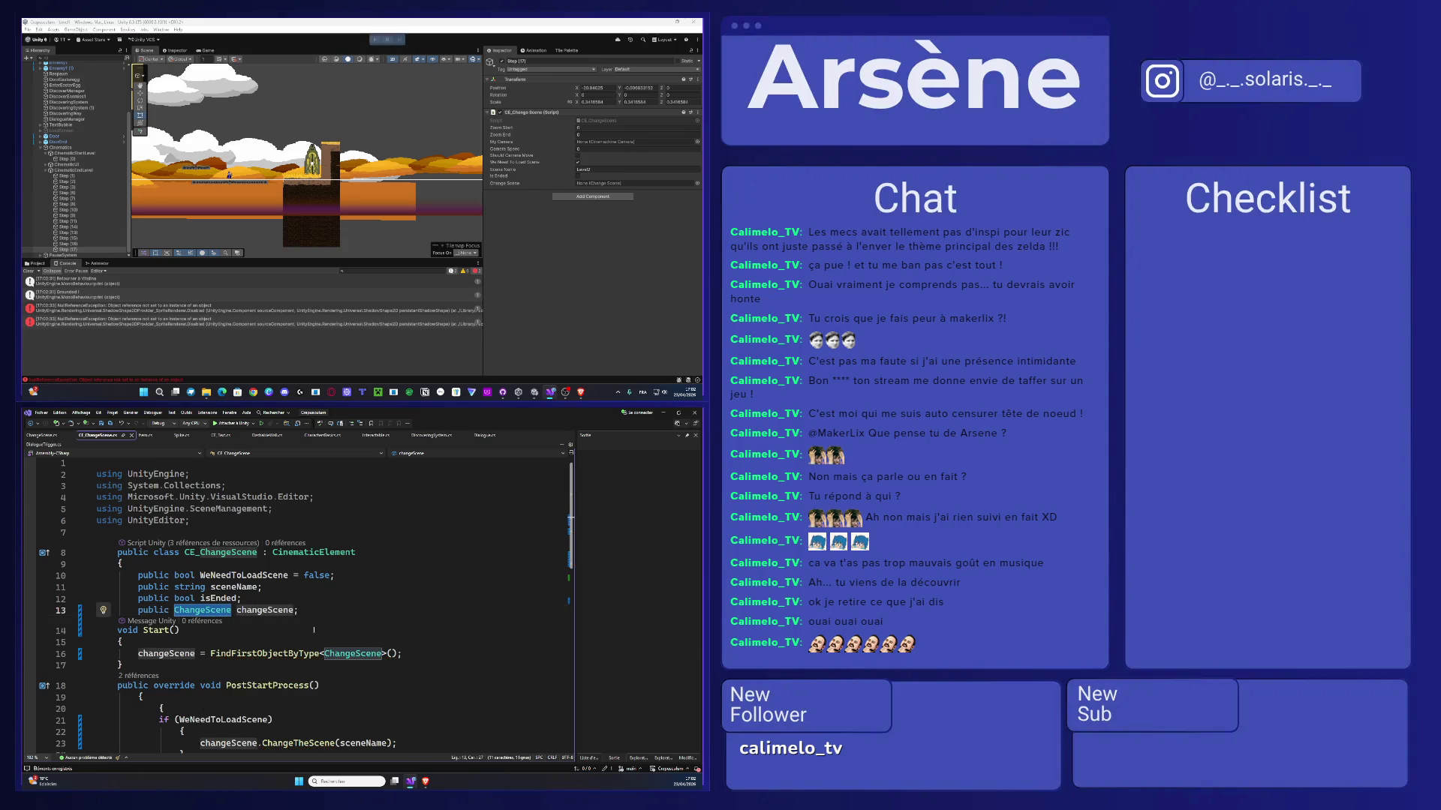
pyautogui.hotkey('ctrl', 'y')
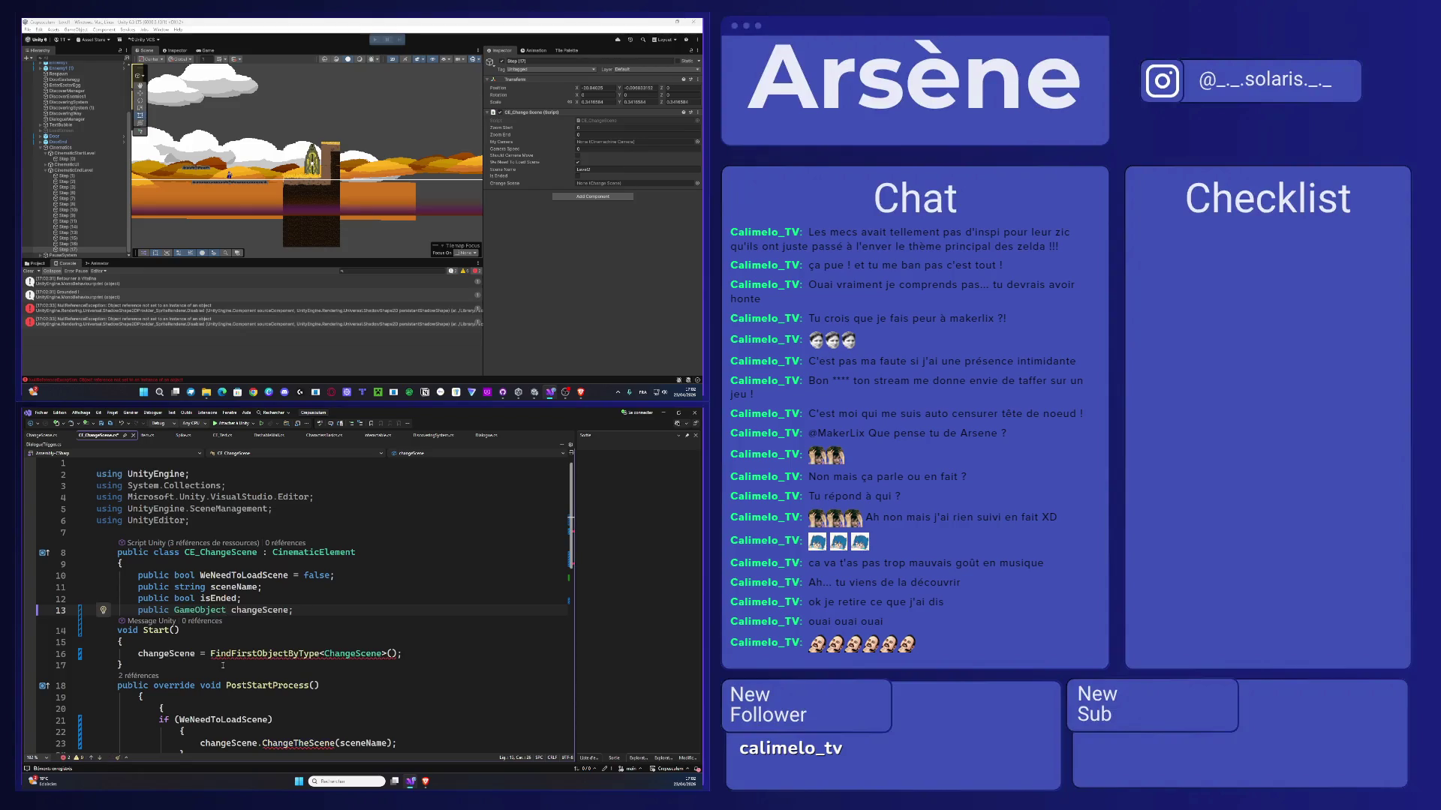
# - Prefix line 16's FindFirstObjectByType<ChangeScene>() call with 'GameObject.'
pyautogui.click(211, 653)
pyautogui.write('gAME')
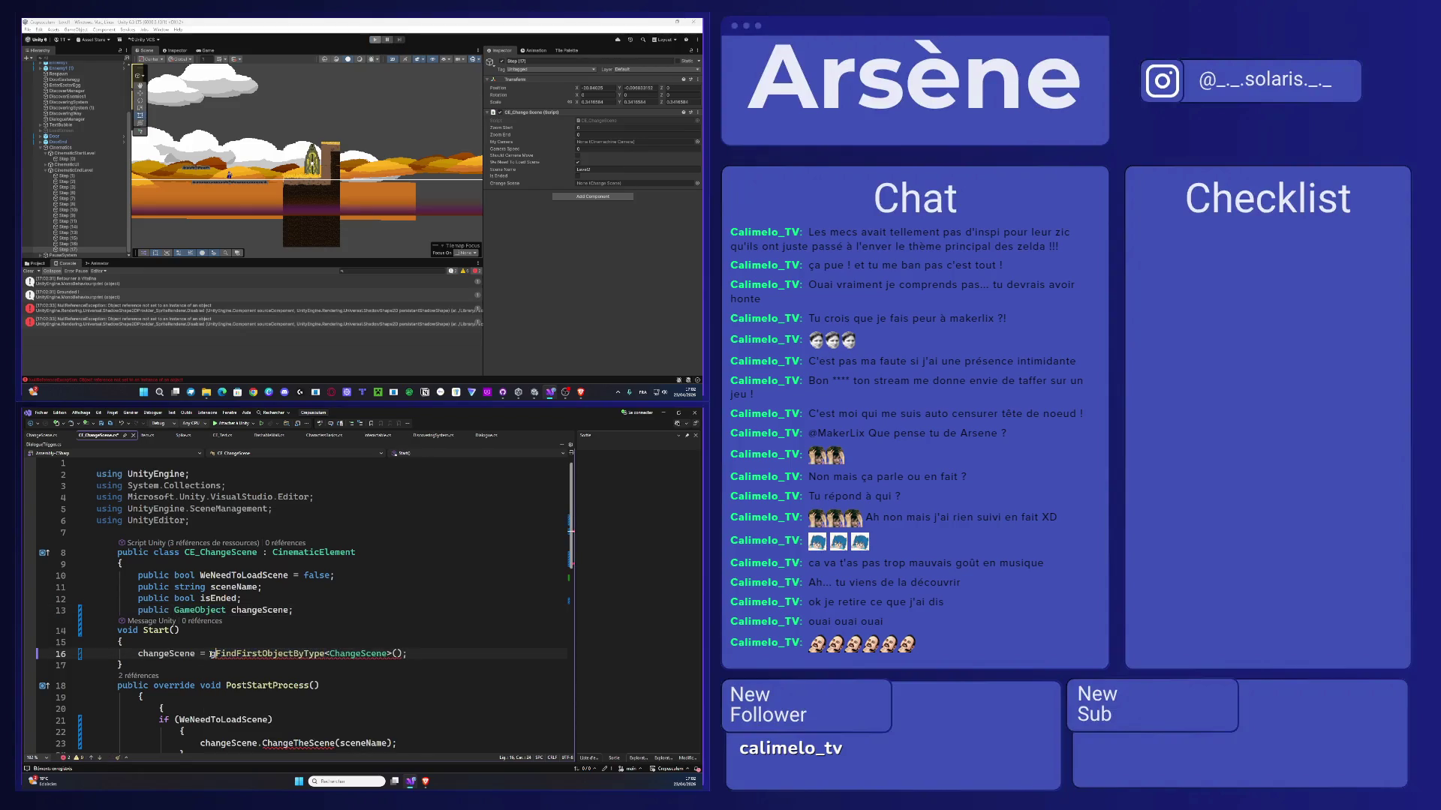
pyautogui.press('BackSpace')
pyautogui.press('BackSpace')
pyautogui.press('BackSpace')
pyautogui.write('Game')
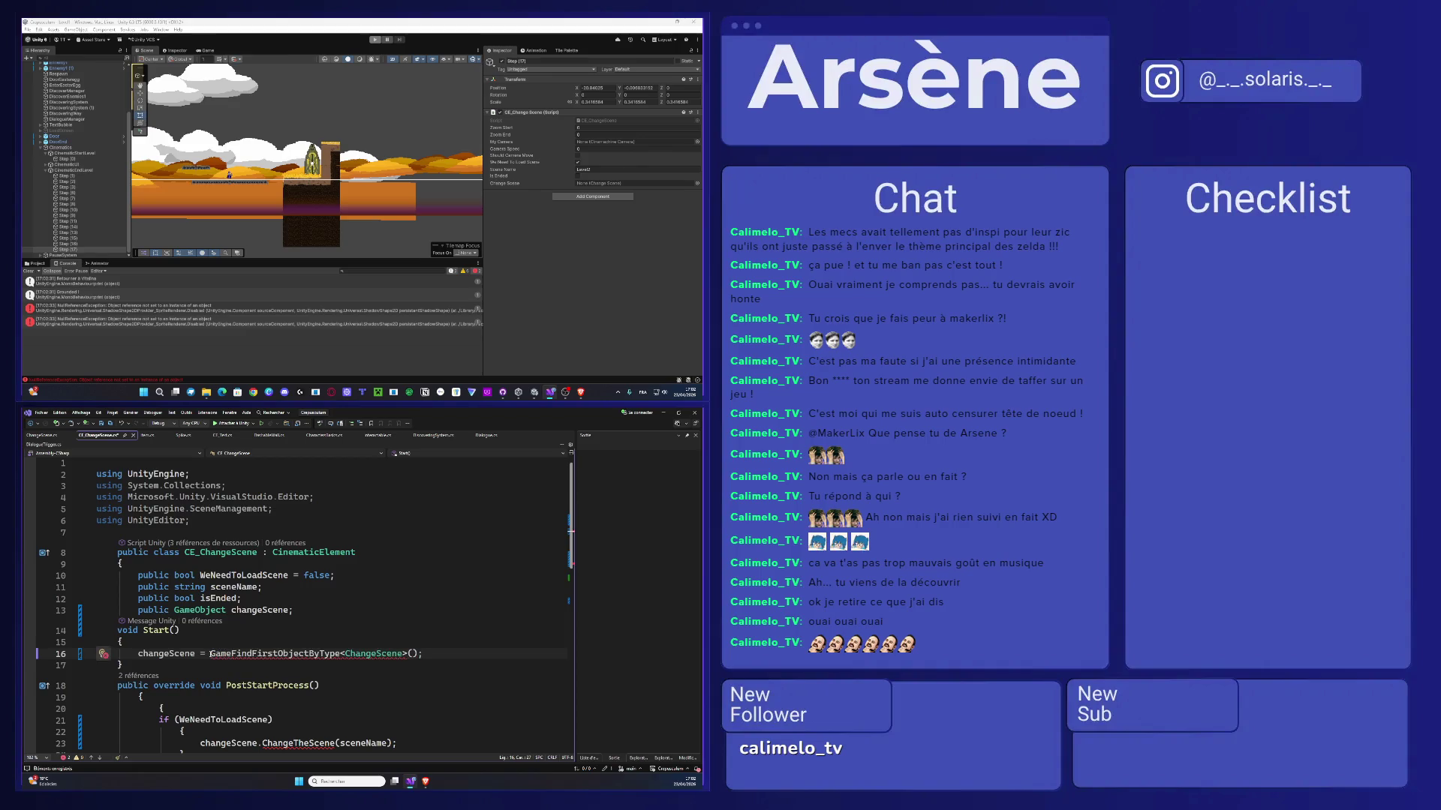
pyautogui.write('Object.')
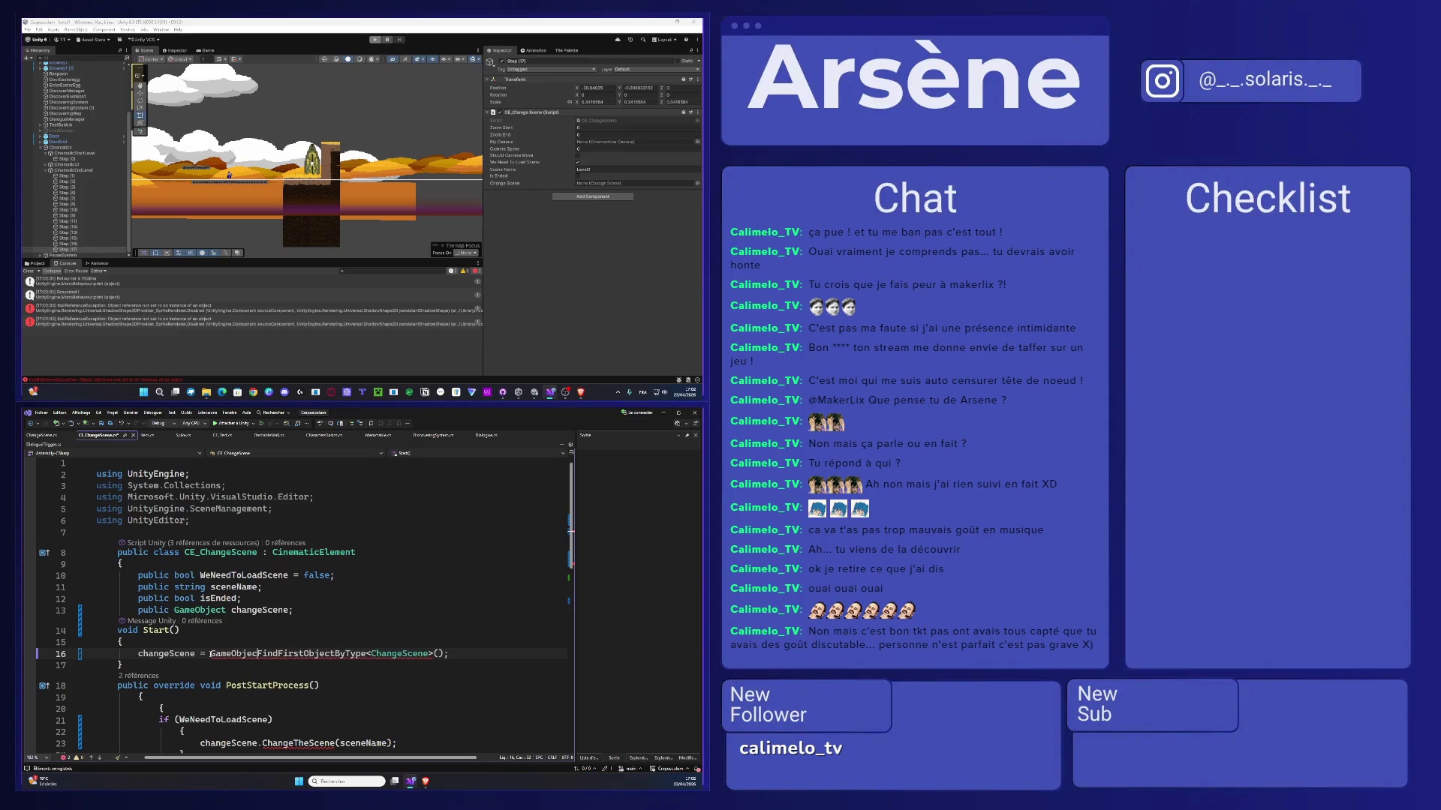
pyautogui.press('Escape')
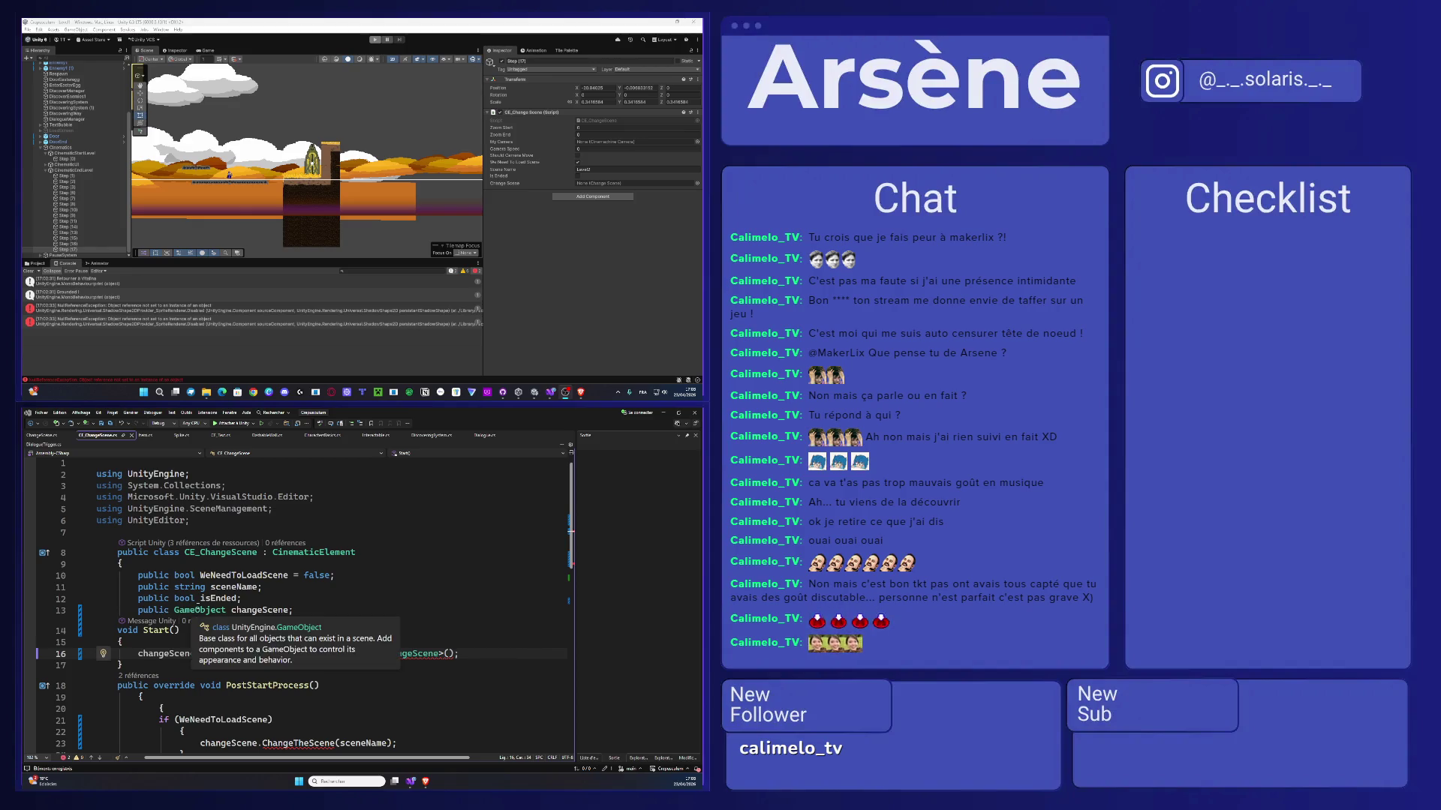
# - Try entering play mode, then jump to the line causing the compile error
pyautogui.click(351, 630)
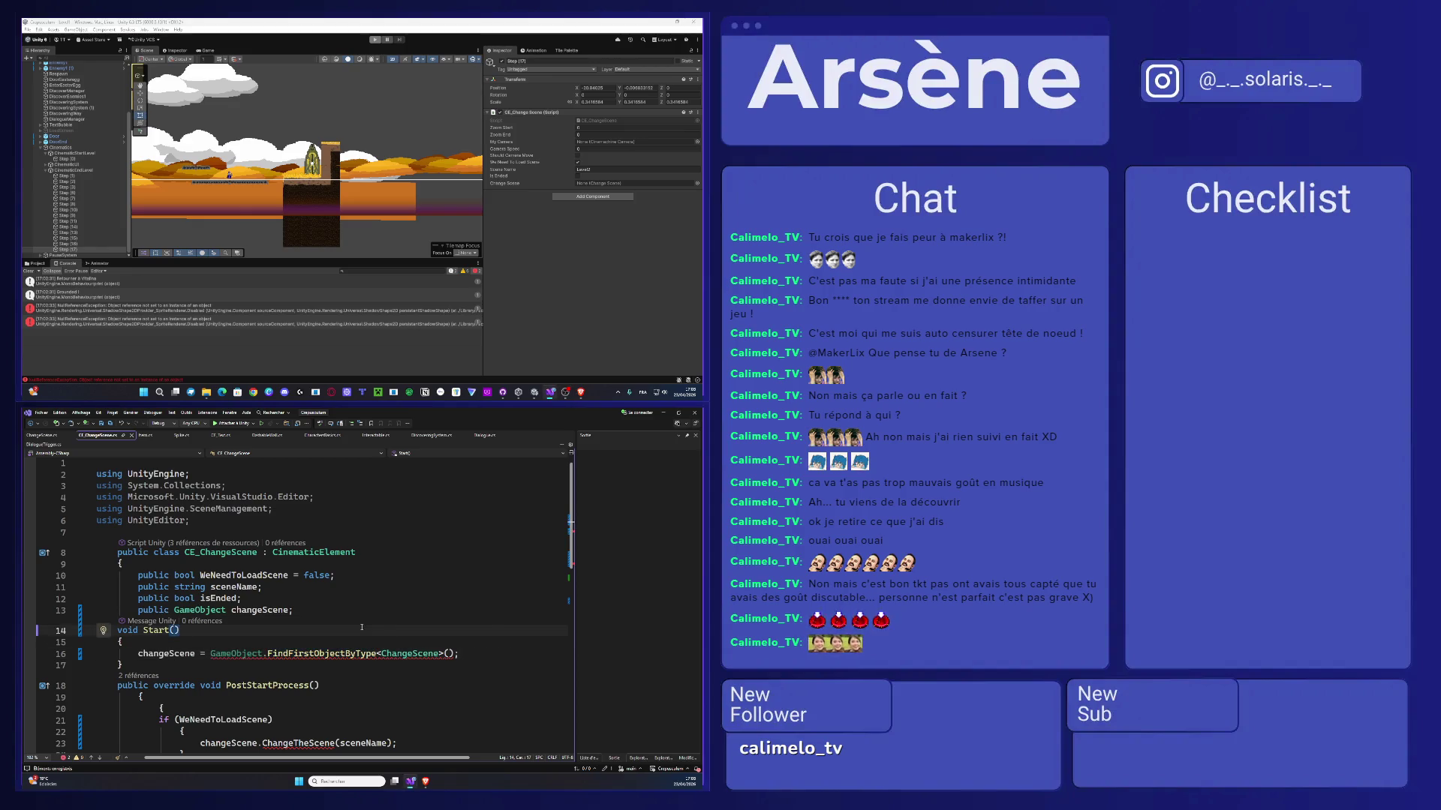
pyautogui.doubleClick(409, 654)
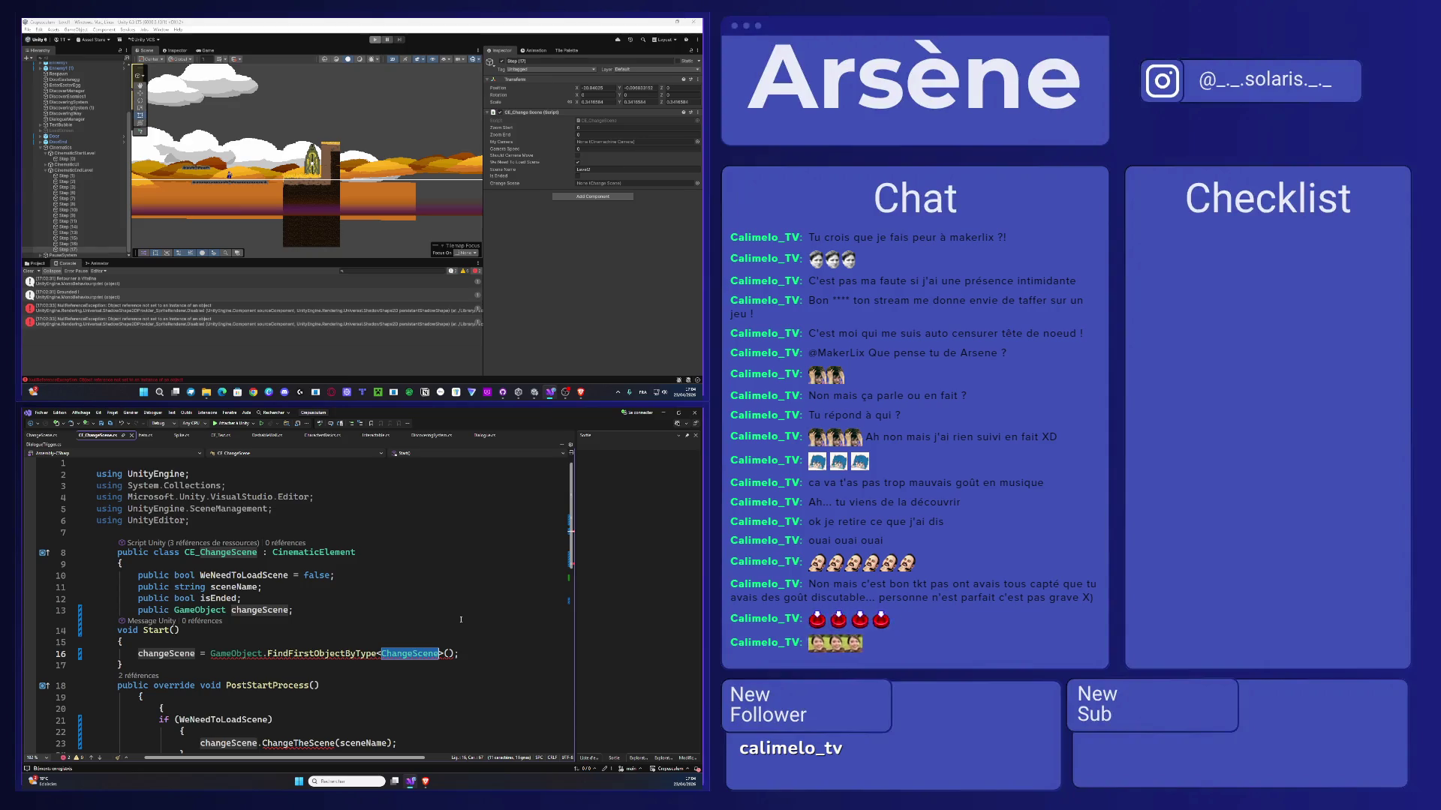
pyautogui.click(374, 39)
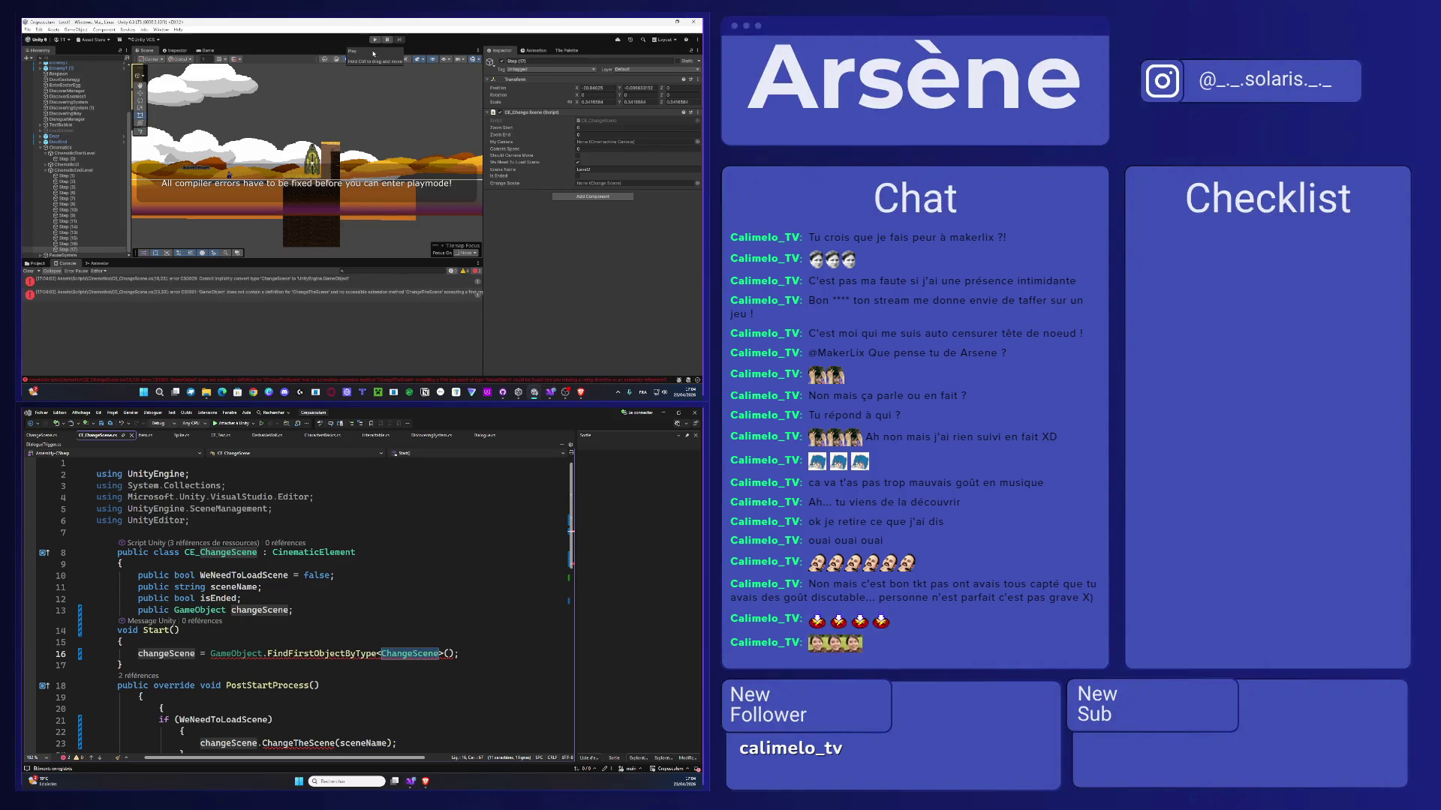
pyautogui.doubleClick(234, 280)
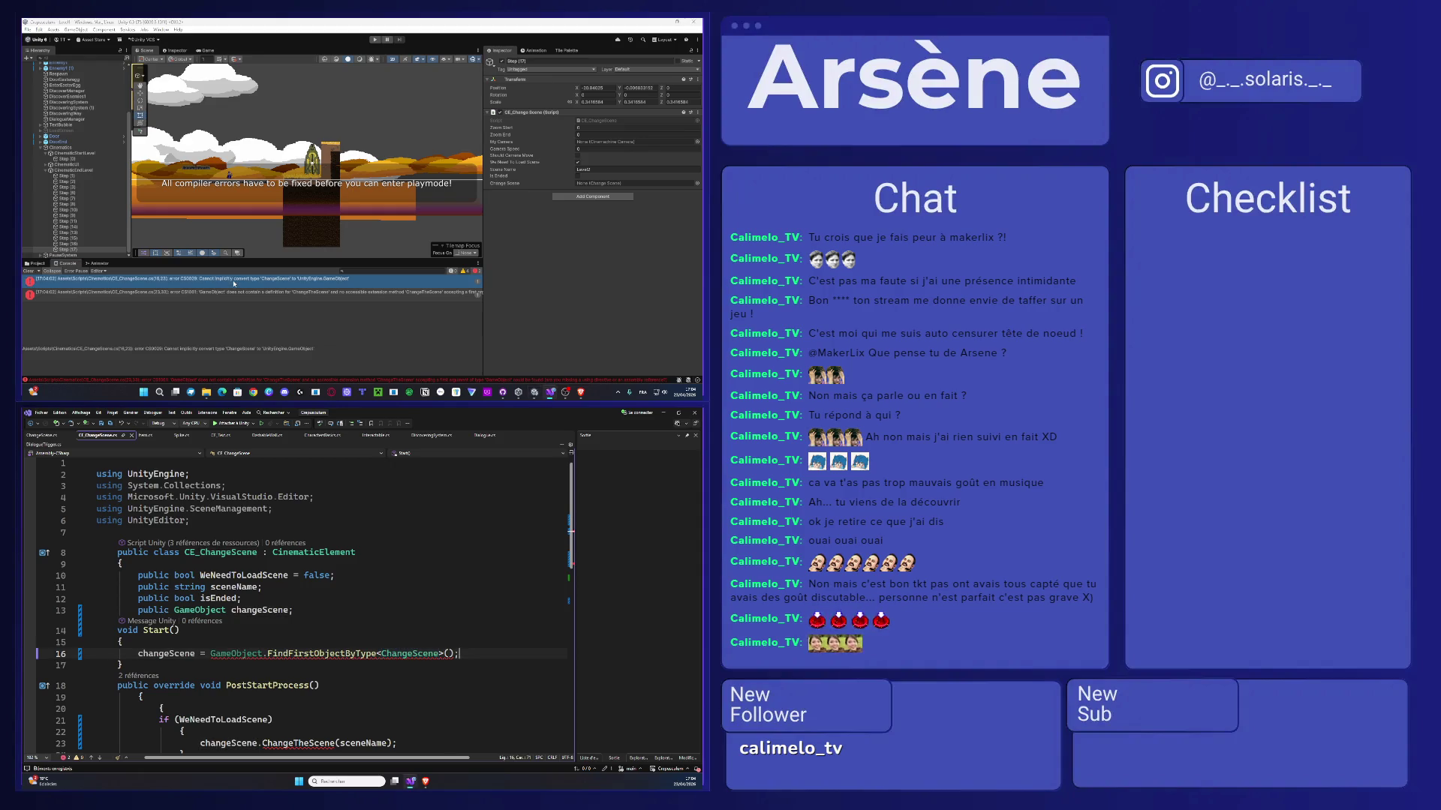
# - Delete 'GameObject.' on line 16 and set the line 13 field type to ChangeScene
pyautogui.doubleClick(247, 655)
pyautogui.press('Delete')
pyautogui.press('Delete')
pyautogui.click(225, 610)
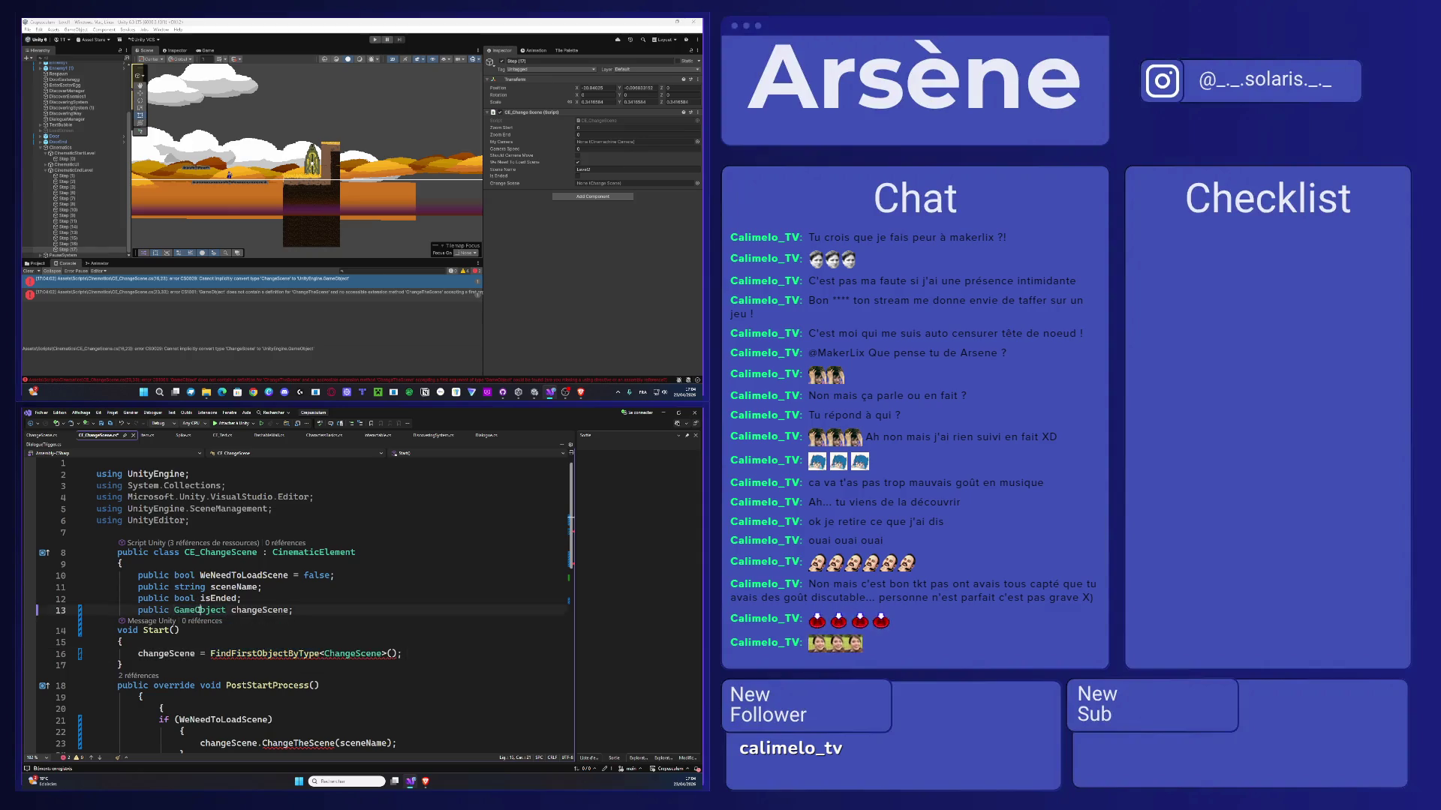
pyautogui.write('ChangeScene')
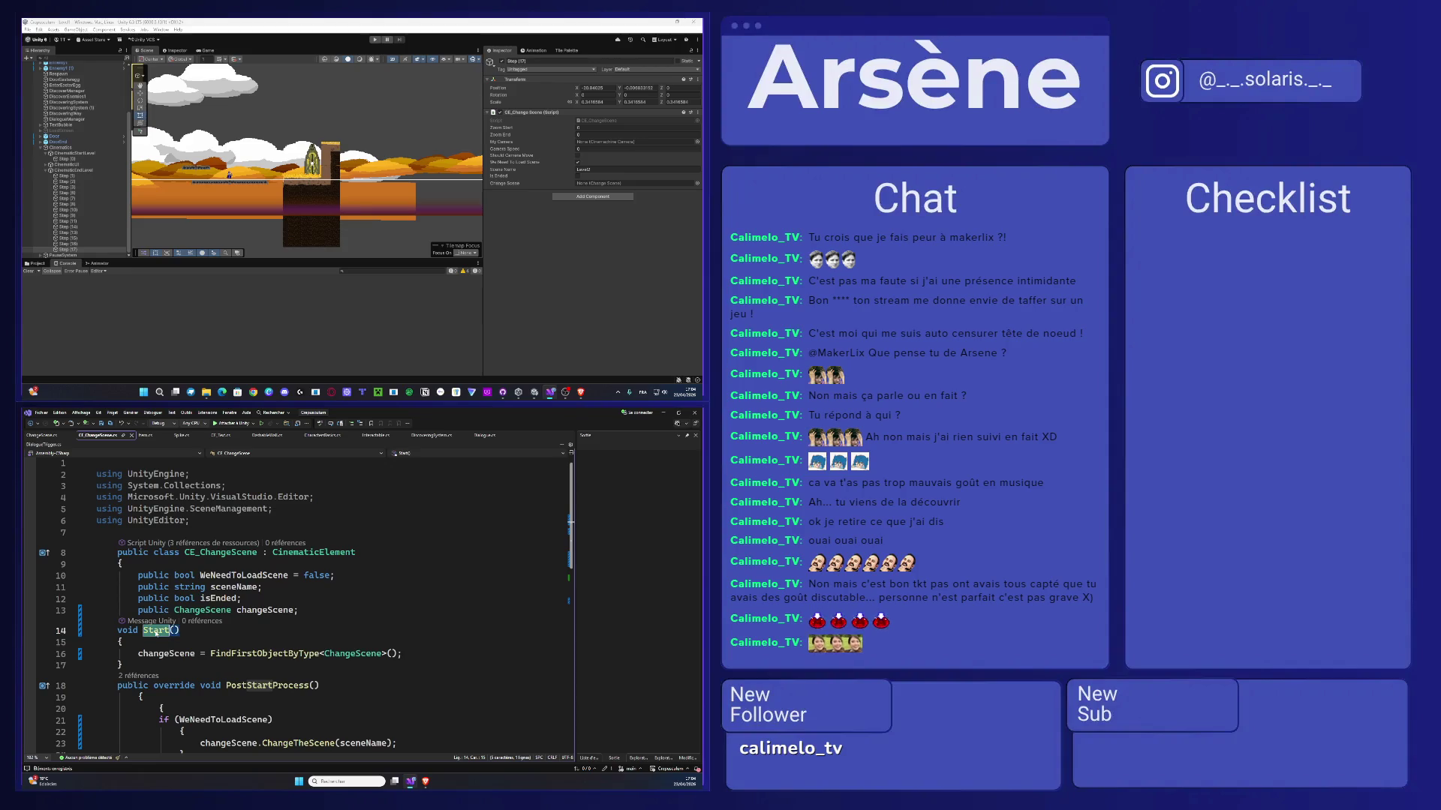
# - Rename the CE_ChangeScene Start() method to Awake() and start play mode to test it
pyautogui.doubleClick(156, 630)
pyautogui.write('Aw')
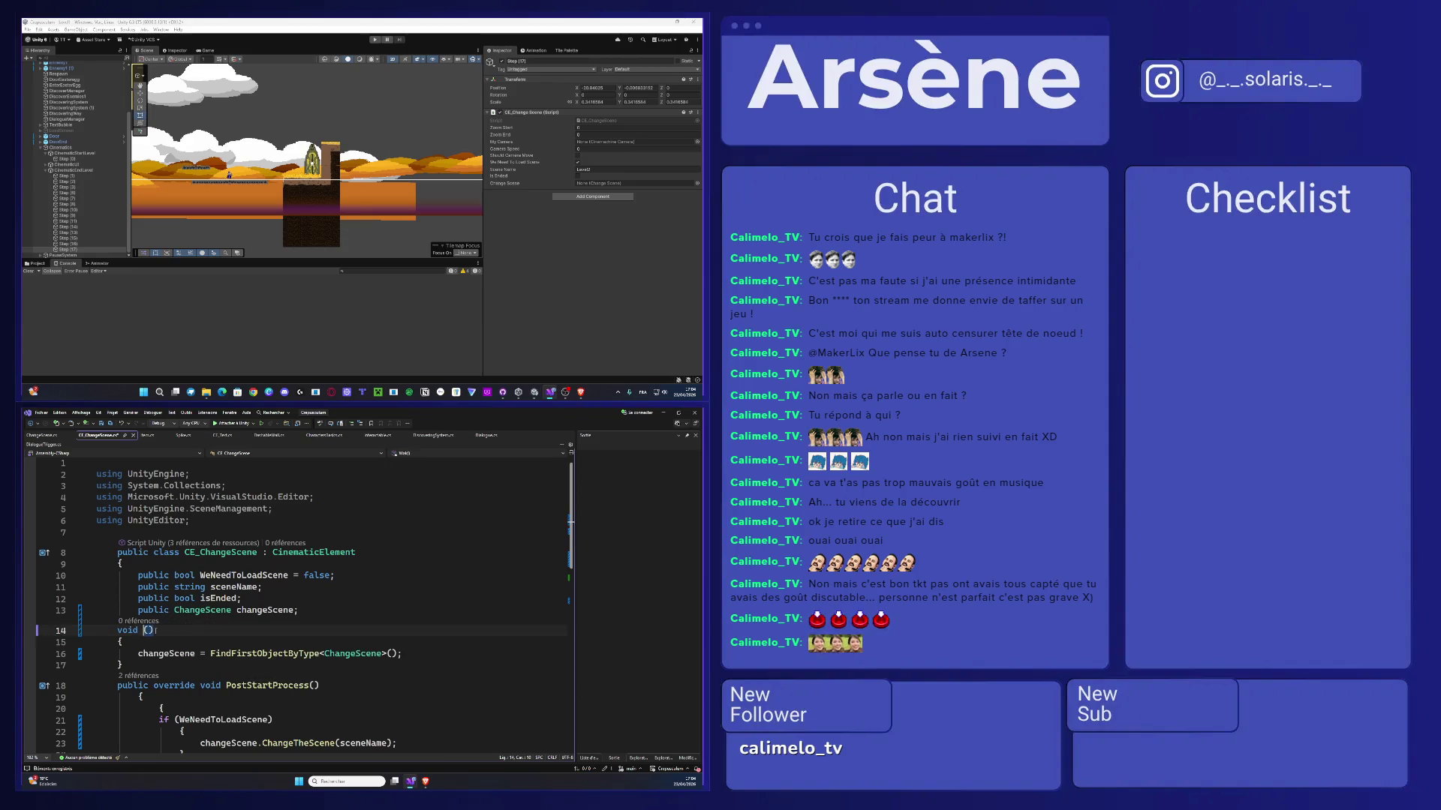
pyautogui.write('ake')
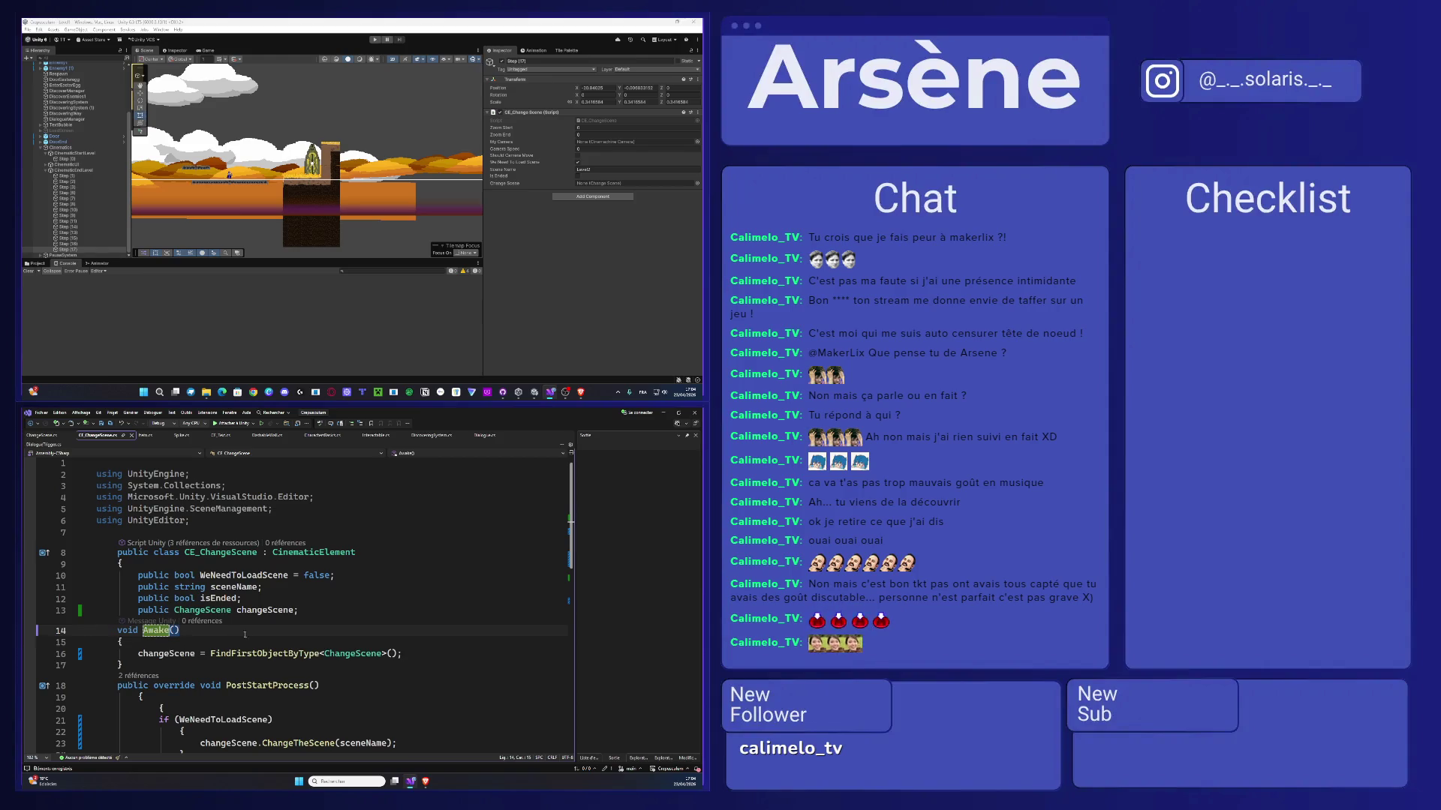
pyautogui.click(262, 637)
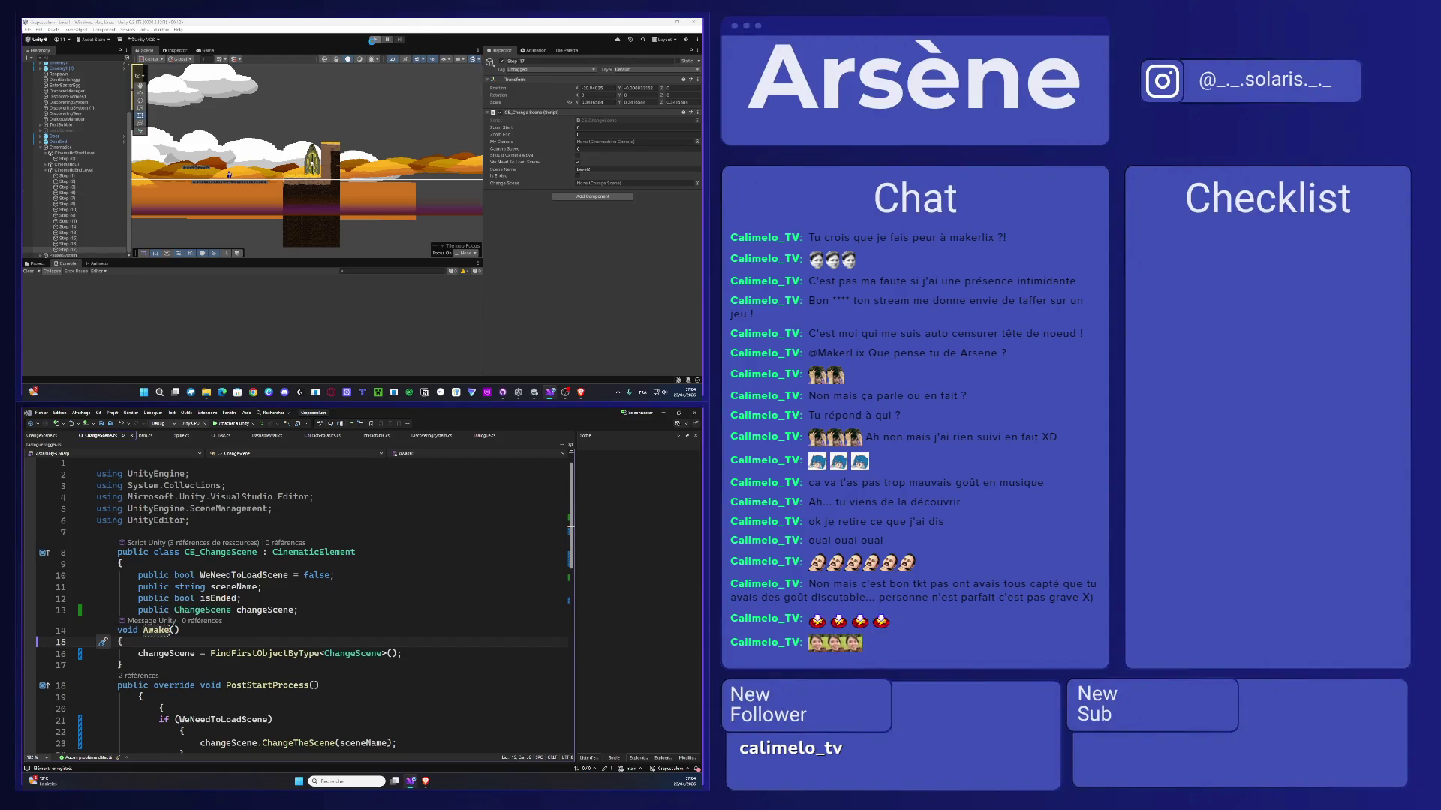
pyautogui.click(373, 40)
pyautogui.click(375, 40)
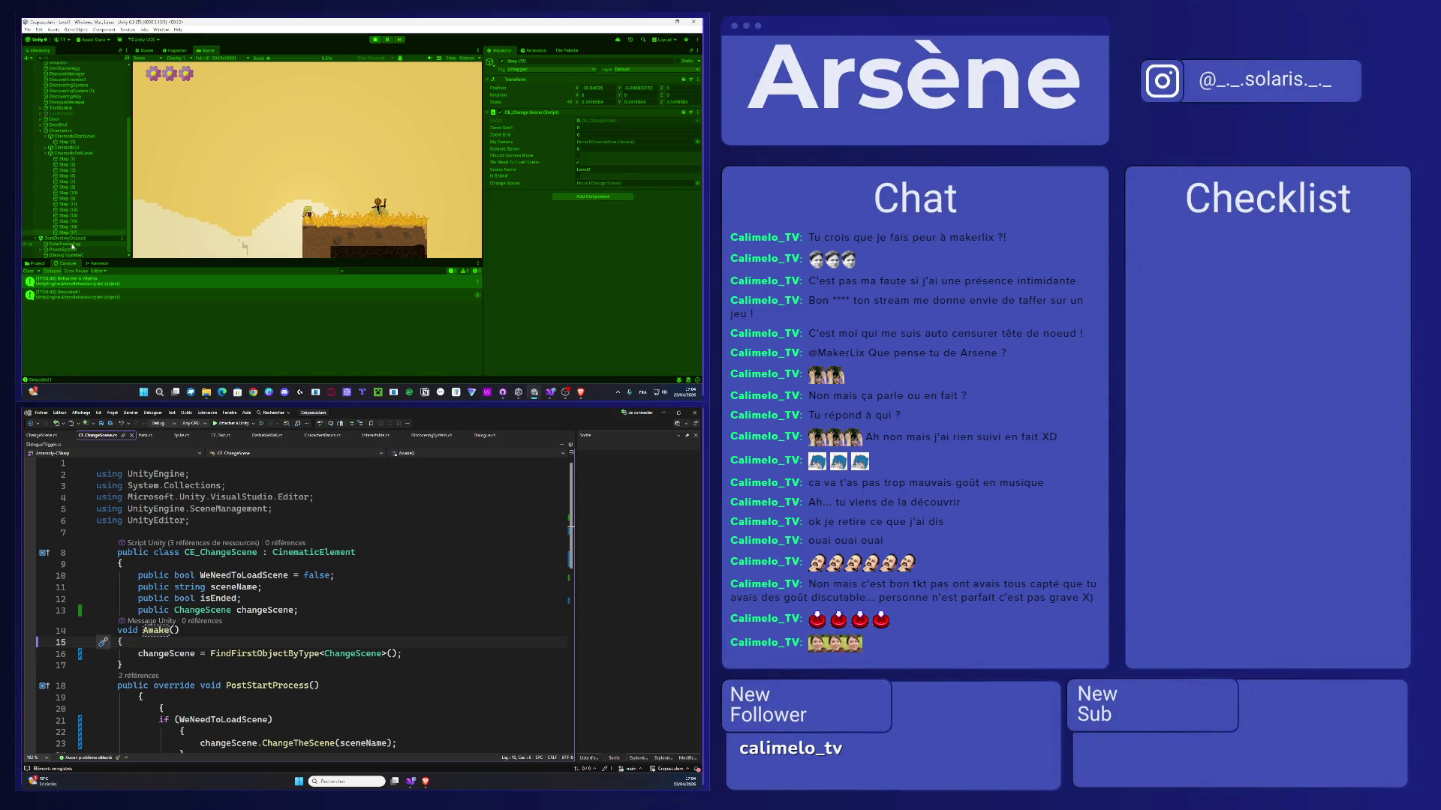
# - Inspect LoadScreen and Step (17)'s CE_Change Scene component in the running game
pyautogui.click(68, 114)
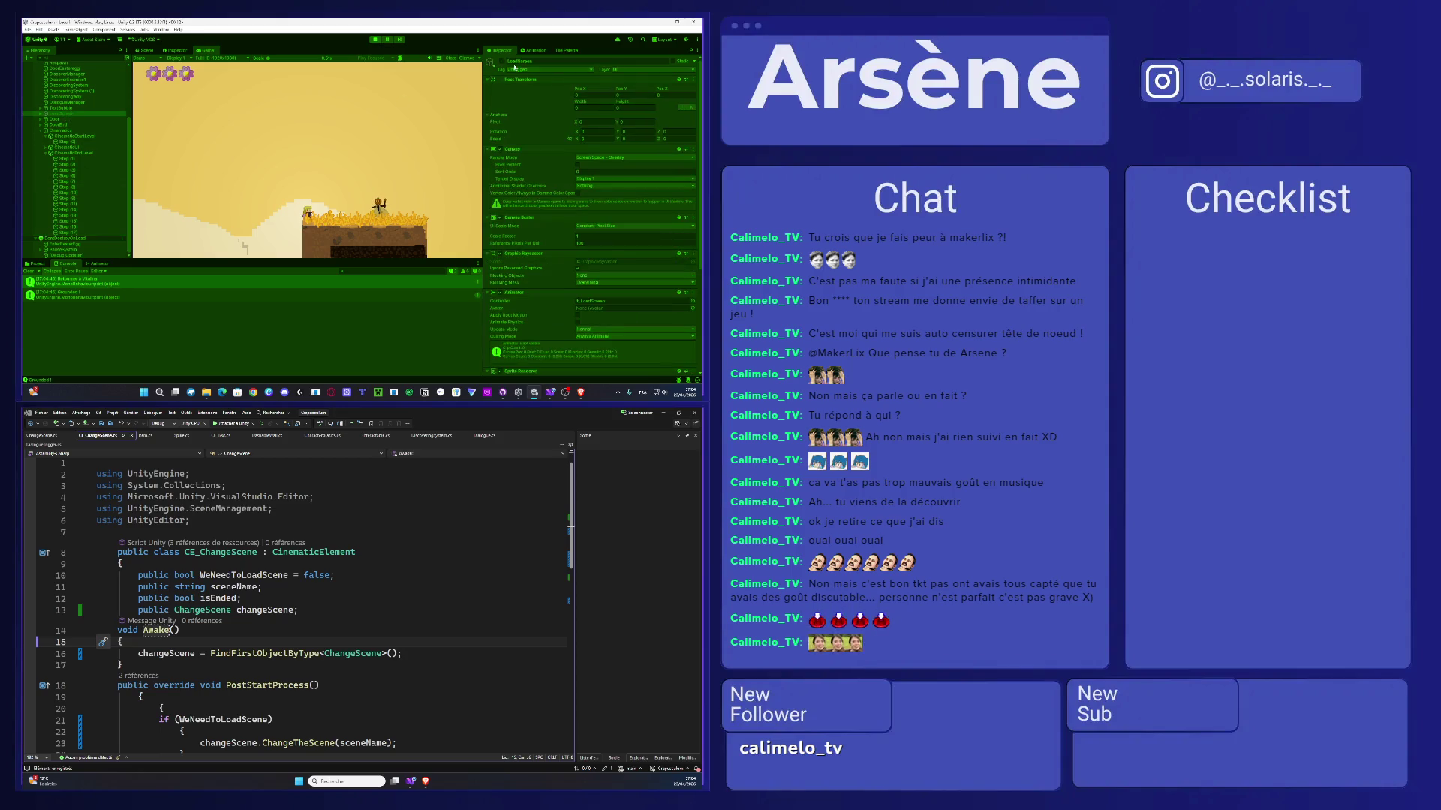
pyautogui.click(73, 227)
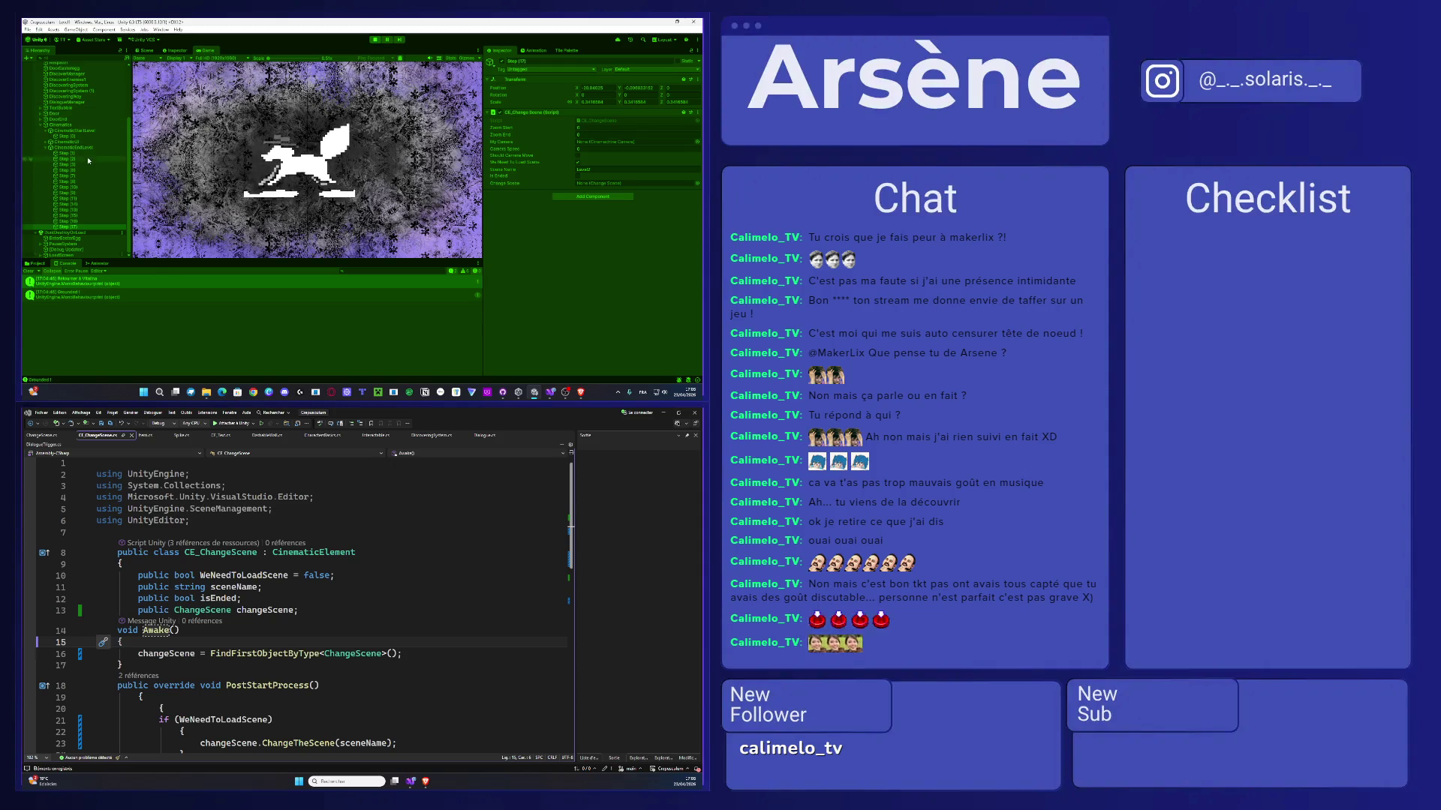
pyautogui.scroll(3, 83, 159)
pyautogui.scroll(2, 79, 167)
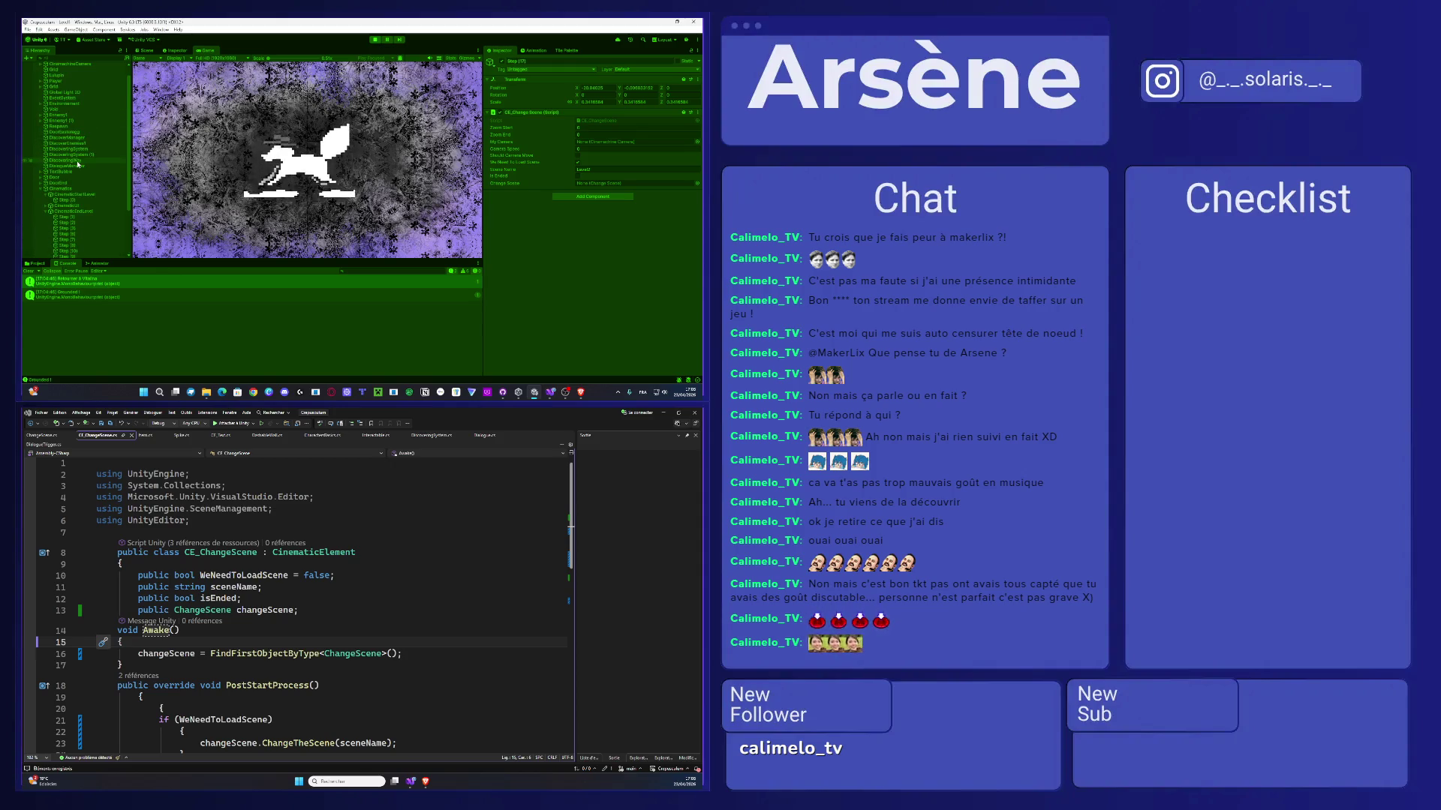
pyautogui.scroll(-4, 78, 163)
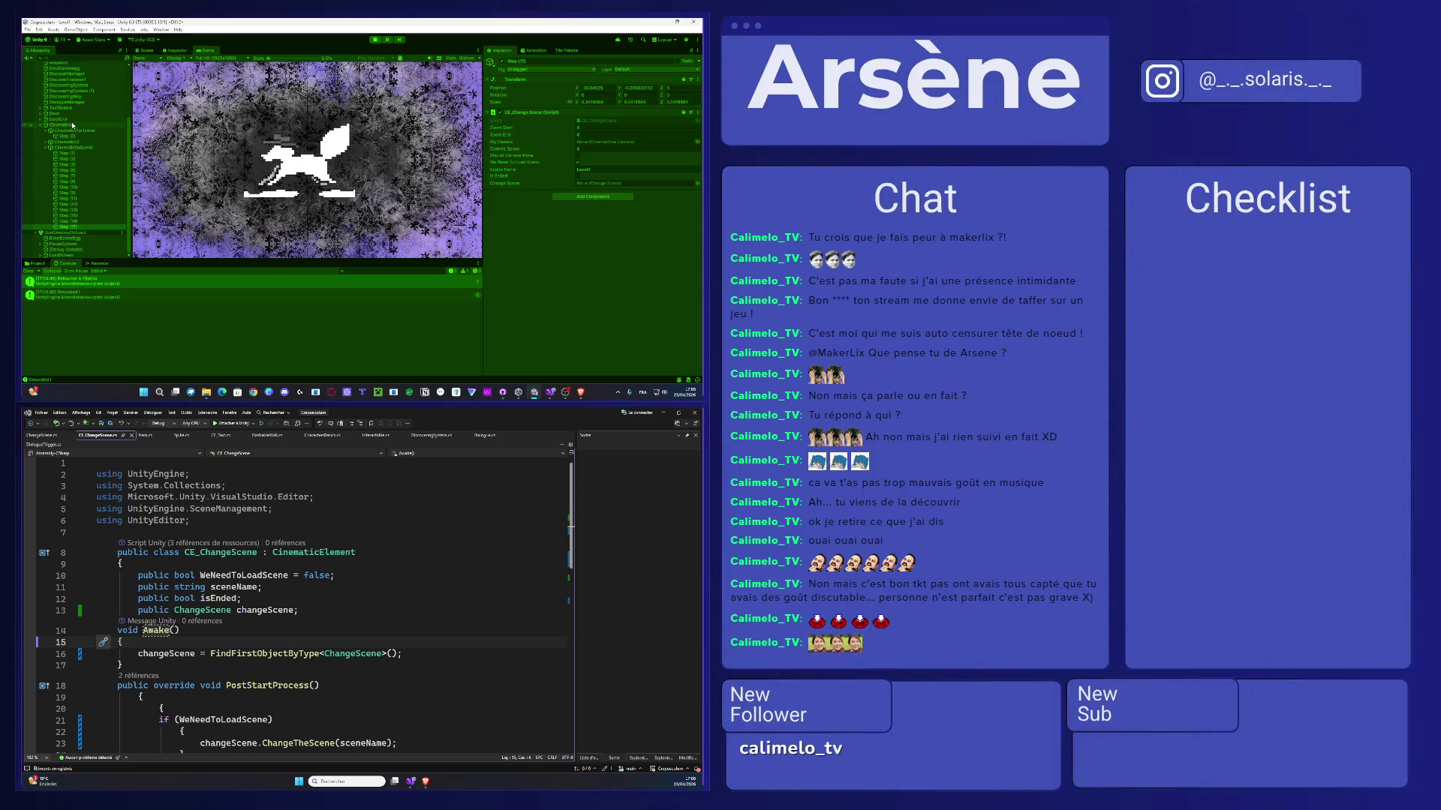
pyautogui.scroll(4, 74, 113)
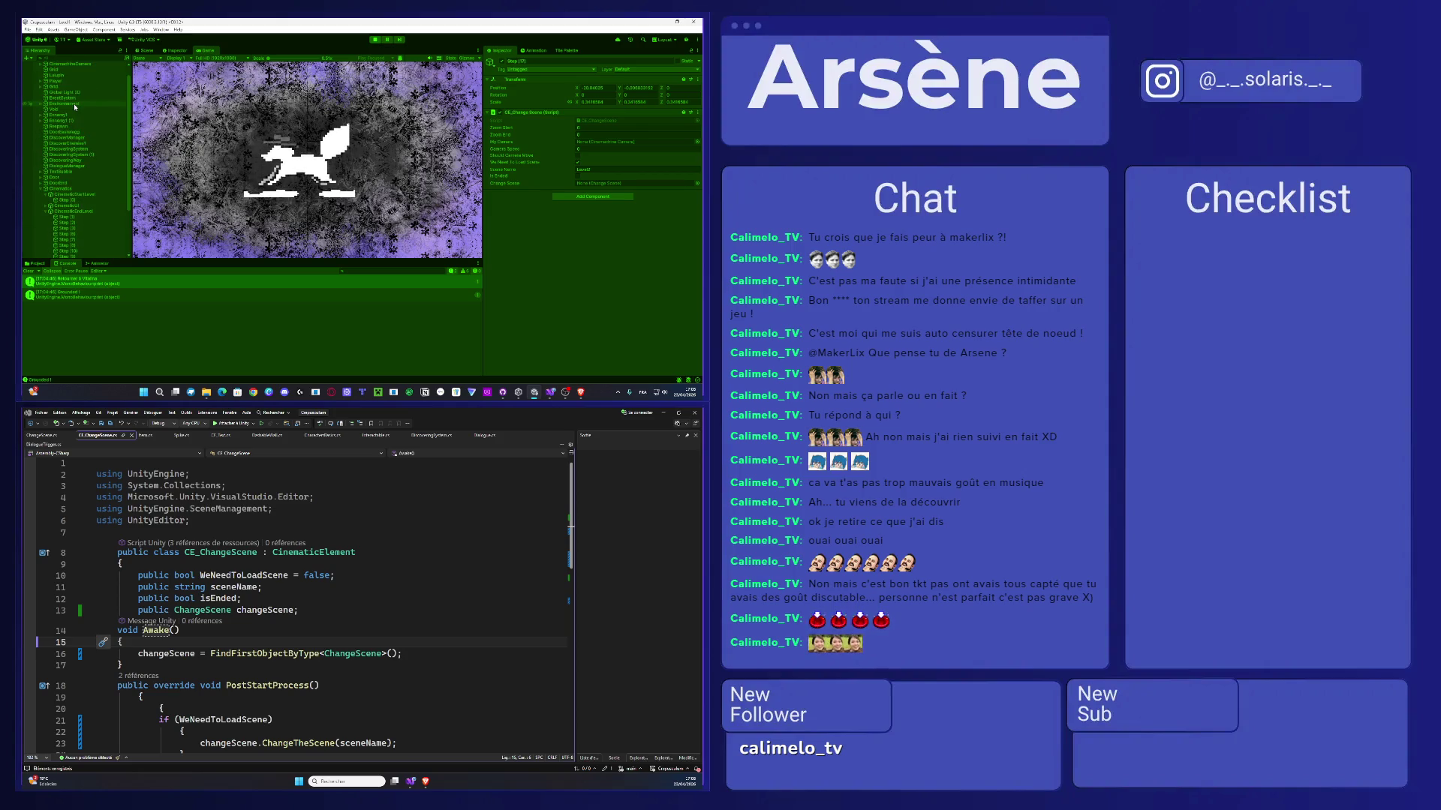
pyautogui.scroll(-4, 84, 110)
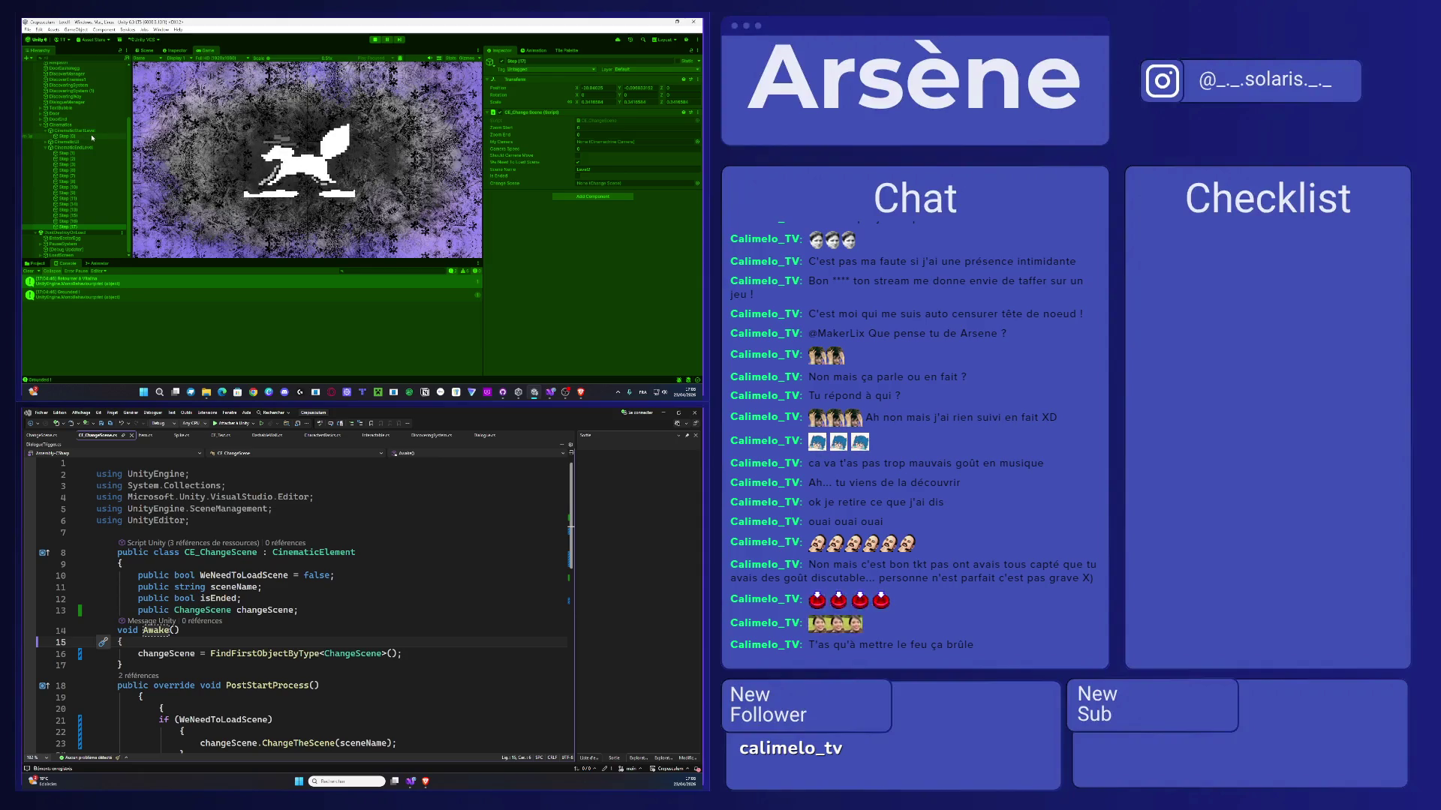
pyautogui.scroll(1, 75, 126)
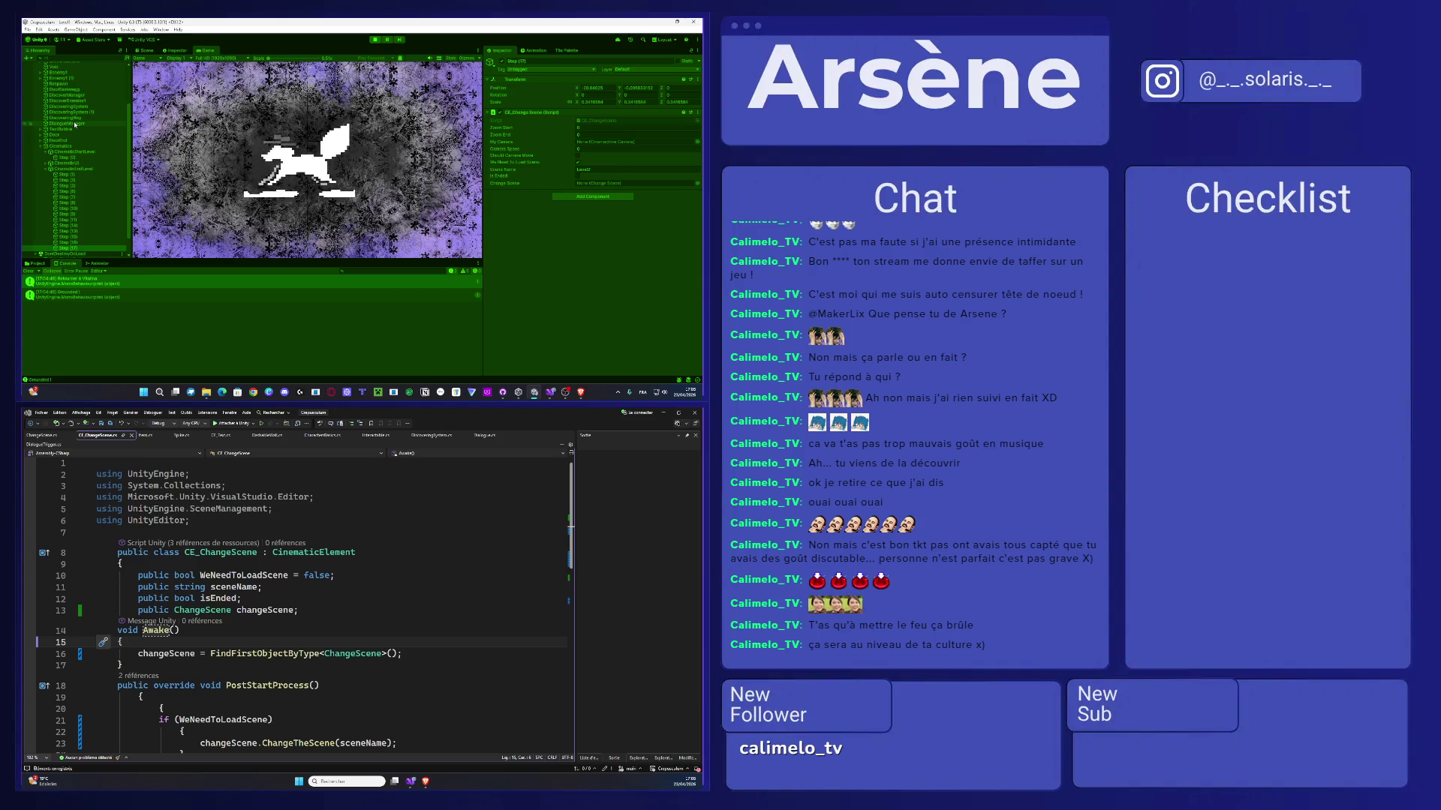
pyautogui.scroll(1, 76, 125)
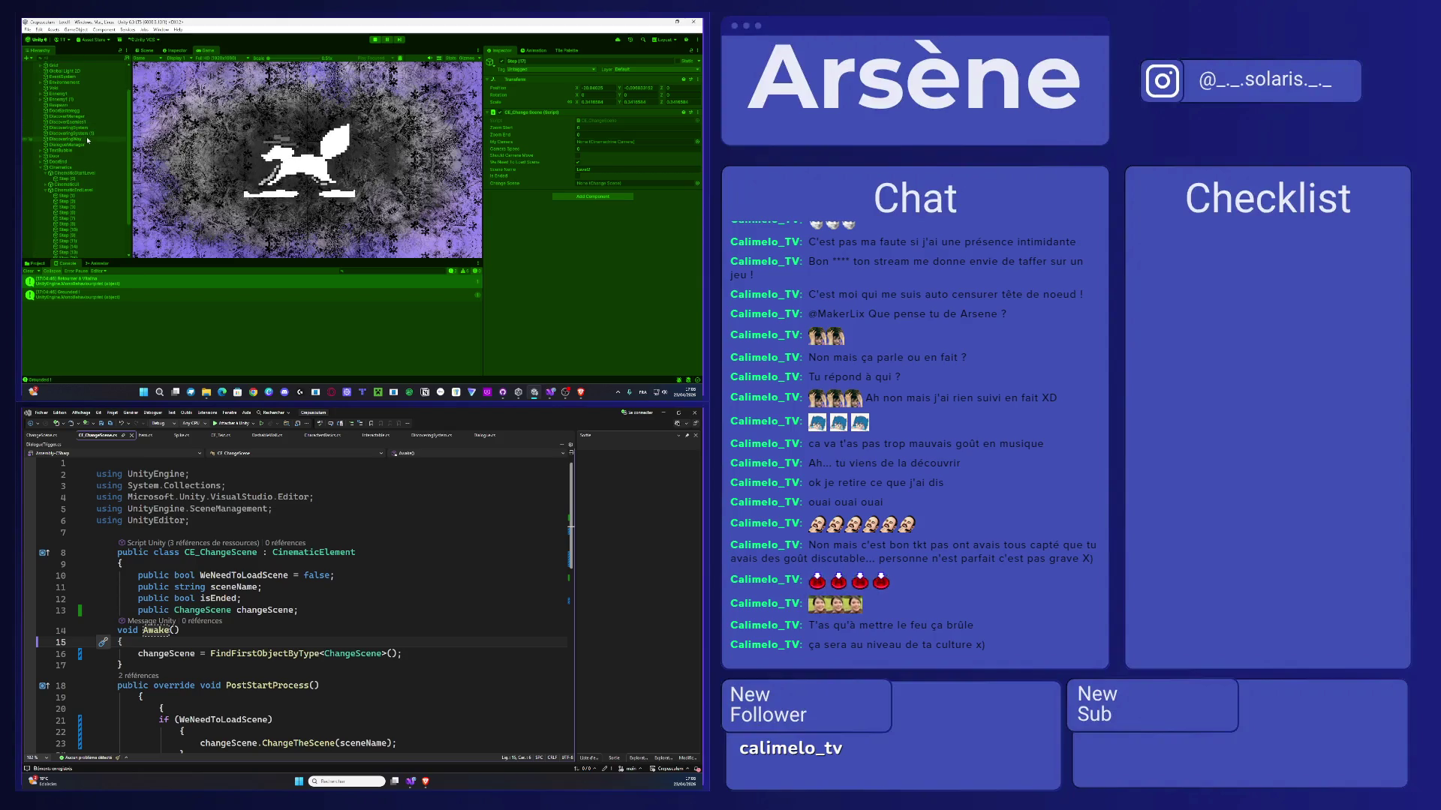
pyautogui.scroll(3, 75, 125)
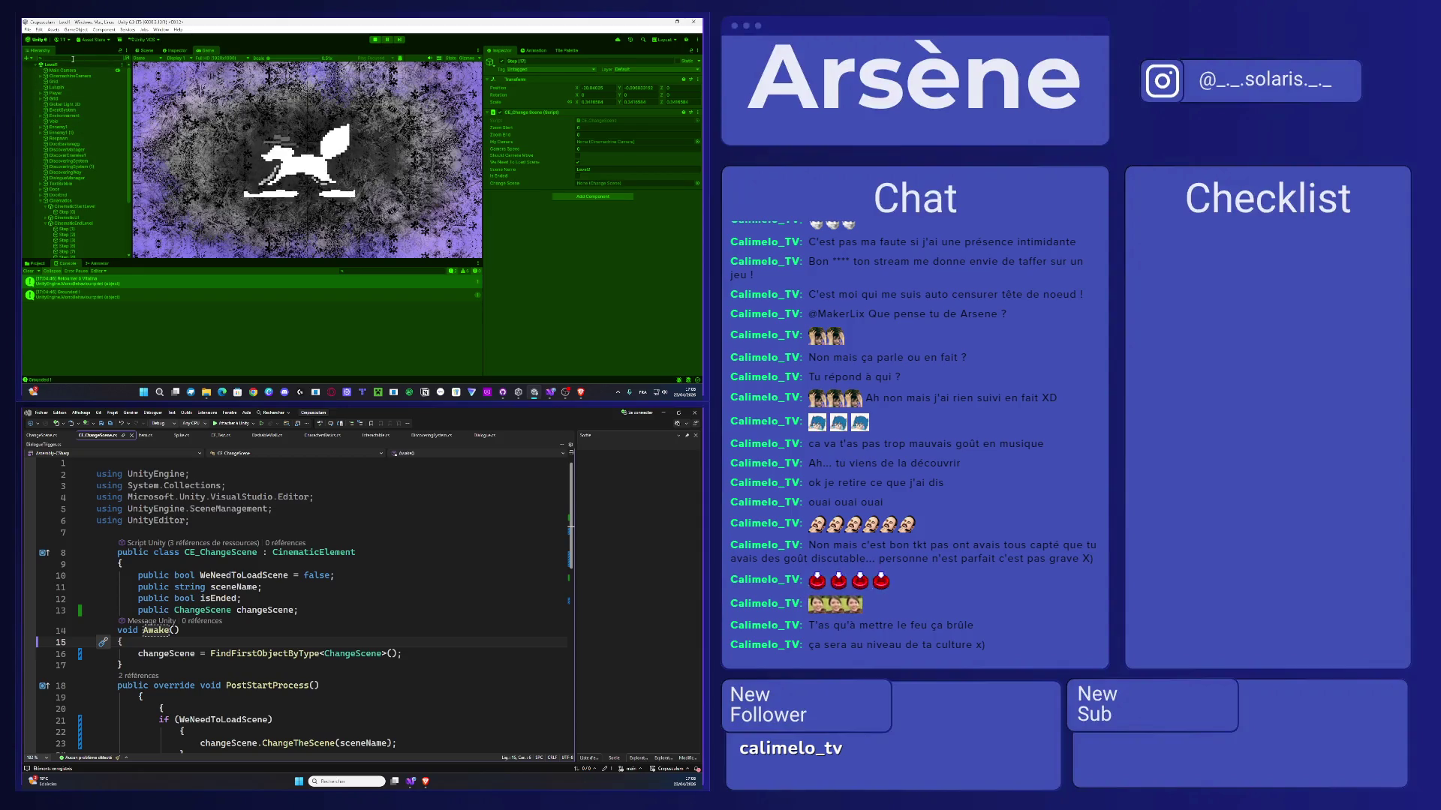
# - Filter the Hierarchy for 'load' and deactivate the LoadScene loading image
pyautogui.click(73, 58)
pyautogui.write('load')
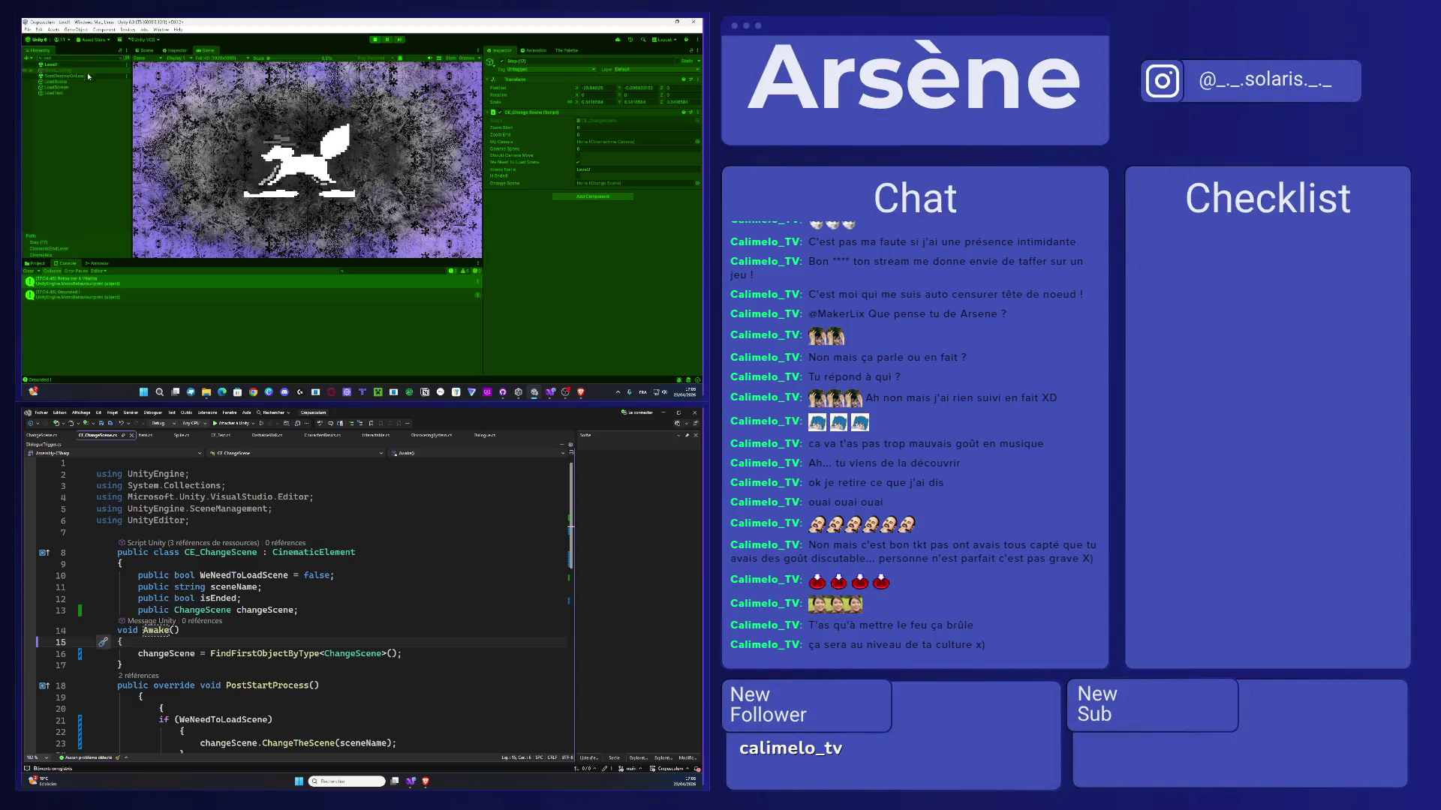
pyautogui.click(56, 81)
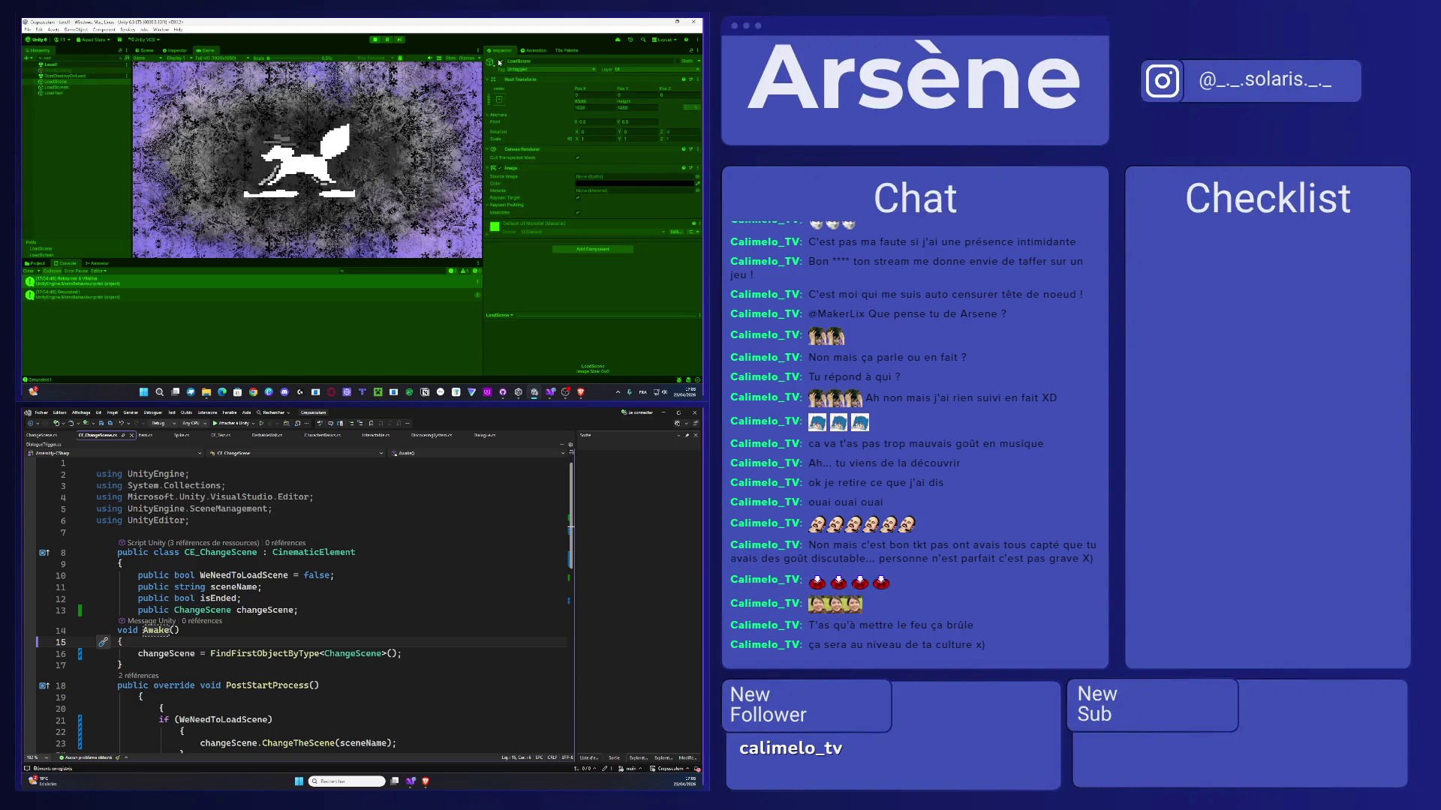
pyautogui.click(501, 62)
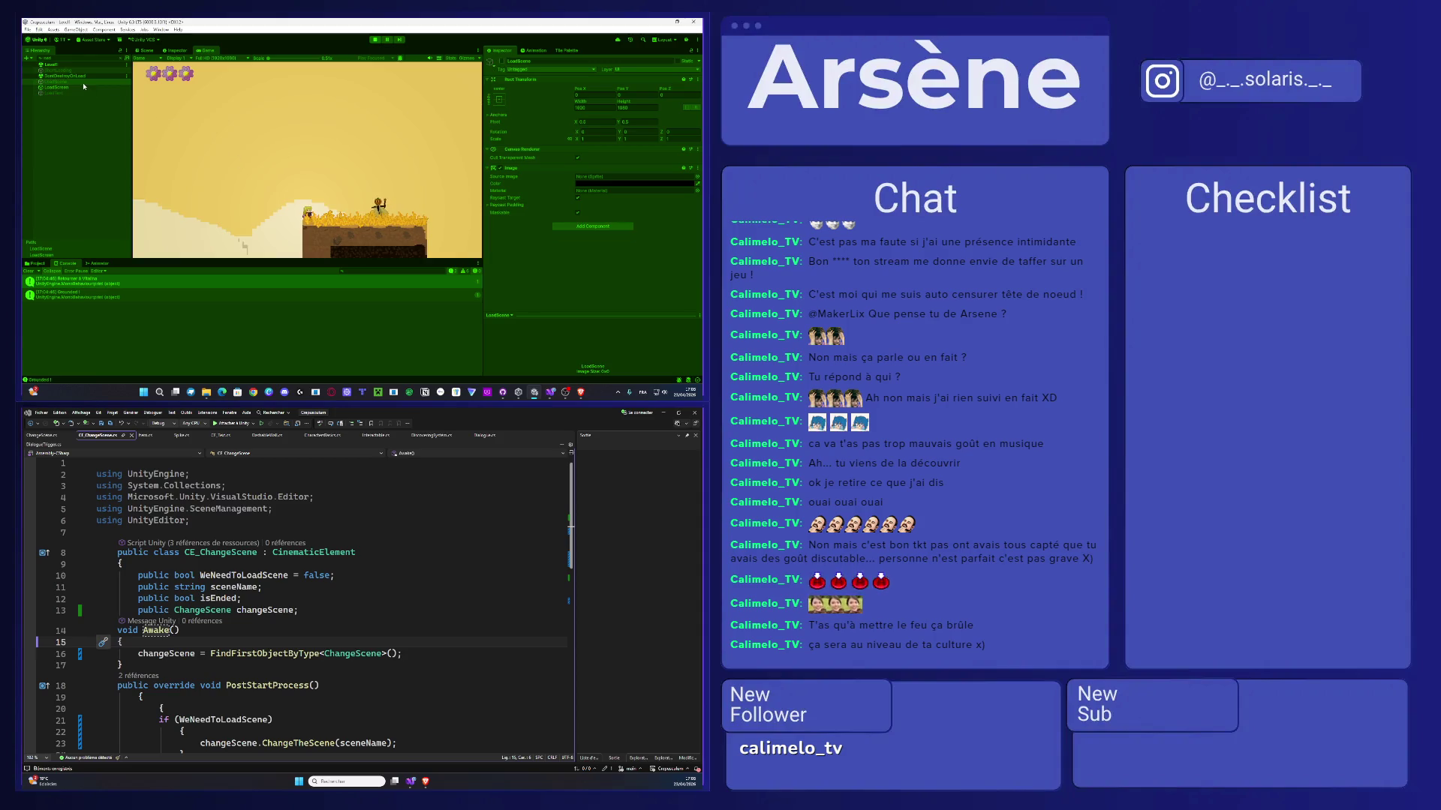
# - Clear the Hierarchy filter, select Step (17), and open its Change Scene object picker
pyautogui.click(120, 60)
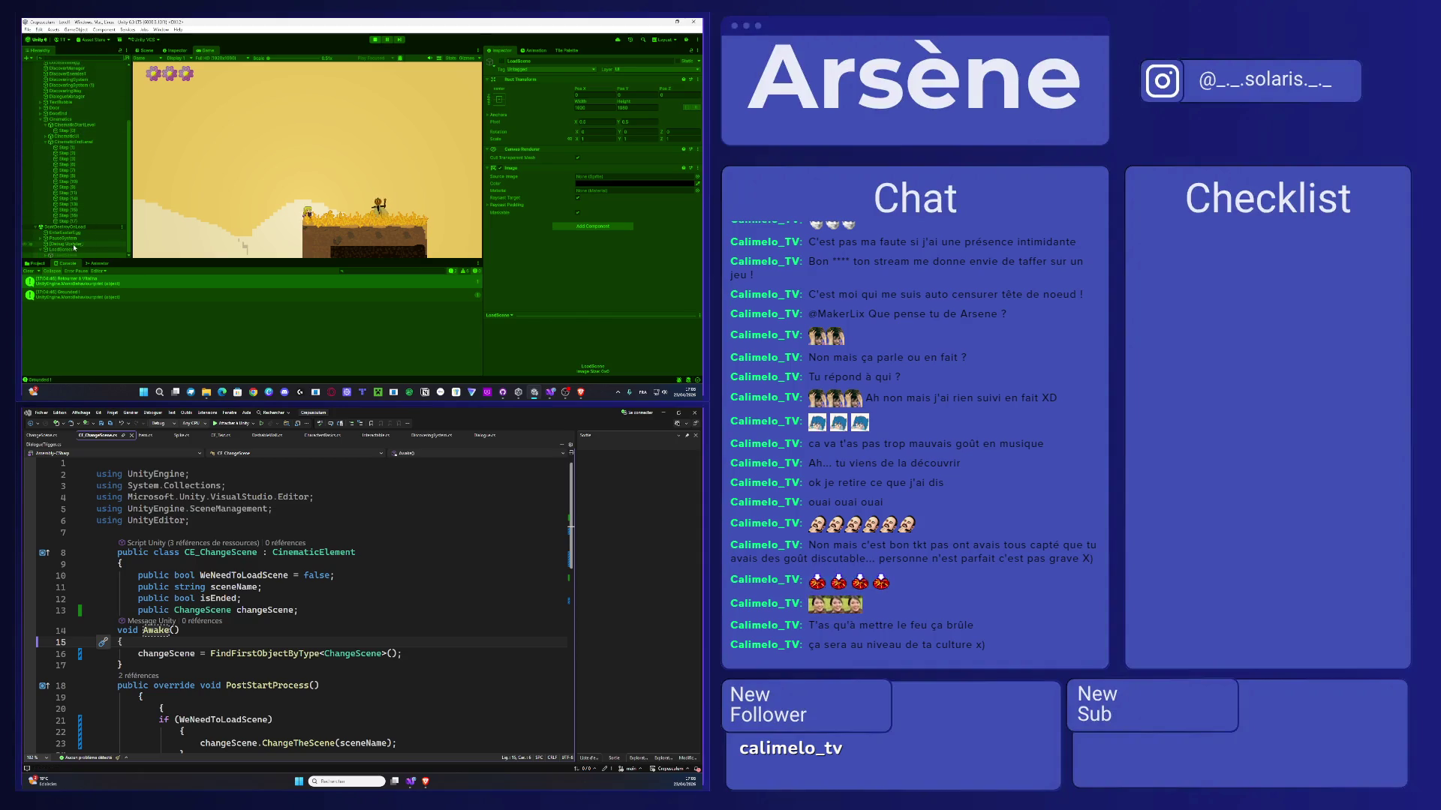
pyautogui.click(72, 249)
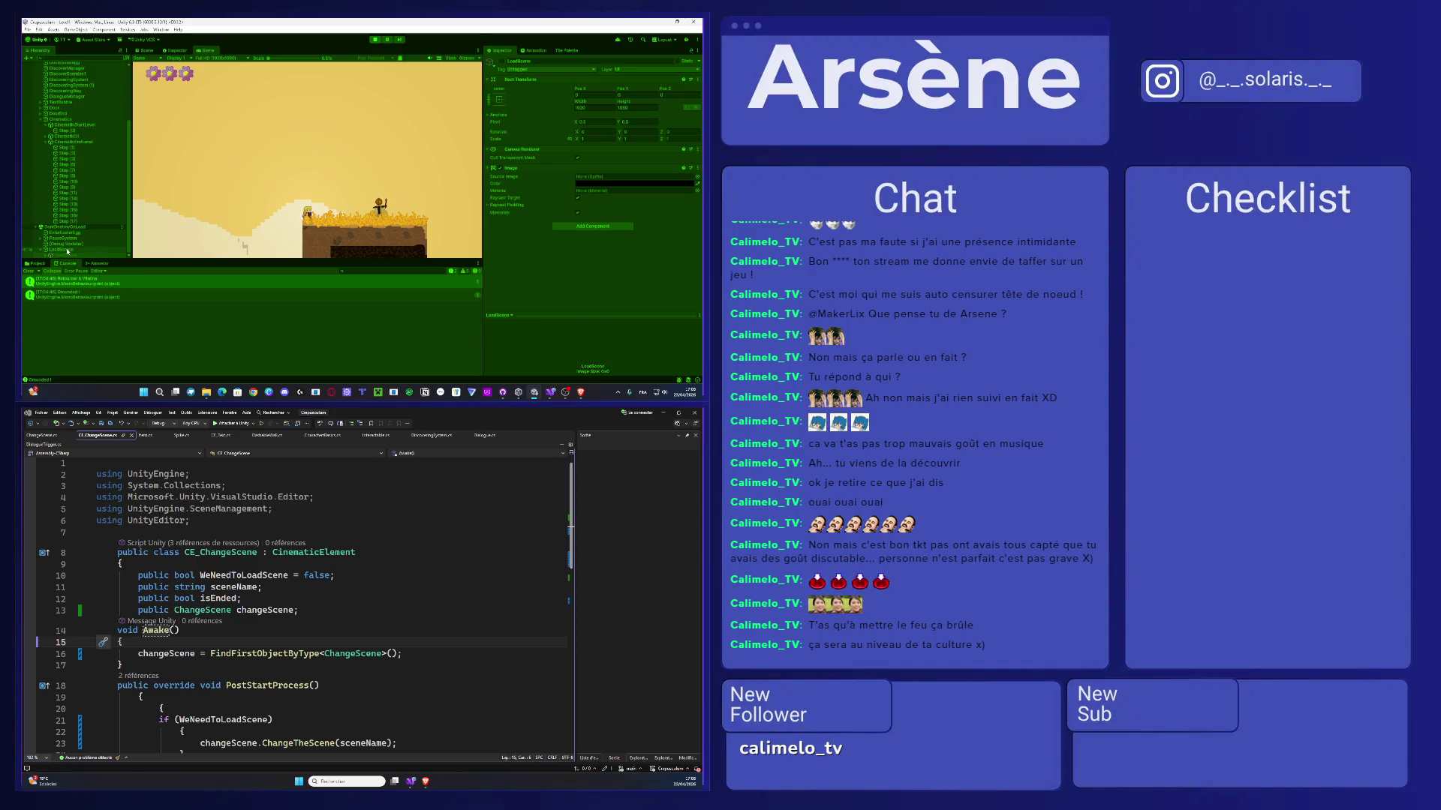
pyautogui.click(509, 72)
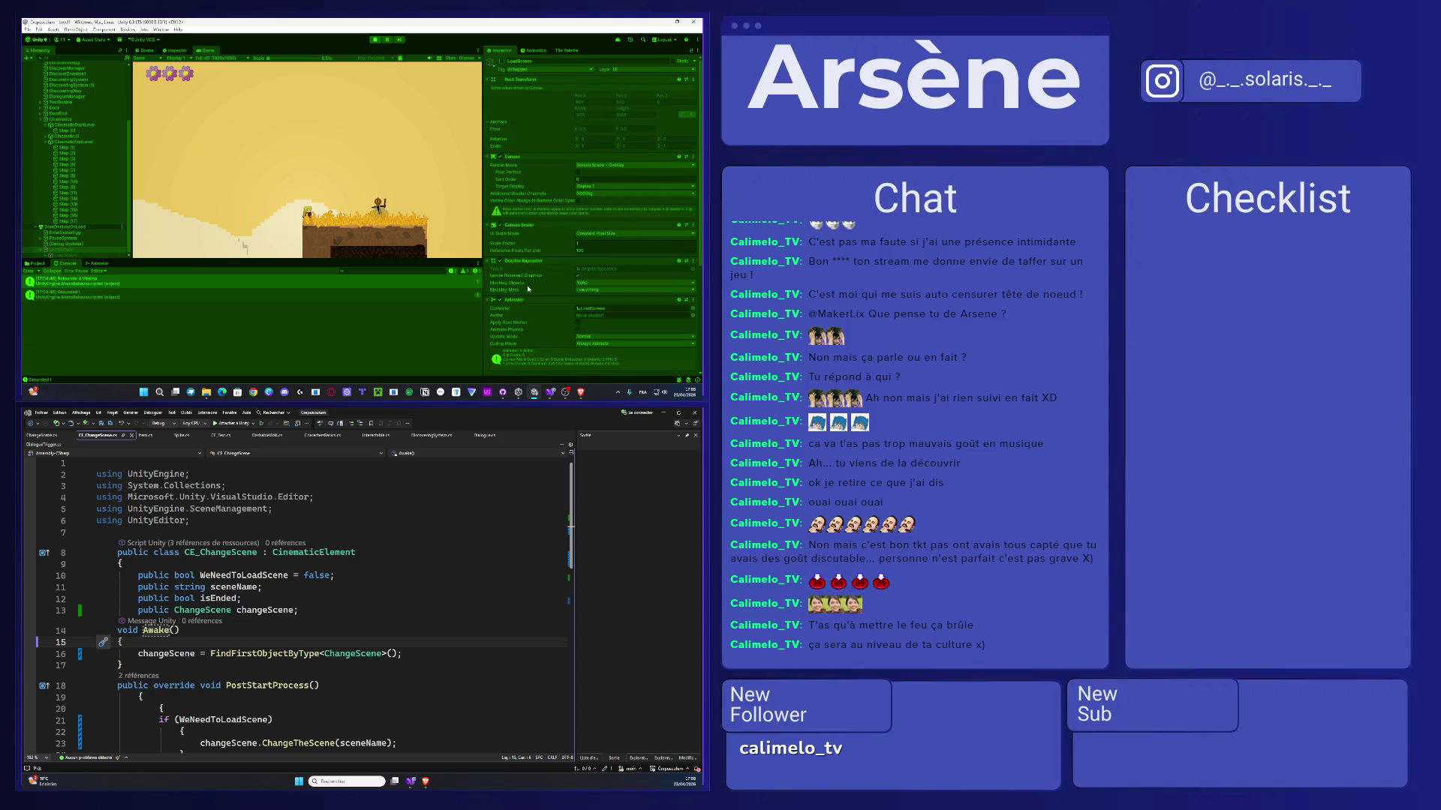
pyautogui.scroll(-5, 528, 288)
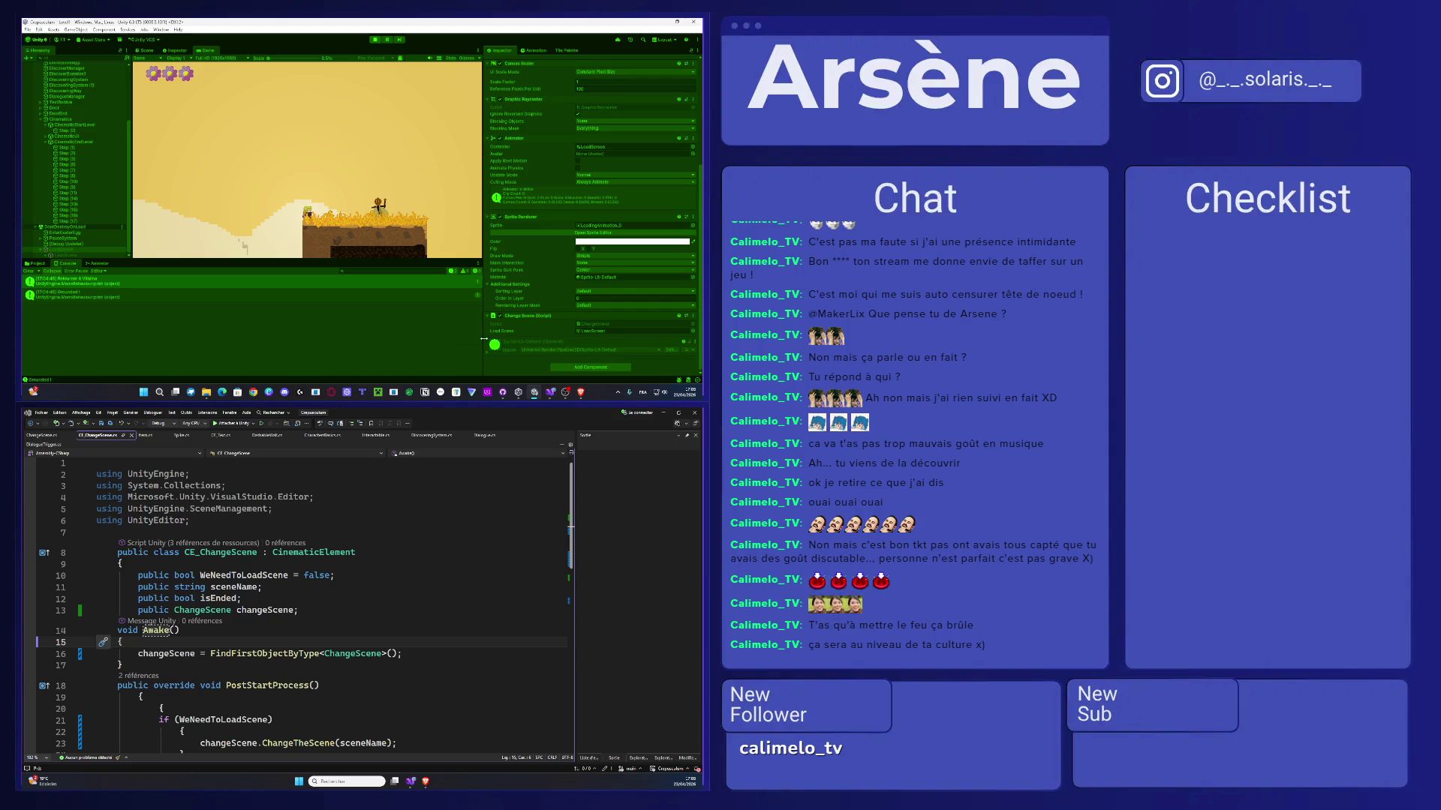
pyautogui.click(65, 220)
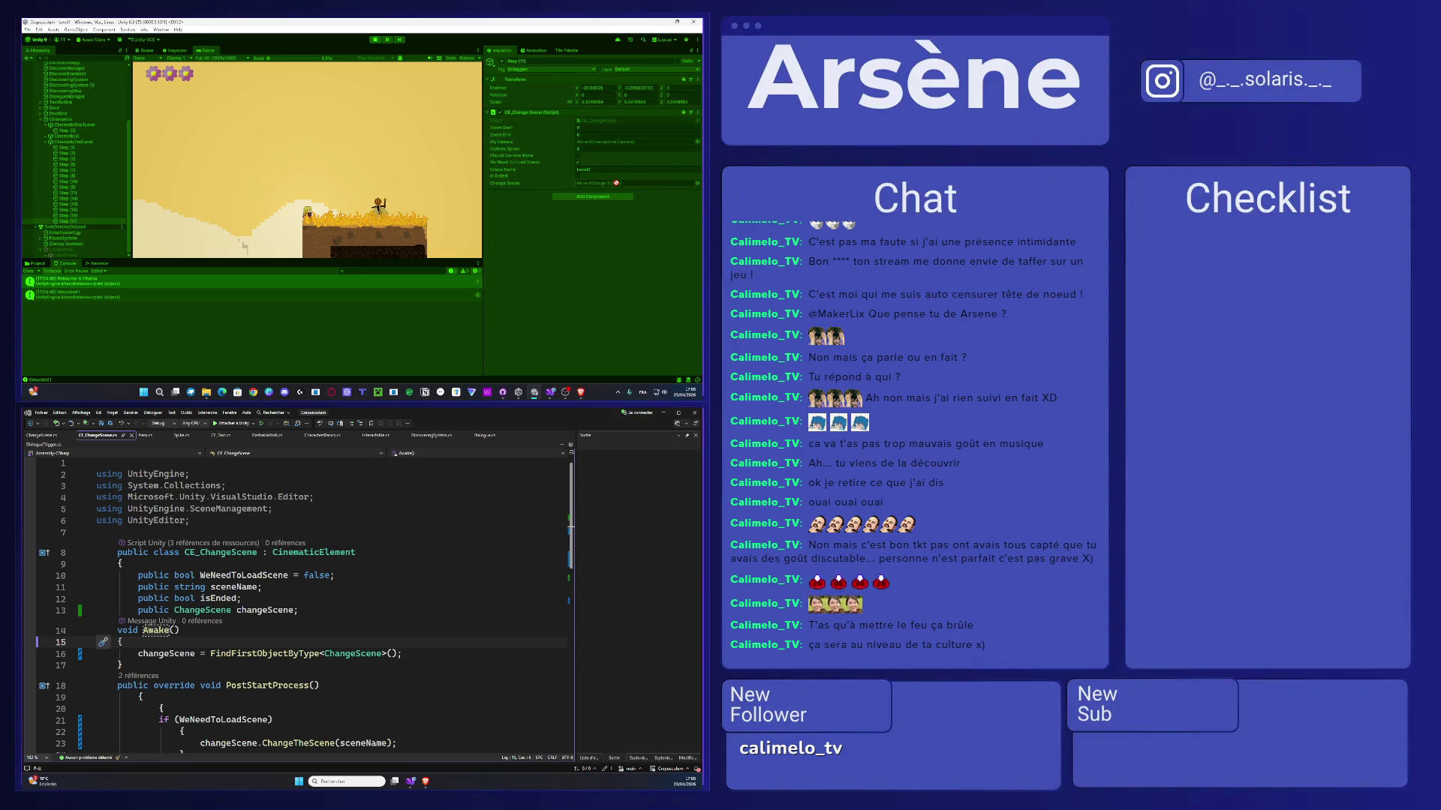
pyautogui.click(697, 184)
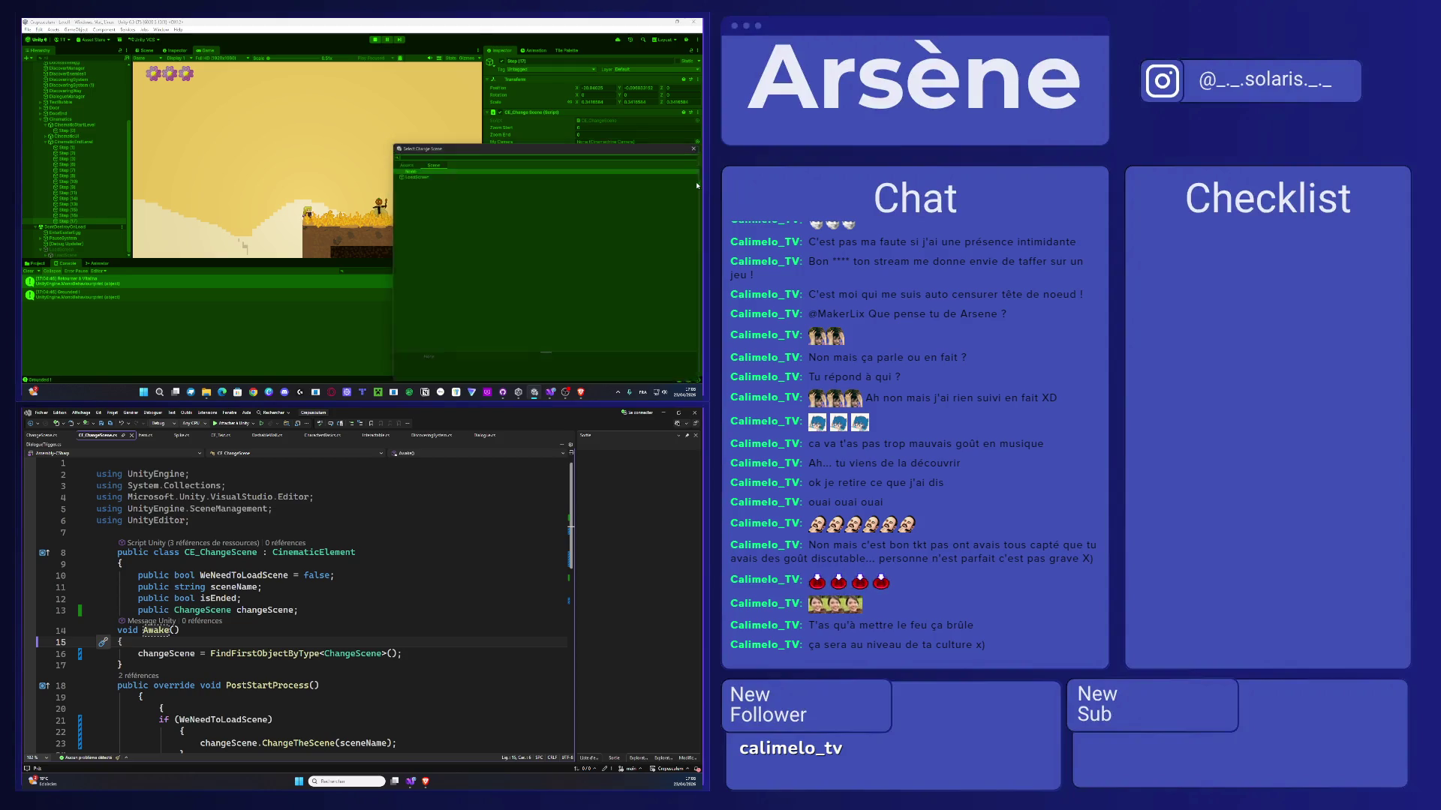
# - Assign LoadScreen as Step (17)'s Change Scene reference from the picker
pyautogui.doubleClick(421, 177)
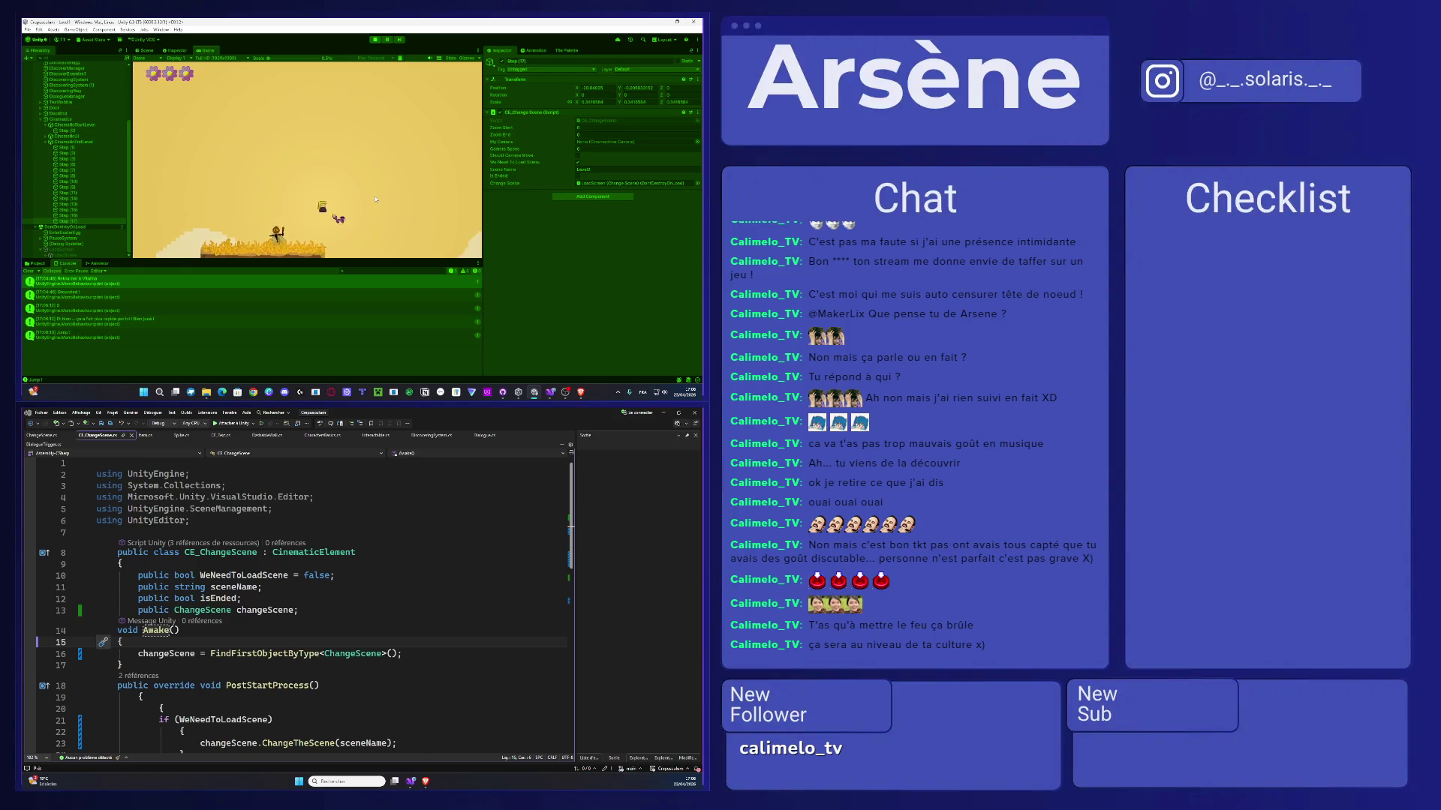
# - Jump and walk right to play through to the 'Niveau Complété !' transition
pyautogui.press('space')
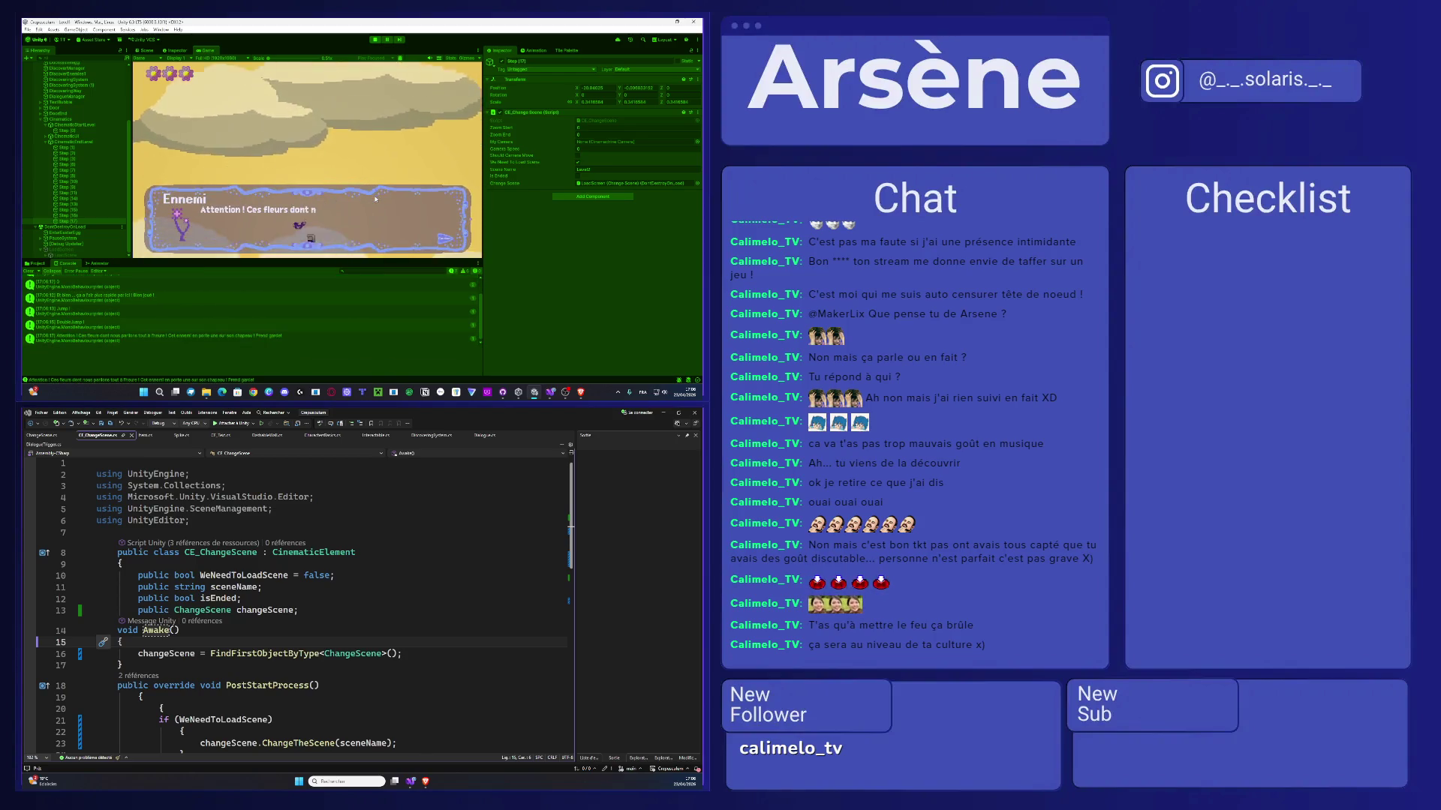
pyautogui.press('space')
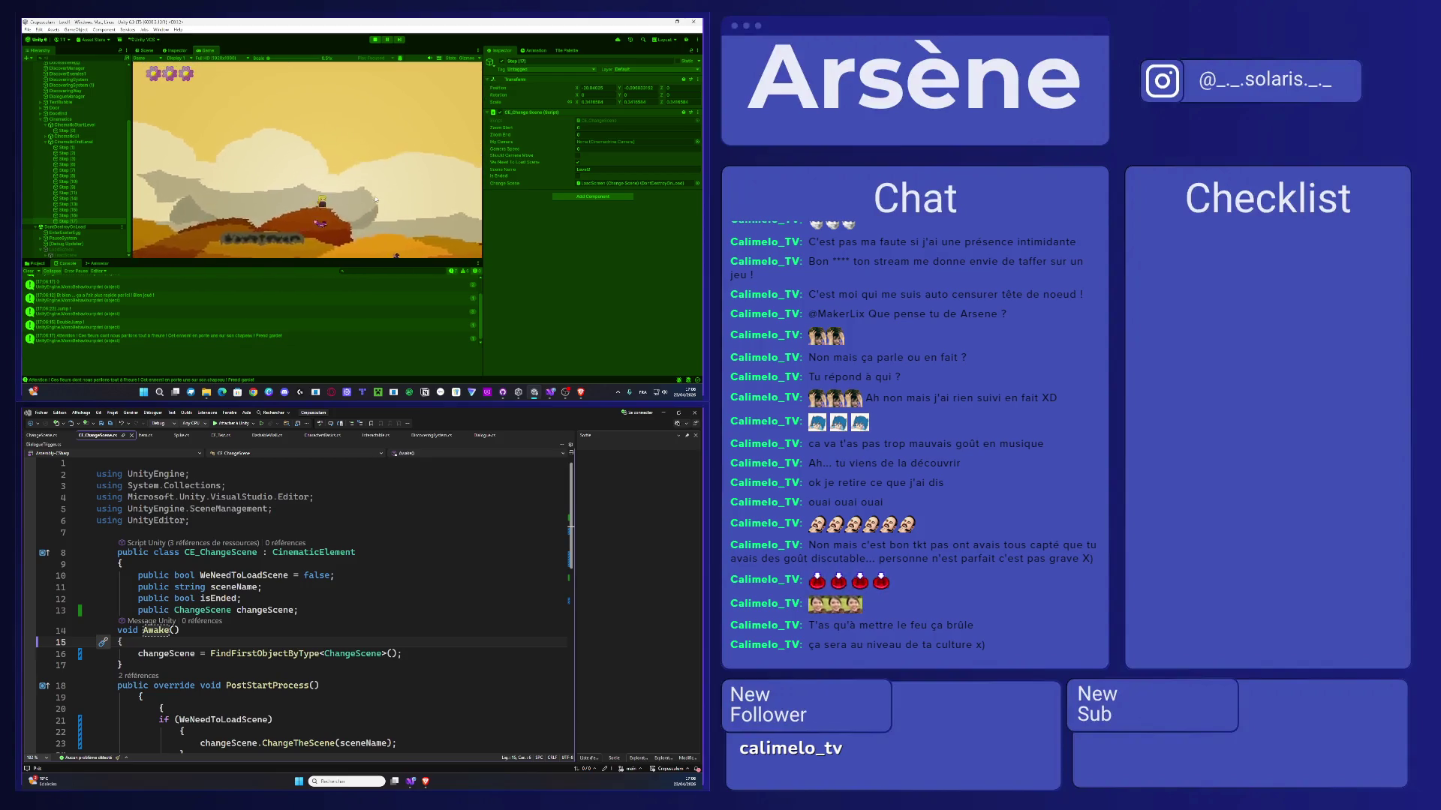
pyautogui.press('Right')
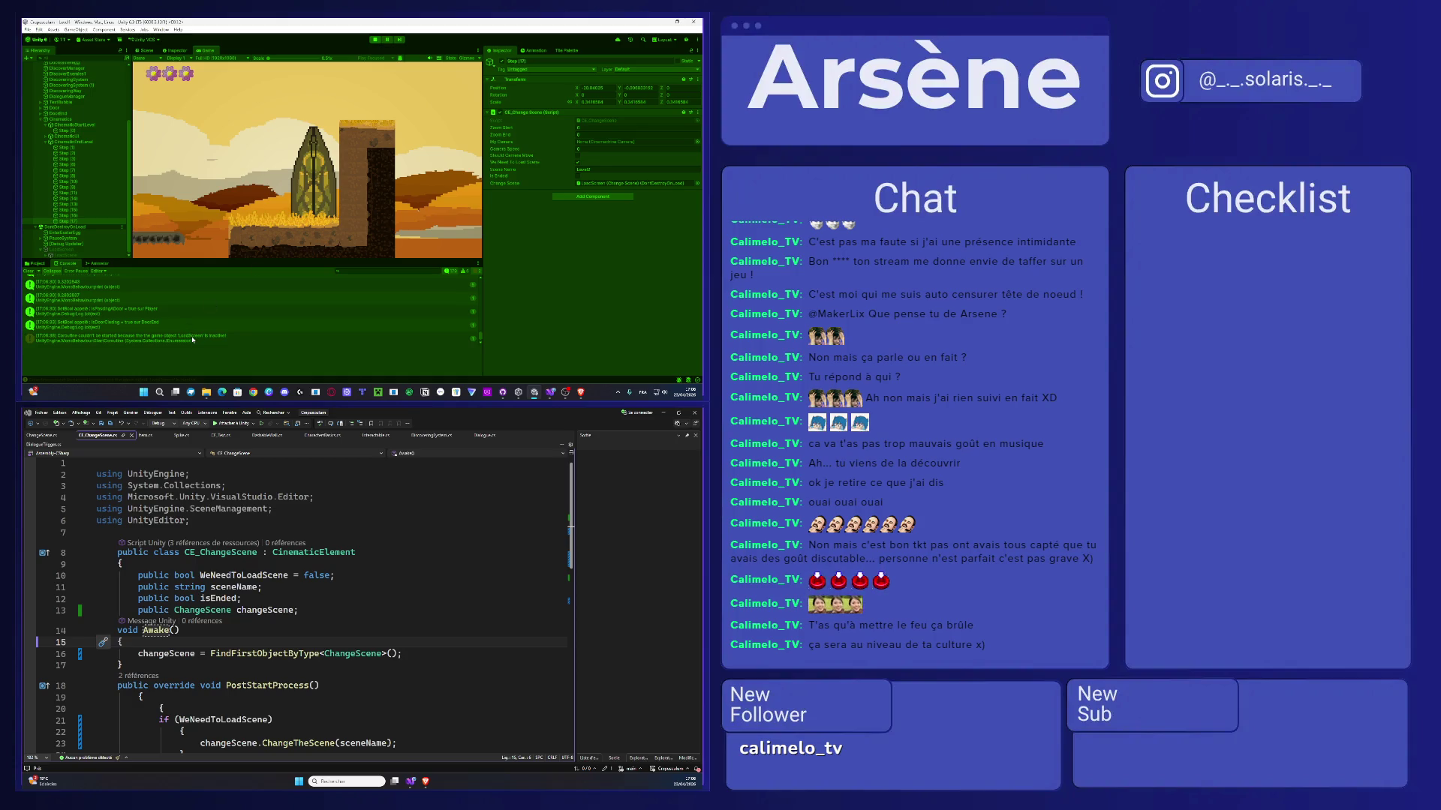
# - Check the new console error's stack trace, select LoadScreen, and stop play mode
pyautogui.click(192, 340)
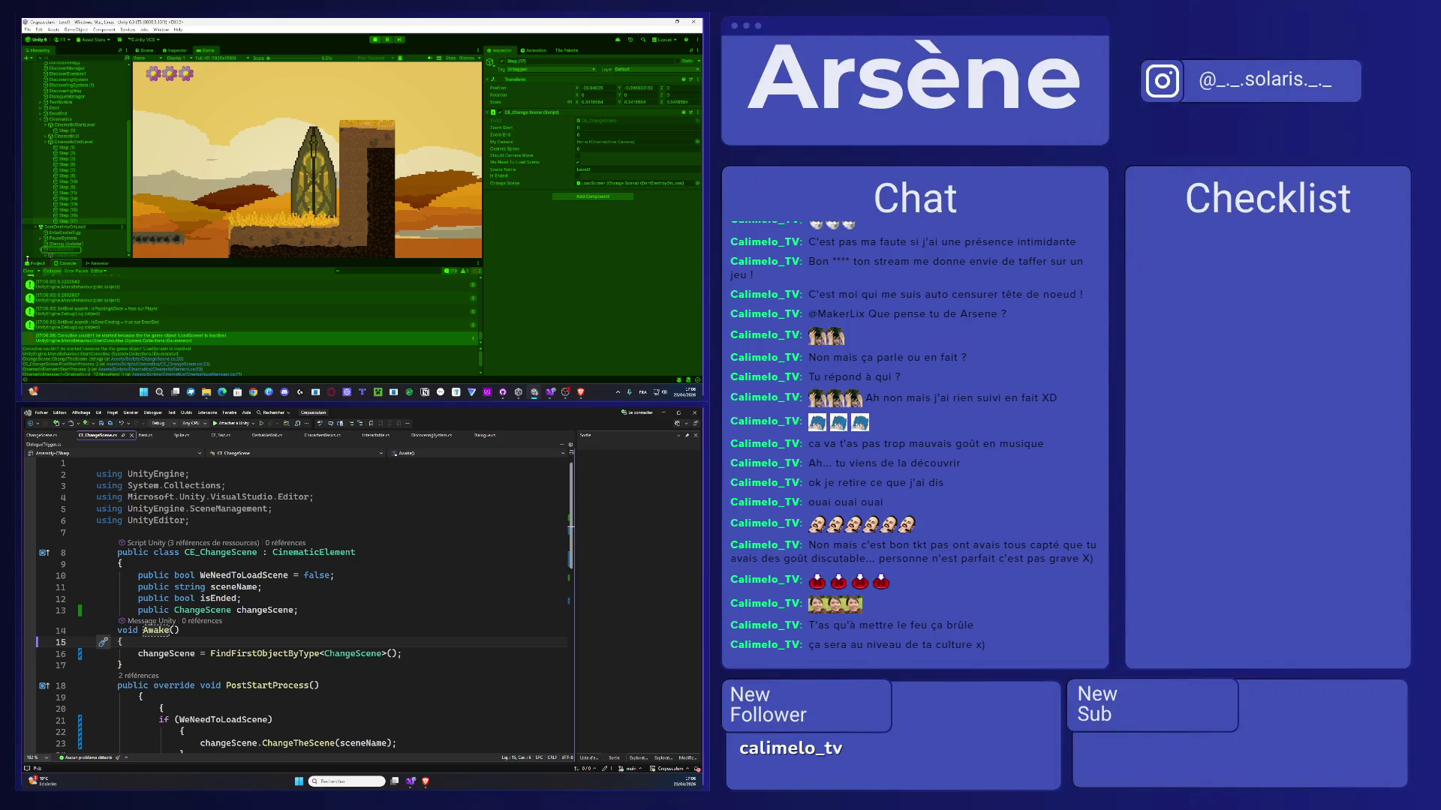
pyautogui.click(62, 250)
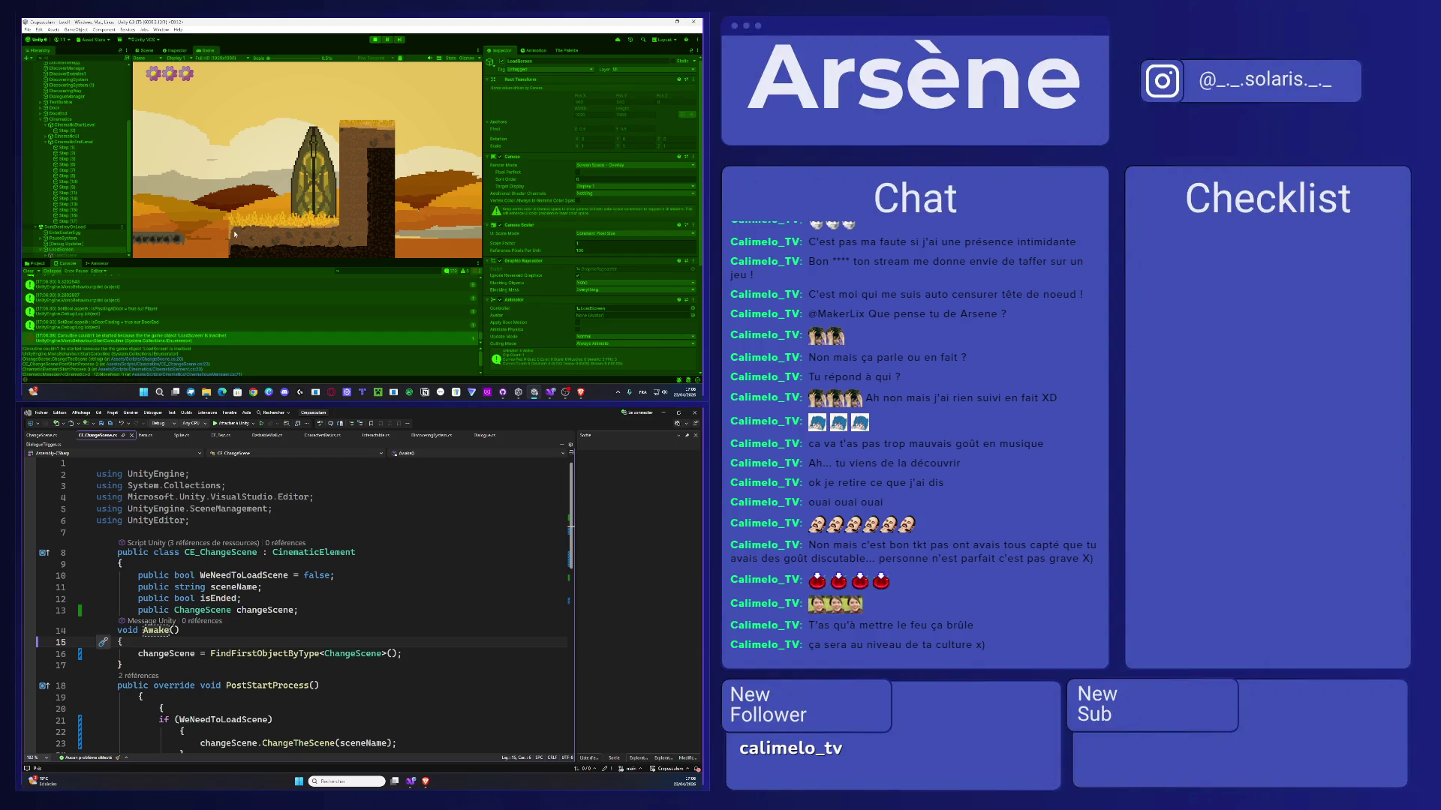
pyautogui.click(375, 39)
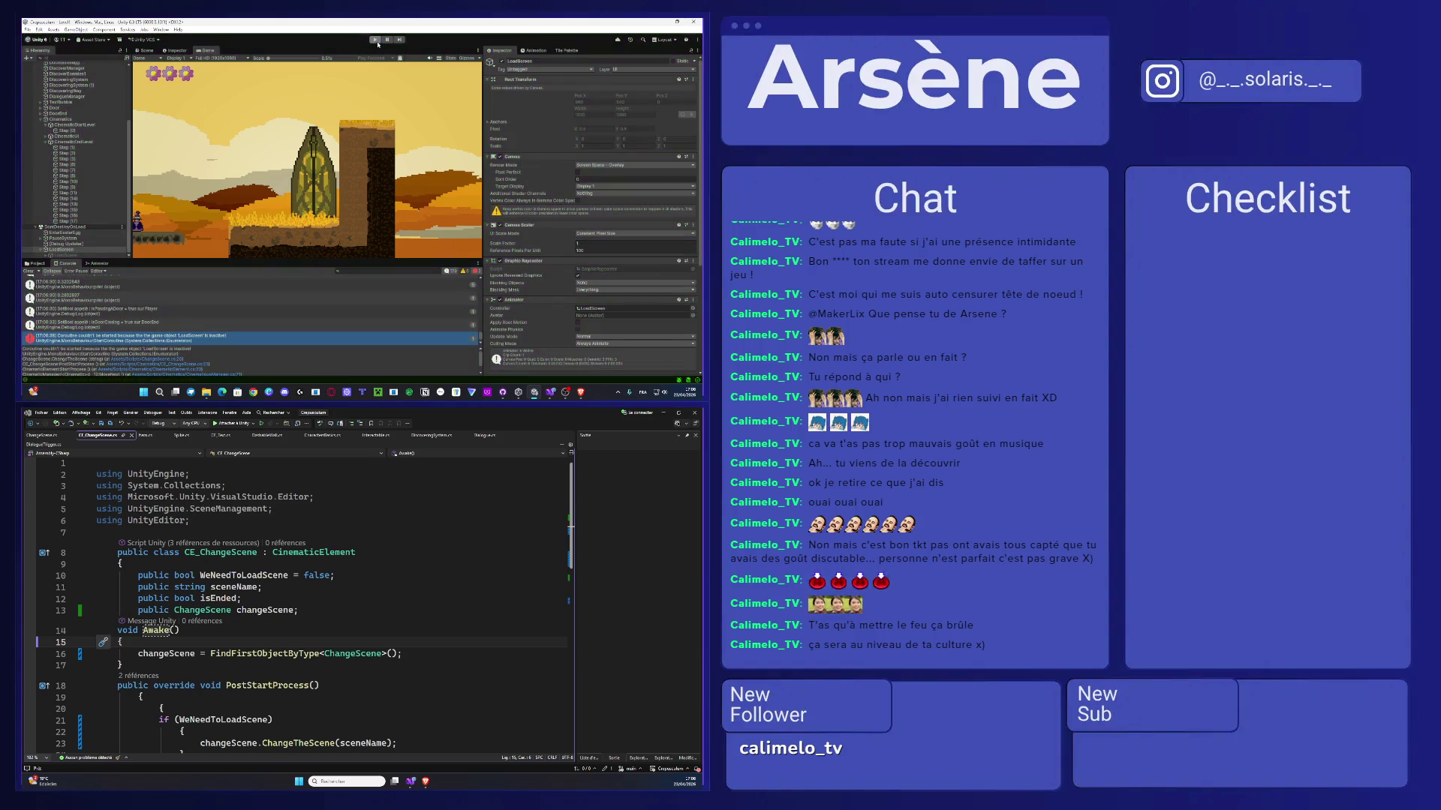
# - Activate the LoadScreen object and deactivate its LoadScene child image
pyautogui.click(80, 125)
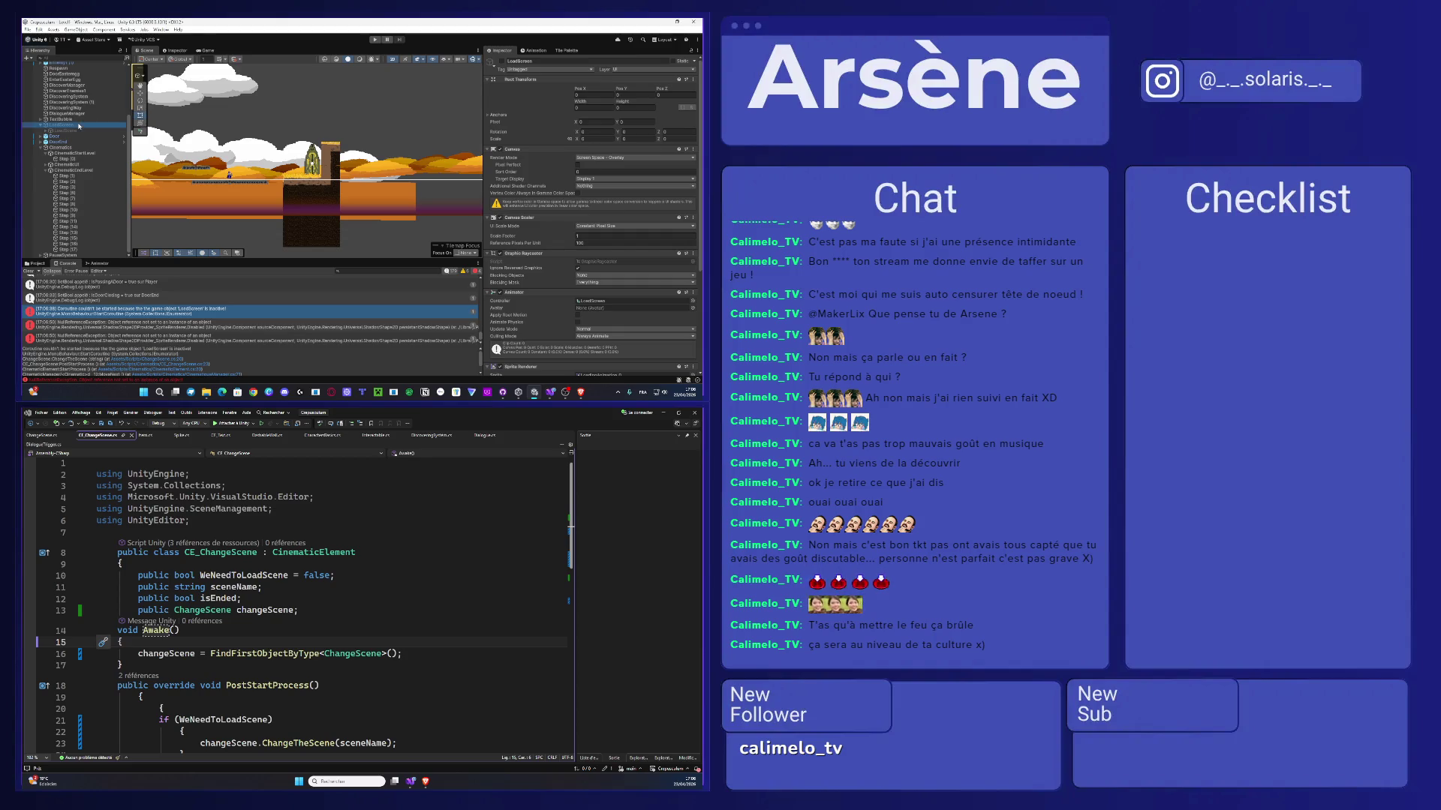
pyautogui.click(502, 61)
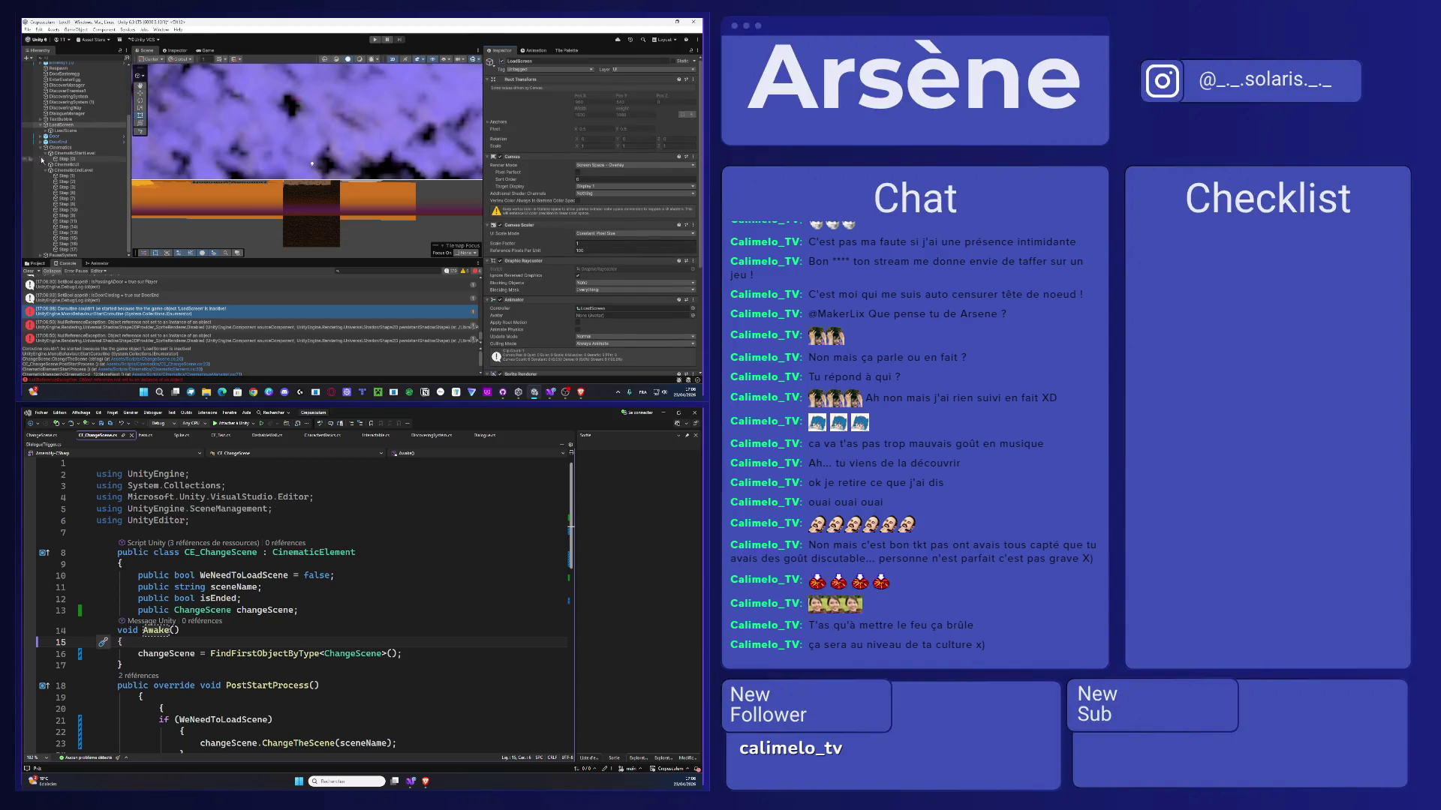
pyautogui.click(192, 113)
pyautogui.click(501, 61)
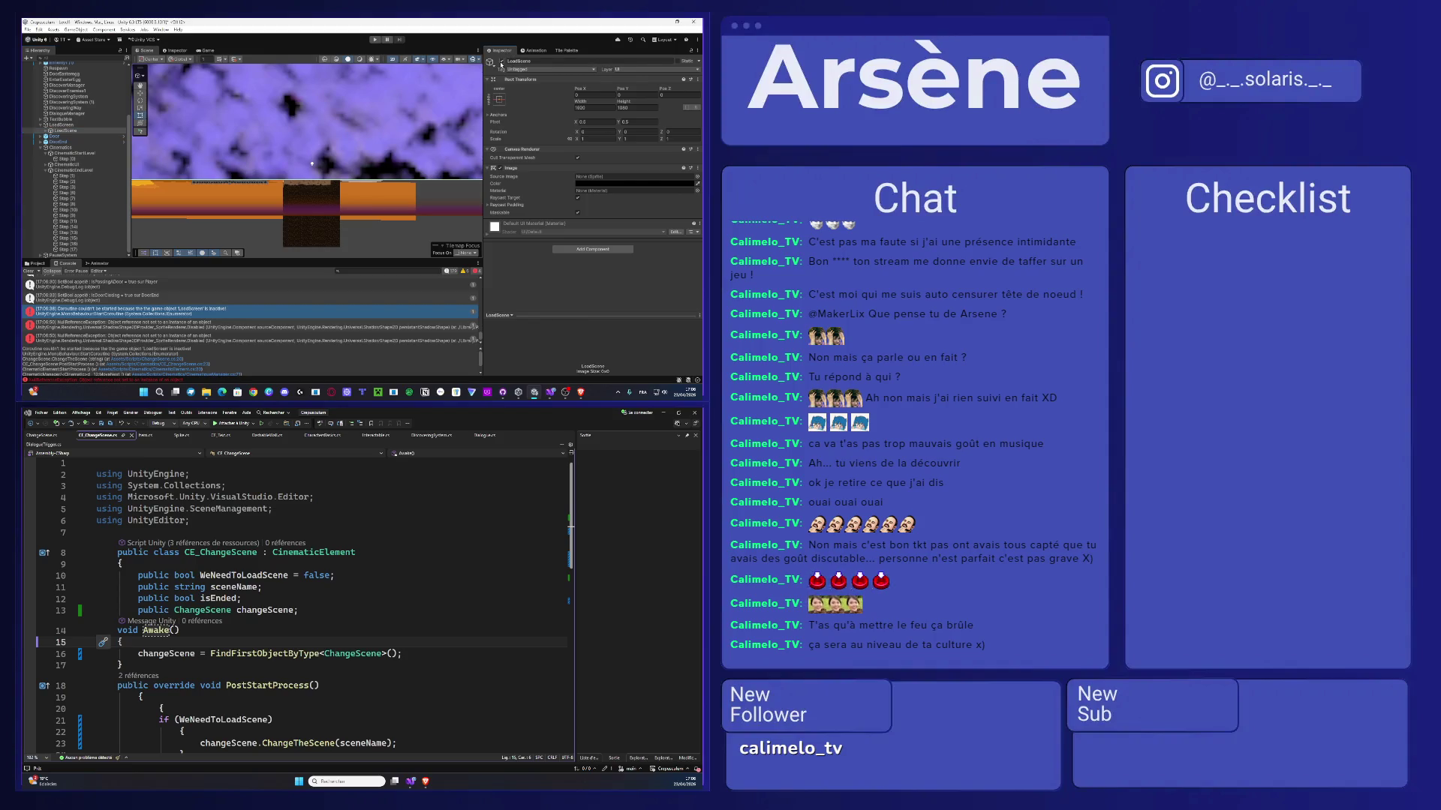
# - Reselect LoadScreen, start the game again, and select the Step (17) cinematic step
pyautogui.click(79, 125)
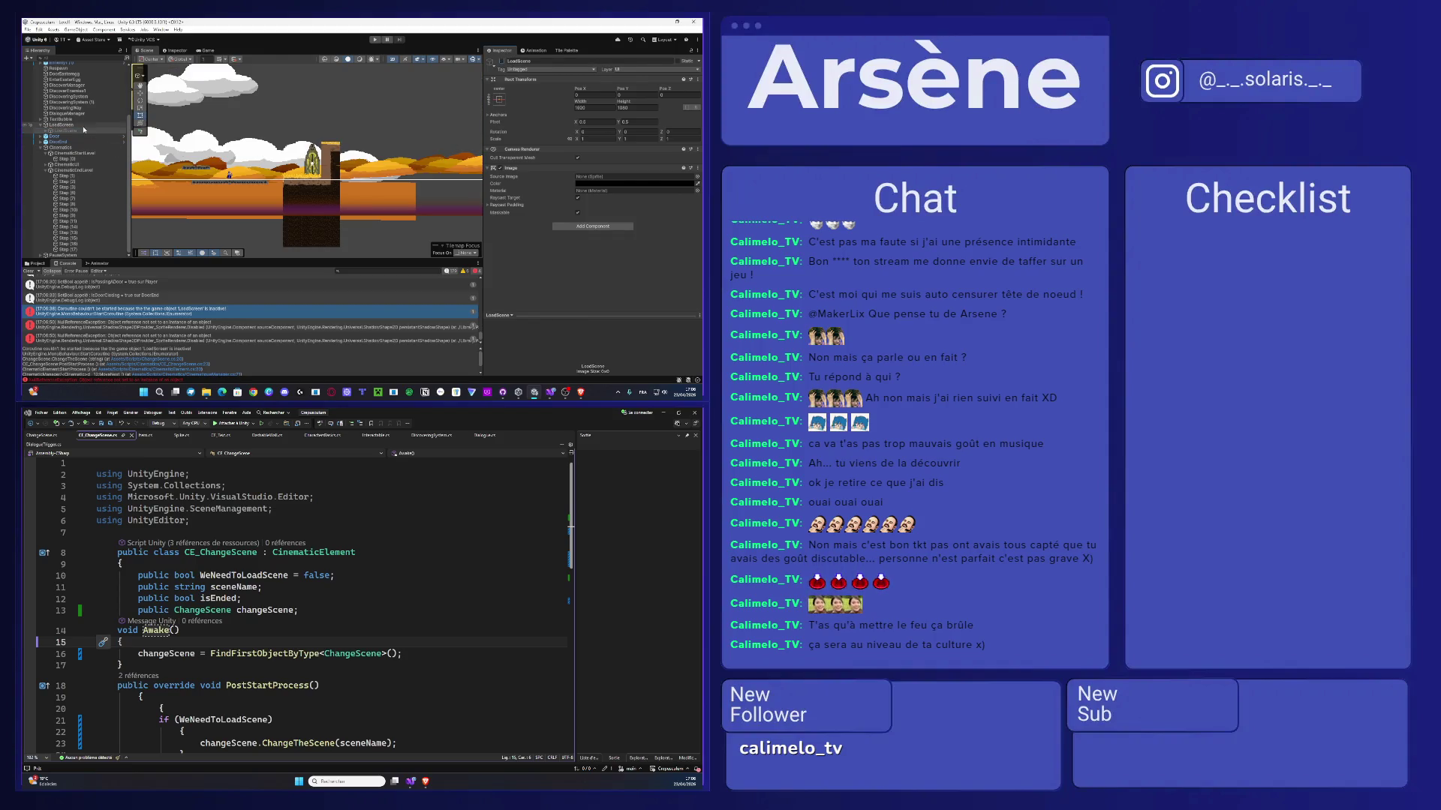
pyautogui.scroll(-5, 500, 243)
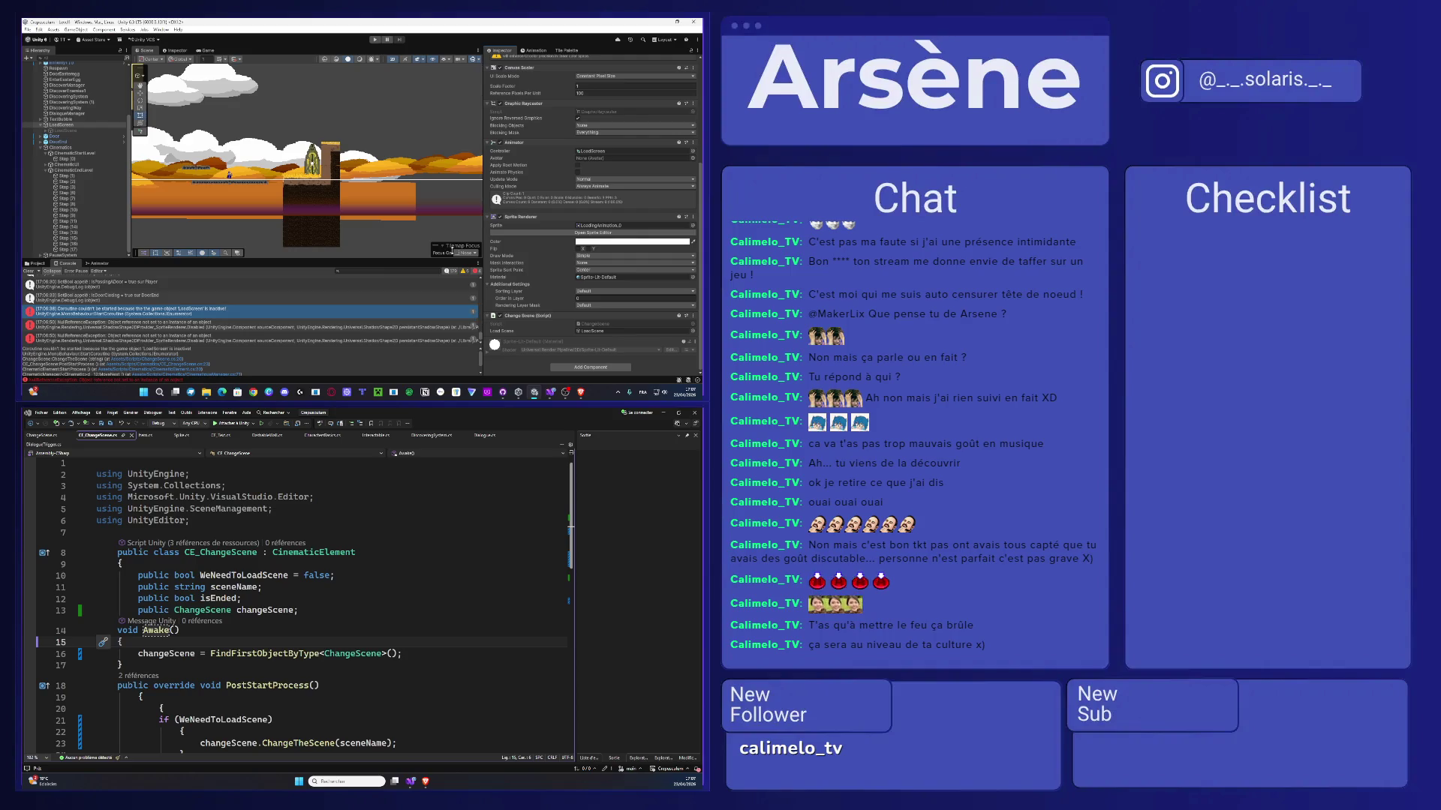
pyautogui.click(373, 39)
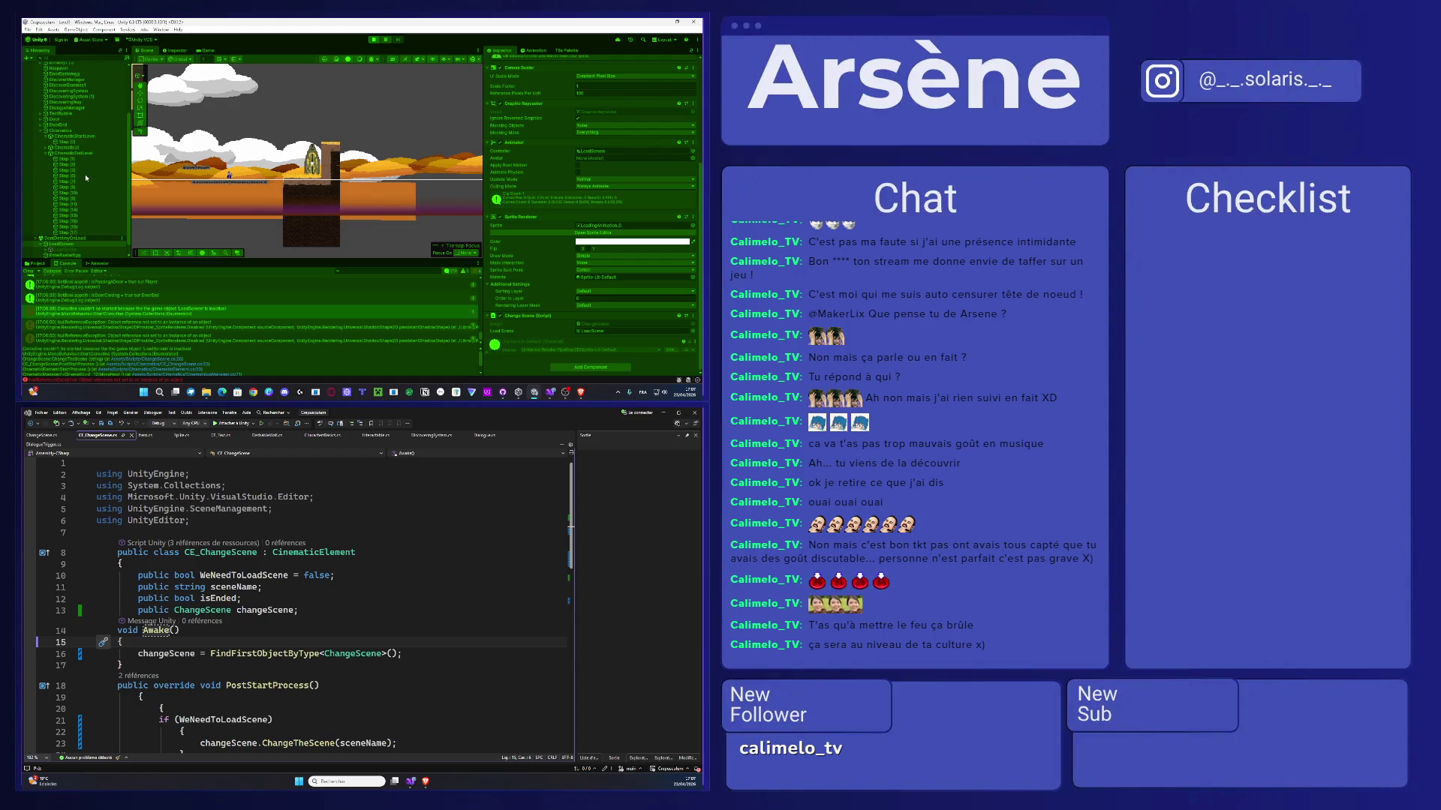
pyautogui.click(71, 233)
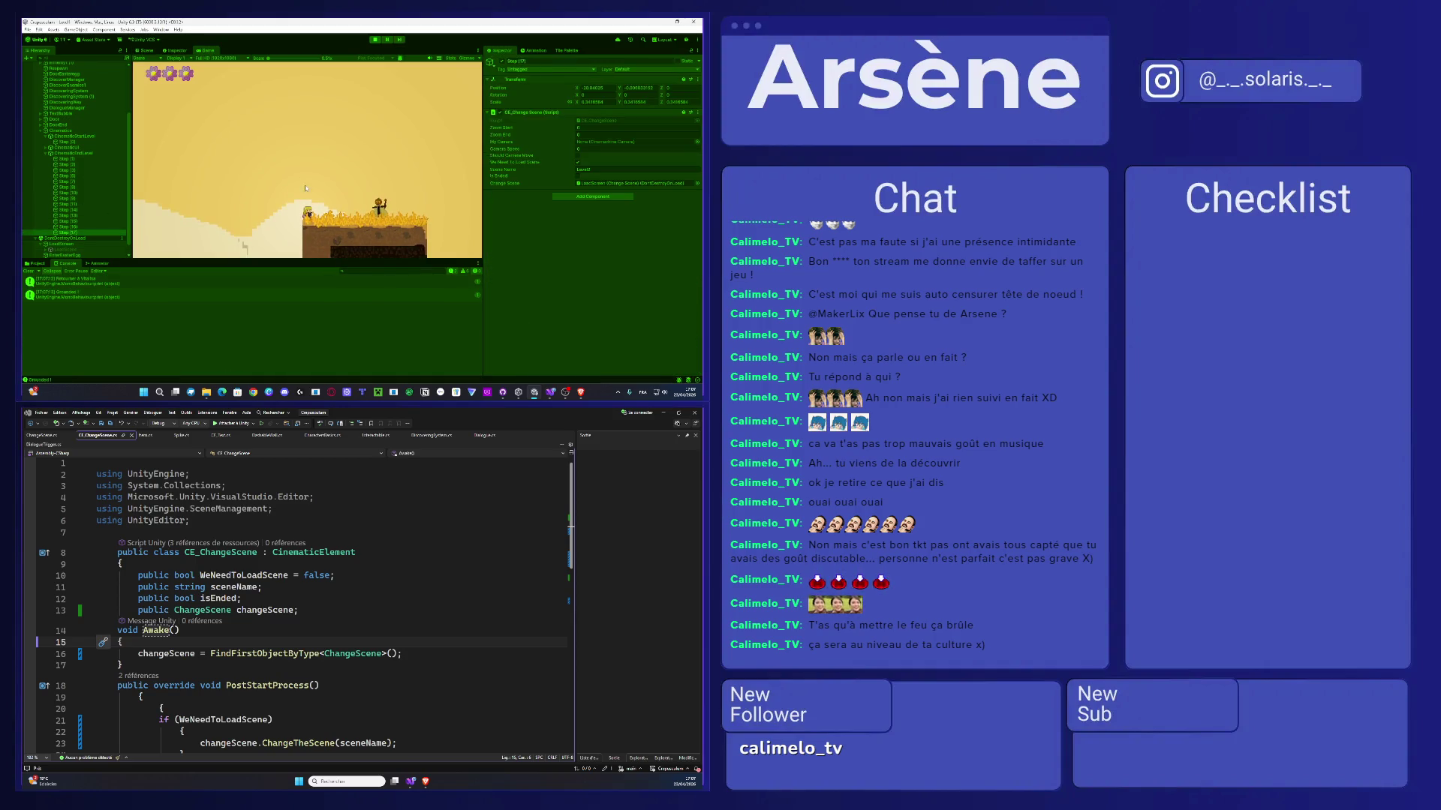
# - Play the level, jumping, closing the Ennemi dialog and walking right into the next level, then stop
pyautogui.click(344, 192)
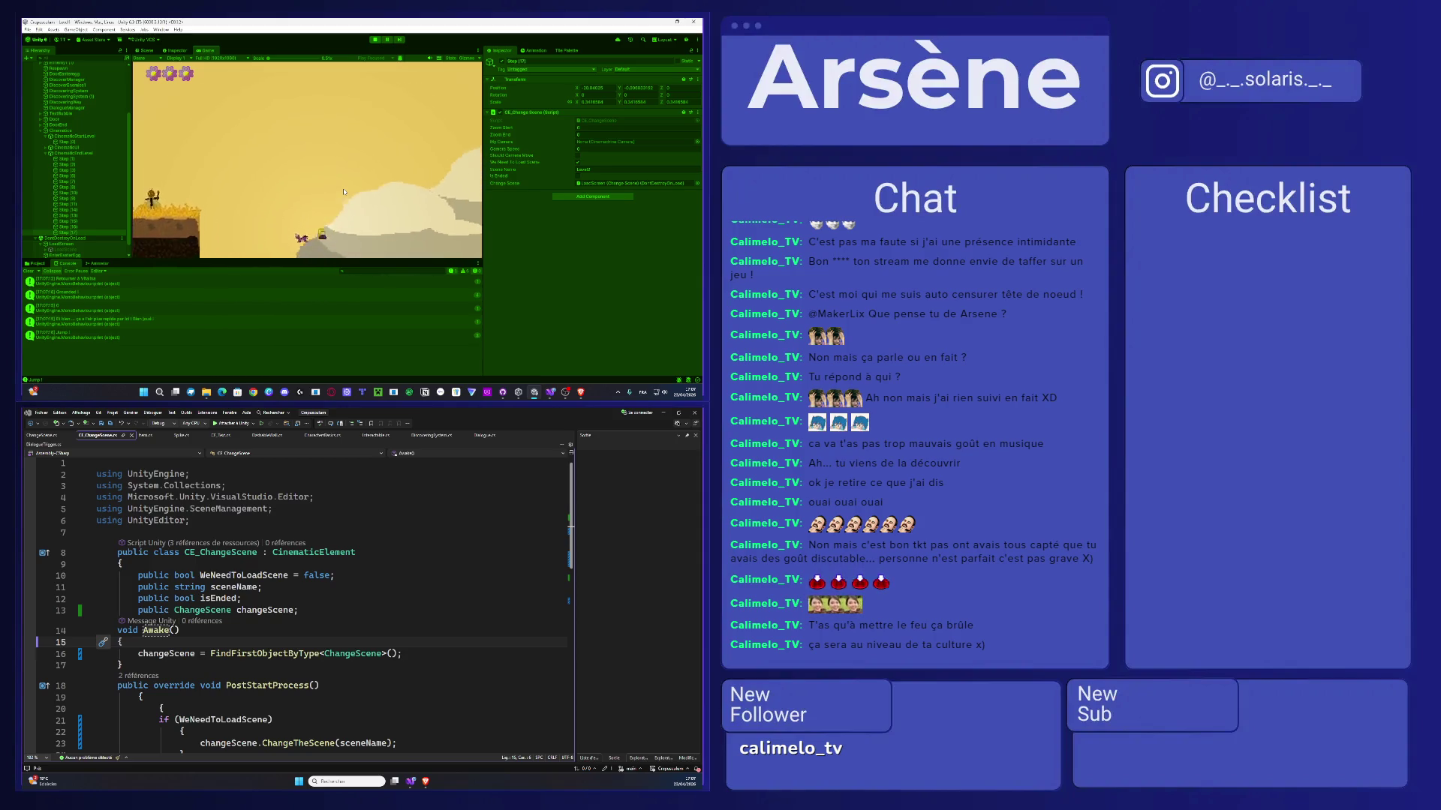
pyautogui.press('space')
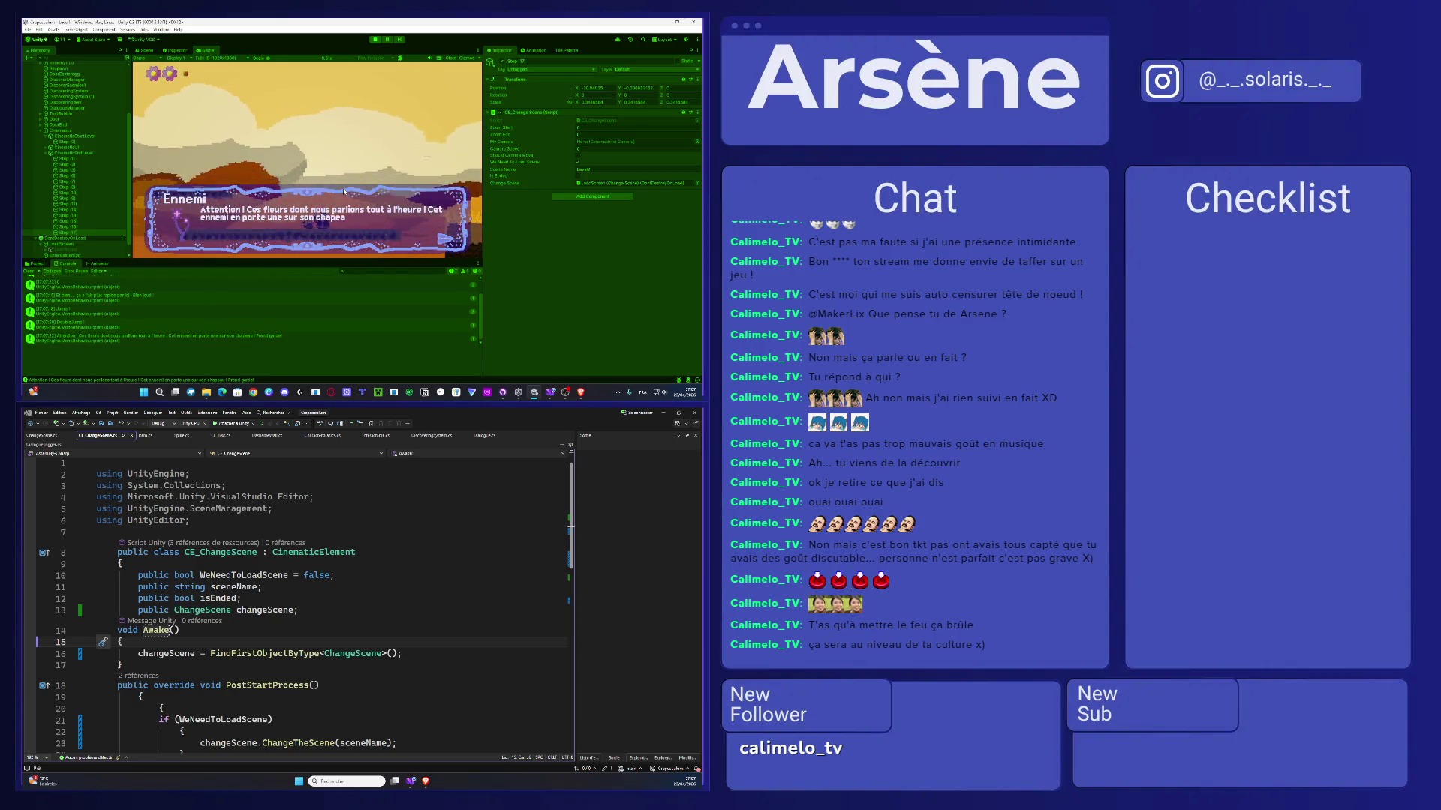
pyautogui.press('space')
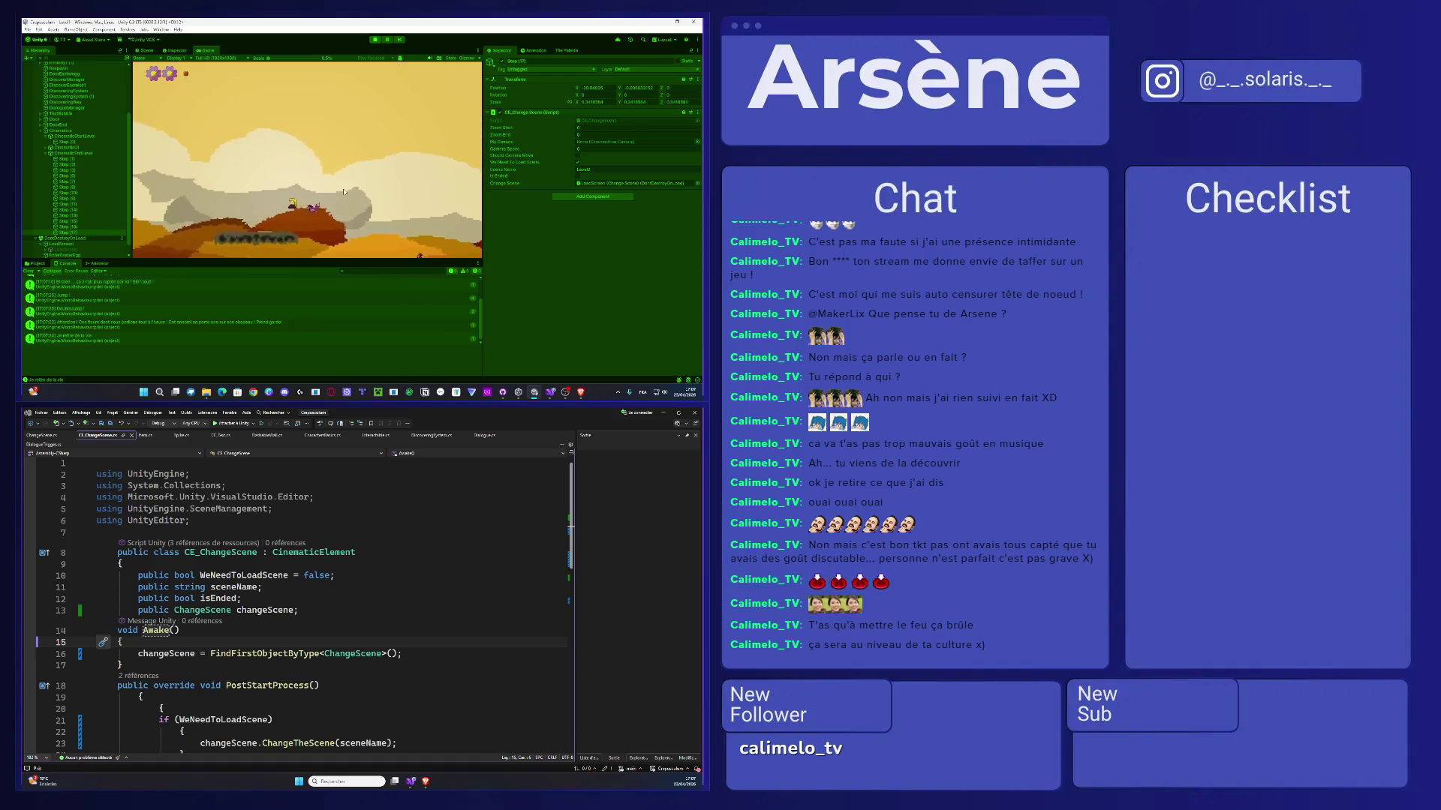
pyautogui.press('Right')
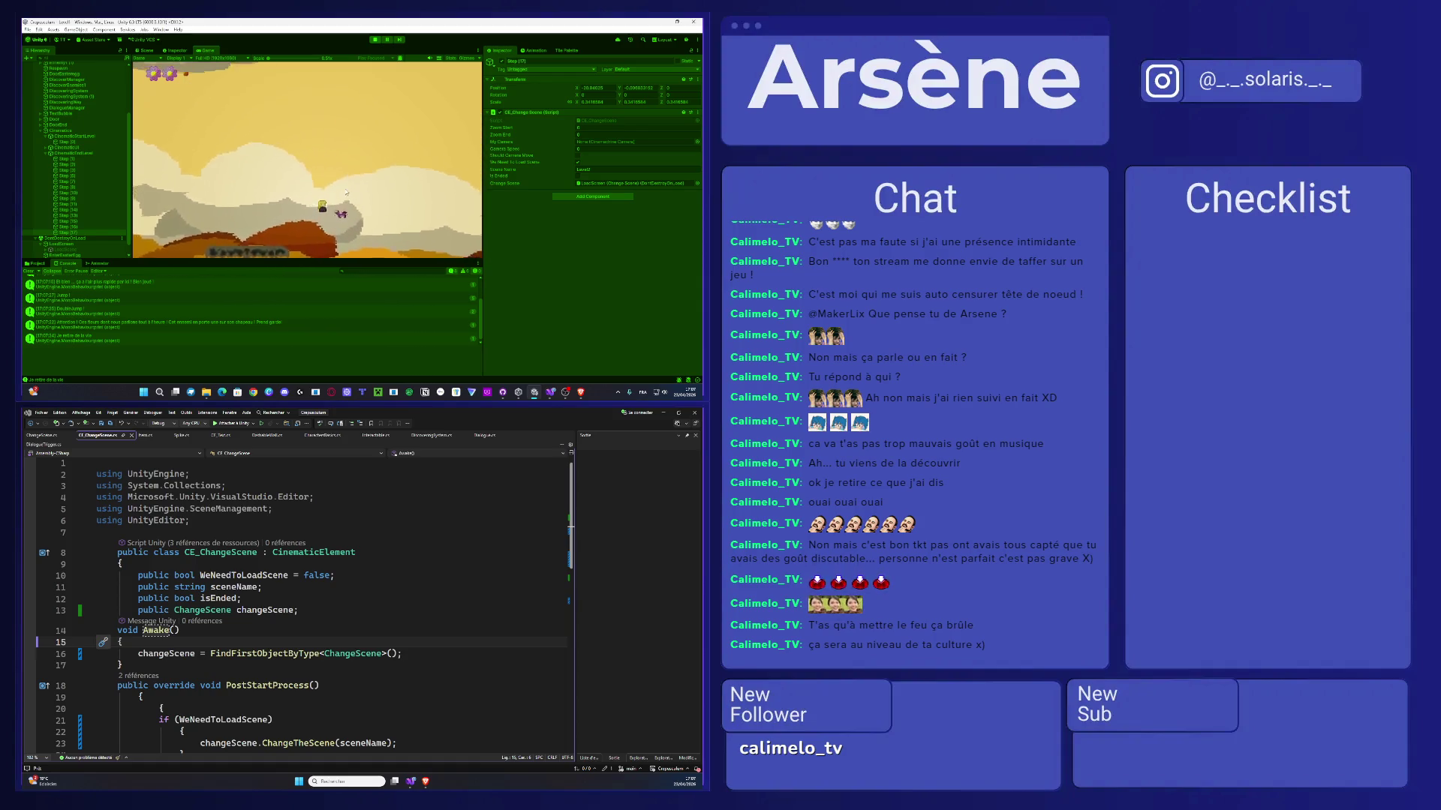
pyautogui.press('Right')
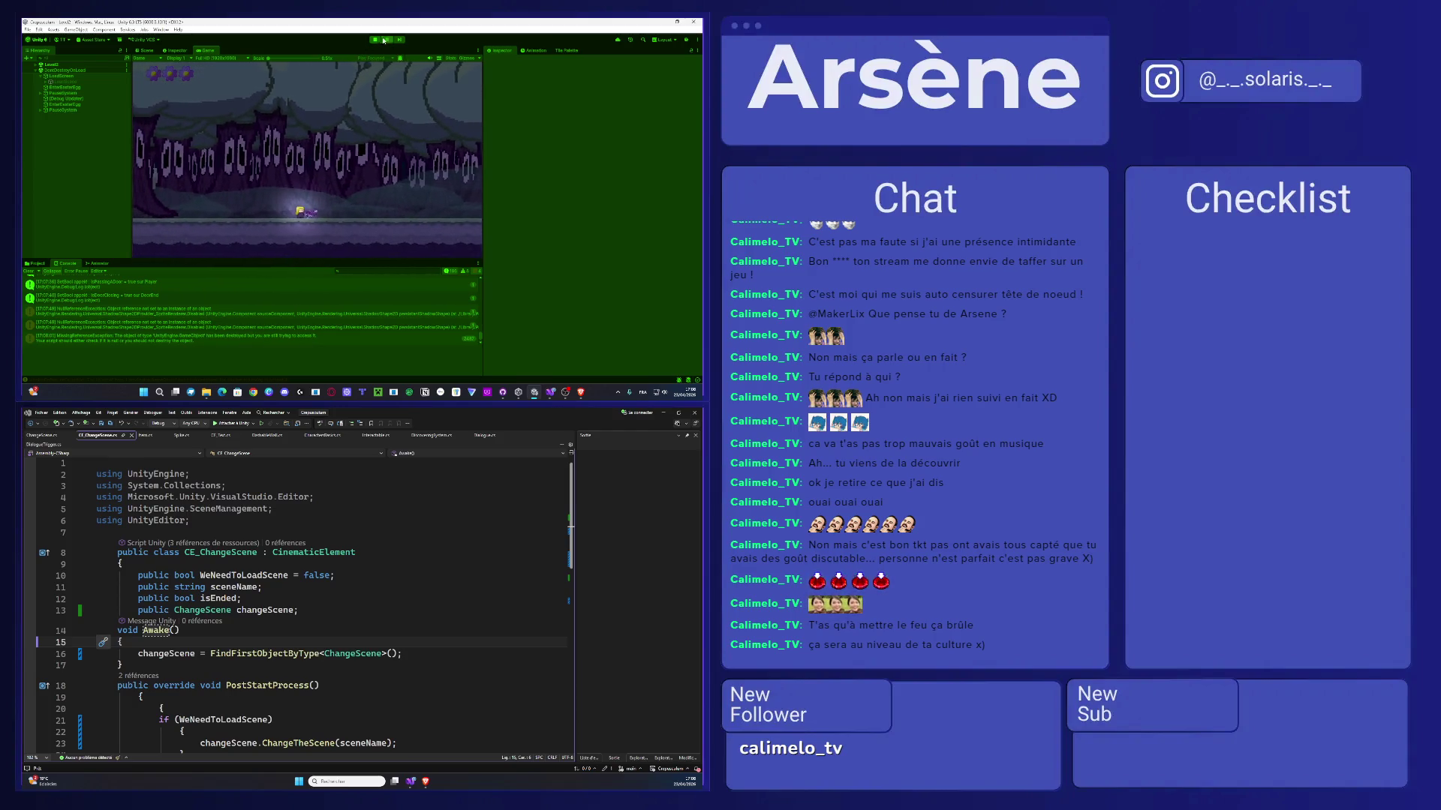
pyautogui.hotkey('ctrl', 'p')
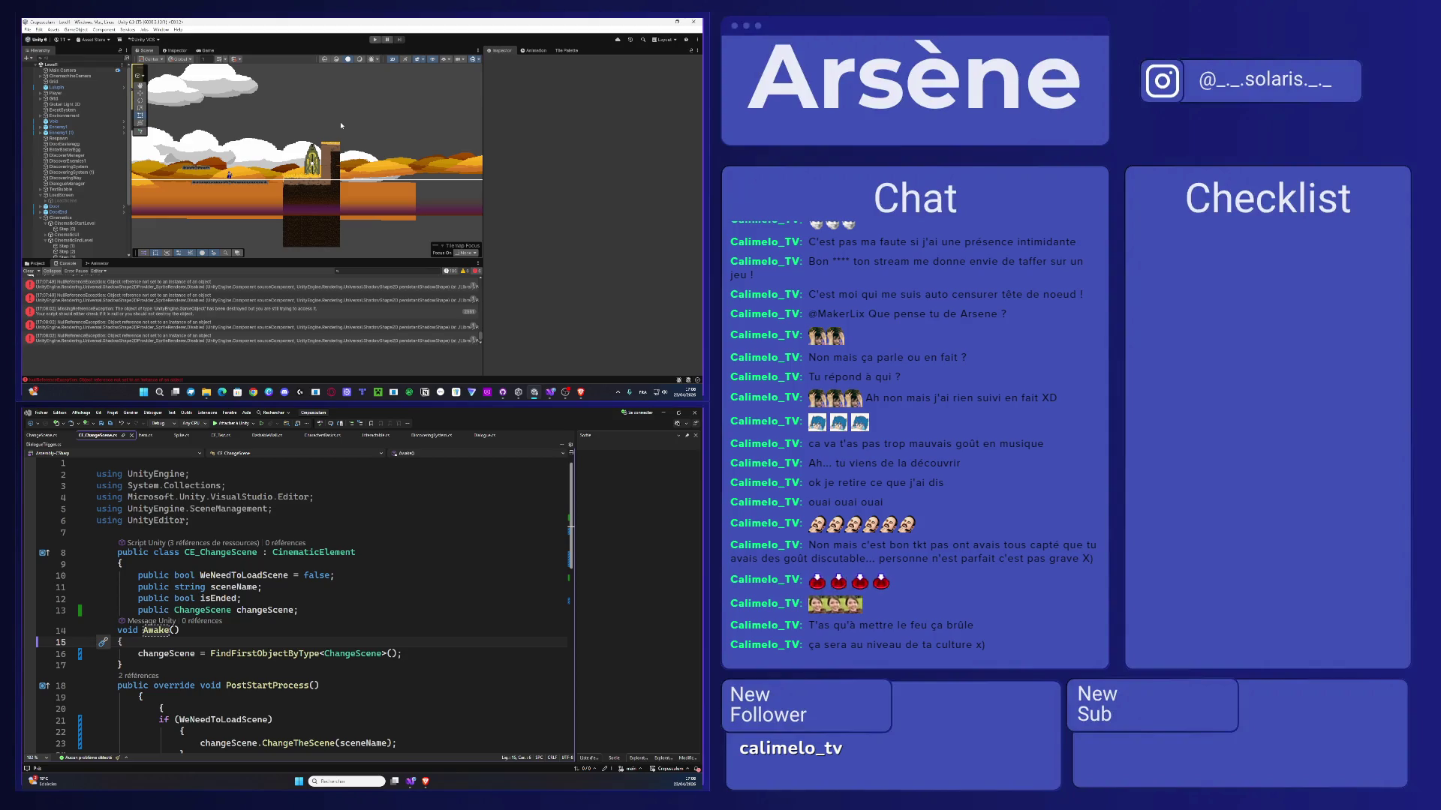
# - Check the LoadScreen object and its LoadScene child, then return to the top-level Assets folder
pyautogui.scroll(-3, 89, 199)
pyautogui.scroll(3, 85, 199)
pyautogui.scroll(-3, 61, 137)
pyautogui.click(57, 130)
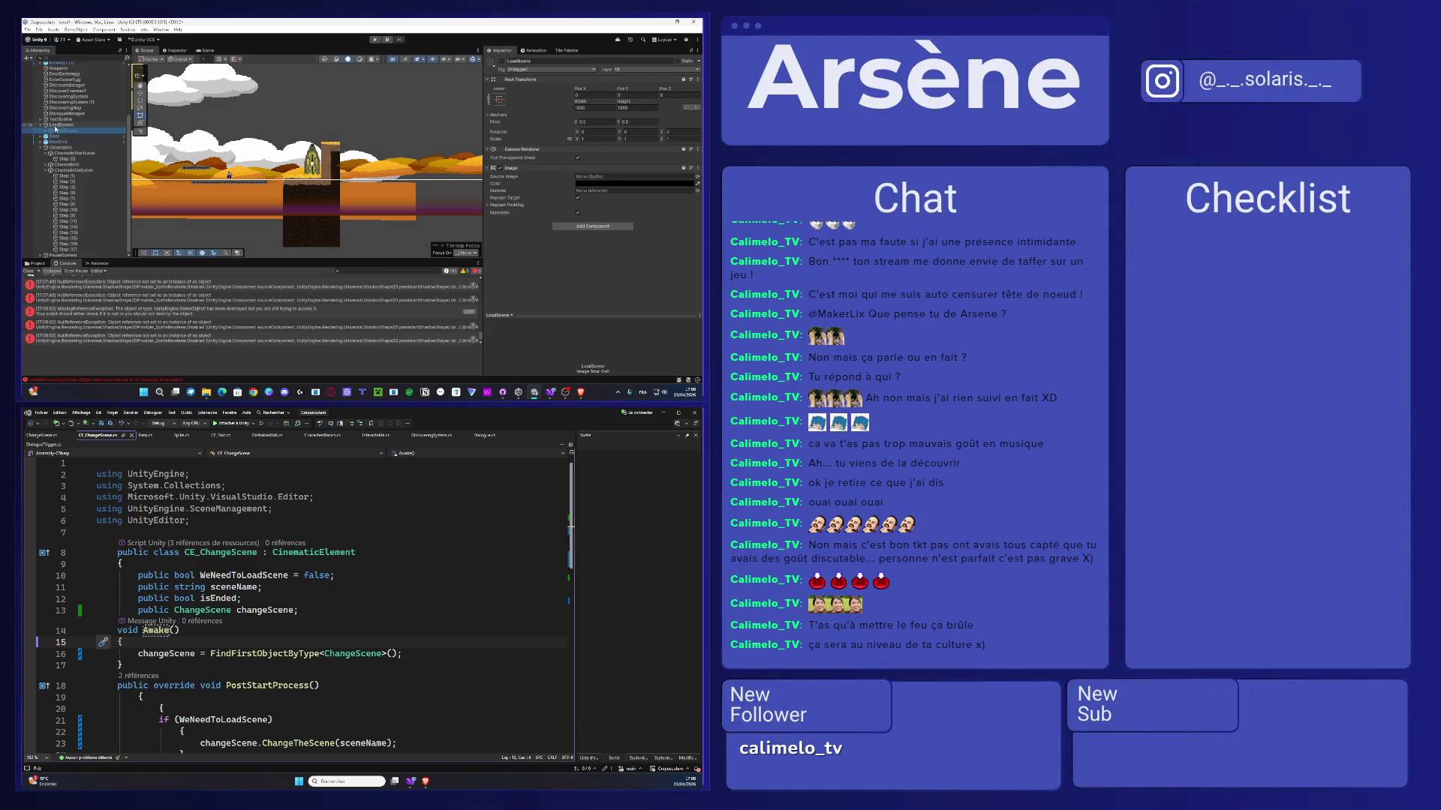
pyautogui.click(59, 125)
pyautogui.click(35, 264)
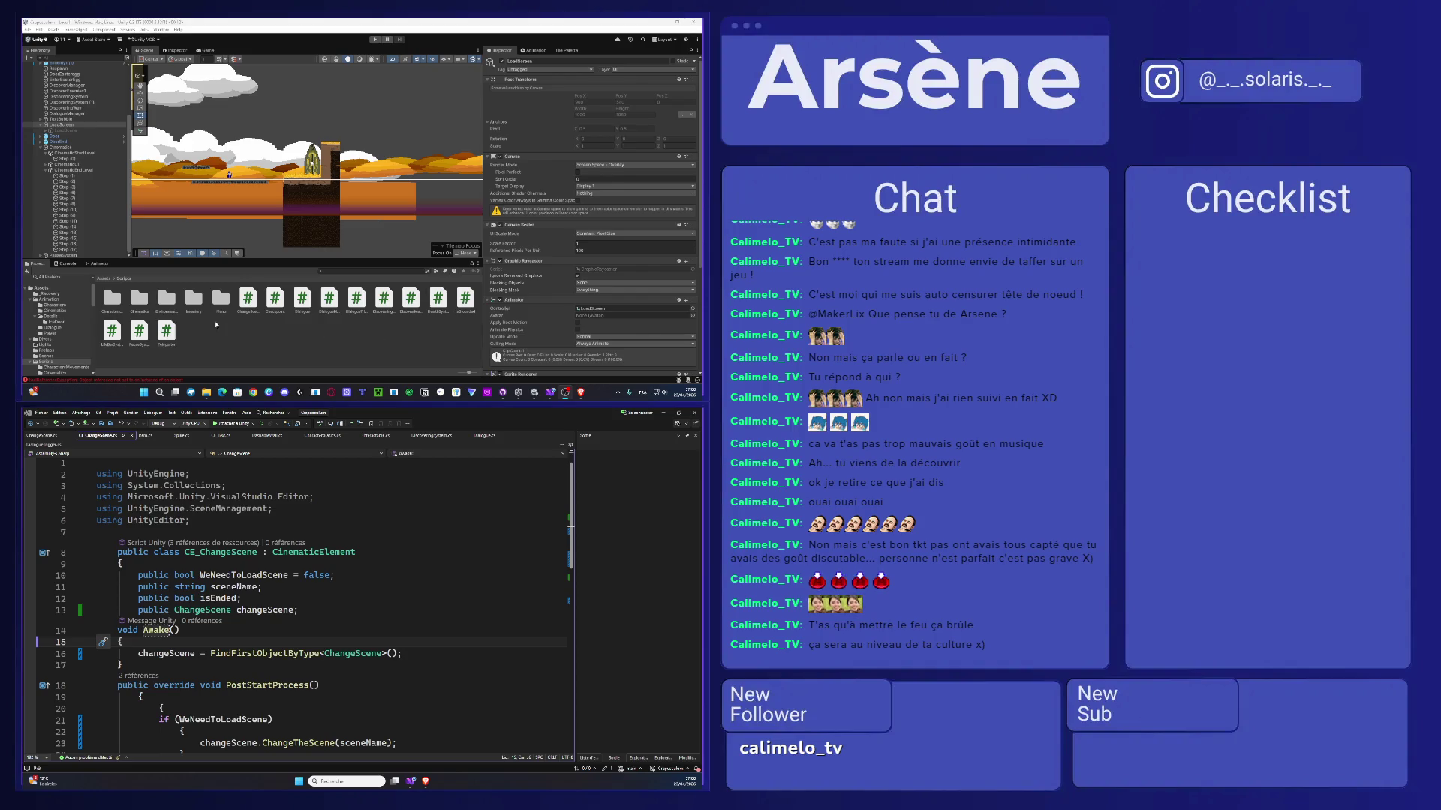
pyautogui.click(103, 280)
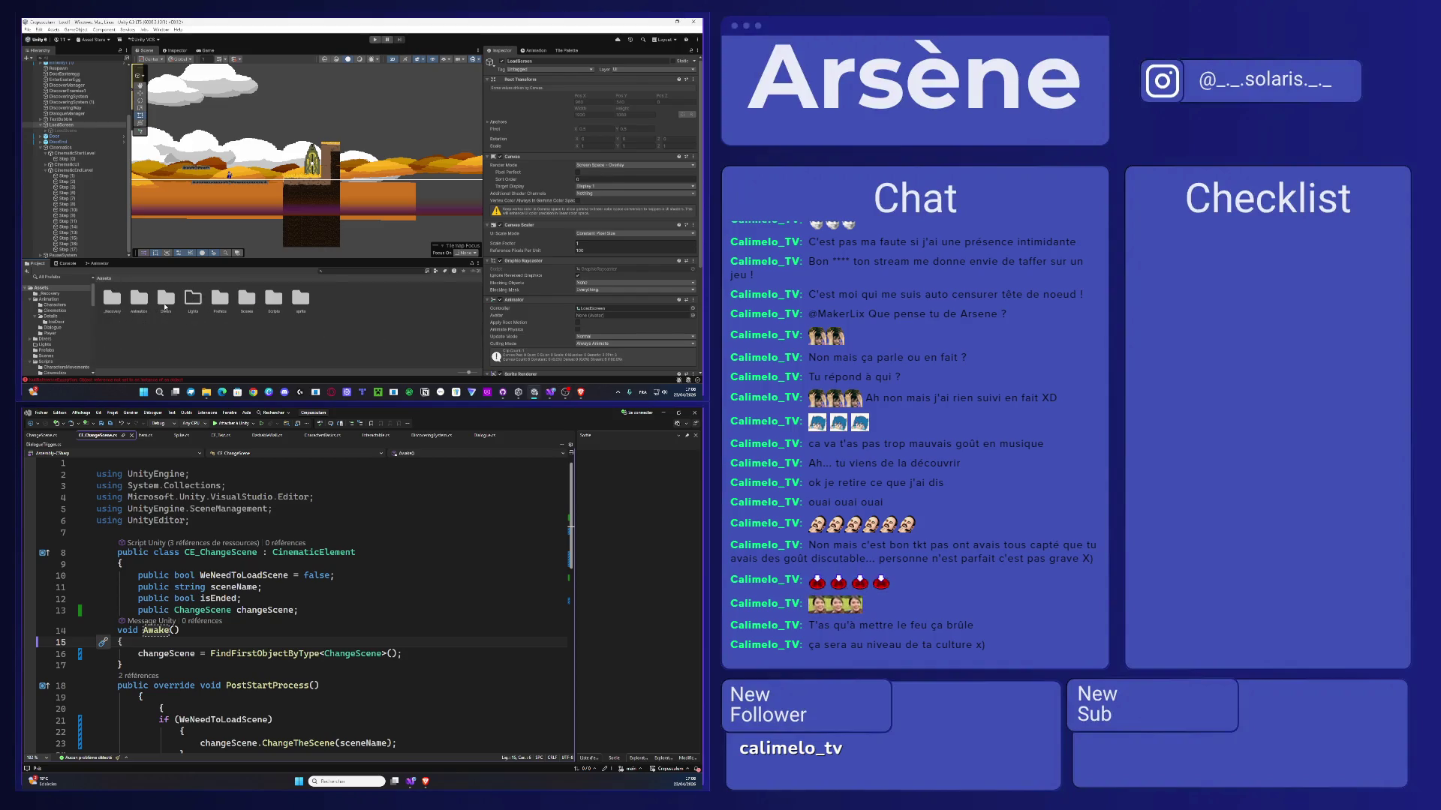
# - In the Scenes folder, open the SnowScene level after briefly opening EasterEgg
pyautogui.doubleClick(245, 300)
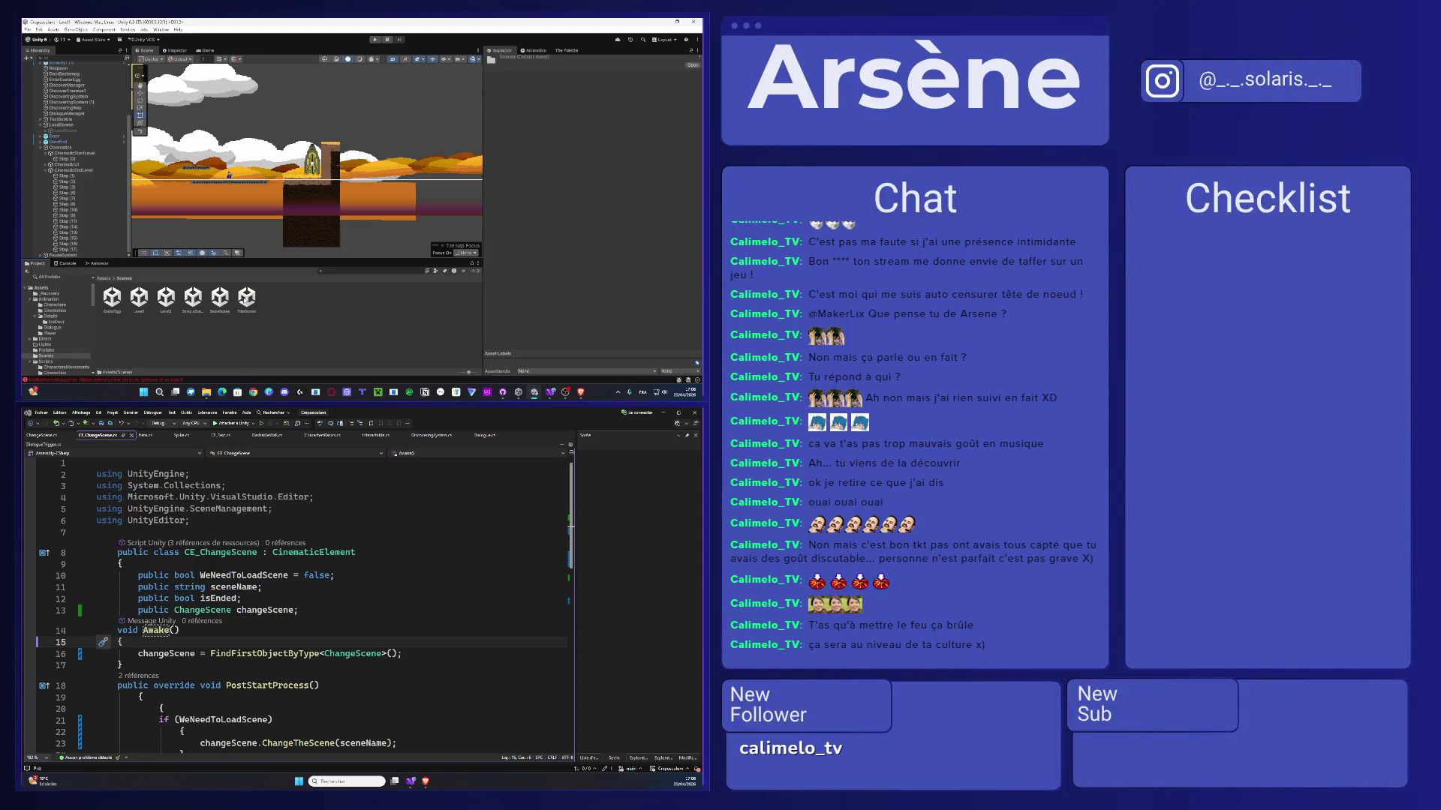
pyautogui.doubleClick(113, 299)
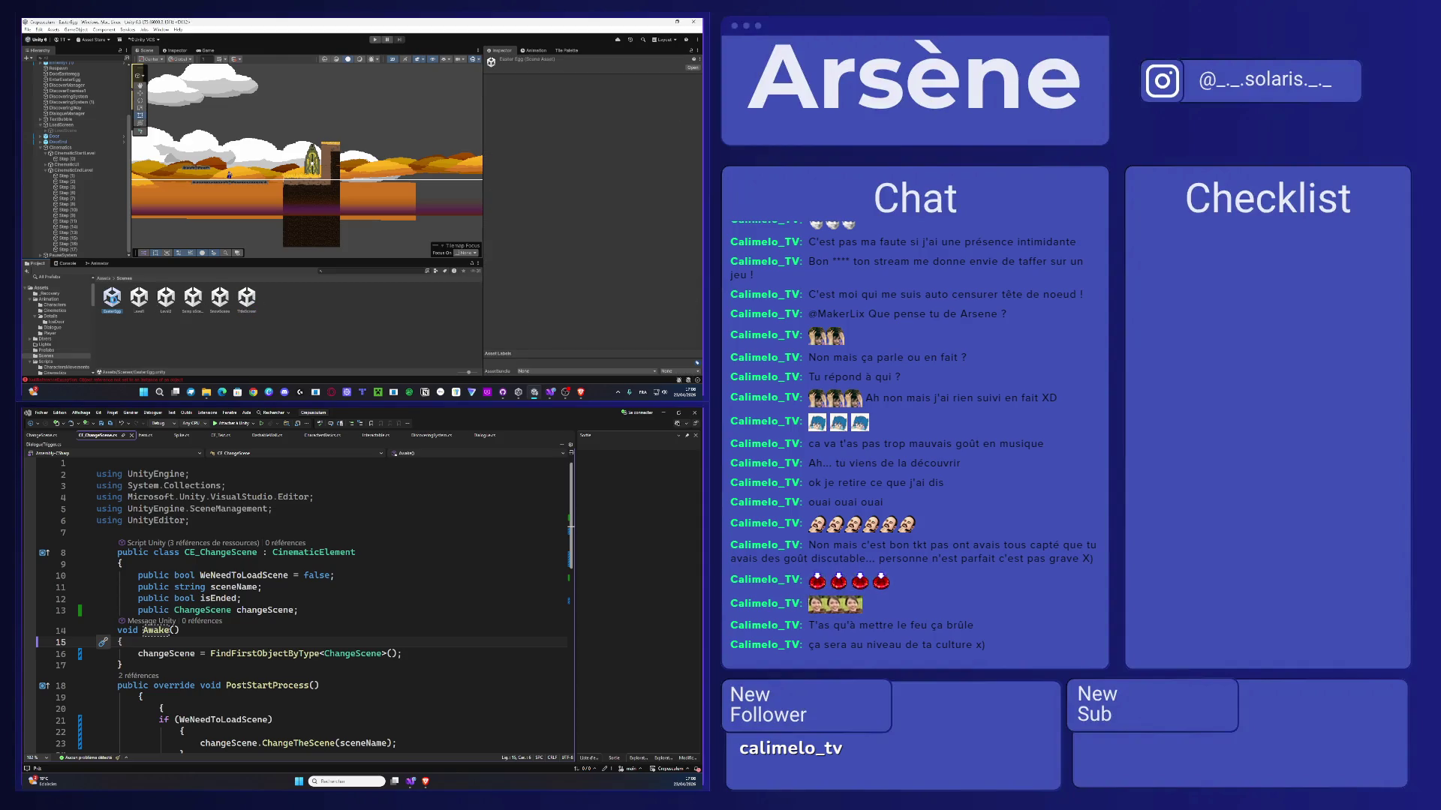
pyautogui.click(220, 298)
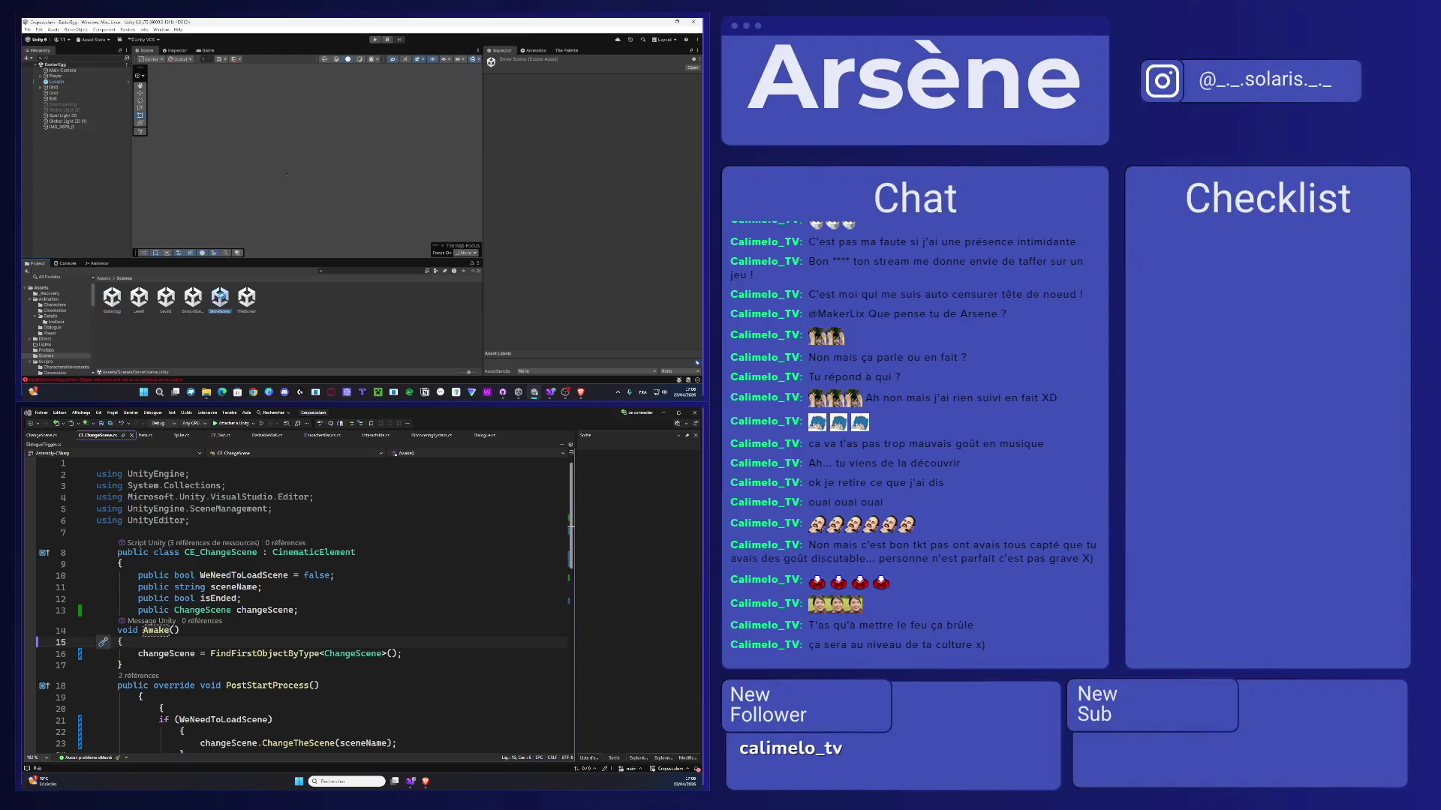
pyautogui.doubleClick(220, 299)
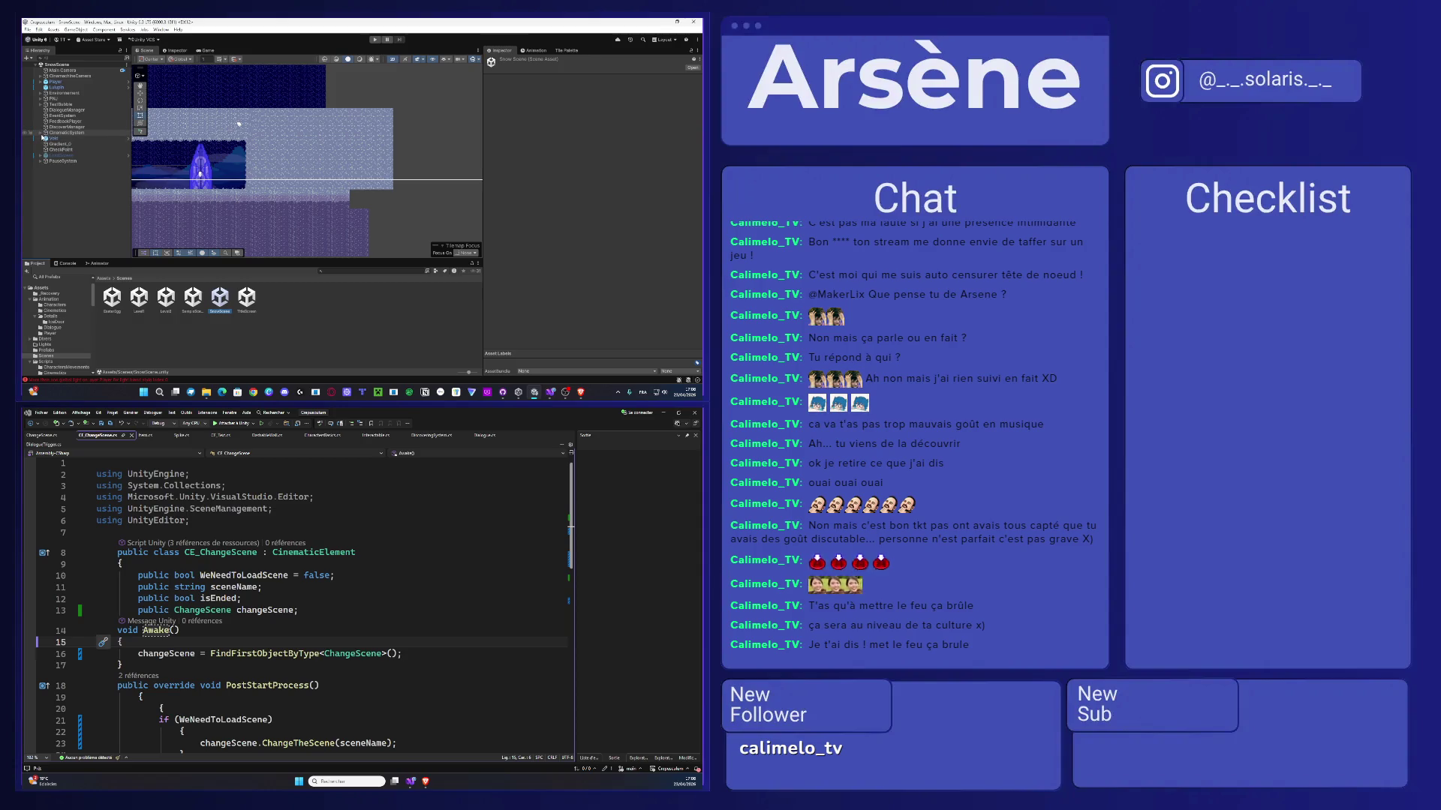
# - Inspect IceDoorCinematic's Step (17) and its CE_Change Scene component
pyautogui.click(41, 134)
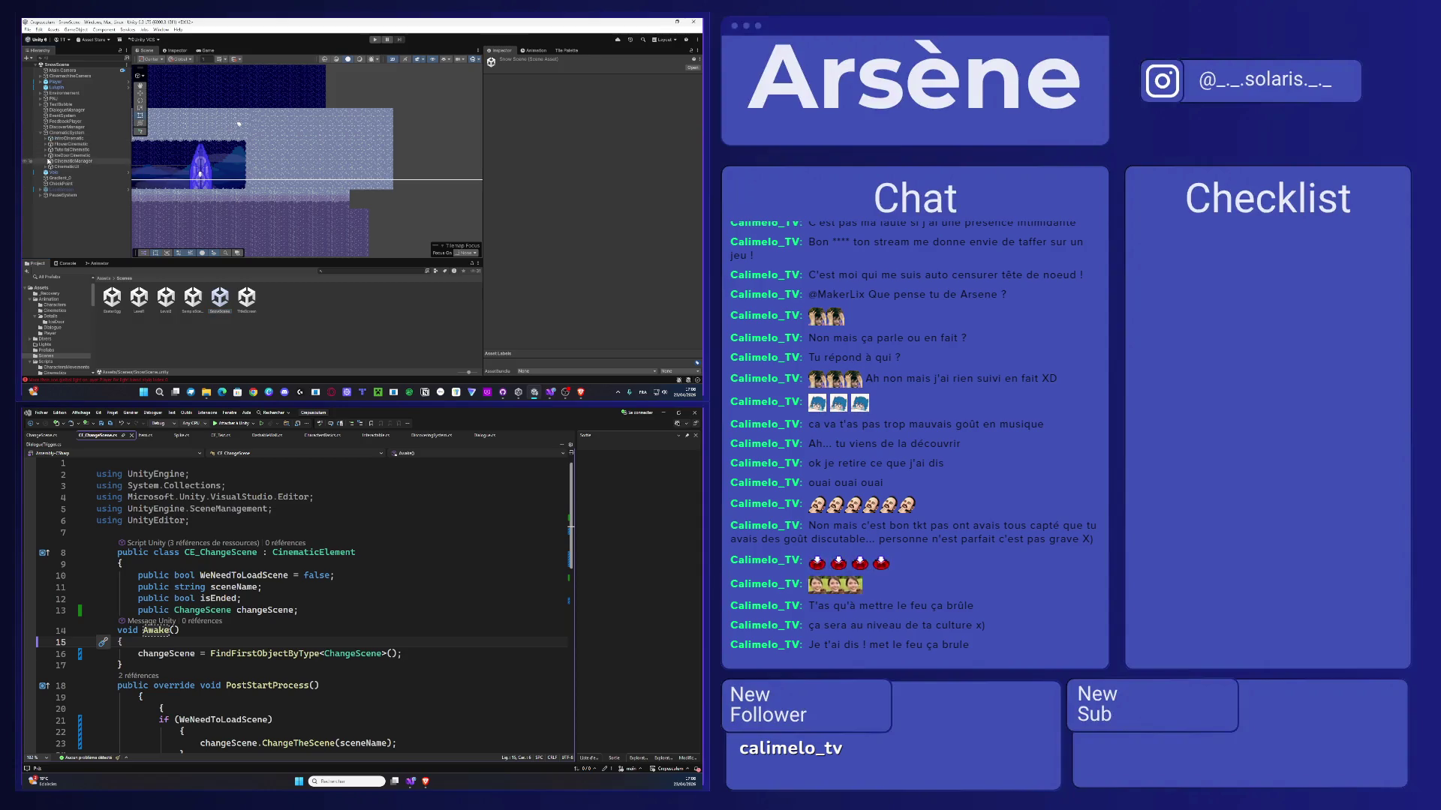
pyautogui.click(51, 156)
pyautogui.click(46, 156)
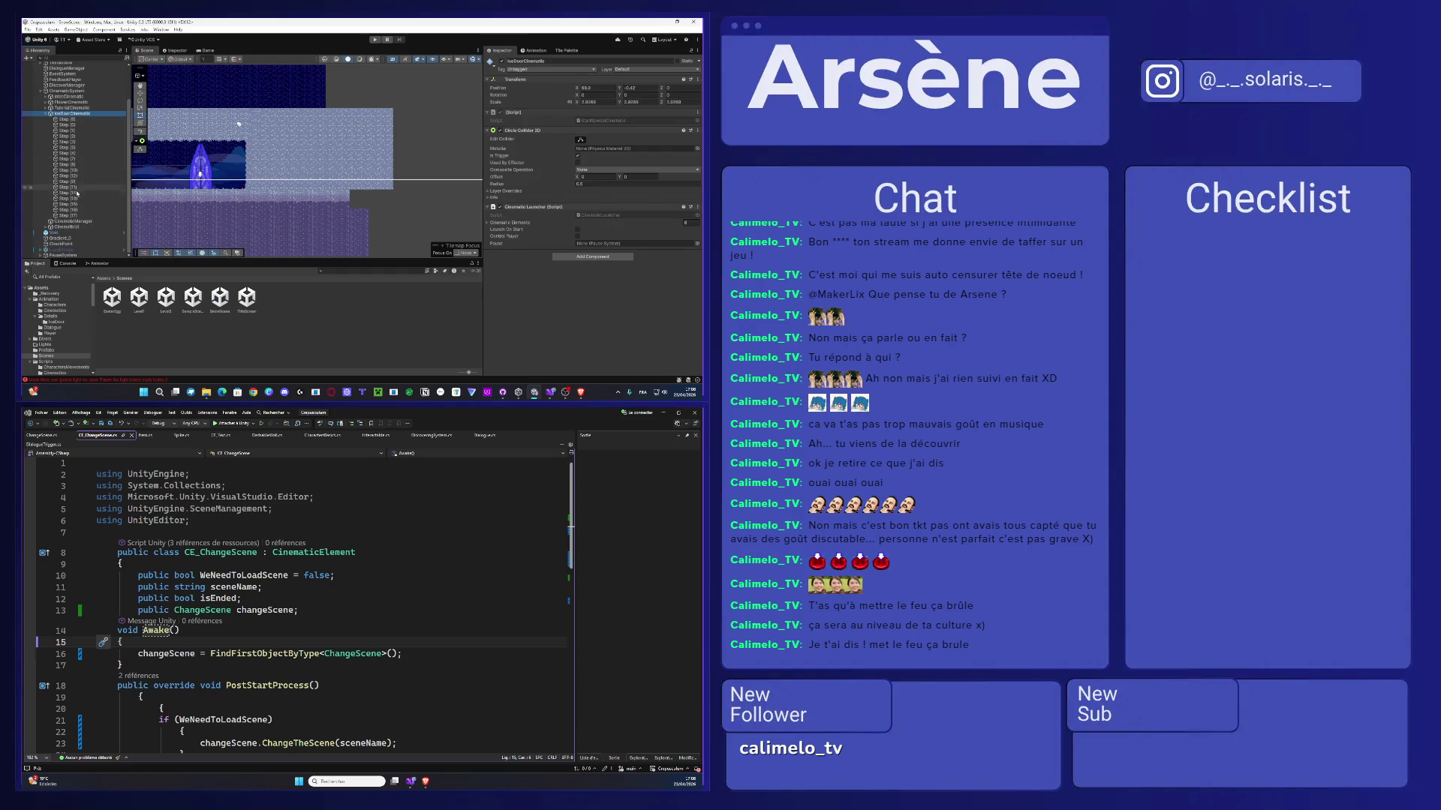
pyautogui.scroll(-3, 64, 187)
pyautogui.click(75, 215)
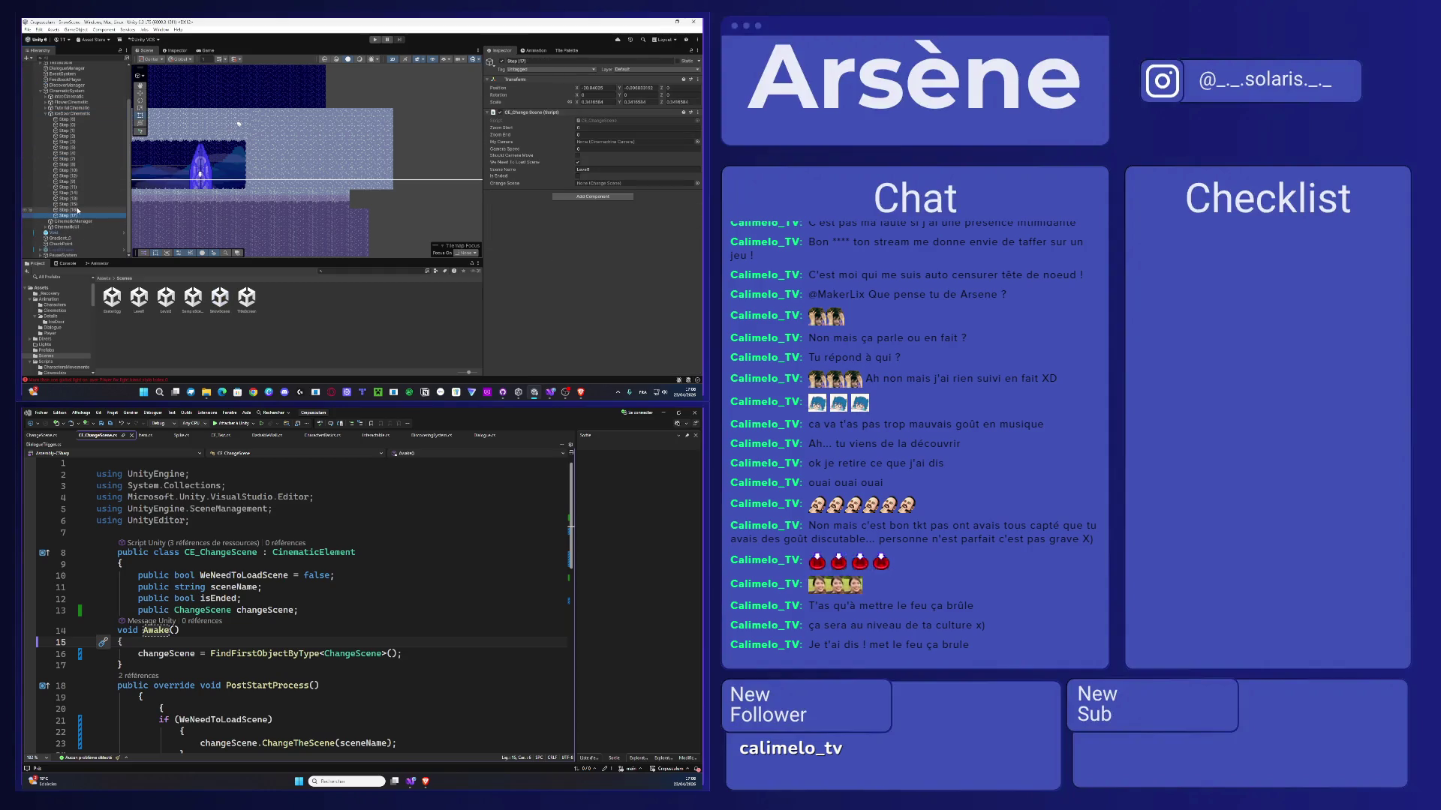
pyautogui.scroll(3, 74, 197)
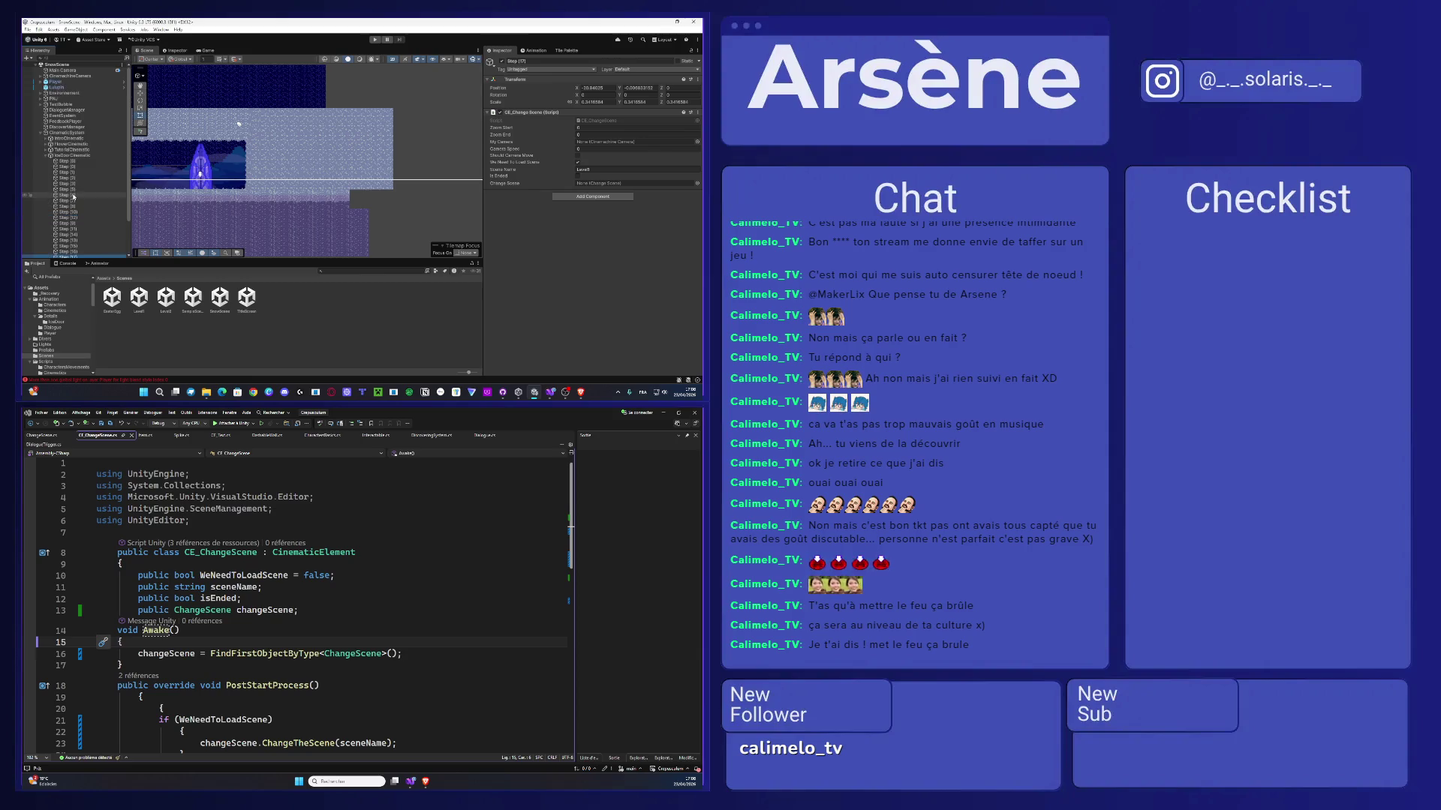
pyautogui.scroll(-3, 73, 196)
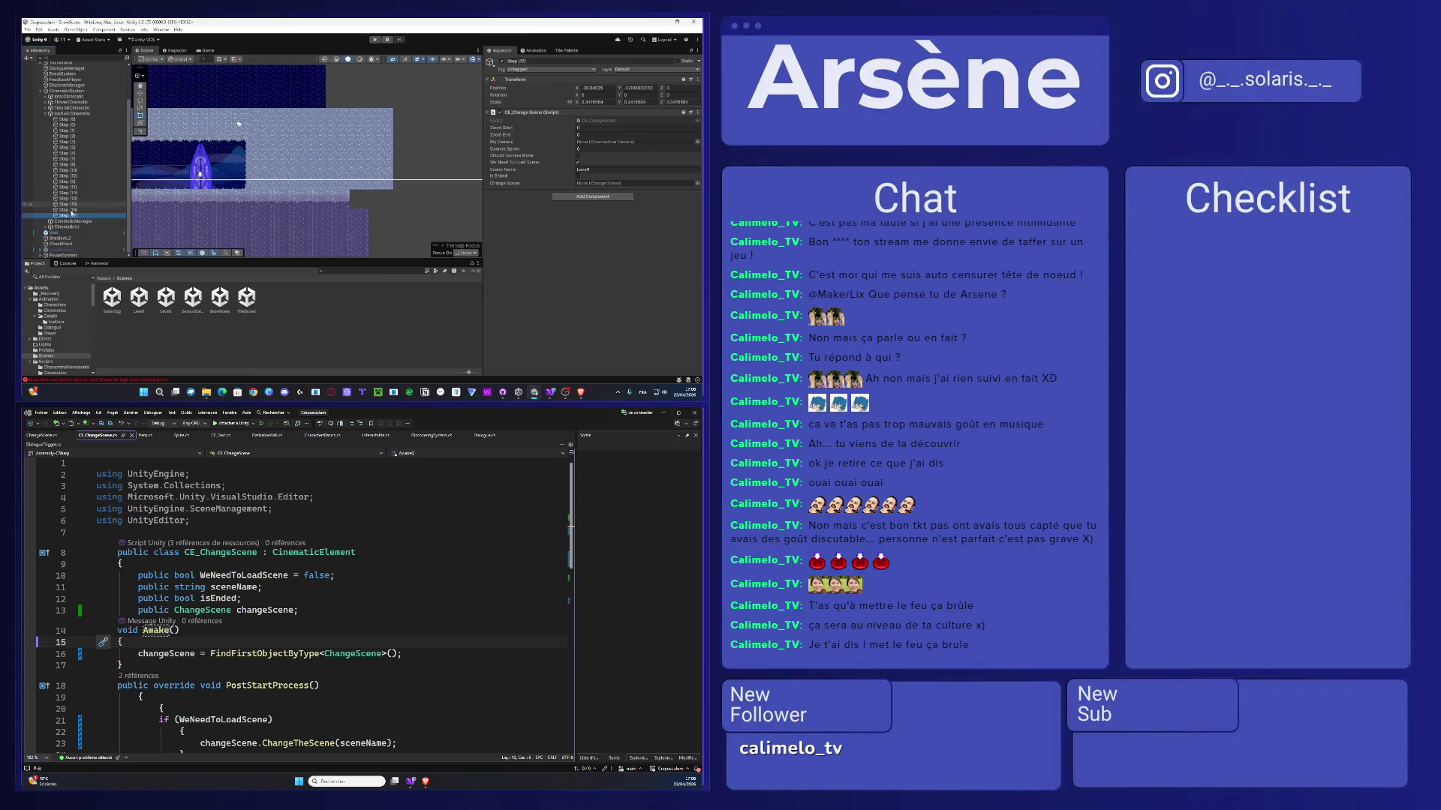
# - Enable the LoadScreen object and disable its LoadScene child image
pyautogui.click(62, 250)
pyautogui.click(501, 63)
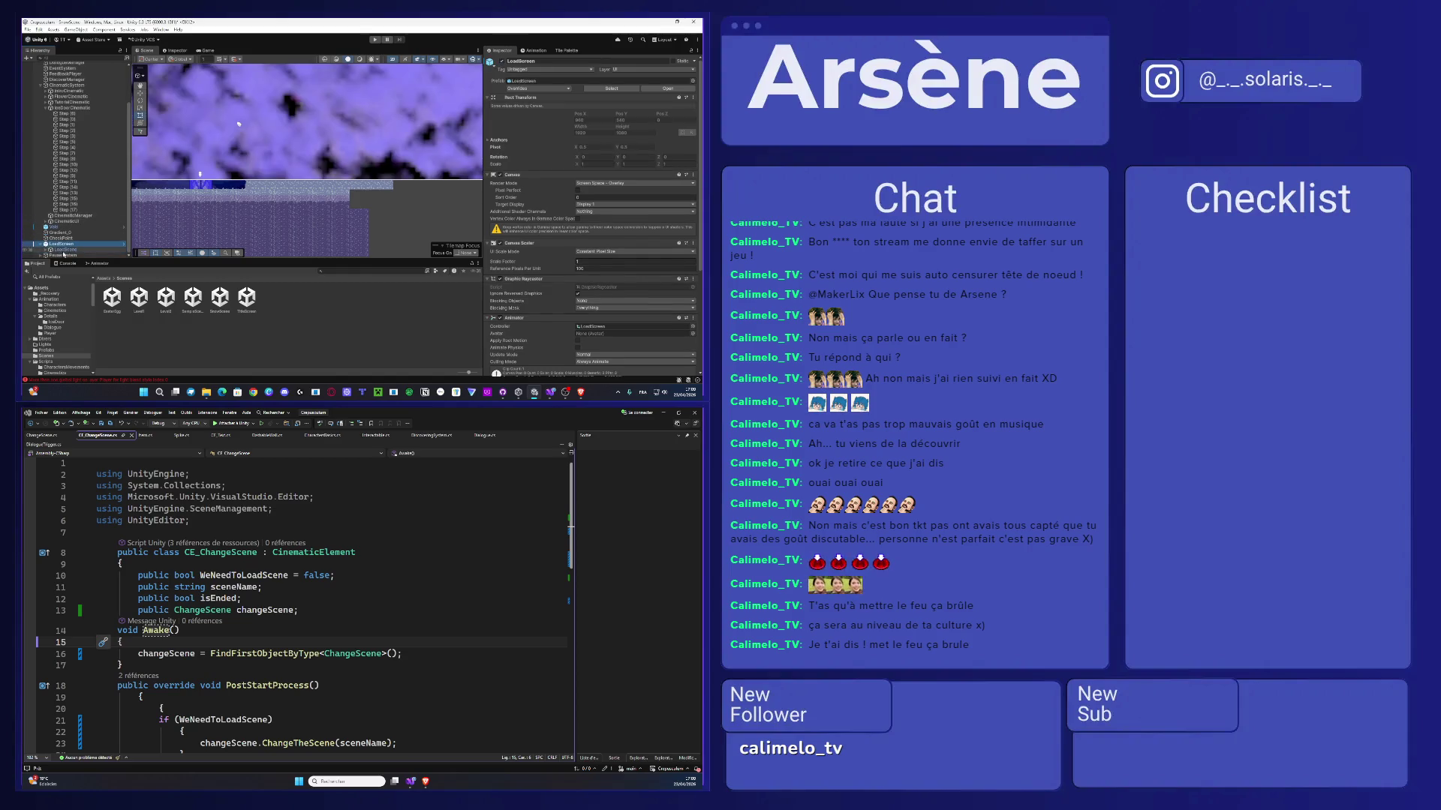
pyautogui.click(326, 148)
pyautogui.click(502, 63)
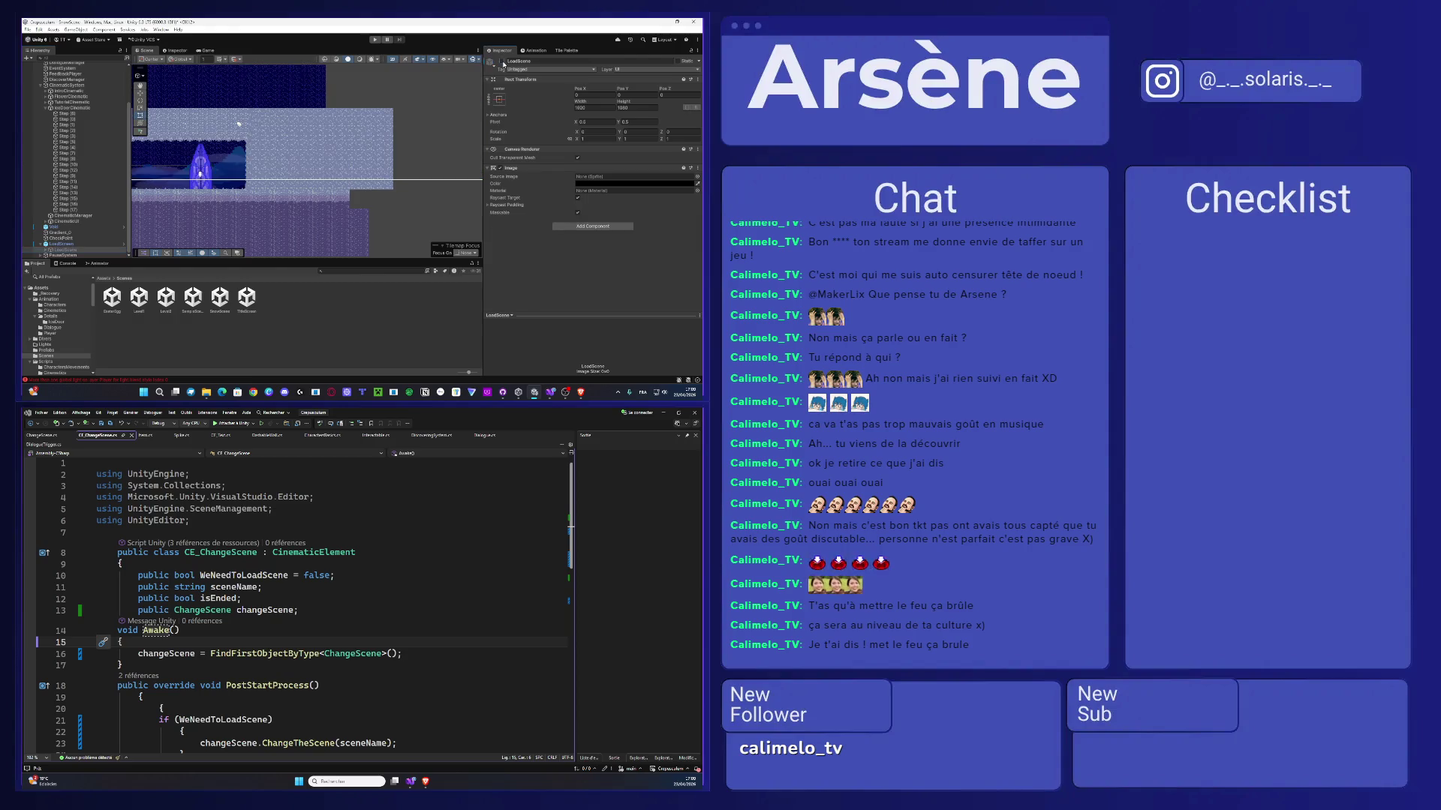
pyautogui.click(61, 244)
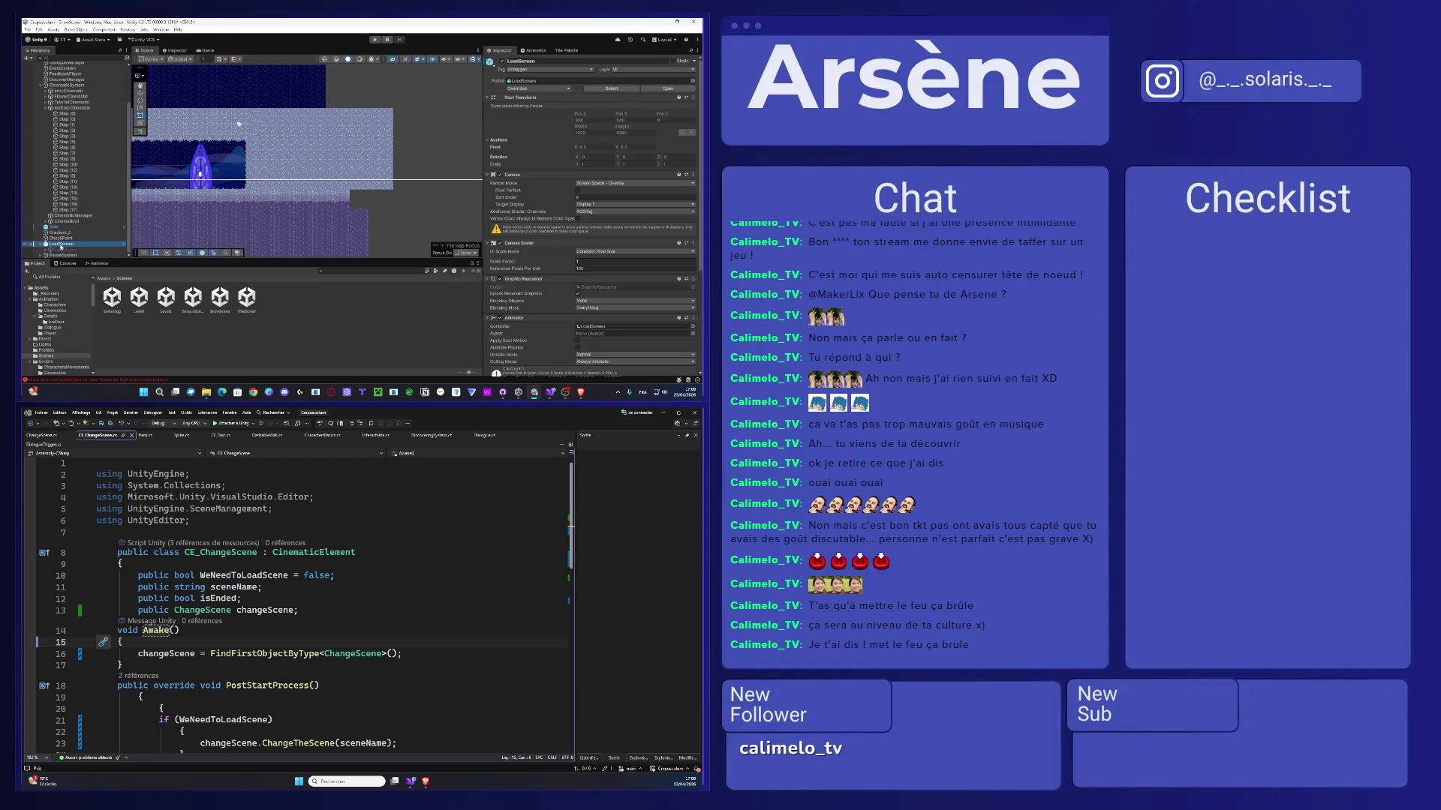
# - Assign LoadScreen to the Change Scene Load Scene field and start play mode
pyautogui.click(103, 279)
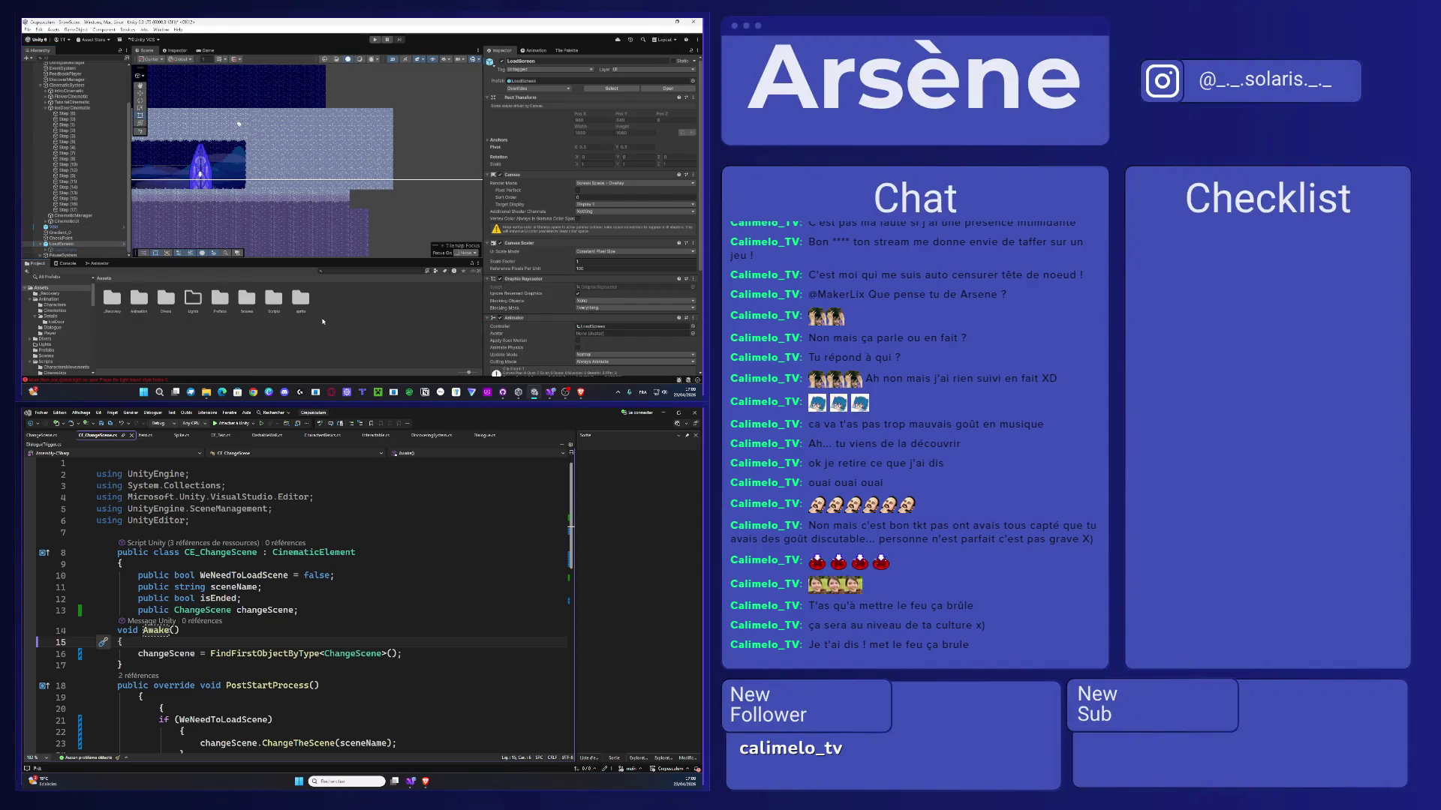
pyautogui.doubleClick(271, 299)
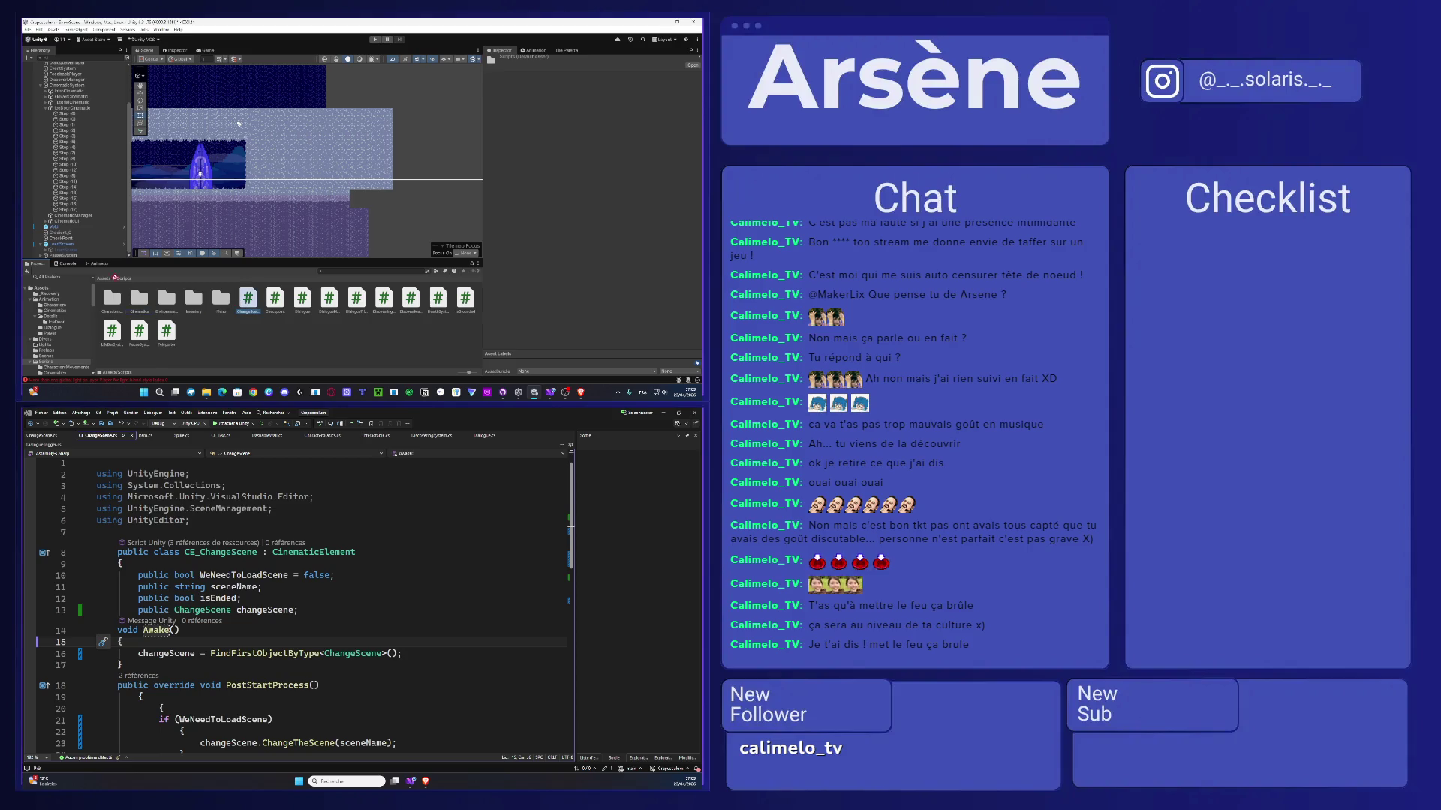
pyautogui.click(63, 245)
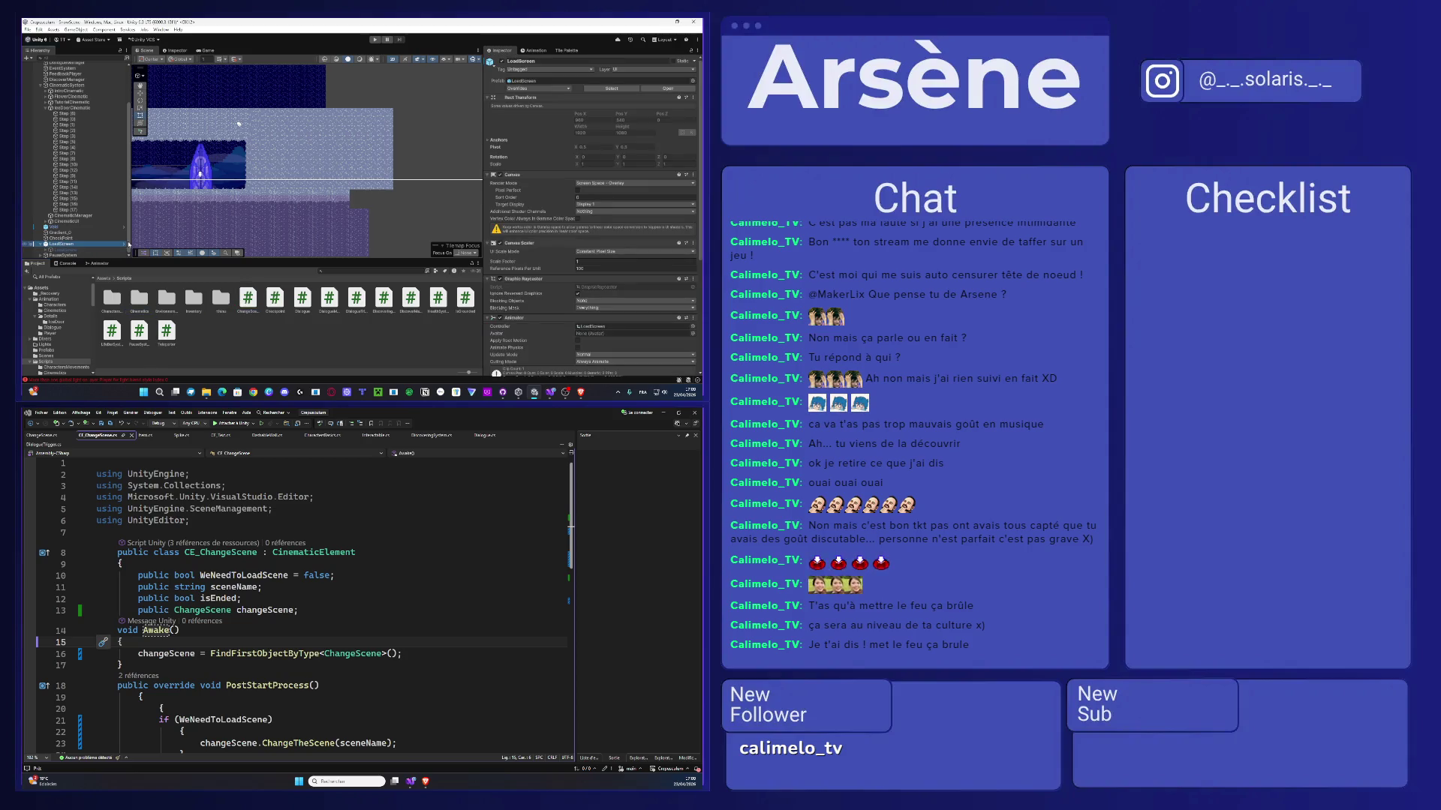
pyautogui.scroll(-5, 581, 277)
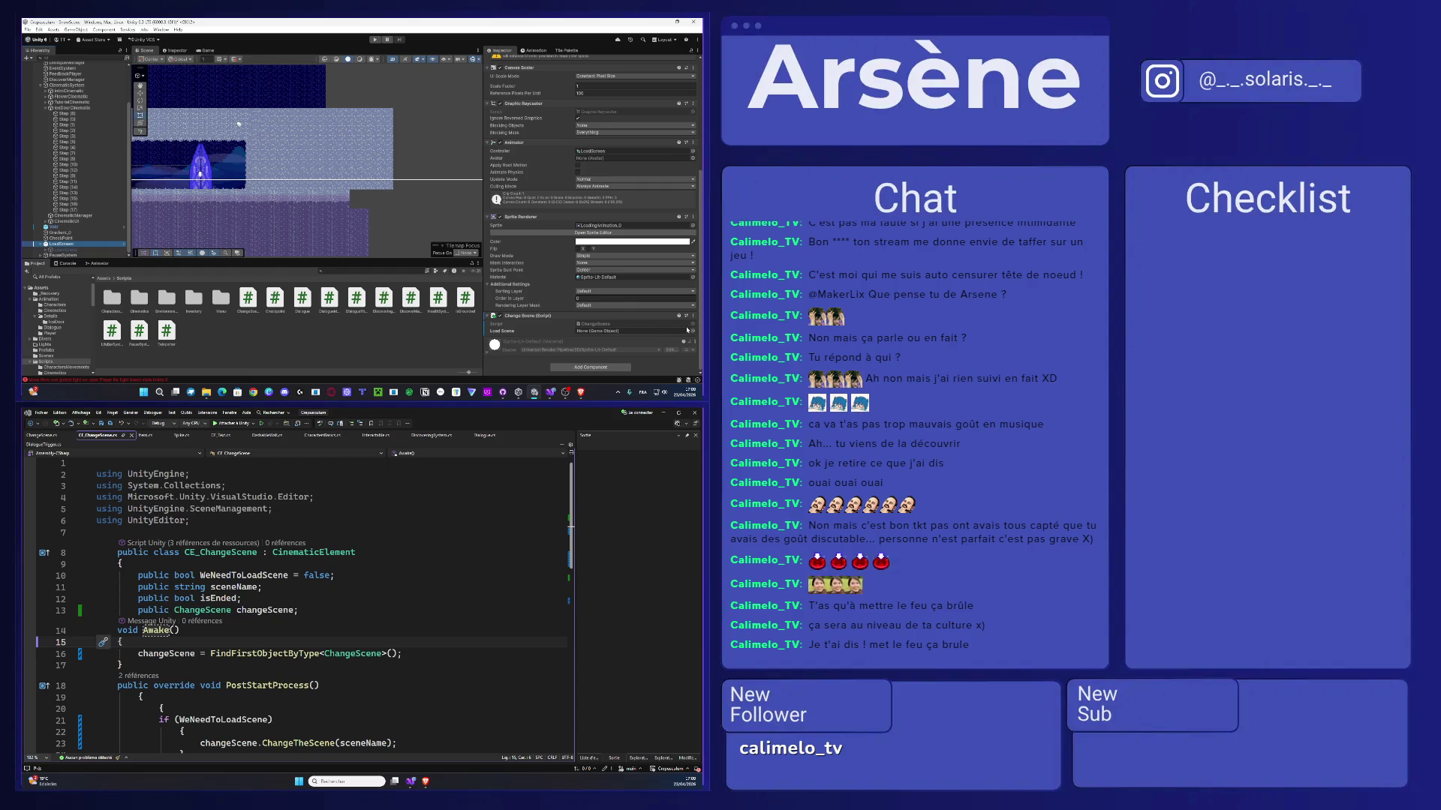
pyautogui.click(607, 331)
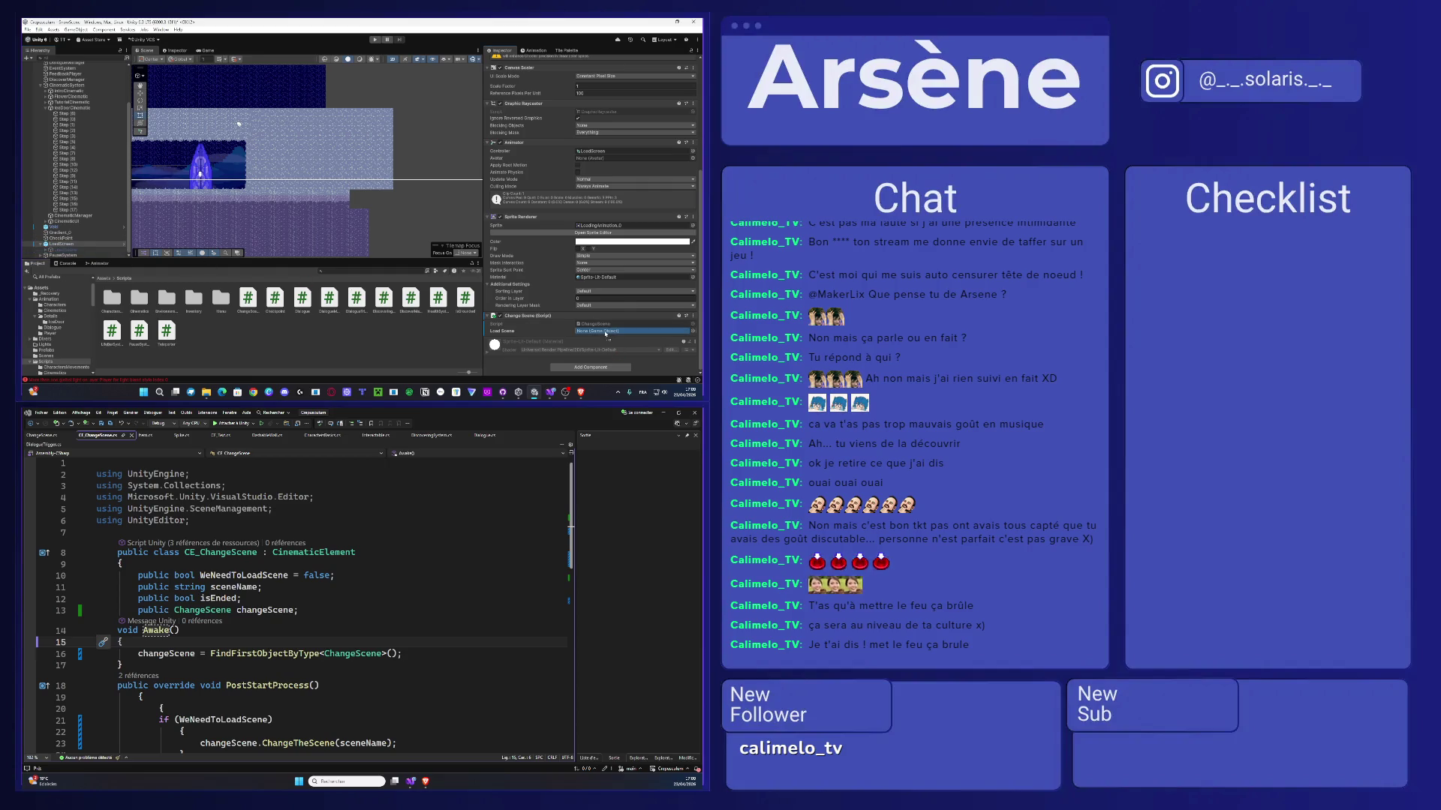
pyautogui.moveTo(607, 333); pyautogui.dragTo(605, 330)
pyautogui.click(298, 175)
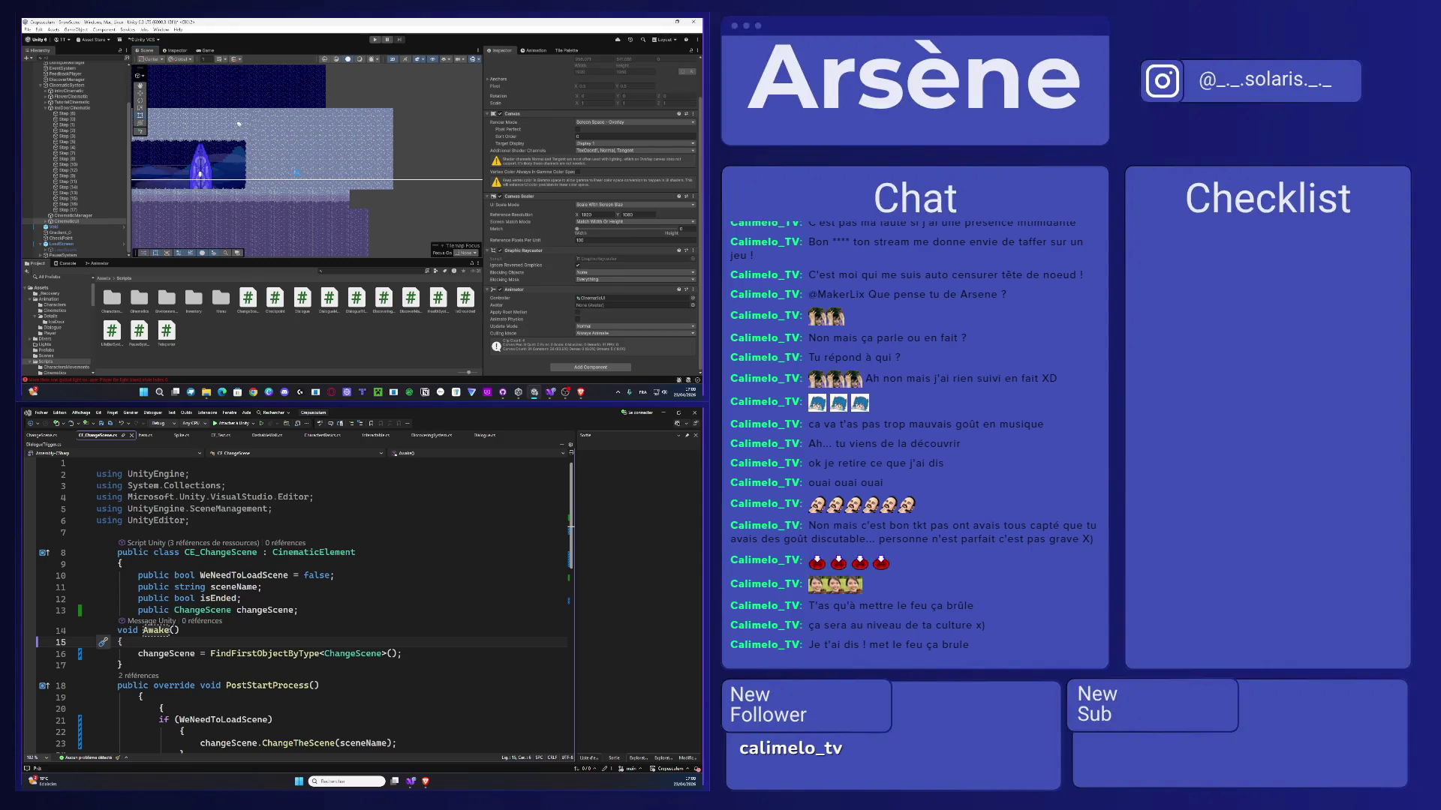
pyautogui.click(64, 210)
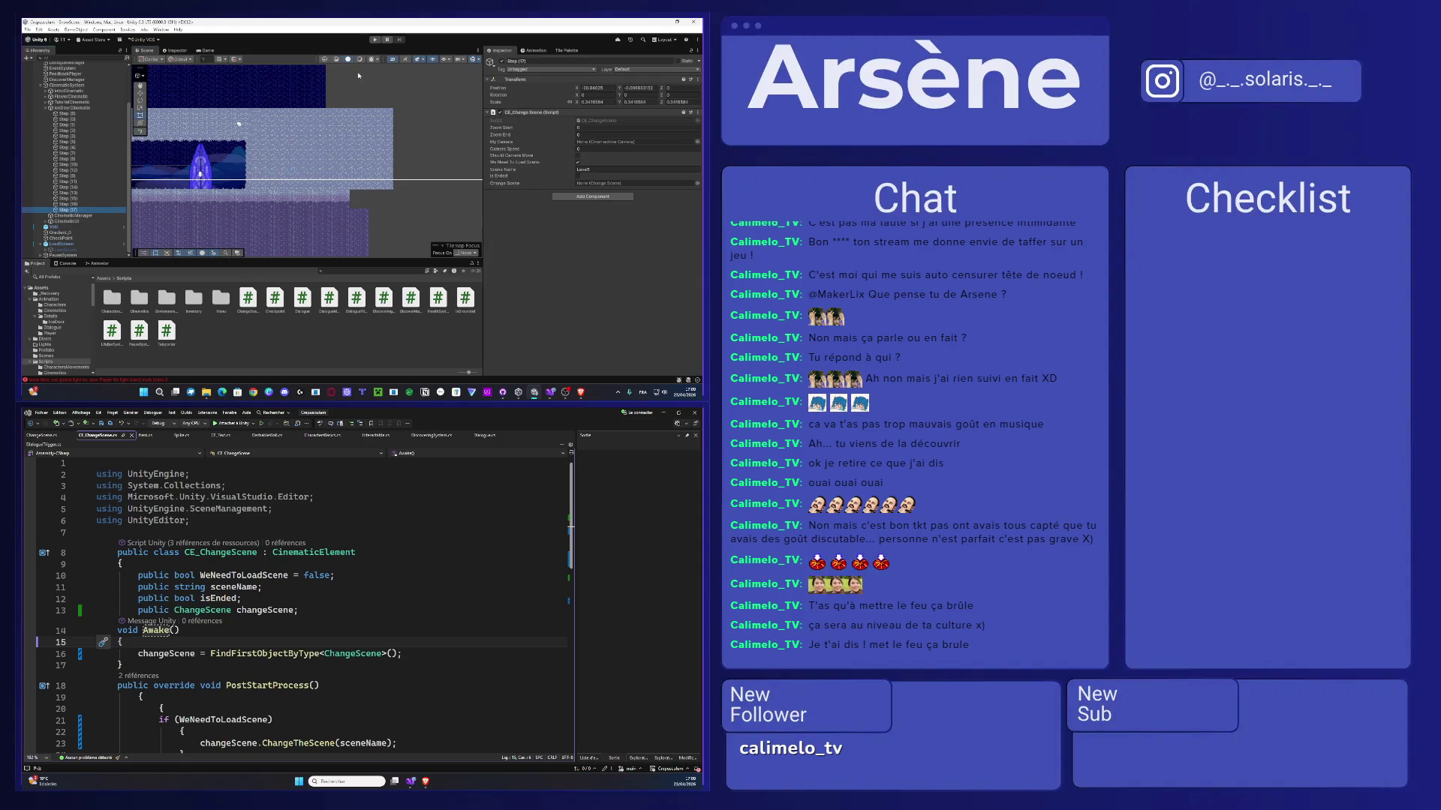
pyautogui.click(375, 40)
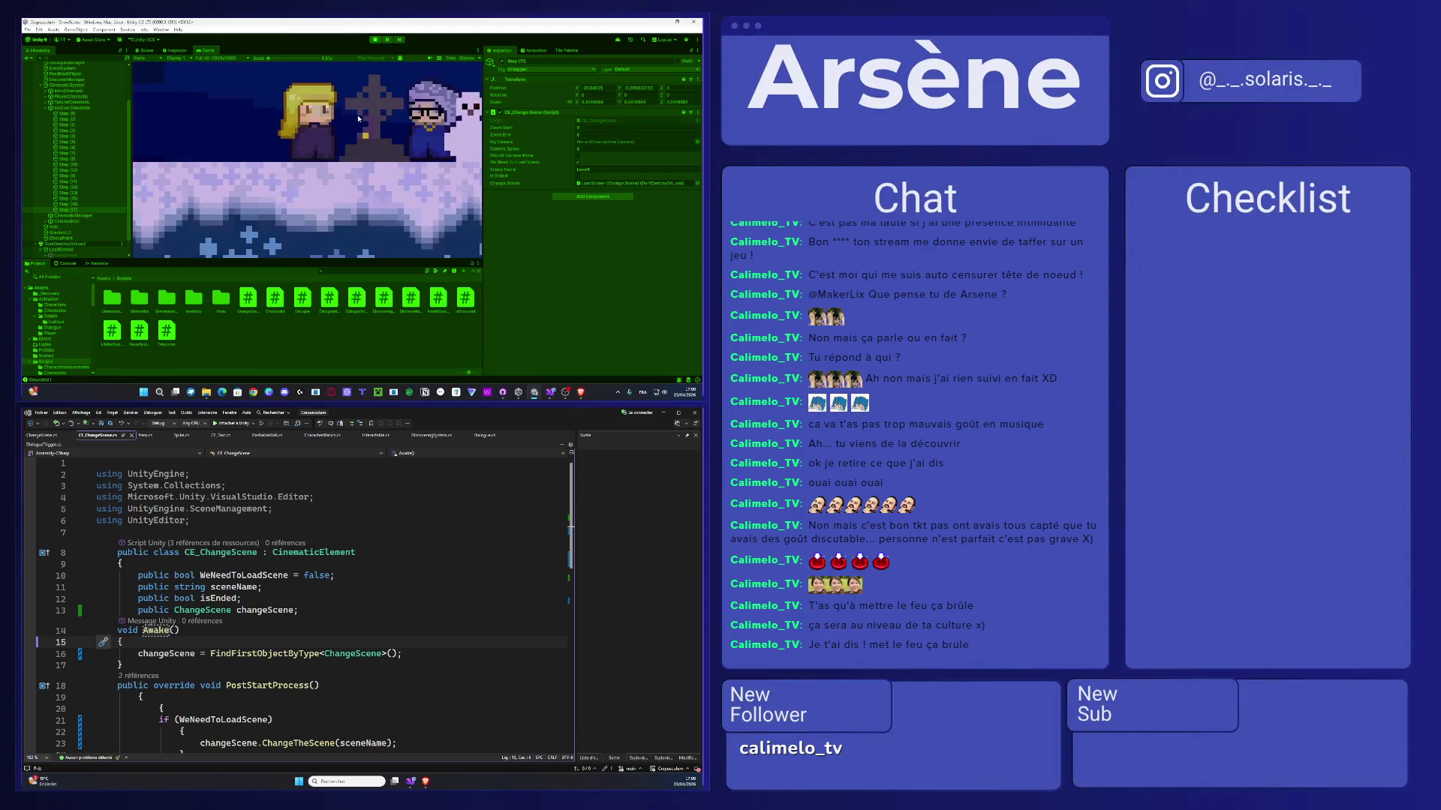
# - Stop play mode and untick Launch On Start for IntroCinematic, then run the game again
pyautogui.click(373, 40)
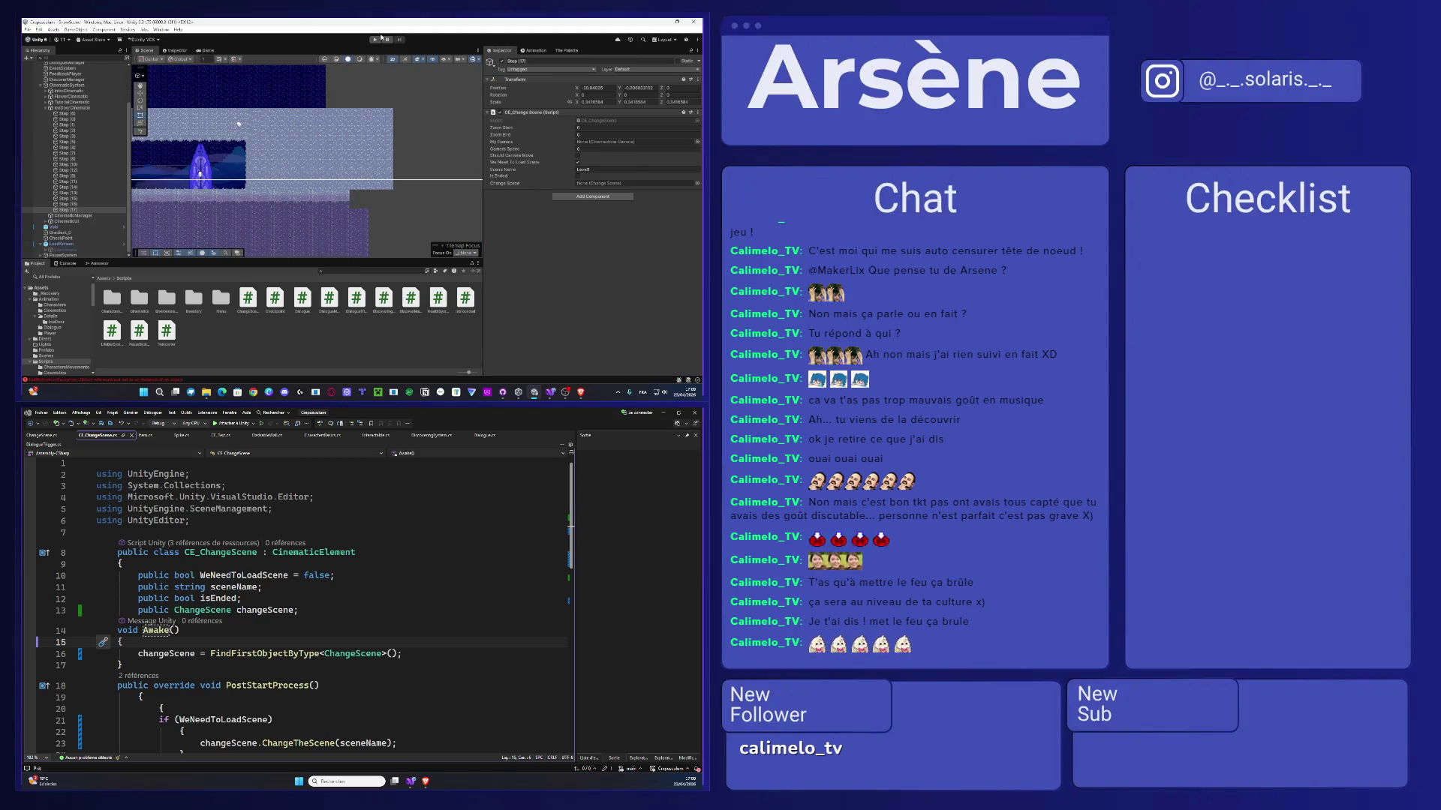
pyautogui.click(69, 91)
pyautogui.click(577, 135)
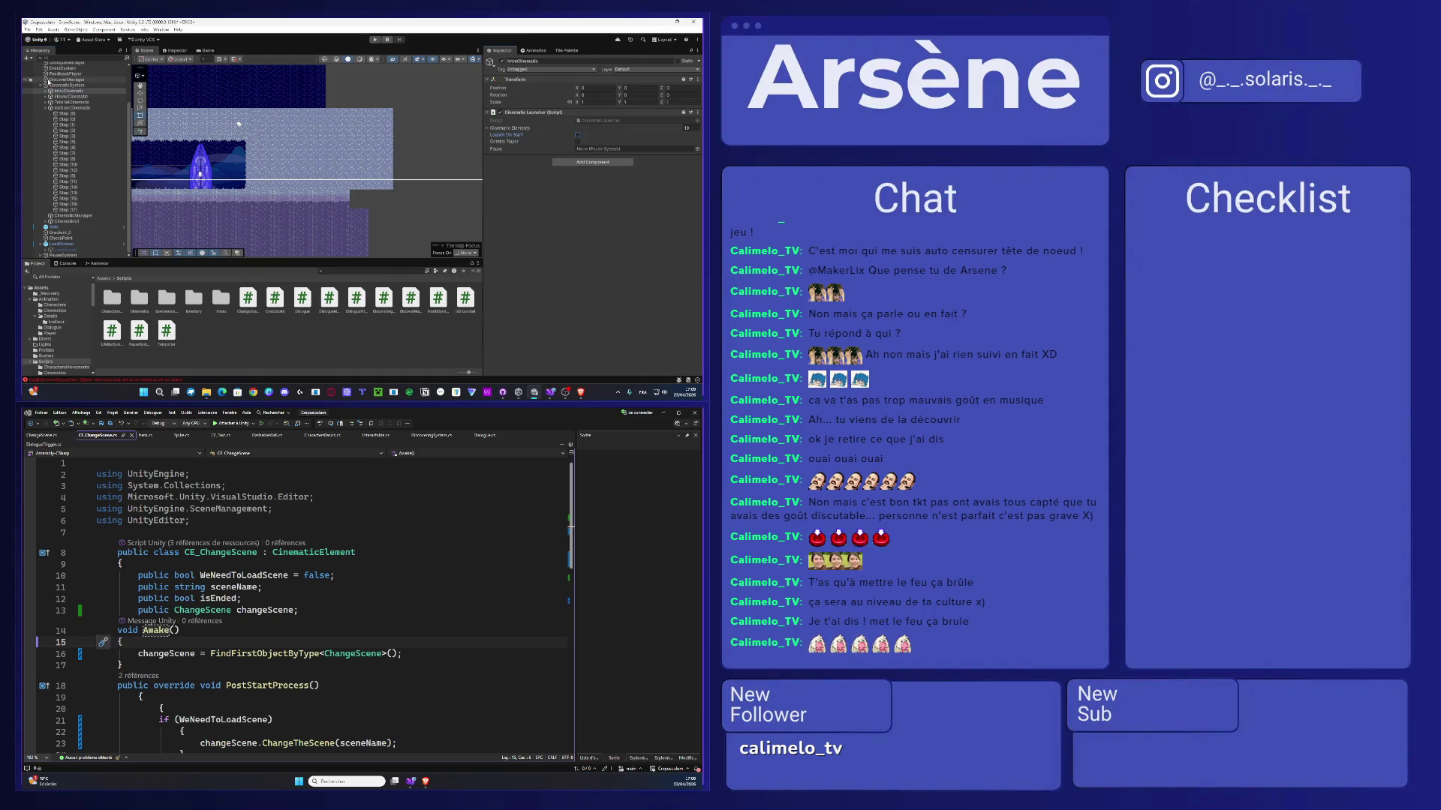
pyautogui.click(375, 40)
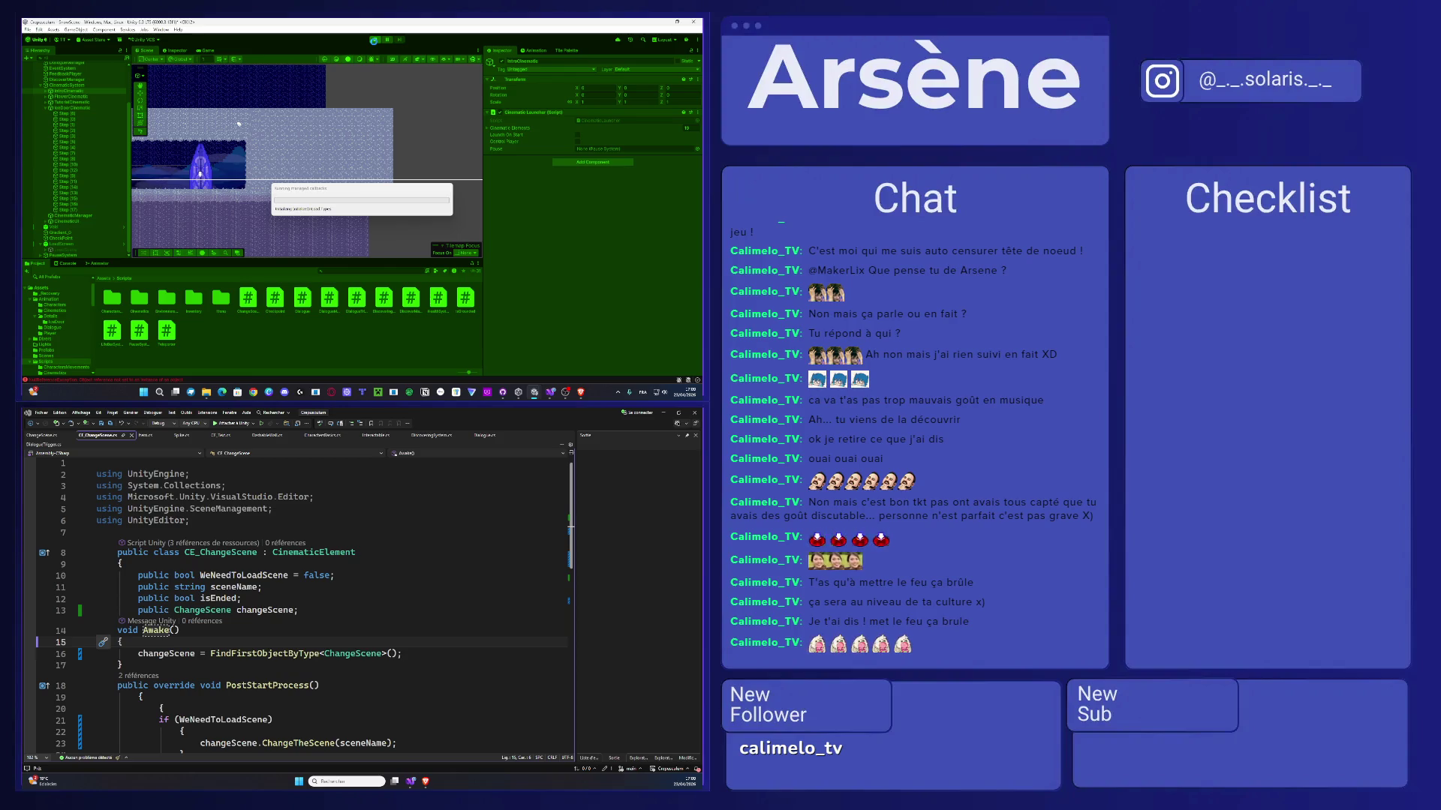
# - Reach Level1, inspect its LoadScreen object while running, then stop play mode
pyautogui.click(375, 41)
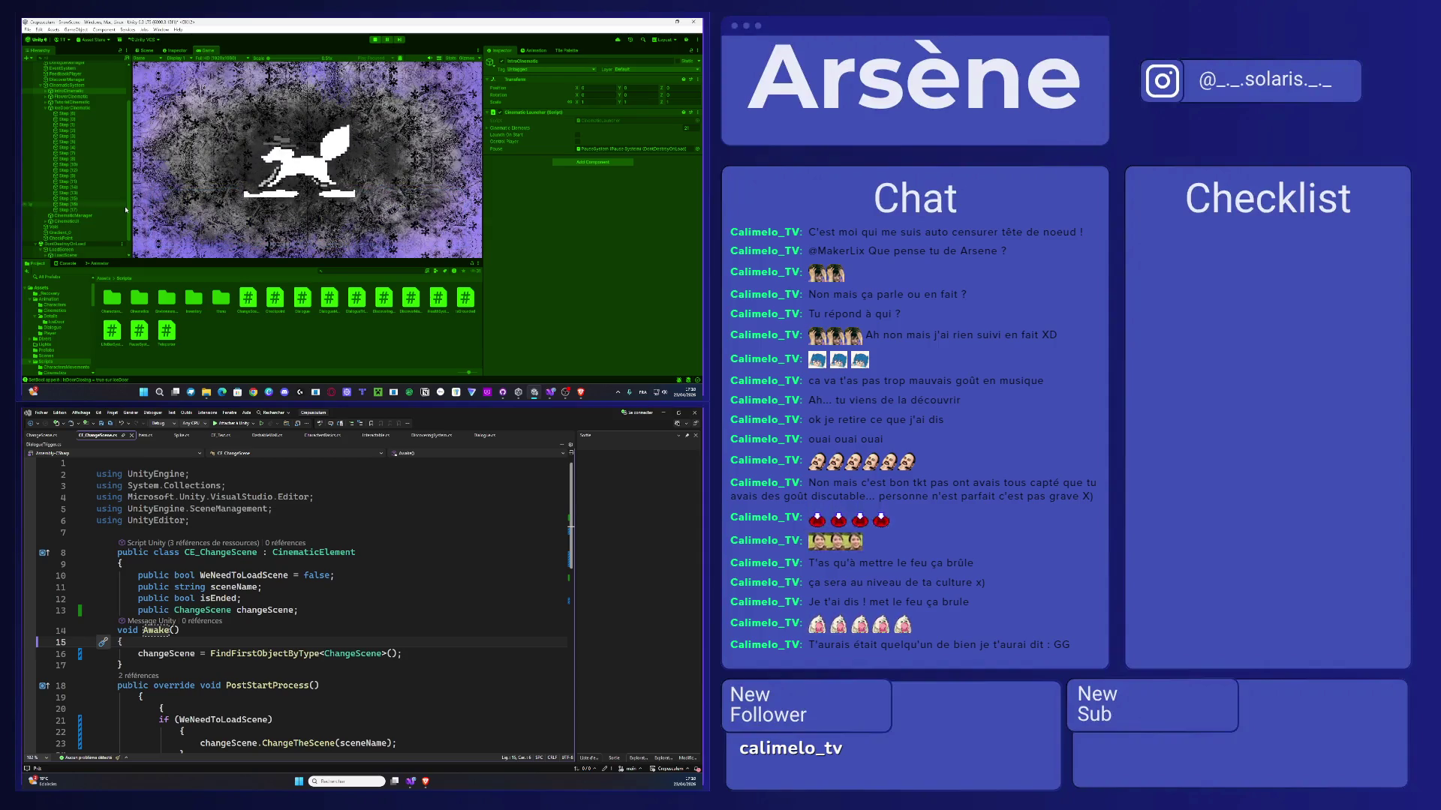
pyautogui.scroll(3, 127, 210)
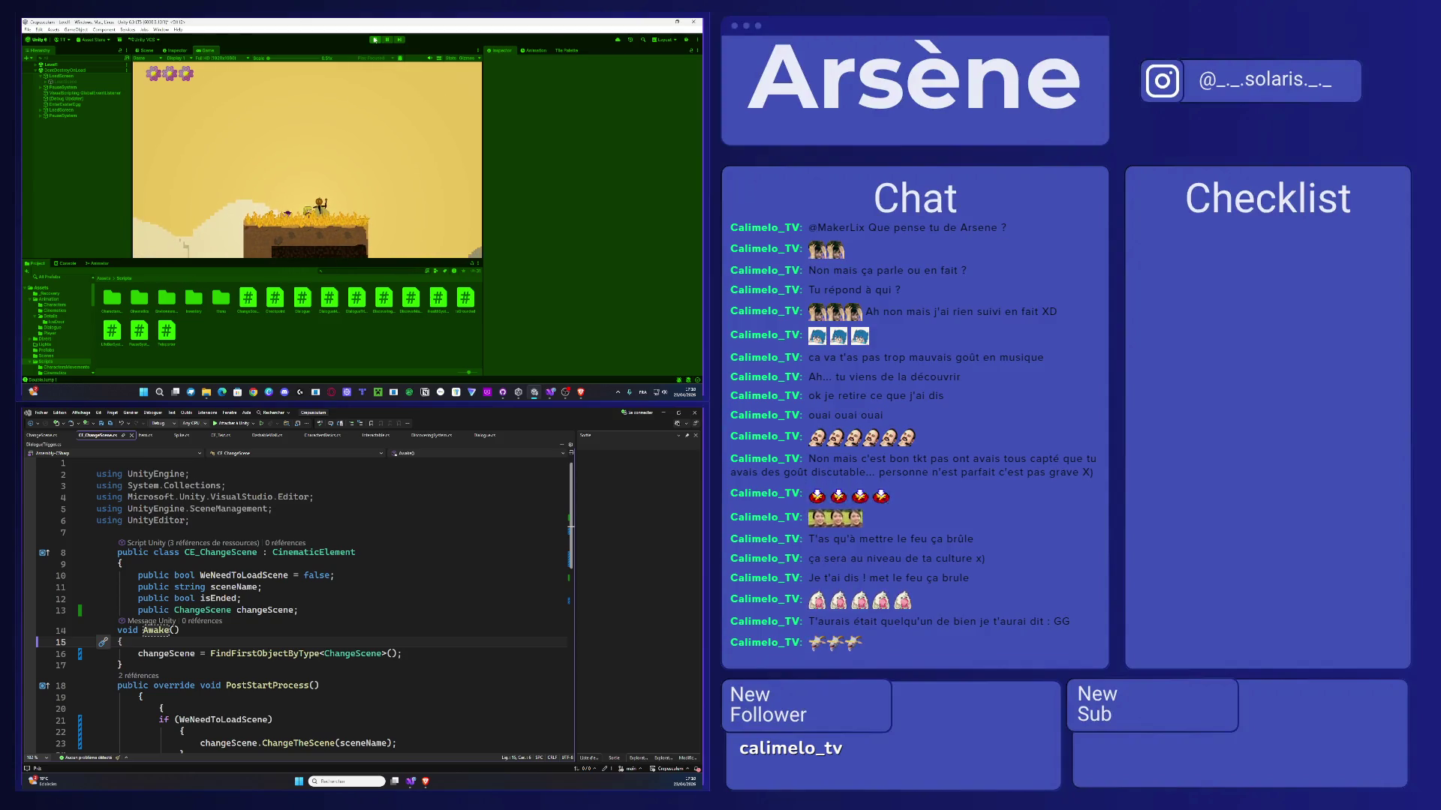
pyautogui.click(34, 65)
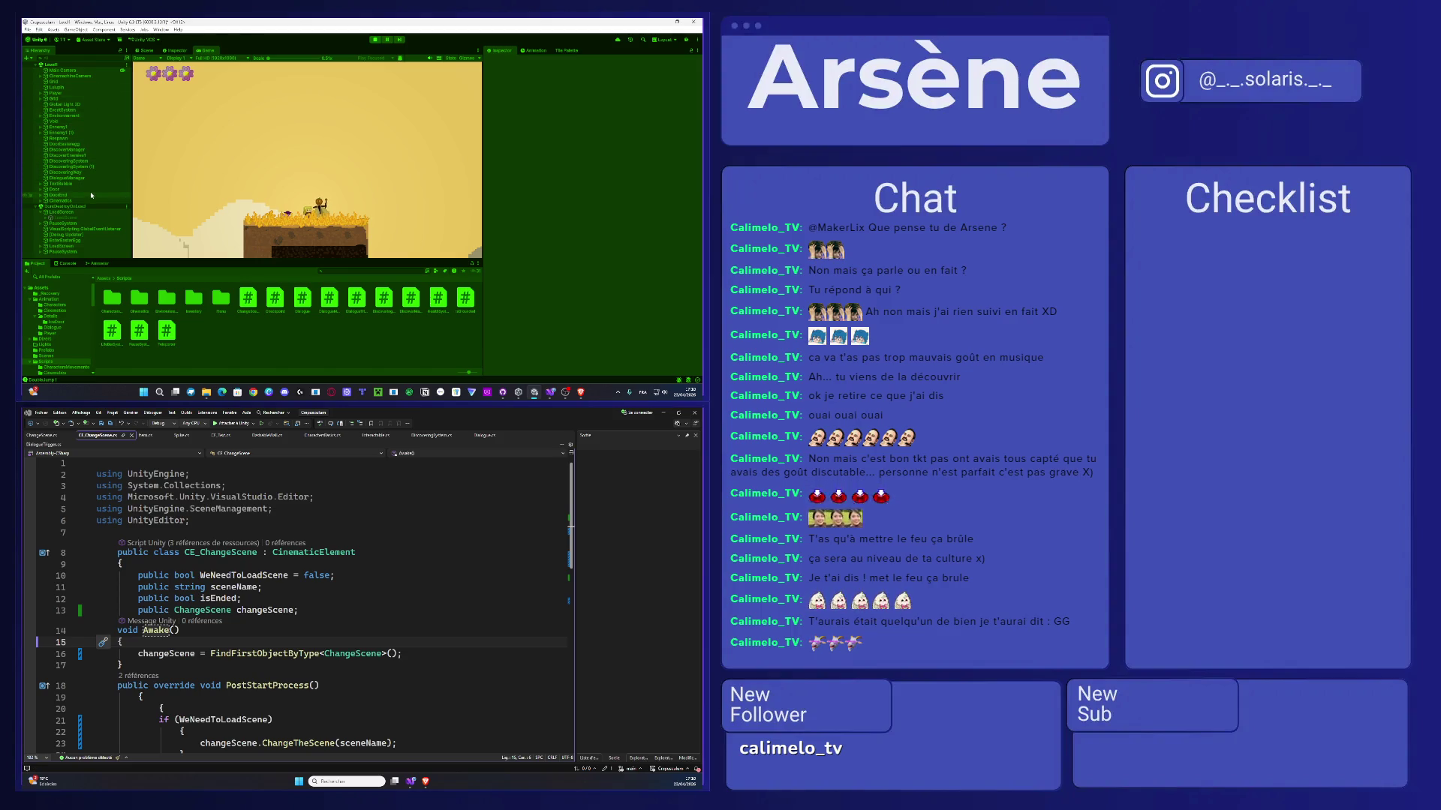
pyautogui.click(81, 246)
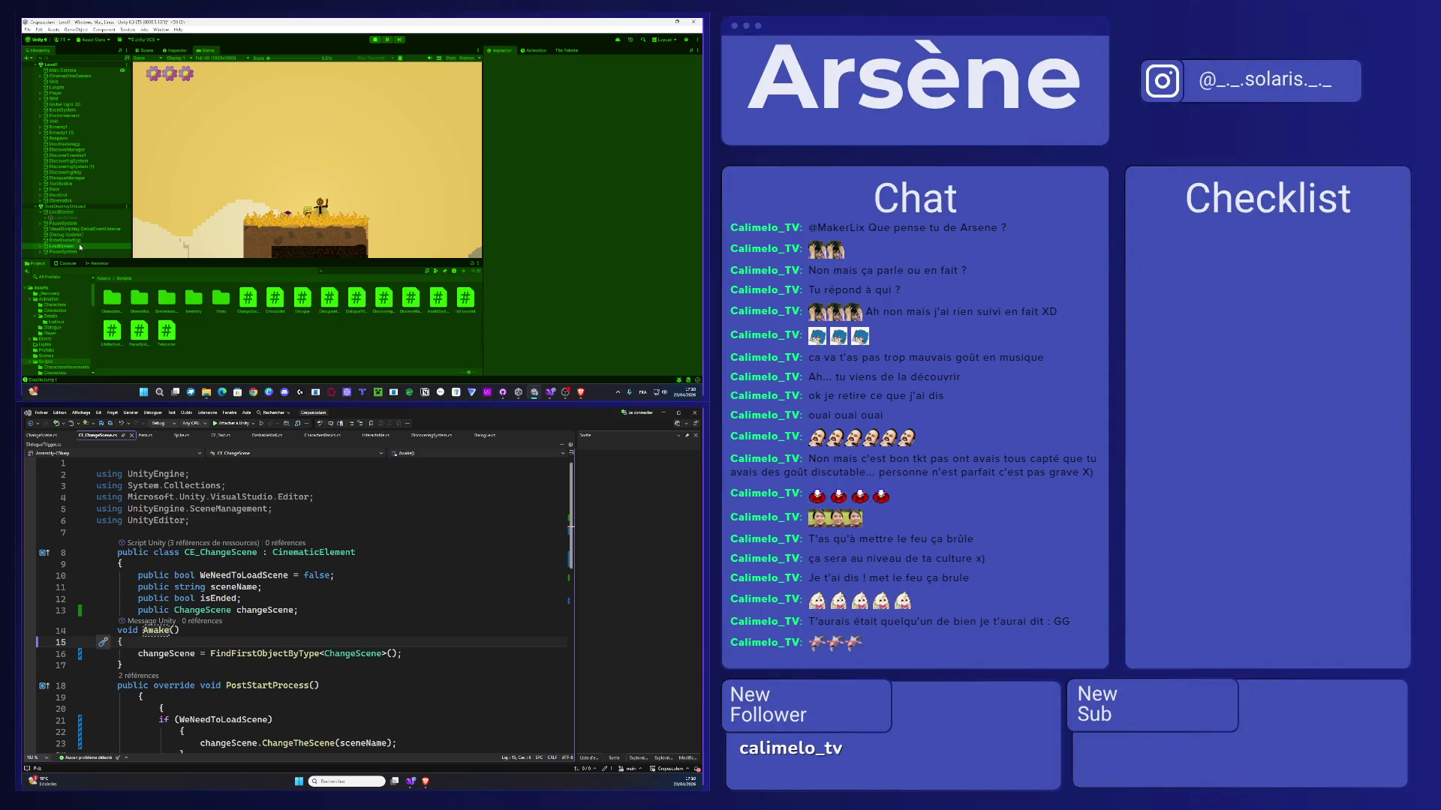
pyautogui.click(374, 39)
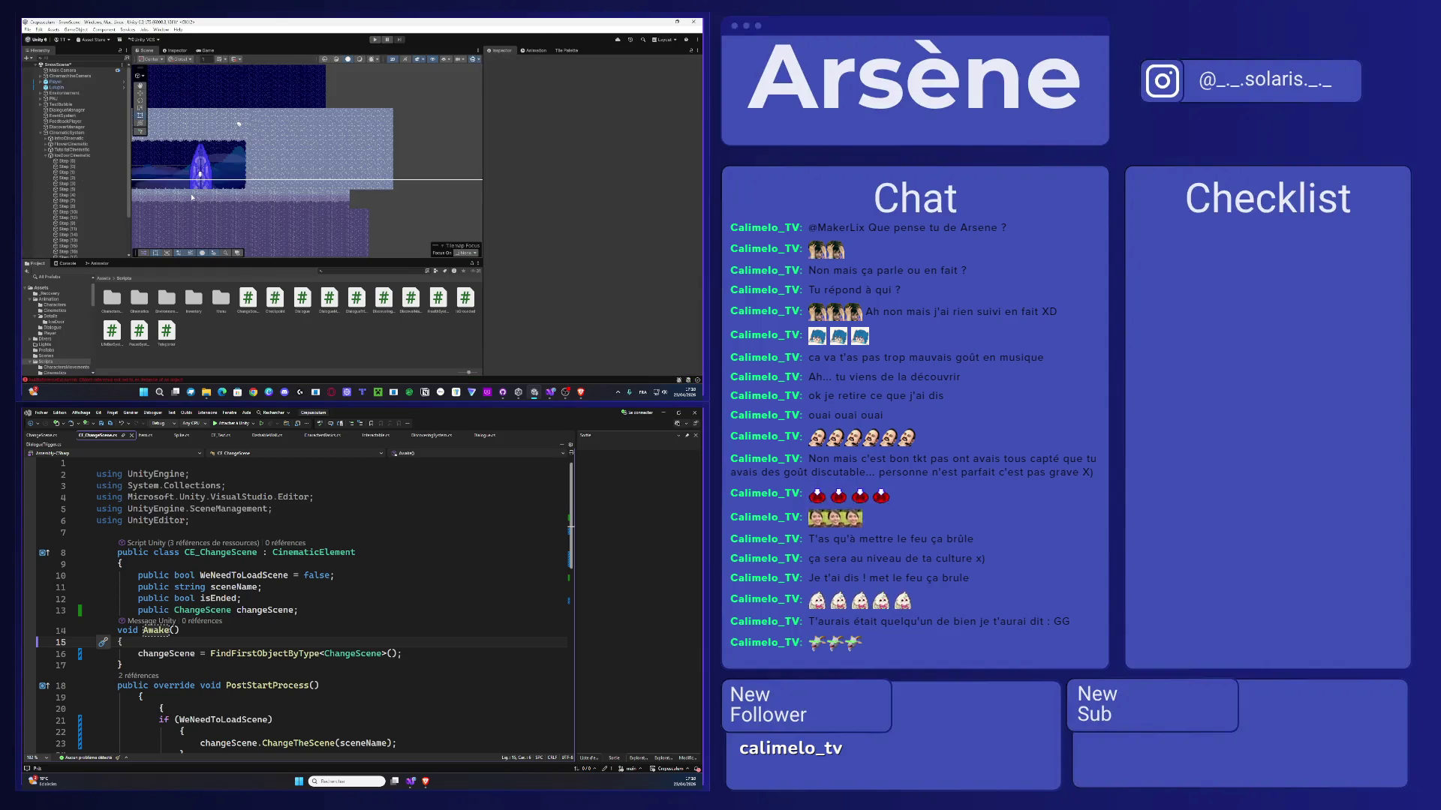
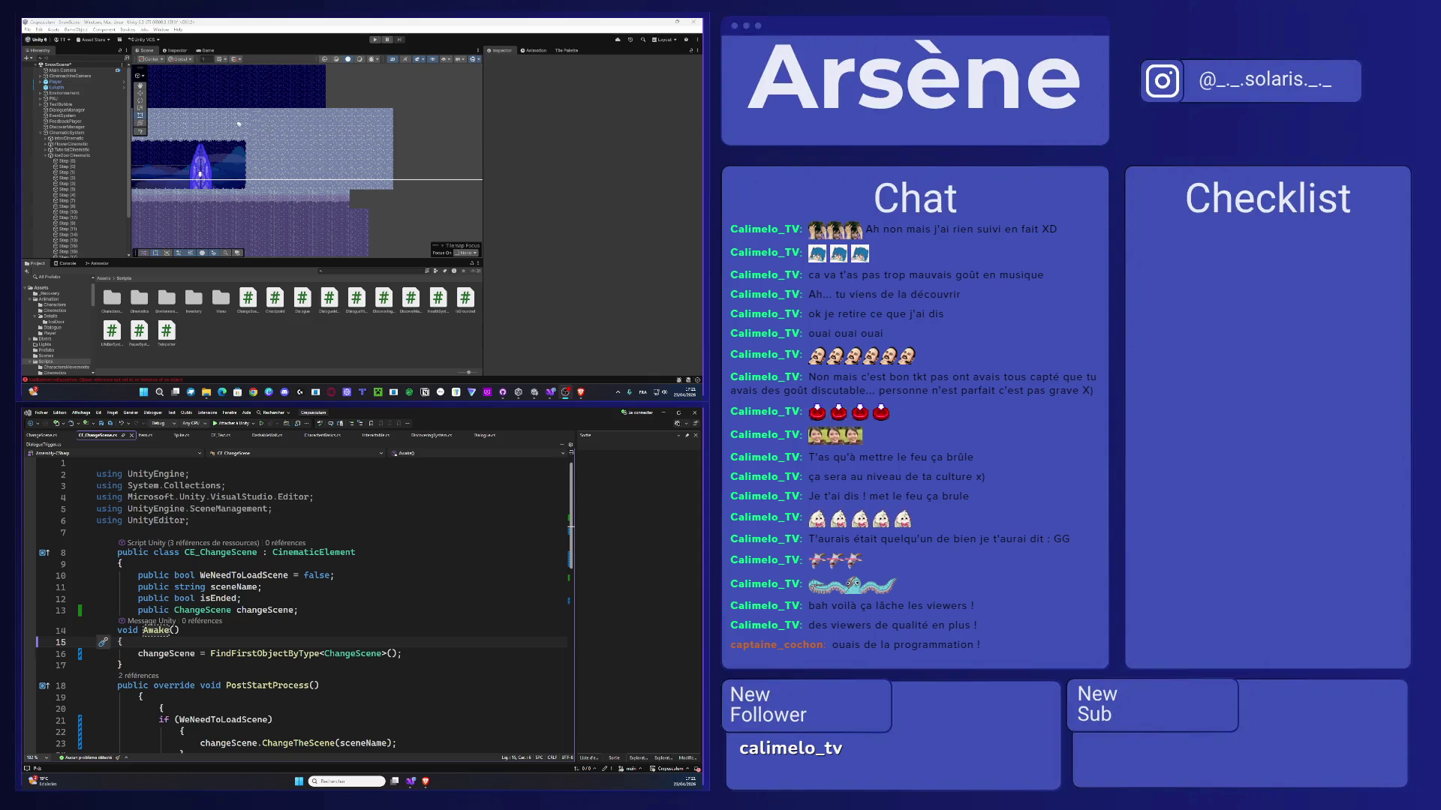
# - Pan the Scene view onto the falling snow particles and the crystal
pyautogui.moveTo(303, 195); pyautogui.dragTo(424, 172)
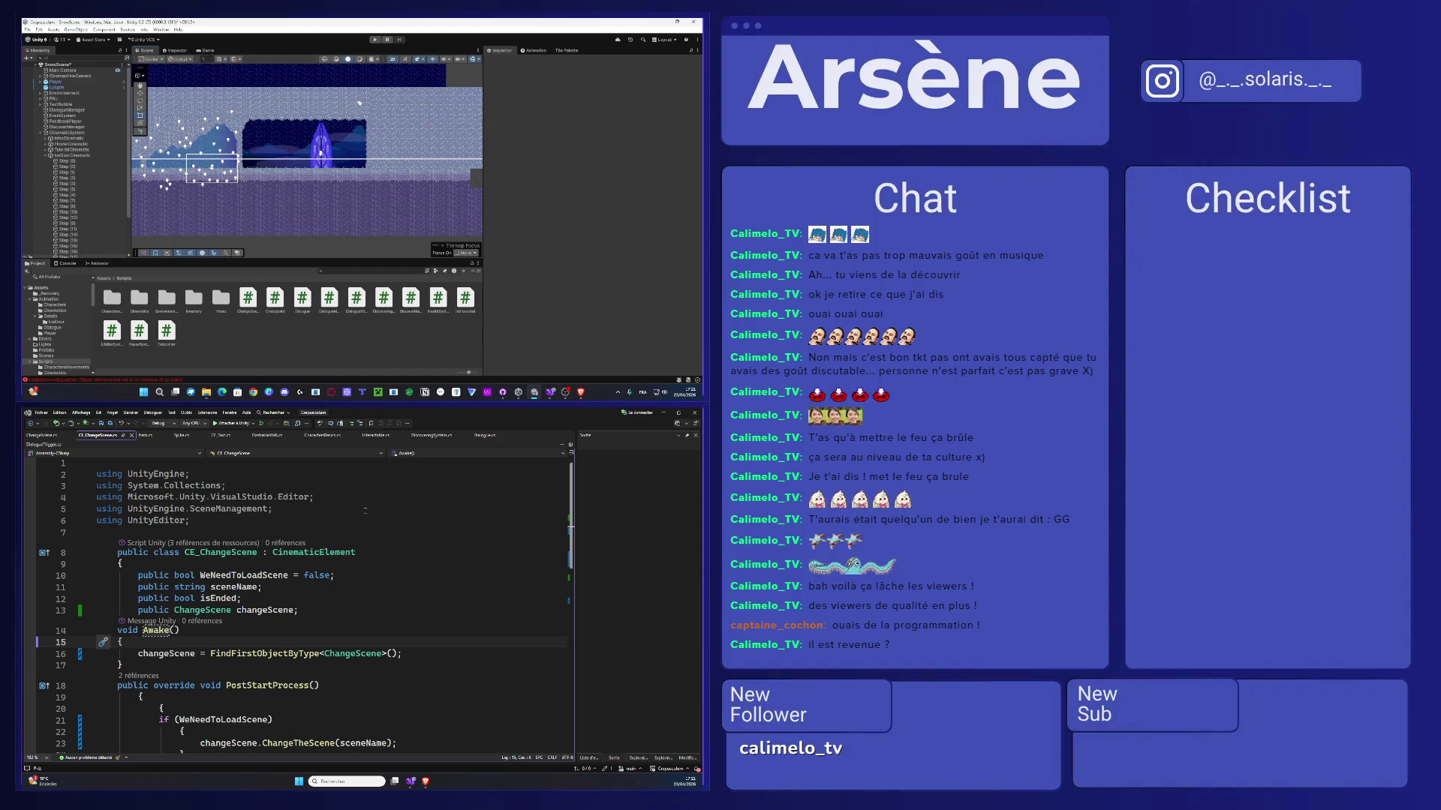
# - In ChangeScene.cs, insert an indented blank line above yield break in LoadScene
pyautogui.click(49, 437)
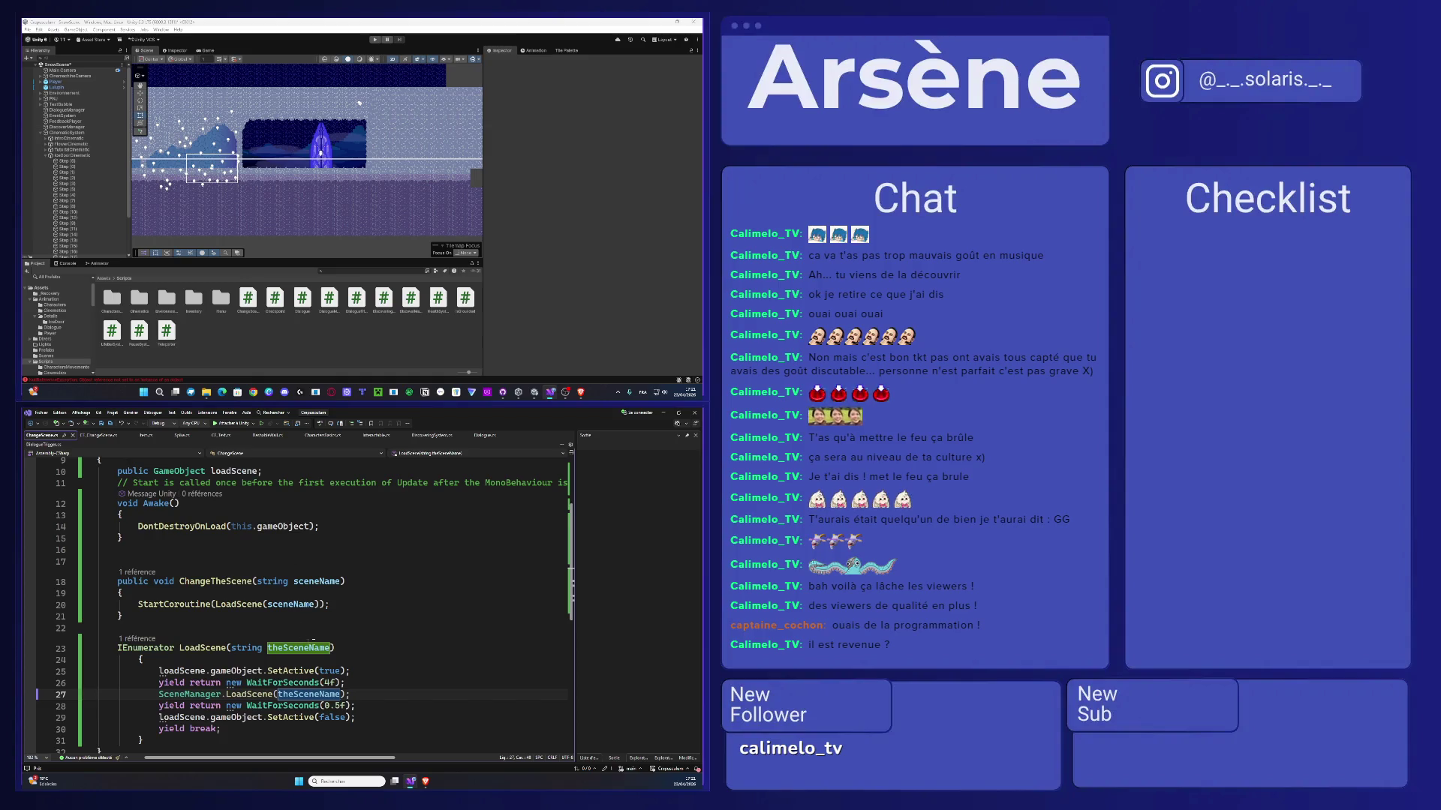
pyautogui.scroll(-2, 313, 640)
pyautogui.click(246, 660)
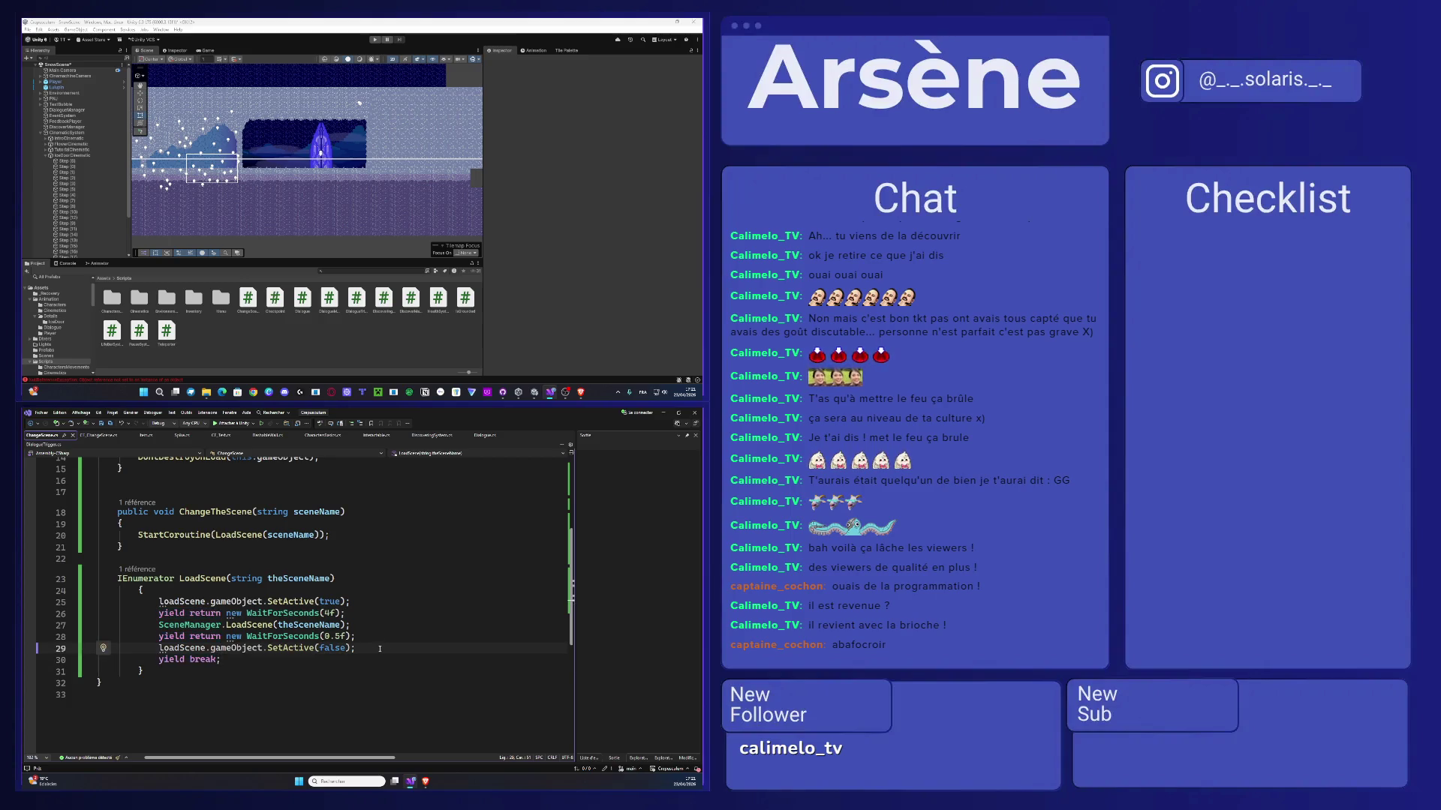
pyautogui.hotkey('ctrl', 'Return')
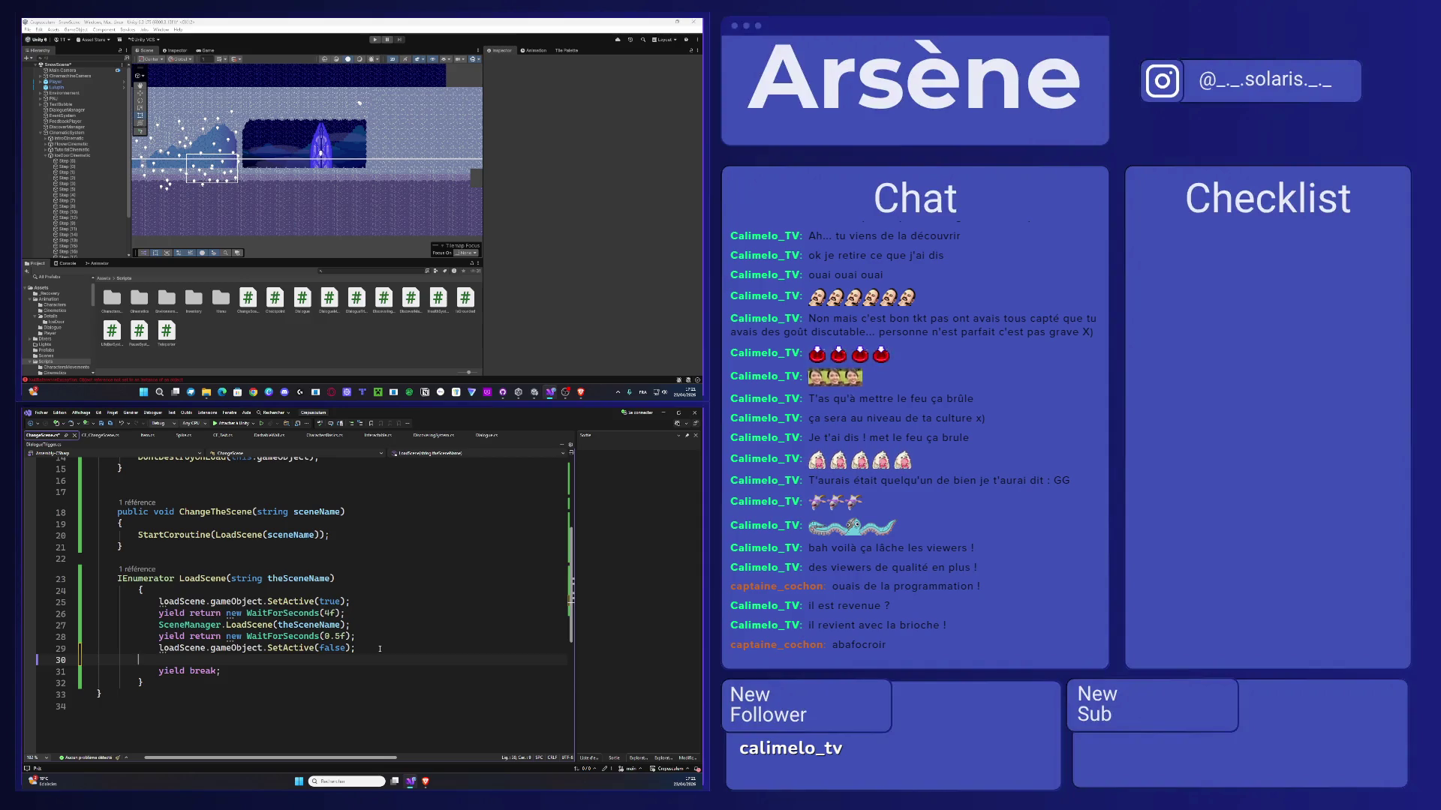
pyautogui.press('Tab')
# - Write Destroy(this.gameObject); on the new line using code completion and indent it
pyautogui.hotkey('ctrl', 'space')
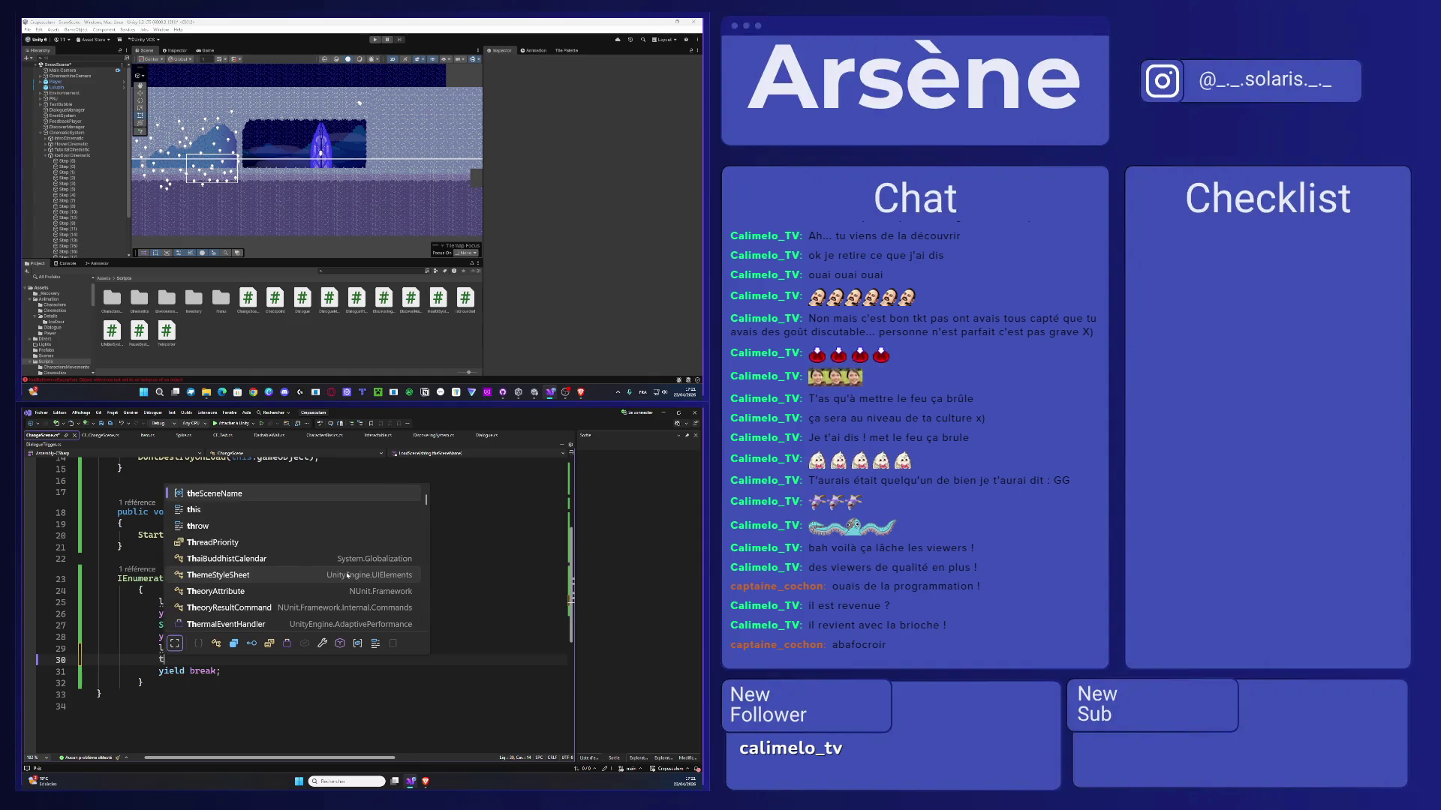
pyautogui.write('destroy')
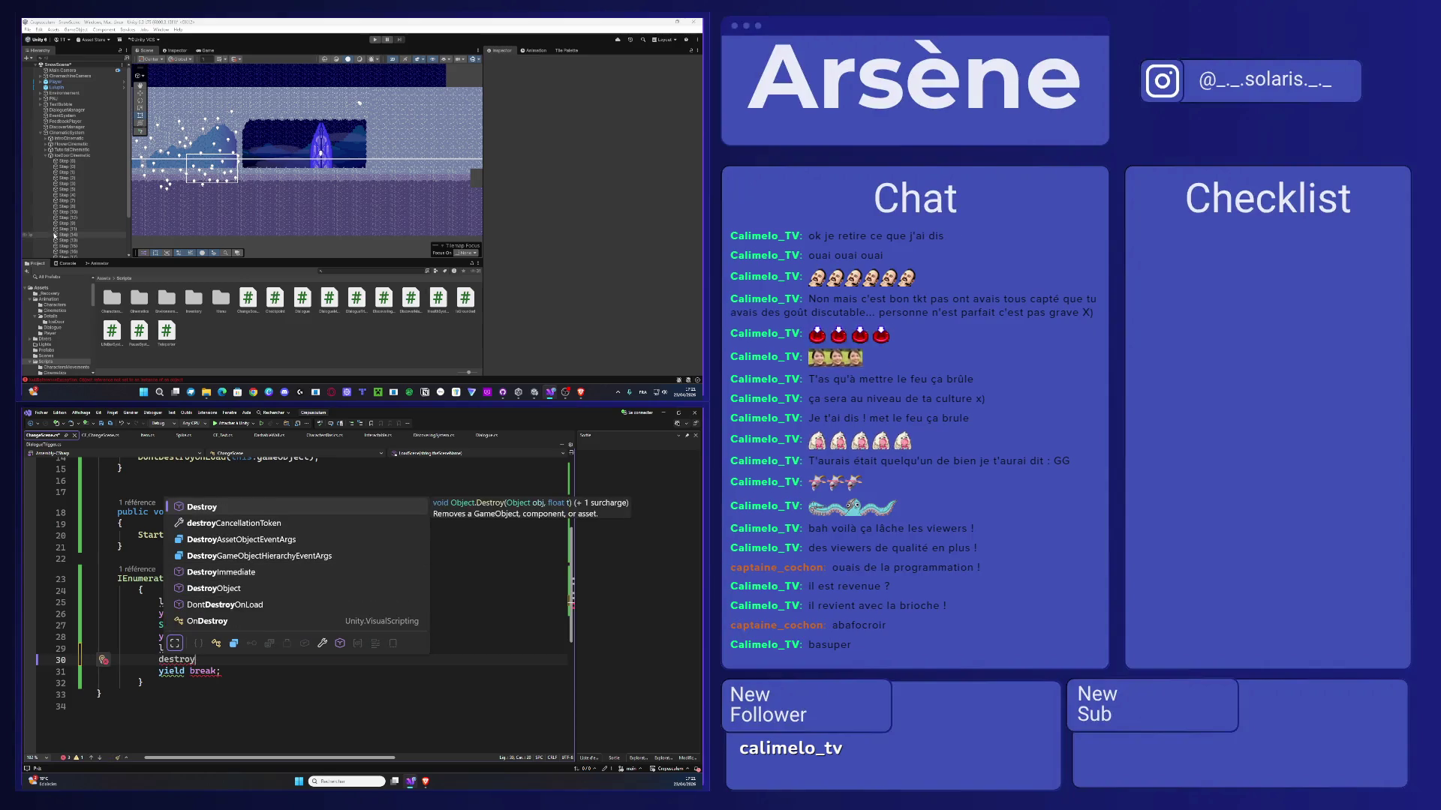
pyautogui.doubleClick(259, 511)
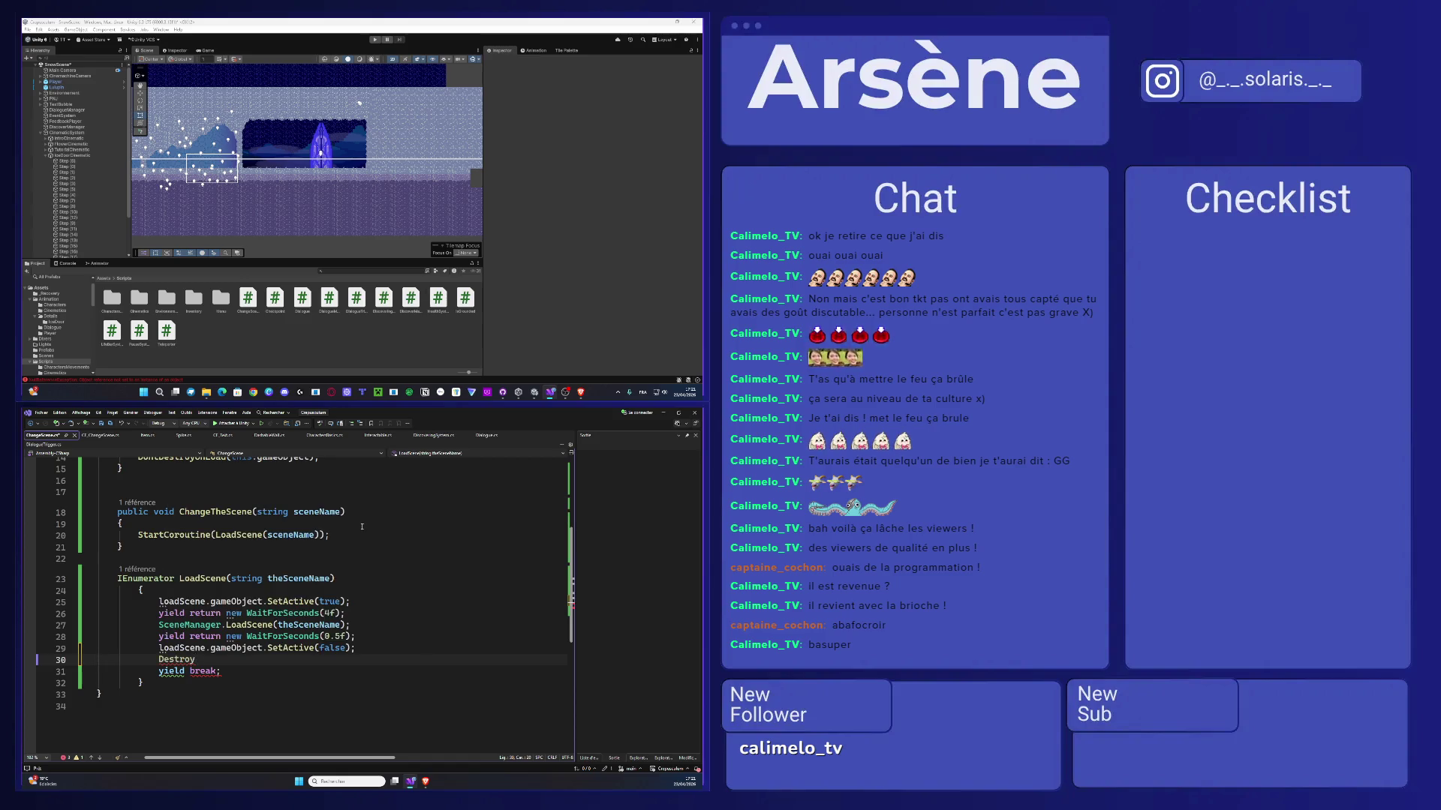
pyautogui.write('(')
pyautogui.write('this.ga')
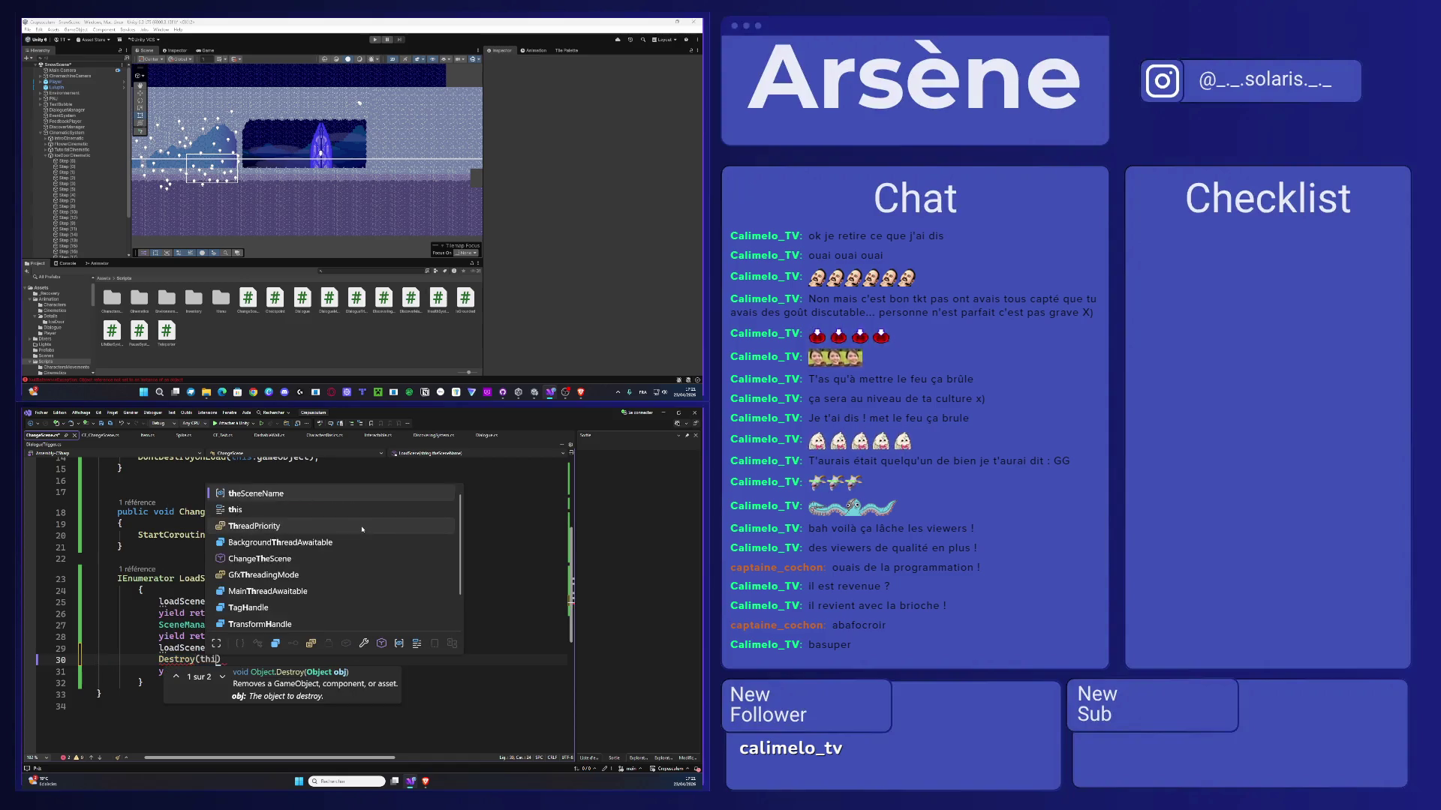
pyautogui.press('Tab')
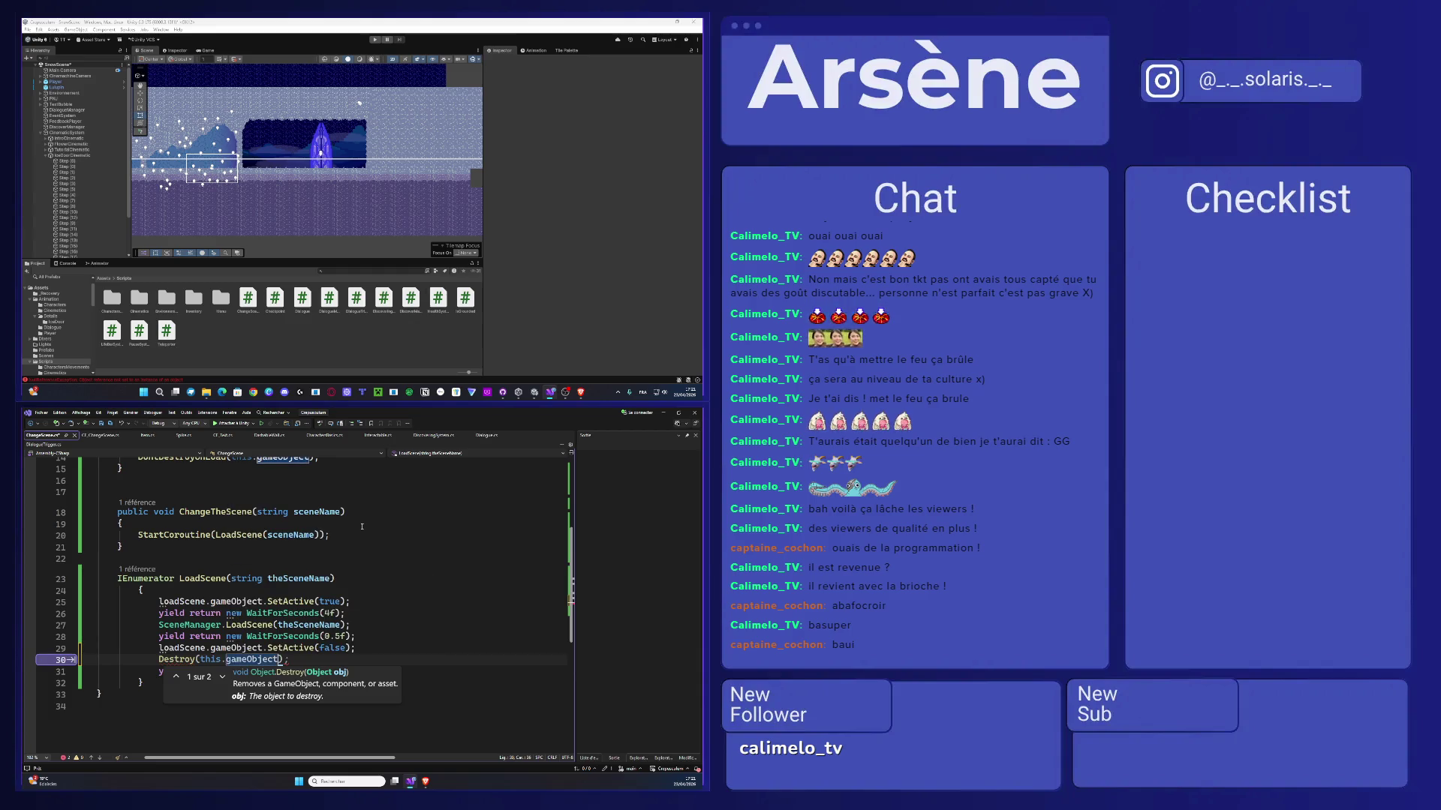
pyautogui.click(296, 661)
pyautogui.write(')')
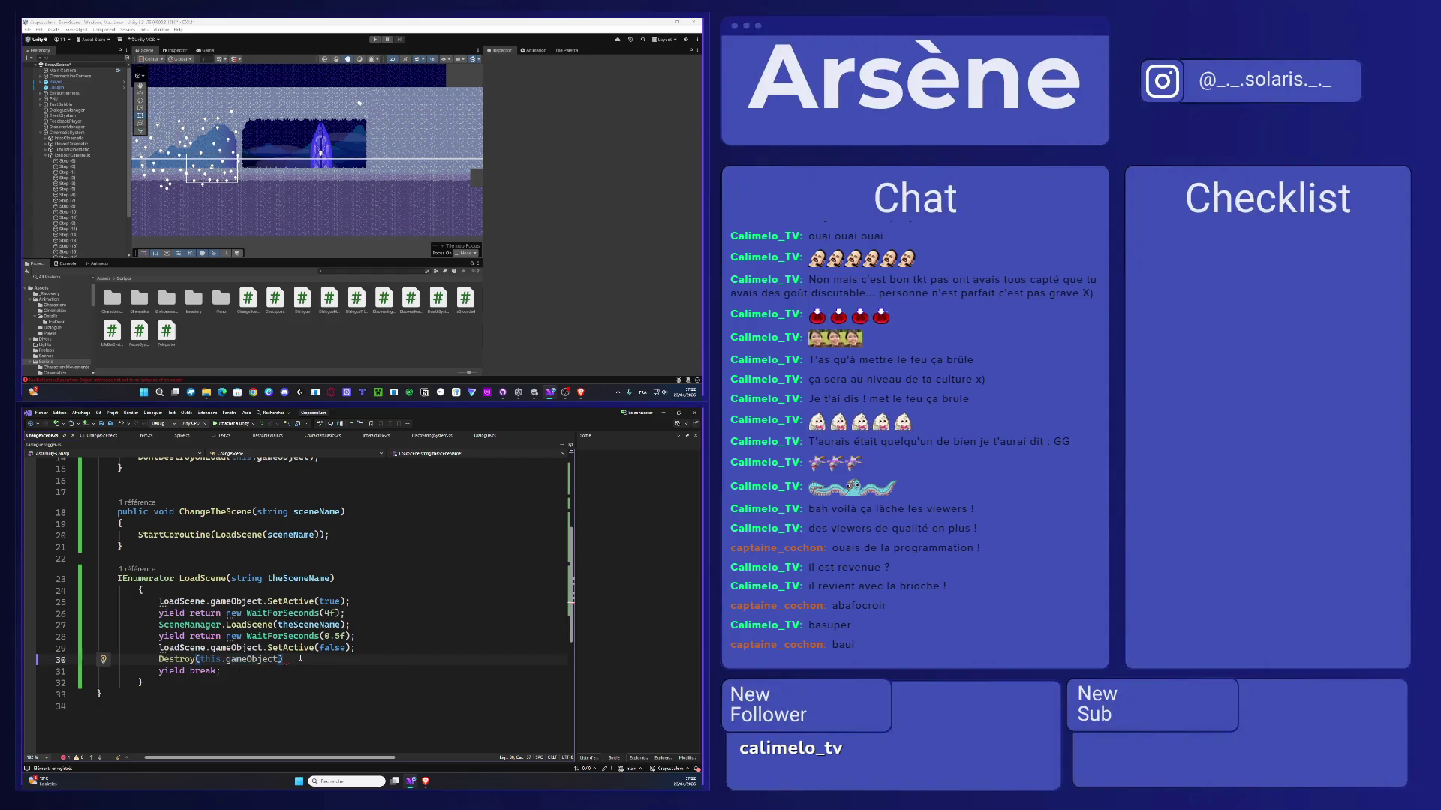
pyautogui.write(';')
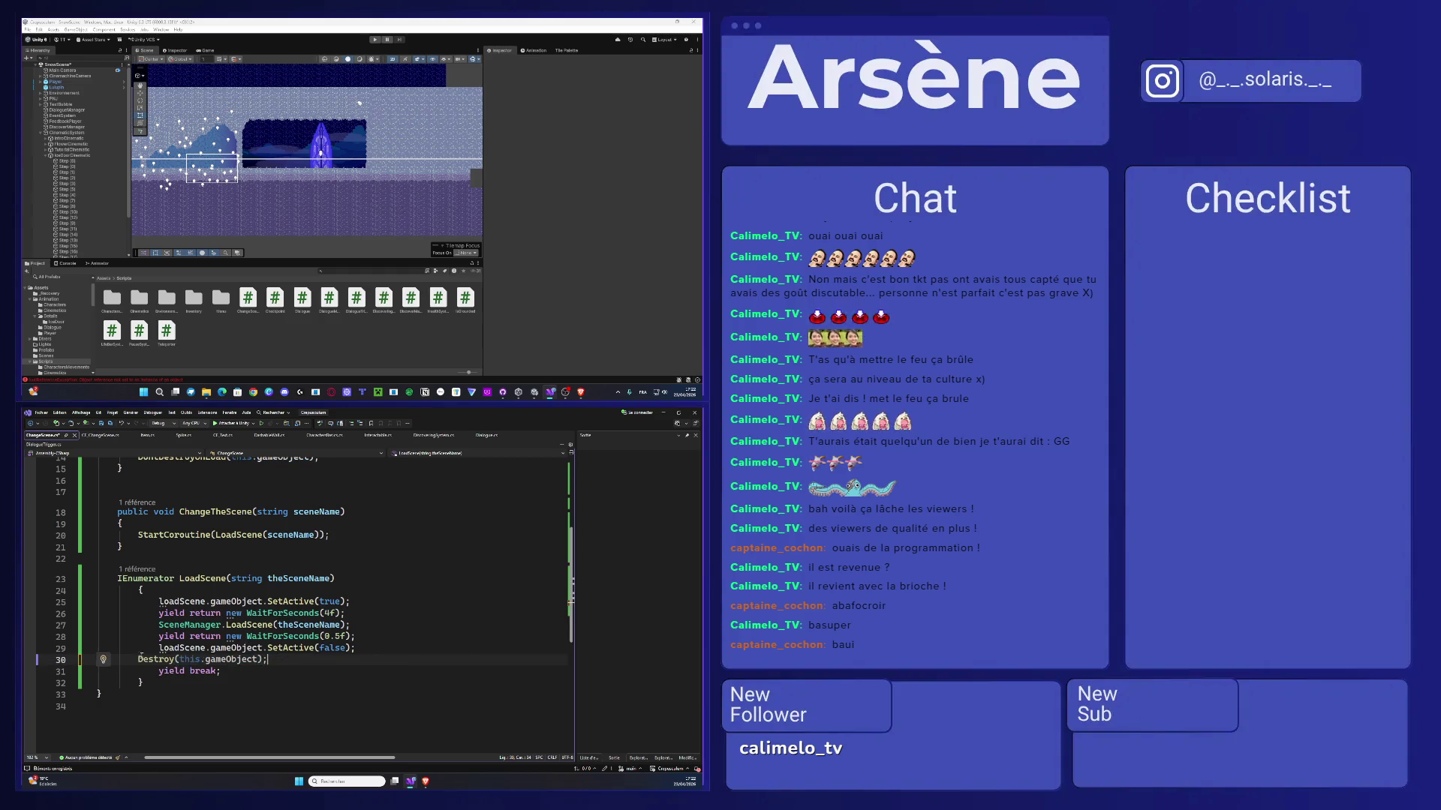
pyautogui.click(139, 660)
pyautogui.press('Tab')
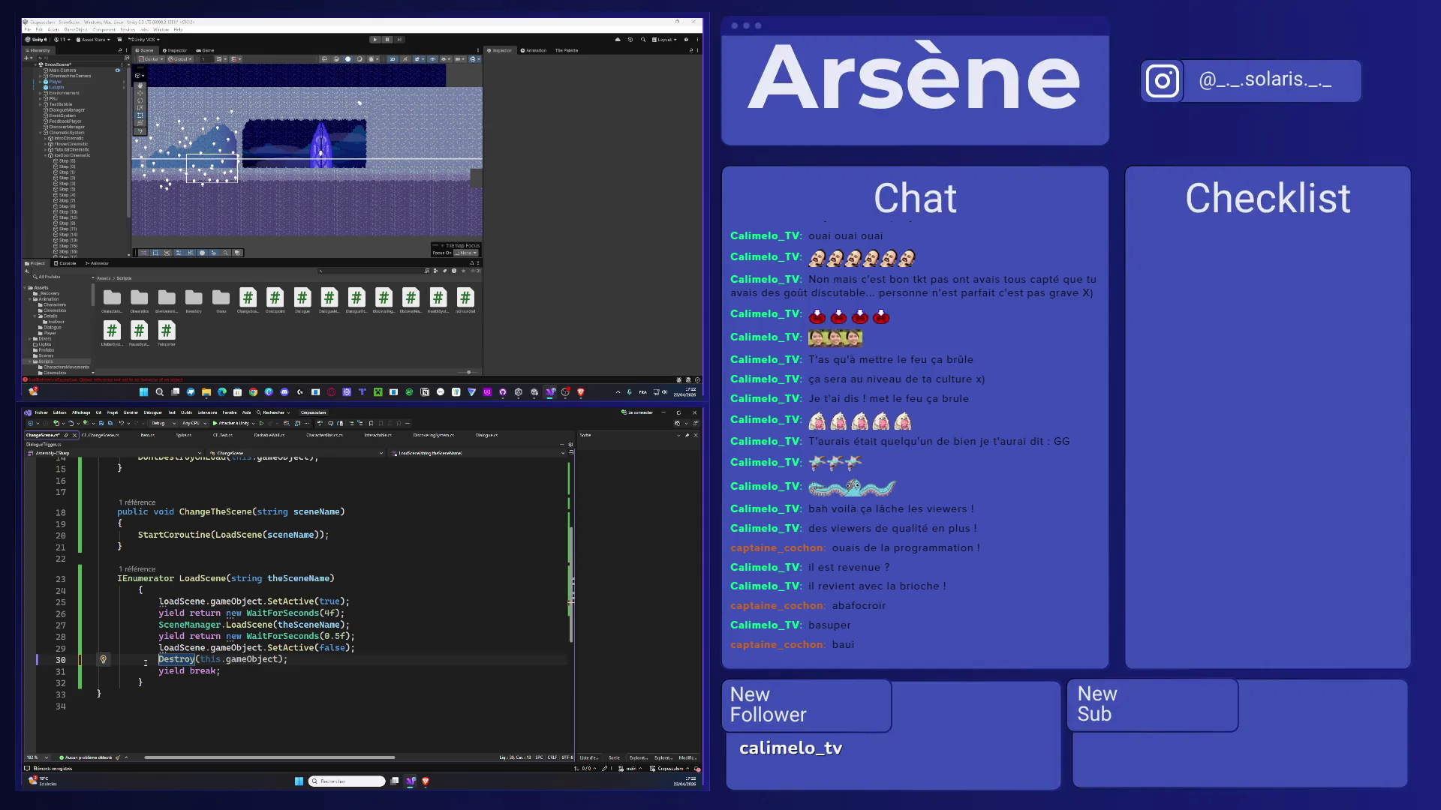
pyautogui.click(303, 683)
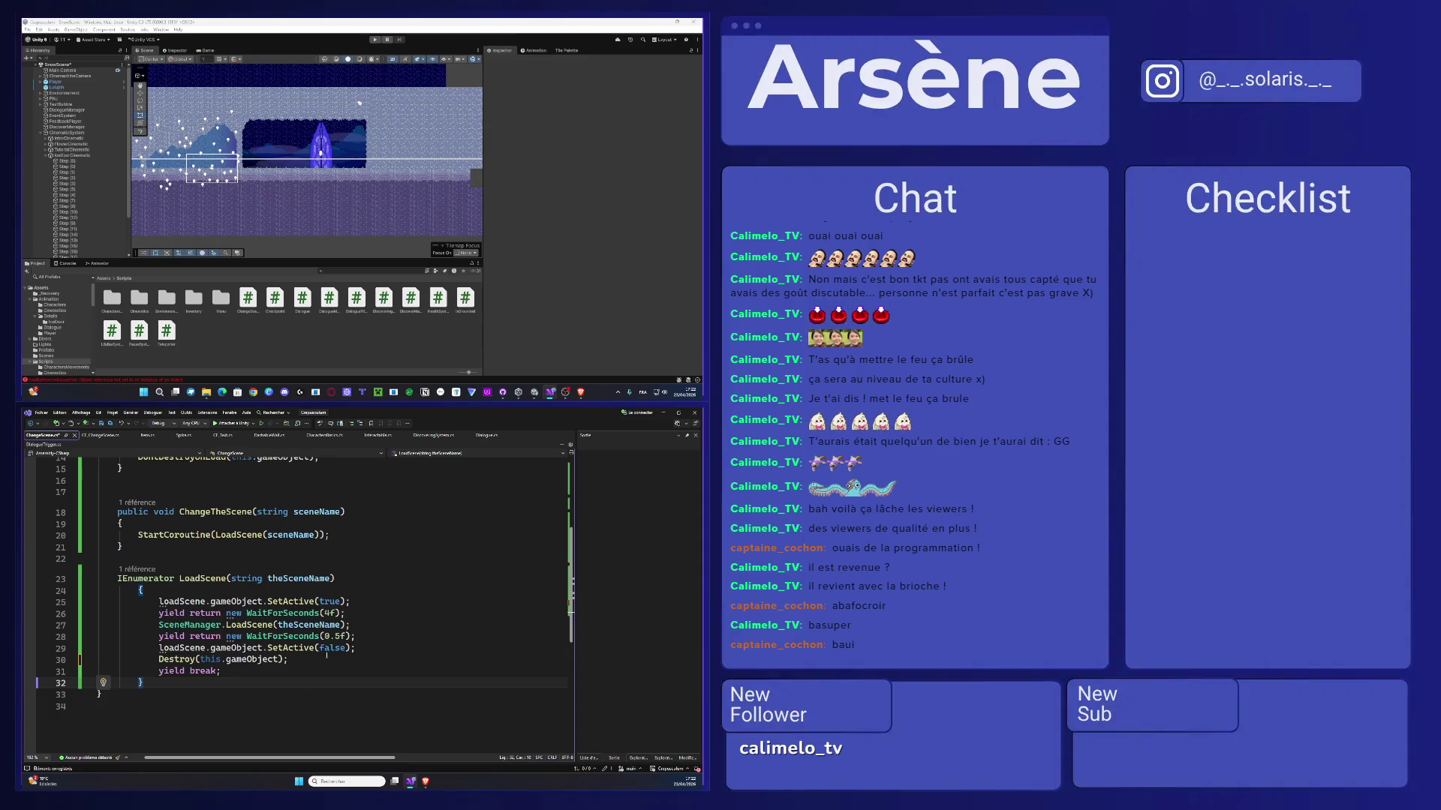
pyautogui.moveTo(327, 657); pyautogui.dragTo(158, 659)
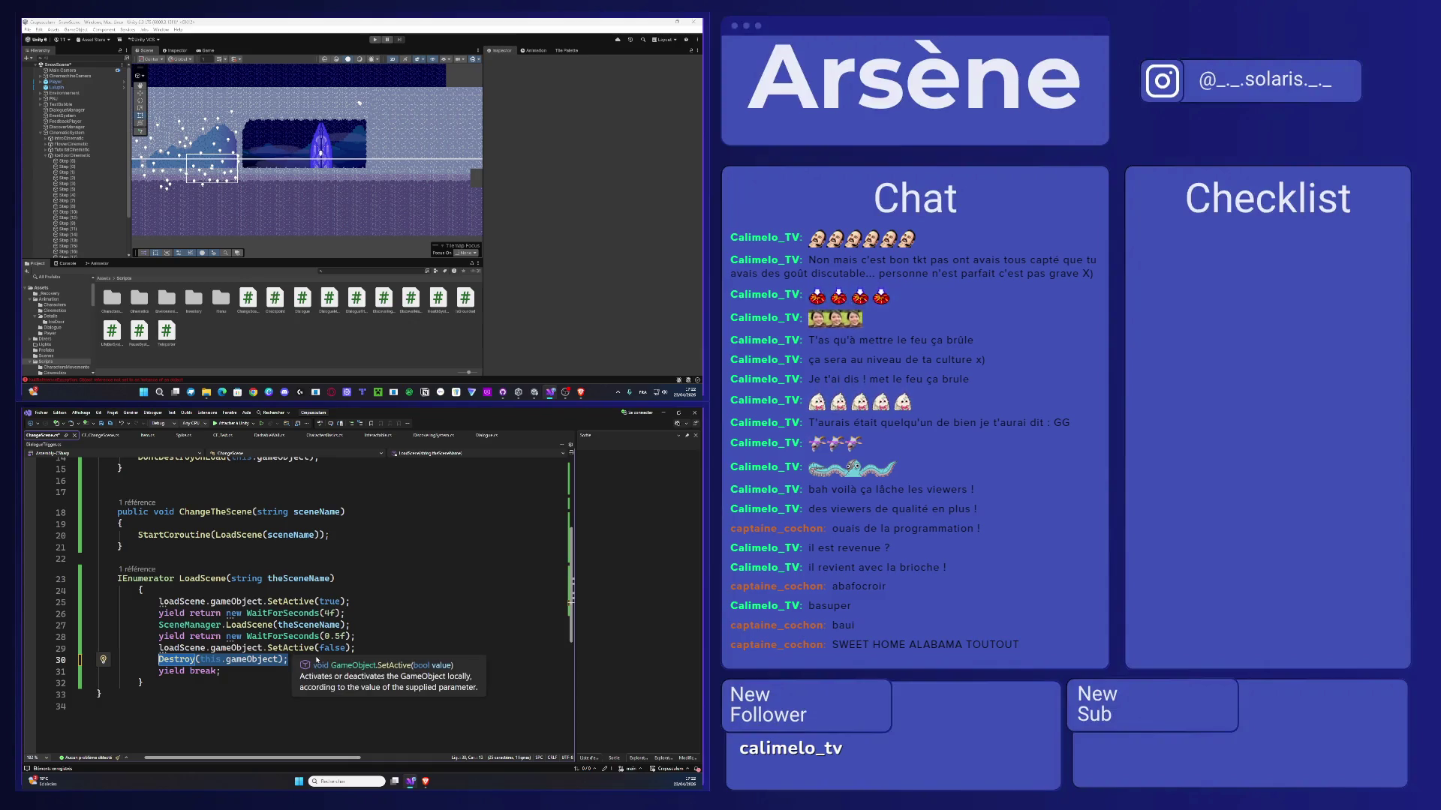
# - Retype the Destroy argument as this.gameObject and save ChangeScene.cs
pyautogui.click(249, 658)
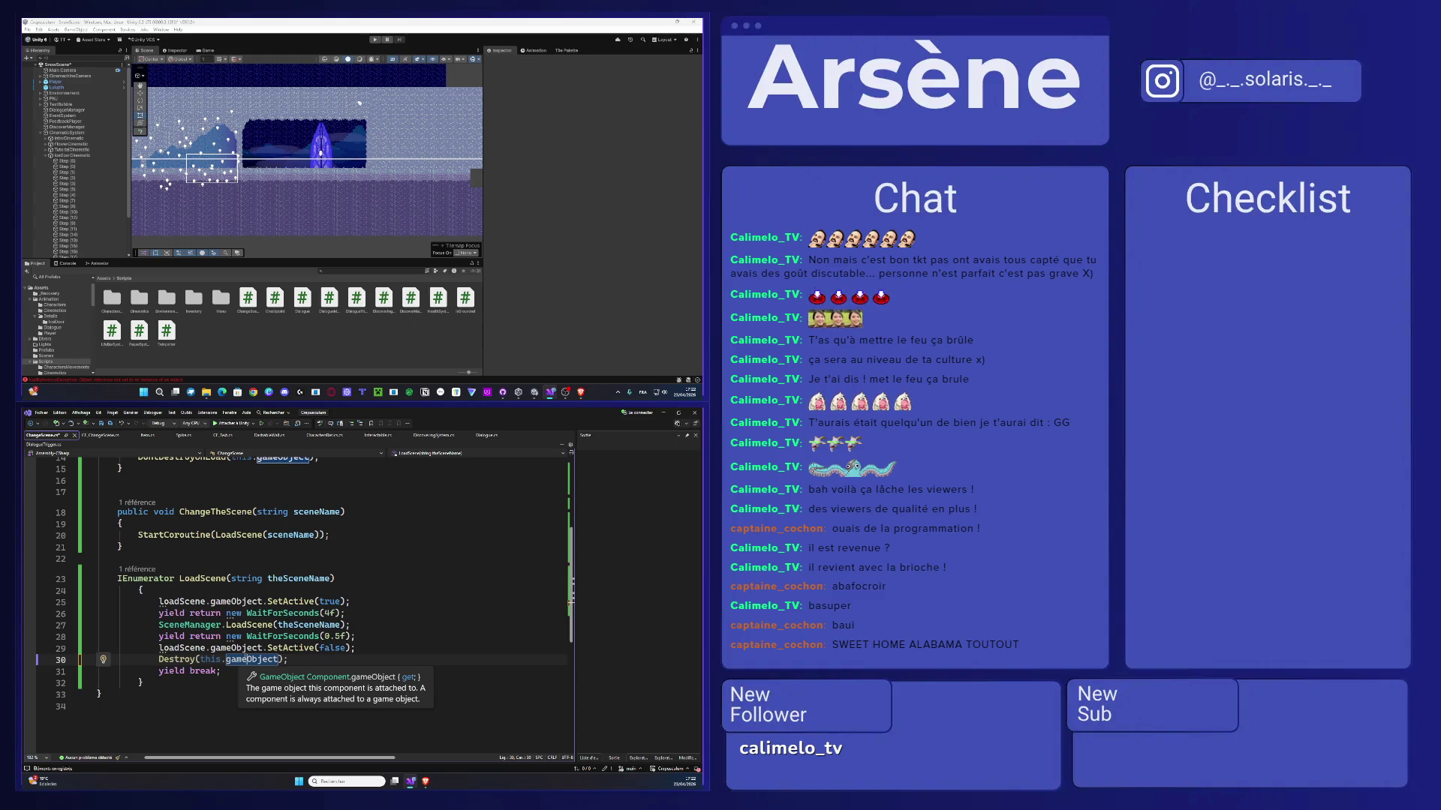
pyautogui.hotkey('ctrl', 'q')
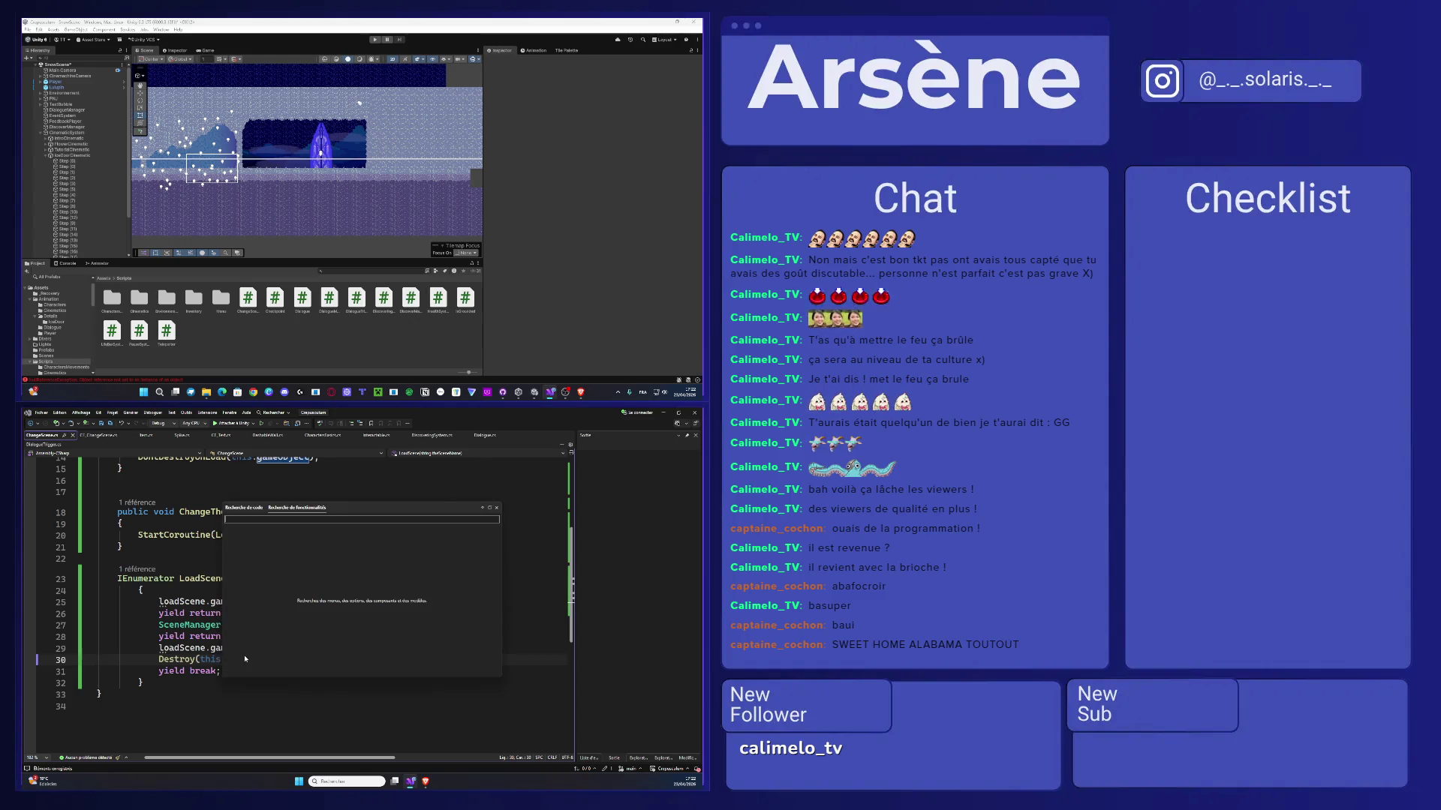
pyautogui.press('Escape')
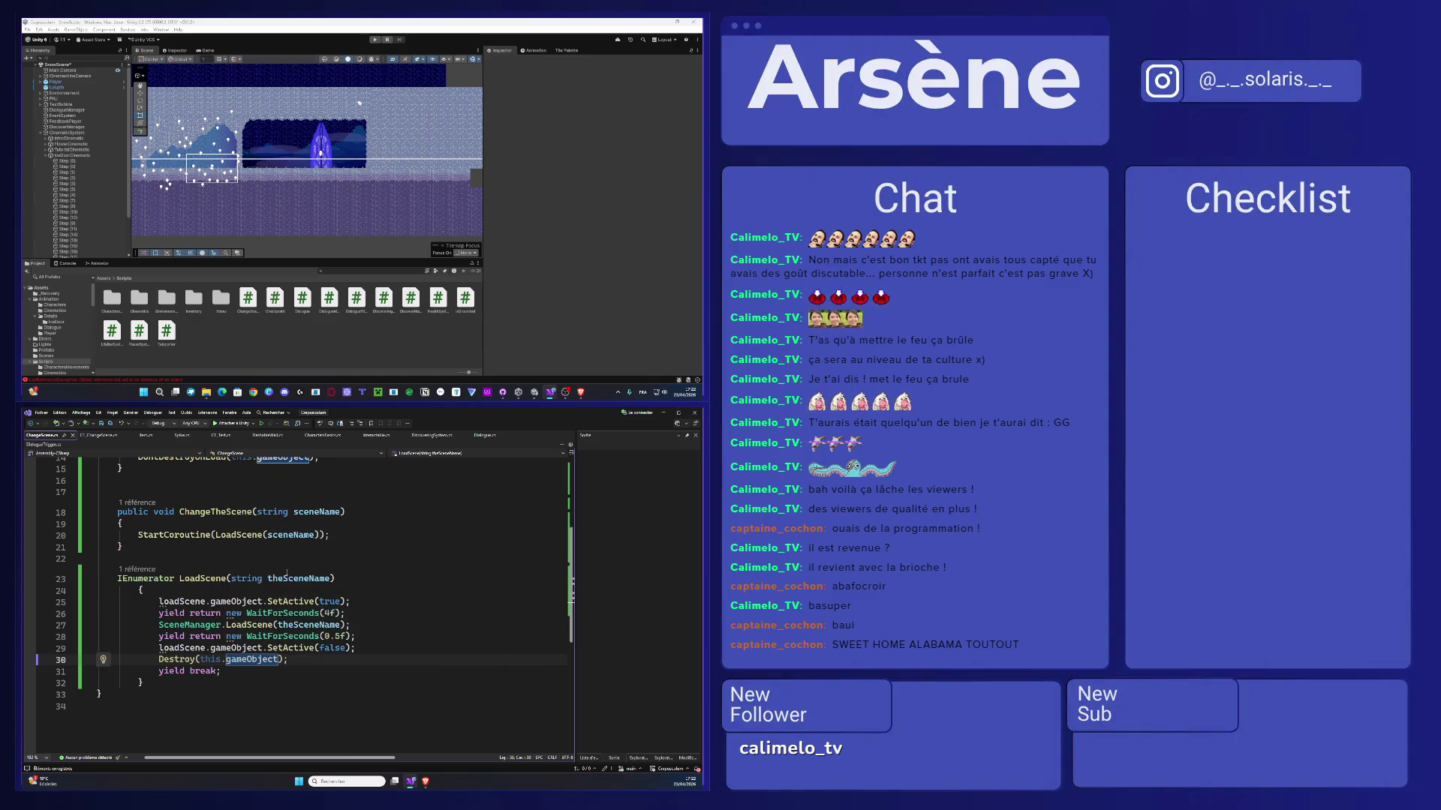
pyautogui.press('Down')
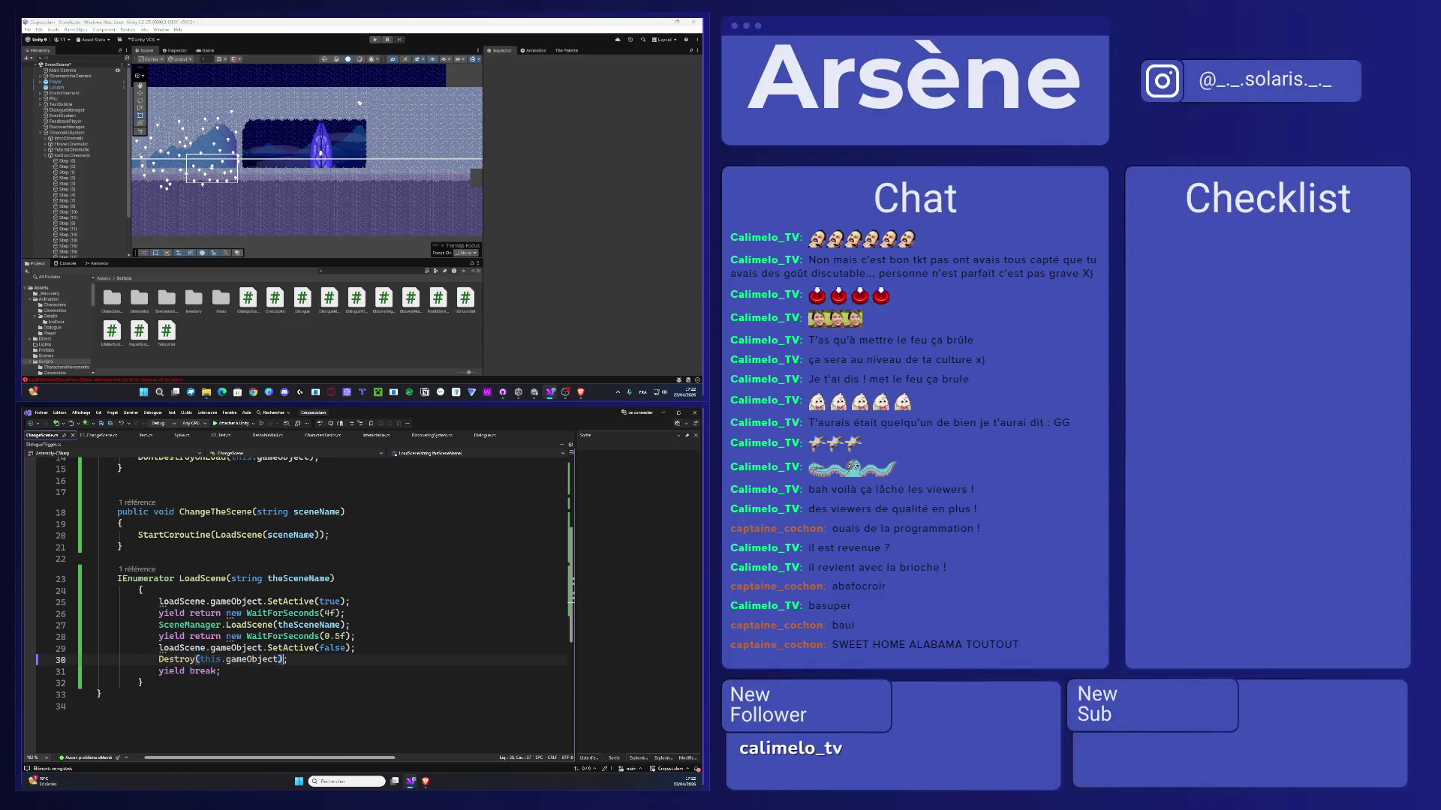
pyautogui.moveTo(280, 660); pyautogui.dragTo(207, 660)
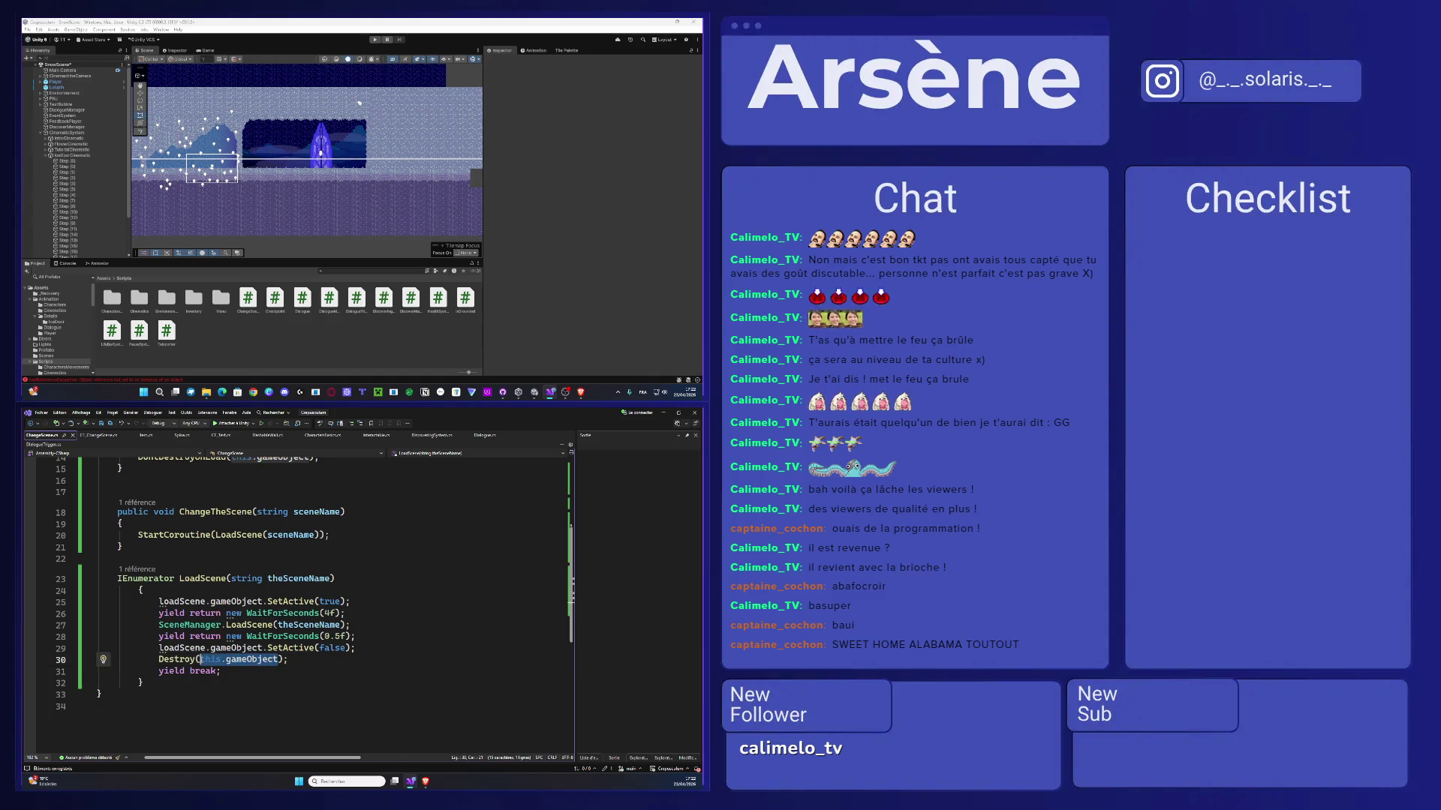
pyautogui.press('BackSpace')
pyautogui.write('his')
pyautogui.press('Escape')
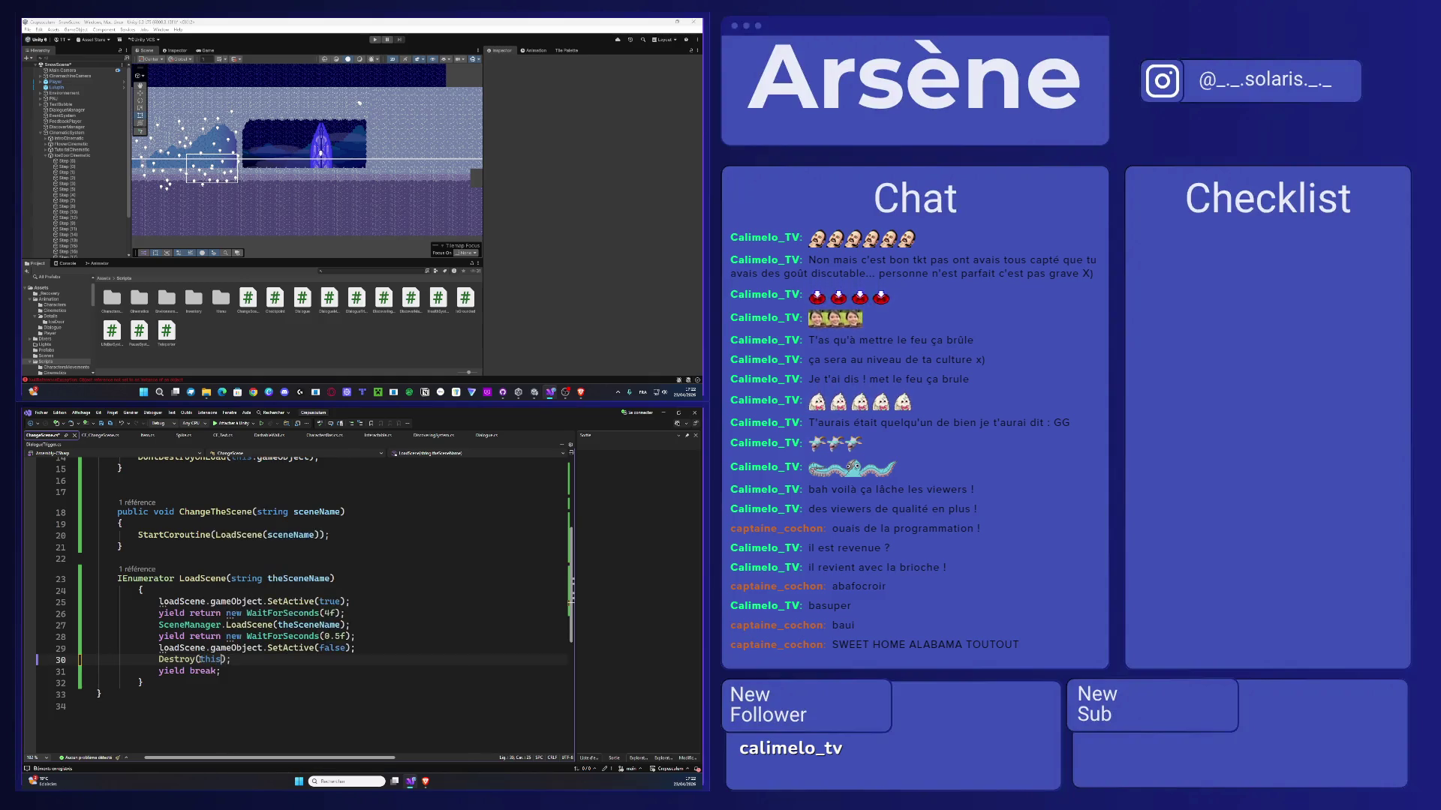
pyautogui.write('.g')
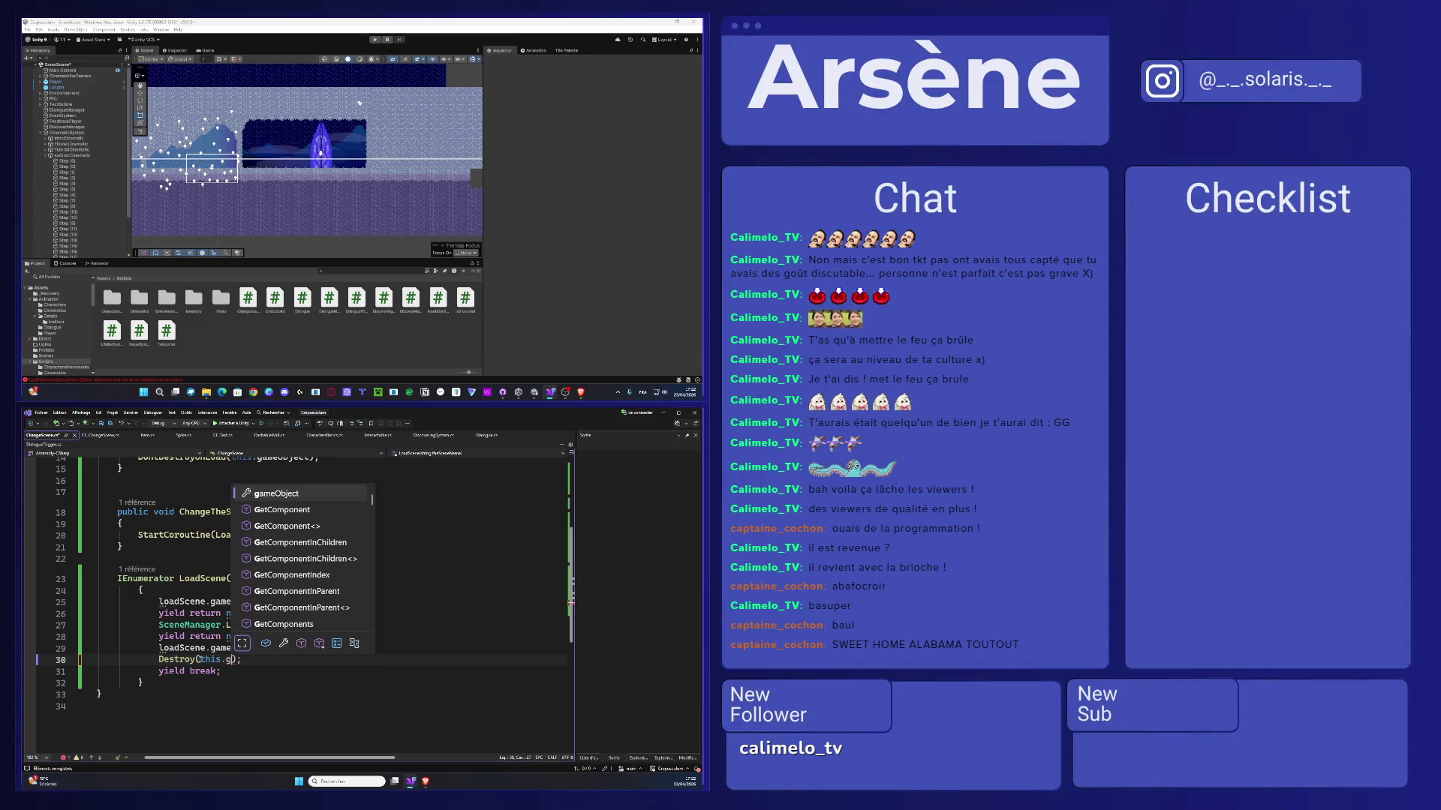
pyautogui.press('Tab')
pyautogui.hotkey('ctrl', 's')
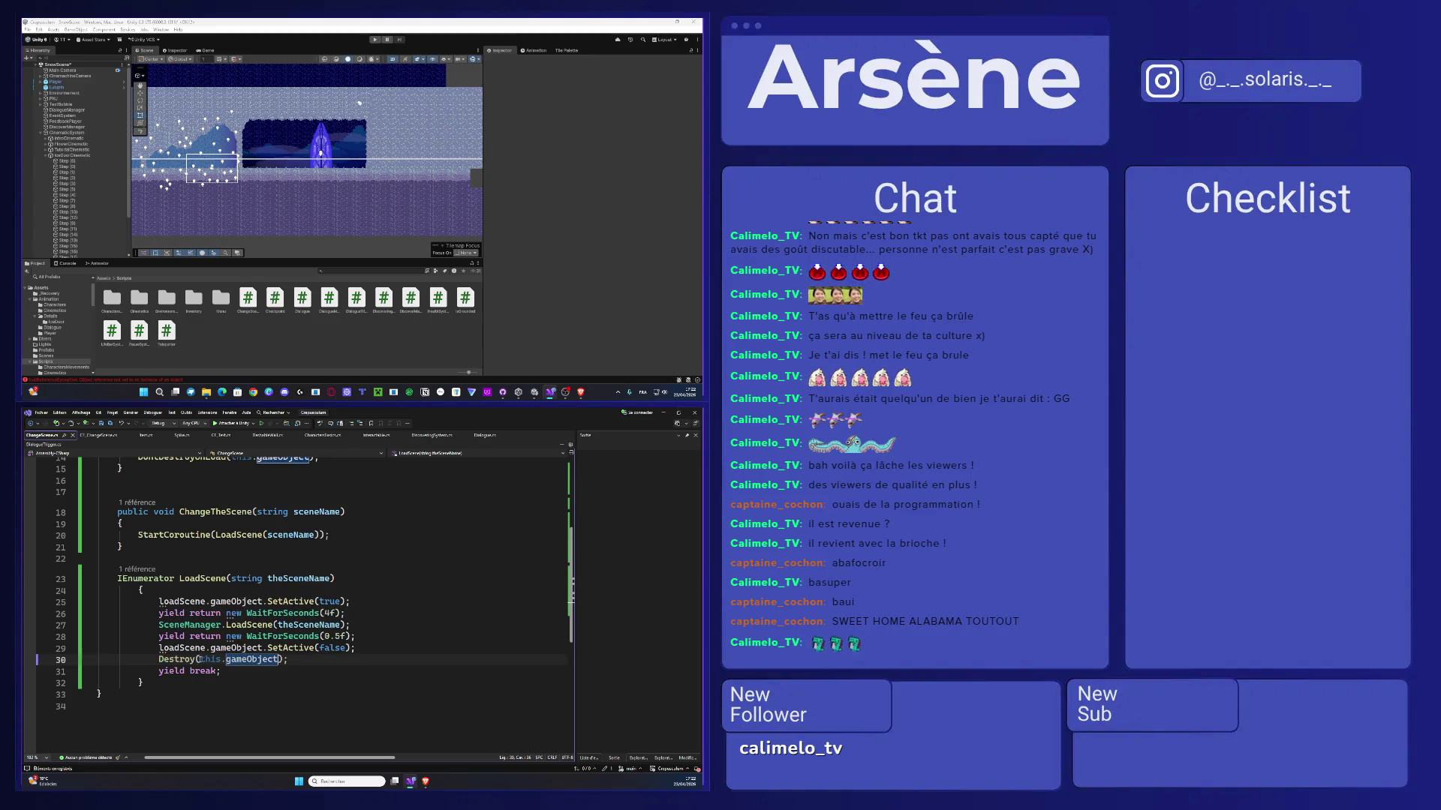
# - Review the DontDestroyOnLoad(this) call, then return to CE_ChangeScene.cs
pyautogui.scroll(2, 283, 661)
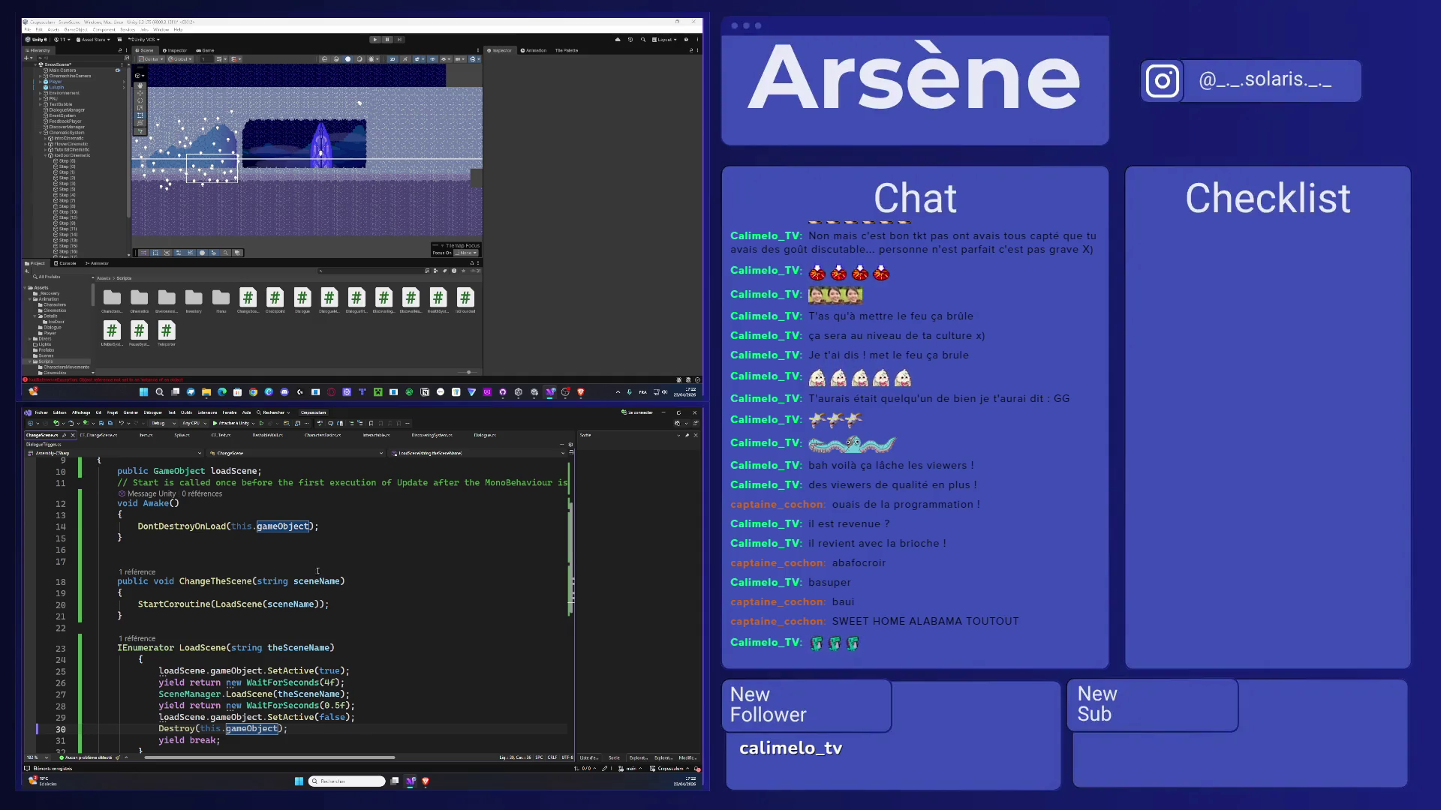
pyautogui.doubleClick(241, 526)
pyautogui.scroll(-3, 429, 553)
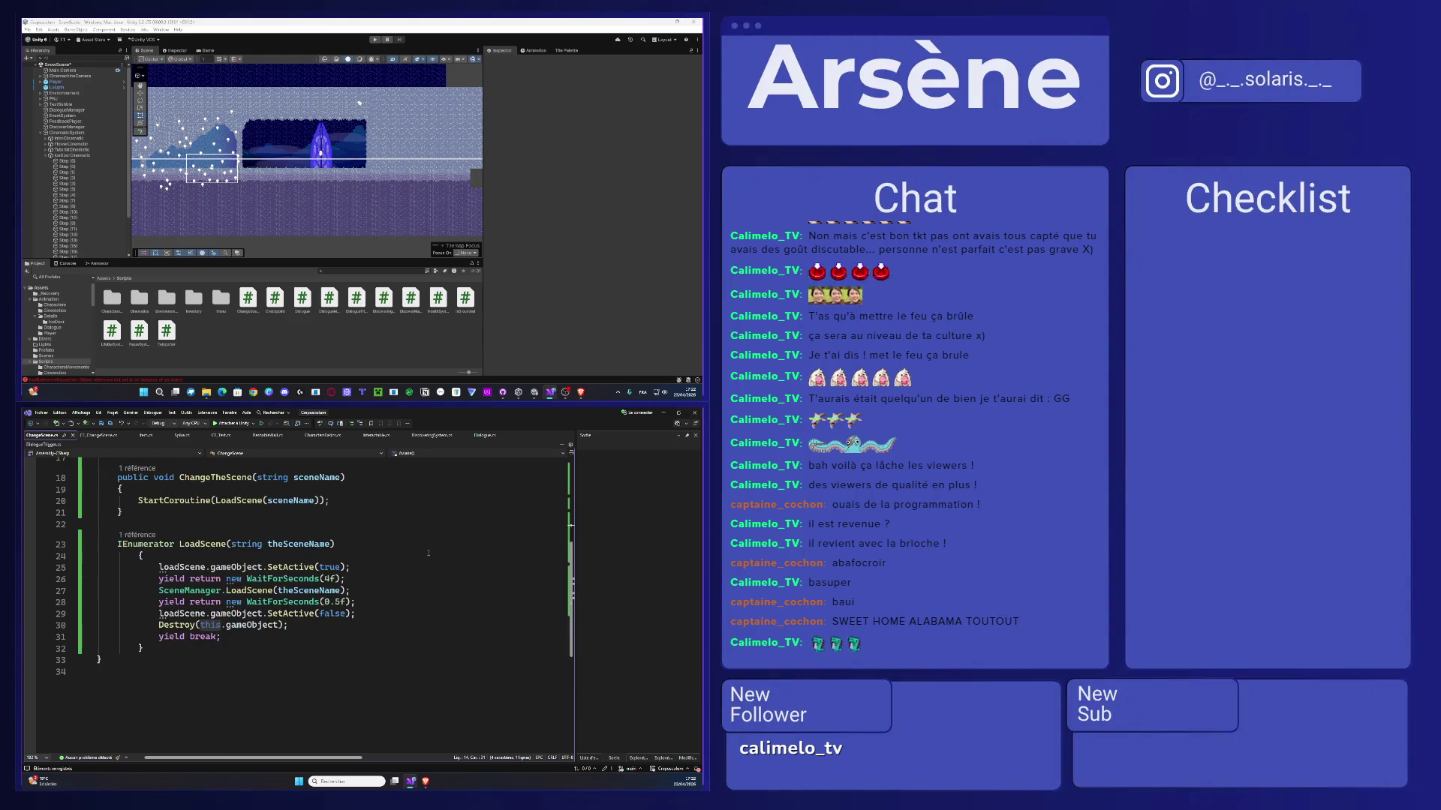
pyautogui.scroll(4, 428, 553)
pyautogui.scroll(-4, 428, 553)
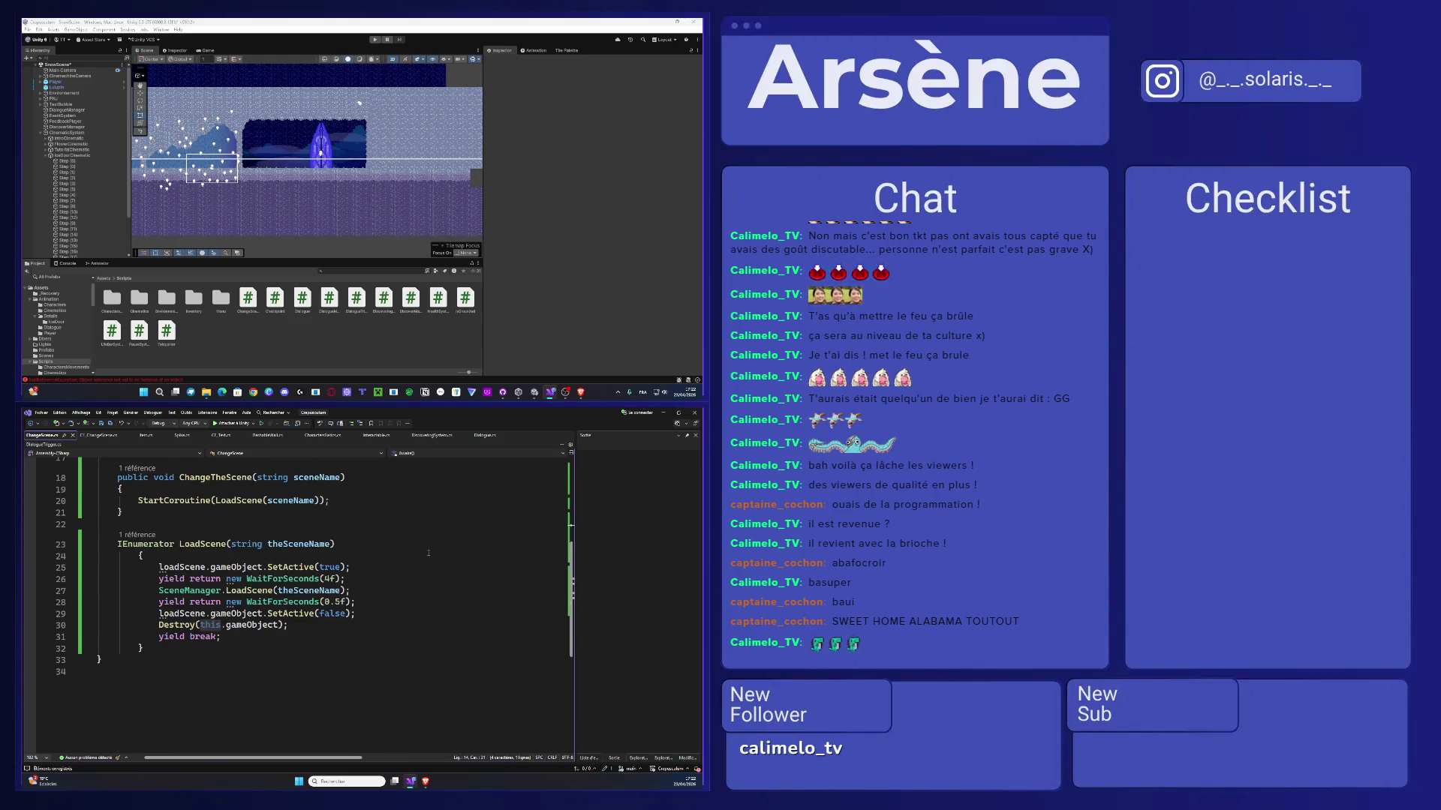
pyautogui.click(336, 630)
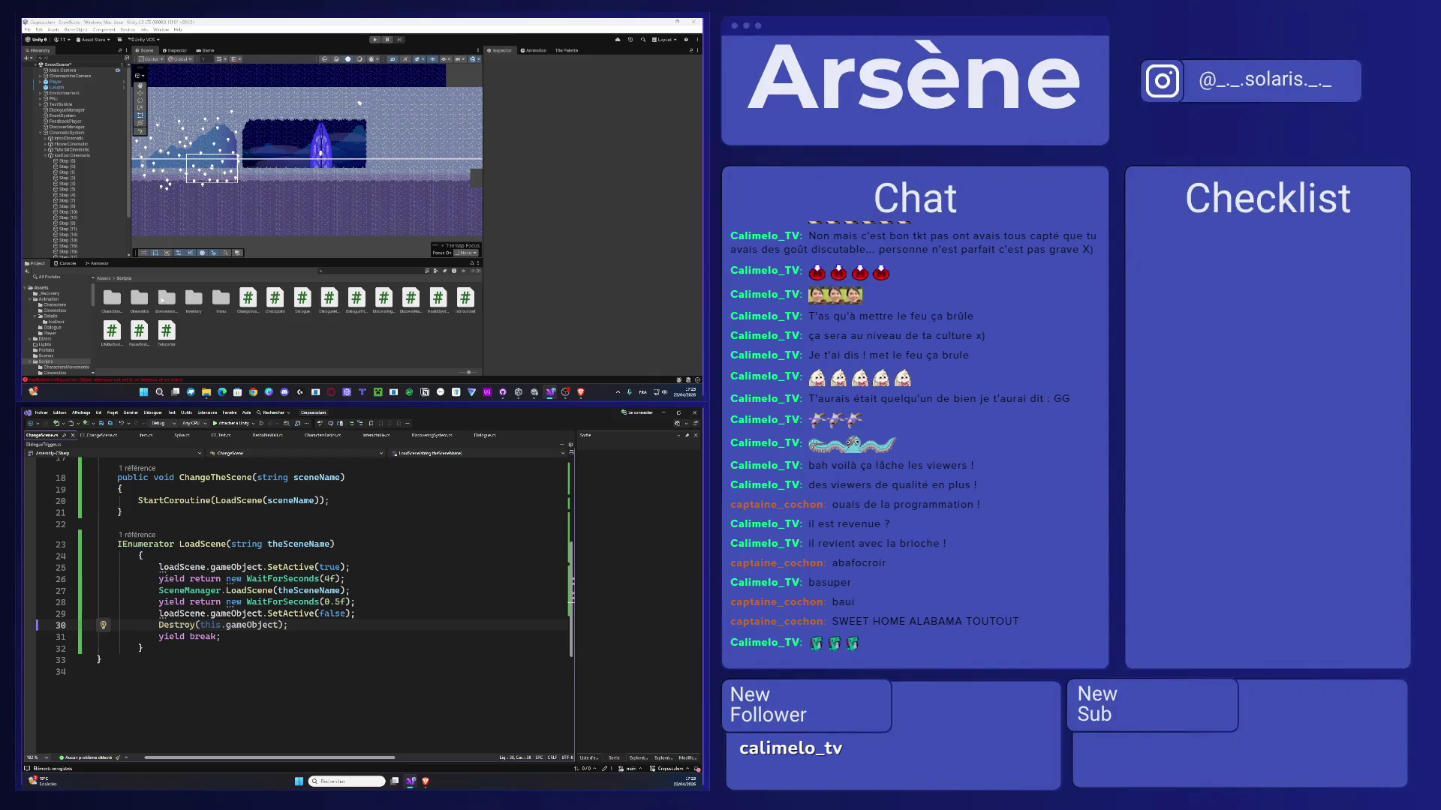
pyautogui.click(96, 435)
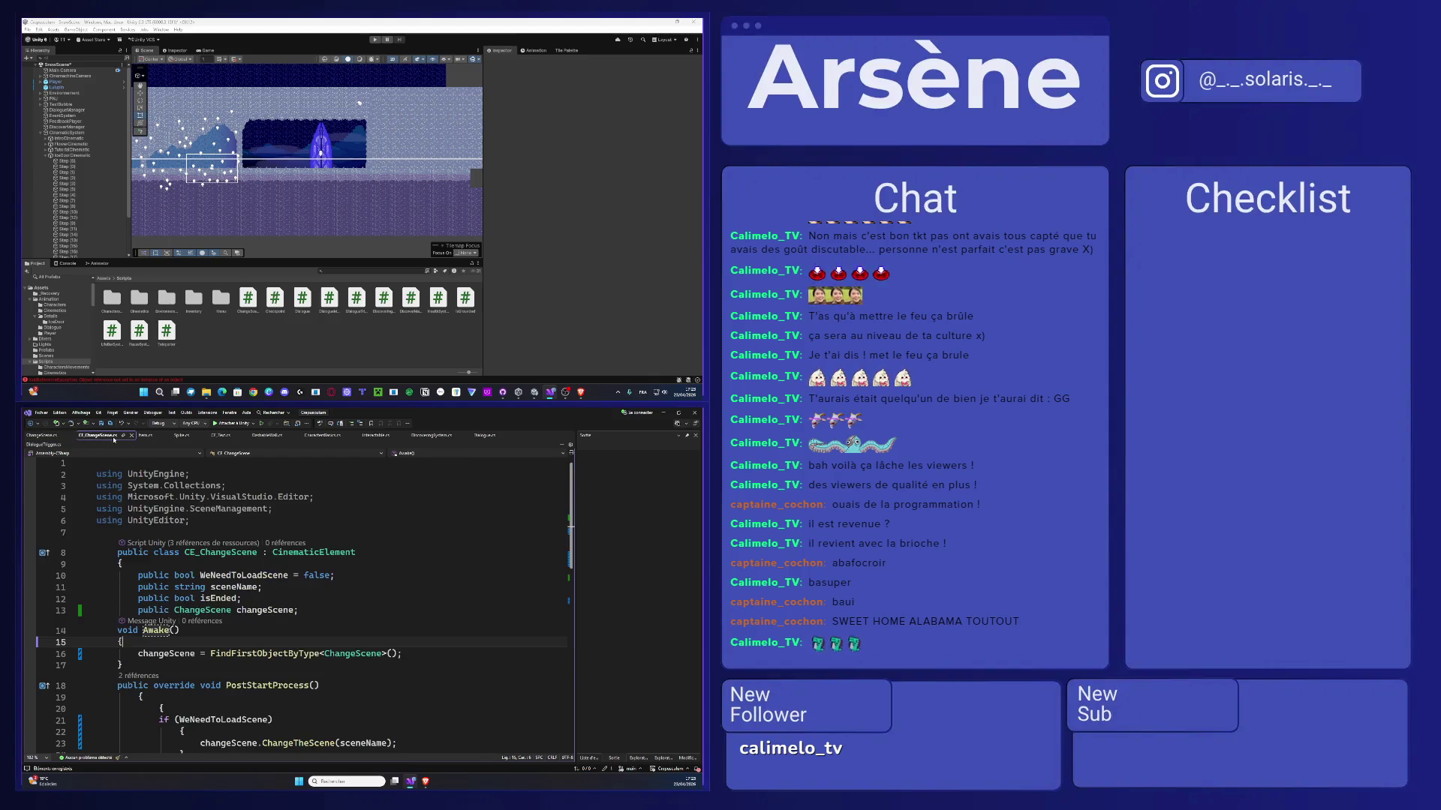
# - Delete the changeScene assignment and the now-empty Awake method from CE_ChangeScene
pyautogui.scroll(-1, 300, 600)
pyautogui.moveTo(402, 619); pyautogui.dragTo(138, 619)
pyautogui.press('BackSpace')
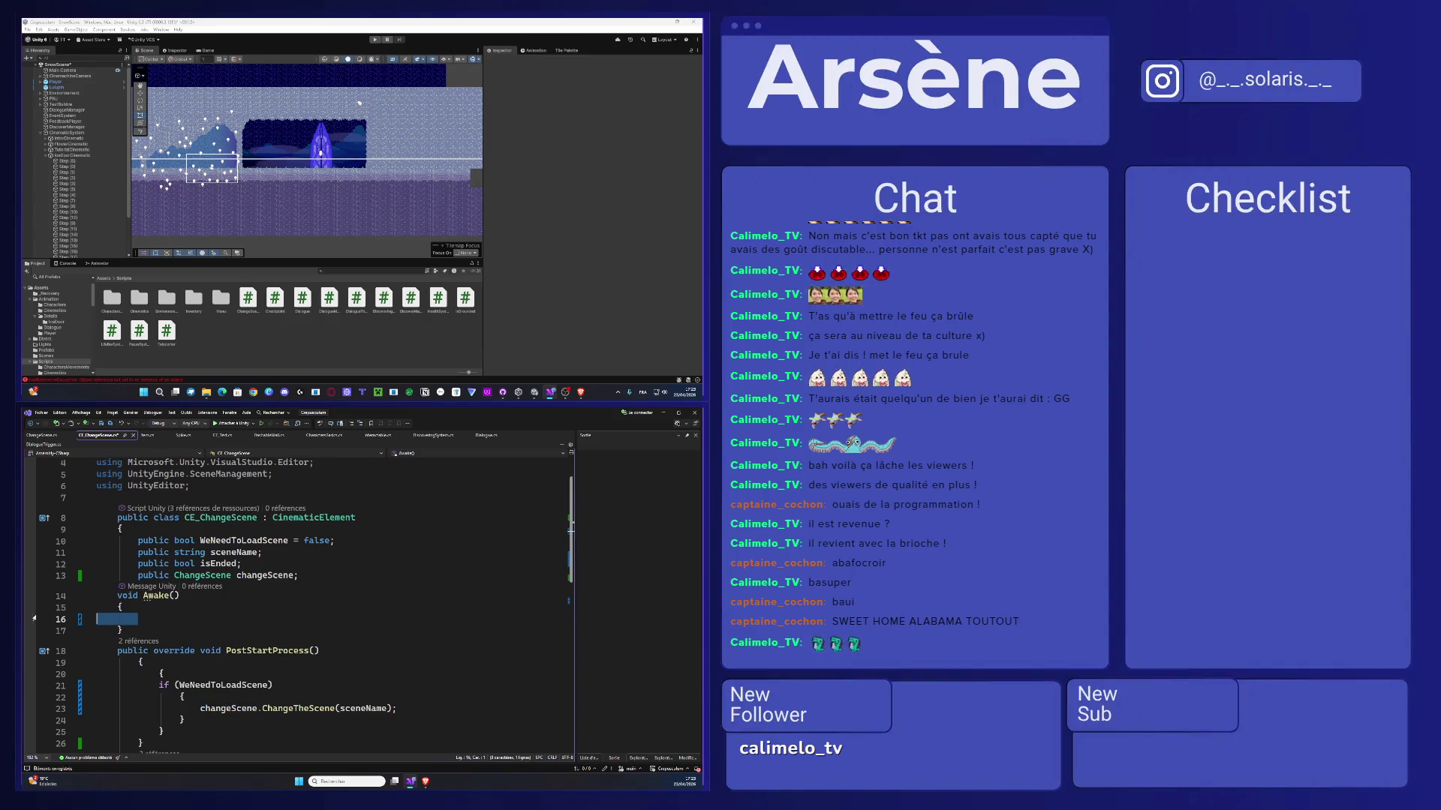
pyautogui.press('BackSpace')
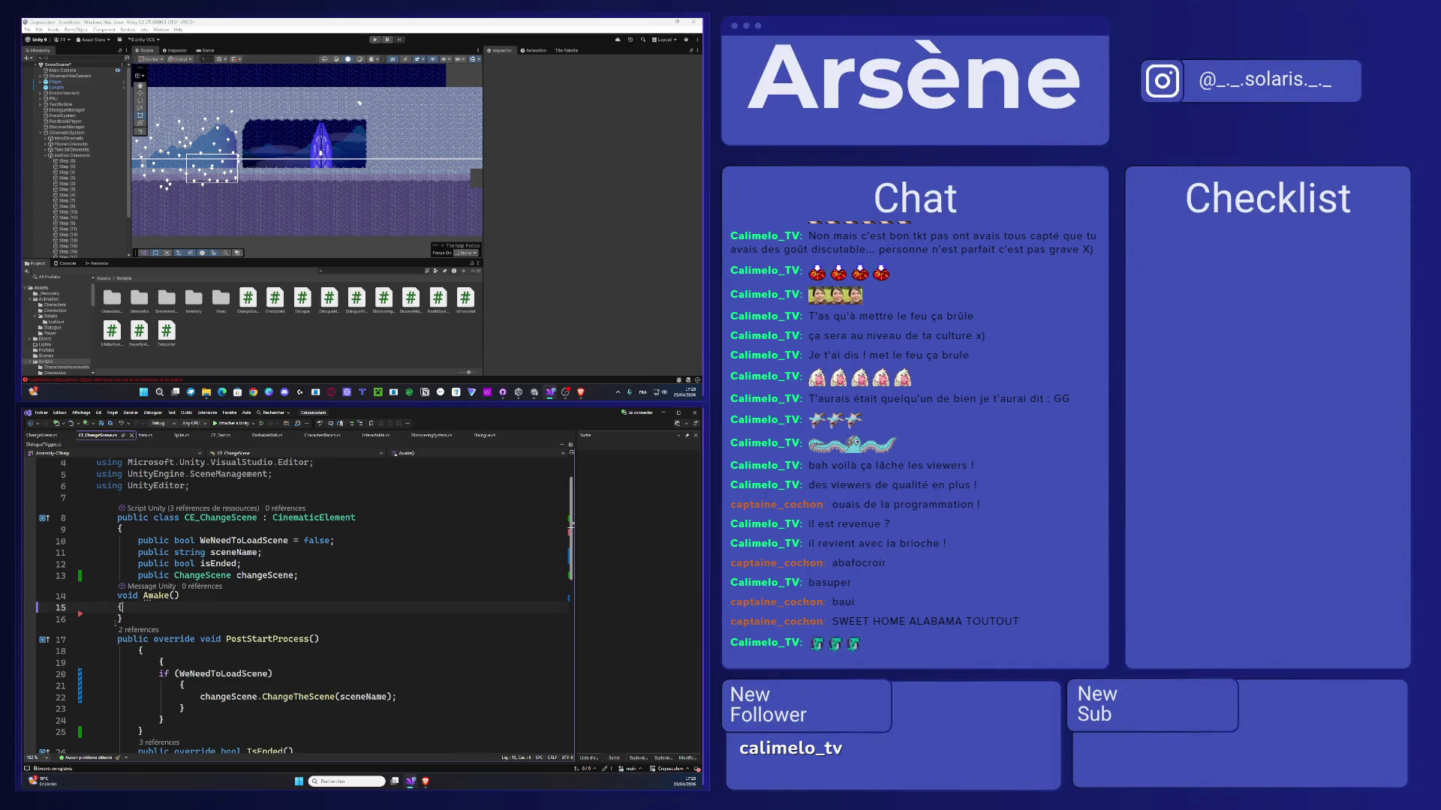
pyautogui.moveTo(30, 616); pyautogui.dragTo(30, 593)
pyautogui.press('BackSpace')
pyautogui.press('BackSpace')
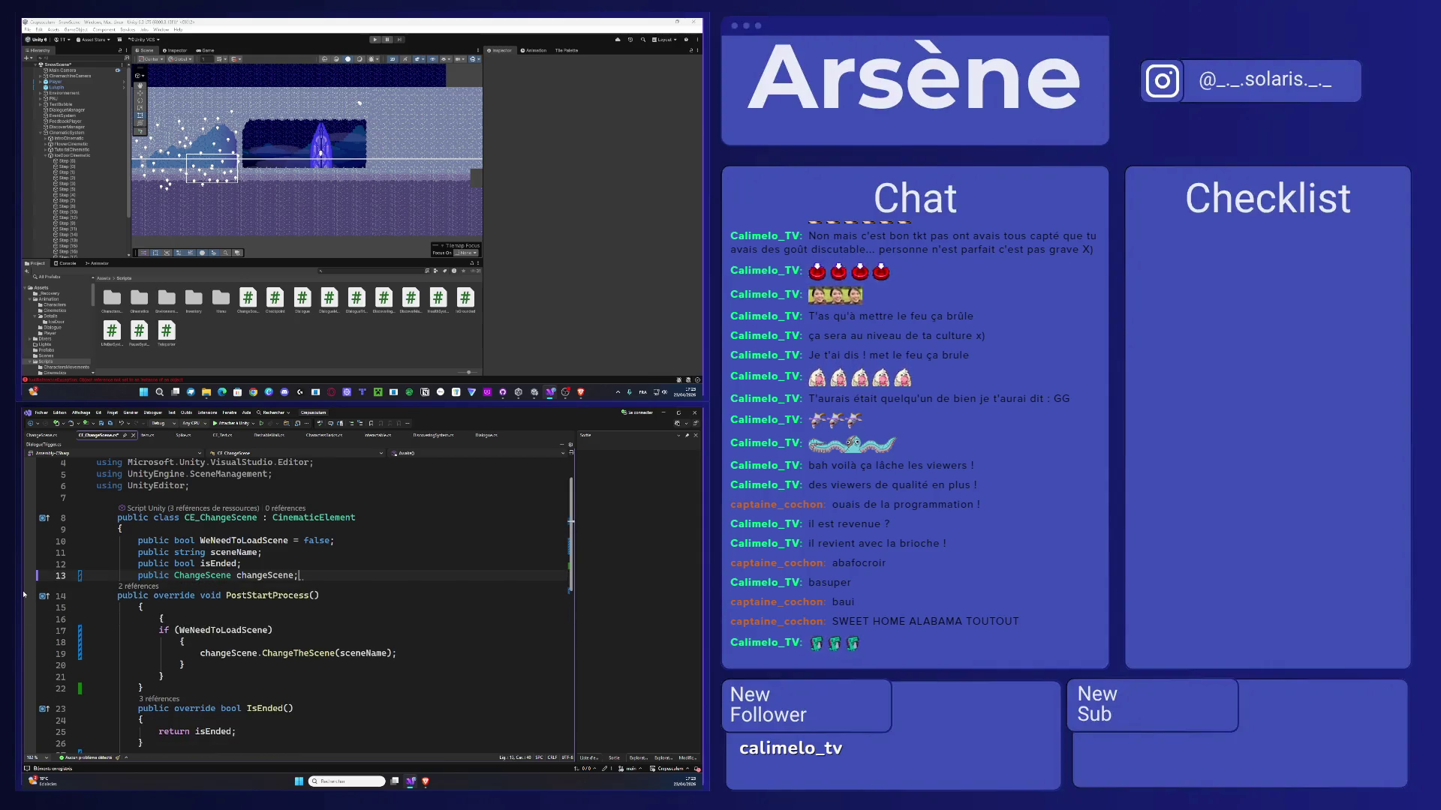
# - Add changeScene = FindFirstObjectByType<ChangeScene>(); above ChangeTheScene(sceneName) in the if block
pyautogui.scroll(-1, 201, 609)
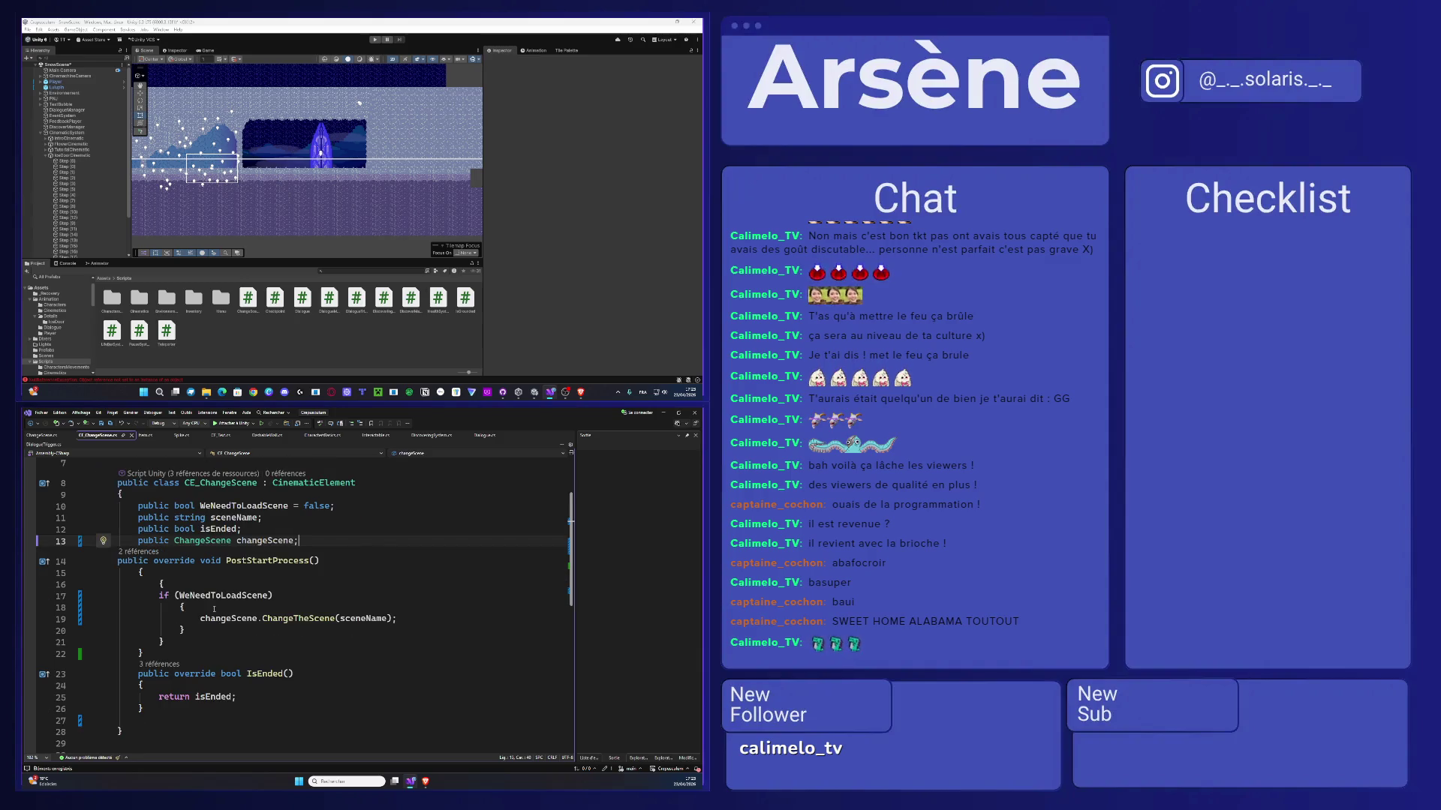
pyautogui.click(208, 608)
pyautogui.press('Return')
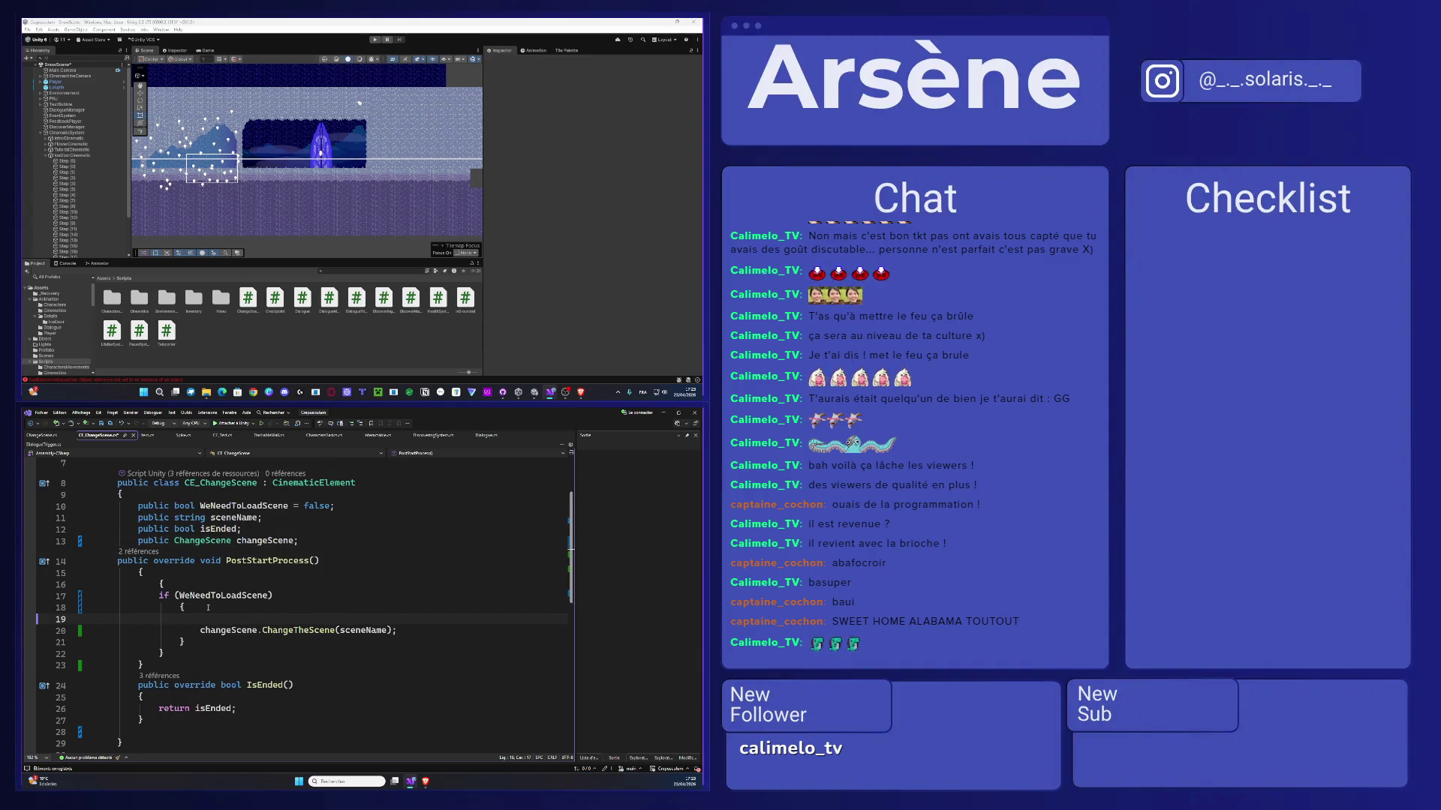
pyautogui.hotkey('ctrl', 'z')
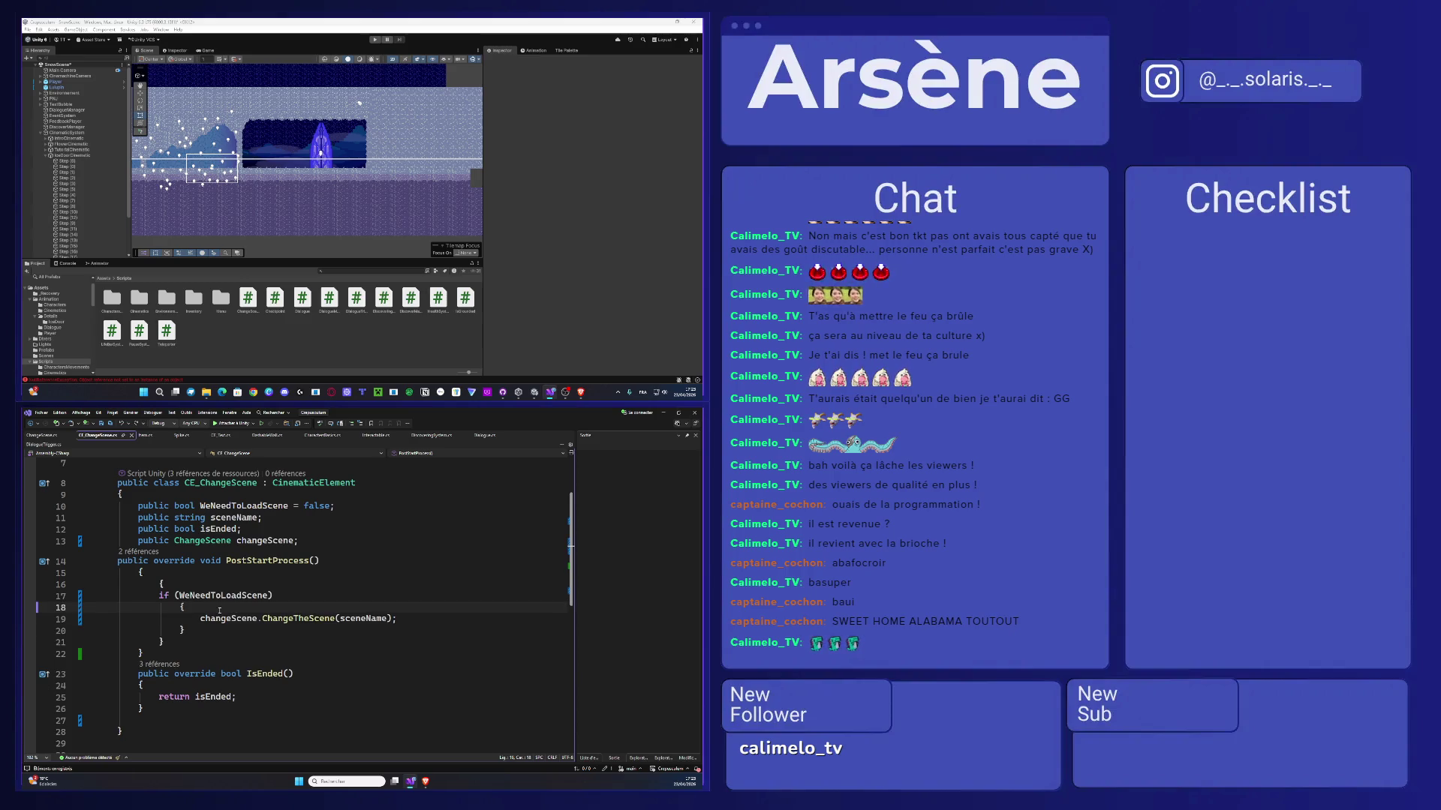
pyautogui.press('Return')
pyautogui.press('Tab')
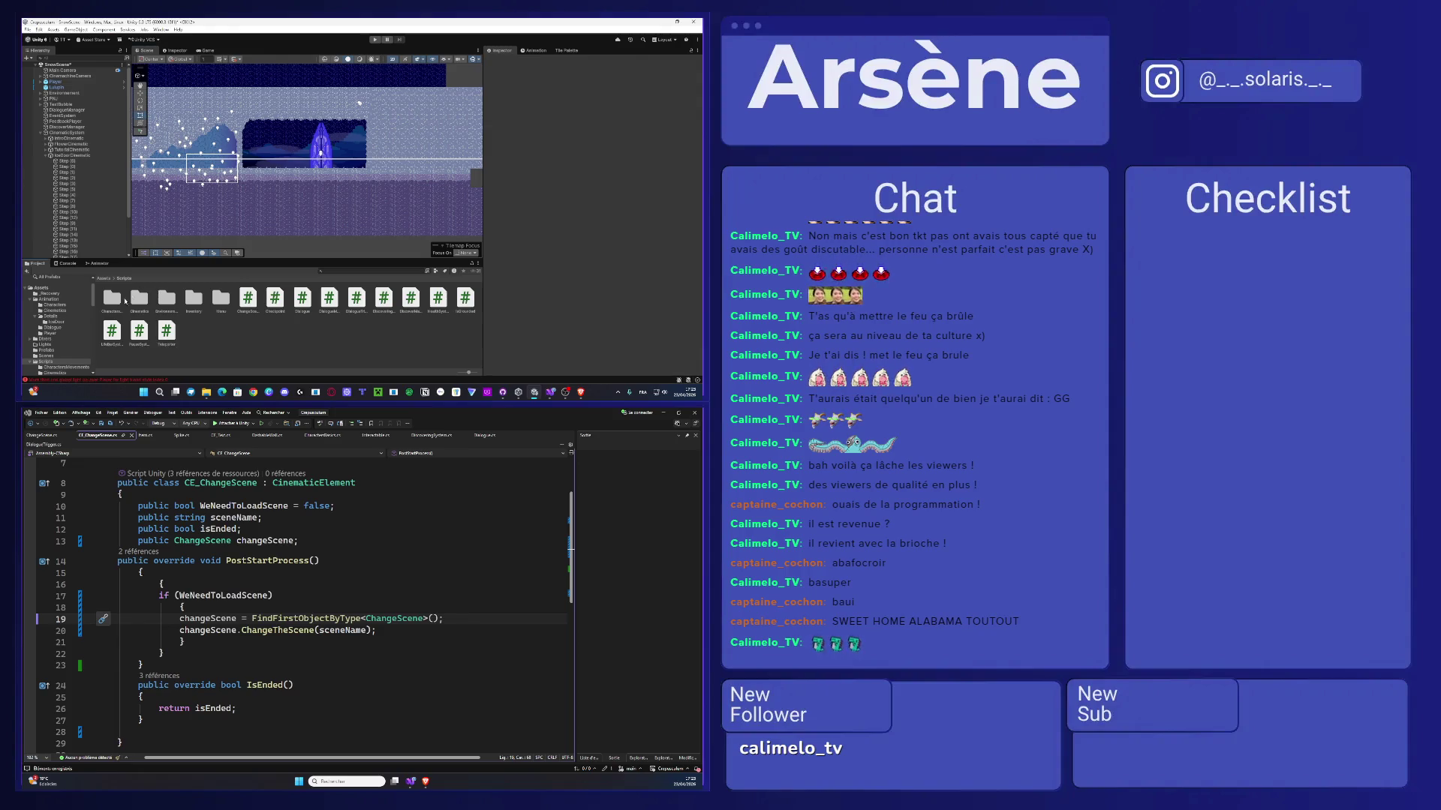
pyautogui.click(104, 280)
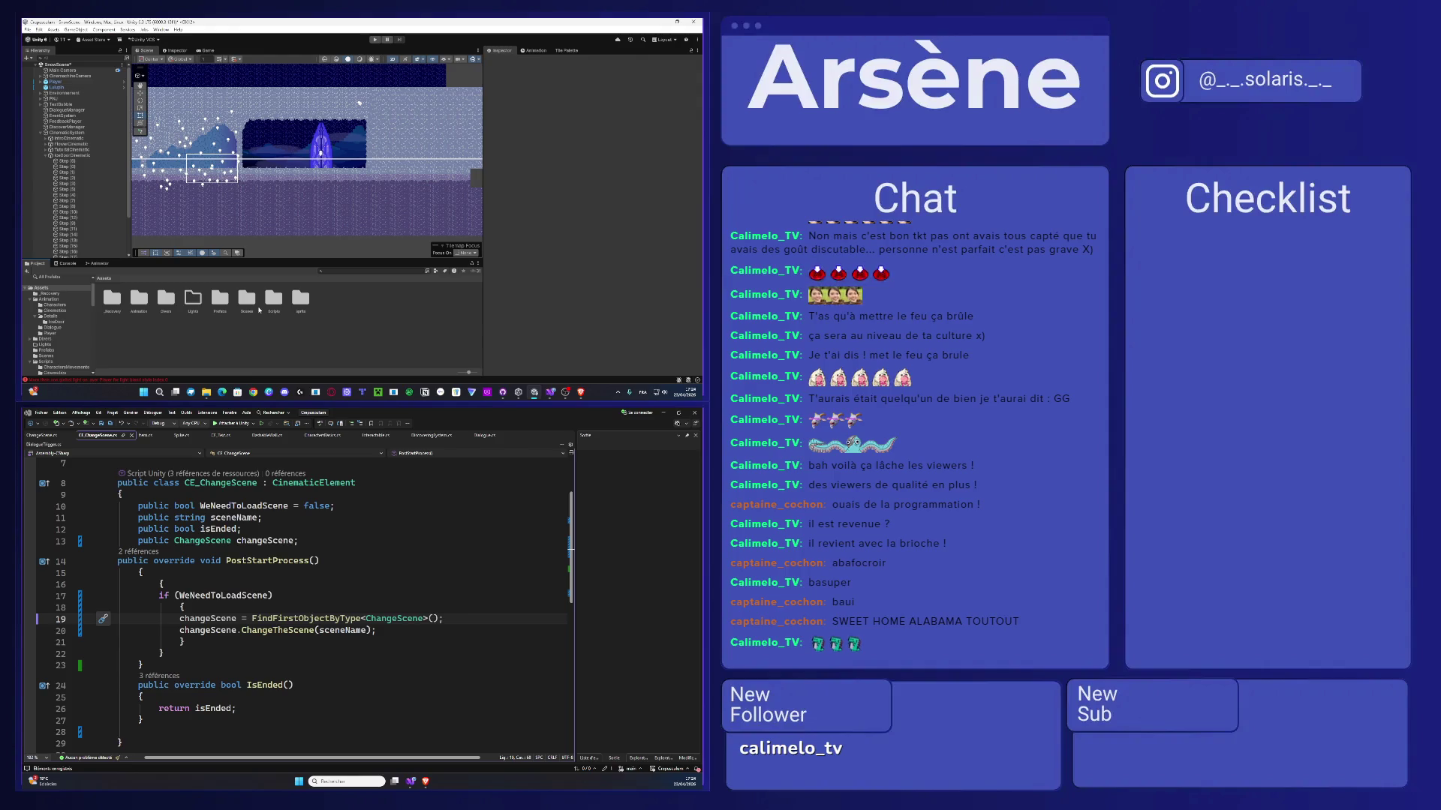
# - Save the current scene, open Level1 from Assets/Scenes, and inspect its LoadScreen object
pyautogui.click(252, 304)
pyautogui.doubleClick(252, 304)
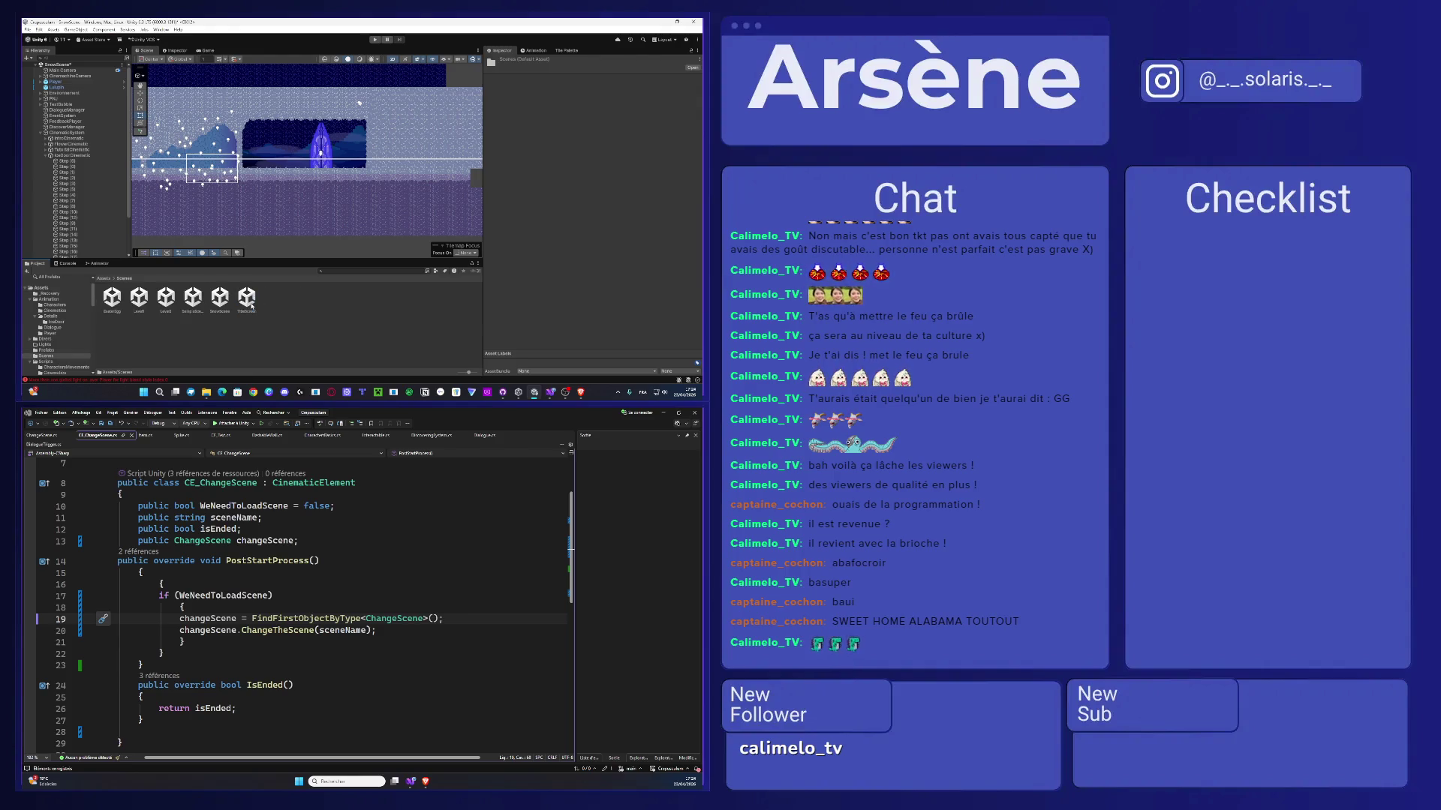
pyautogui.doubleClick(141, 300)
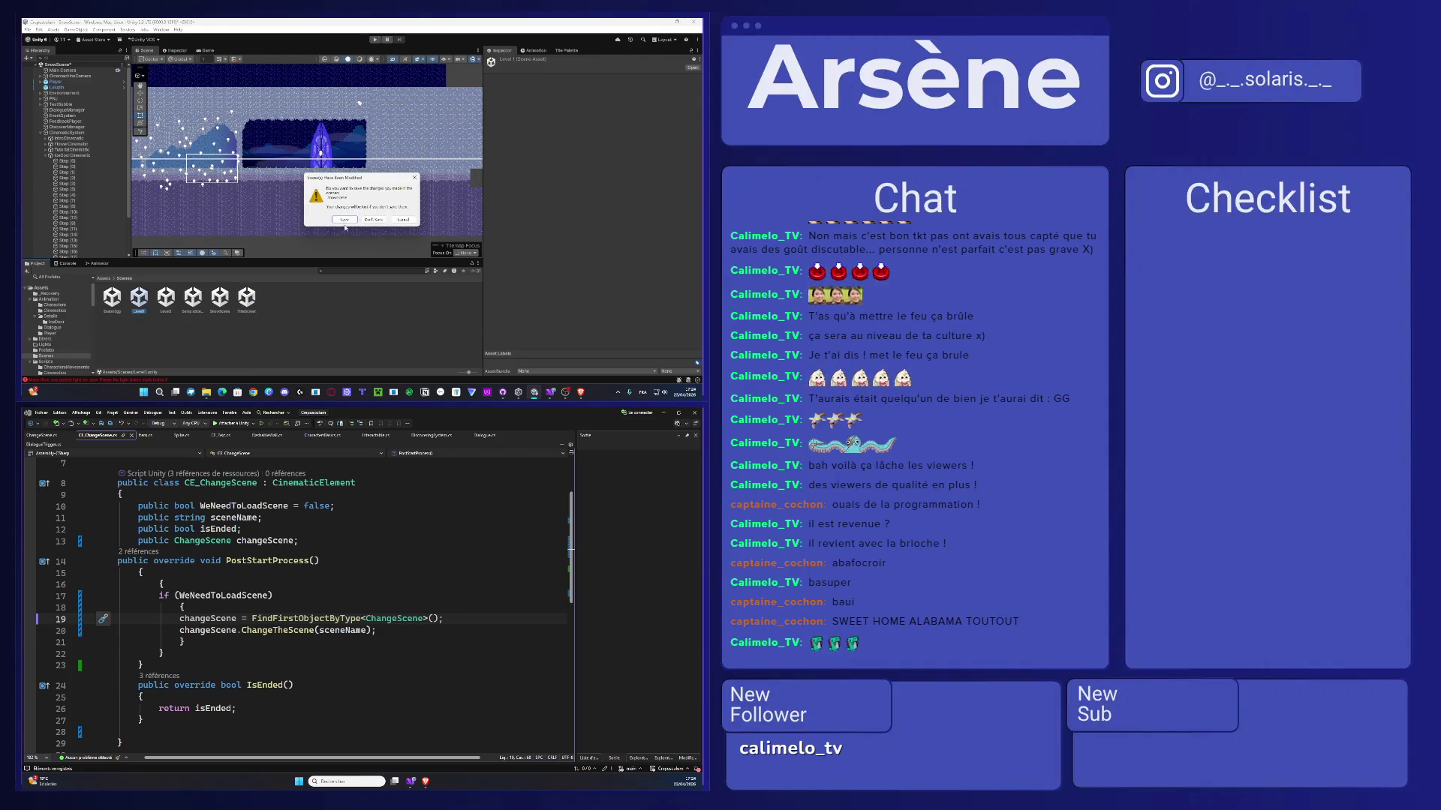
pyautogui.click(346, 220)
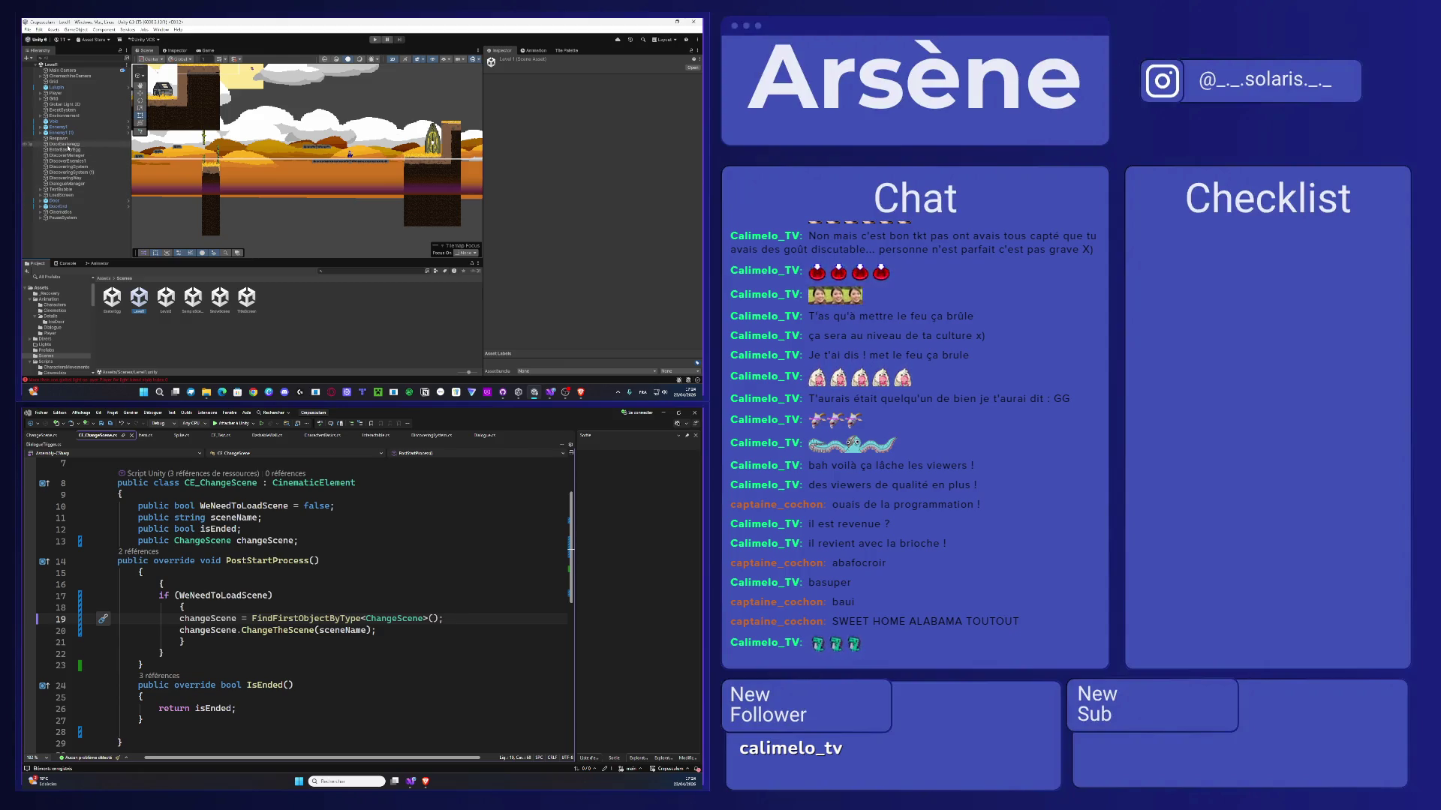
pyautogui.click(57, 195)
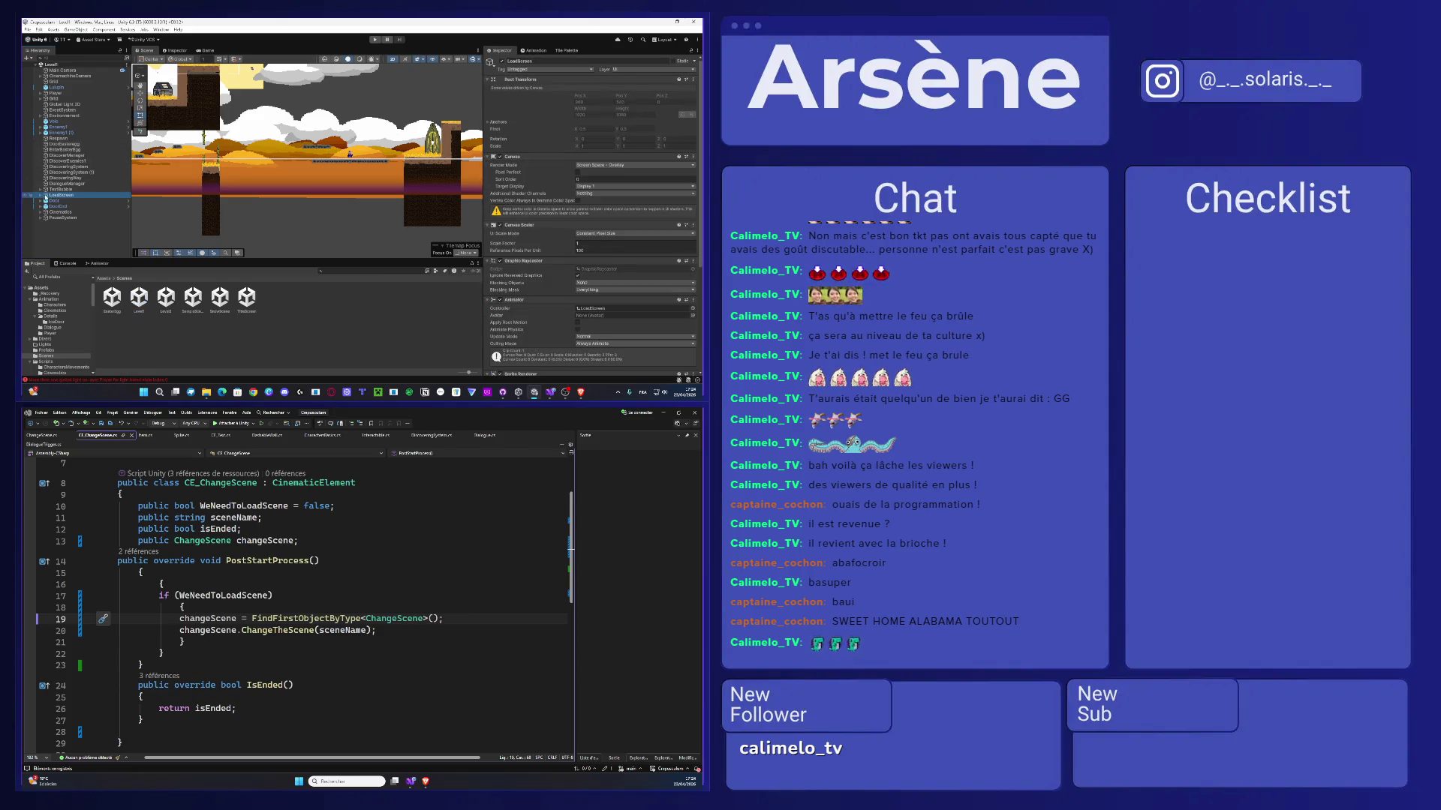
pyautogui.click(41, 195)
# - Open the Level2 scene and pan the Scene view over the lower part of the level
pyautogui.click(102, 279)
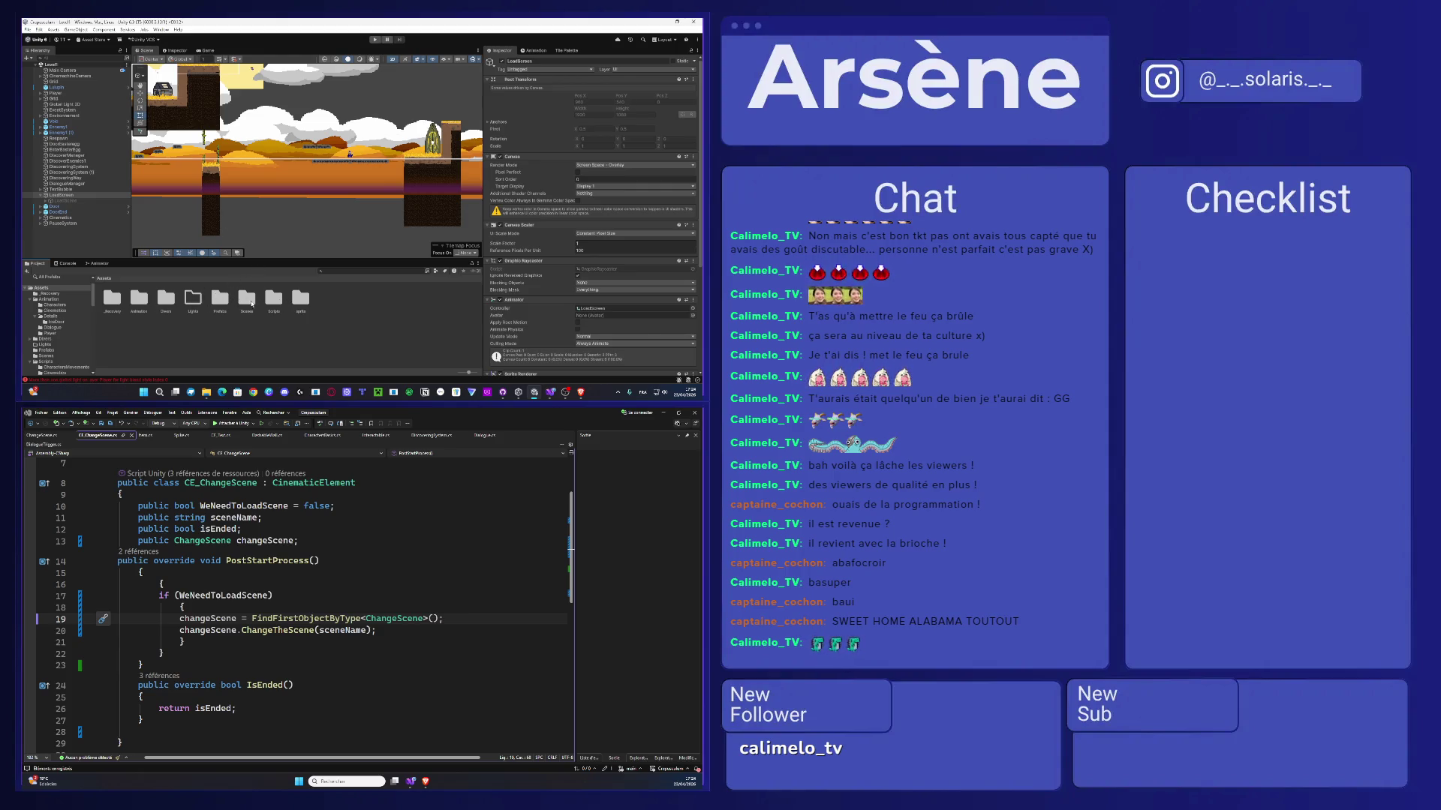
pyautogui.doubleClick(247, 300)
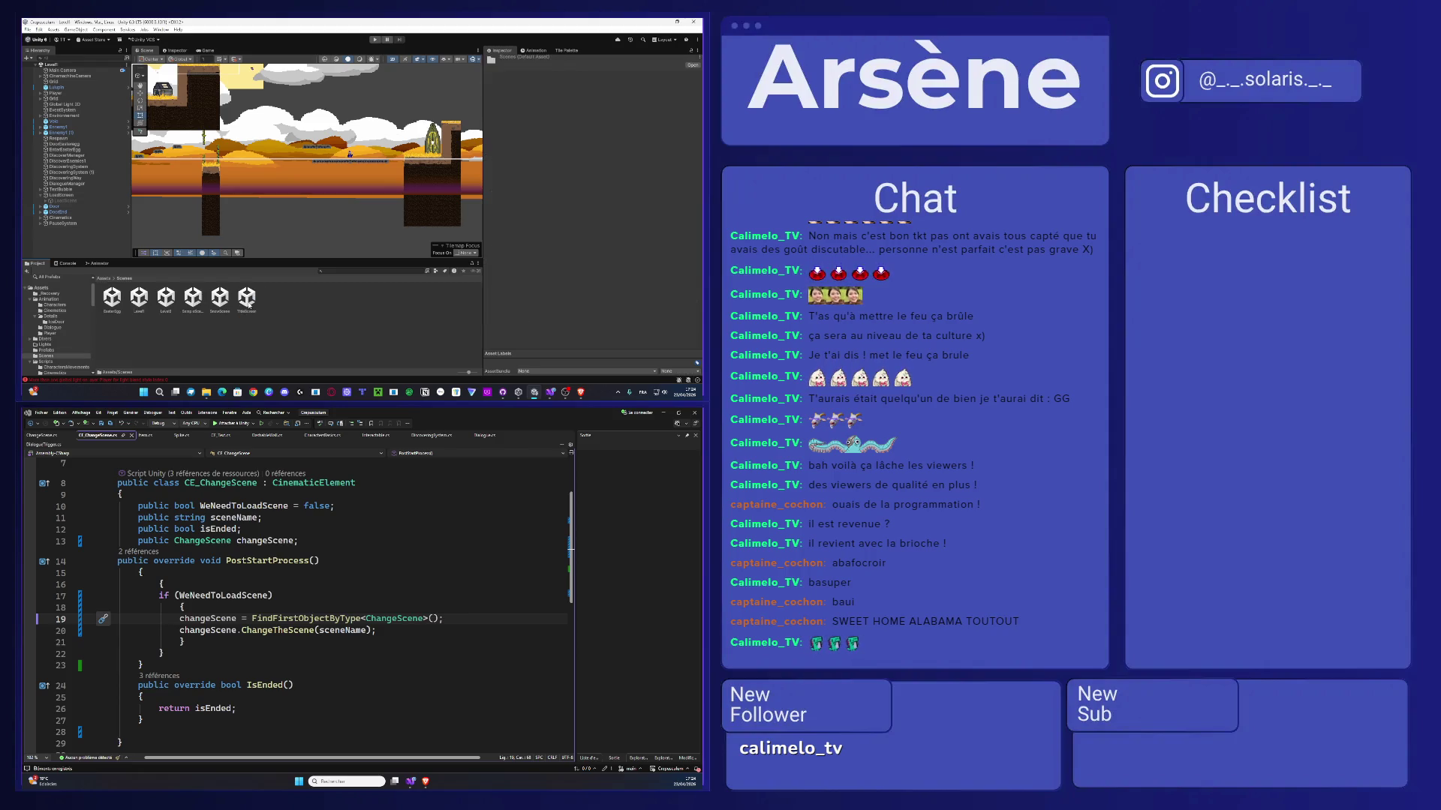
pyautogui.doubleClick(166, 299)
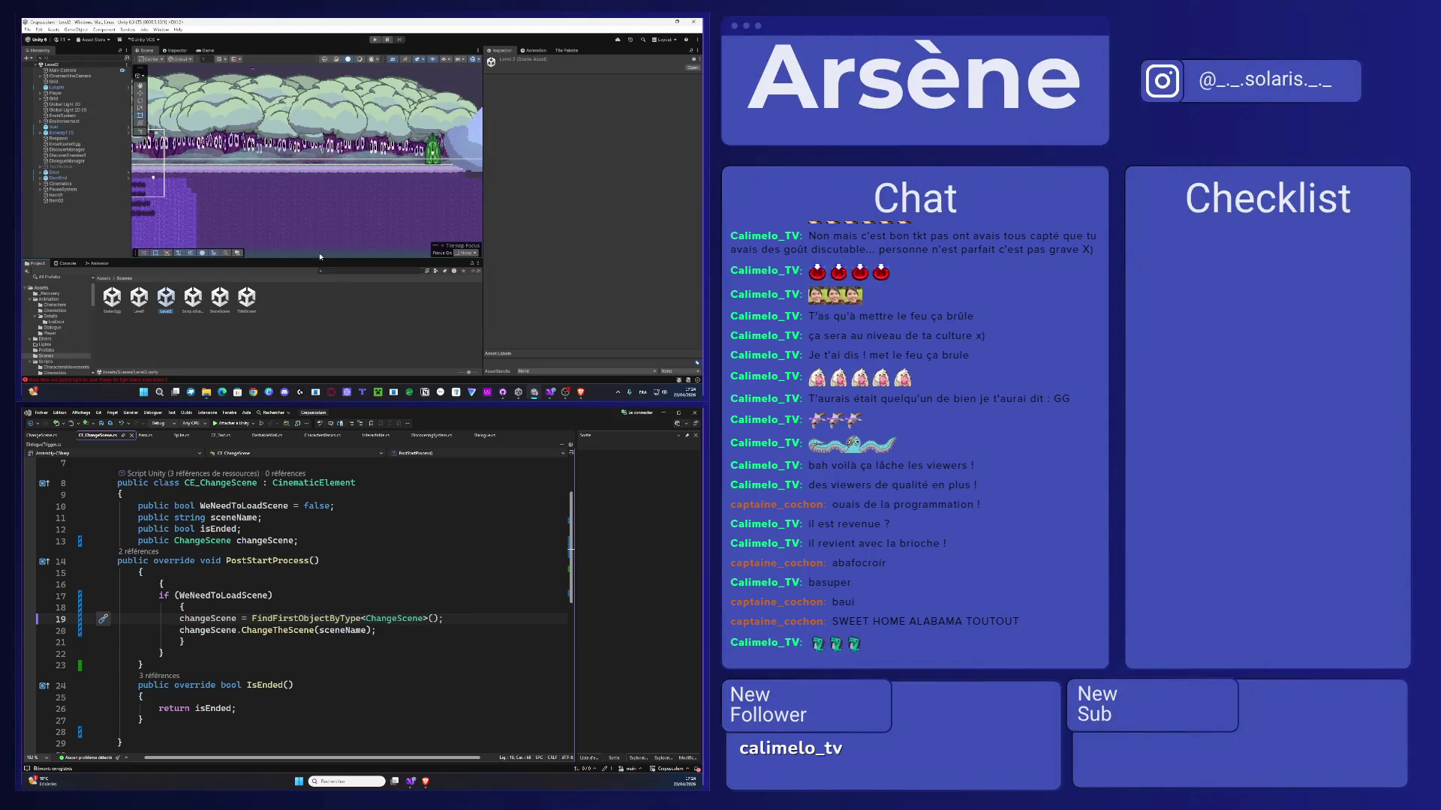
pyautogui.scroll(-3, 308, 207)
pyautogui.scroll(5, 224, 208)
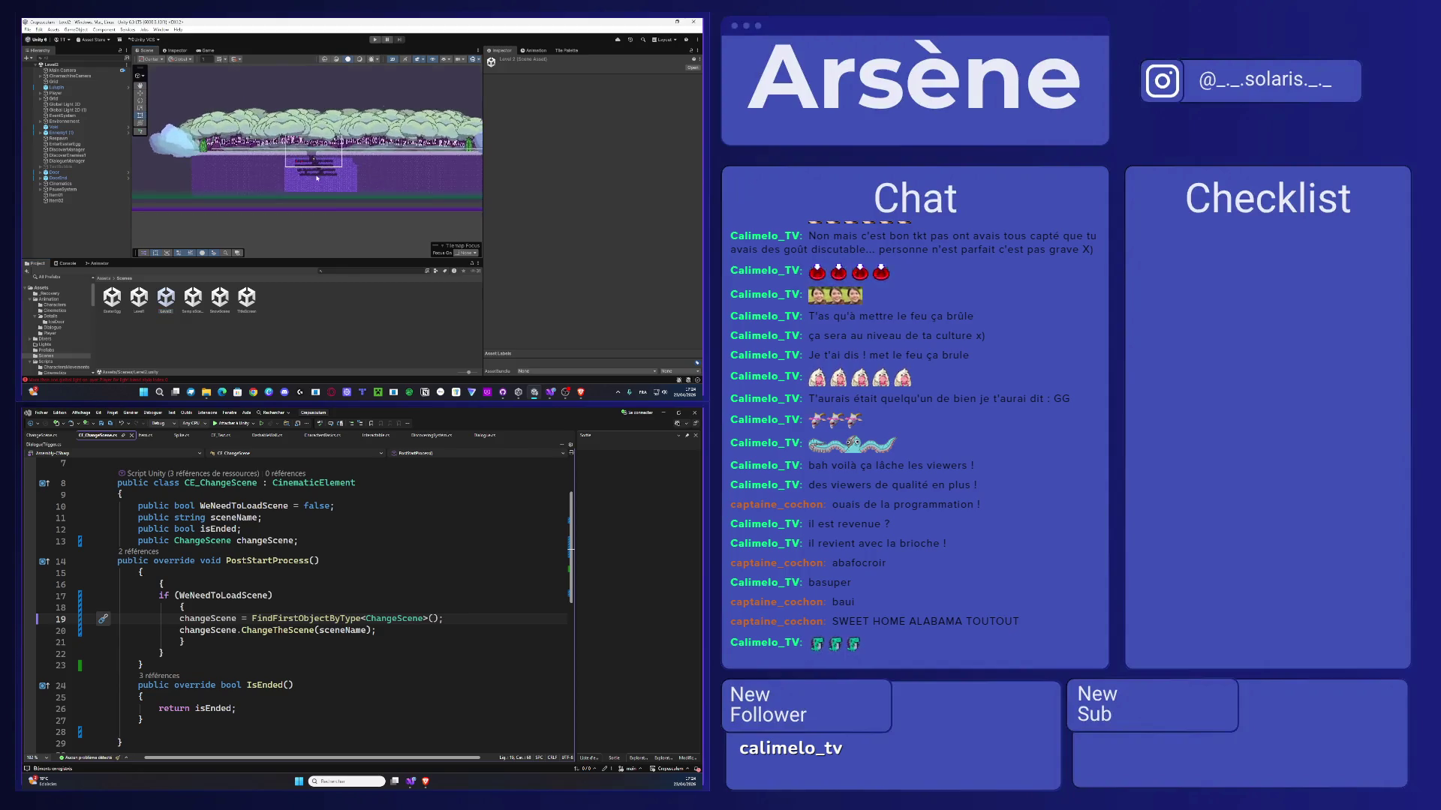
pyautogui.scroll(2, 320, 156)
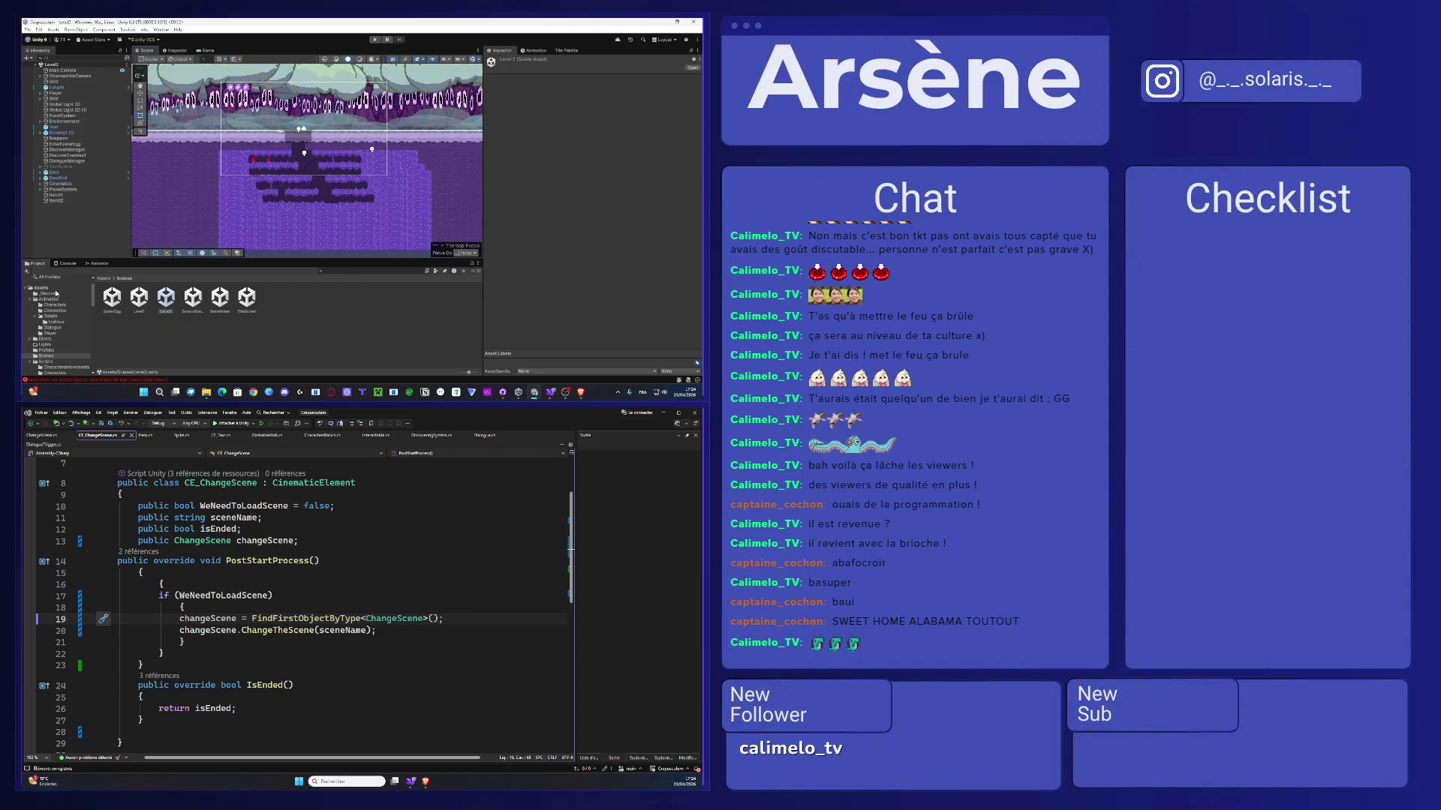
pyautogui.click(110, 278)
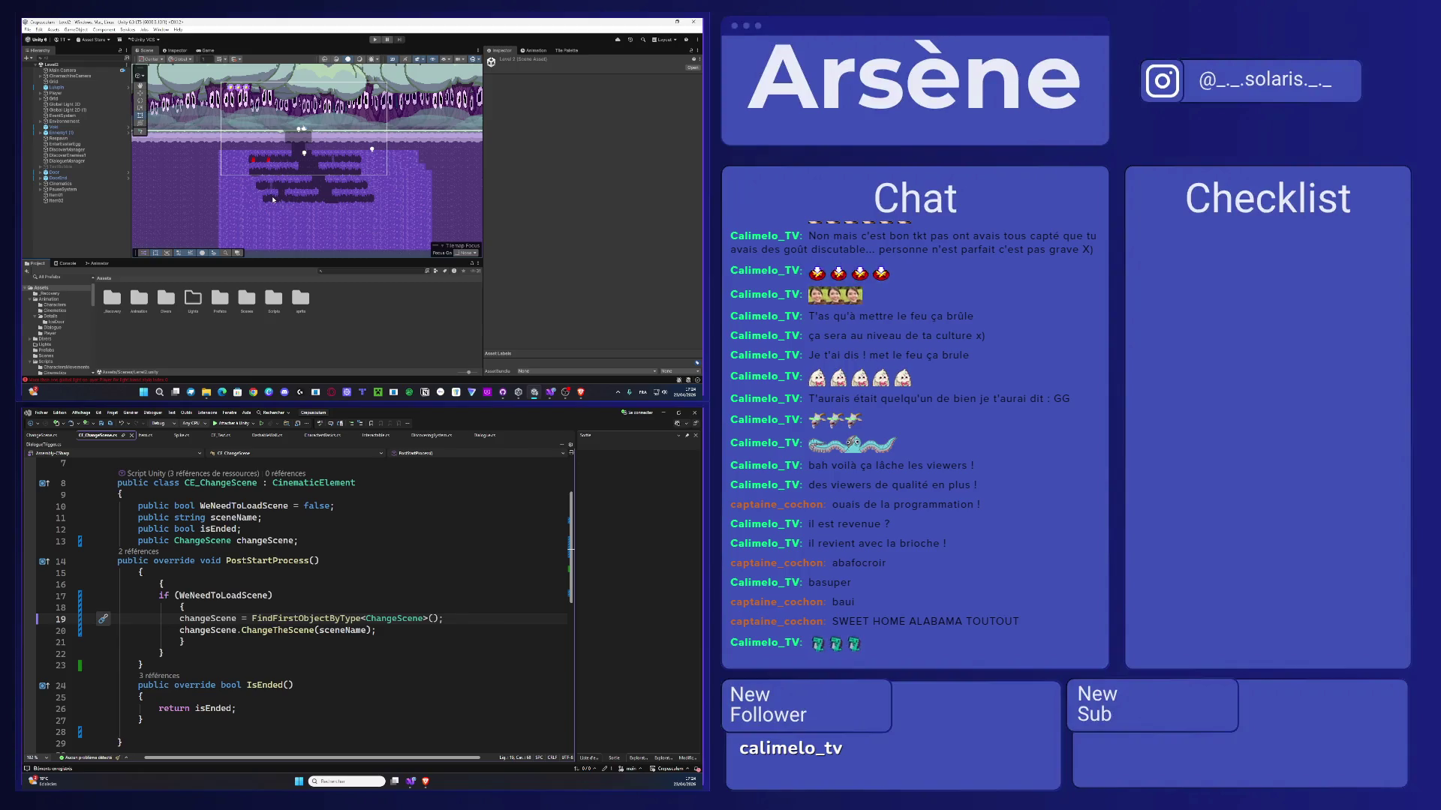
pyautogui.scroll(4, 300, 199)
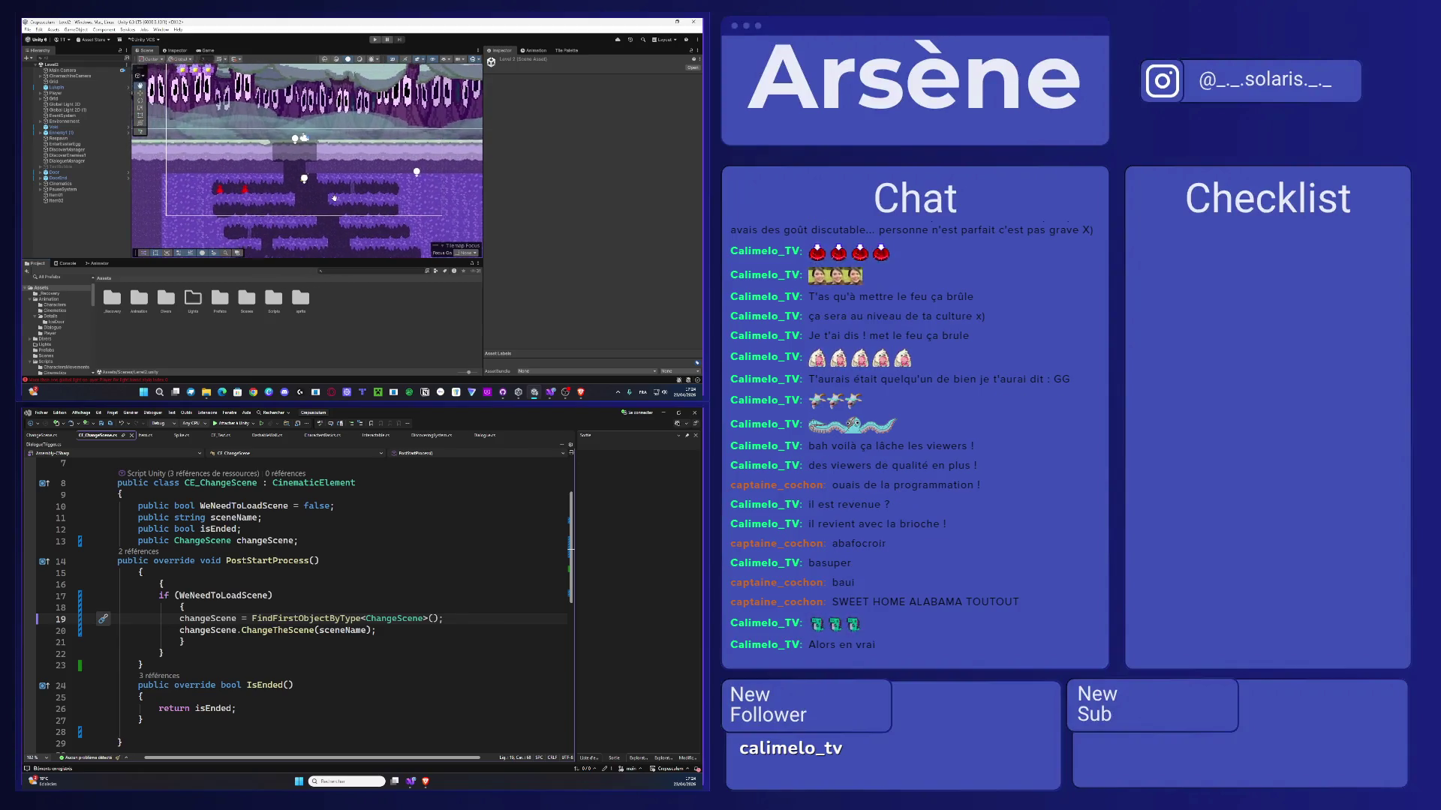
pyautogui.moveTo(334, 199); pyautogui.dragTo(336, 199)
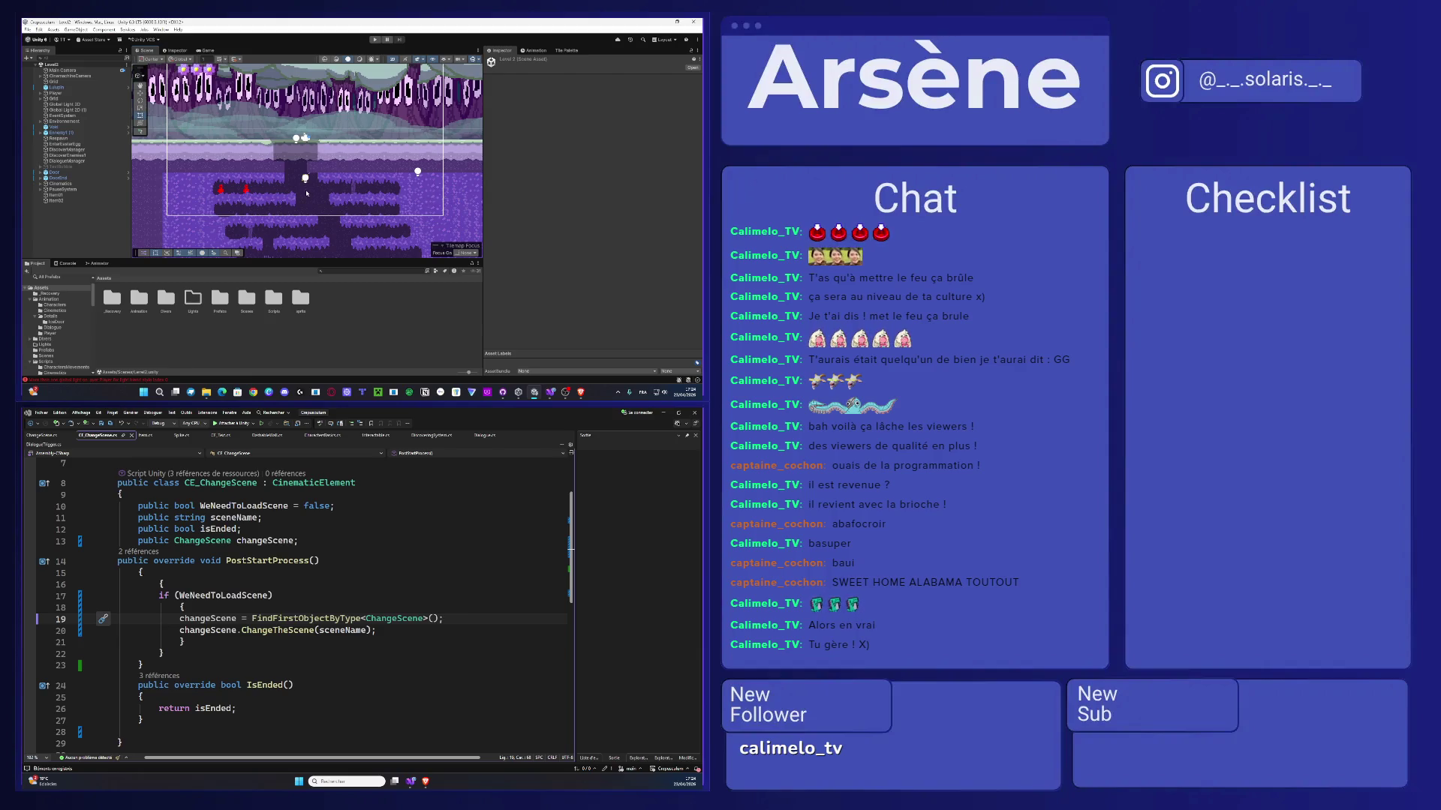
pyautogui.moveTo(307, 193); pyautogui.dragTo(302, 167)
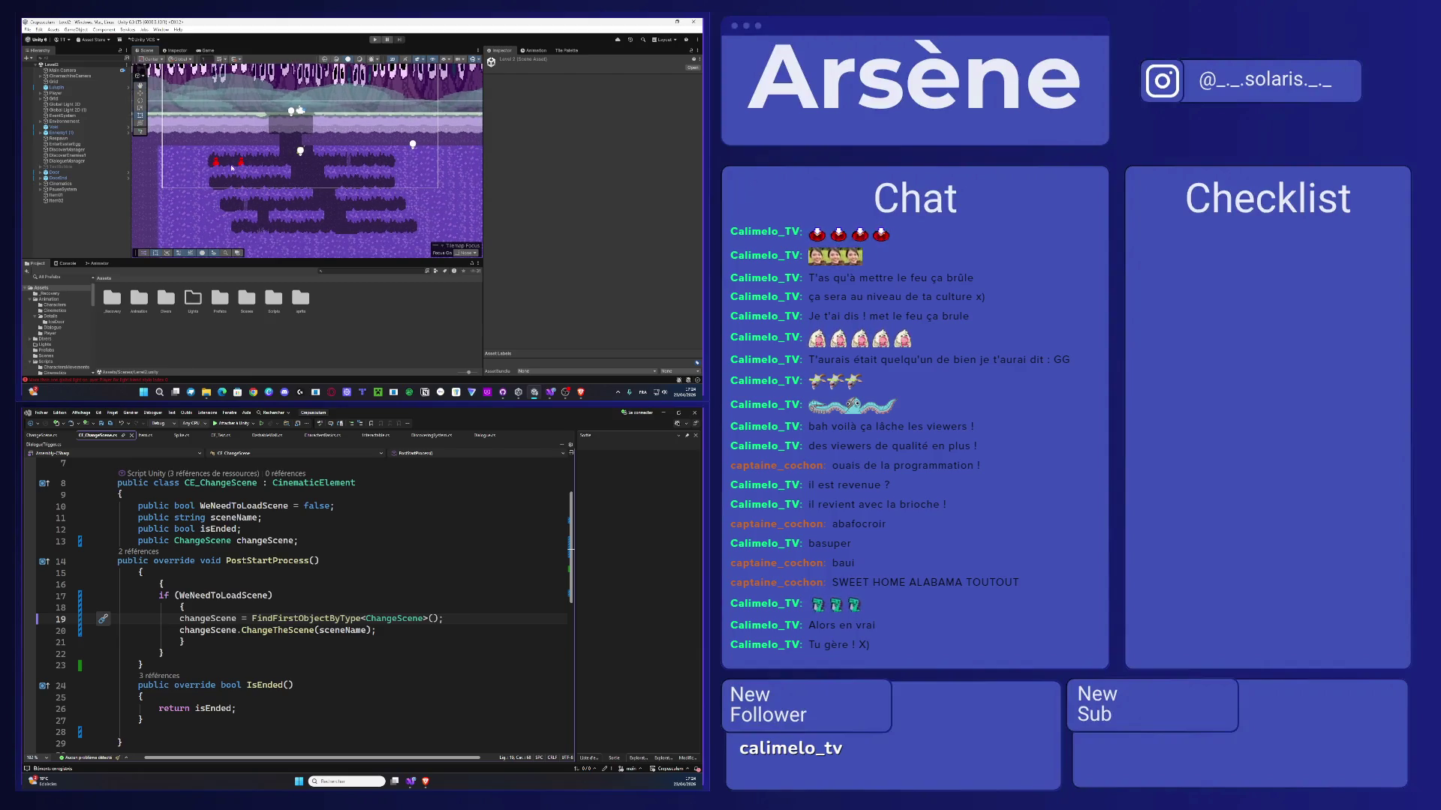
pyautogui.click(80, 77)
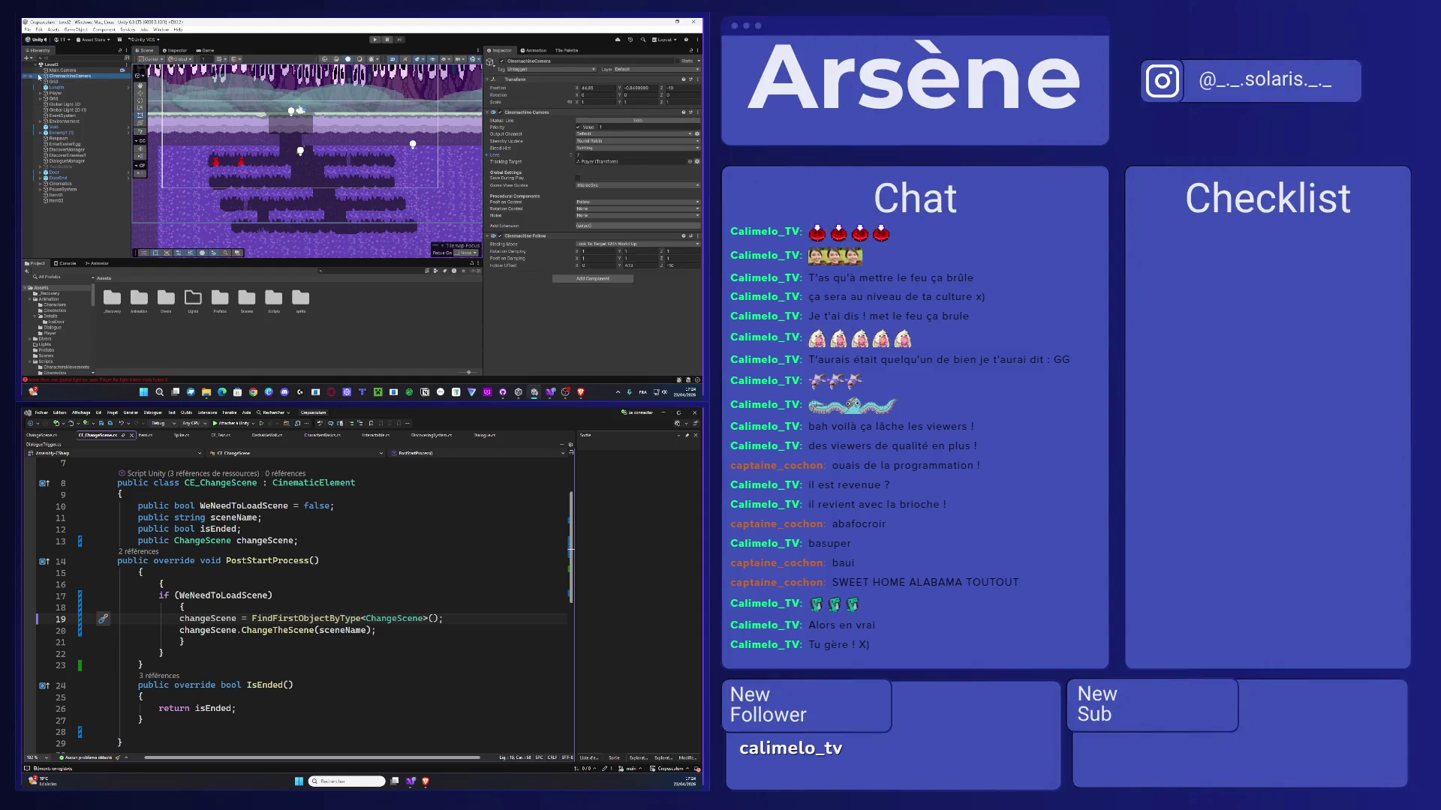
# - Expand CinemachineCamera and frame its child LifeManager in the Scene view
pyautogui.click(40, 77)
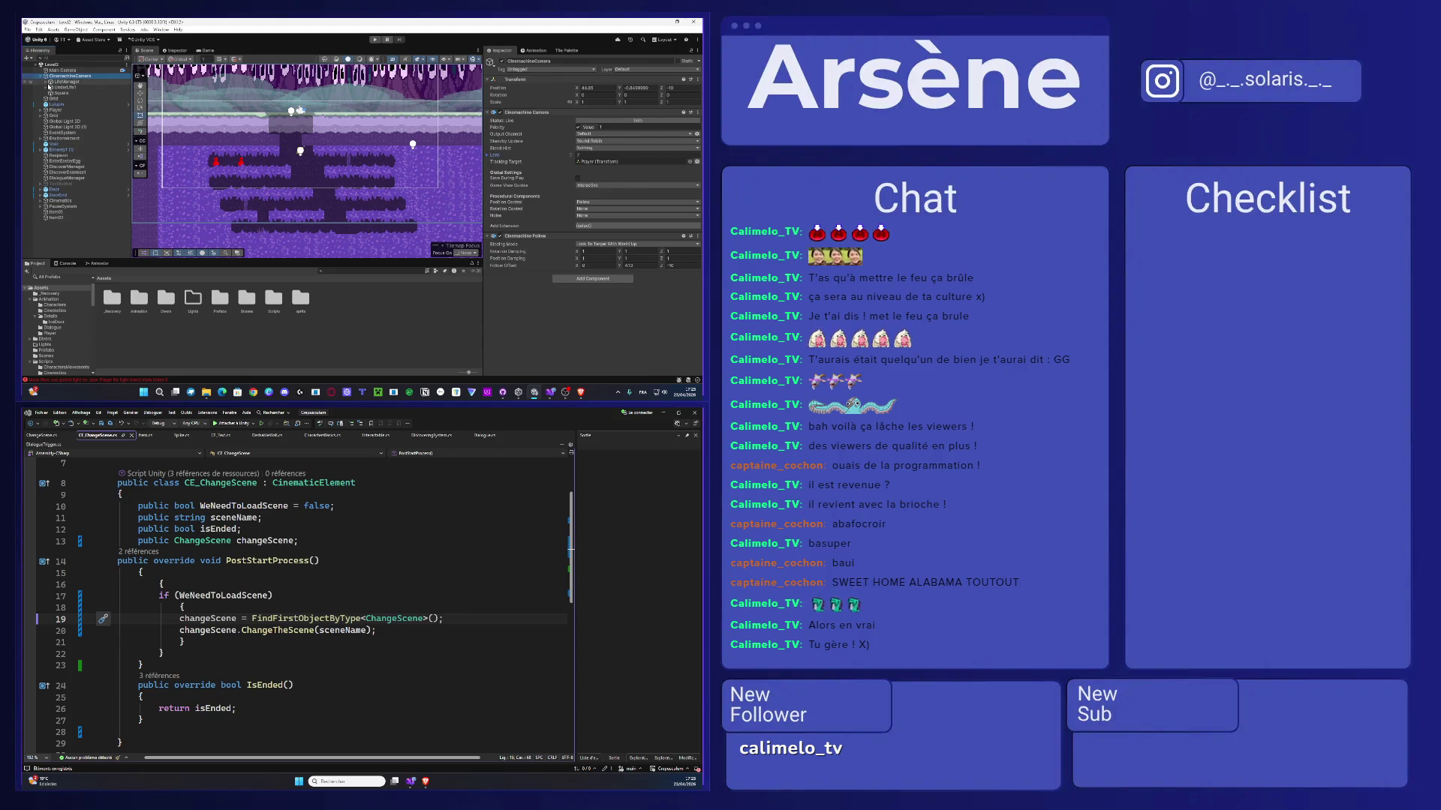
pyautogui.click(57, 82)
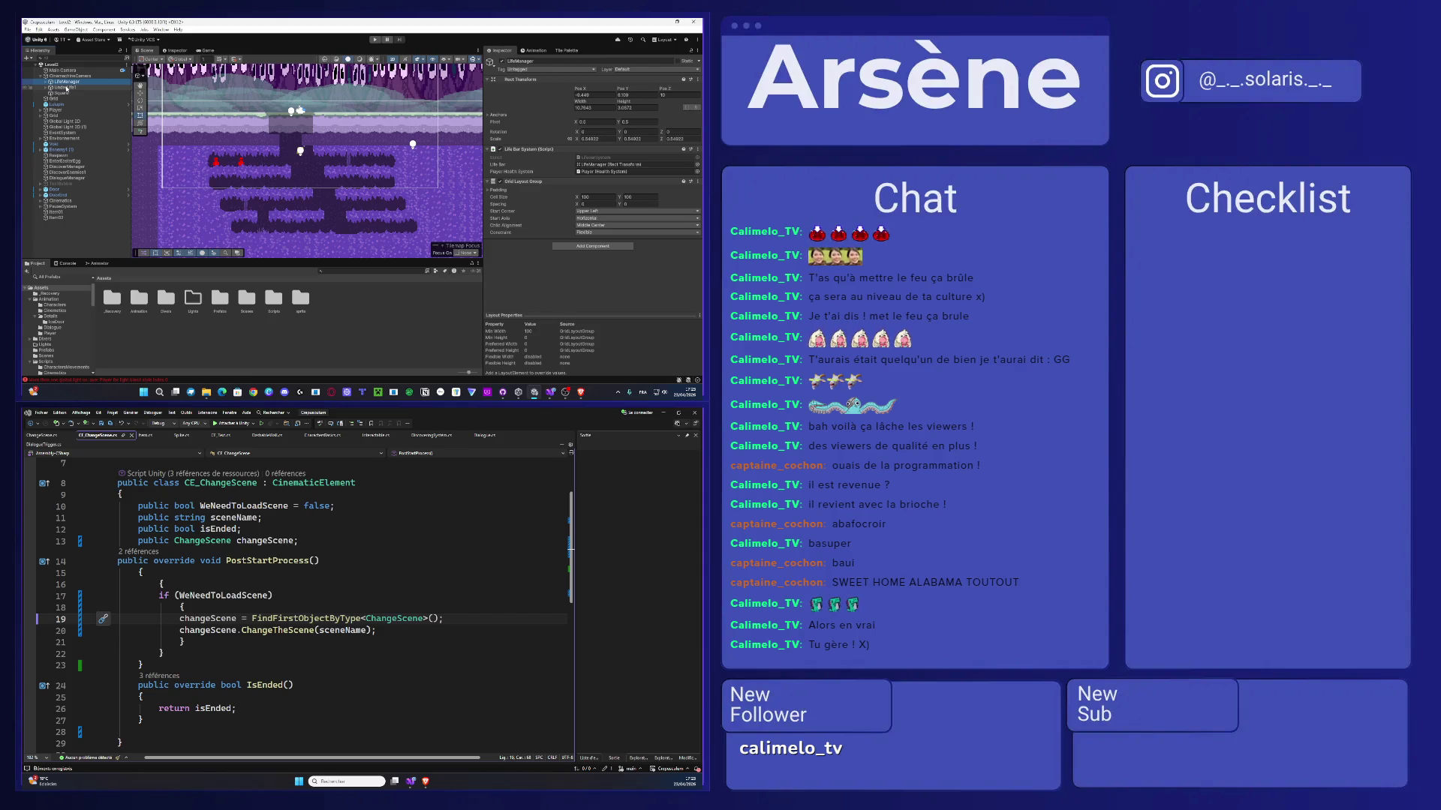
pyautogui.doubleClick(64, 82)
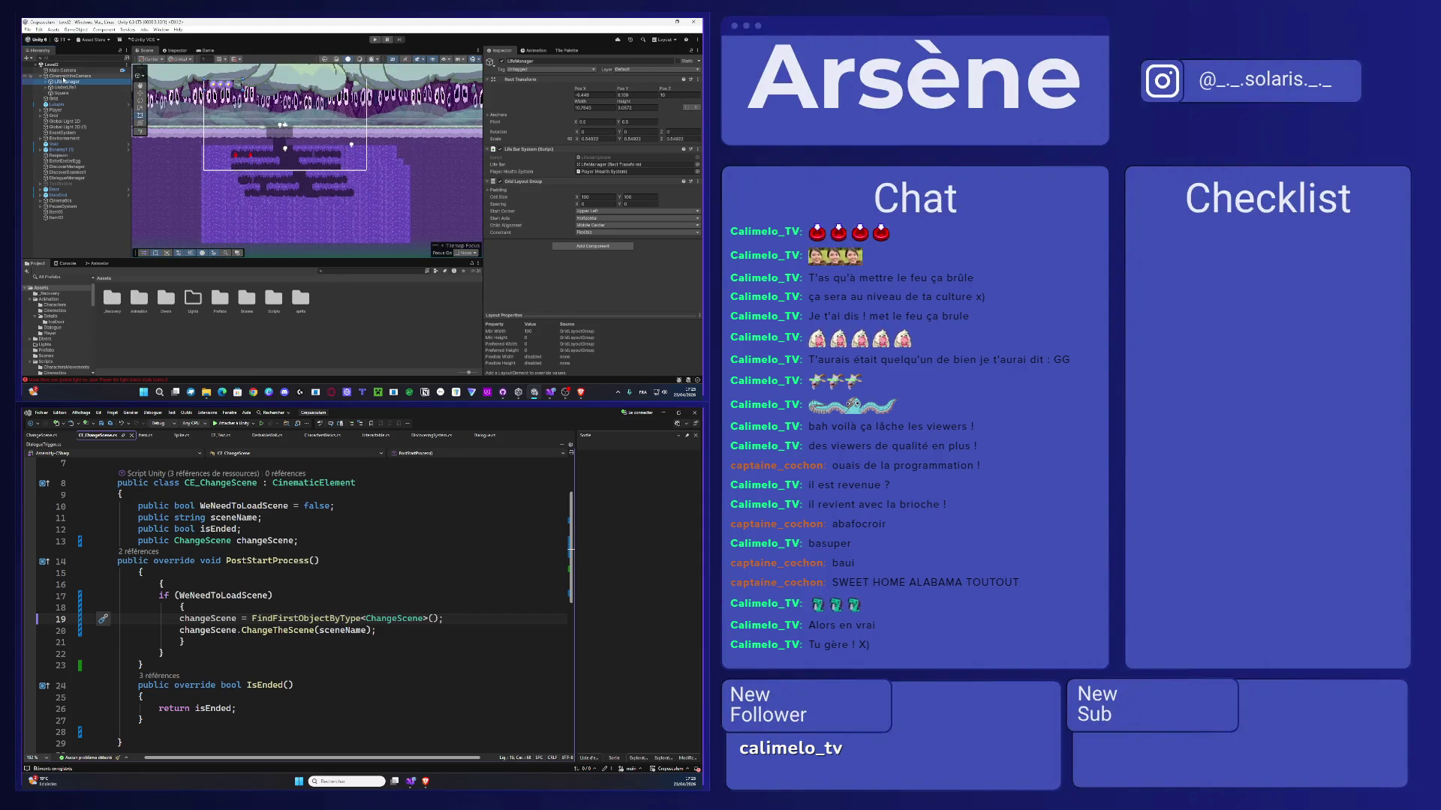
# - Set the CinemachineCamera lens size to 7 and preview it in the Game view
pyautogui.click(68, 76)
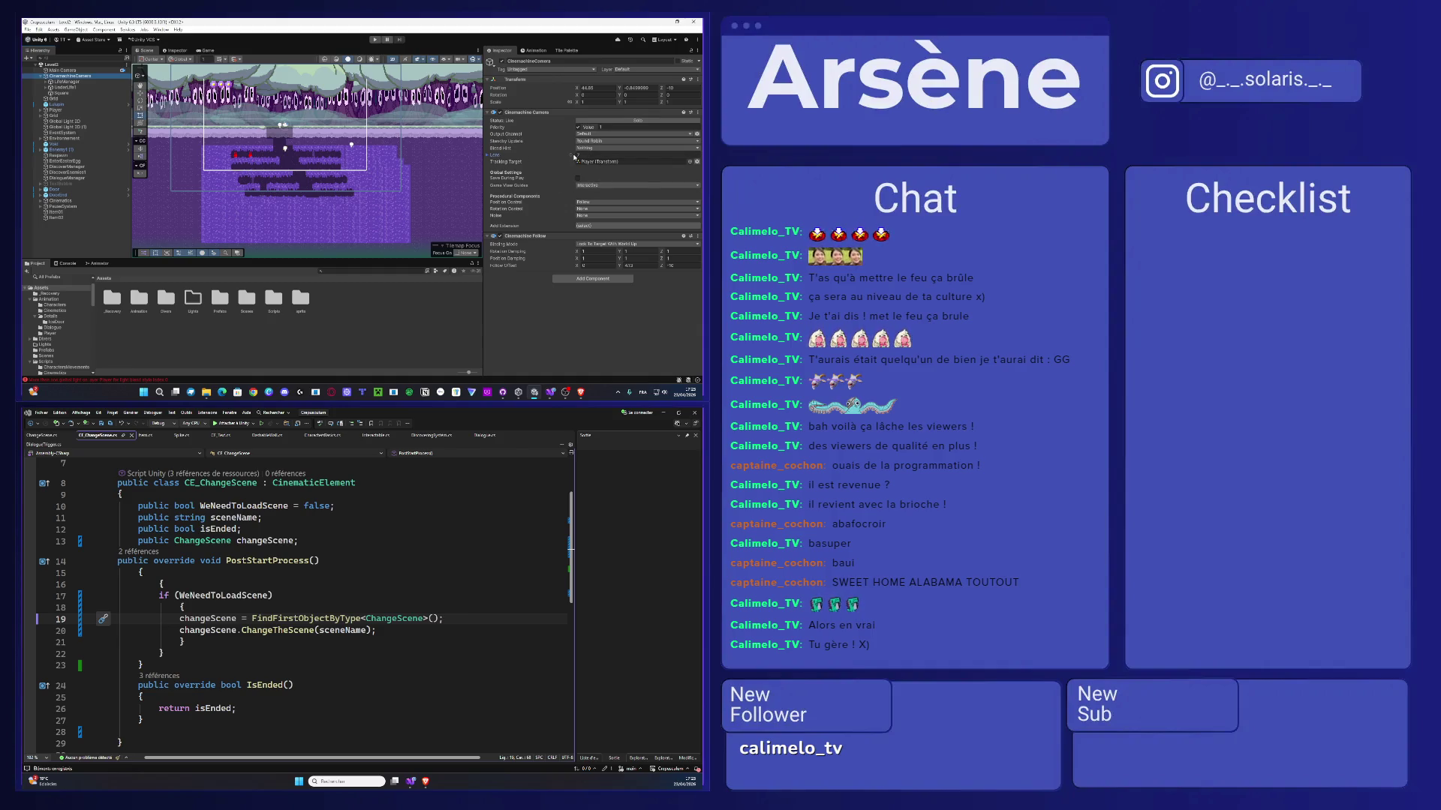
pyautogui.moveTo(570, 157); pyautogui.dragTo(592, 161)
pyautogui.write('7')
pyautogui.press('Return')
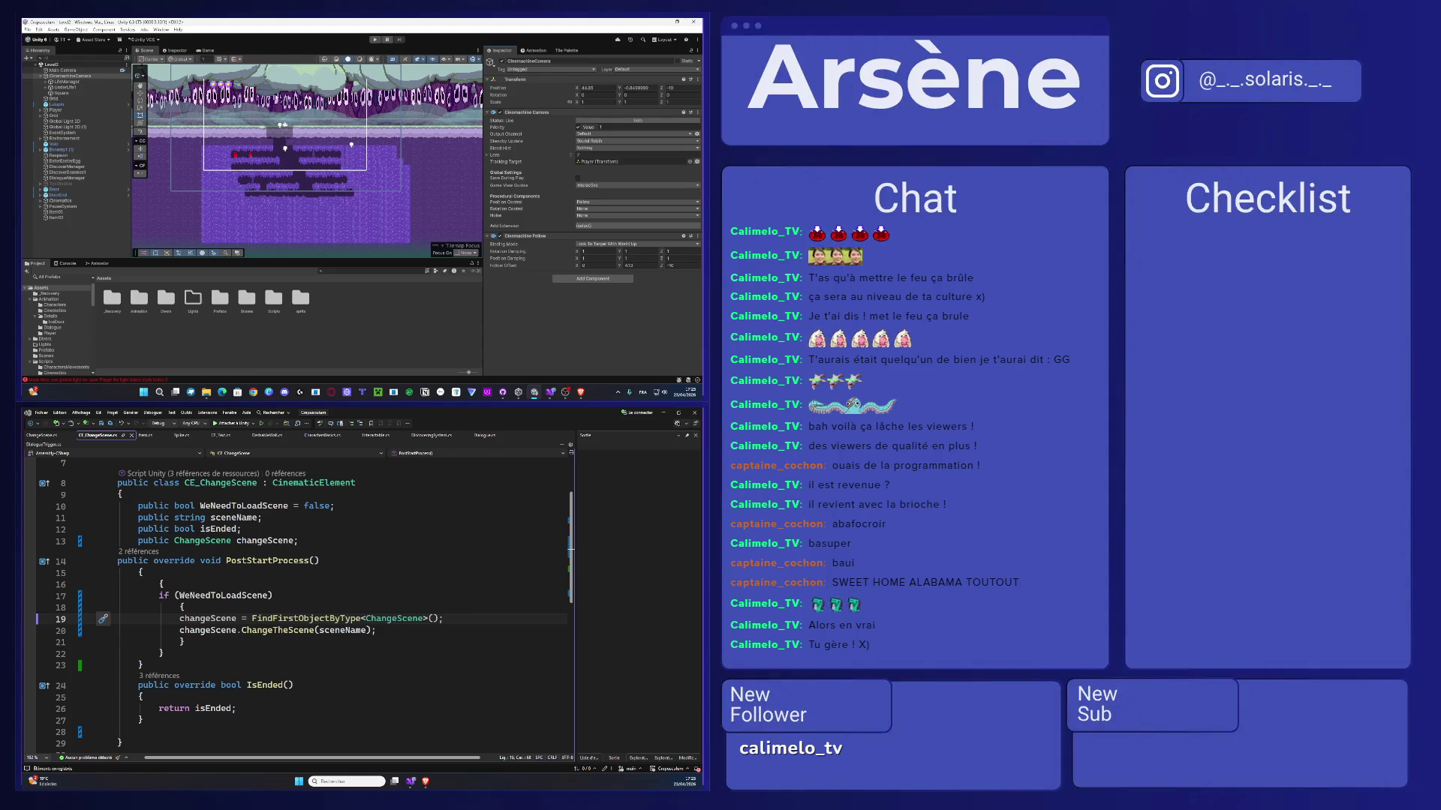
pyautogui.scroll(4, 273, 148)
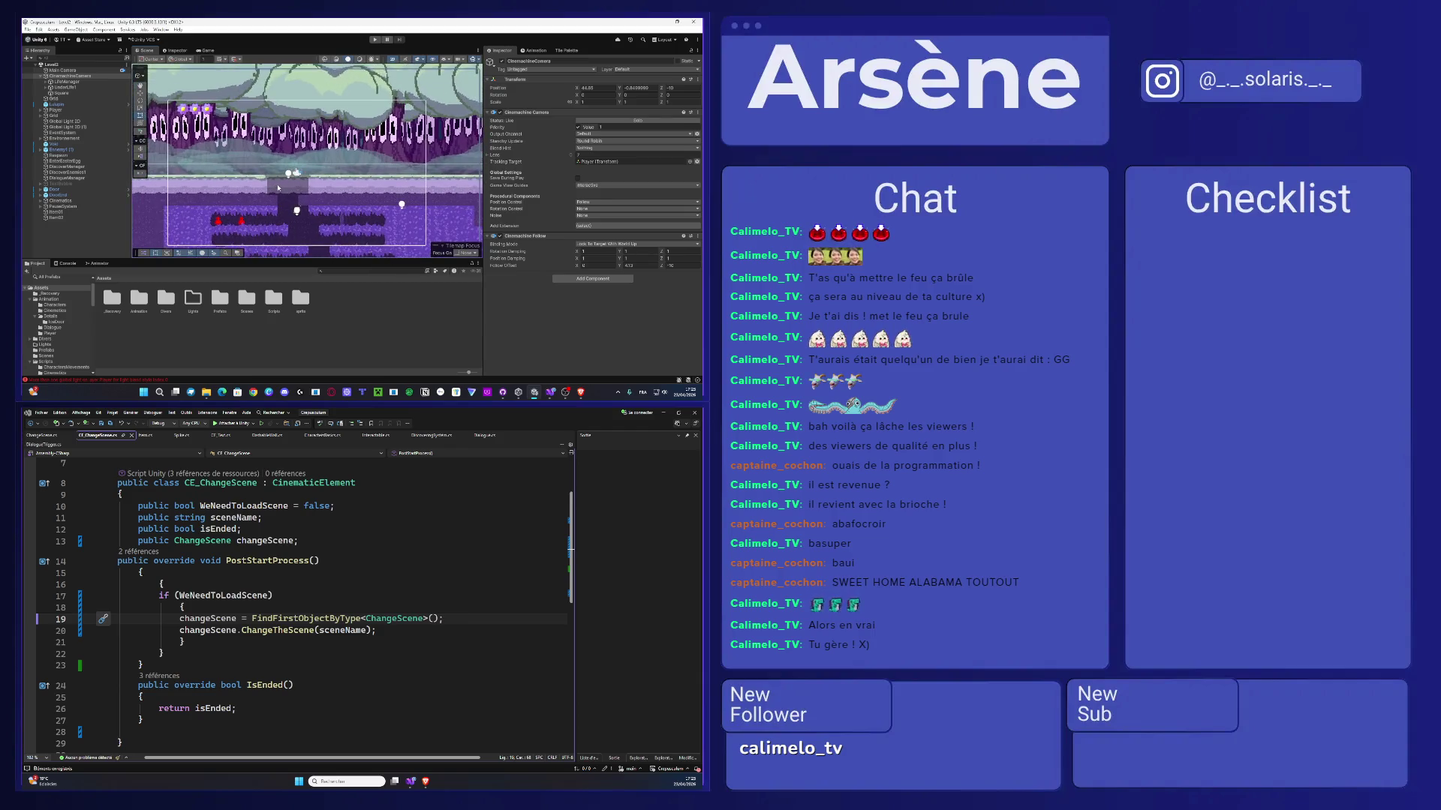
pyautogui.moveTo(277, 187); pyautogui.dragTo(282, 177)
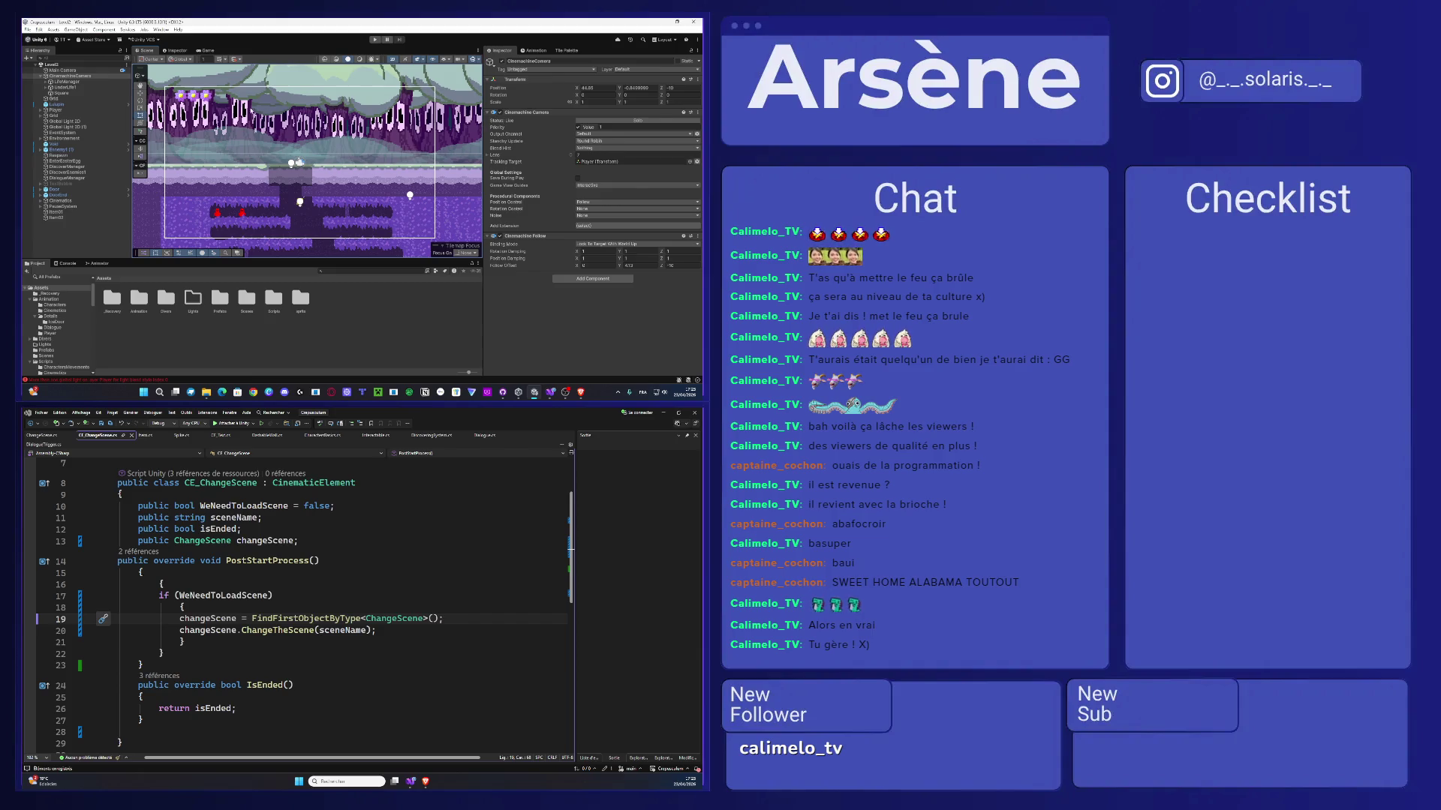
pyautogui.click(205, 50)
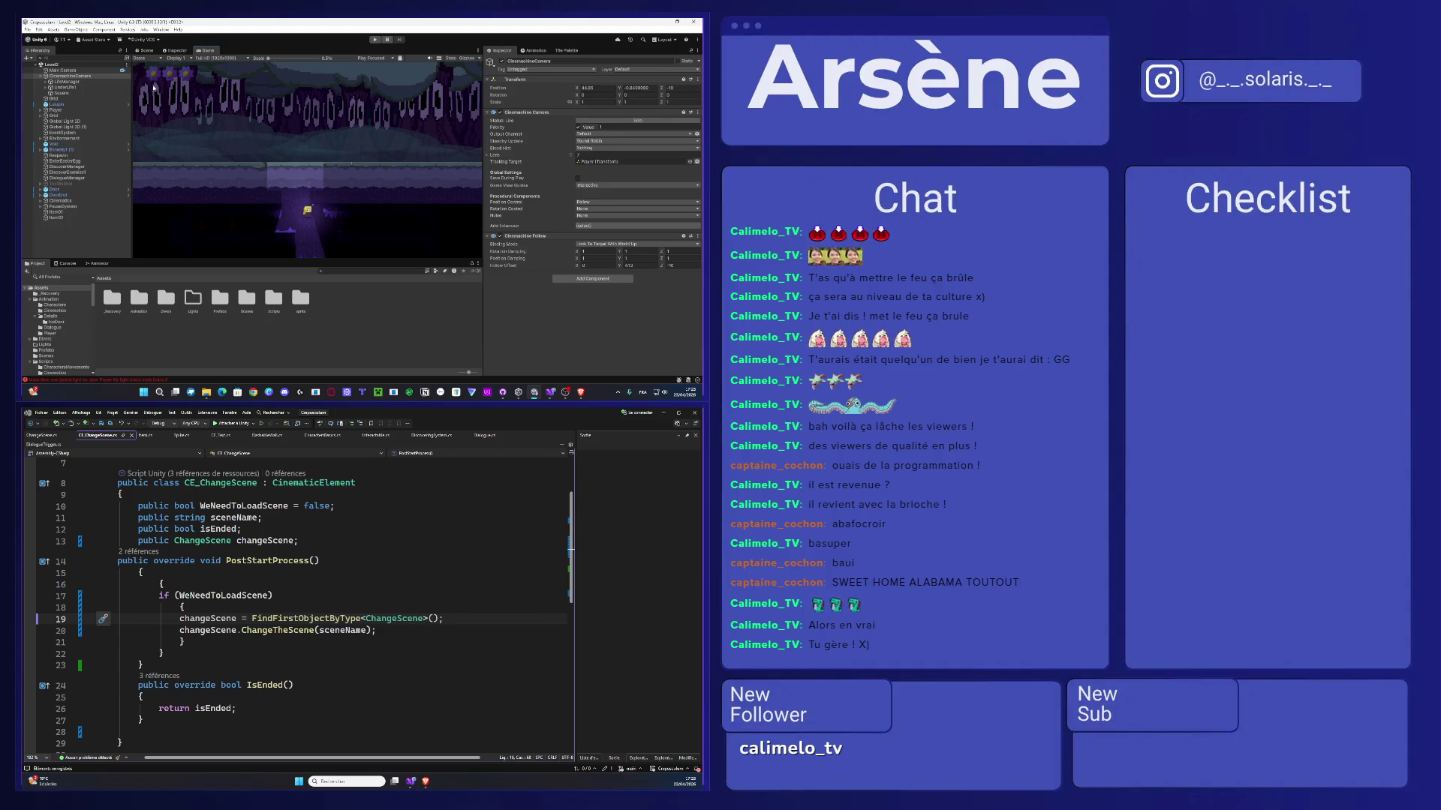
# - Lower the CinemachineCamera lens size to 4.57 and preview it in the Game view
pyautogui.click(145, 50)
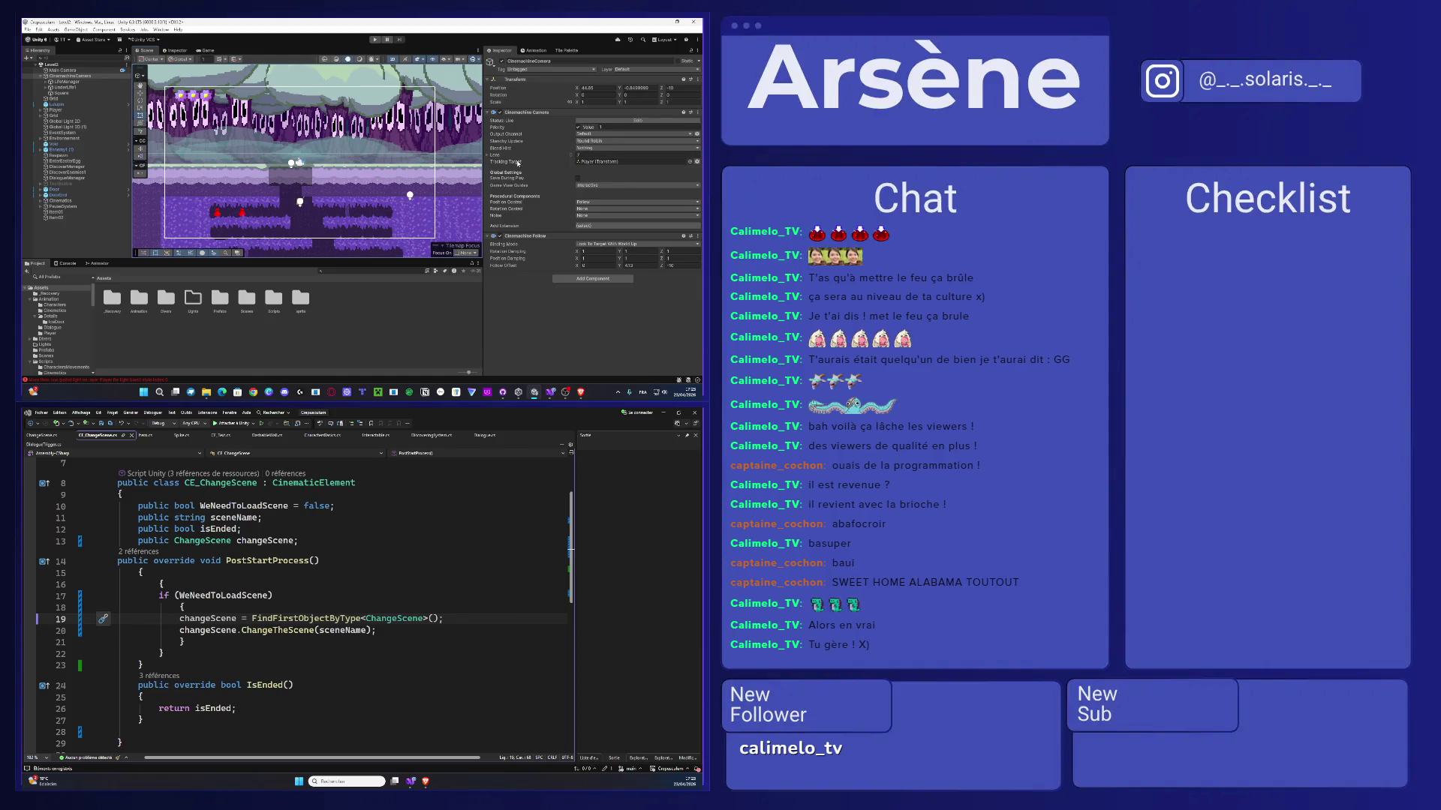
pyautogui.moveTo(572, 156); pyautogui.dragTo(527, 152)
pyautogui.click(208, 50)
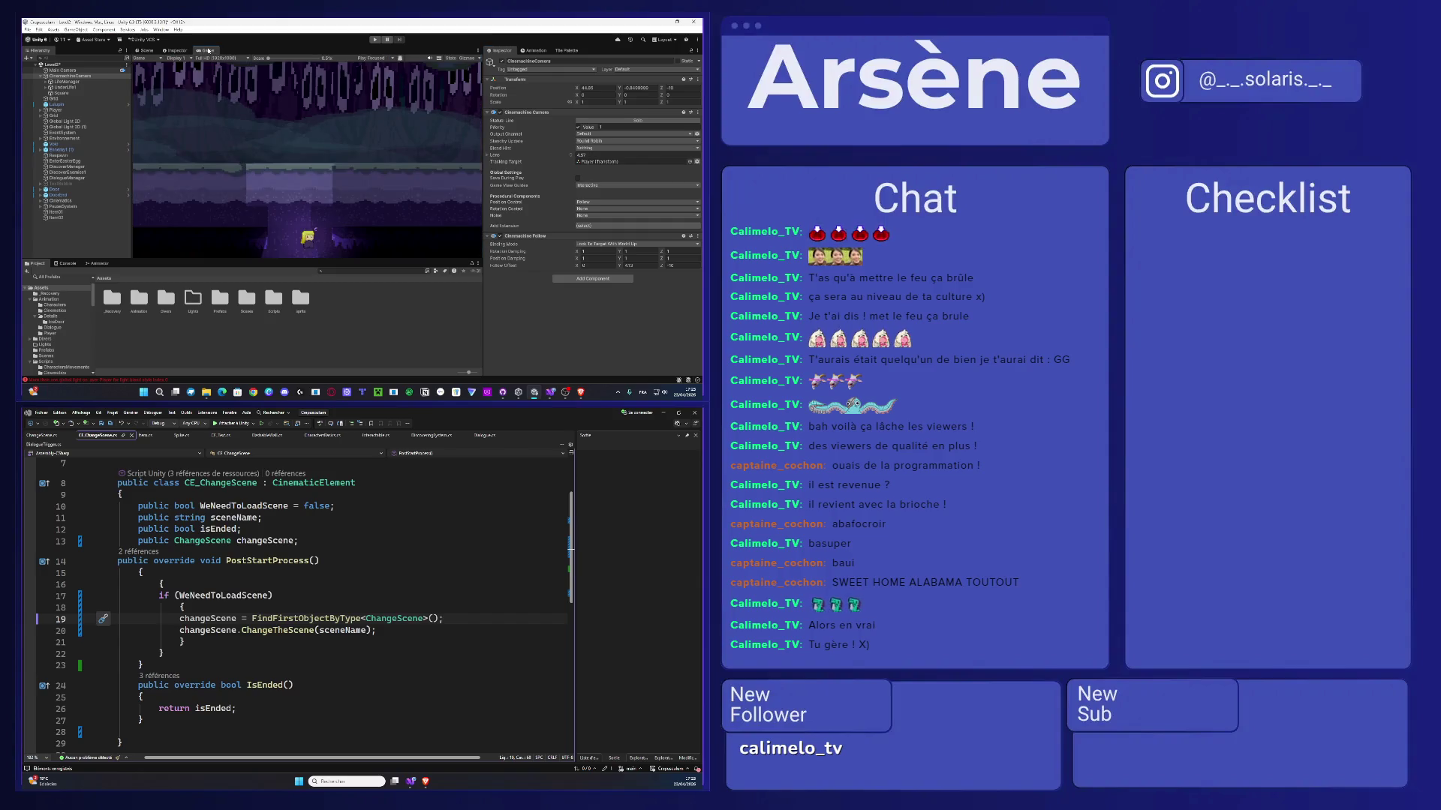
# - Set the lens size back to 7 and bring the browser window to the front
pyautogui.click(144, 50)
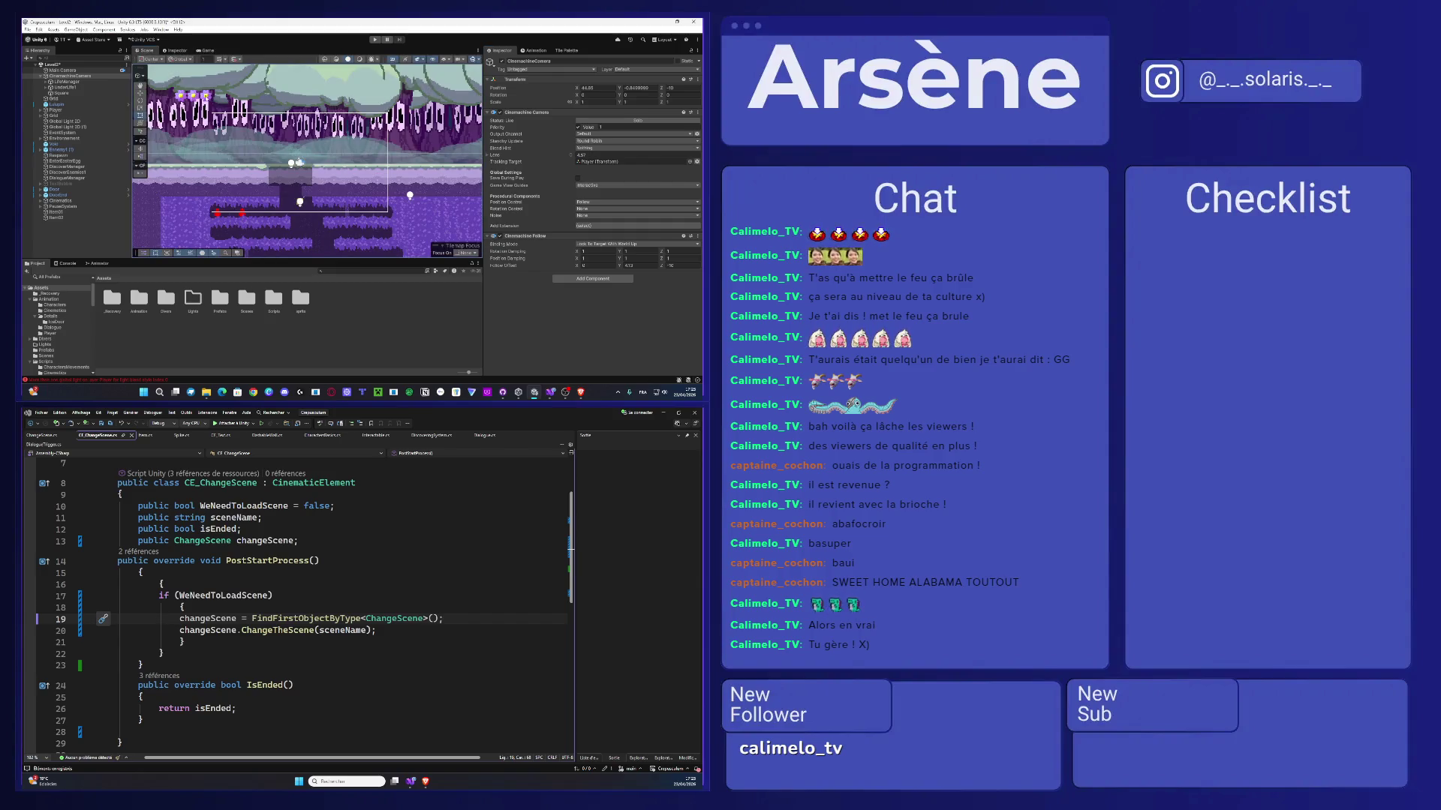
pyautogui.click(581, 155)
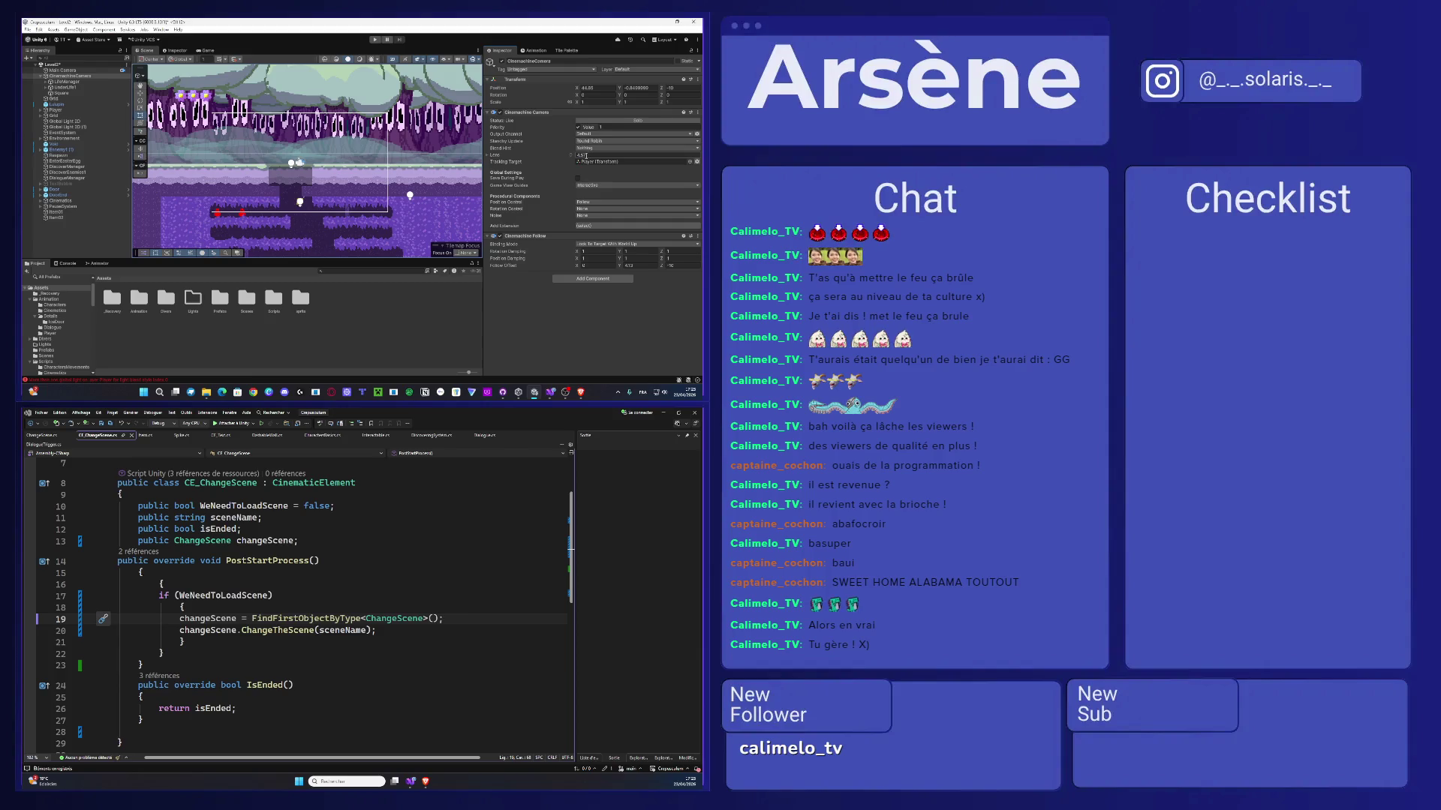
pyautogui.write('7')
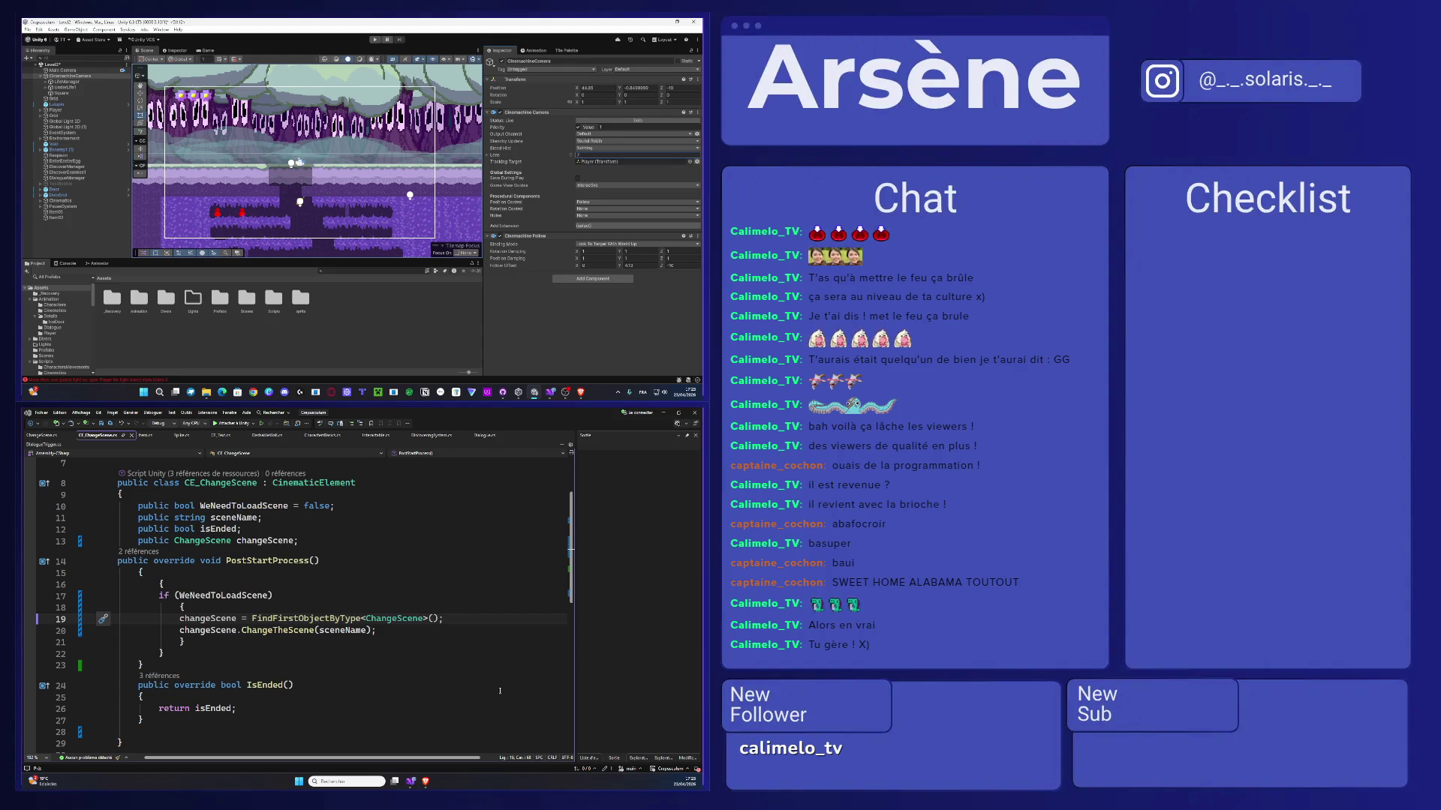
pyautogui.click(425, 781)
pyautogui.click(425, 781)
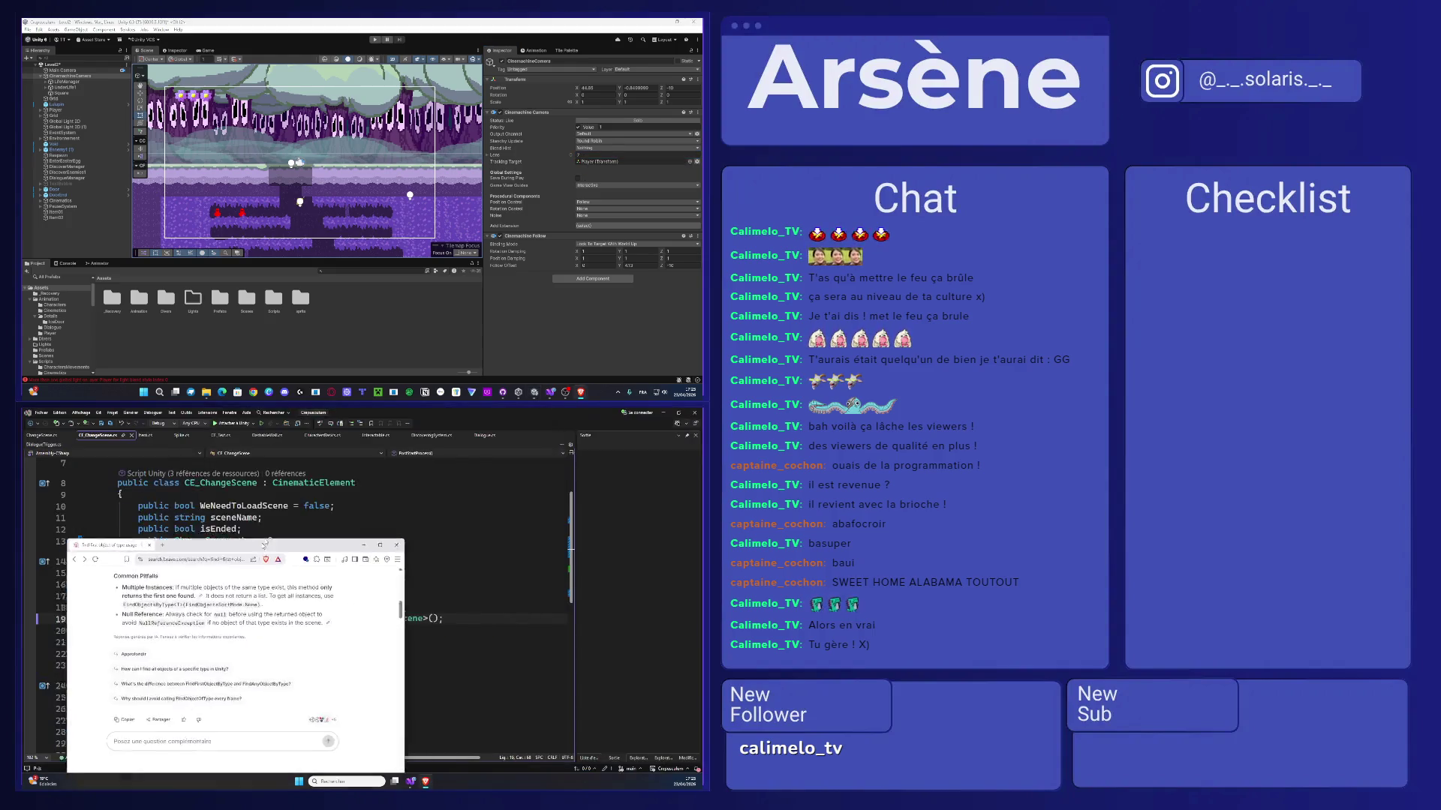
pyautogui.click(426, 781)
pyautogui.click(115, 414)
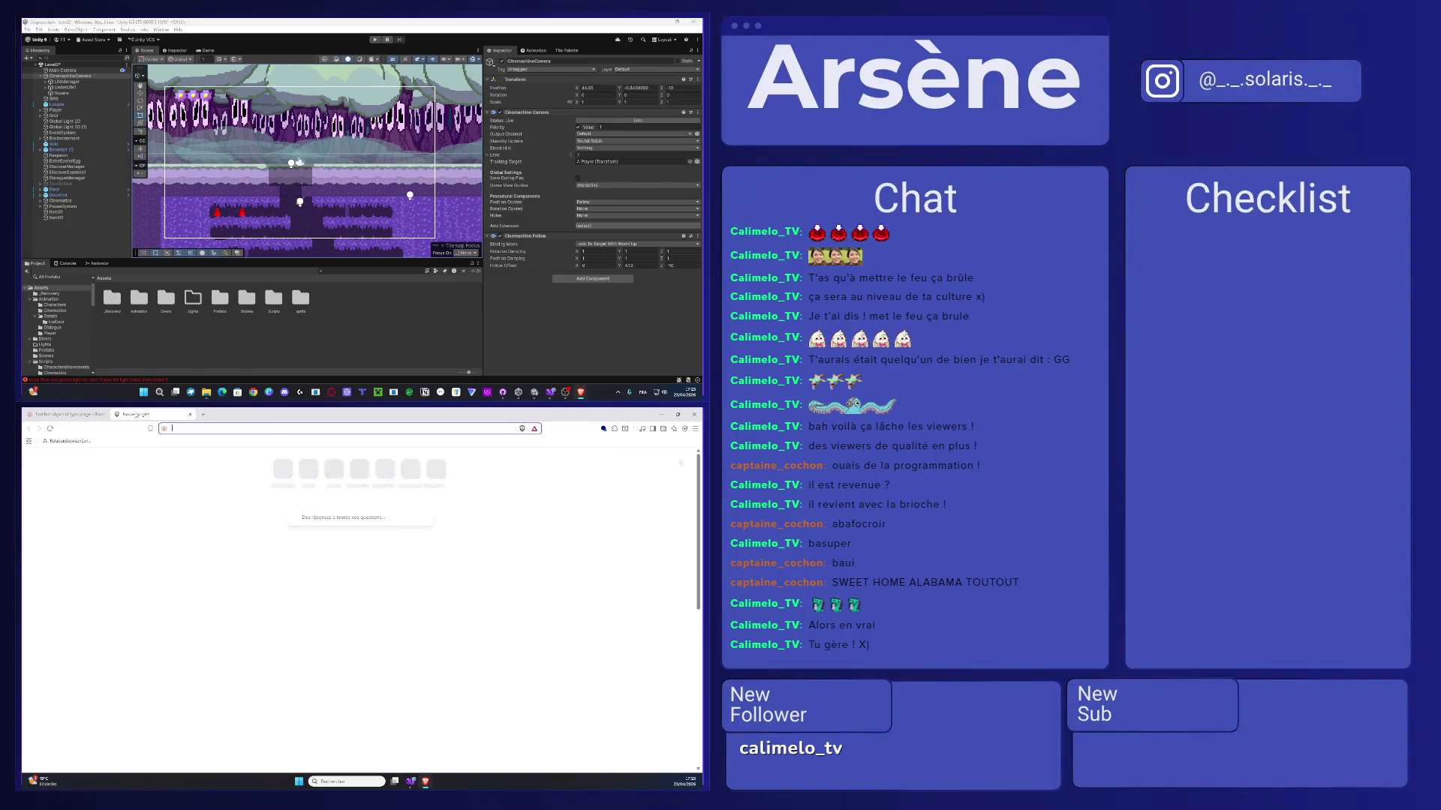
pyautogui.hotkey('ctrl', 'w')
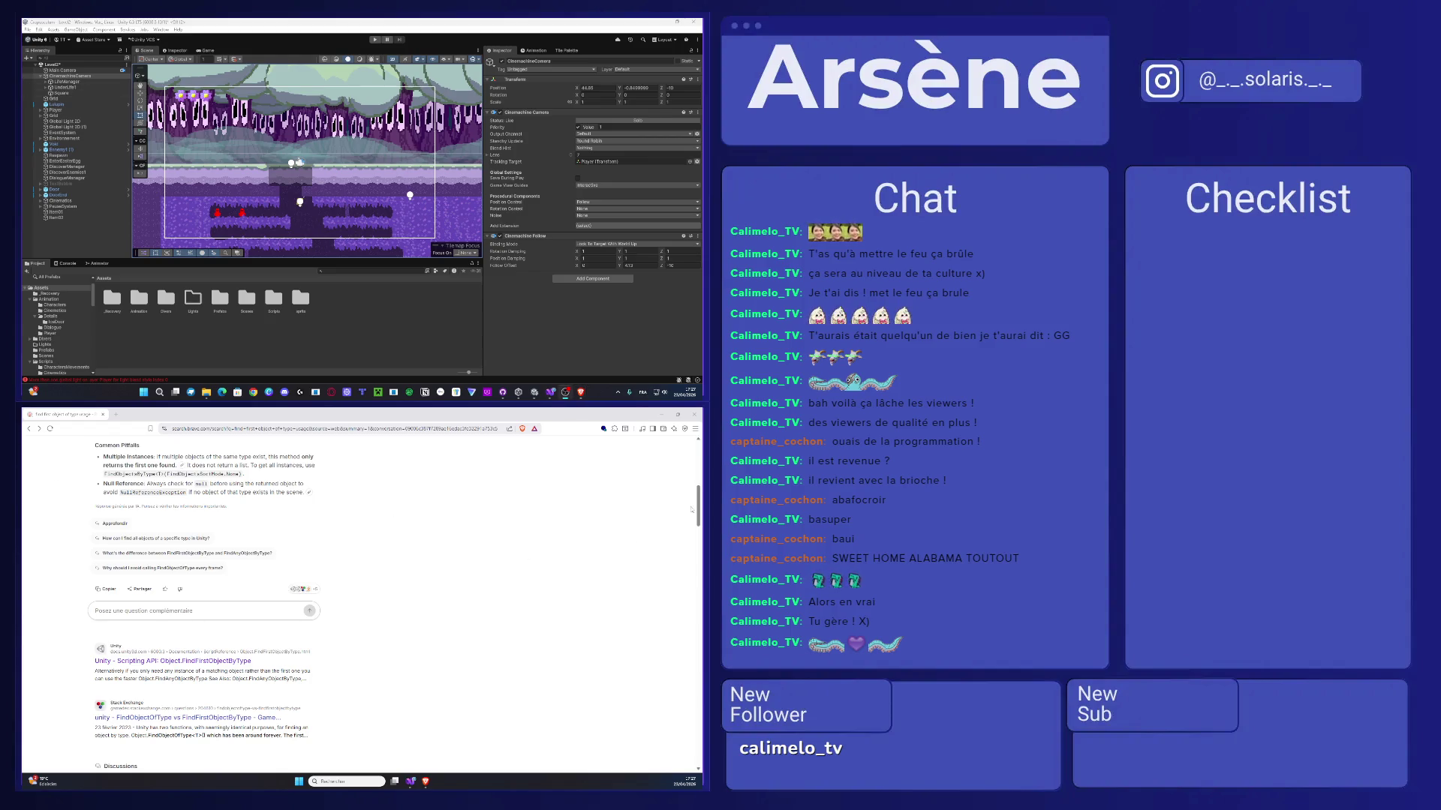
pyautogui.click(45, 88)
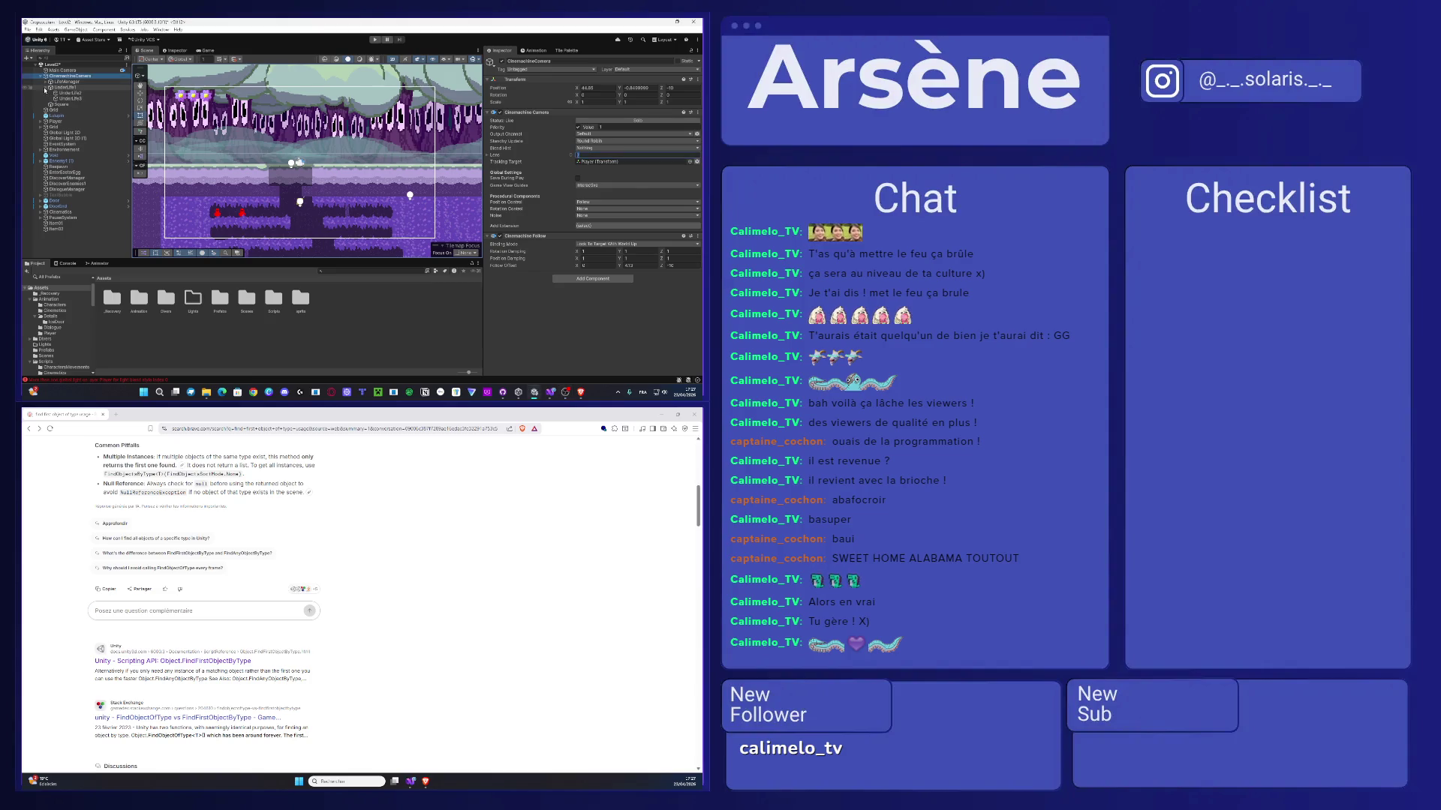
# - Drag LifeManager from CinemachineCamera into Grid, then drop UnderLife1 onto LifeManager
pyautogui.click(60, 82)
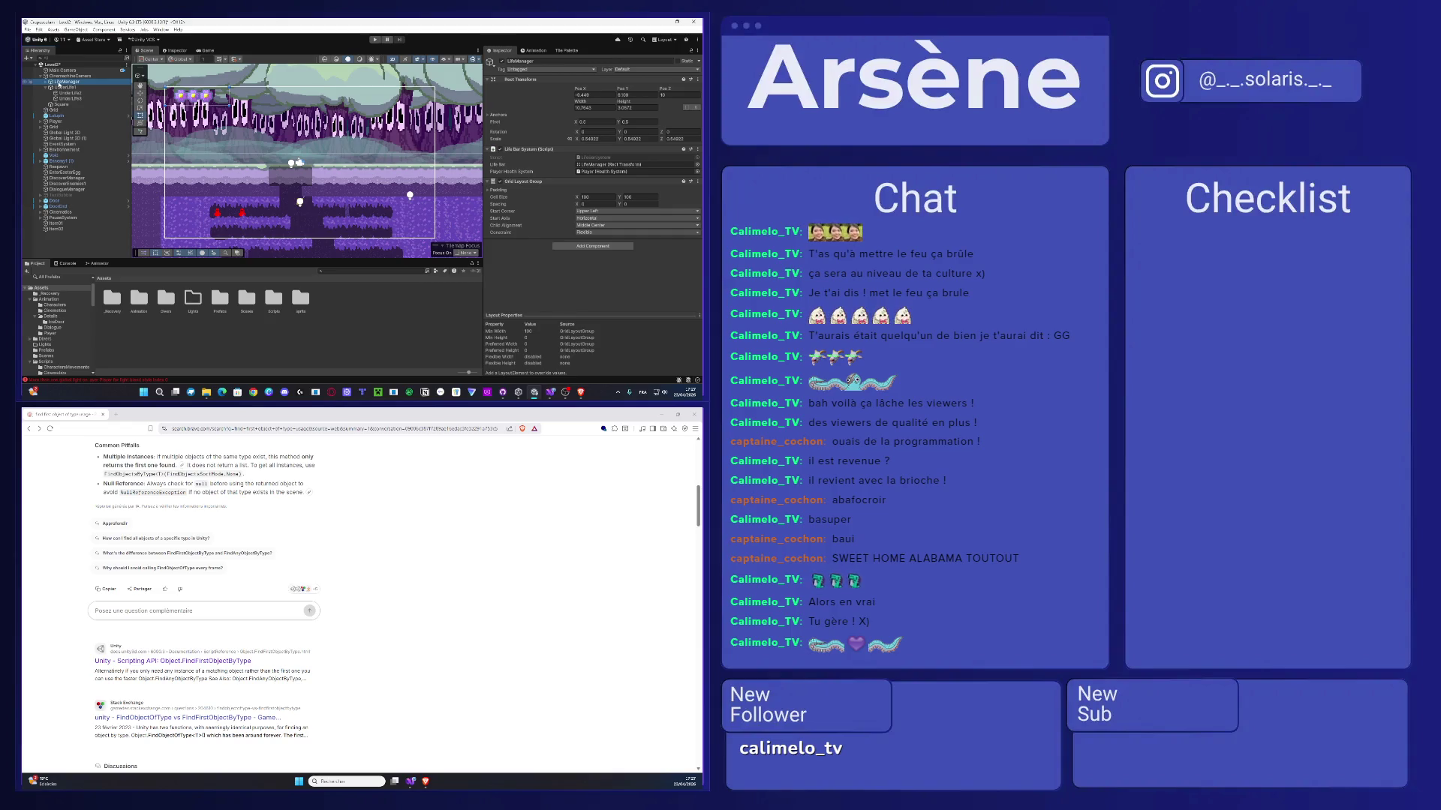
pyautogui.moveTo(59, 84); pyautogui.dragTo(62, 130)
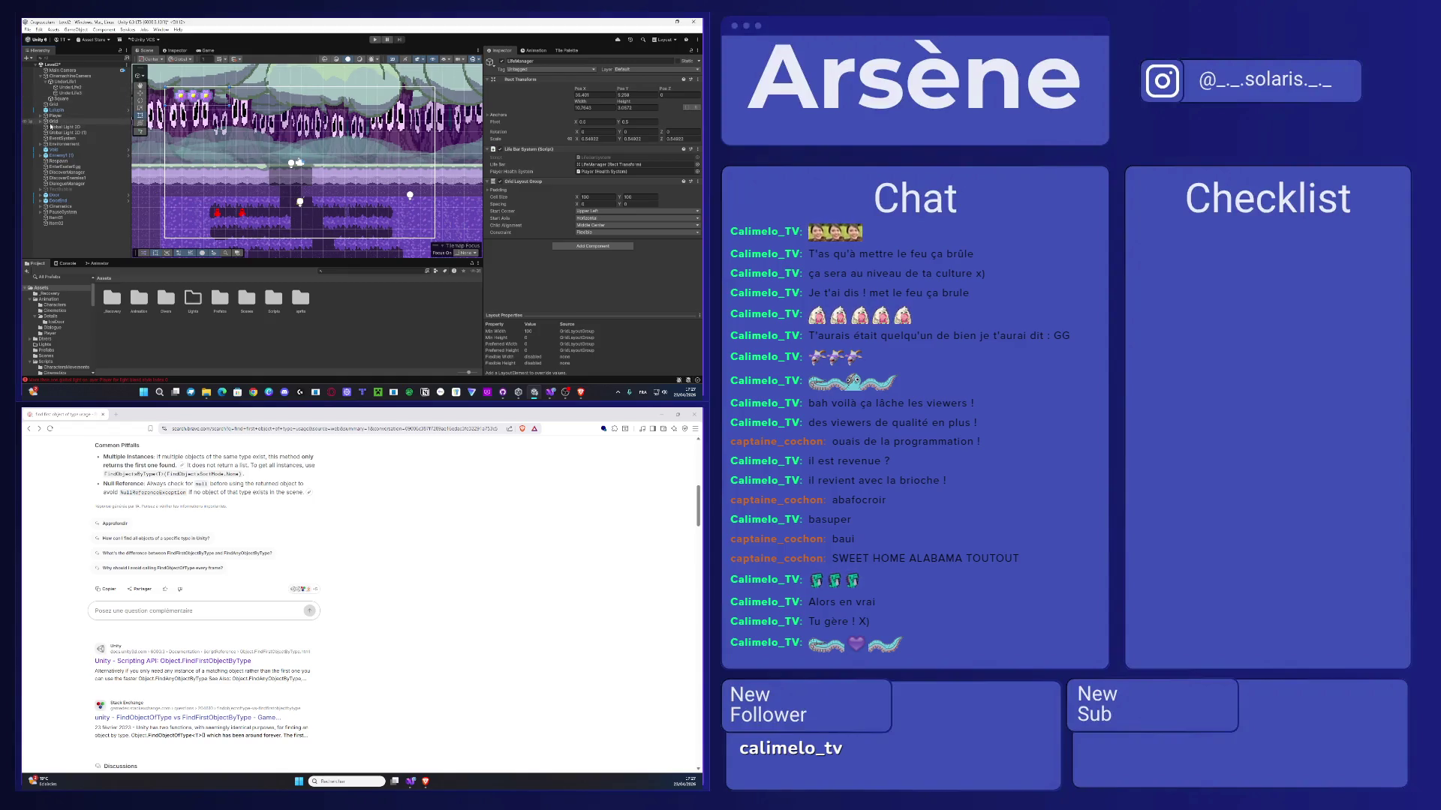
pyautogui.click(65, 81)
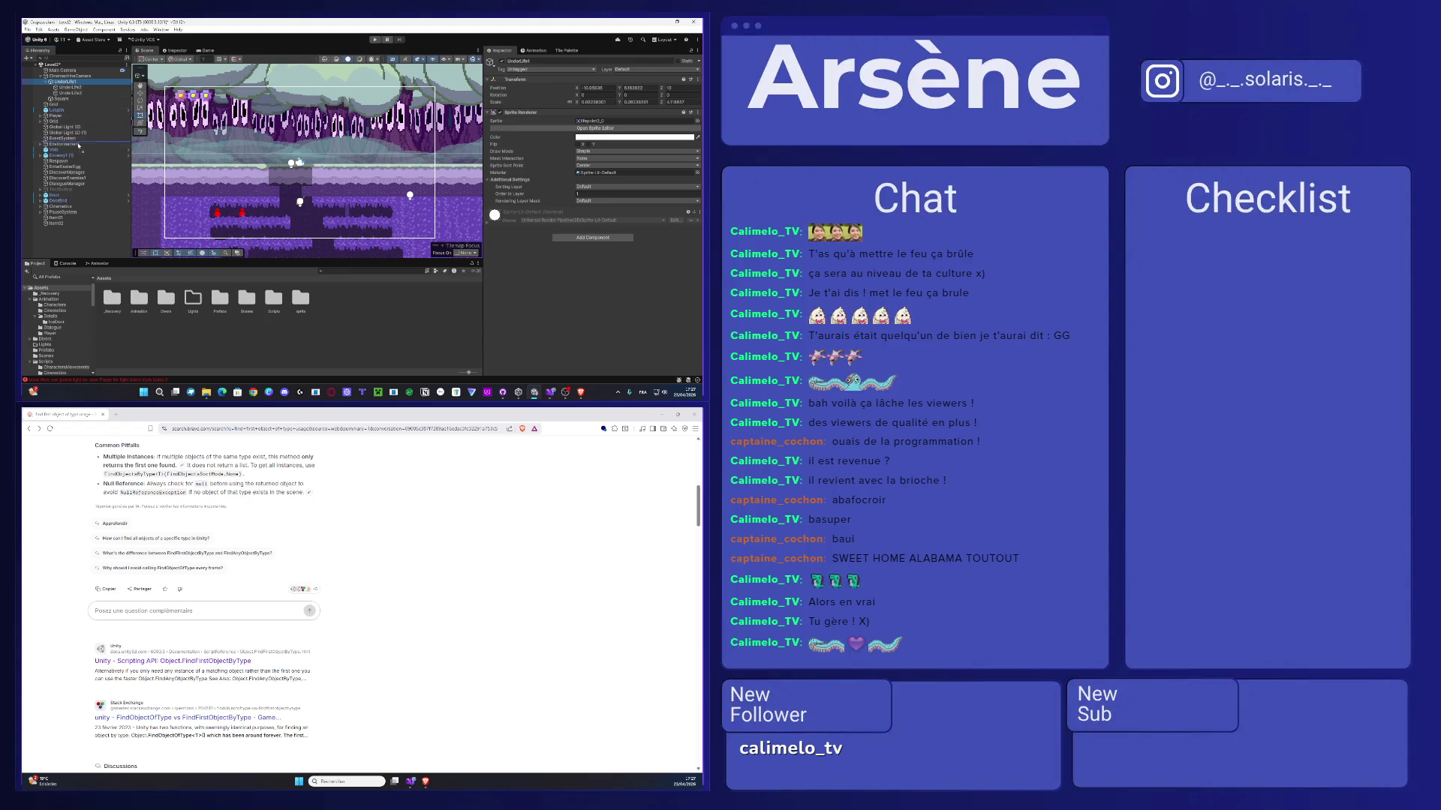
pyautogui.click(41, 144)
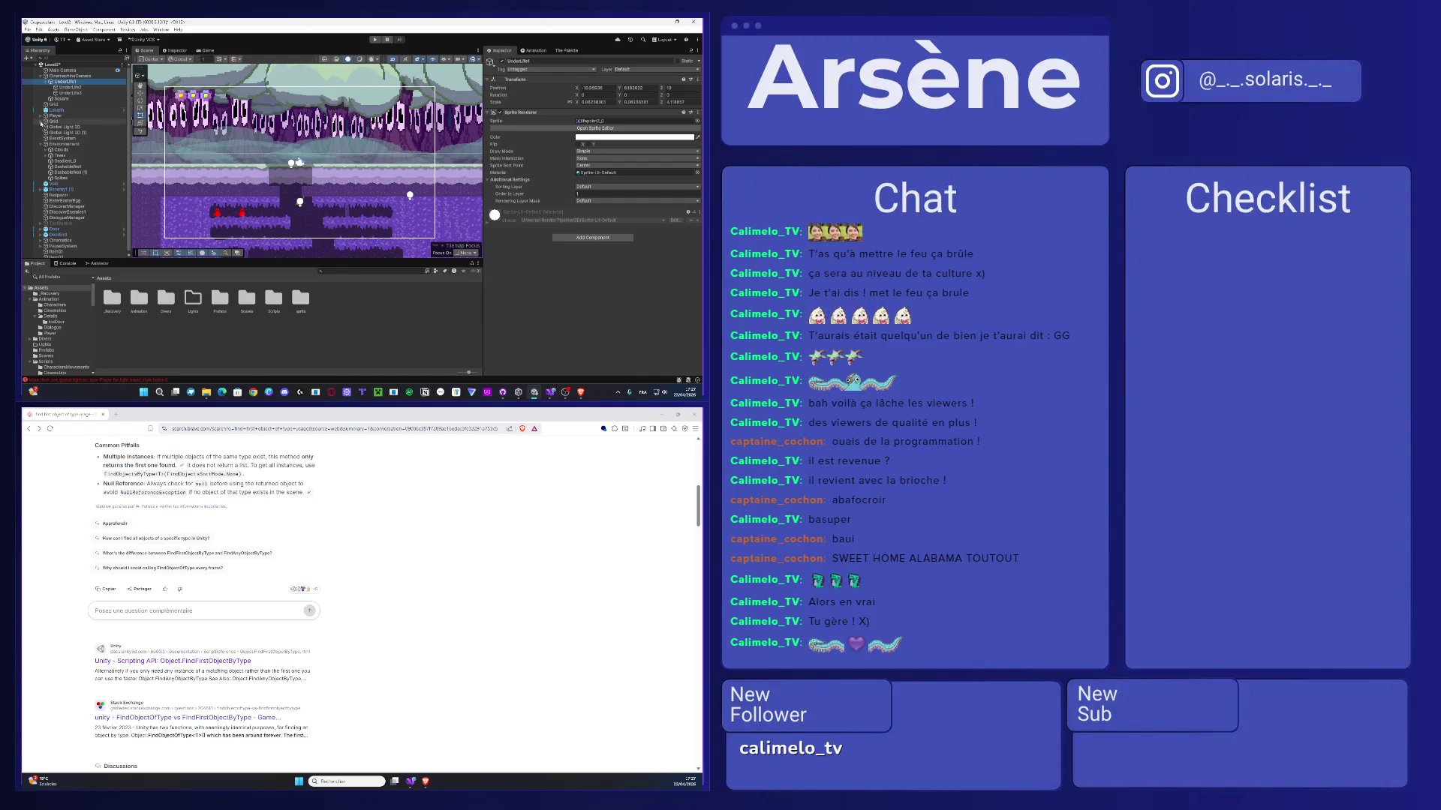
pyautogui.click(42, 120)
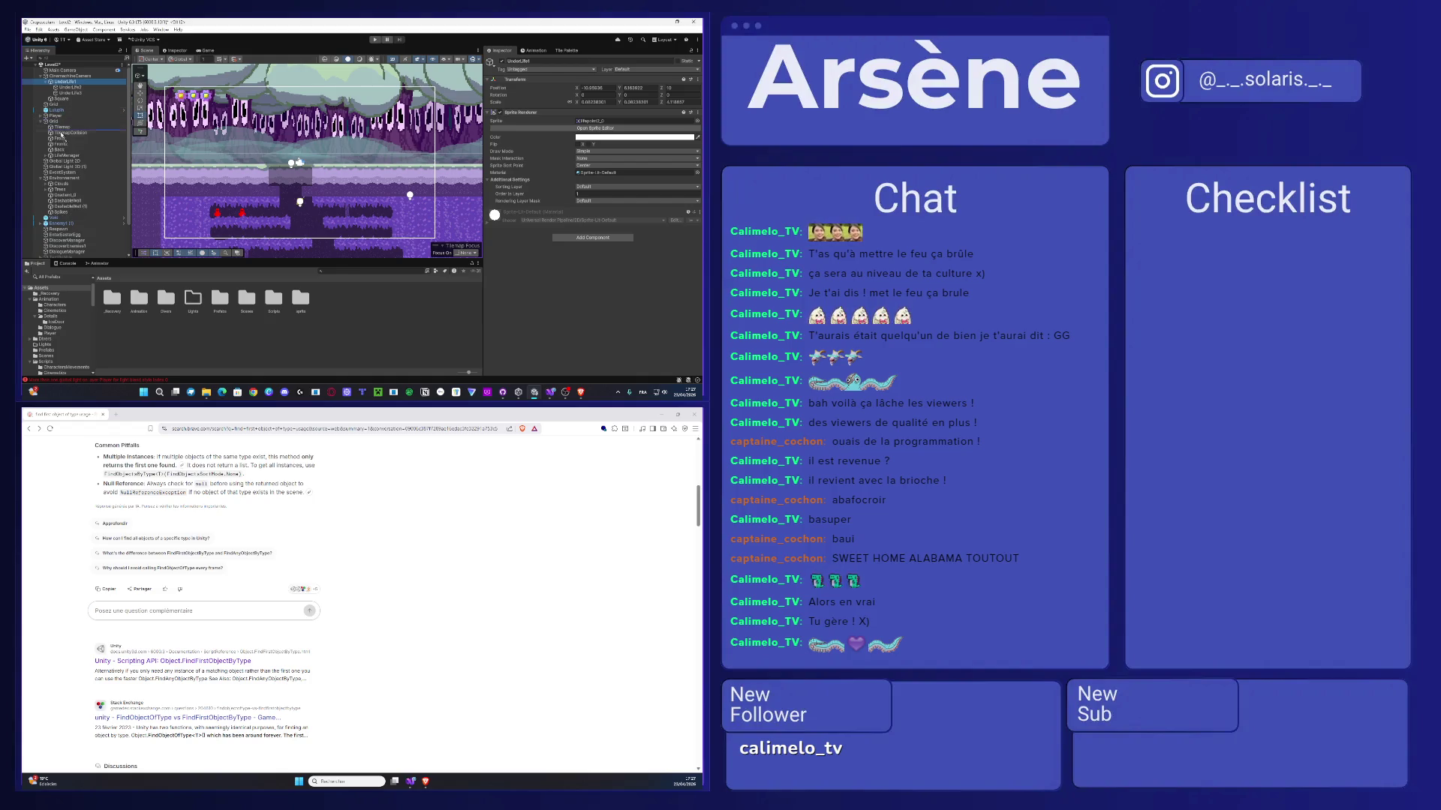
pyautogui.moveTo(65, 159); pyautogui.dragTo(66, 156)
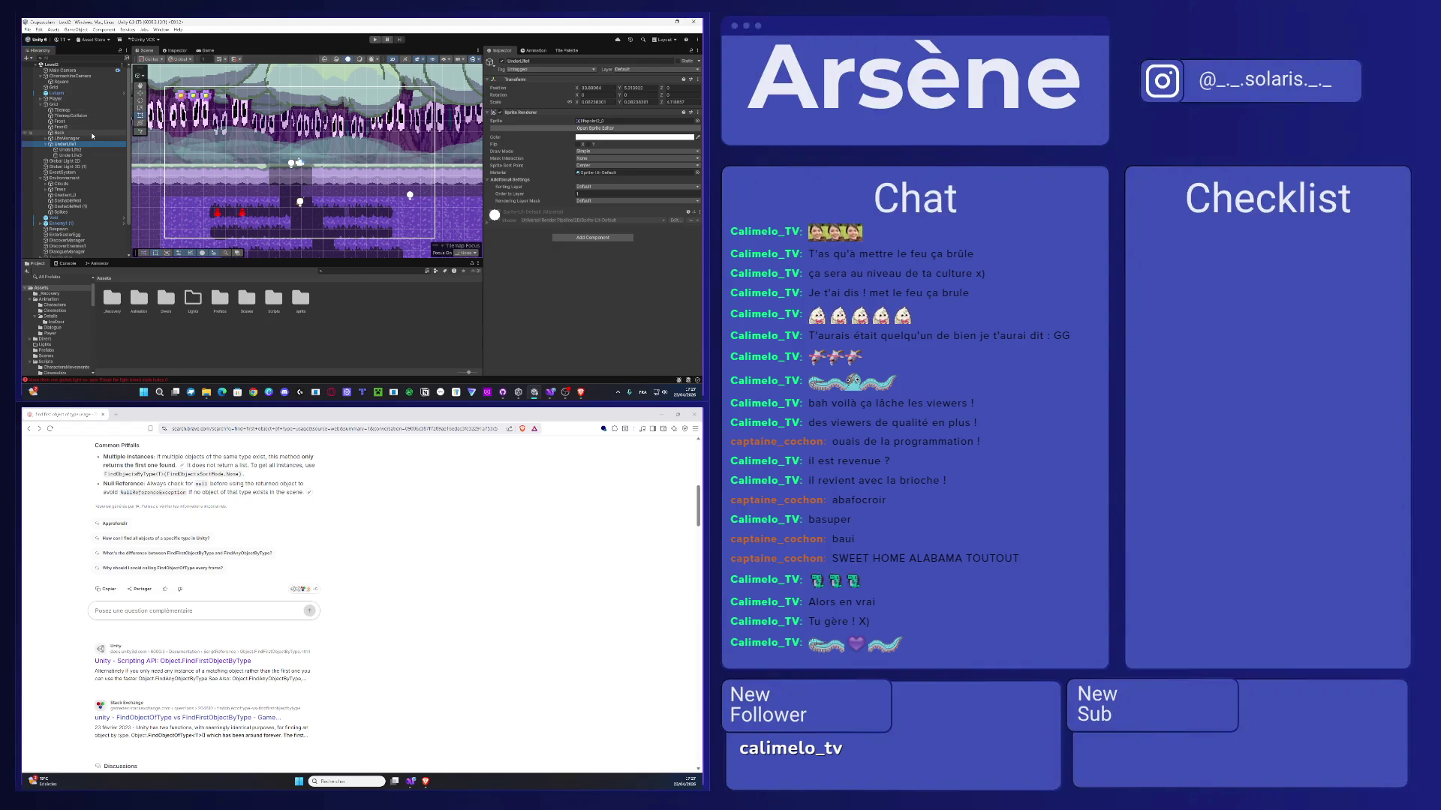
# - Check Grid and CinemachineCamera, then frame LifeManager in the Scene view
pyautogui.click(56, 105)
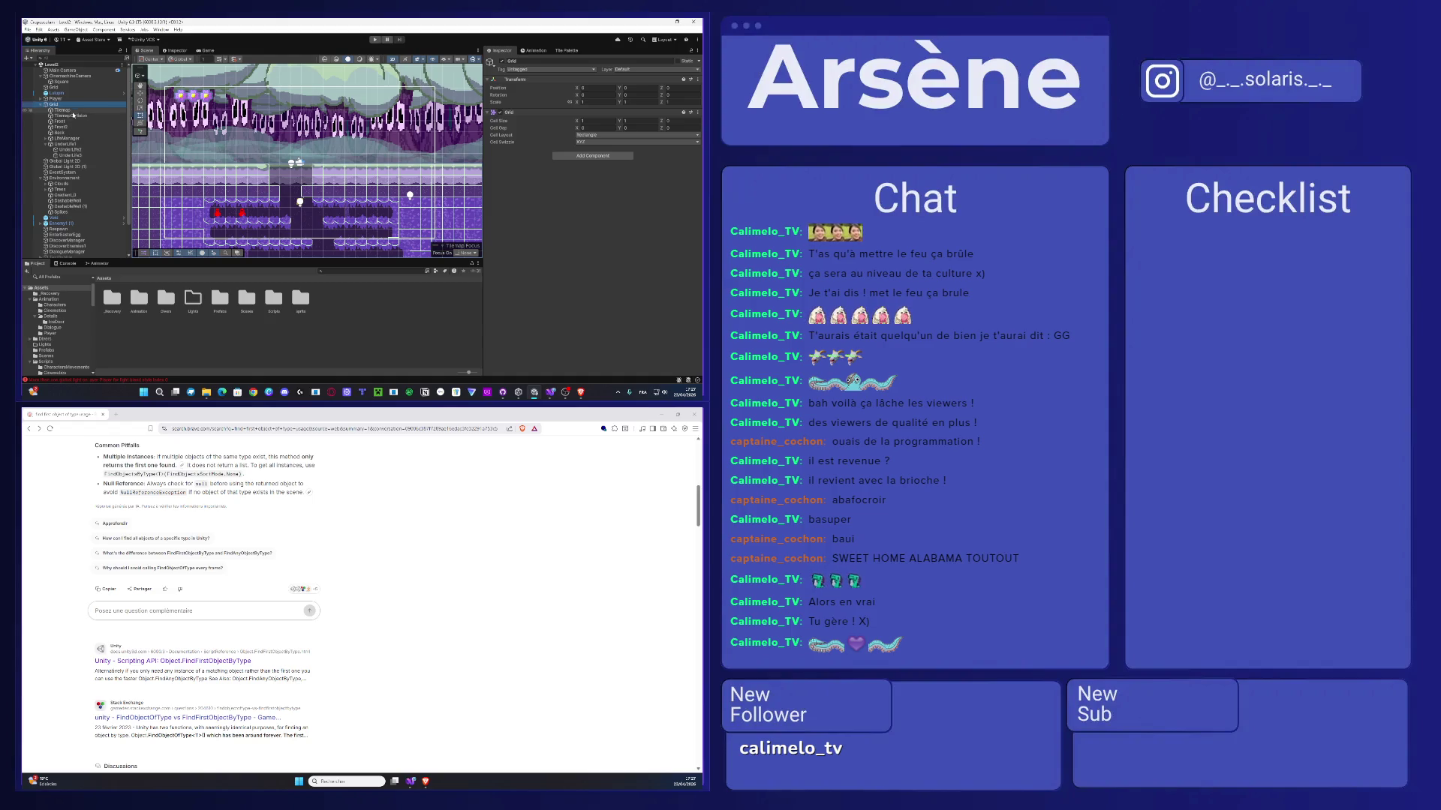
pyautogui.click(75, 76)
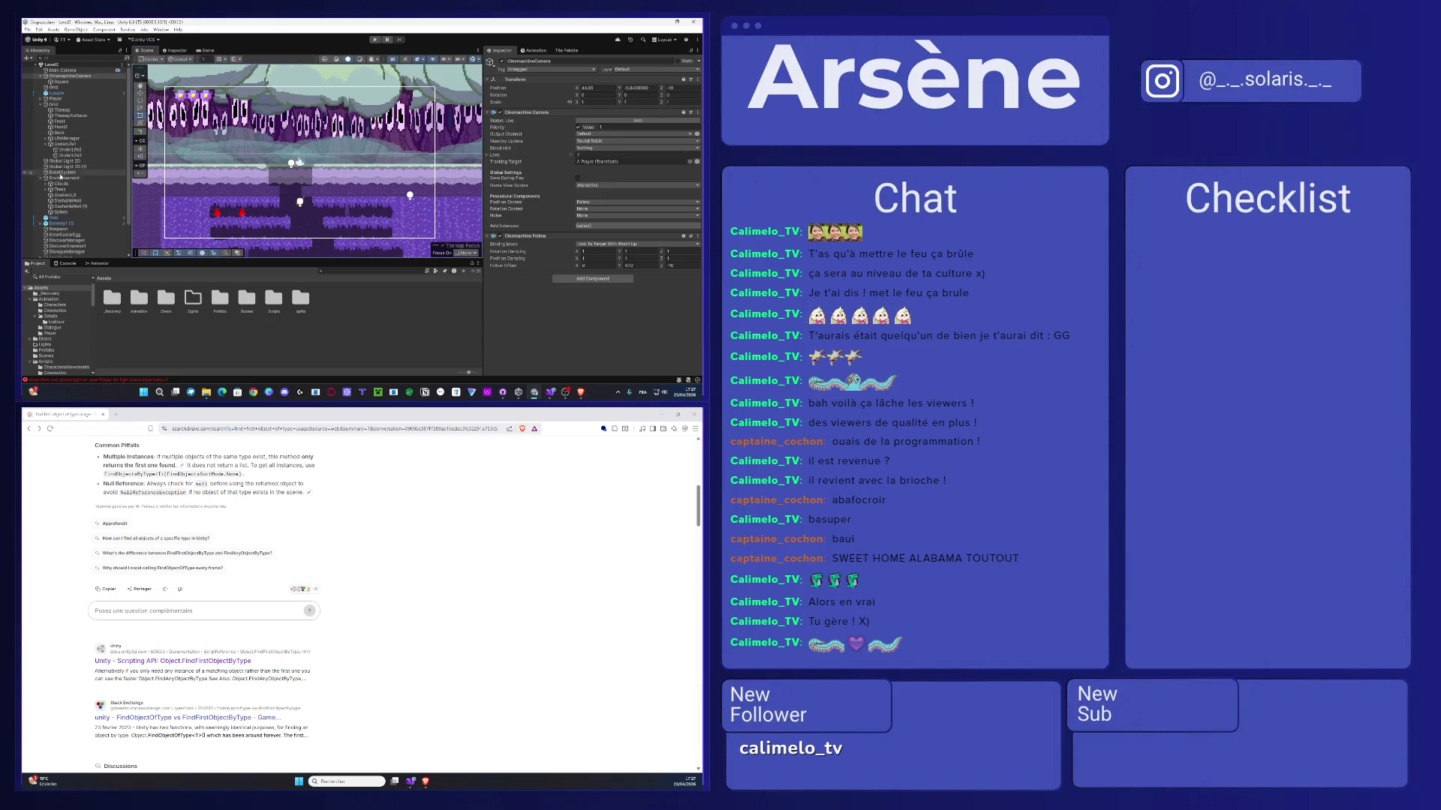
pyautogui.click(83, 139)
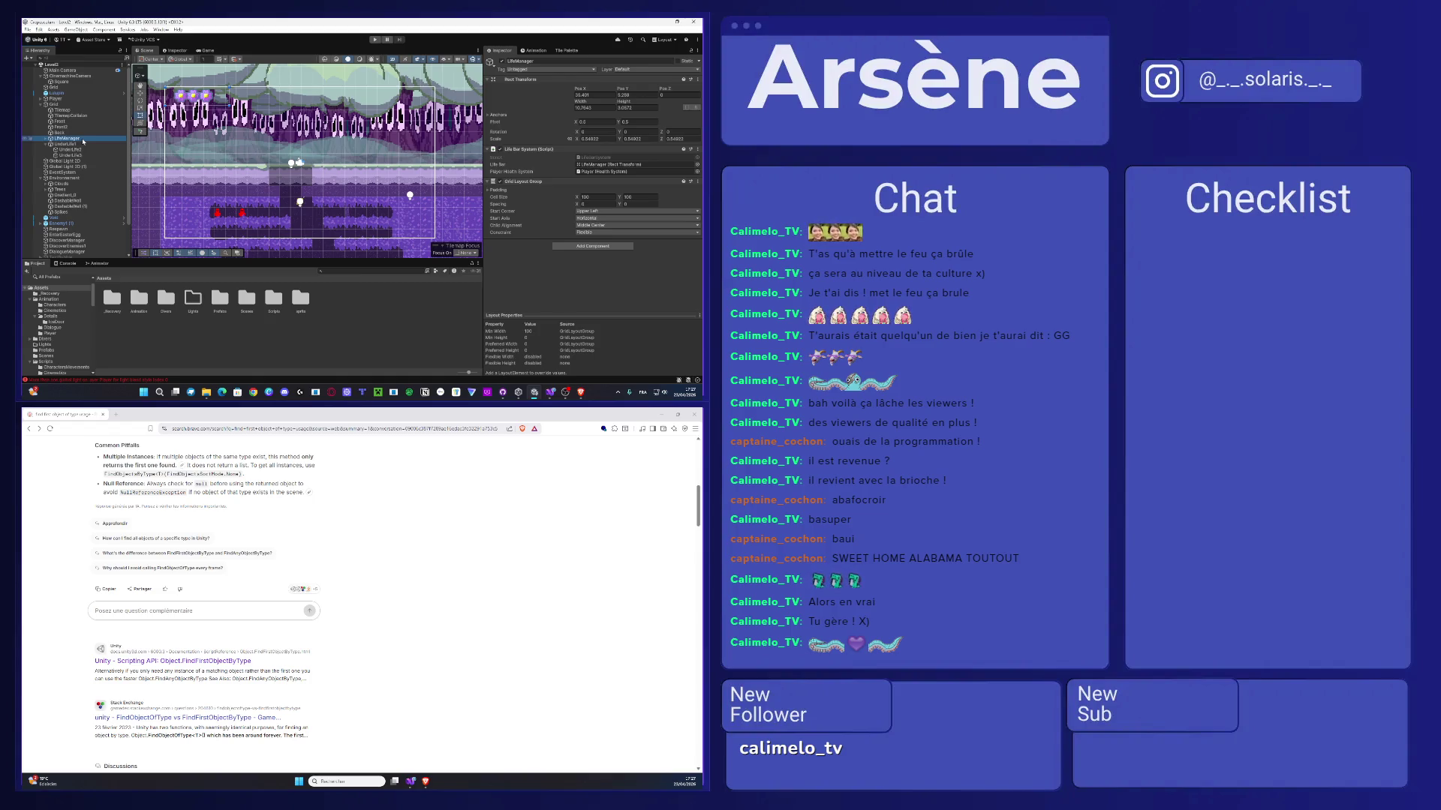
pyautogui.doubleClick(83, 141)
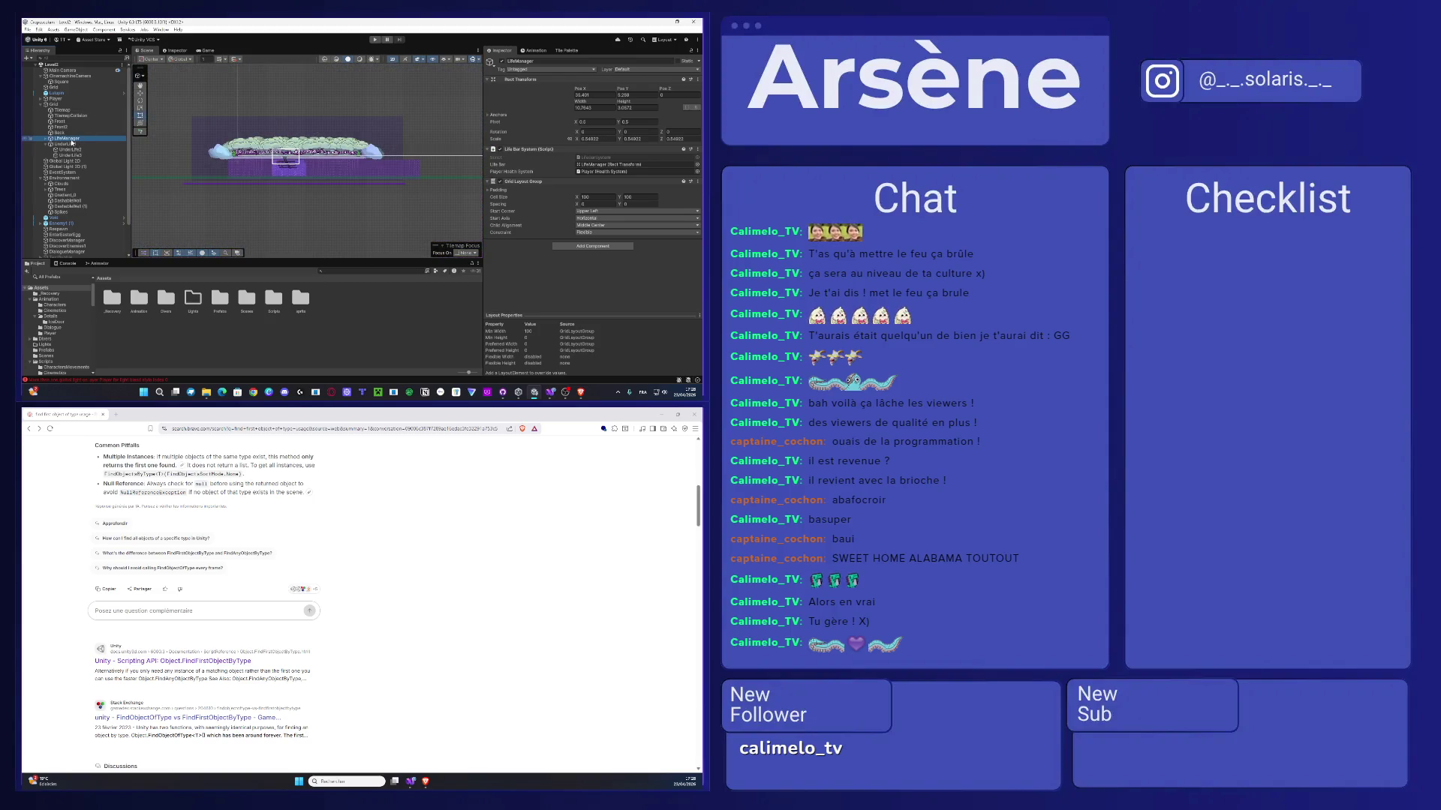
# - Browse the Hierarchy's create menu UI options without adding anything
pyautogui.rightClick(48, 138)
pyautogui.rightClick(28, 105)
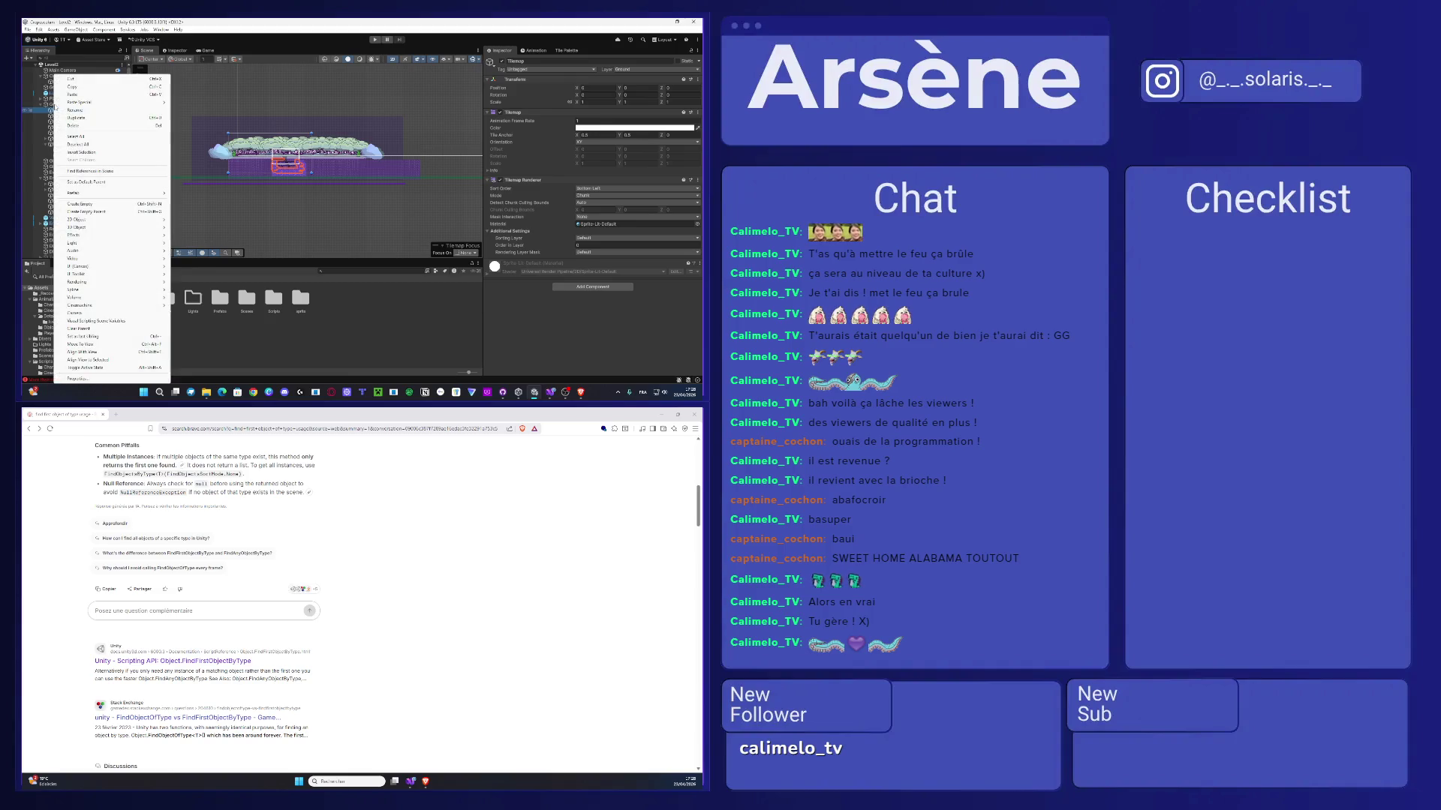
pyautogui.rightClick(28, 104)
pyautogui.moveTo(112, 282)
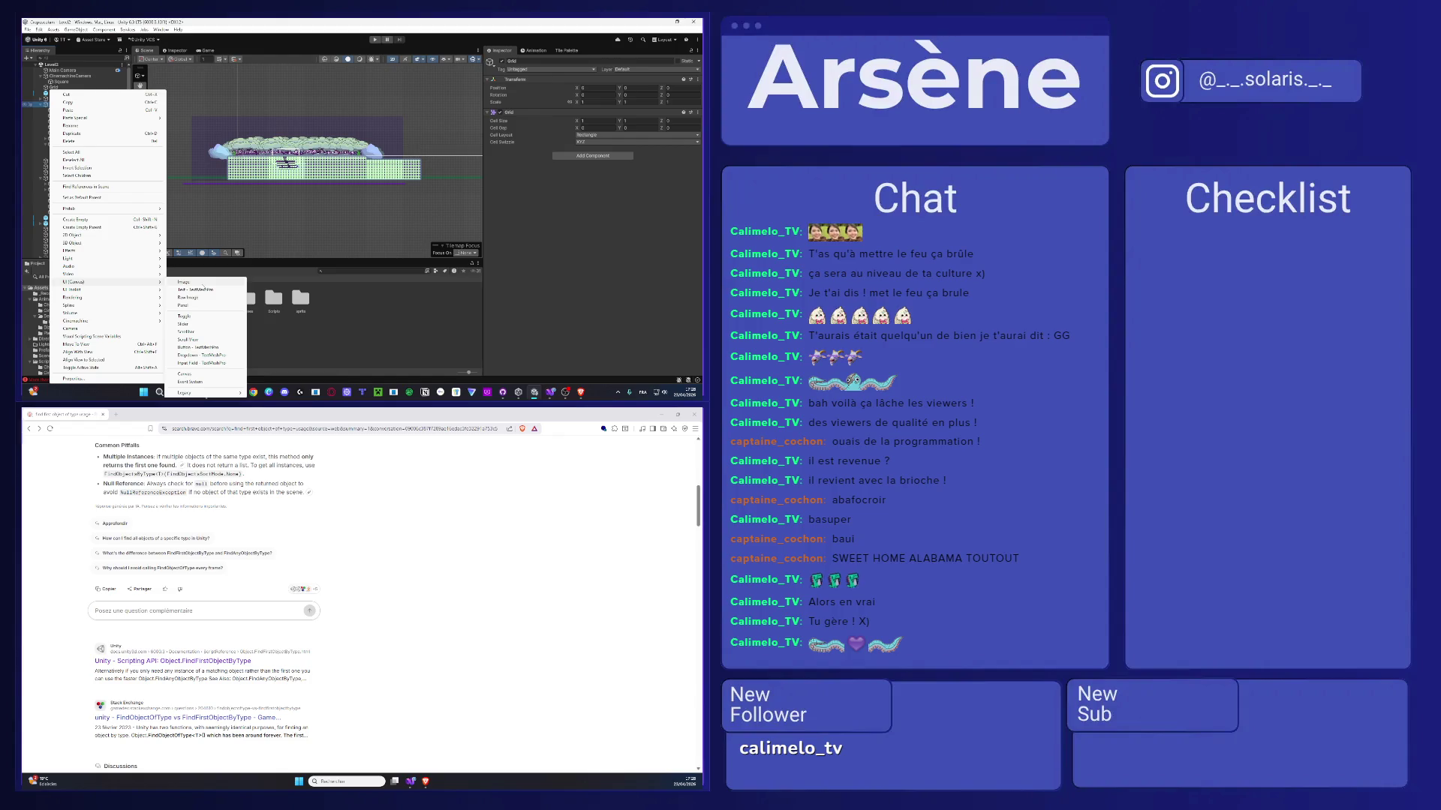
pyautogui.click(284, 198)
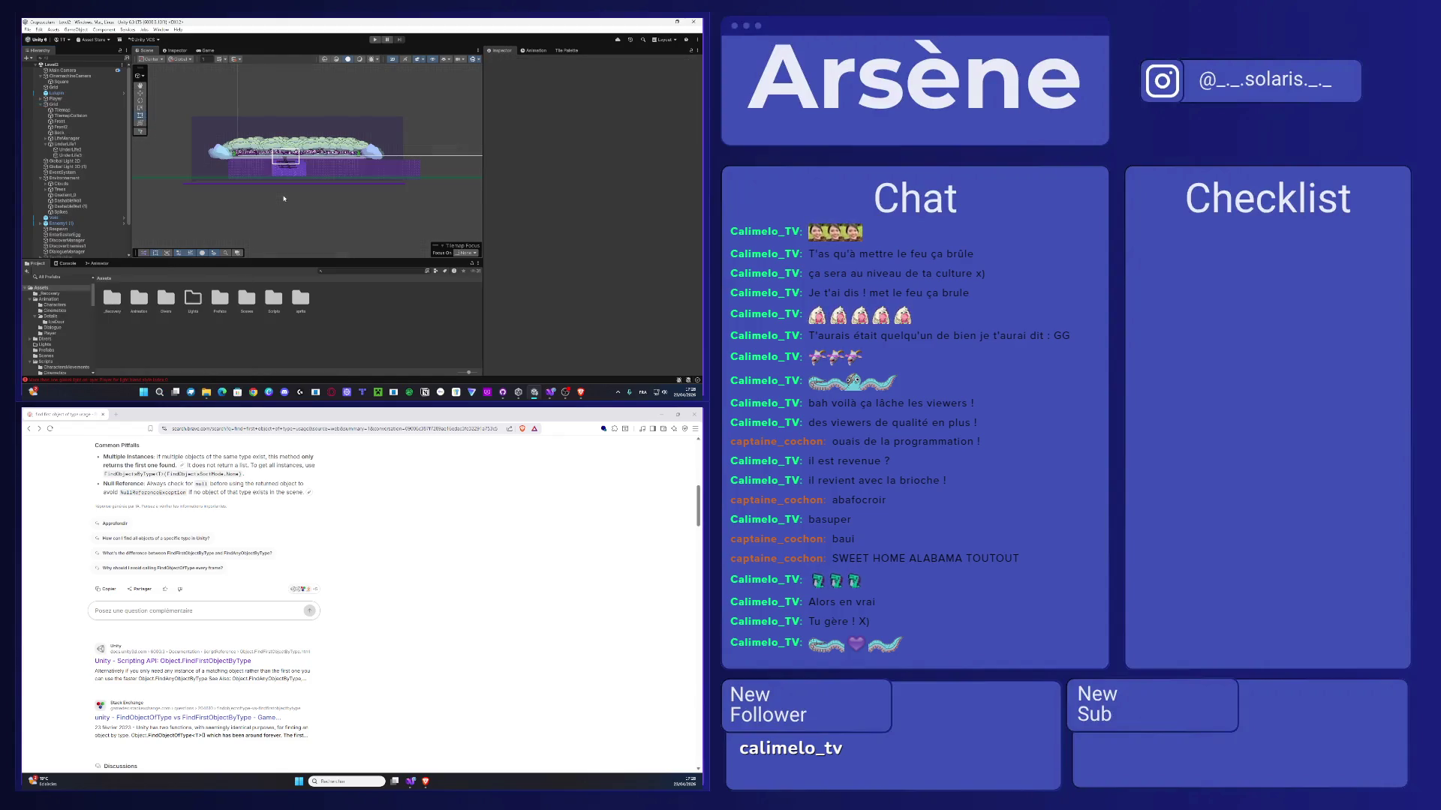
# - Select LifeManager with UnderLife1 and collapse UnderLife1's child icons
pyautogui.scroll(1, 255, 166)
pyautogui.scroll(2, 255, 165)
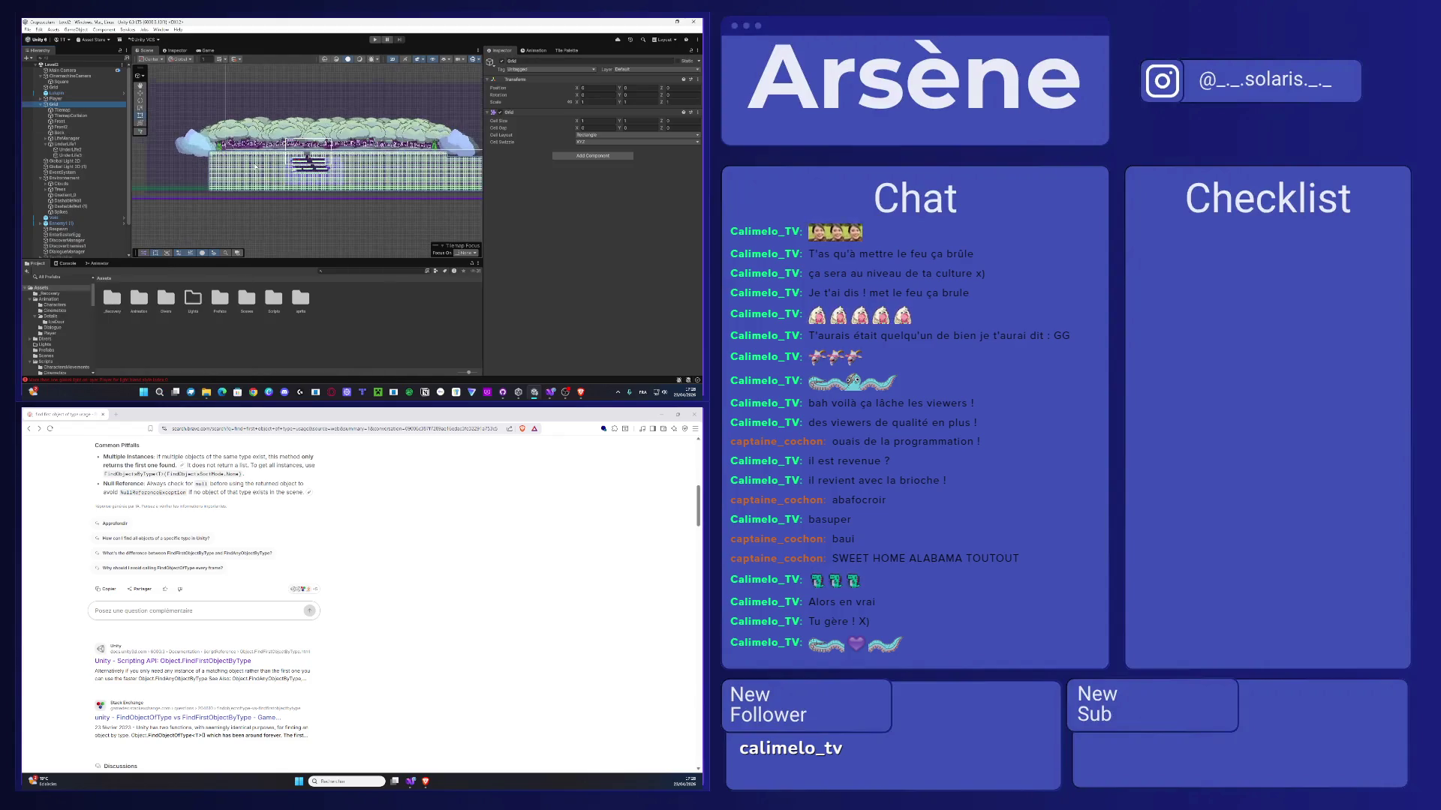
pyautogui.scroll(-3, 255, 165)
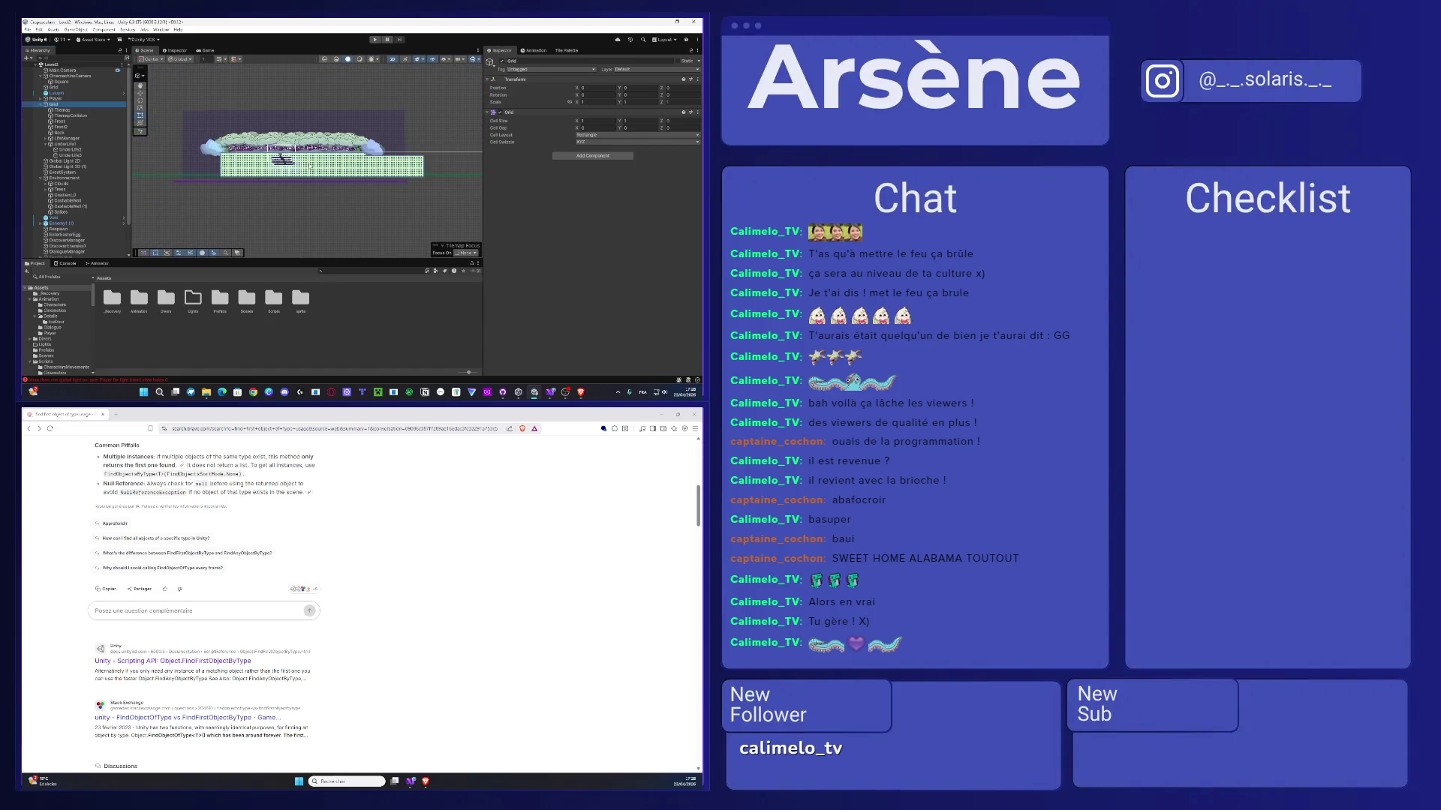
pyautogui.click(66, 138)
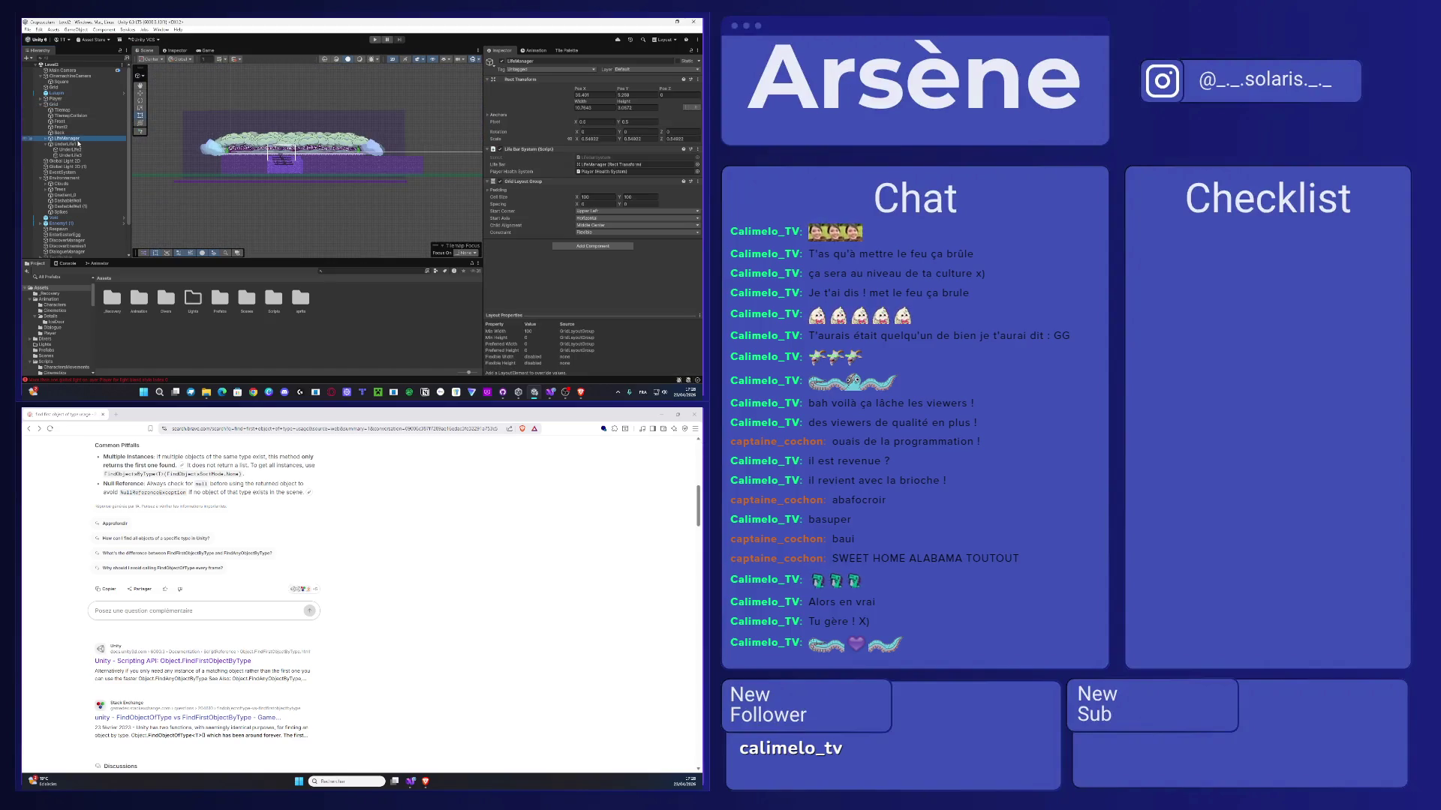
pyautogui.keyDown('ctrl'); pyautogui.click(69, 144); pyautogui.keyUp('ctrl')
pyautogui.click(45, 144)
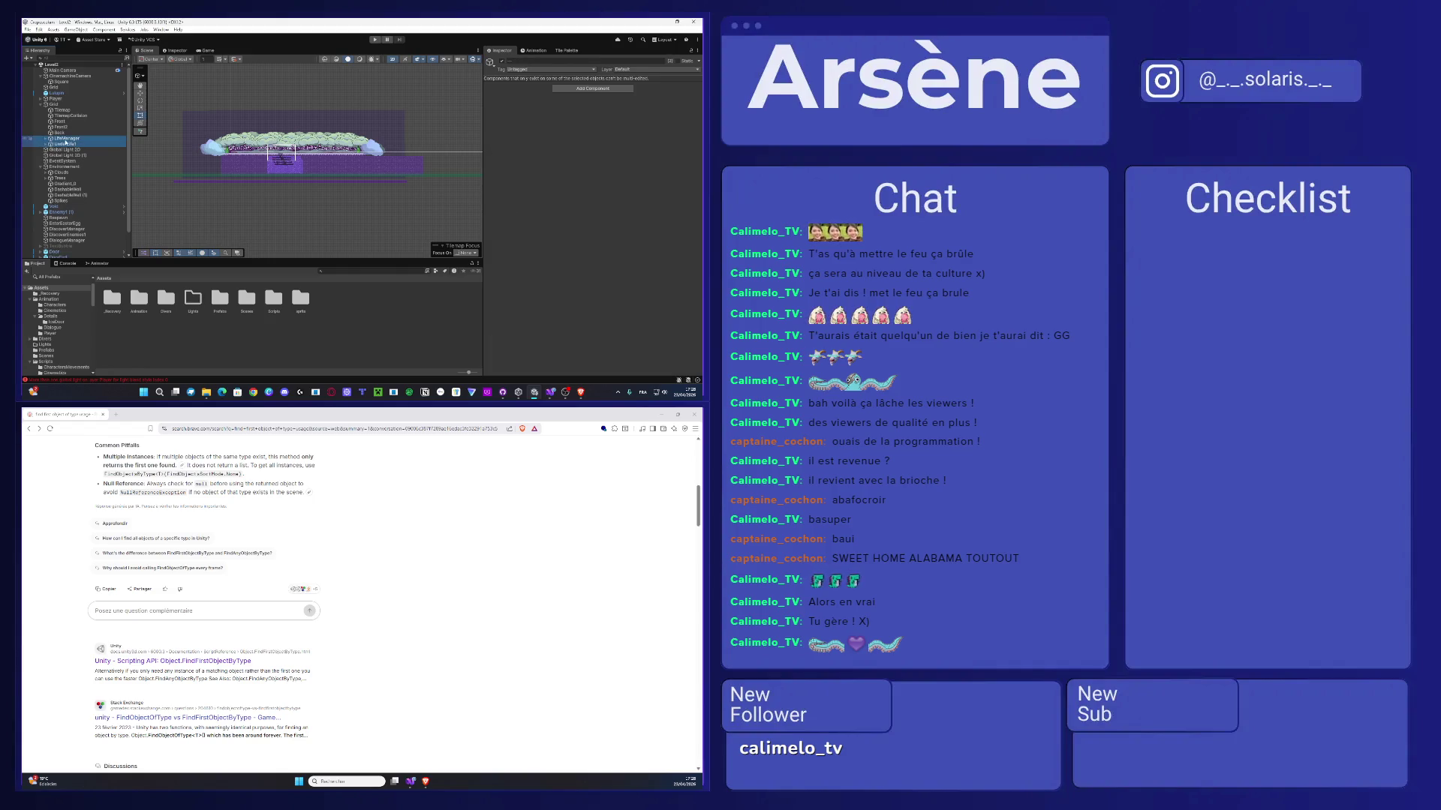
# - Pan the Scene view across the level and check a greyed object's children
pyautogui.scroll(-3, 65, 141)
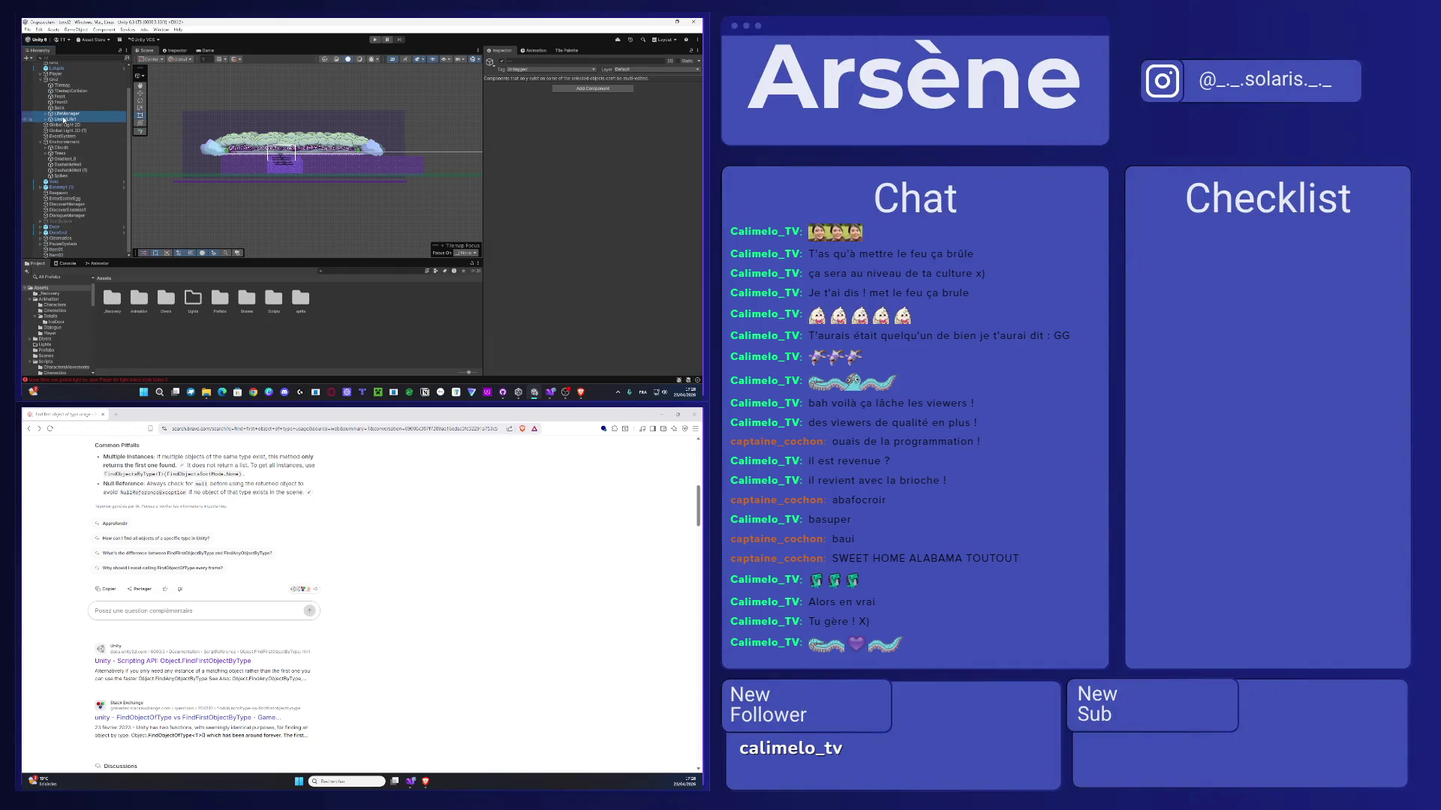
pyautogui.moveTo(245, 127); pyautogui.dragTo(224, 184)
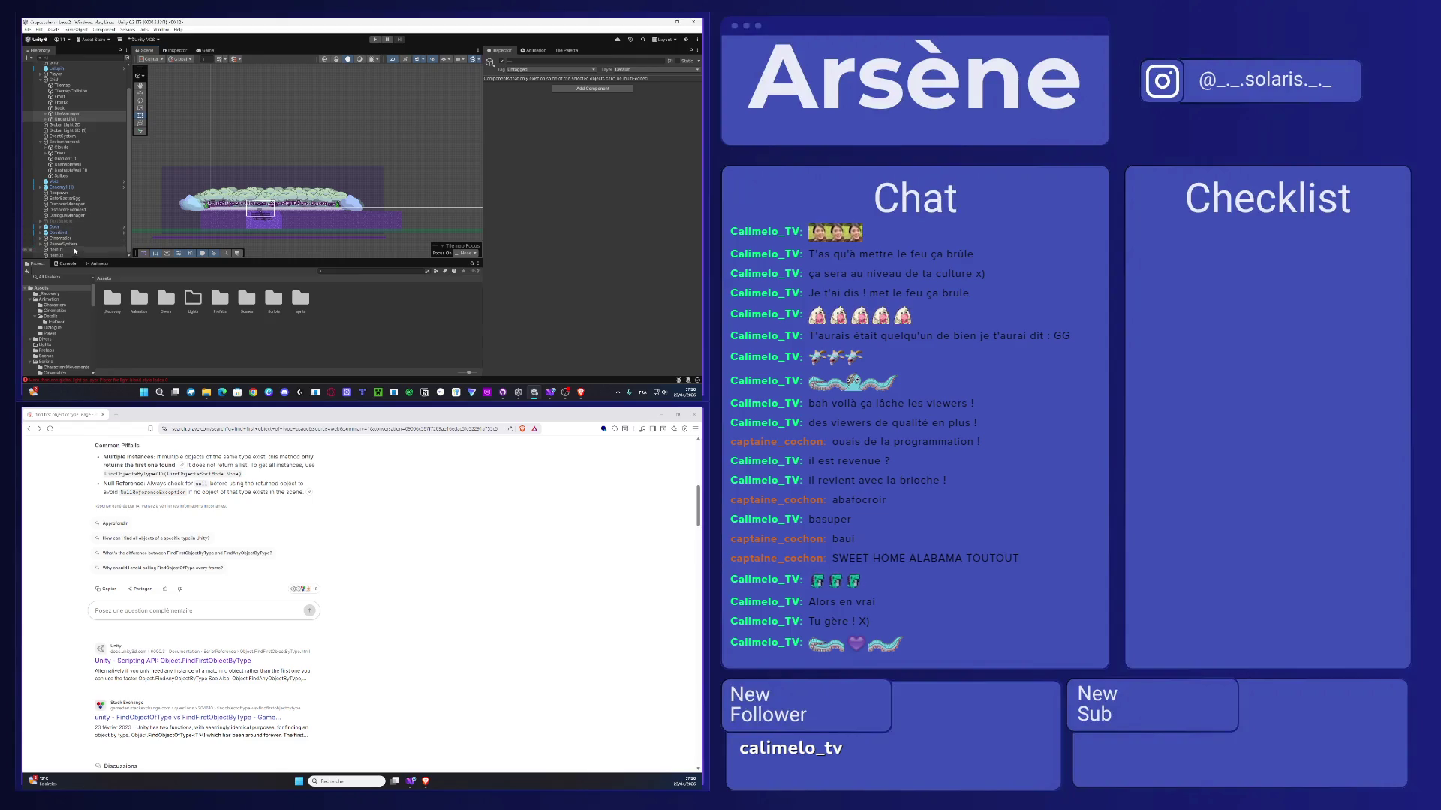
pyautogui.click(41, 222)
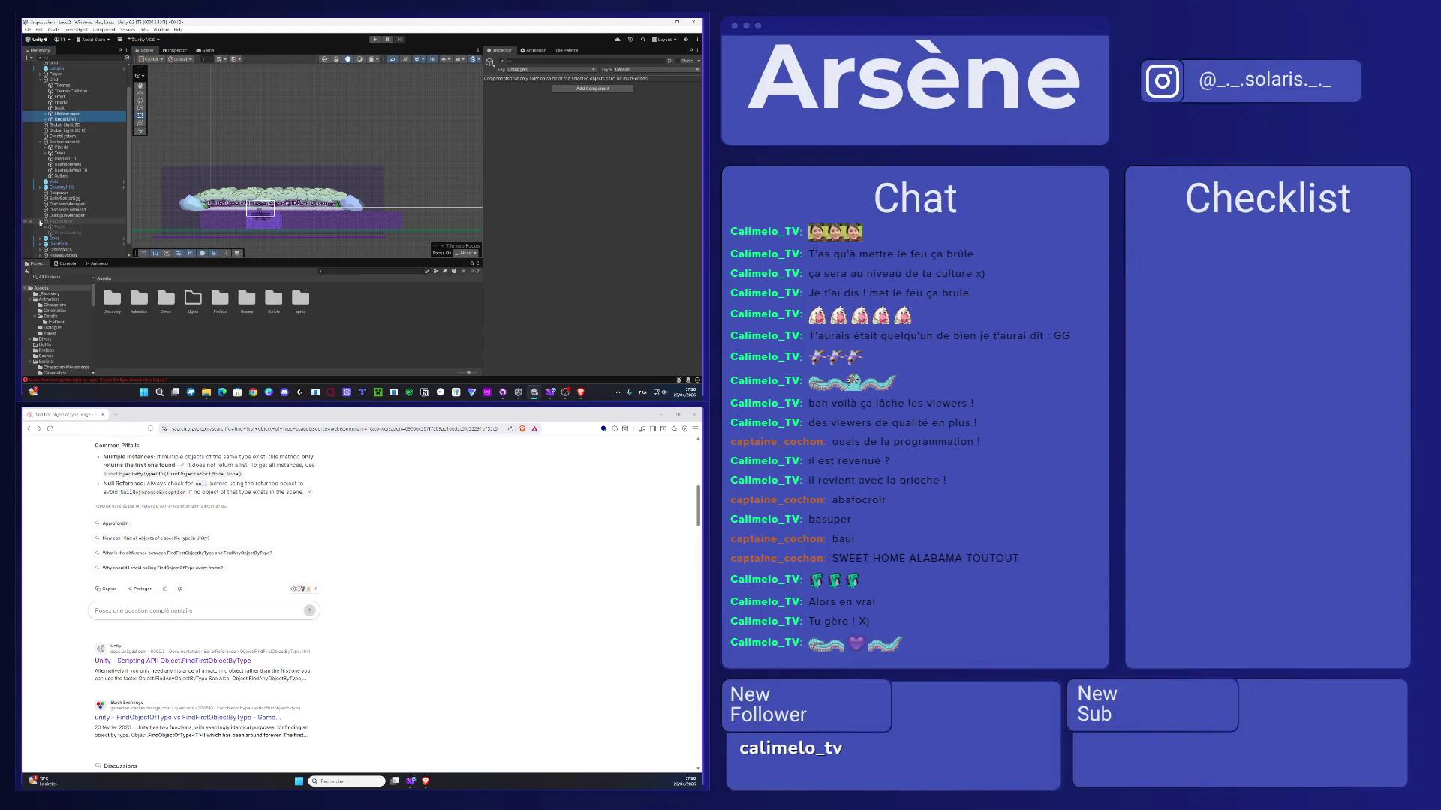
pyautogui.click(41, 222)
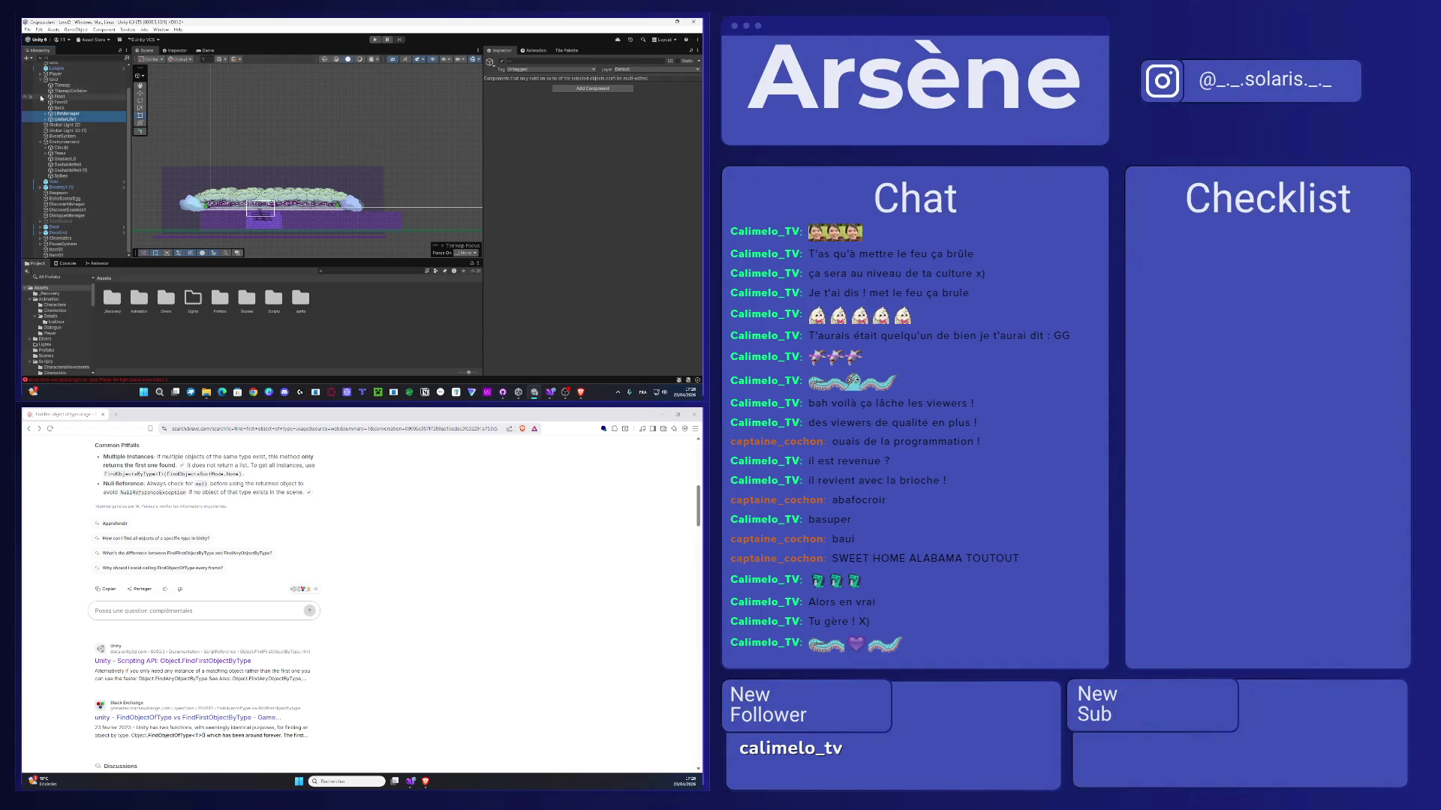
pyautogui.scroll(1, 41, 97)
pyautogui.scroll(1, 44, 102)
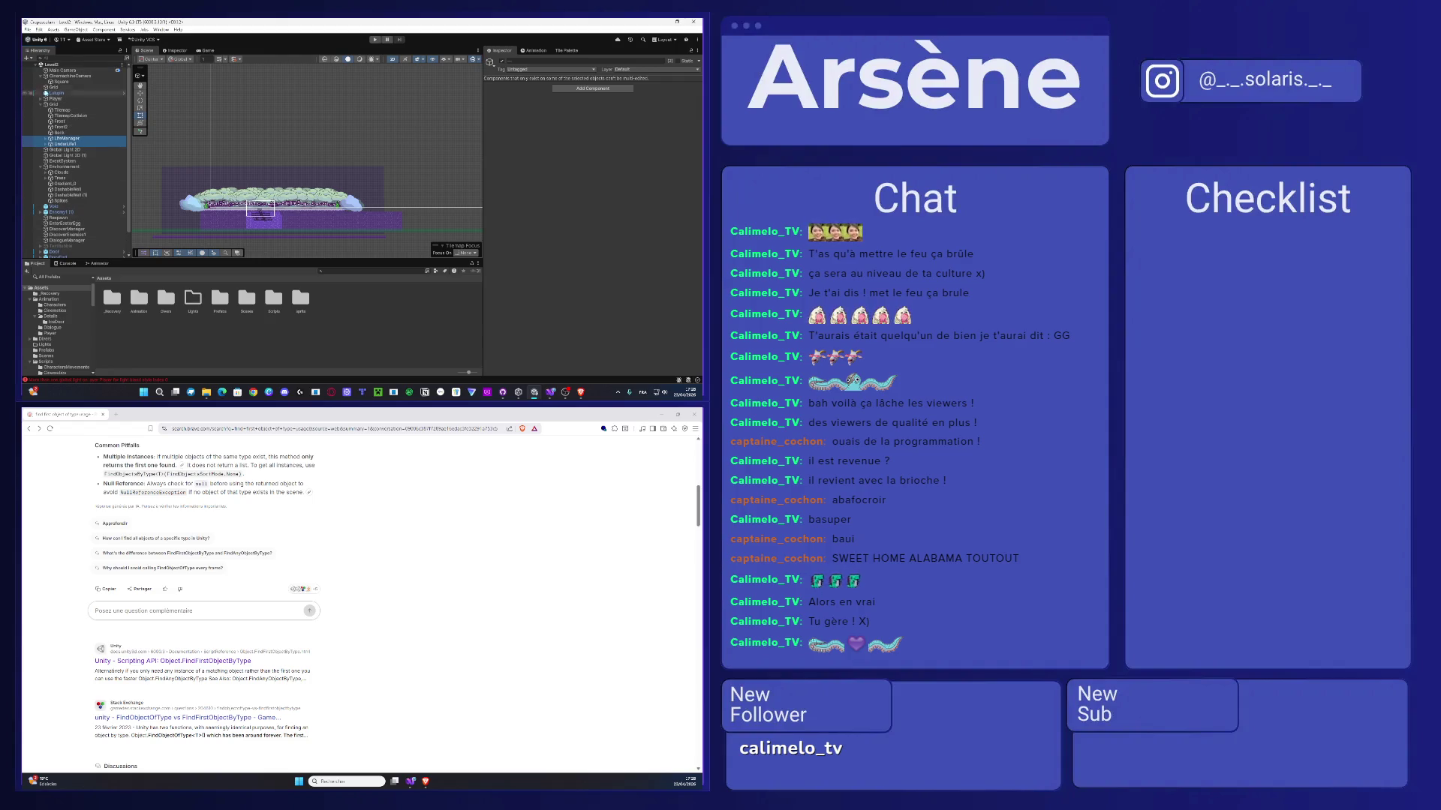
# - Move LifeManager out of Grid below Square, then add a UI Image renamed 'Ui'
pyautogui.moveTo(74, 138); pyautogui.dragTo(75, 84)
pyautogui.click(41, 117)
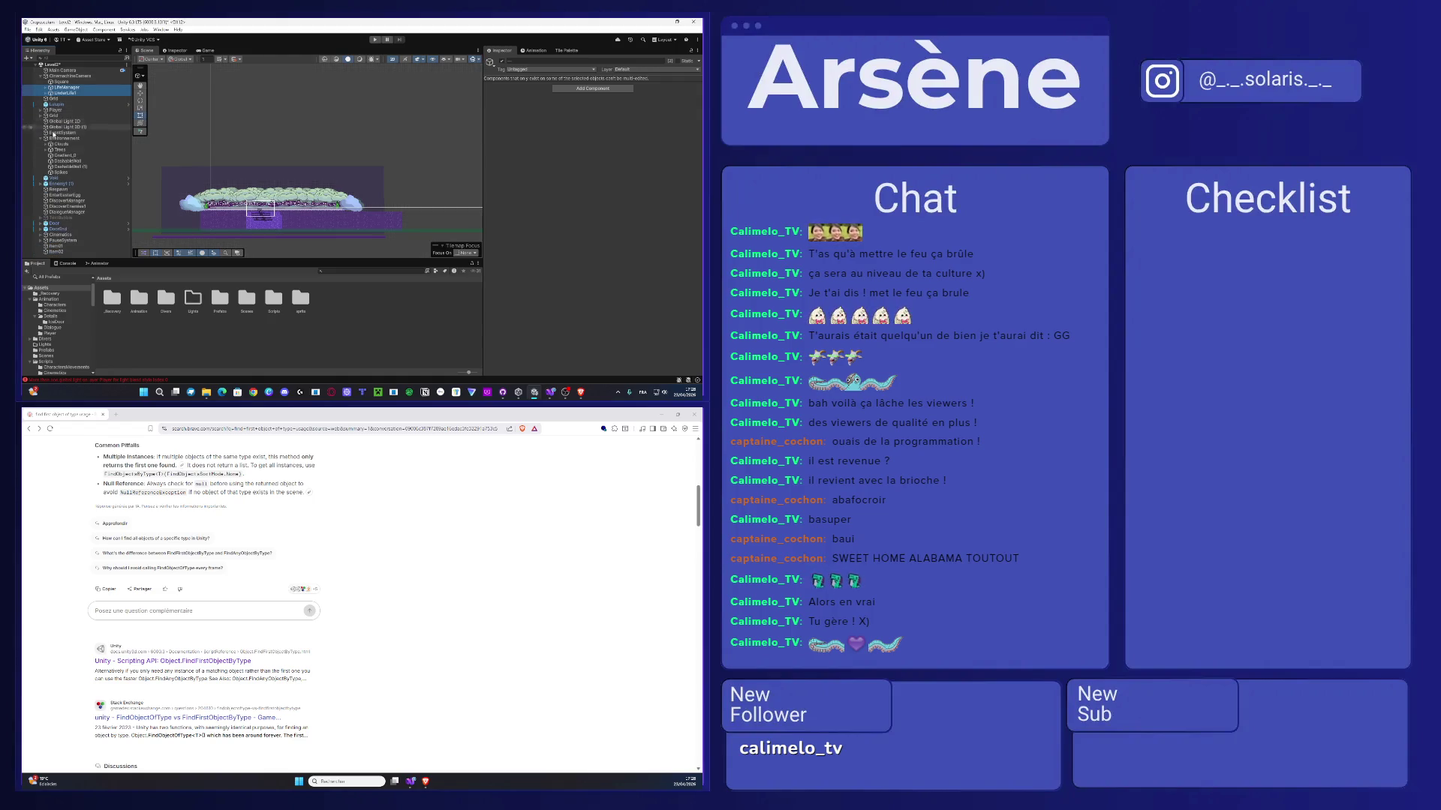
pyautogui.rightClick(62, 257)
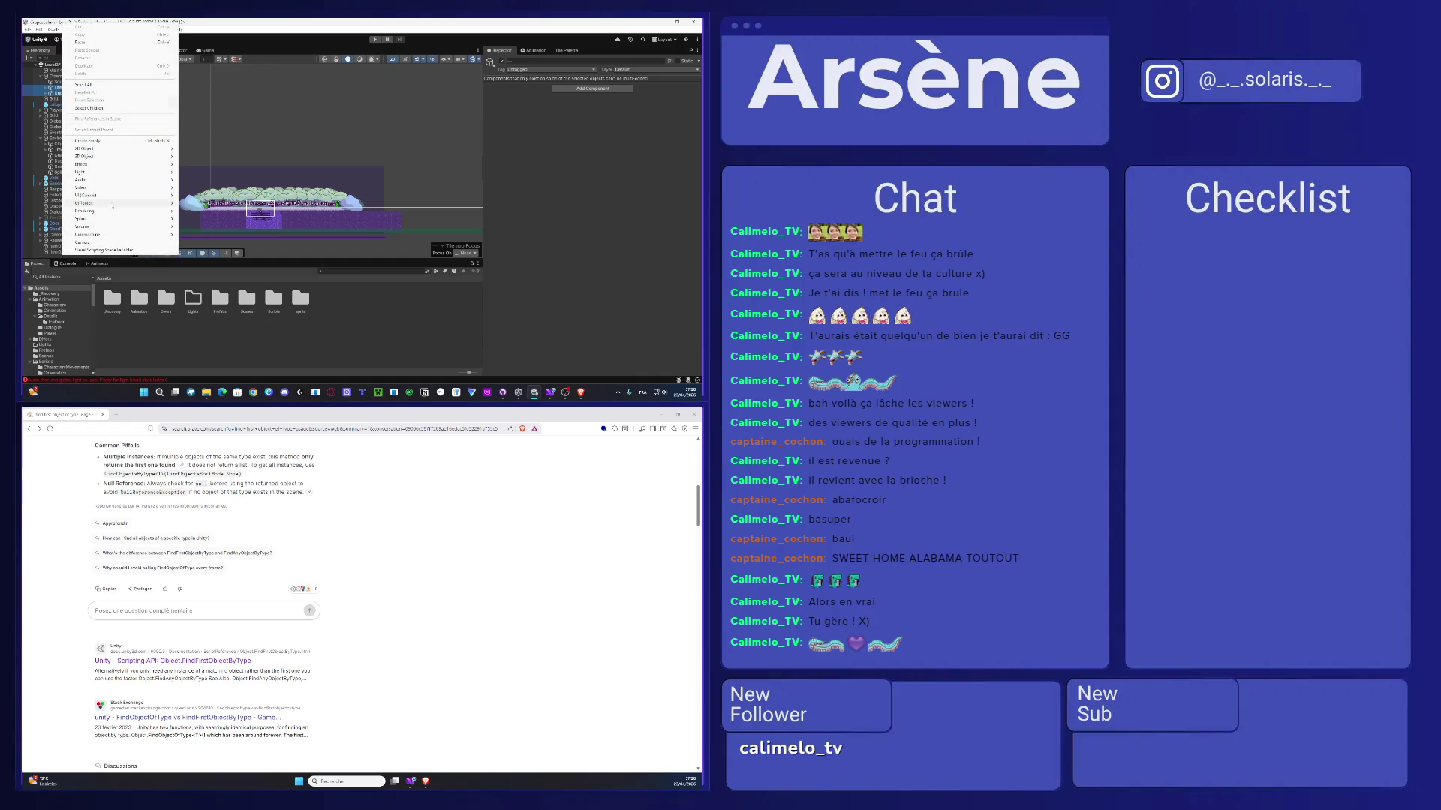
pyautogui.moveTo(111, 201)
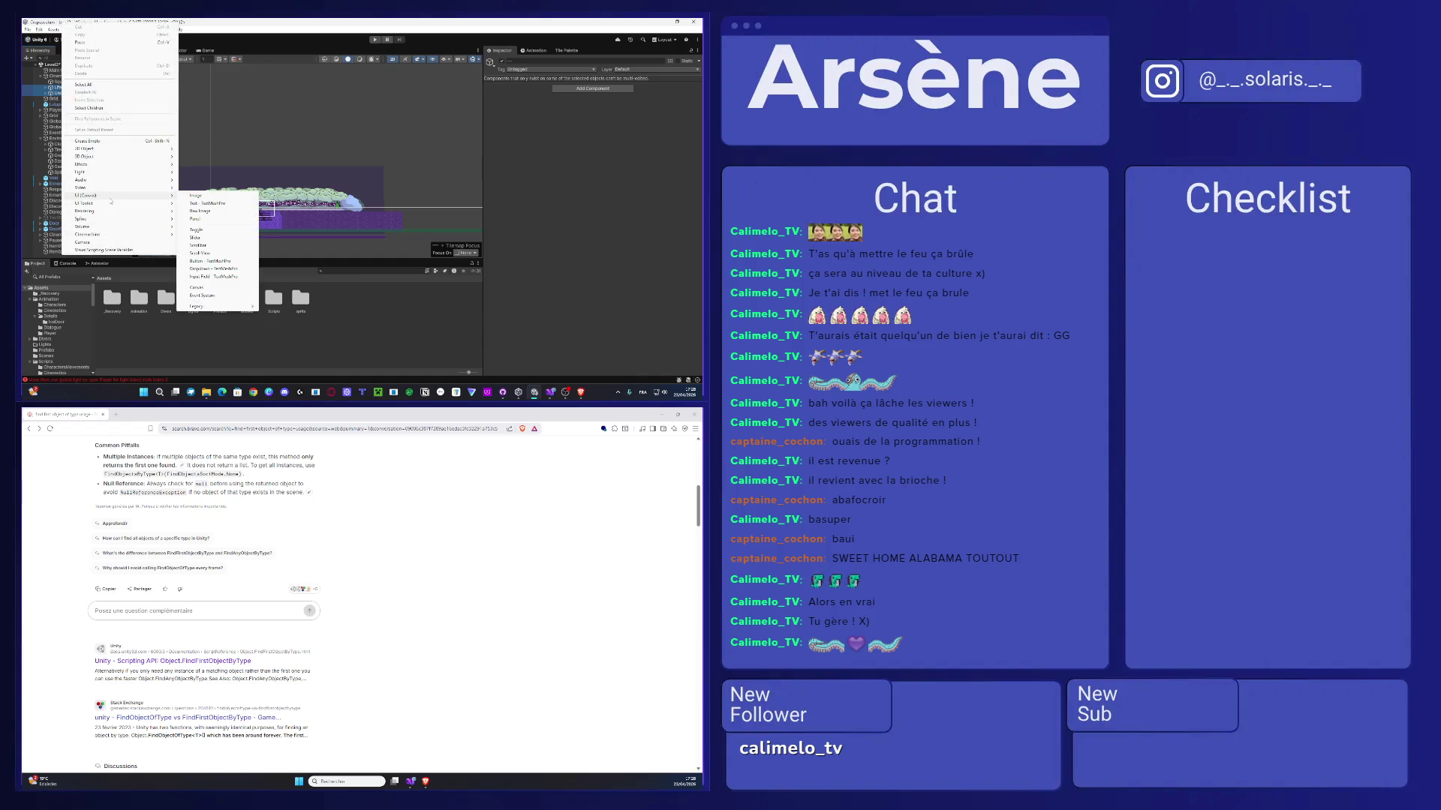
pyautogui.click(208, 197)
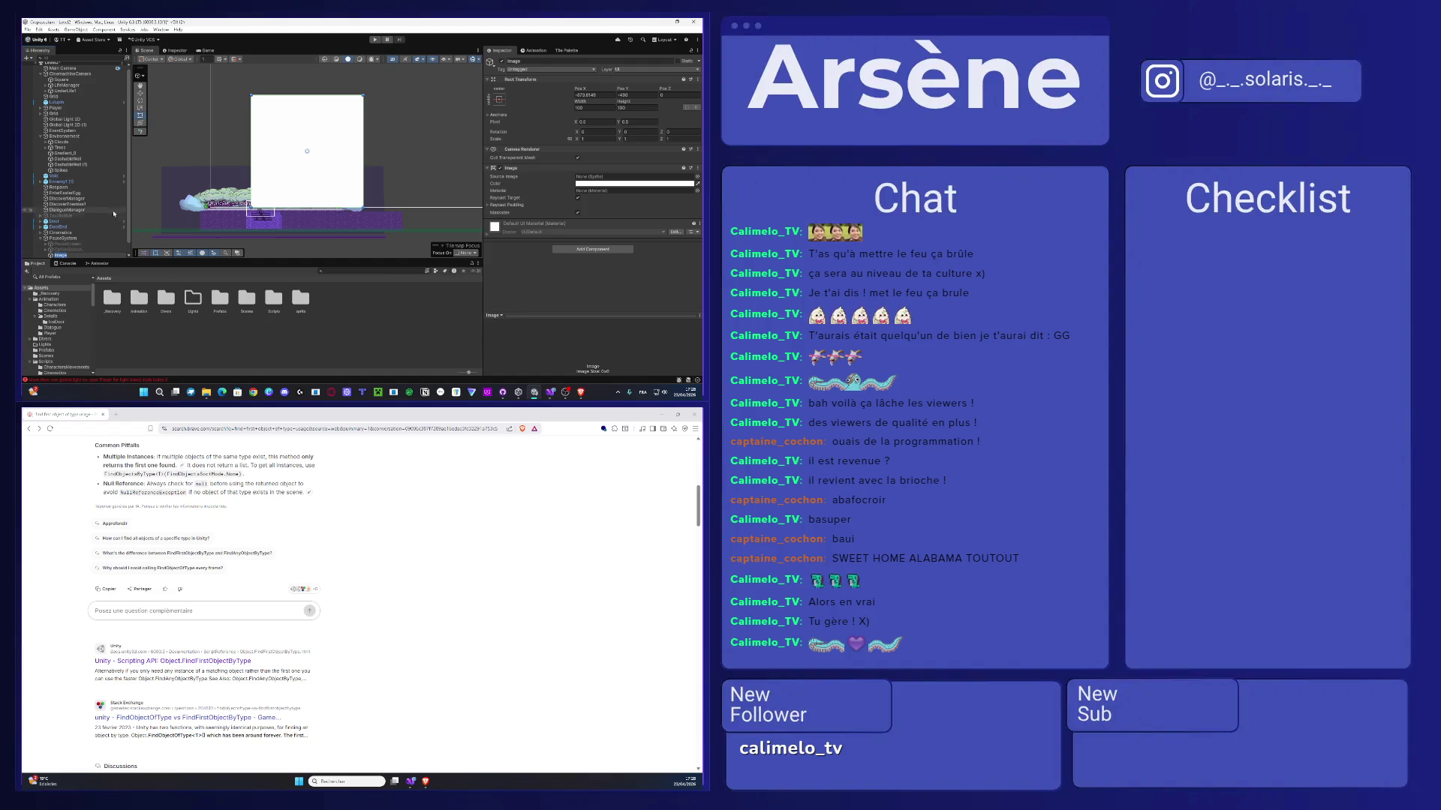
pyautogui.write('Ui')
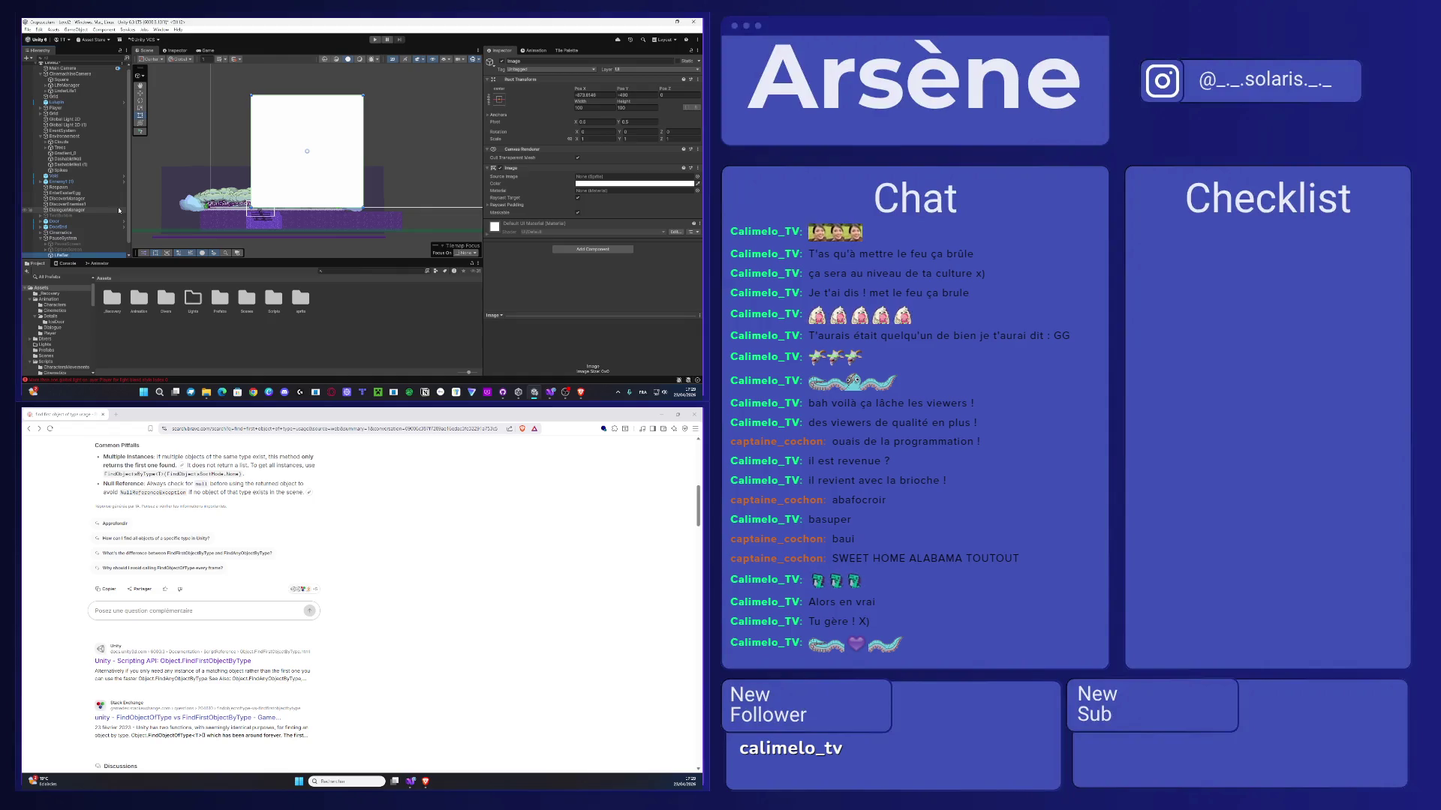
pyautogui.click(67, 85)
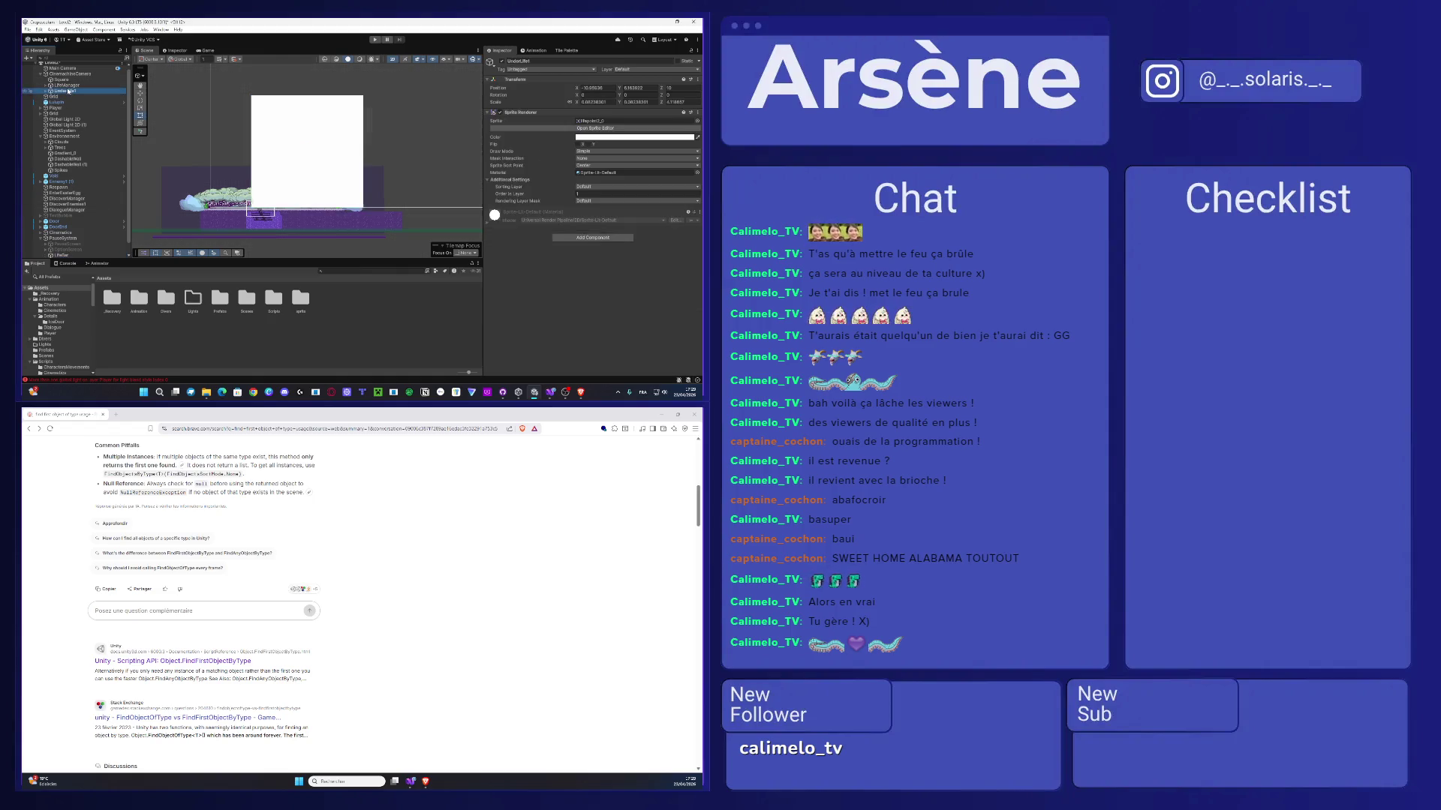
# - Put LifeManager and GreatestLife1 under LifeBar and frame the canvas corner in the Scene view
pyautogui.keyDown('ctrl'); pyautogui.click(69, 90); pyautogui.keyUp('ctrl')
pyautogui.press('Delete')
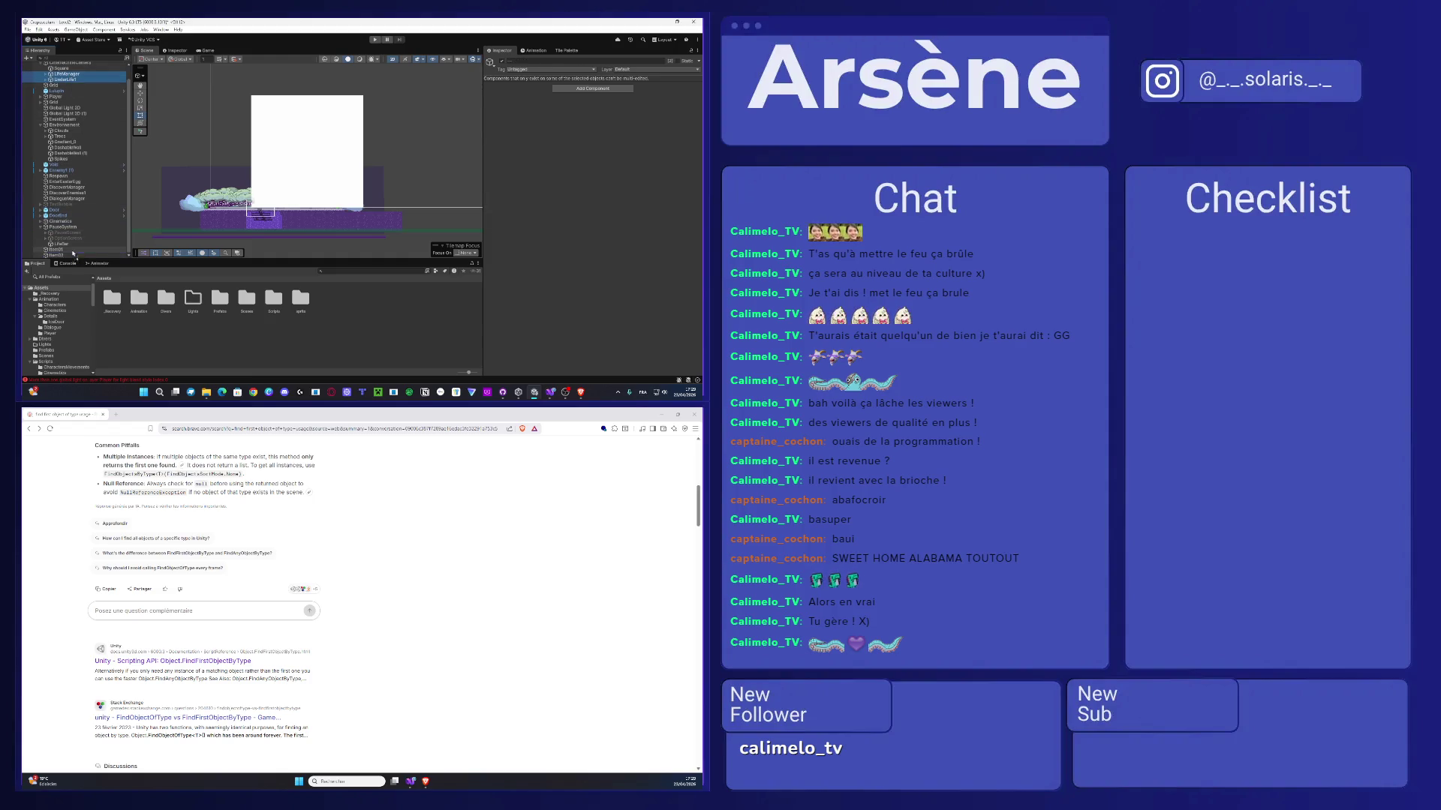
pyautogui.press('f')
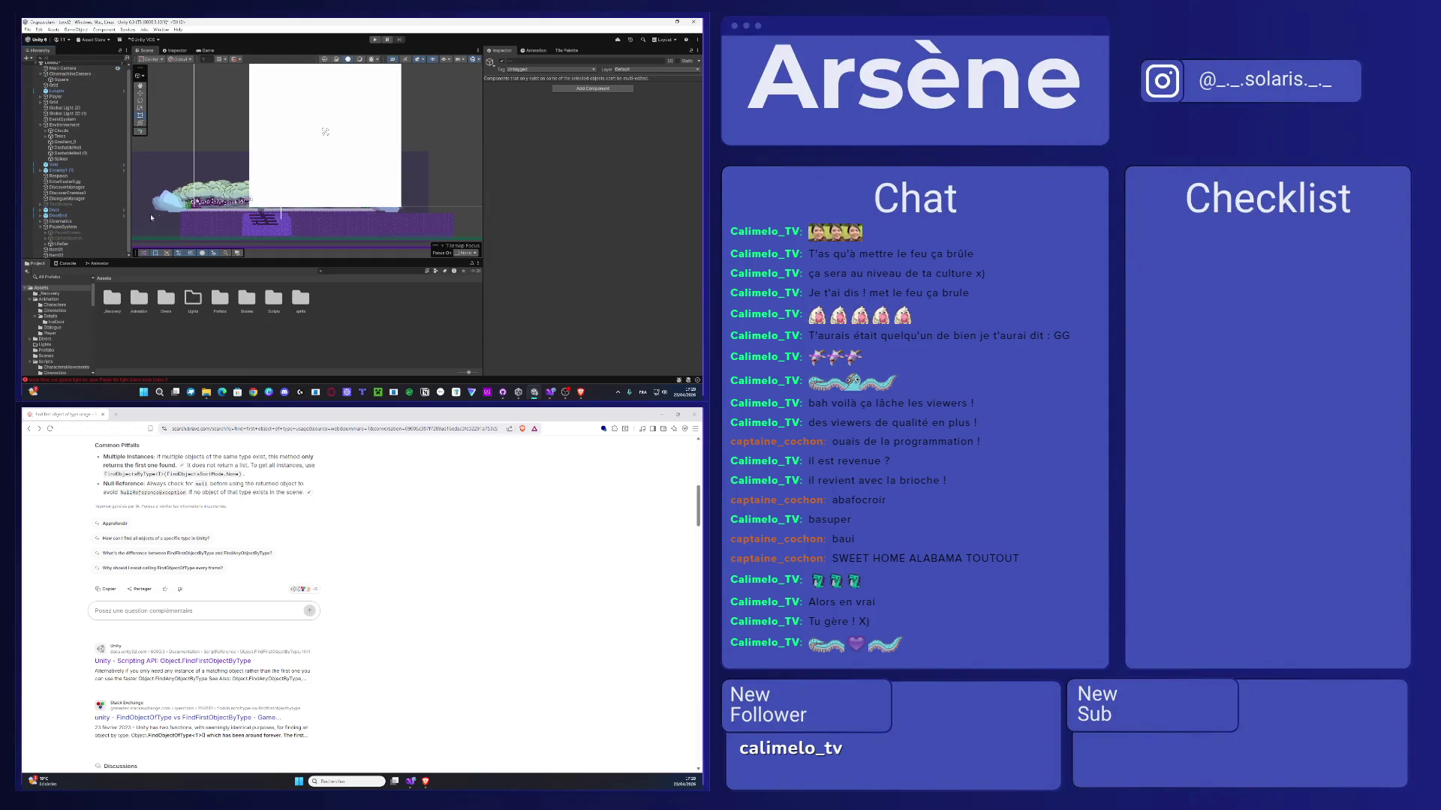
pyautogui.click(51, 244)
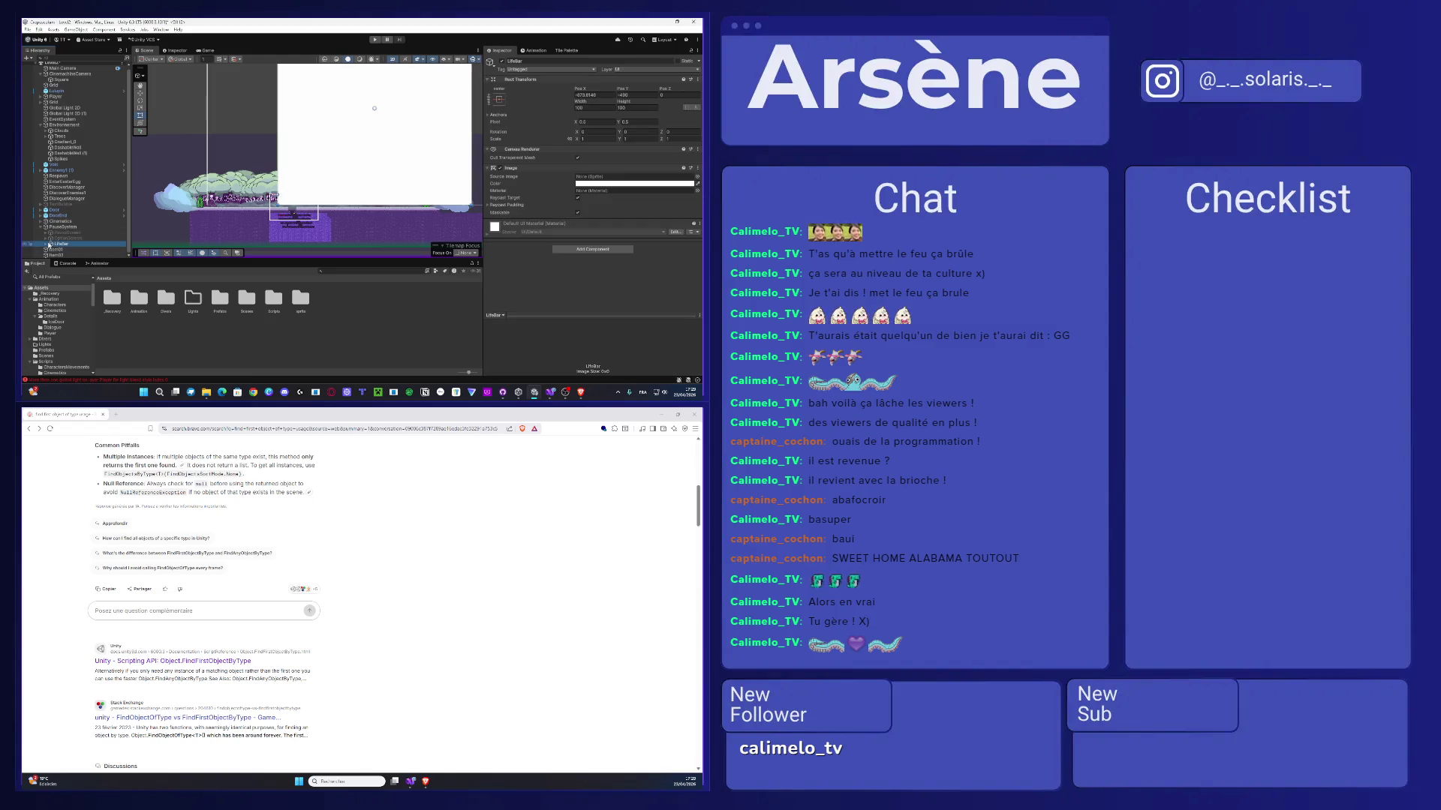
pyautogui.click(47, 245)
pyautogui.scroll(2, 309, 198)
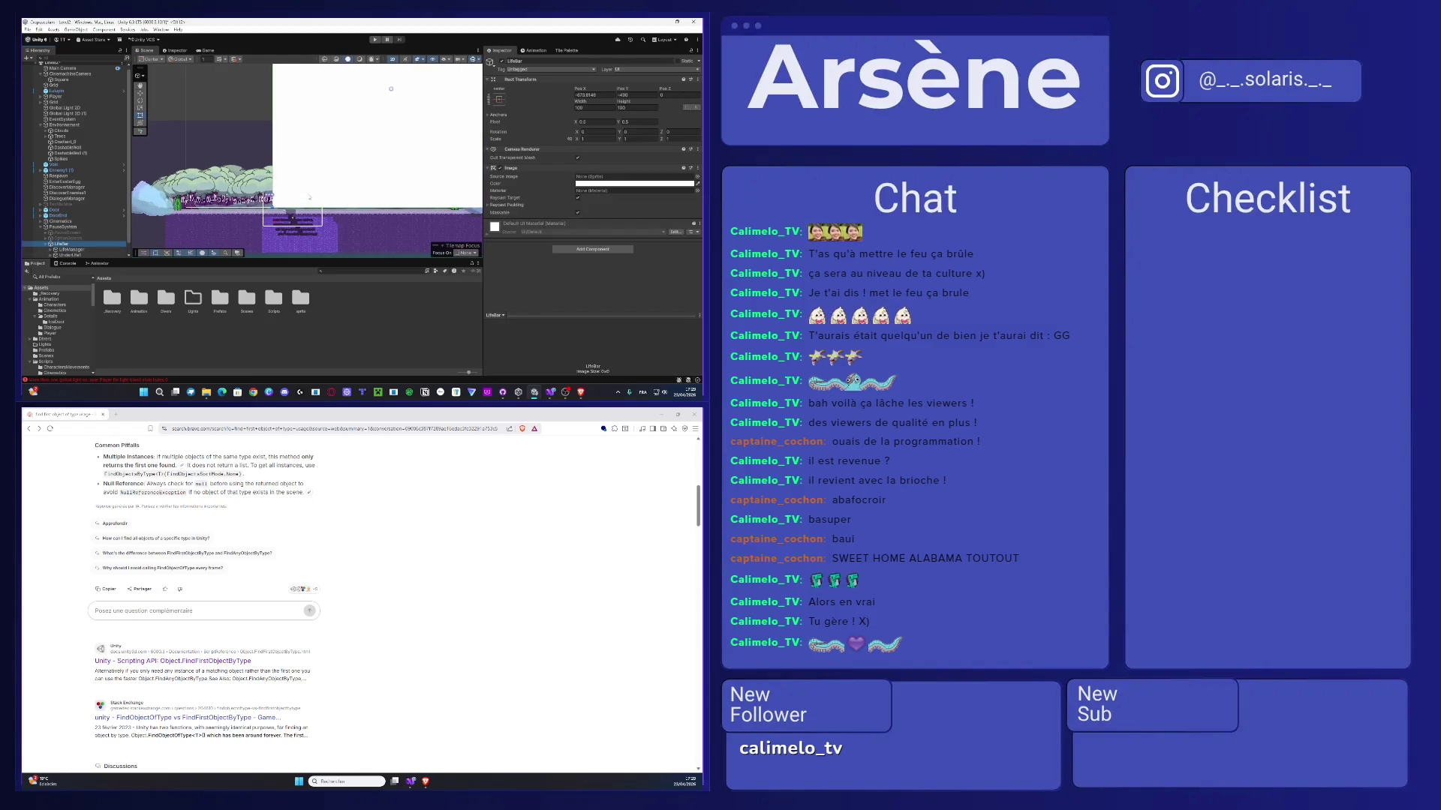
pyautogui.press('w')
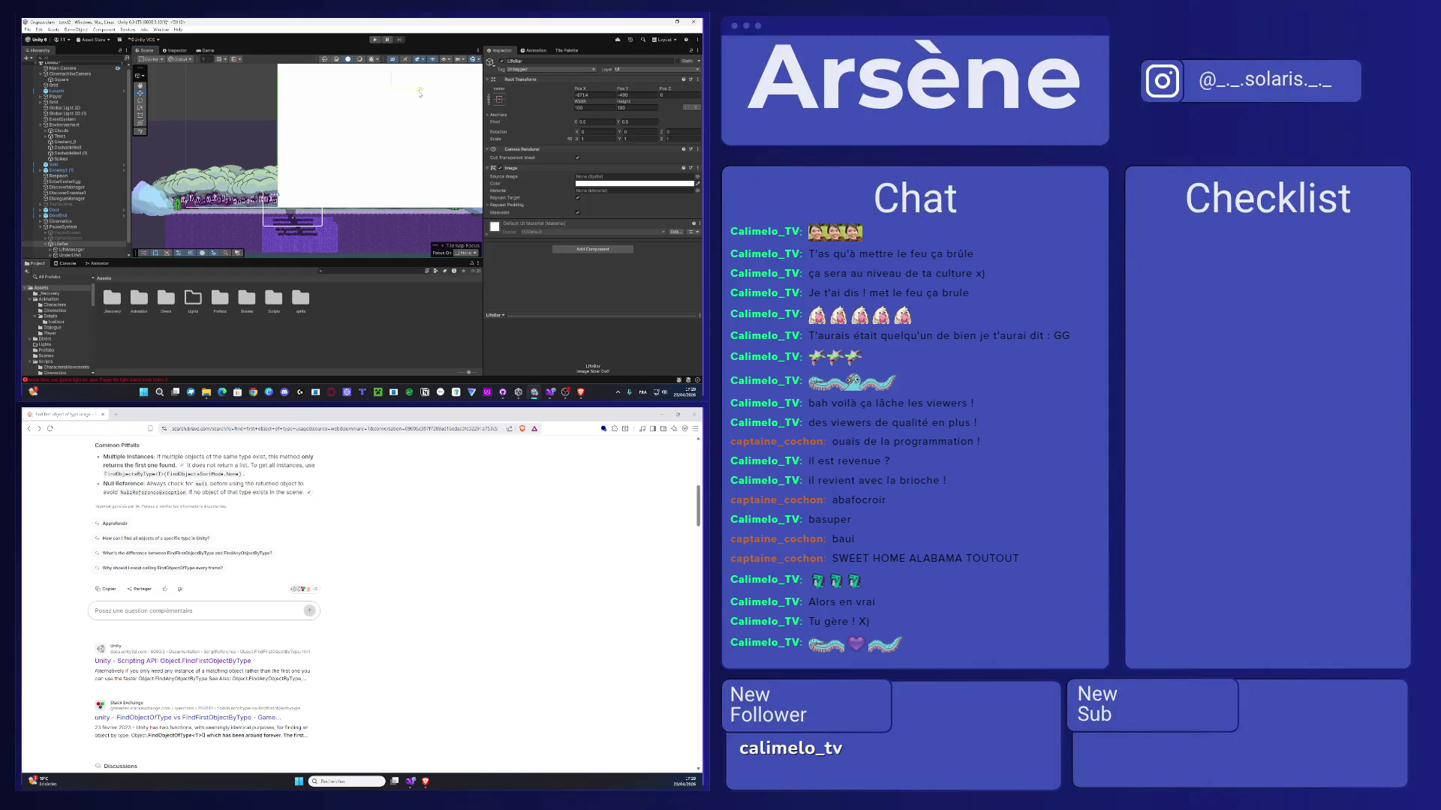
pyautogui.scroll(-5, 407, 156)
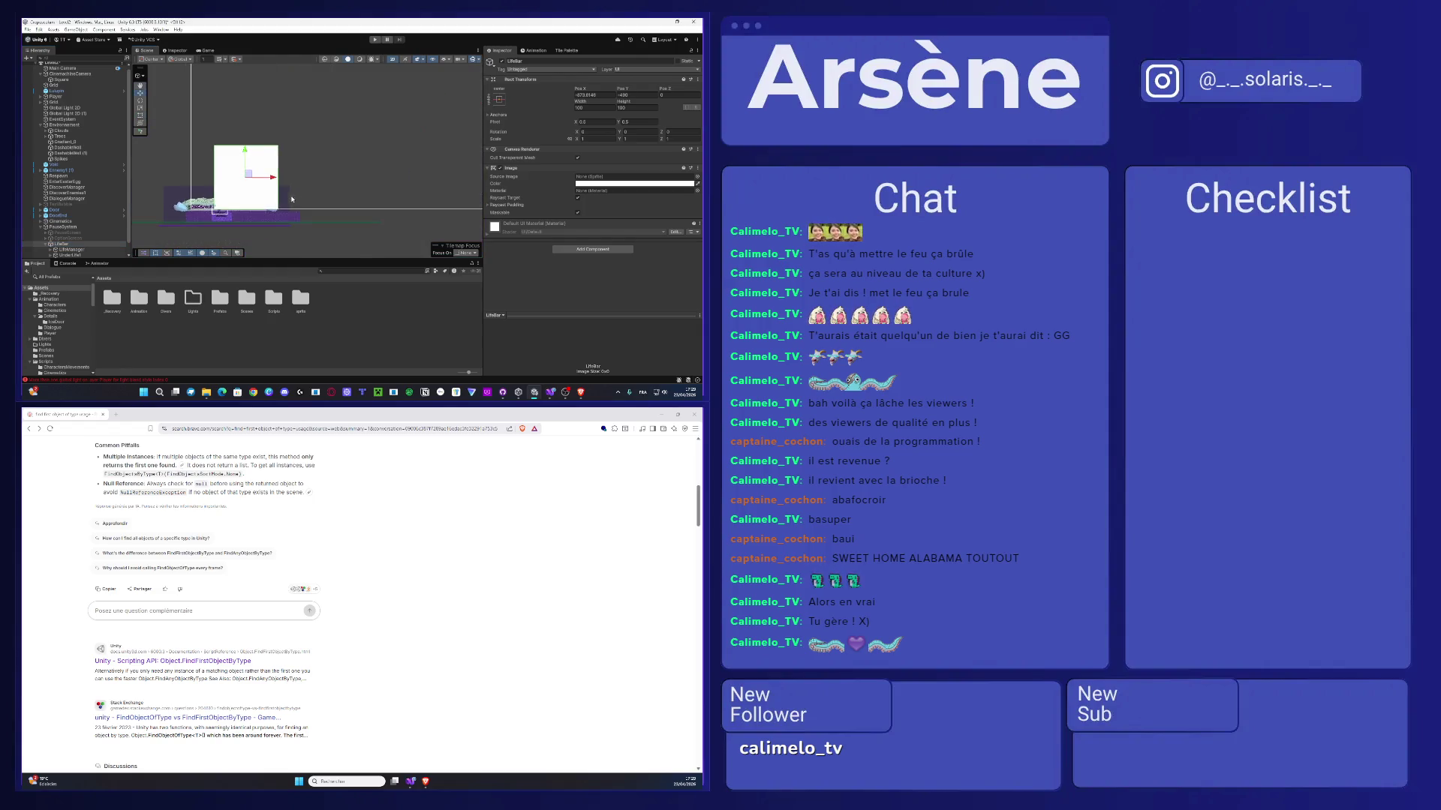
pyautogui.scroll(-5, 314, 191)
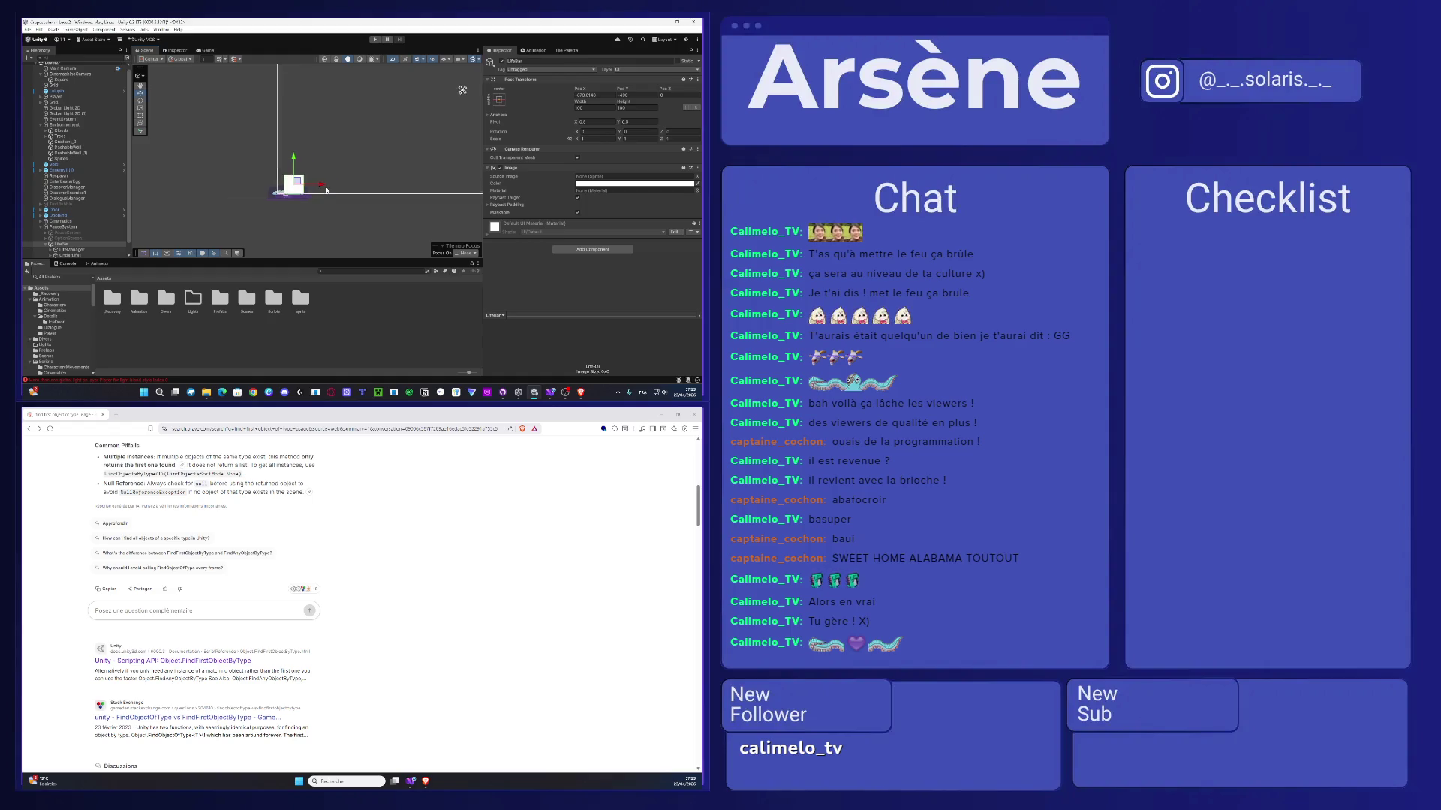
pyautogui.moveTo(328, 192); pyautogui.dragTo(291, 208)
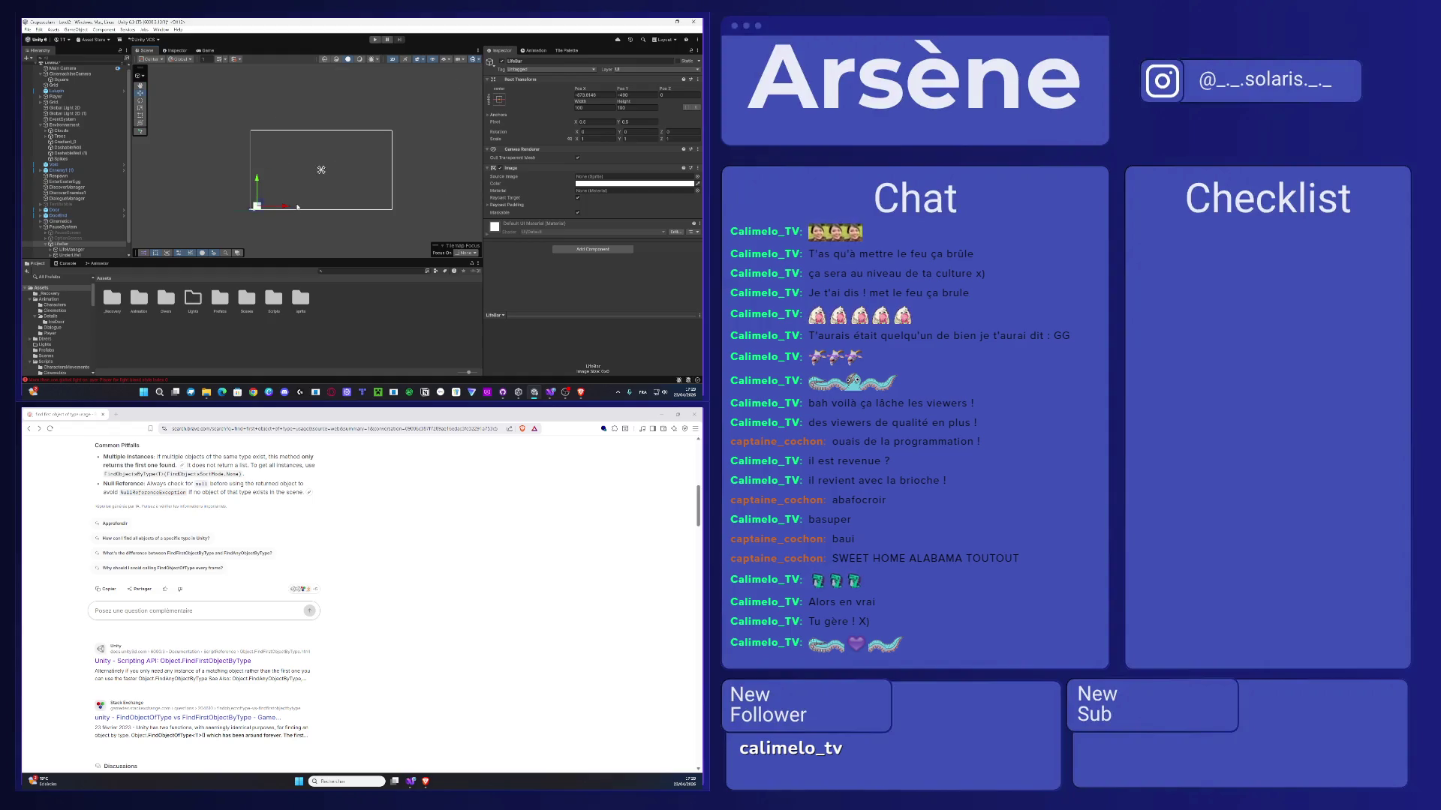
pyautogui.scroll(2, 254, 215)
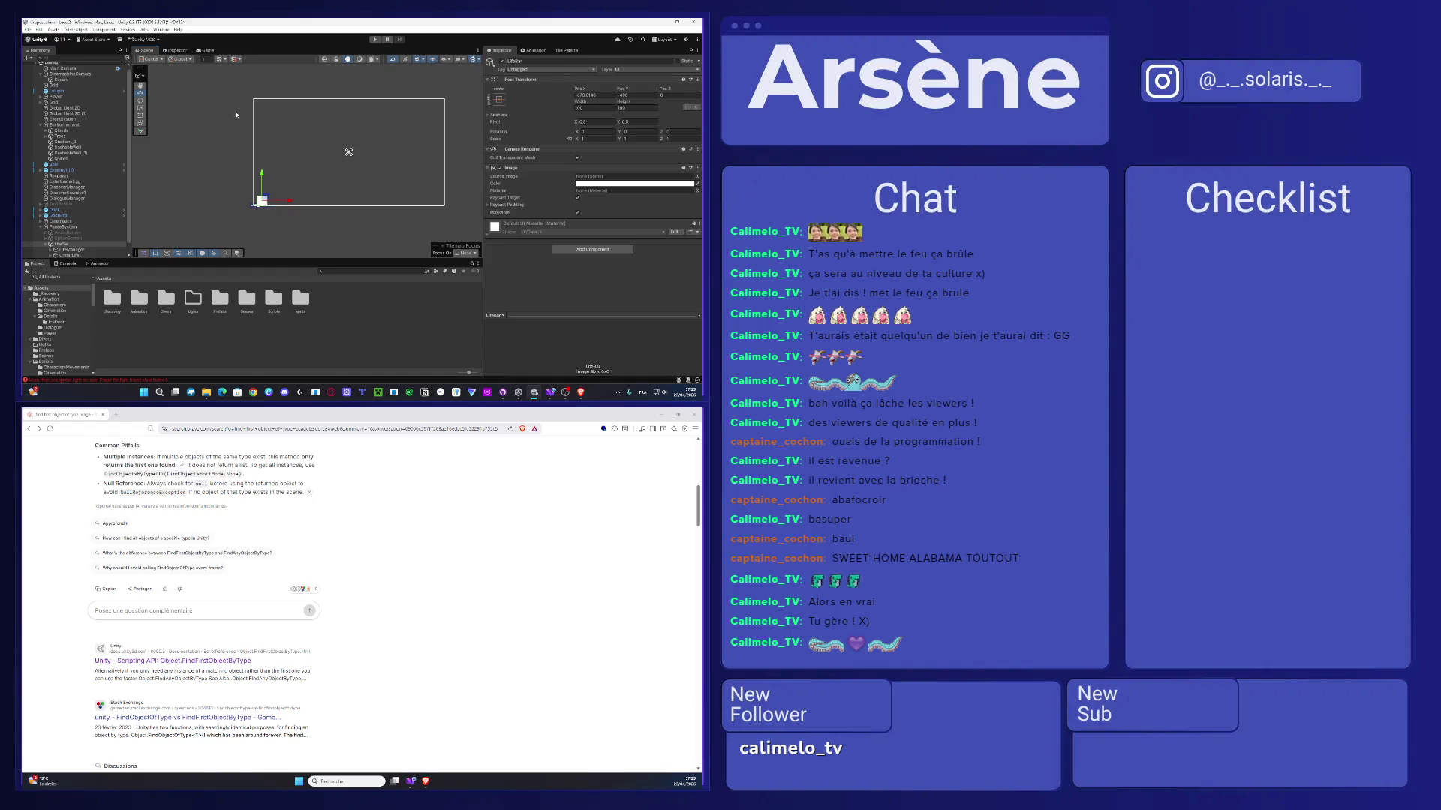
# - Pull the Game view out into its own floating window
pyautogui.click(205, 53)
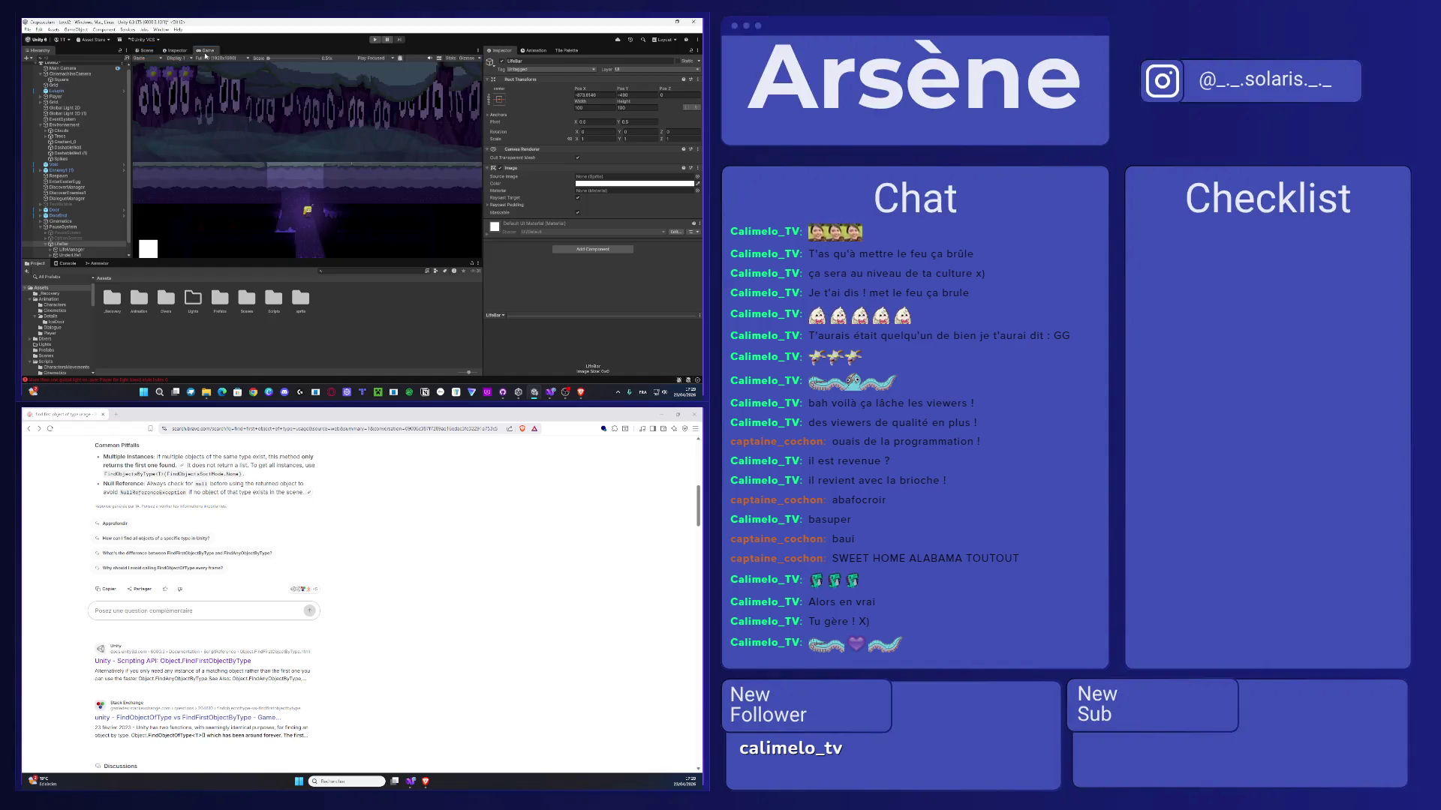
pyautogui.doubleClick(205, 52)
pyautogui.doubleClick(40, 51)
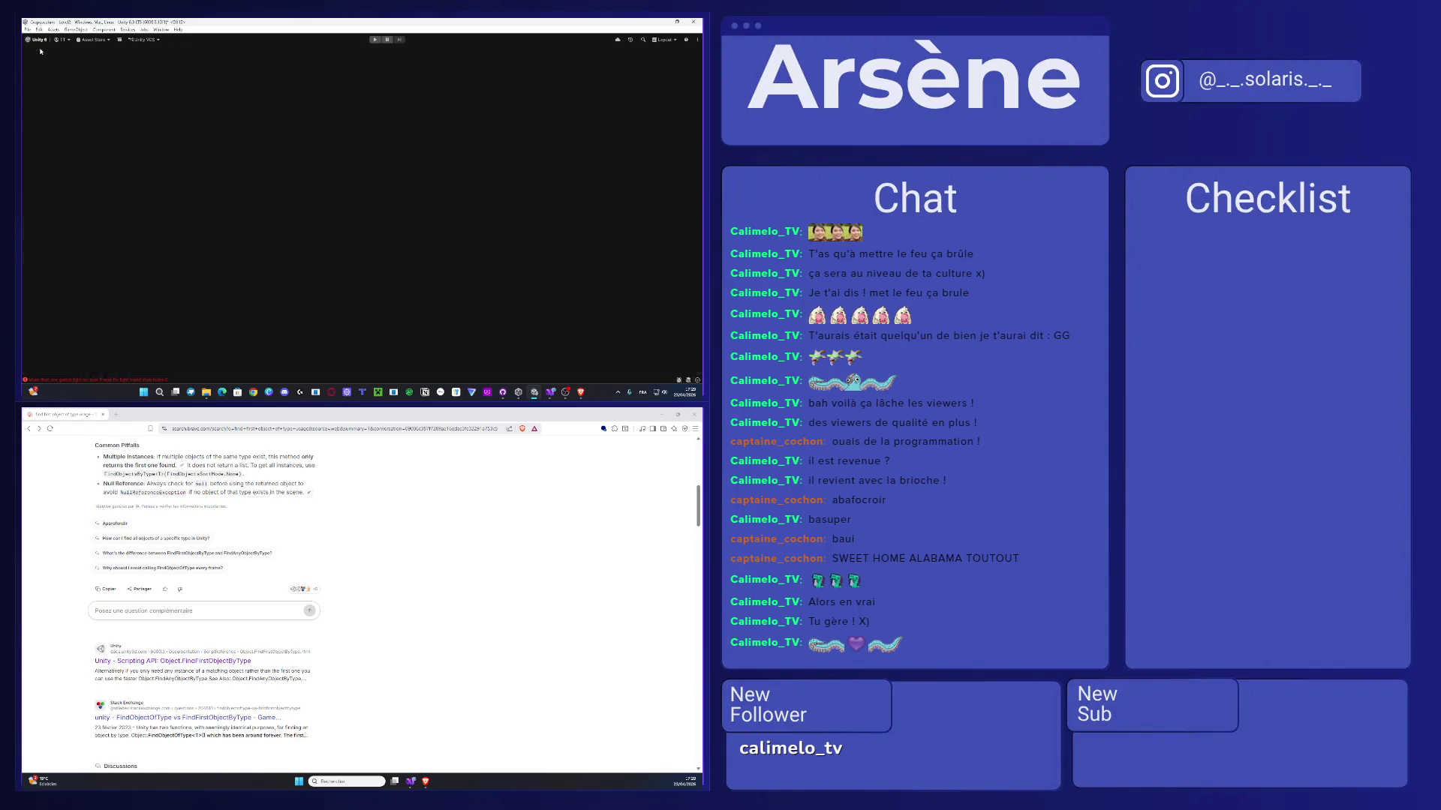
pyautogui.moveTo(139, 57); pyautogui.dragTo(413, 413)
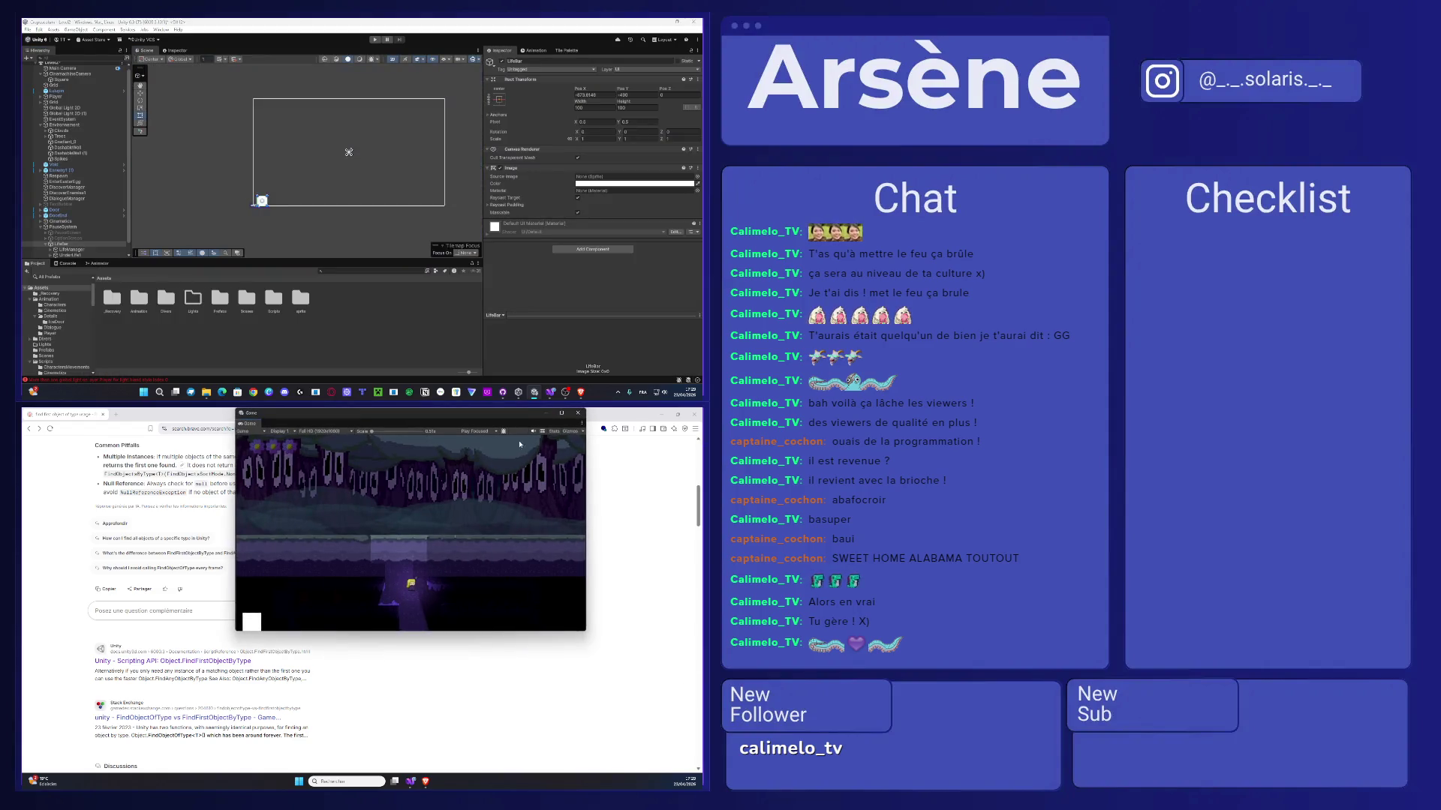
# - Dock the floating game view on the lower screen and fit LifeBar's rectangle to the frame
pyautogui.click(555, 416)
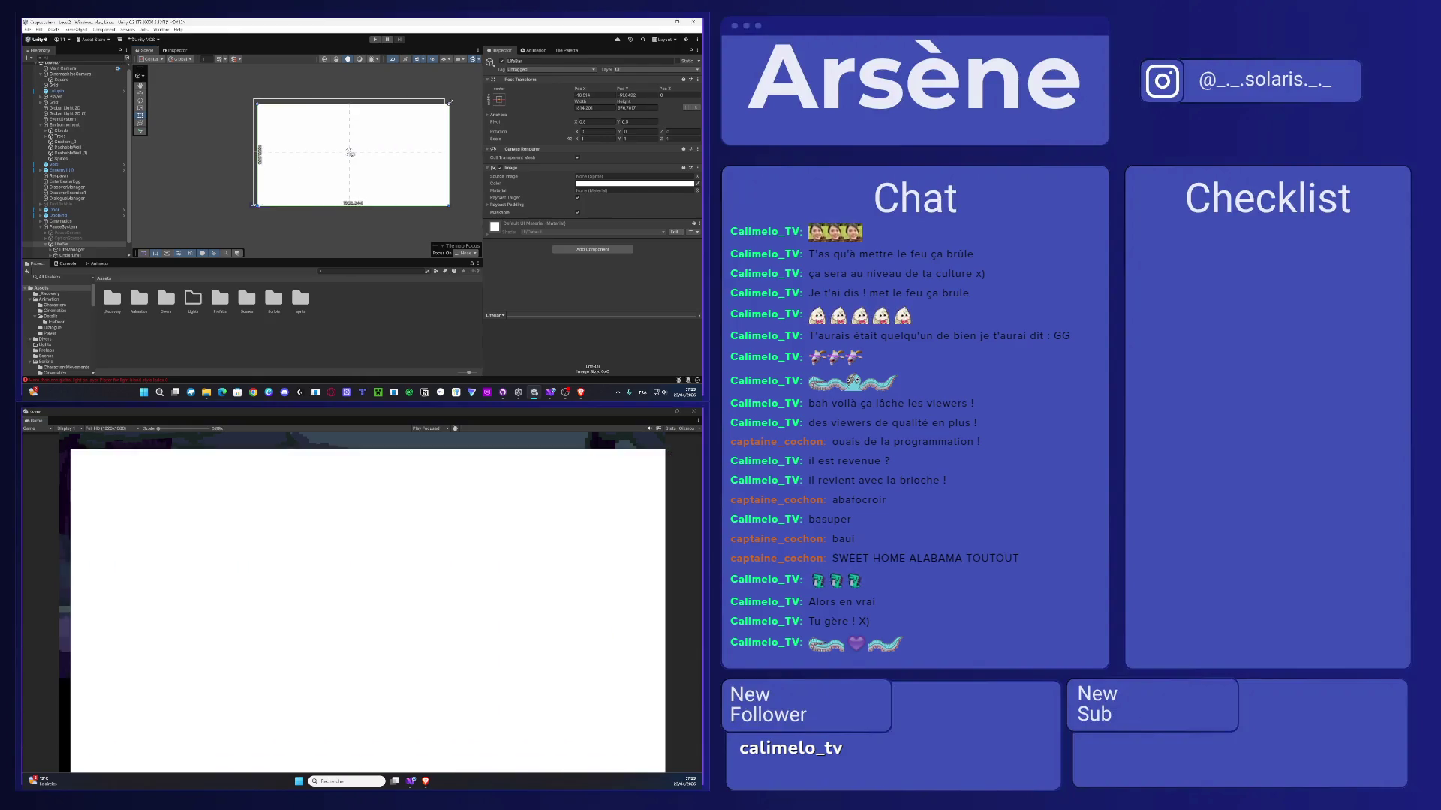
pyautogui.moveTo(256, 206); pyautogui.dragTo(254, 201)
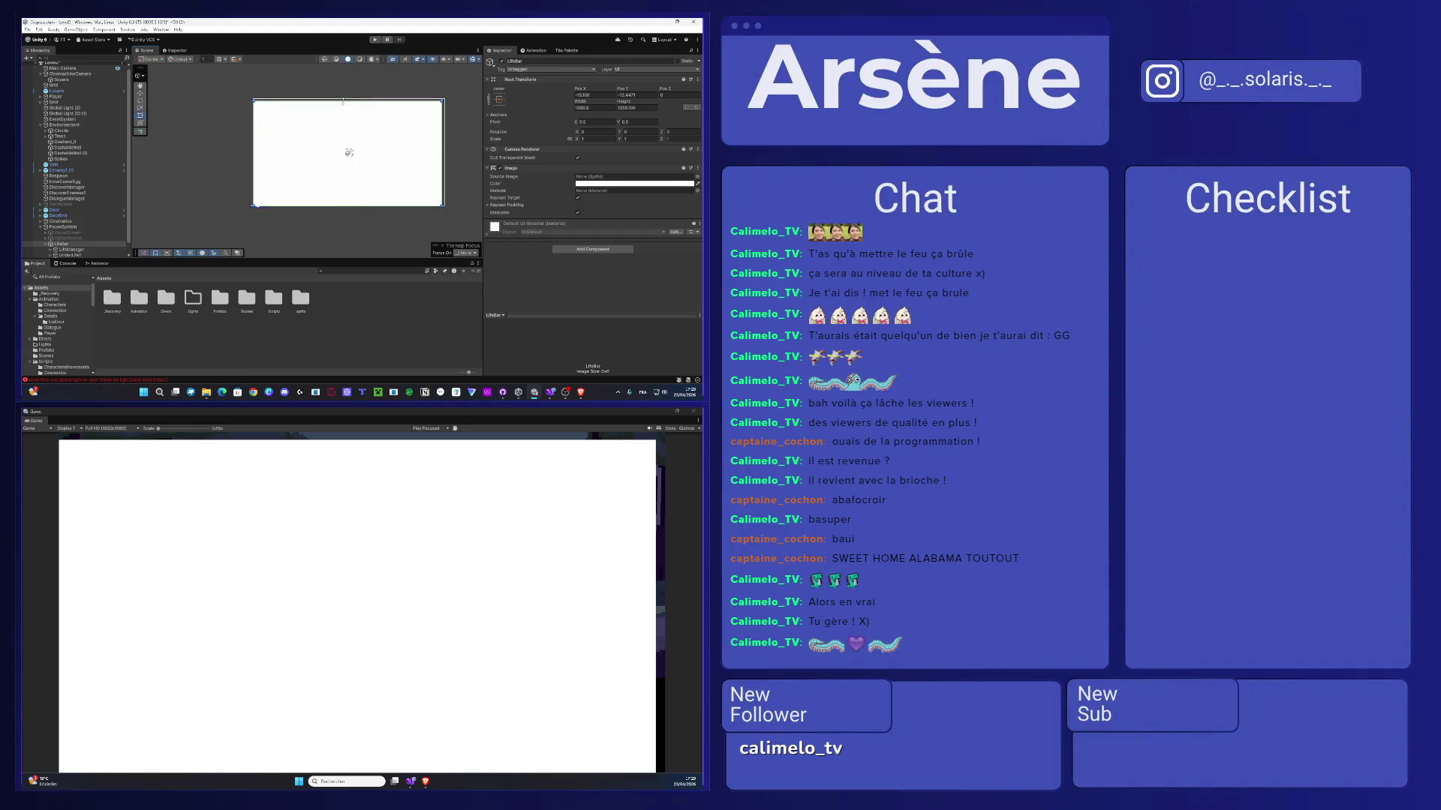
pyautogui.moveTo(344, 100); pyautogui.dragTo(343, 97)
pyautogui.moveTo(443, 134); pyautogui.dragTo(446, 135)
pyautogui.scroll(2, 253, 217)
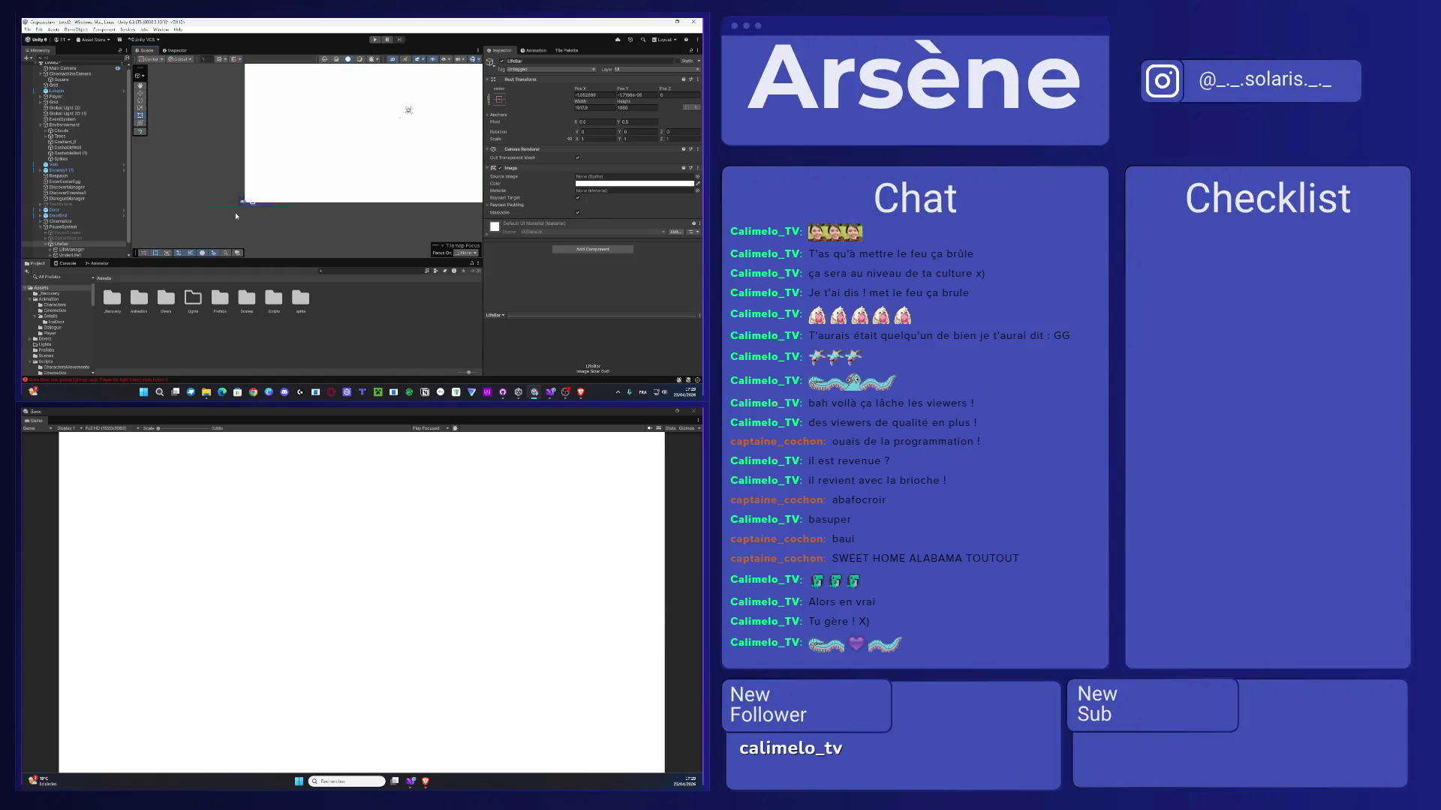
pyautogui.scroll(2, 252, 206)
pyautogui.scroll(2, 253, 203)
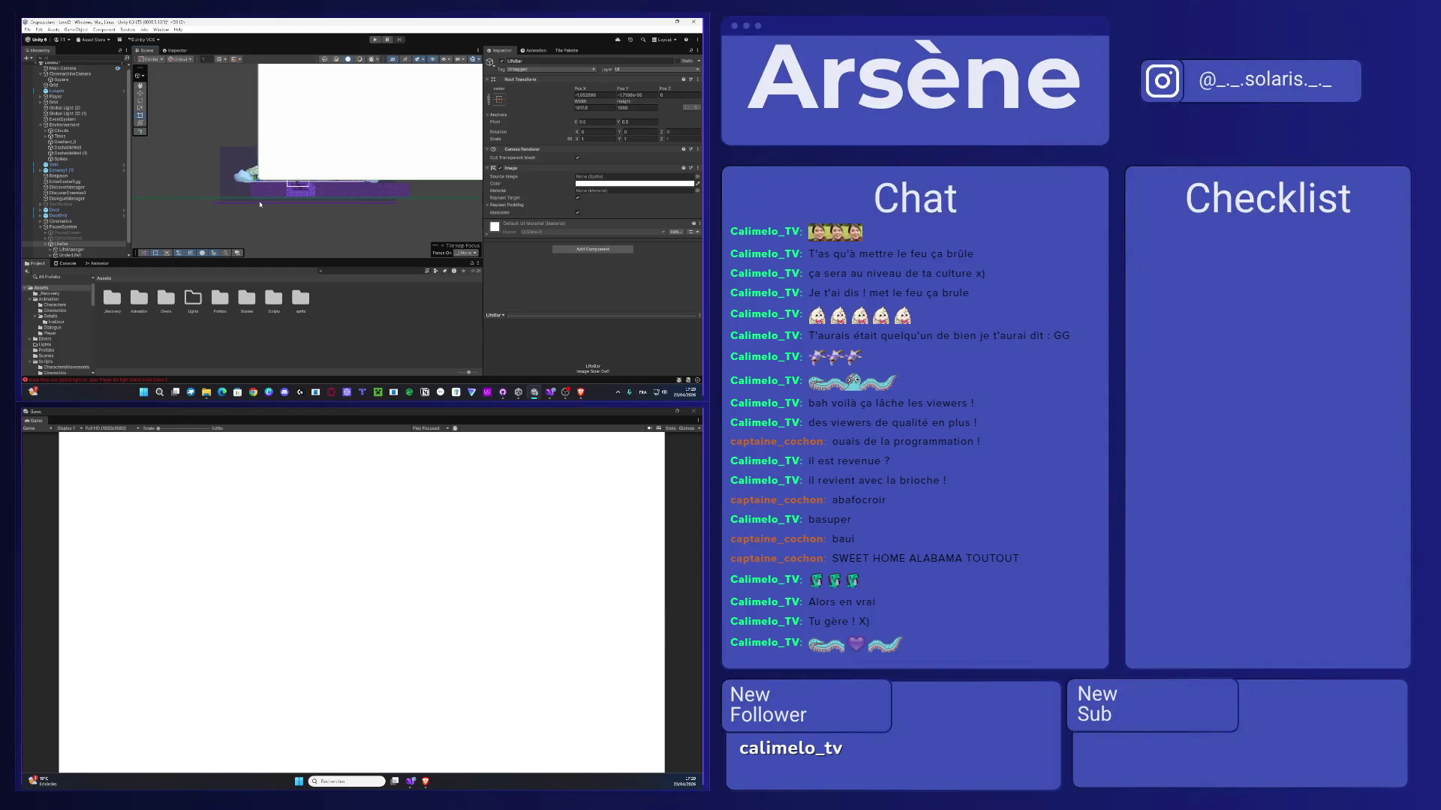
# - Select LifeManager with the next object and frame them in the Scene view
pyautogui.click(83, 250)
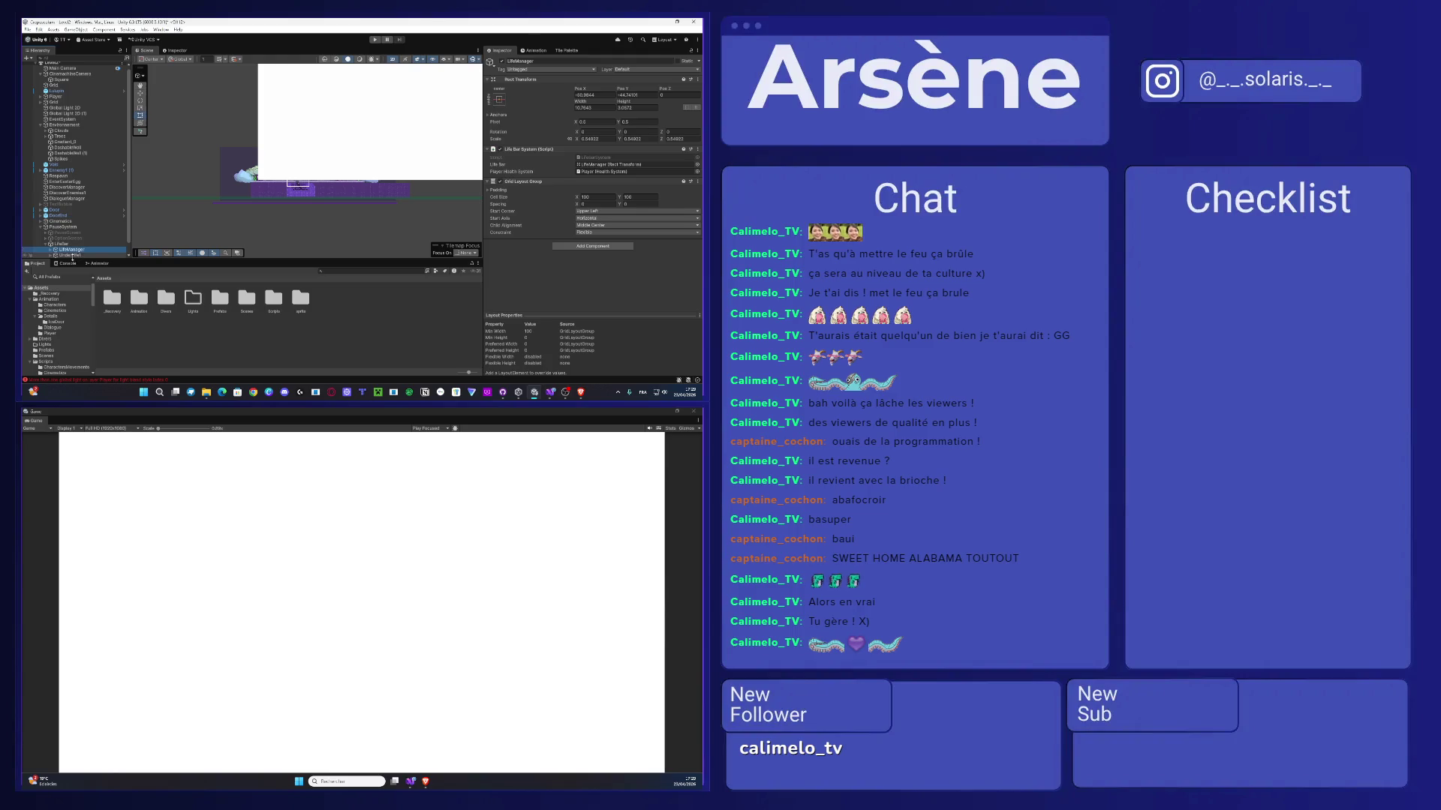
pyautogui.keyDown('ctrl'); pyautogui.click(69, 256); pyautogui.keyUp('ctrl')
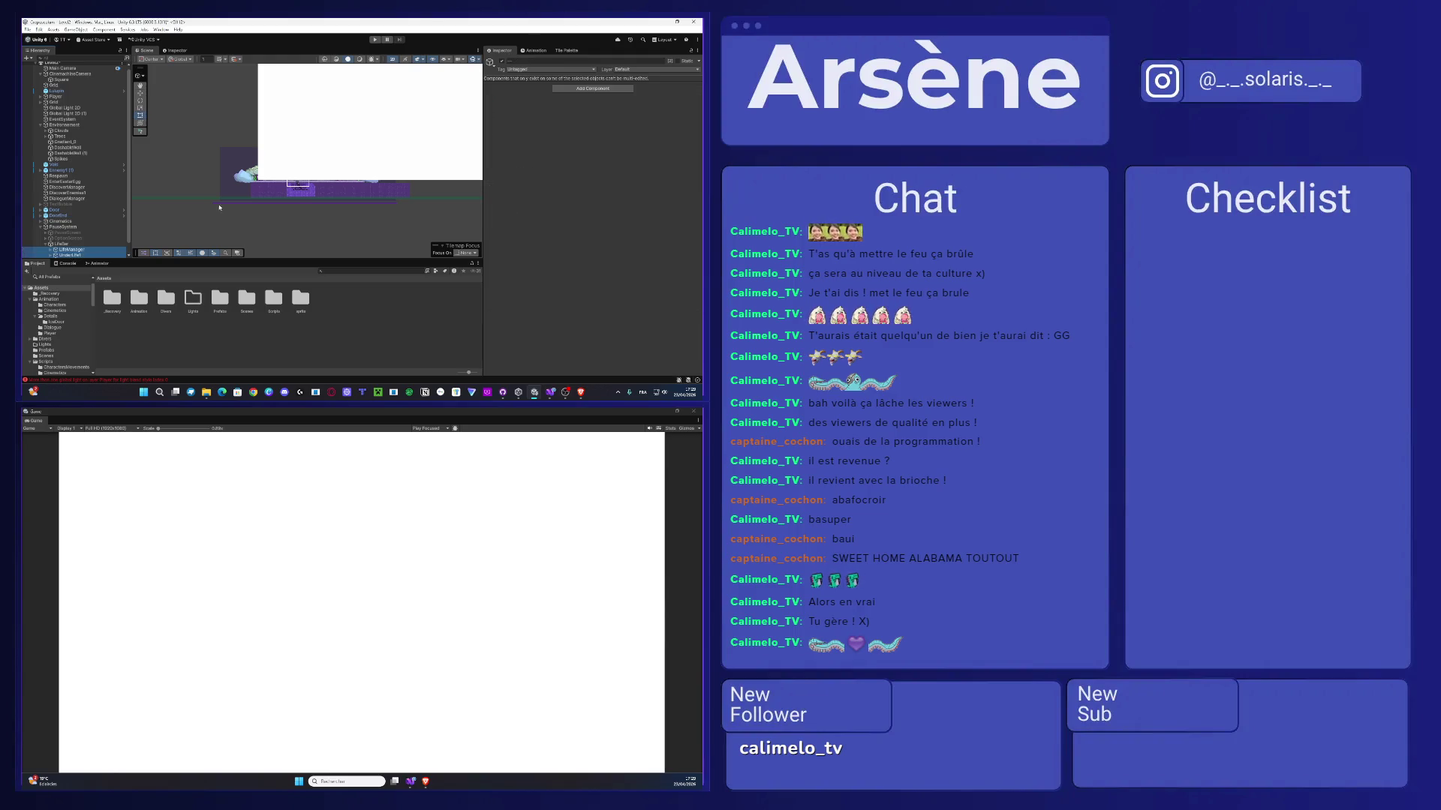
pyautogui.scroll(-5, 256, 190)
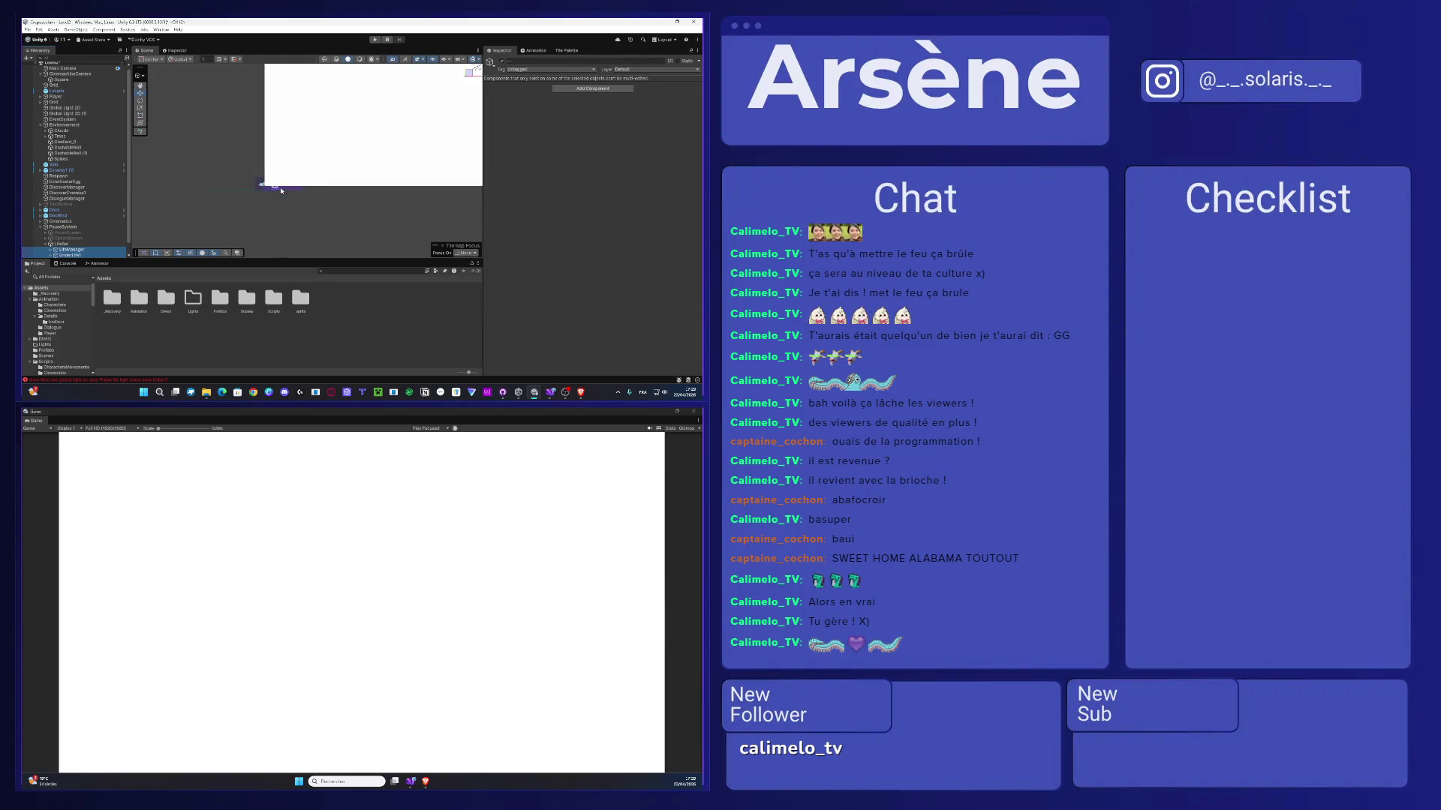
pyautogui.press('f')
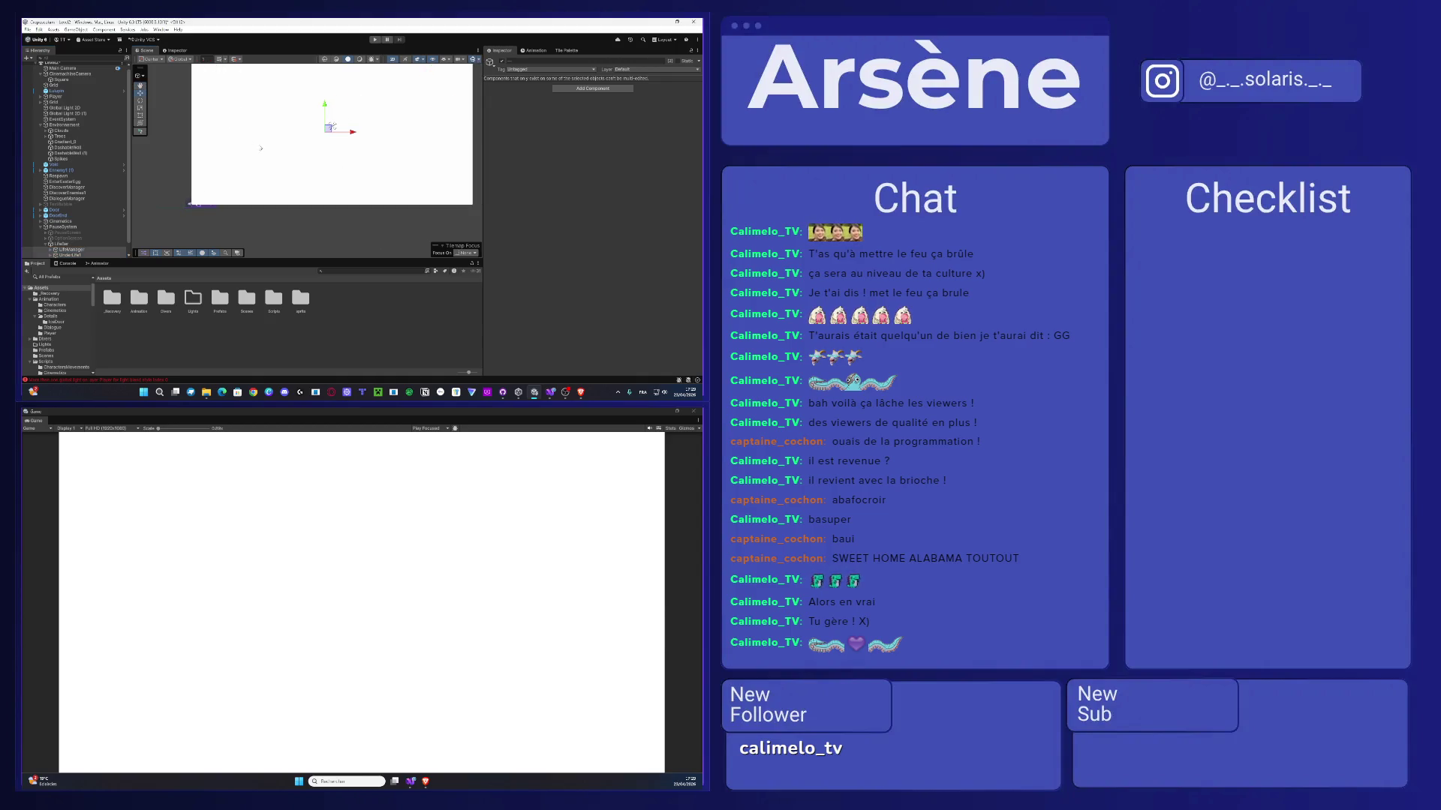
pyautogui.click(140, 116)
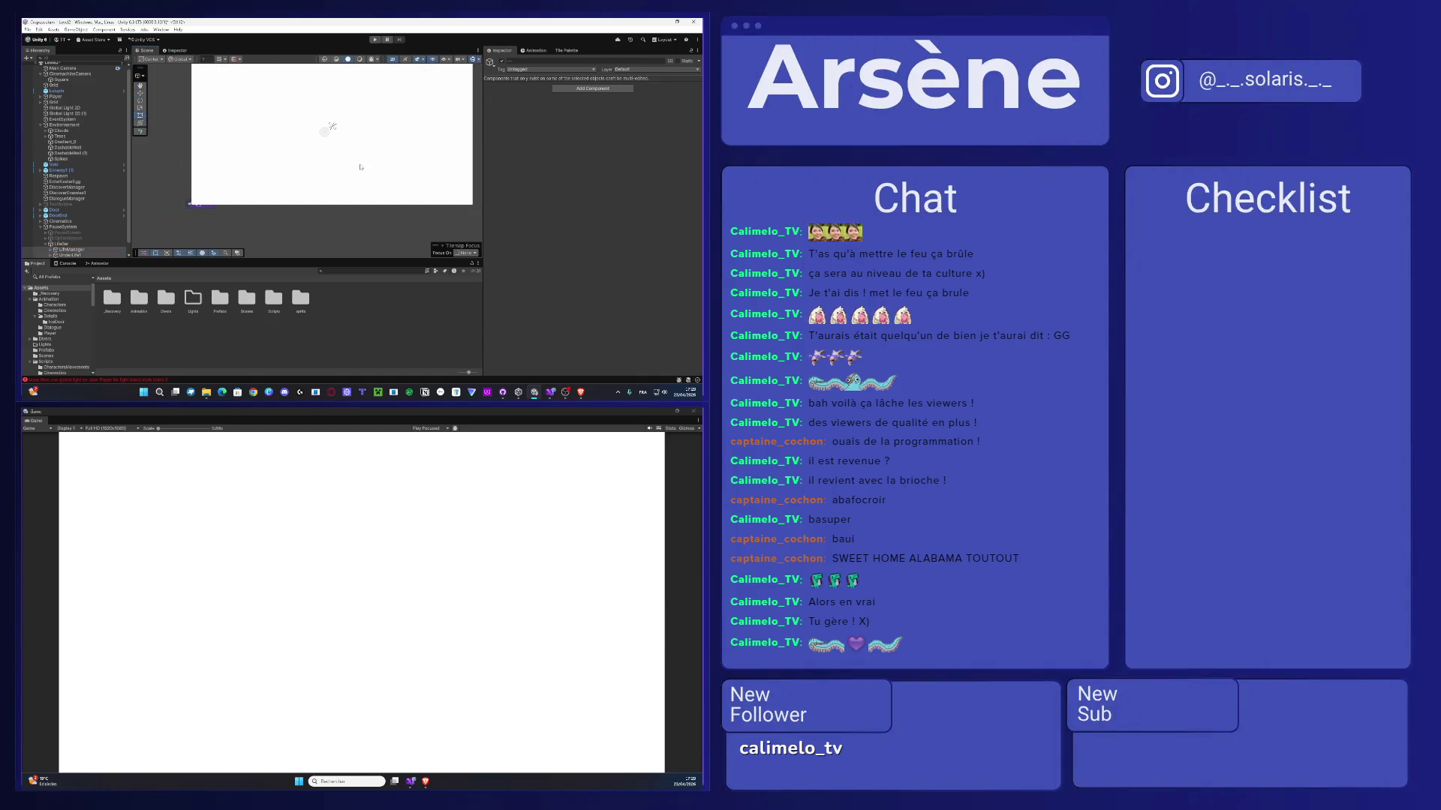
pyautogui.scroll(-2, 361, 167)
pyautogui.scroll(5, 338, 139)
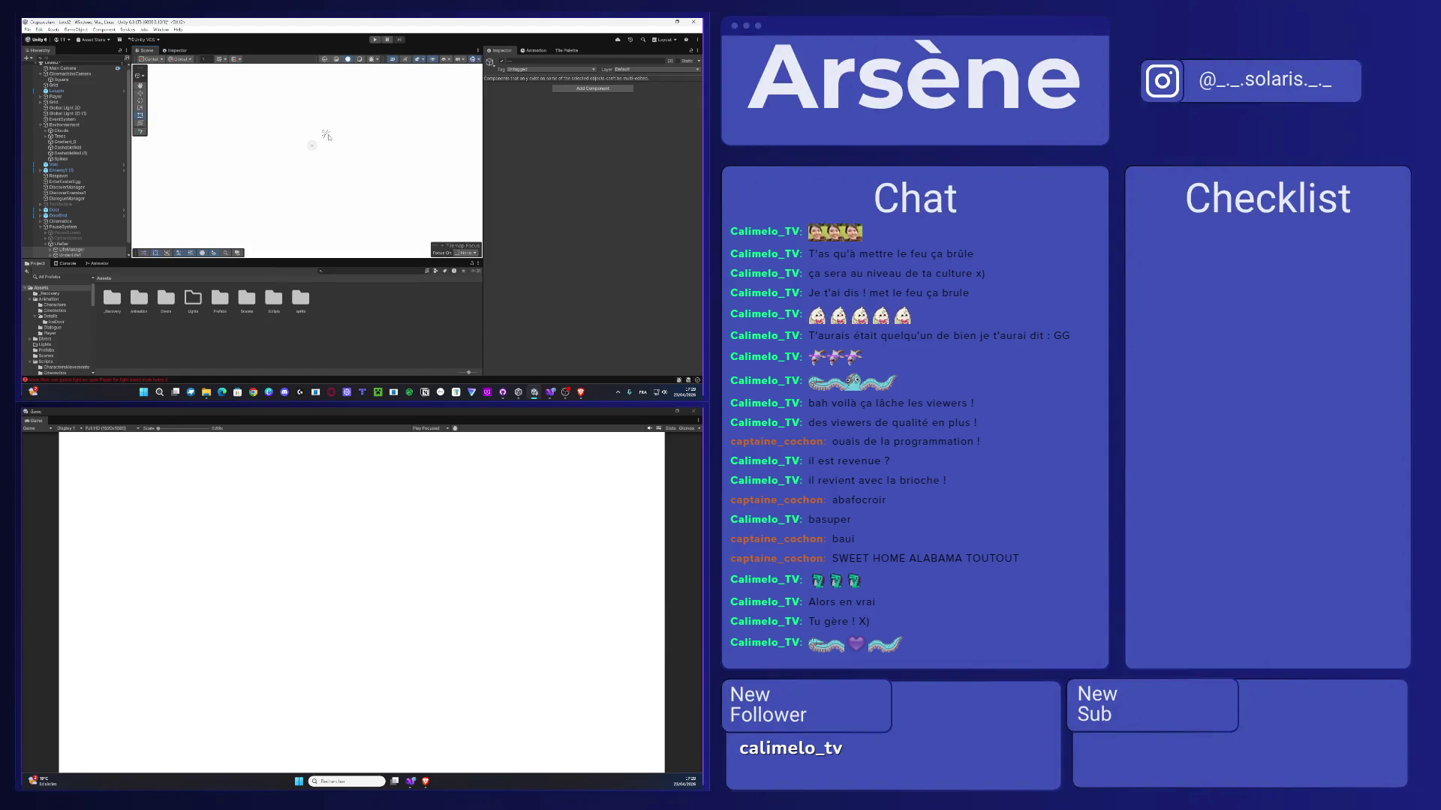
pyautogui.scroll(-3, 318, 141)
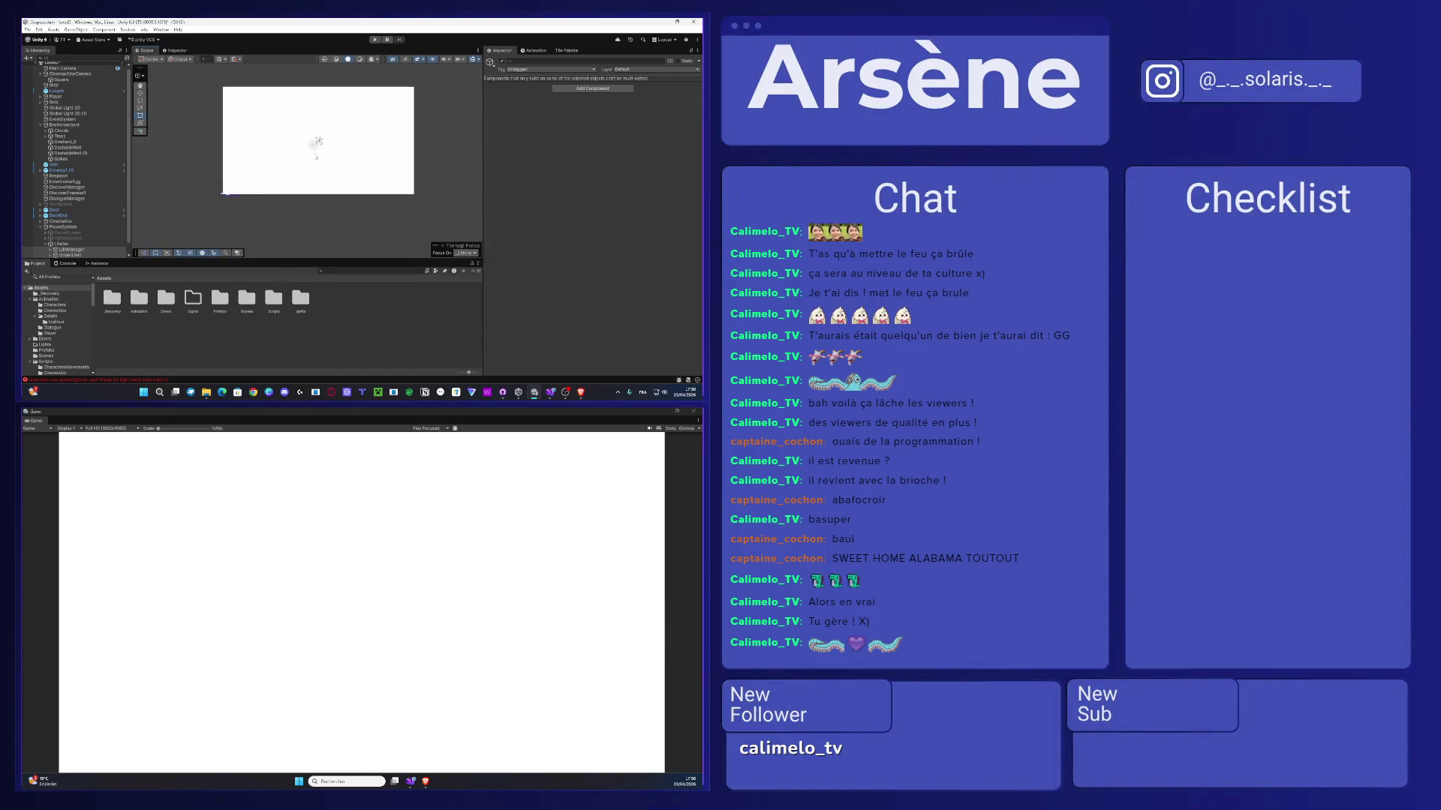
pyautogui.scroll(-2, 317, 157)
# - Scale up the three life icons, then open the LifeBar image's colour picker
pyautogui.press('r')
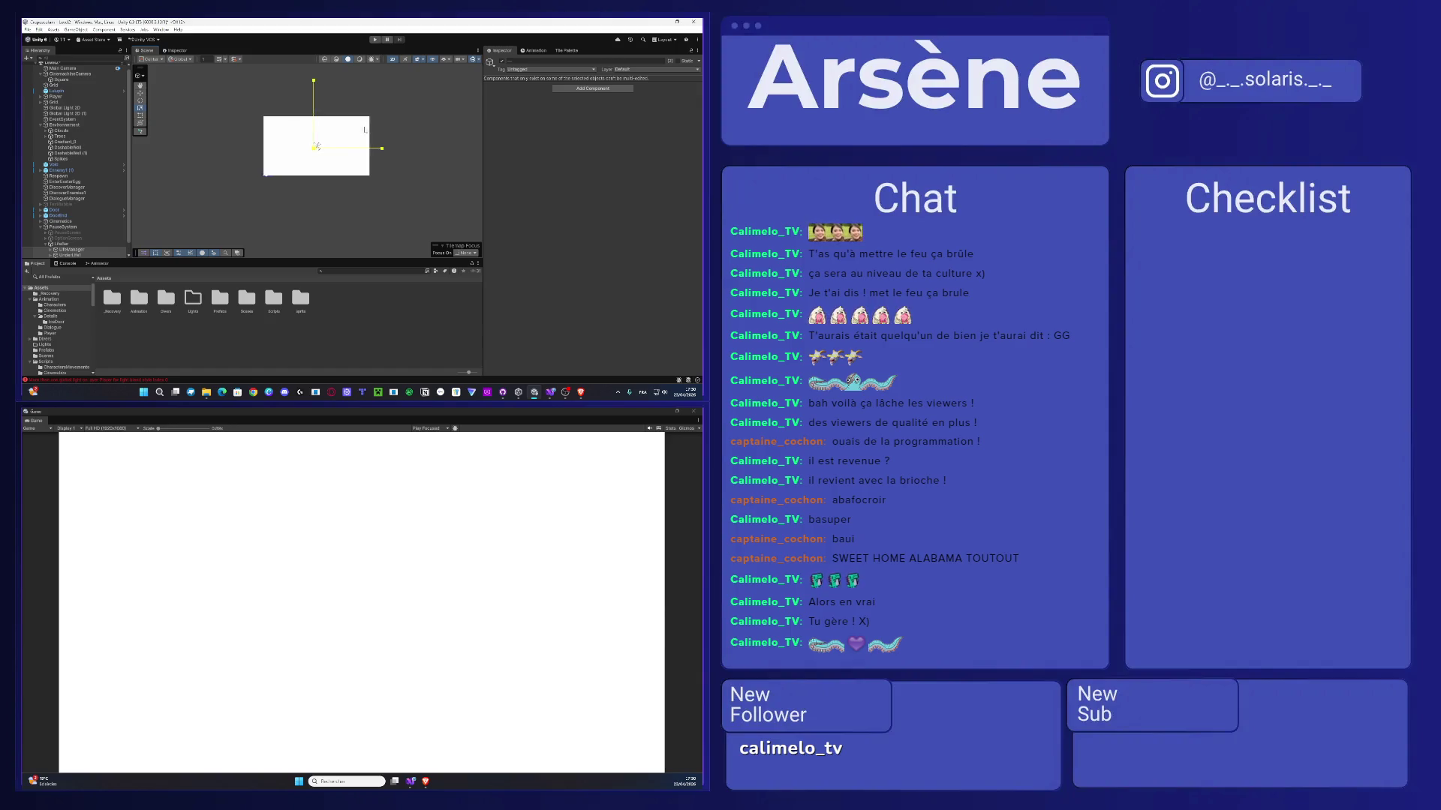
pyautogui.moveTo(382, 120)
pyautogui.mouseDown()
pyautogui.moveTo(428, 124)
pyautogui.moveTo(405, 131)
pyautogui.mouseUp()
pyautogui.scroll(3, 304, 158)
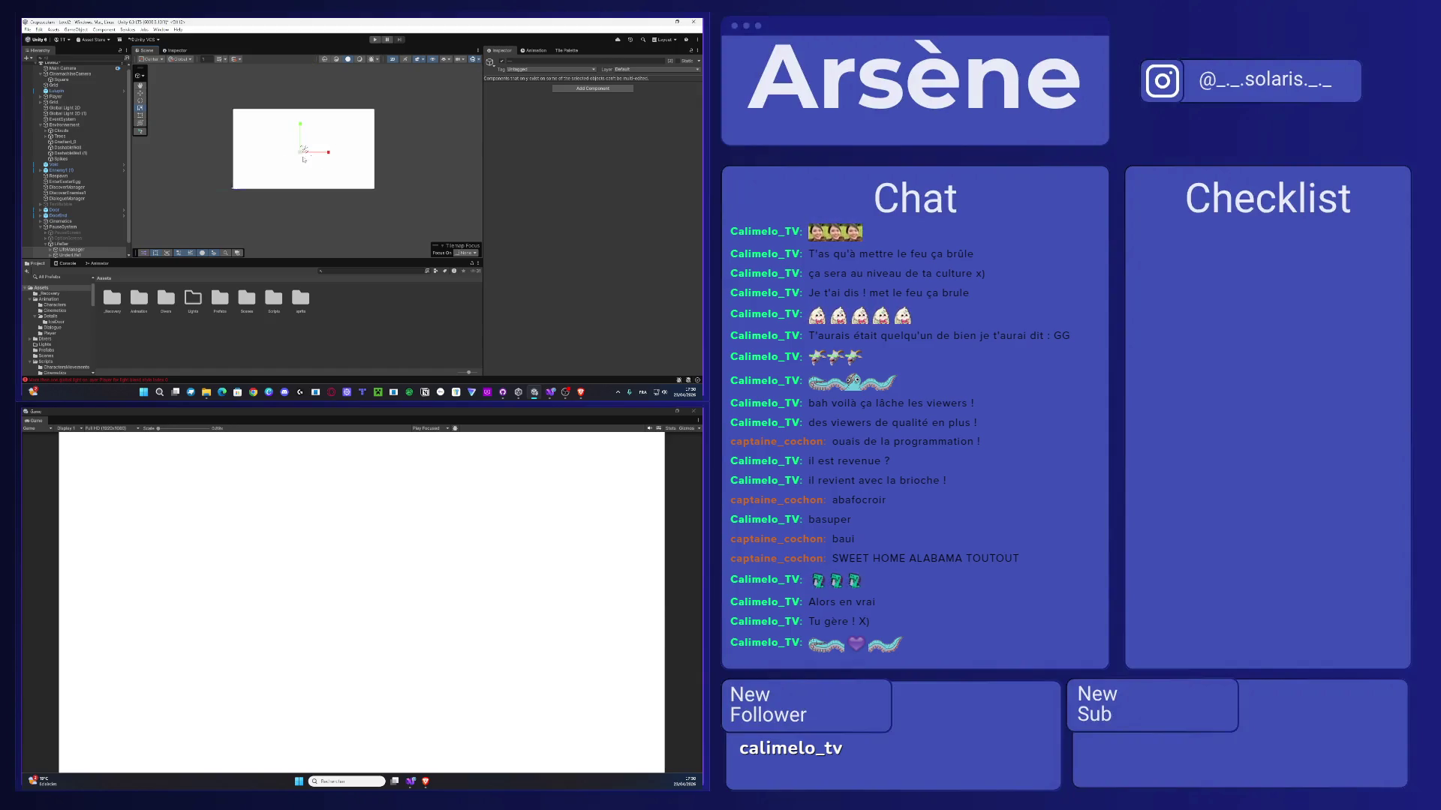
pyautogui.scroll(2, 305, 159)
pyautogui.press('w')
pyautogui.press('r')
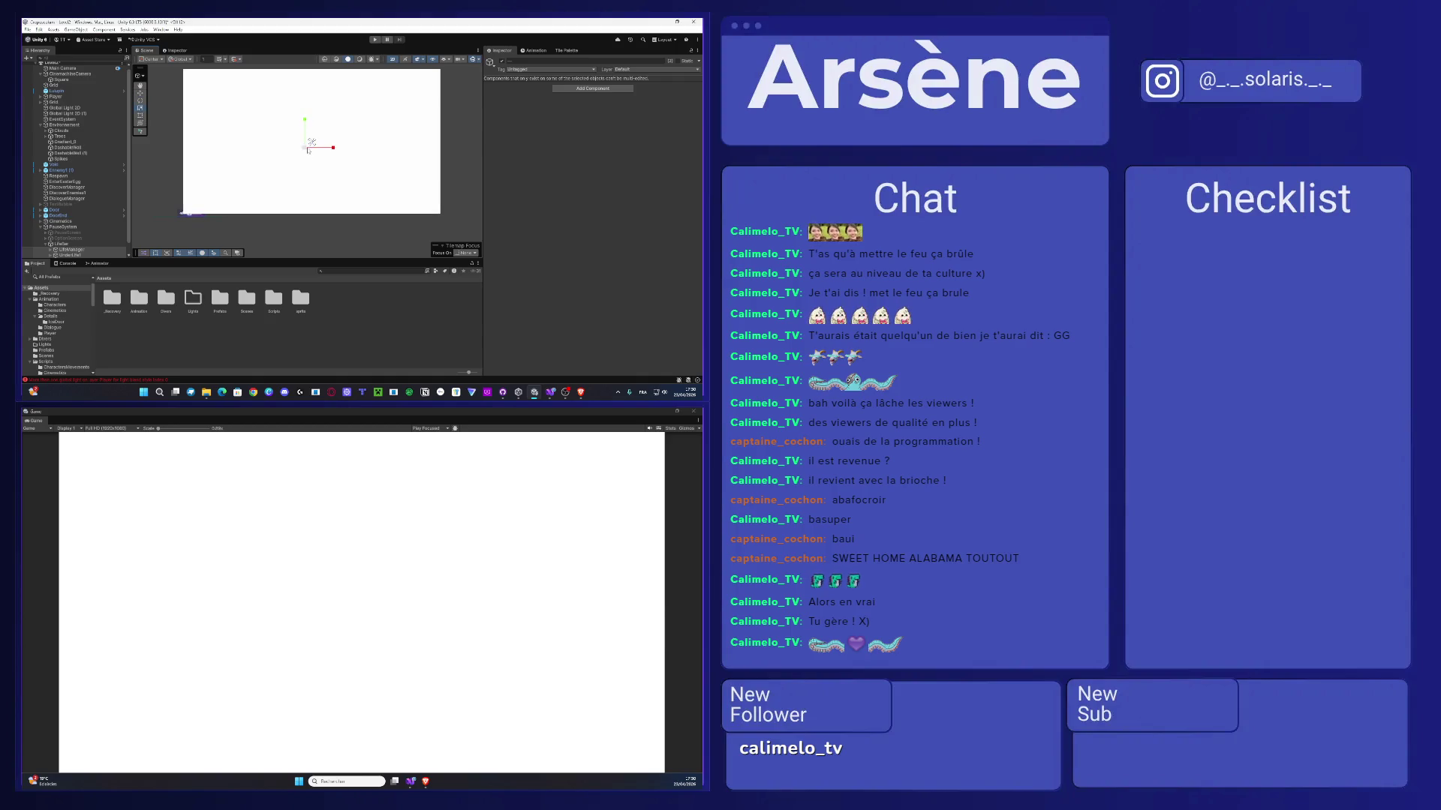
pyautogui.moveTo(310, 144); pyautogui.dragTo(659, 33)
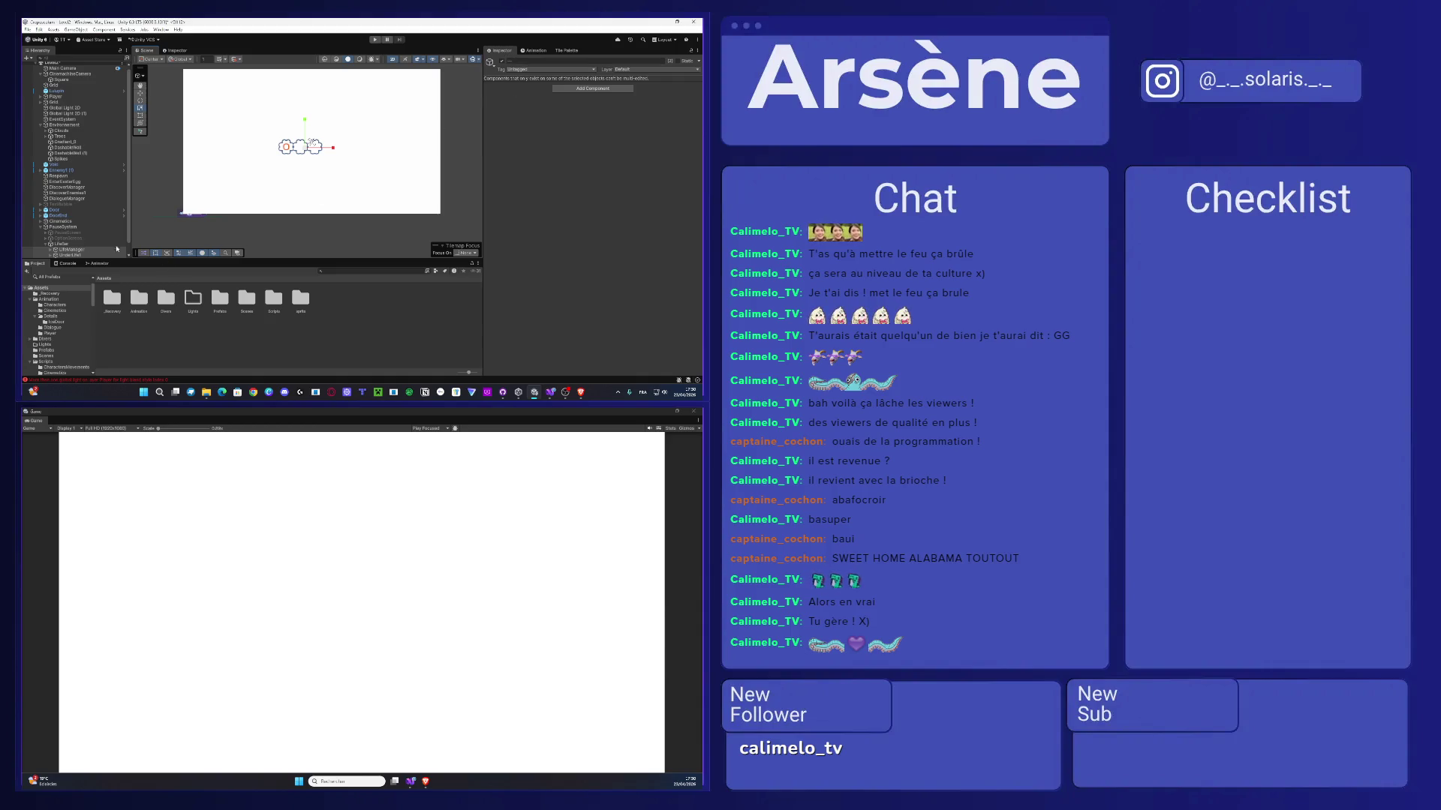
pyautogui.click(62, 244)
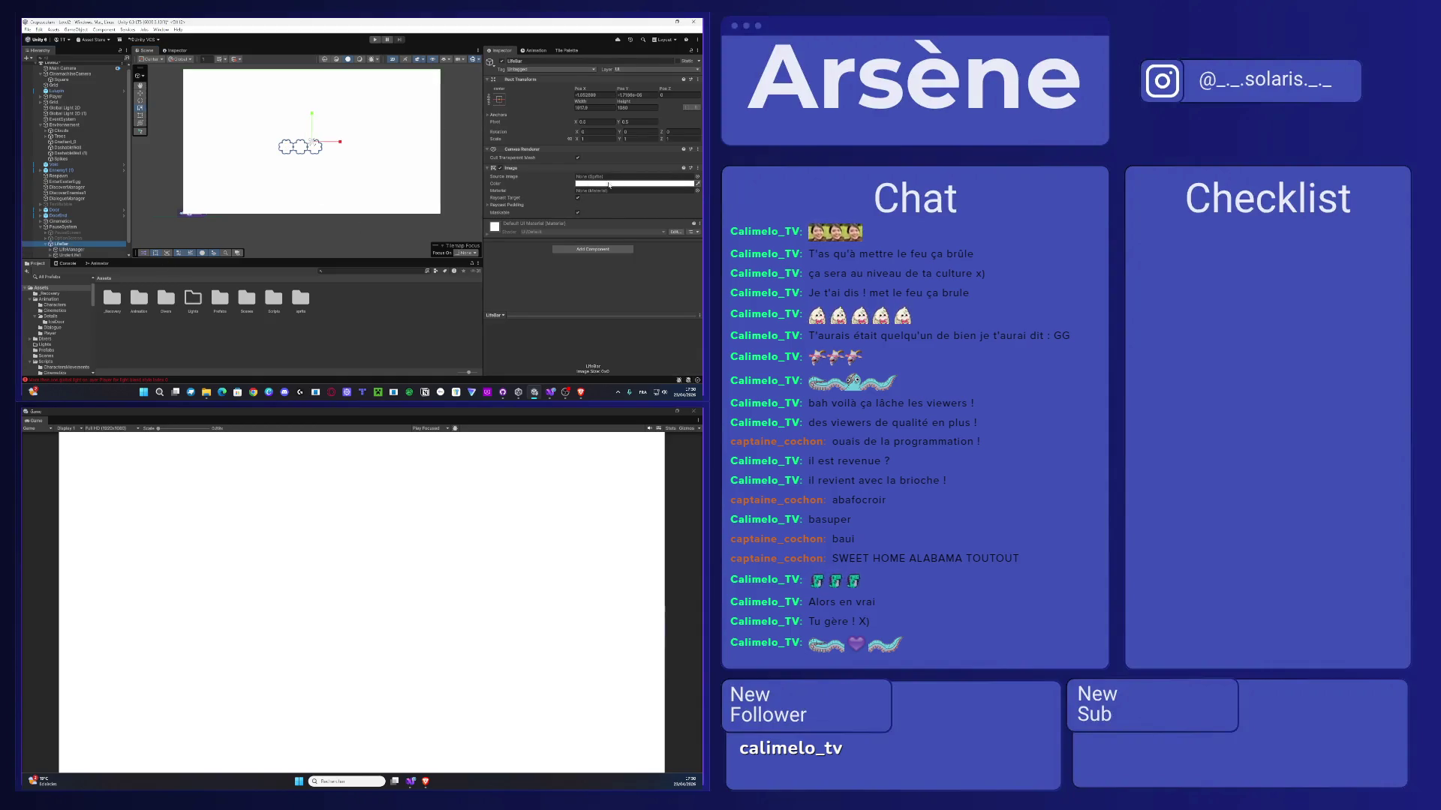
pyautogui.click(591, 183)
# - Set the LifeBar image's alpha to 0, then try moving LifeManager and UnderLife and undo
pyautogui.moveTo(647, 294); pyautogui.dragTo(597, 304)
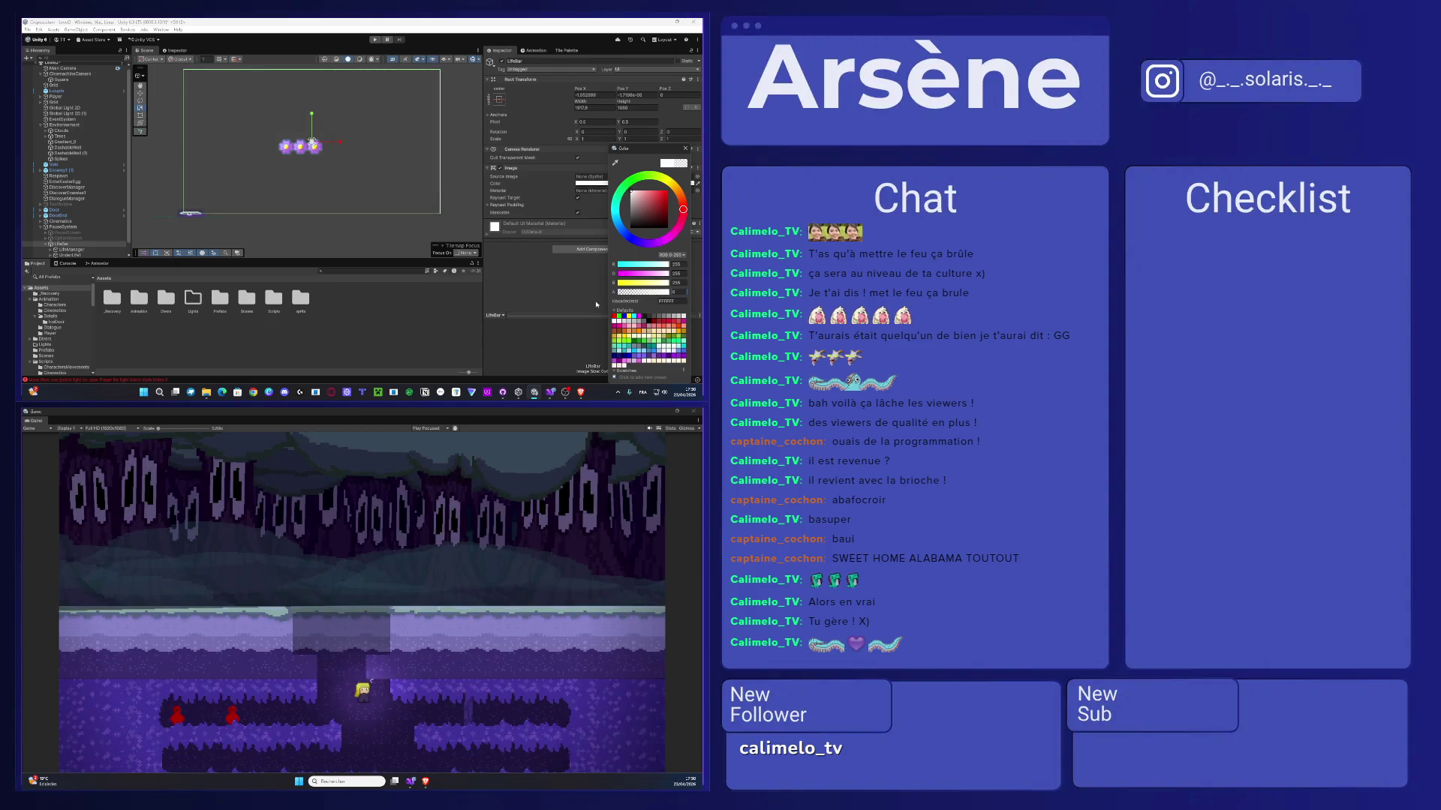
pyautogui.click(71, 249)
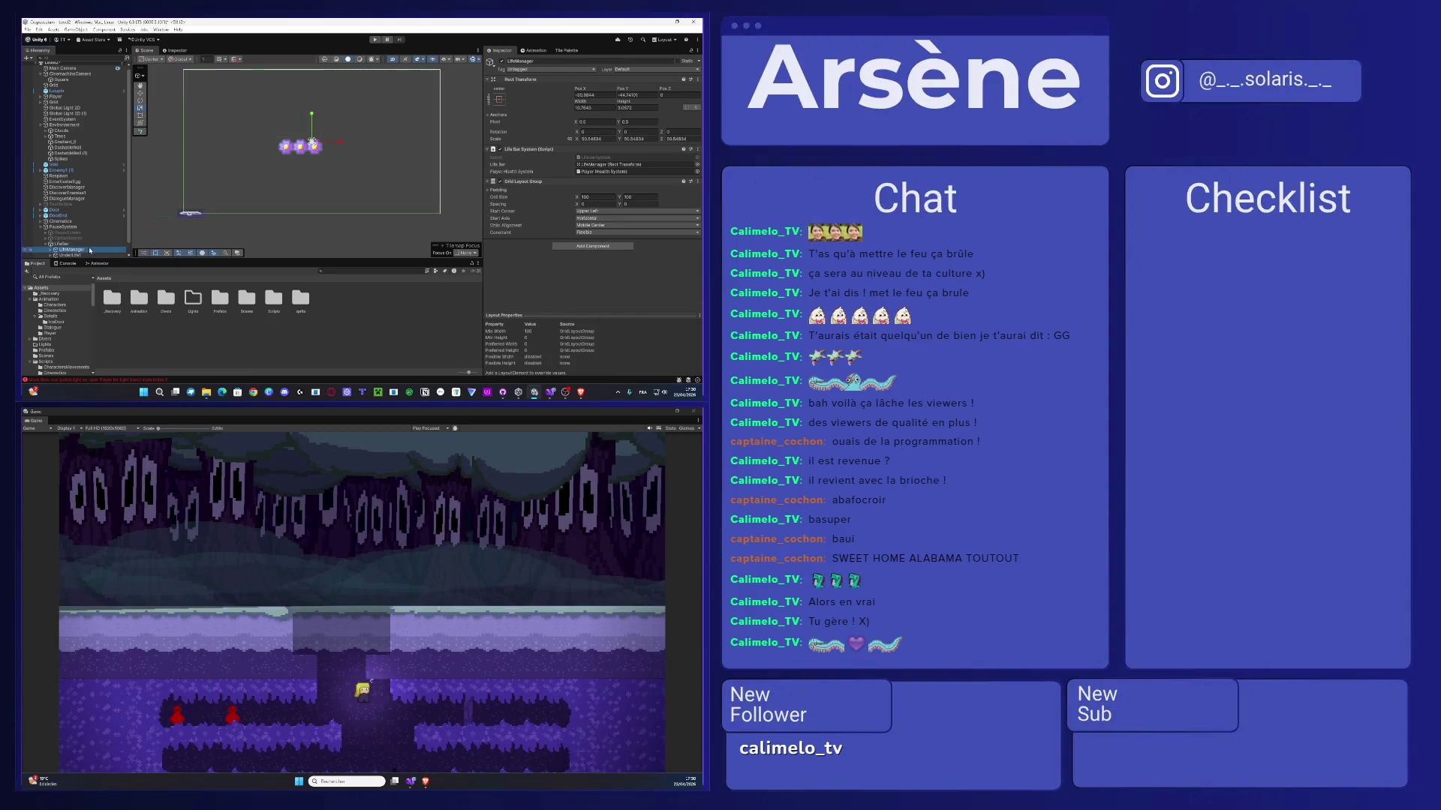
pyautogui.keyDown('ctrl'); pyautogui.click(79, 255); pyautogui.keyUp('ctrl')
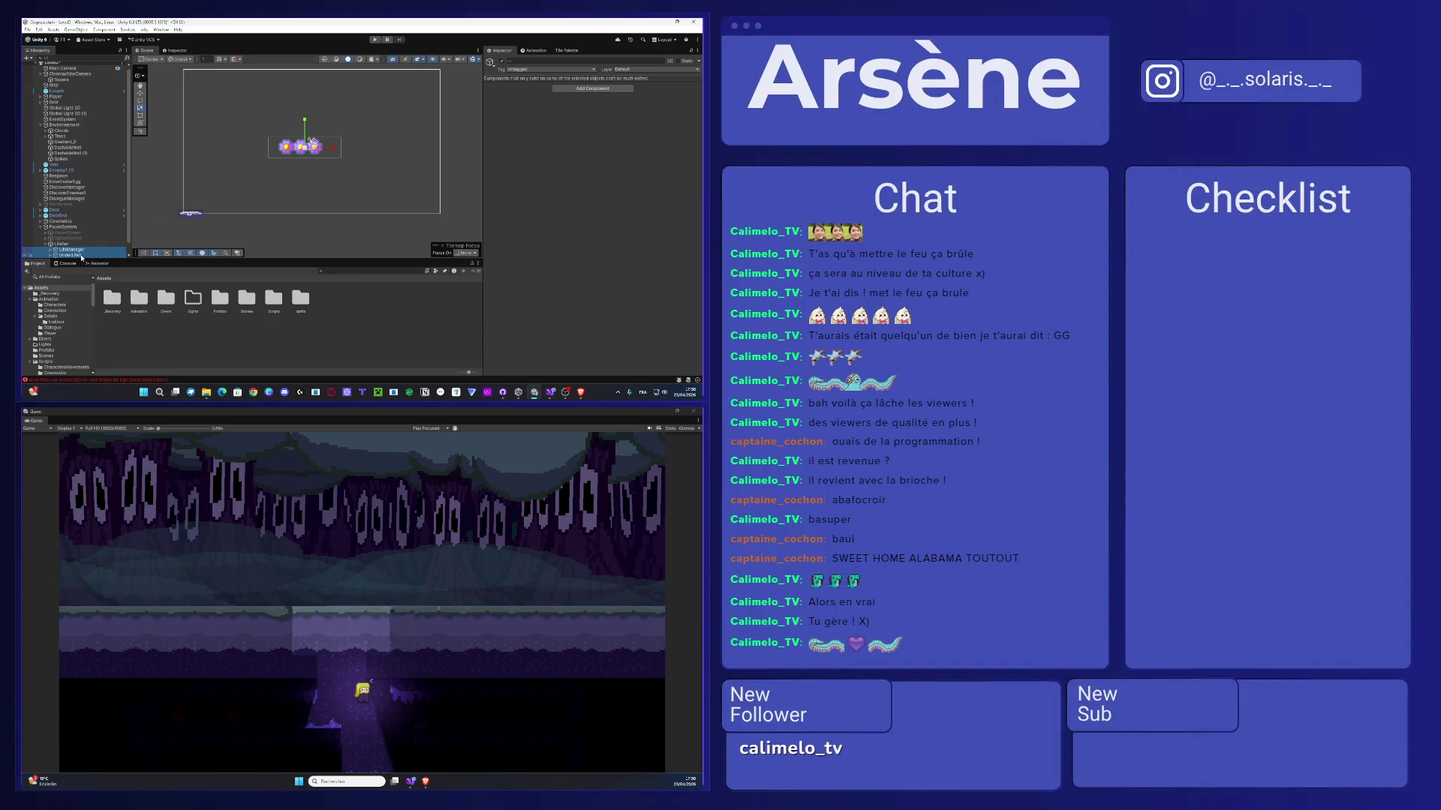
pyautogui.press('w')
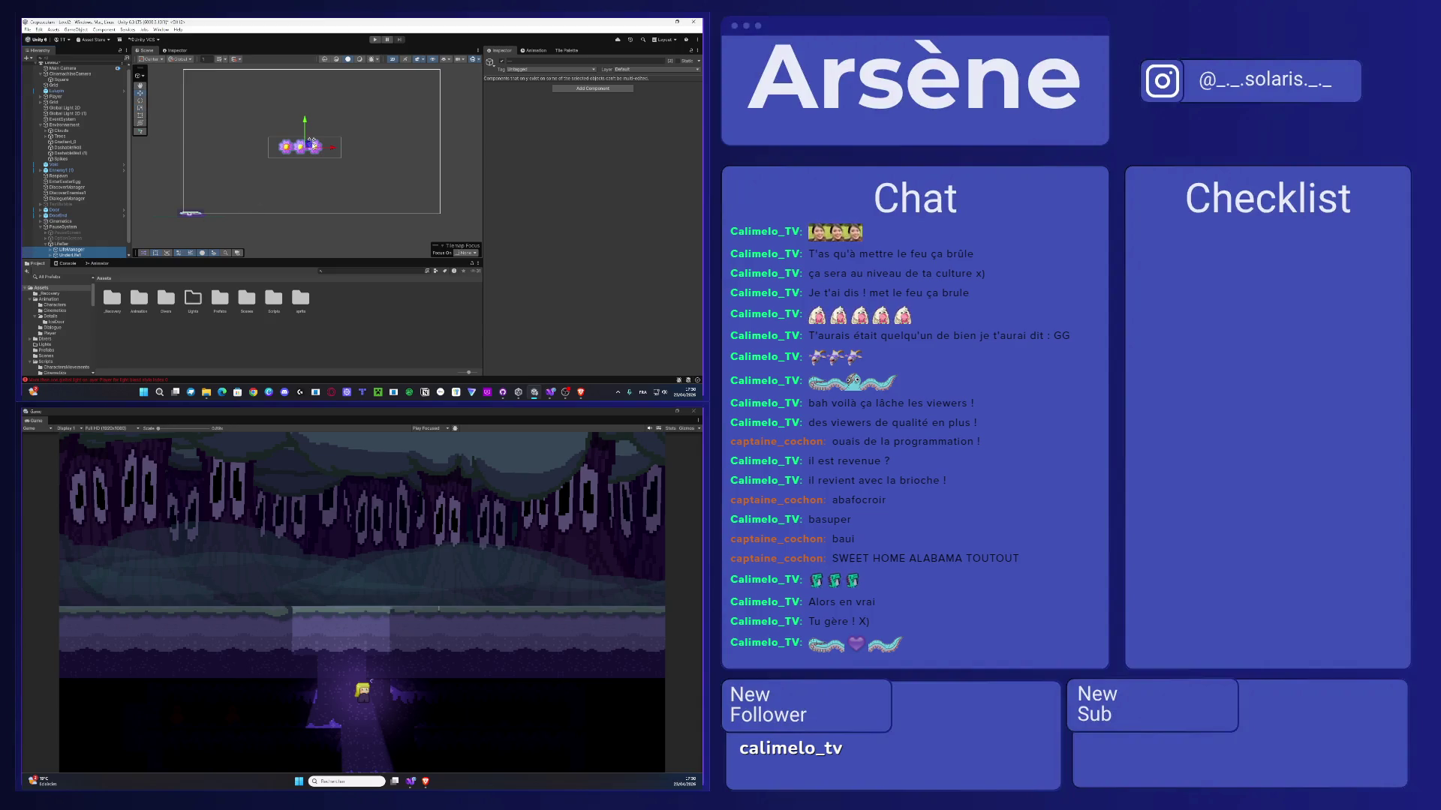
pyautogui.moveTo(311, 142); pyautogui.dragTo(199, 204)
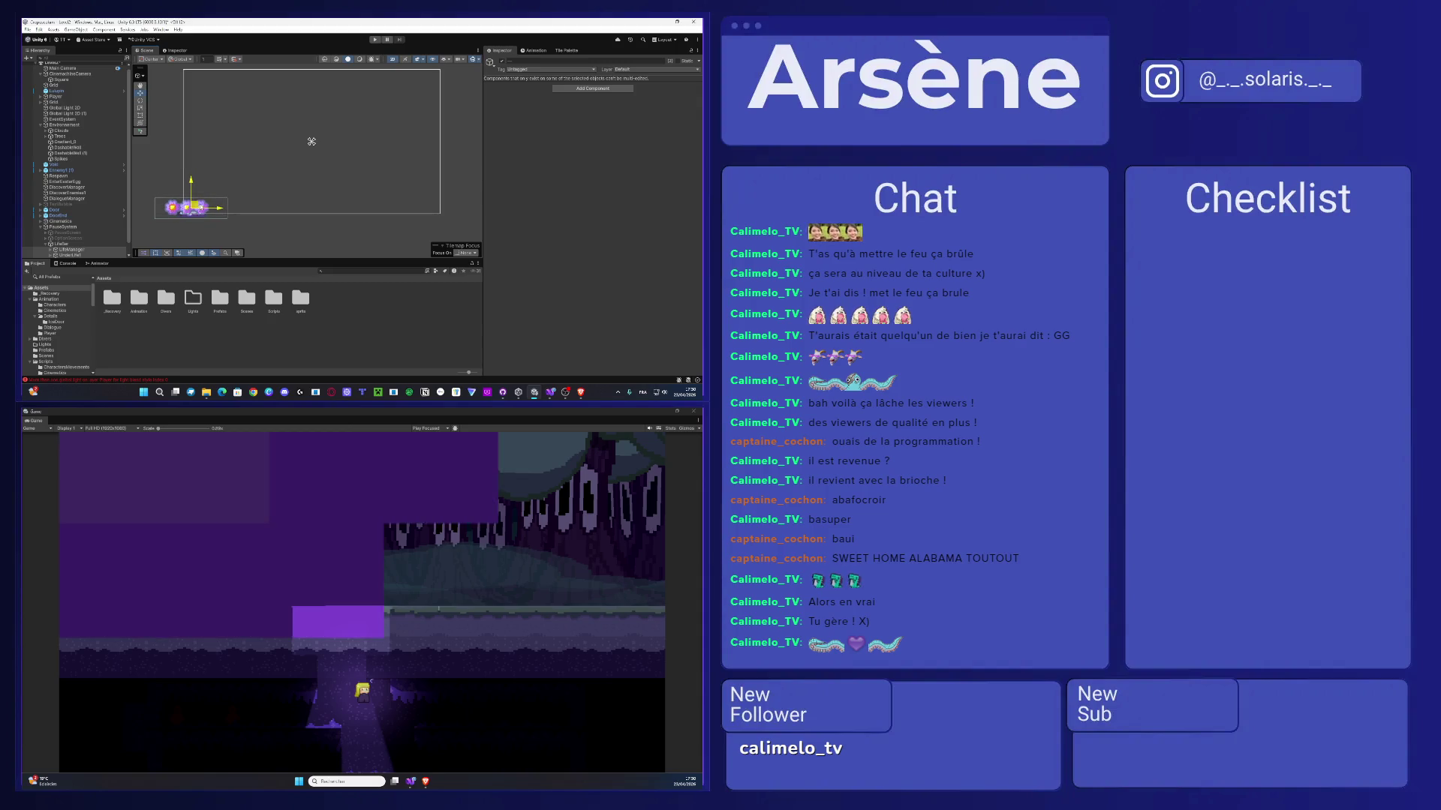
pyautogui.hotkey('ctrl', 'z')
# - Expand LifeManager, select Life1 and open its Add Component list
pyautogui.scroll(-1, 62, 242)
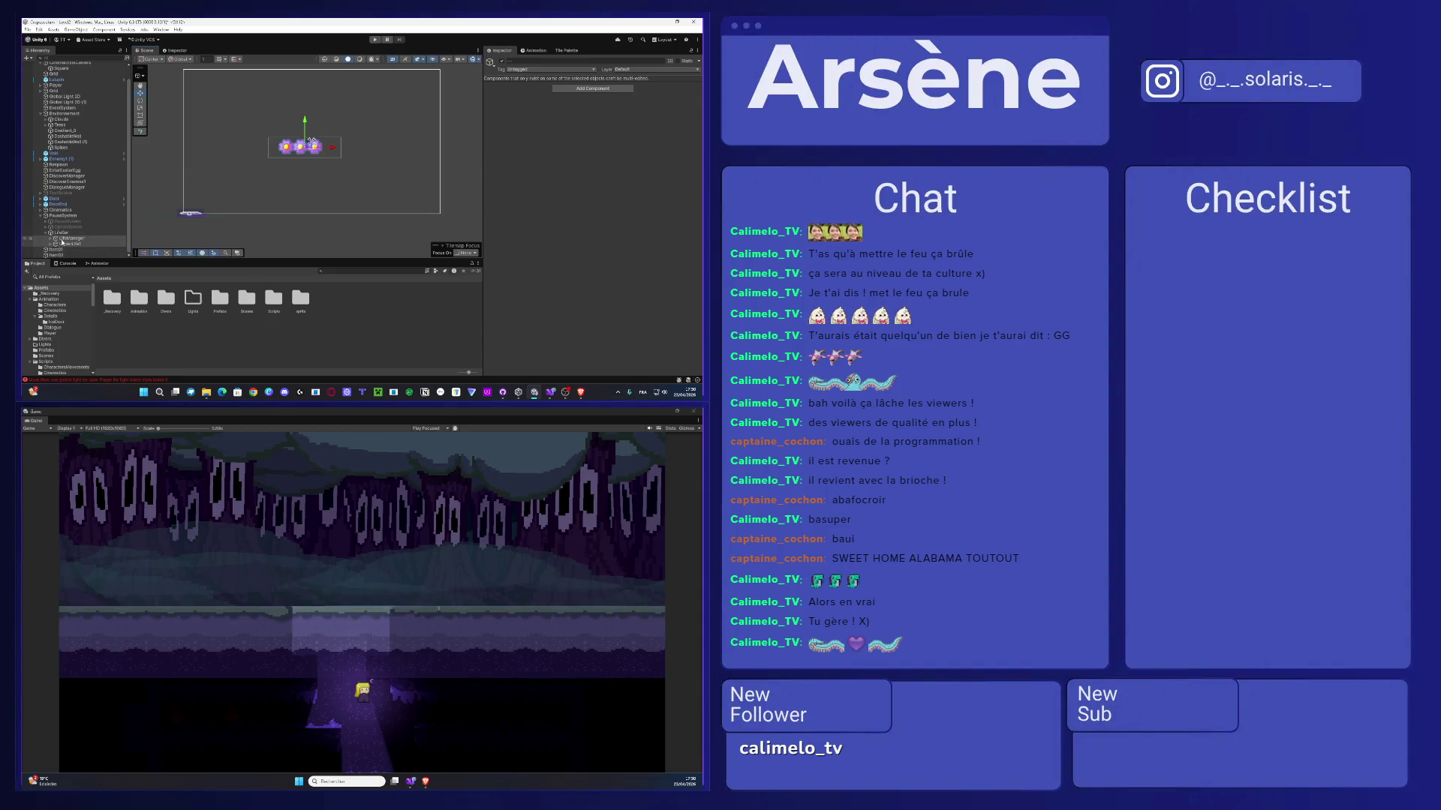
pyautogui.click(51, 239)
pyautogui.scroll(-1, 68, 236)
pyautogui.click(71, 226)
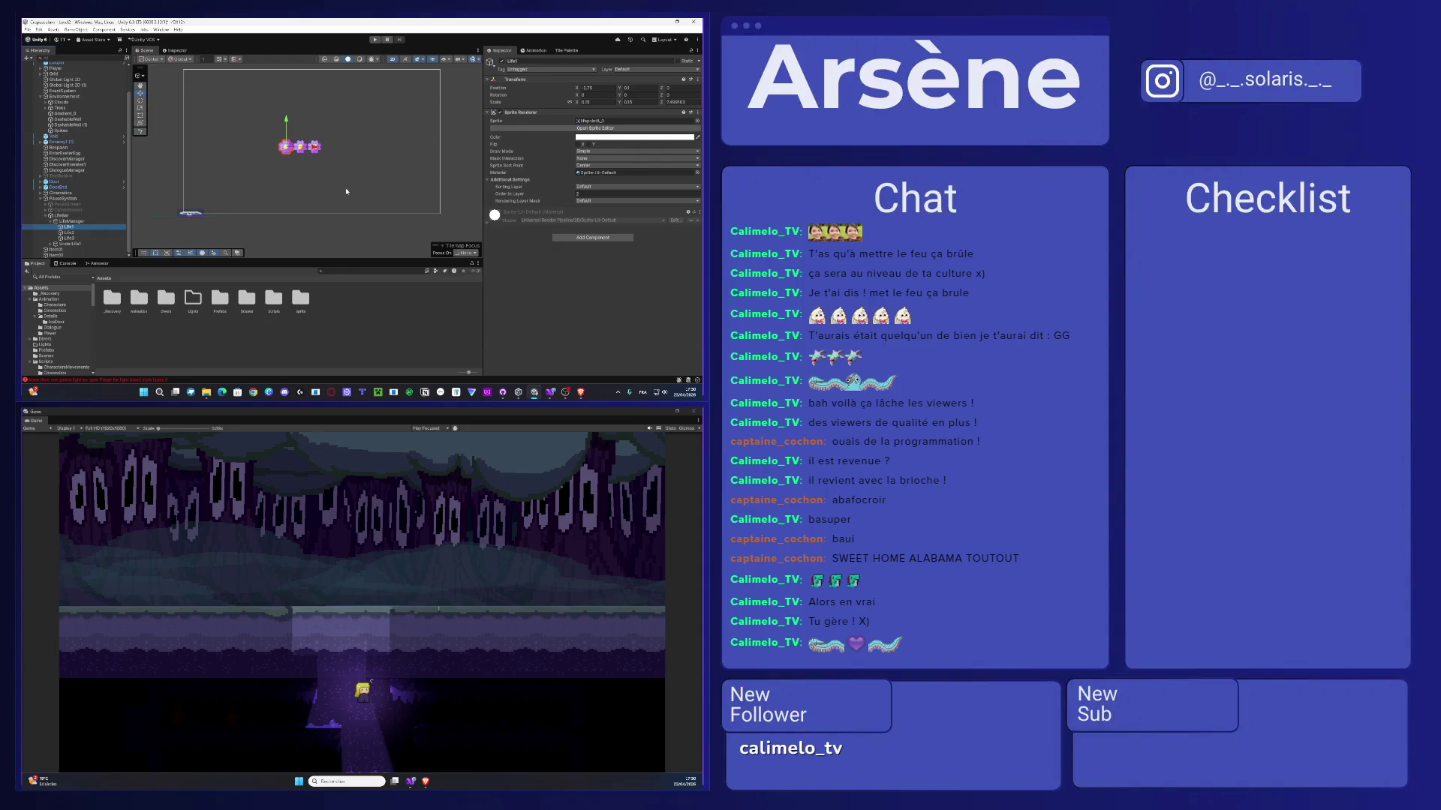
pyautogui.click(70, 217)
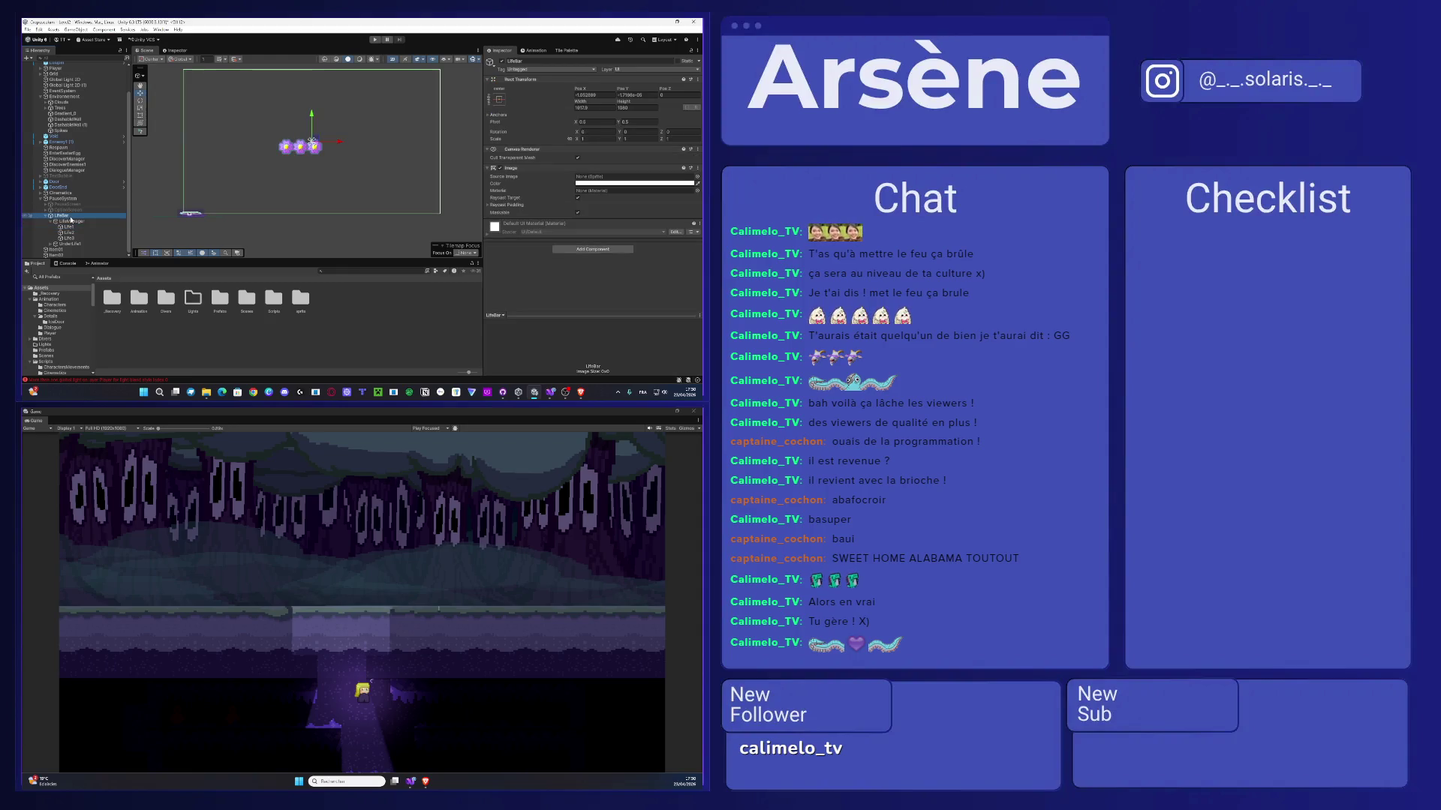
pyautogui.click(69, 226)
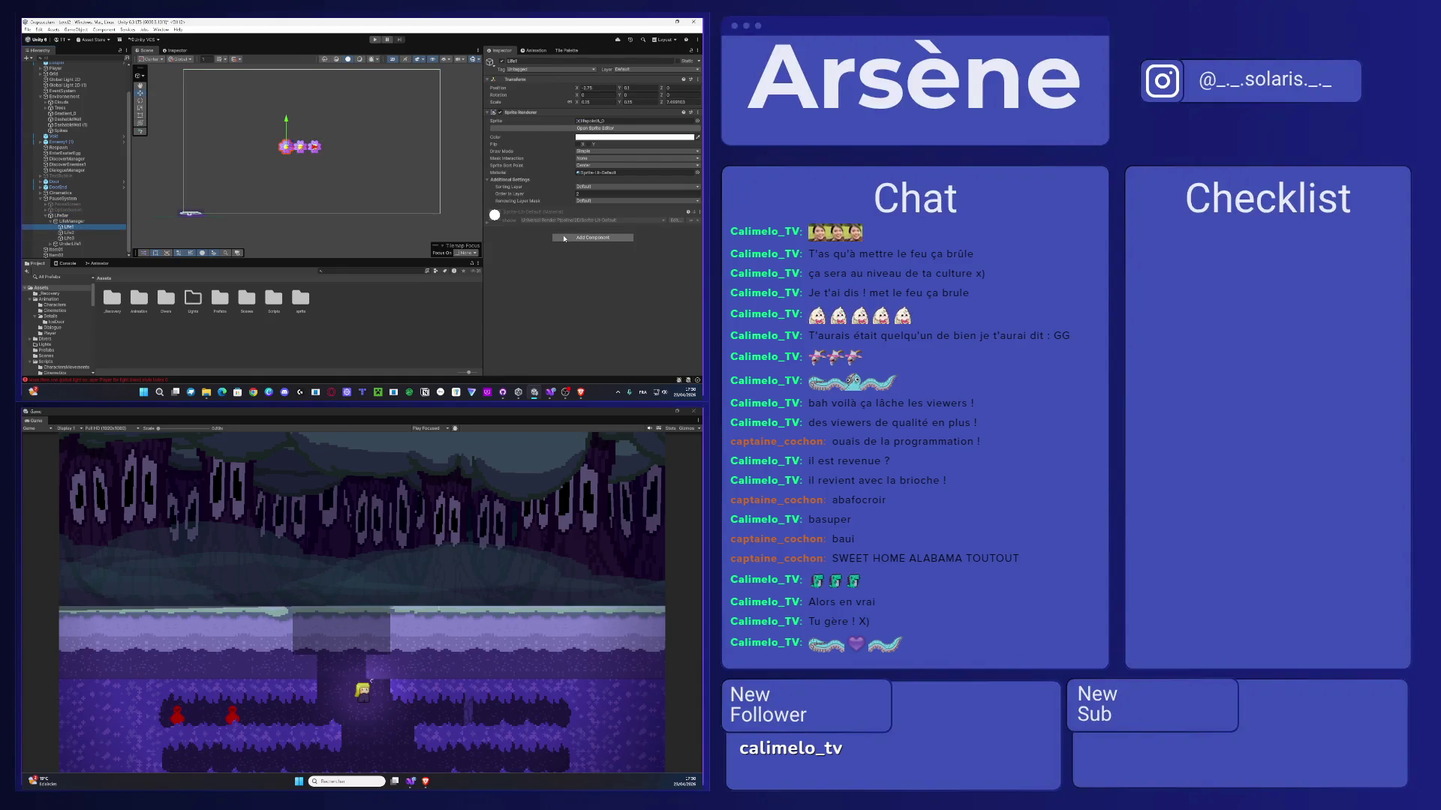
pyautogui.click(565, 237)
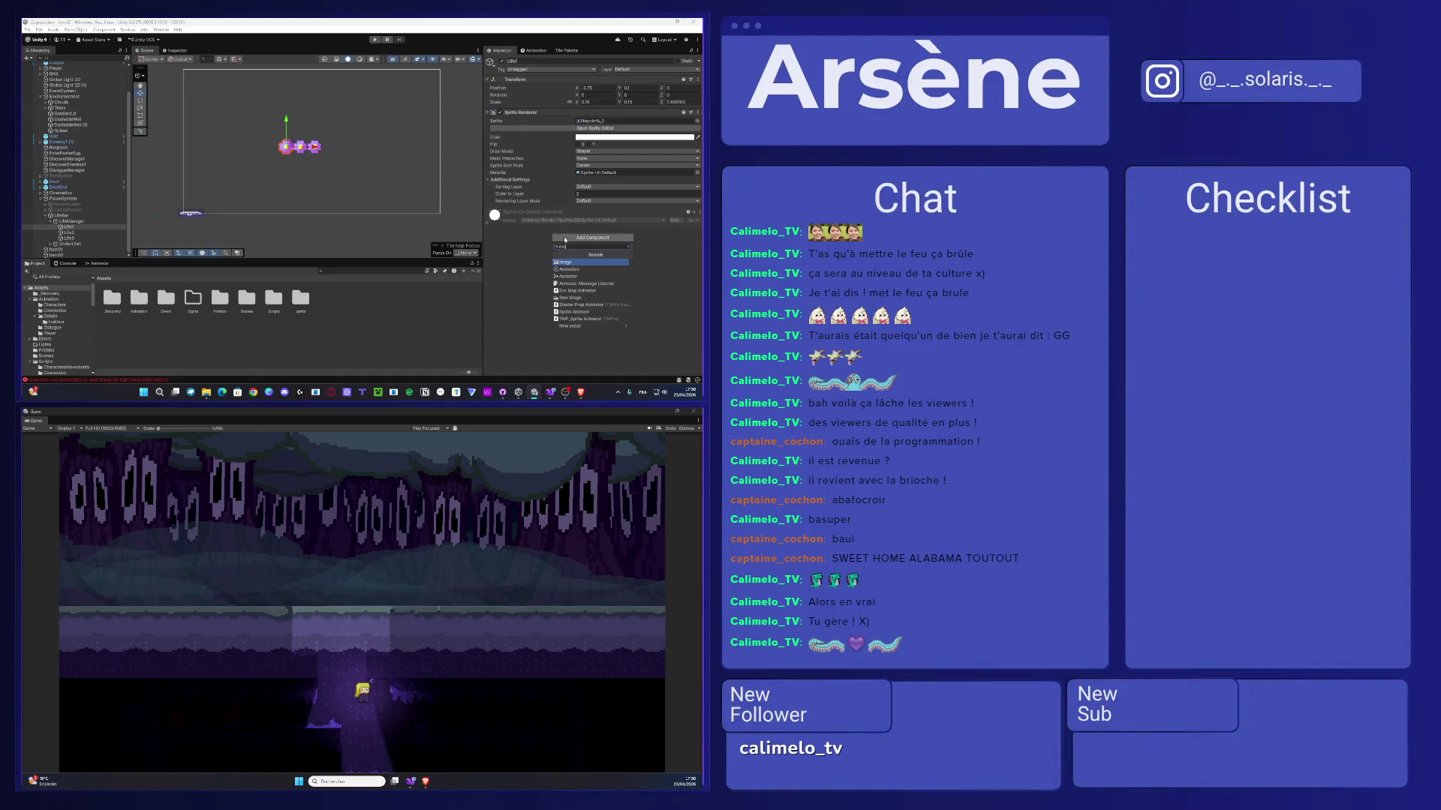
# - Add an Image component to Life1 and set its Source Image to the purple flower sprite
pyautogui.write('image')
pyautogui.click(570, 263)
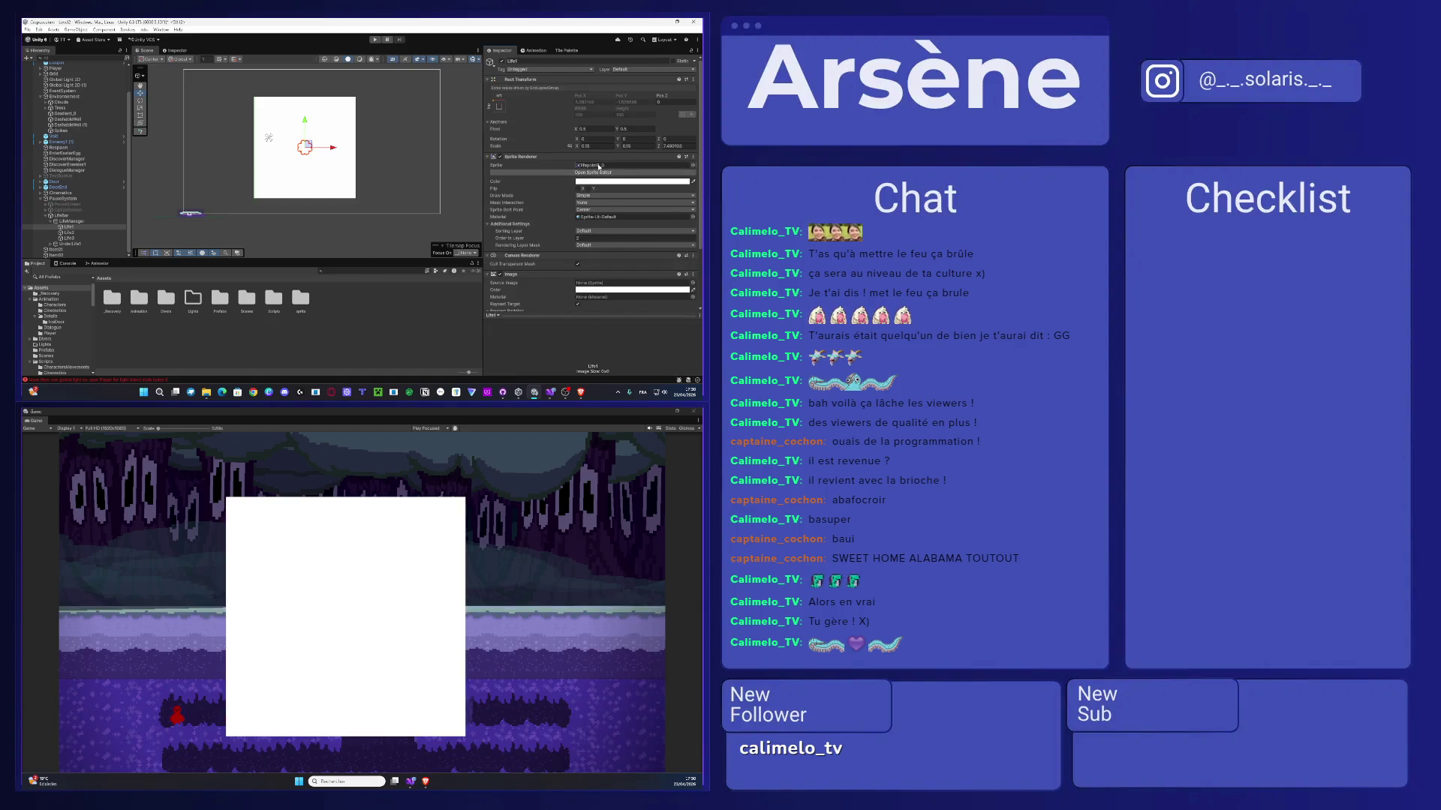
pyautogui.click(690, 166)
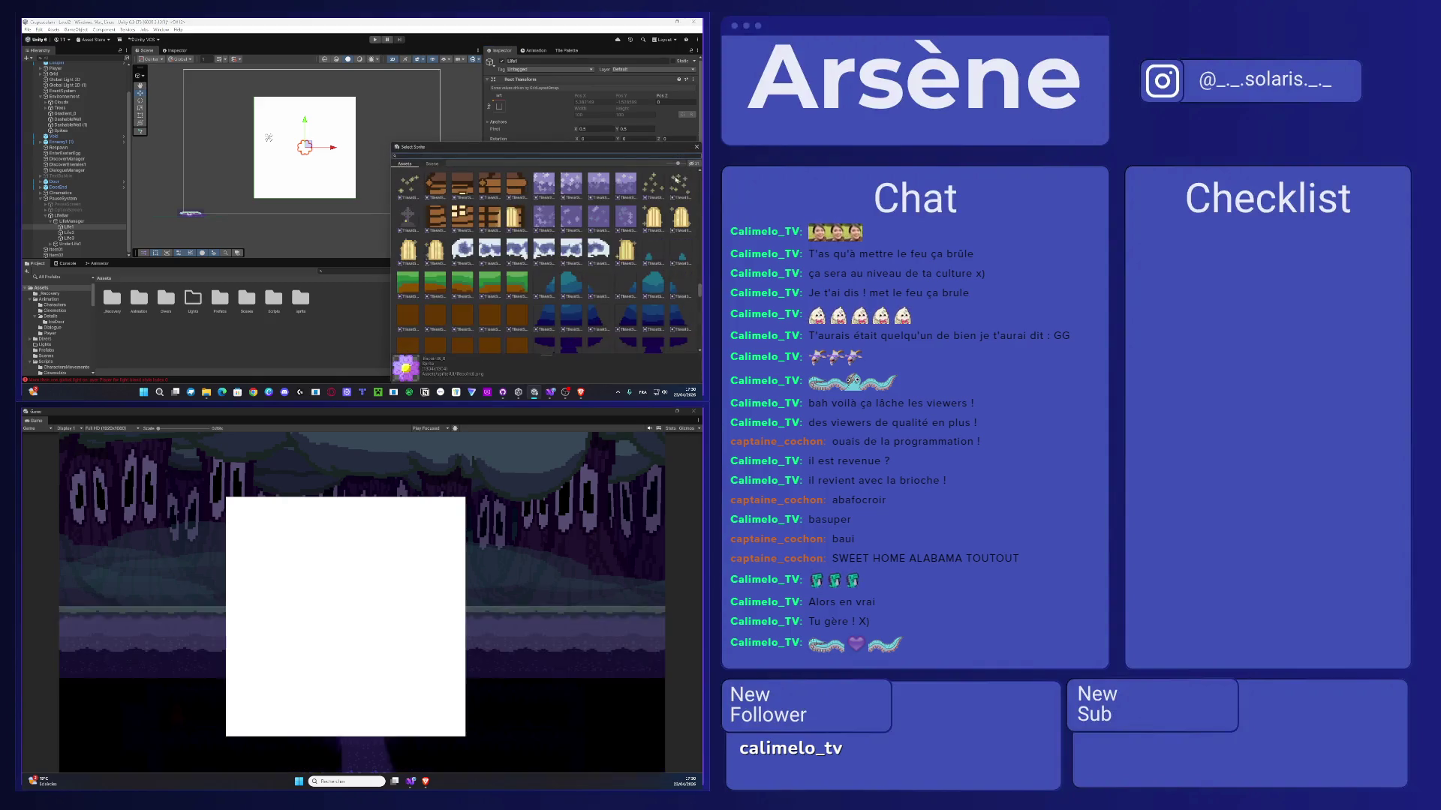
pyautogui.doubleClick(599, 174)
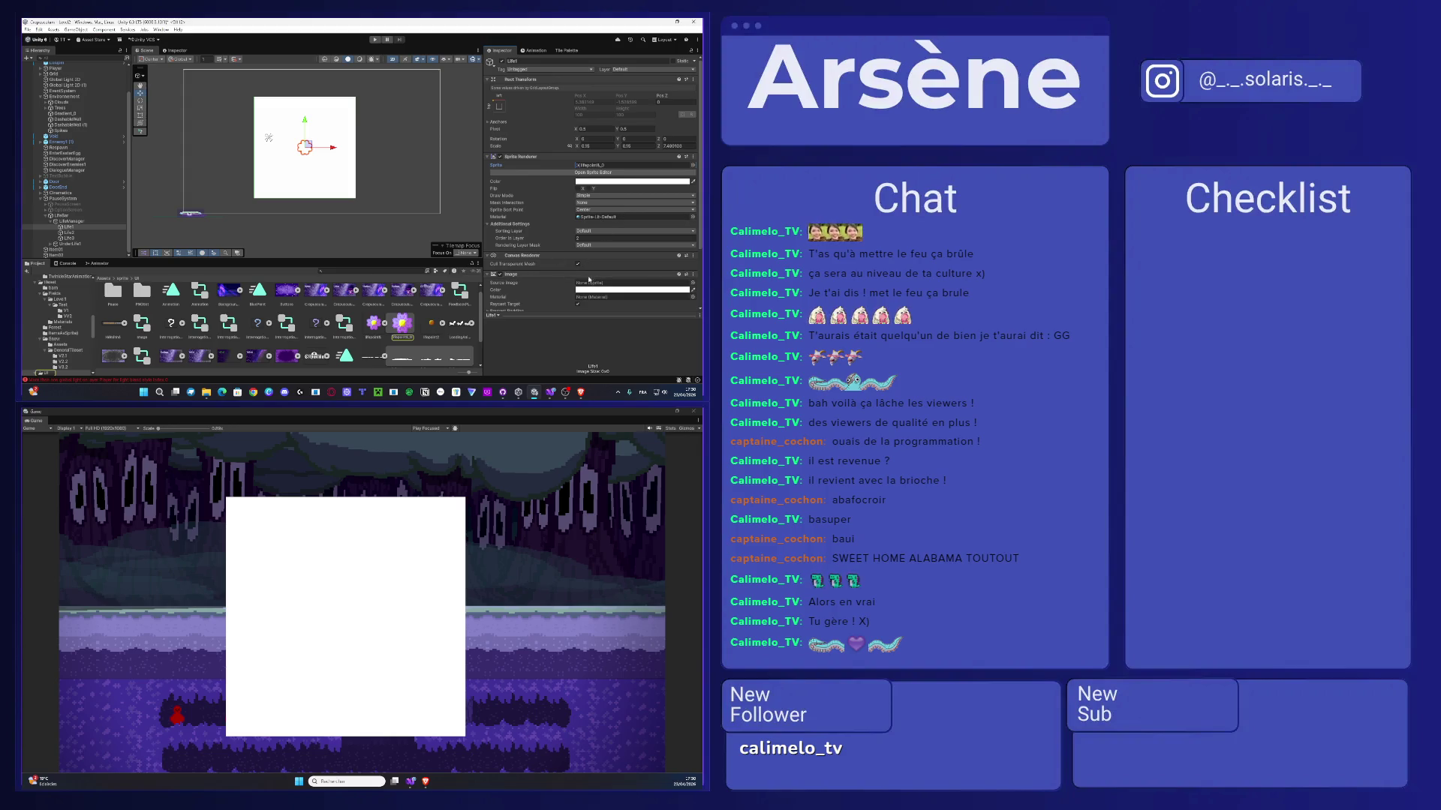
pyautogui.click(690, 283)
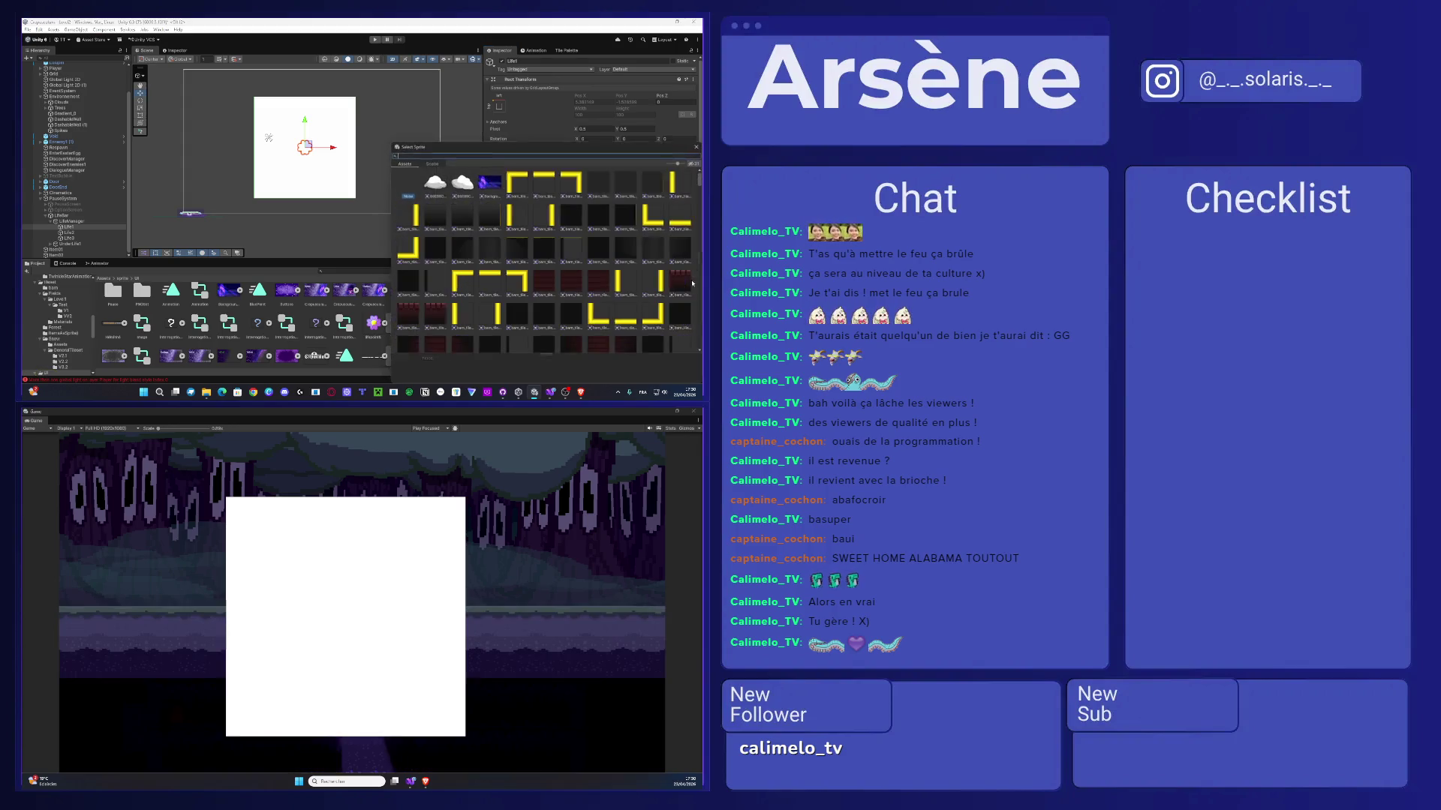
pyautogui.write('lo')
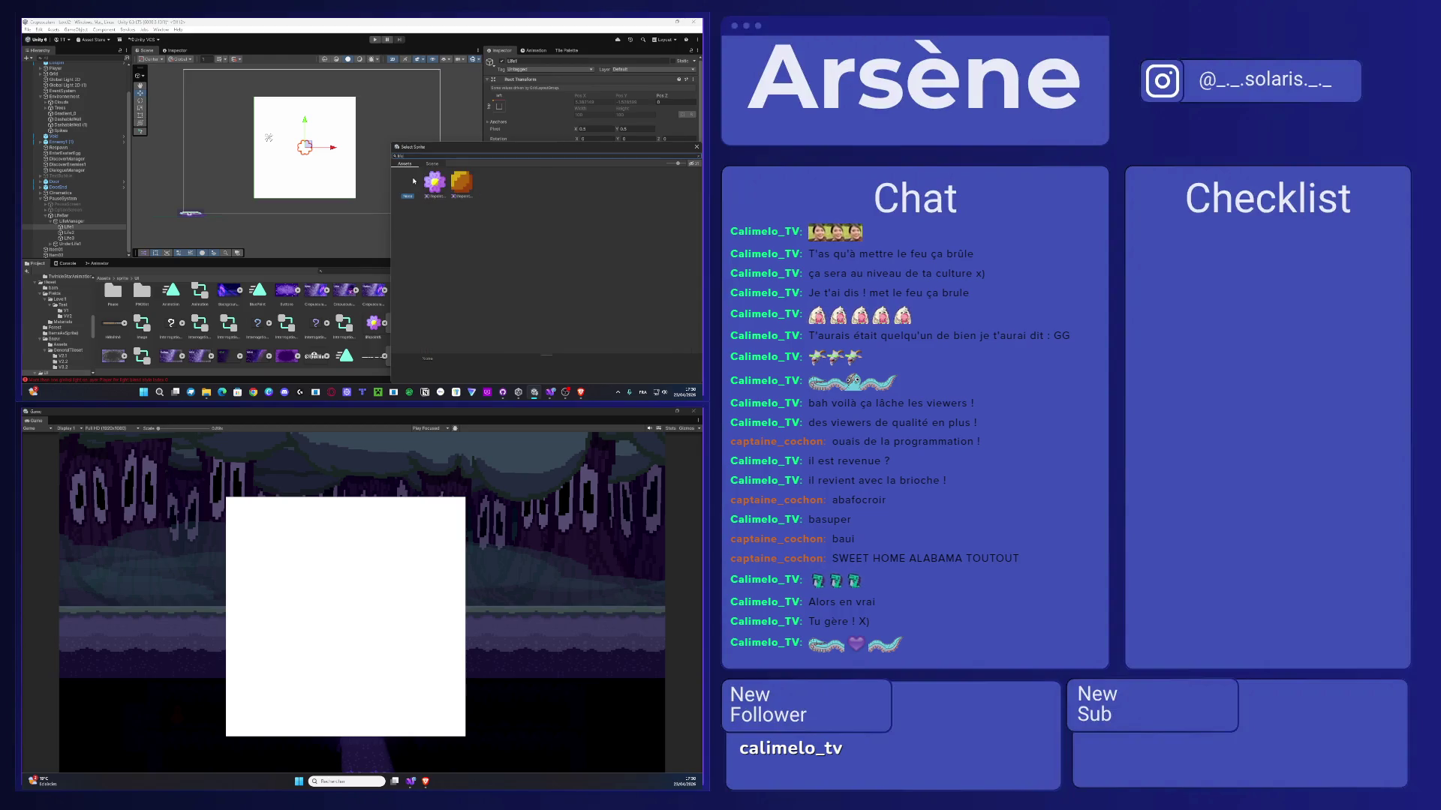
pyautogui.doubleClick(434, 182)
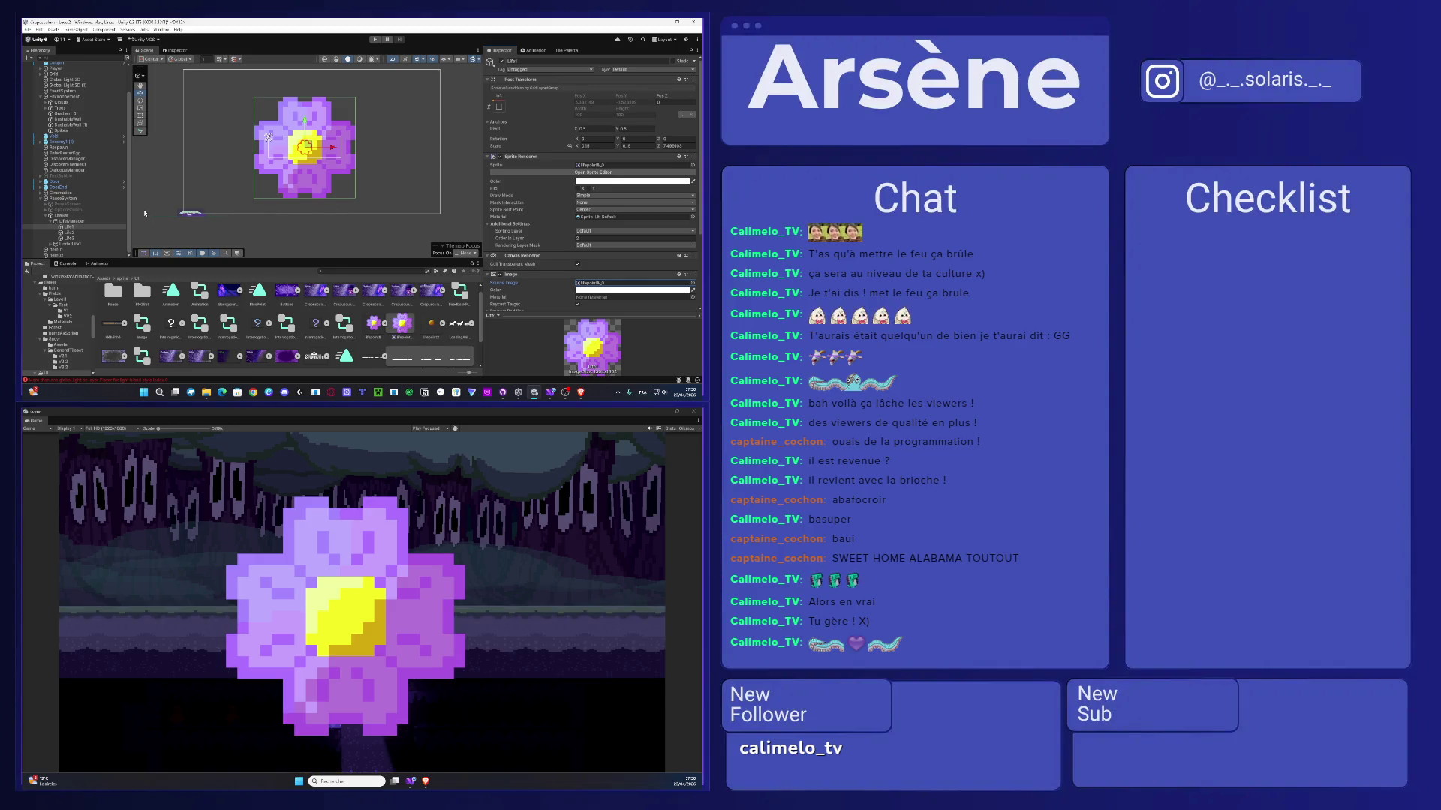
pyautogui.click(82, 238)
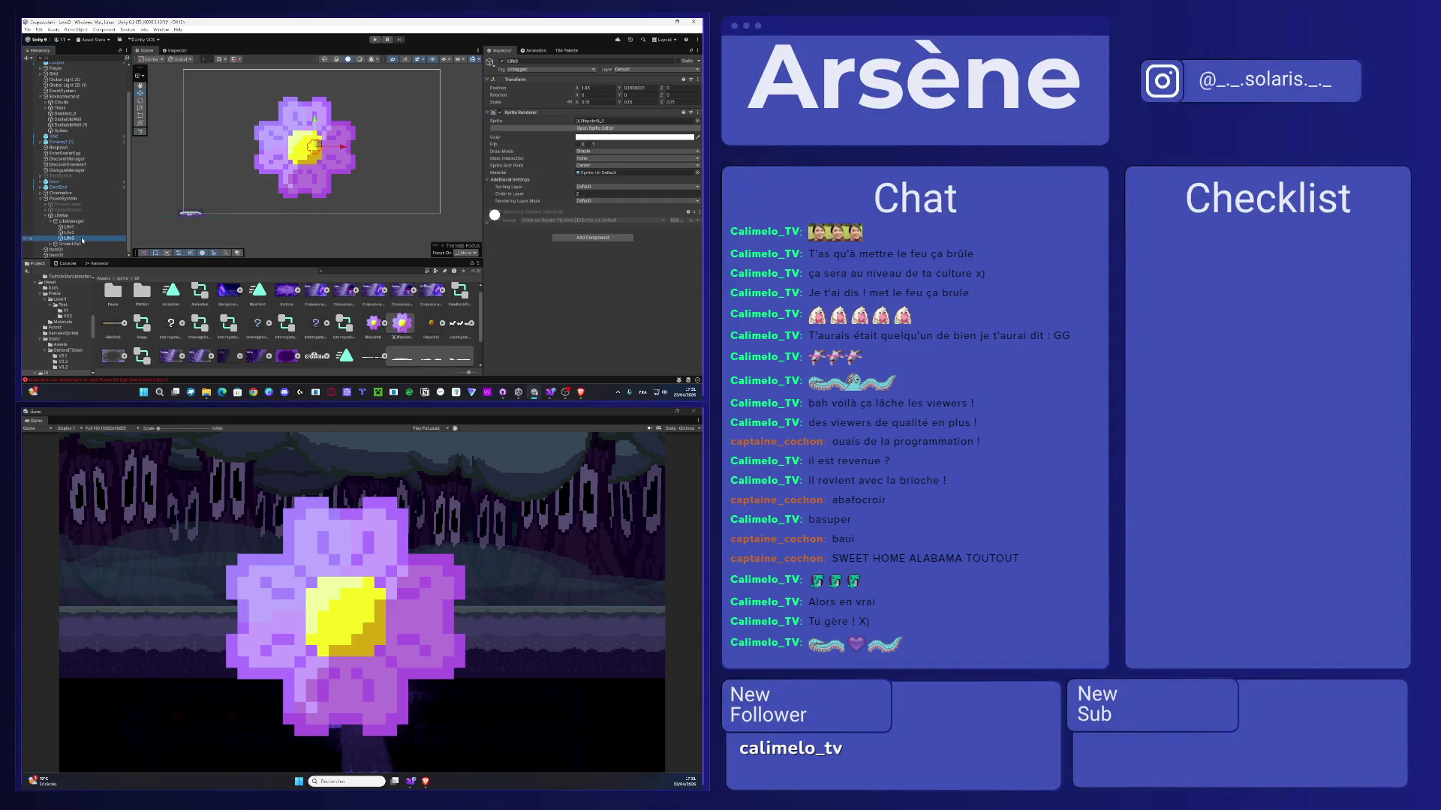
# - Select Life1 and apply an anchor preset from its Rect Transform
pyautogui.click(70, 234)
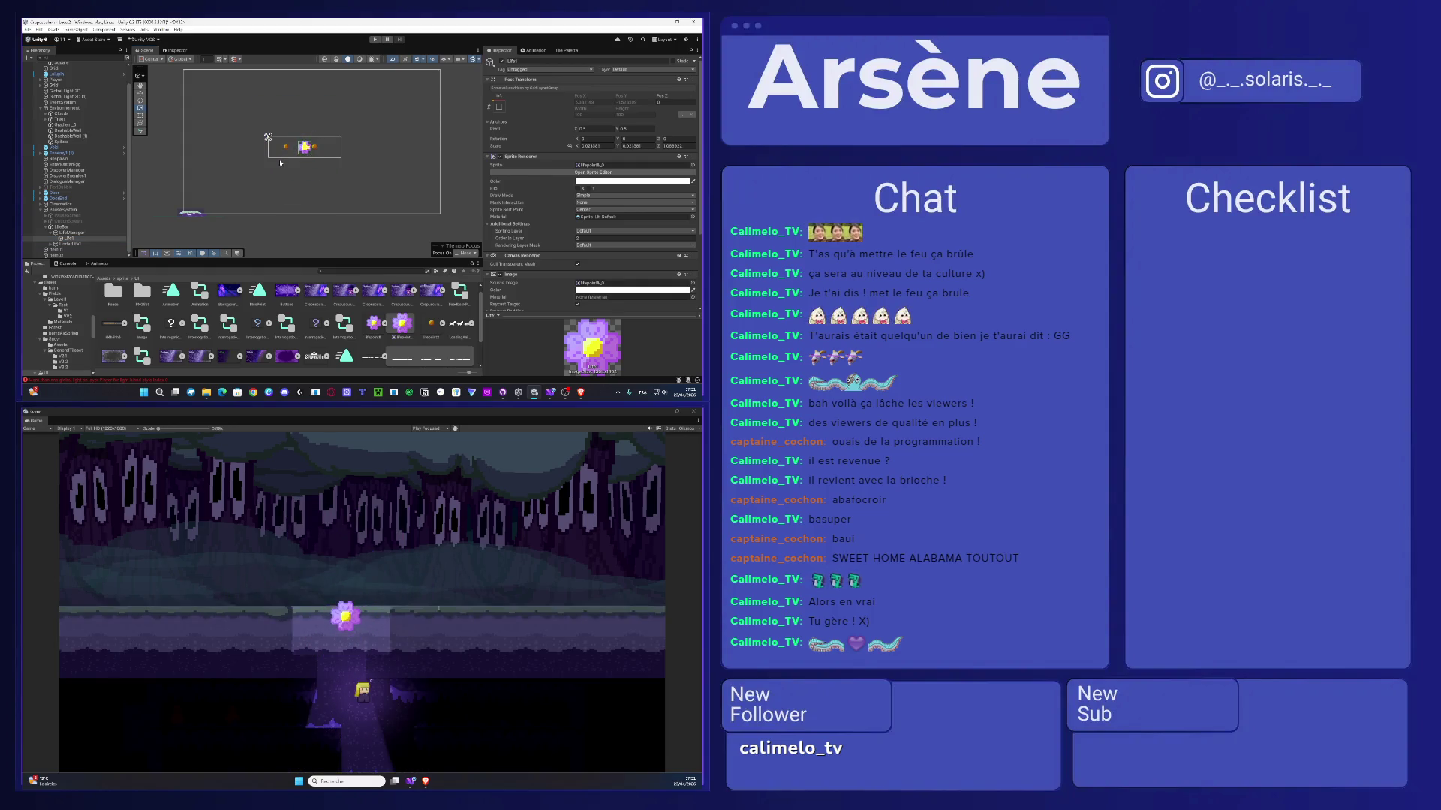
pyautogui.press('w')
pyautogui.scroll(2, 309, 153)
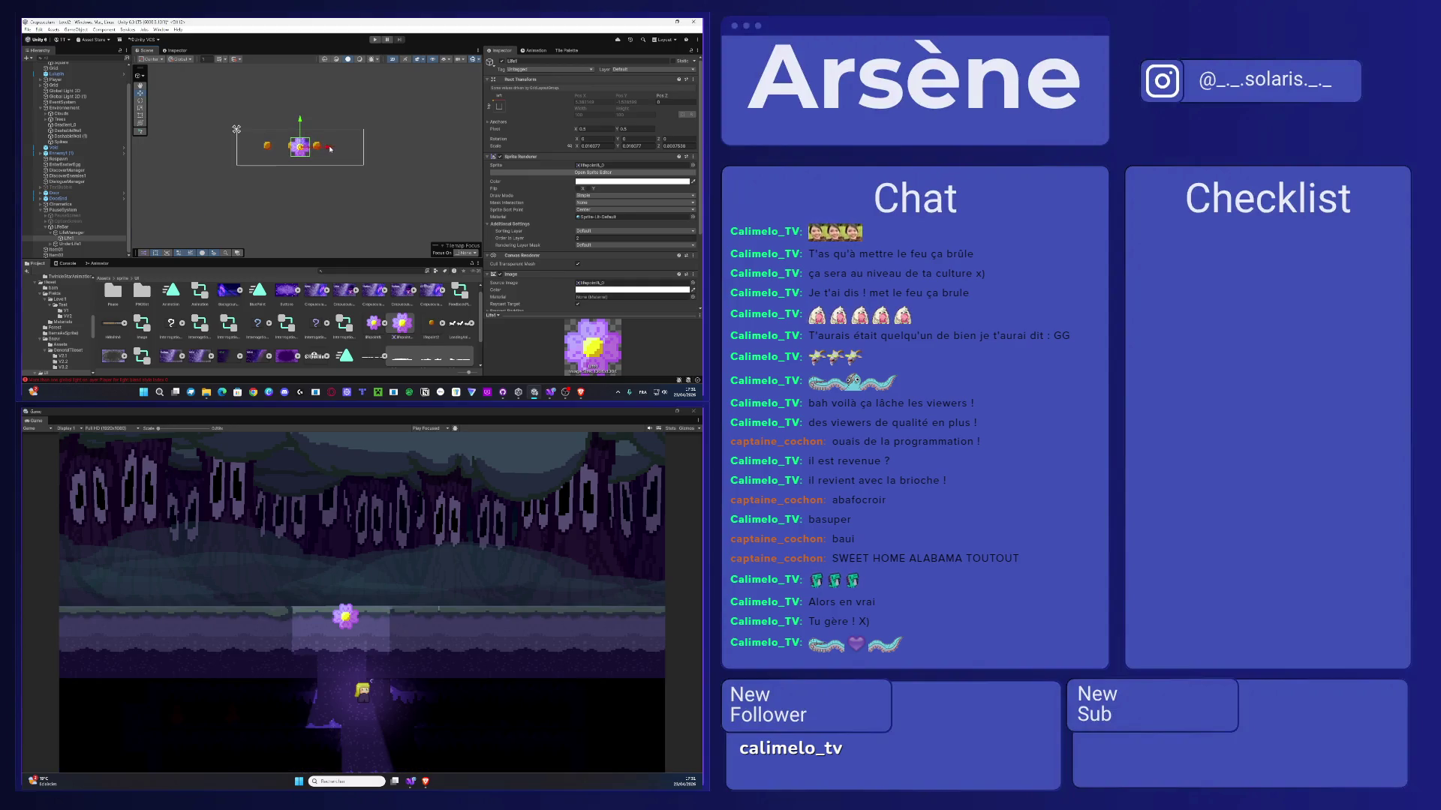
pyautogui.scroll(-2, 331, 148)
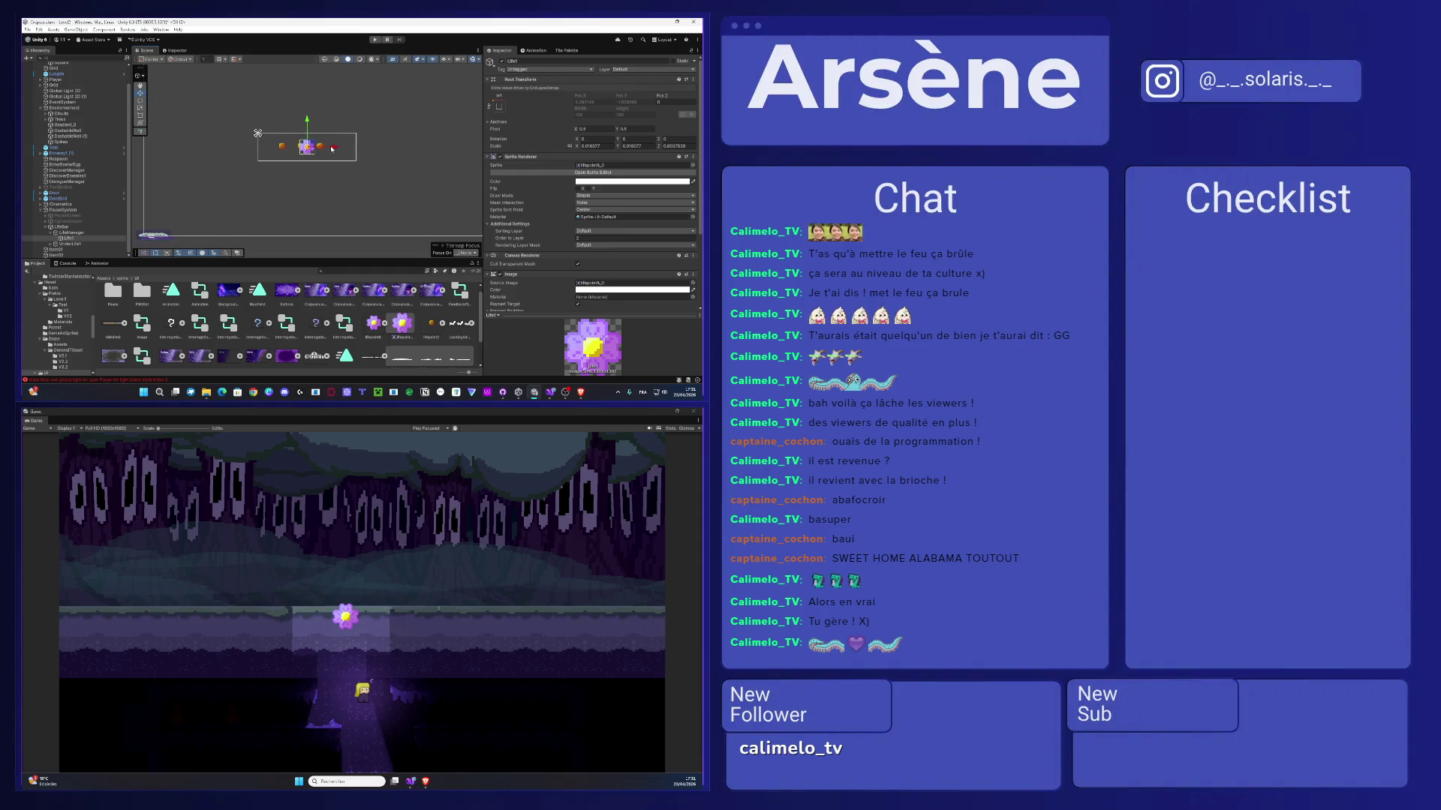
pyautogui.click(500, 106)
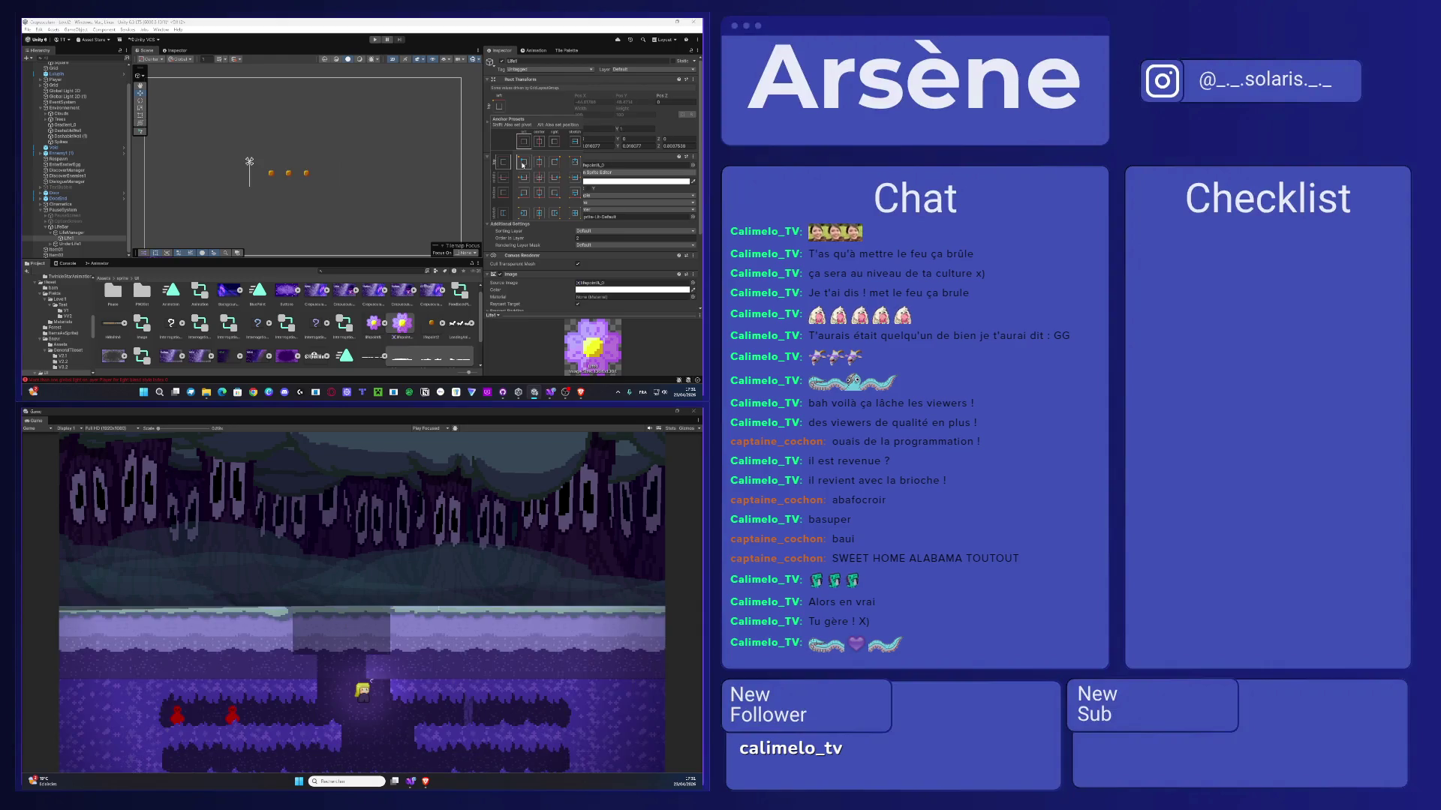
pyautogui.click(523, 164)
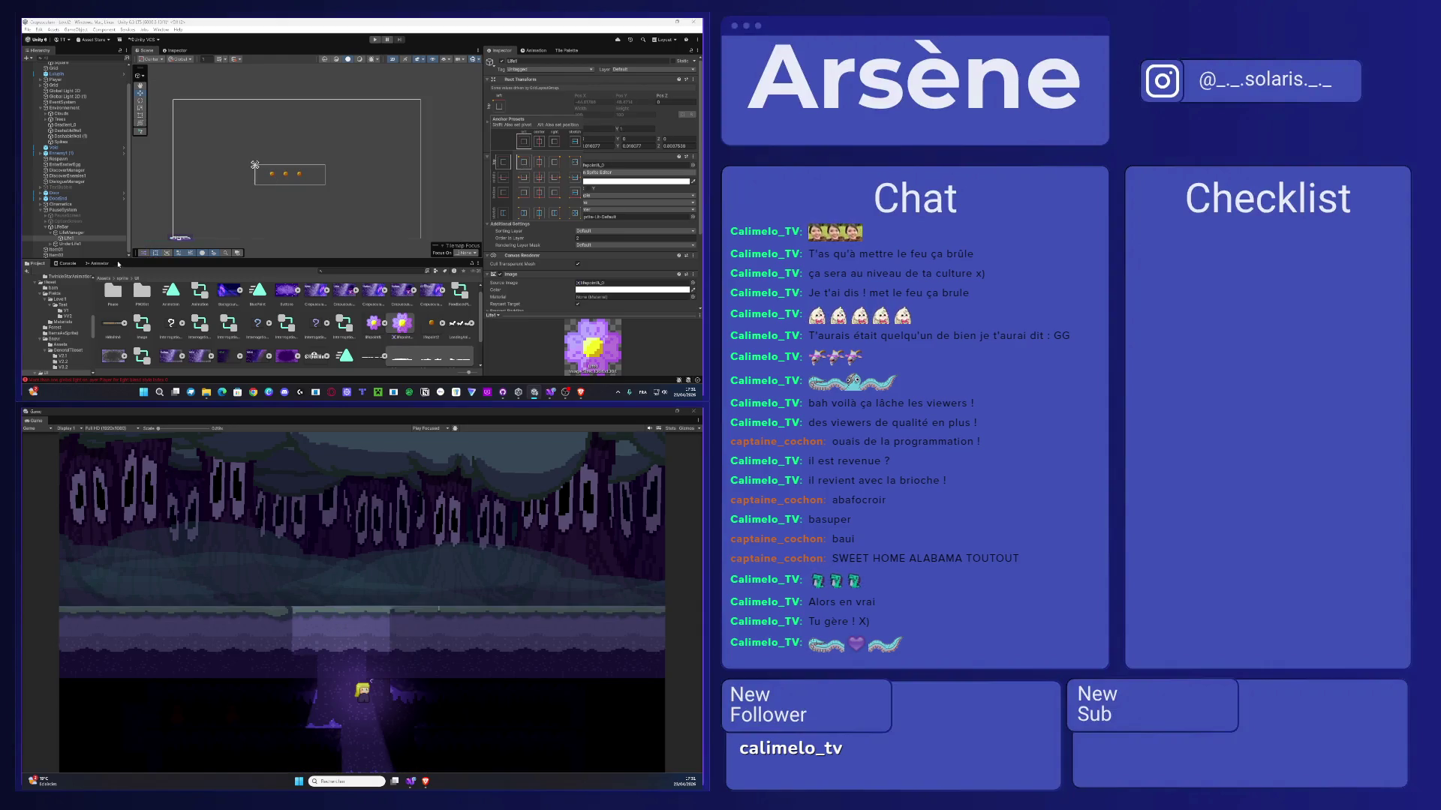
pyautogui.click(90, 239)
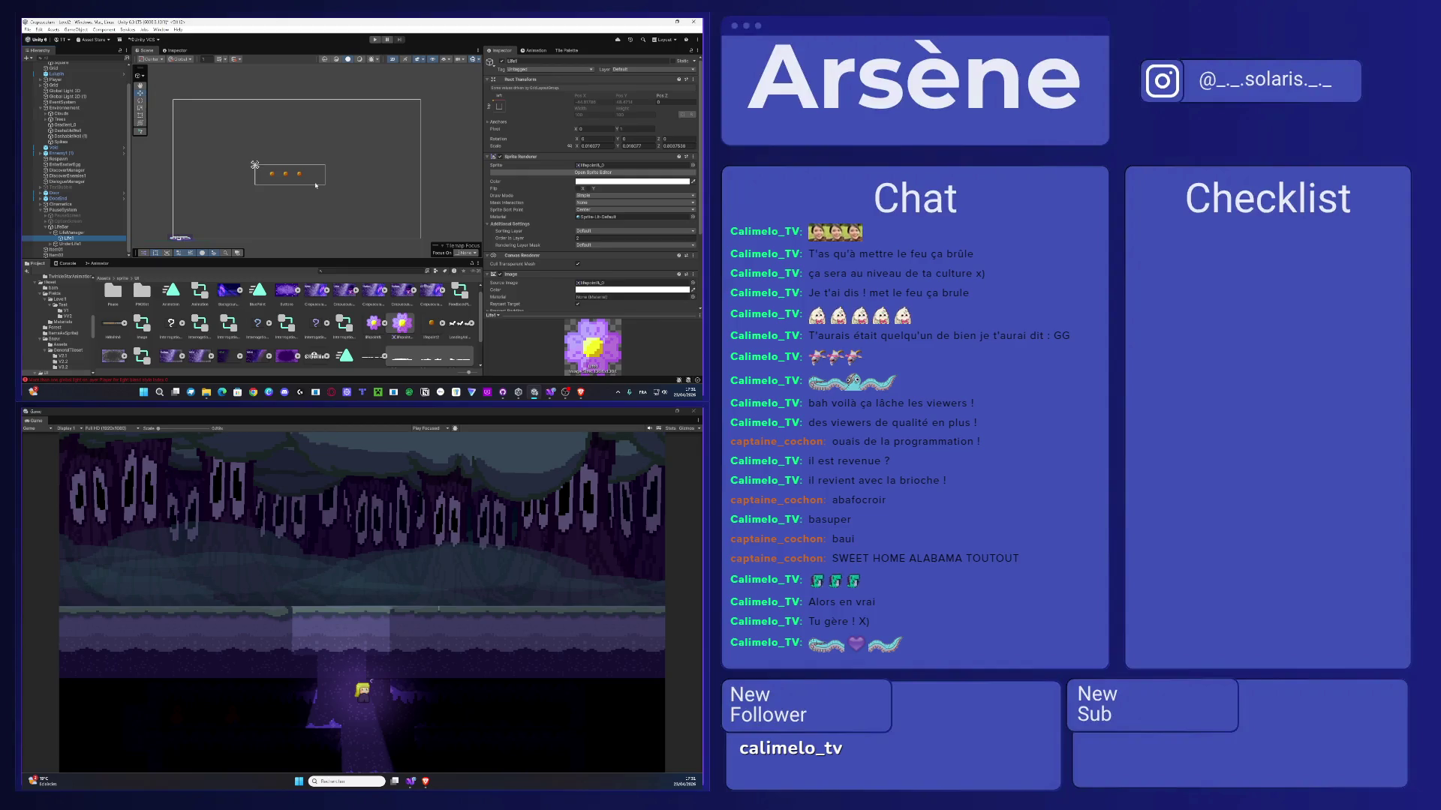
# - Apply the top-left anchor preset to the Life1 flower icon
pyautogui.scroll(-5, 307, 184)
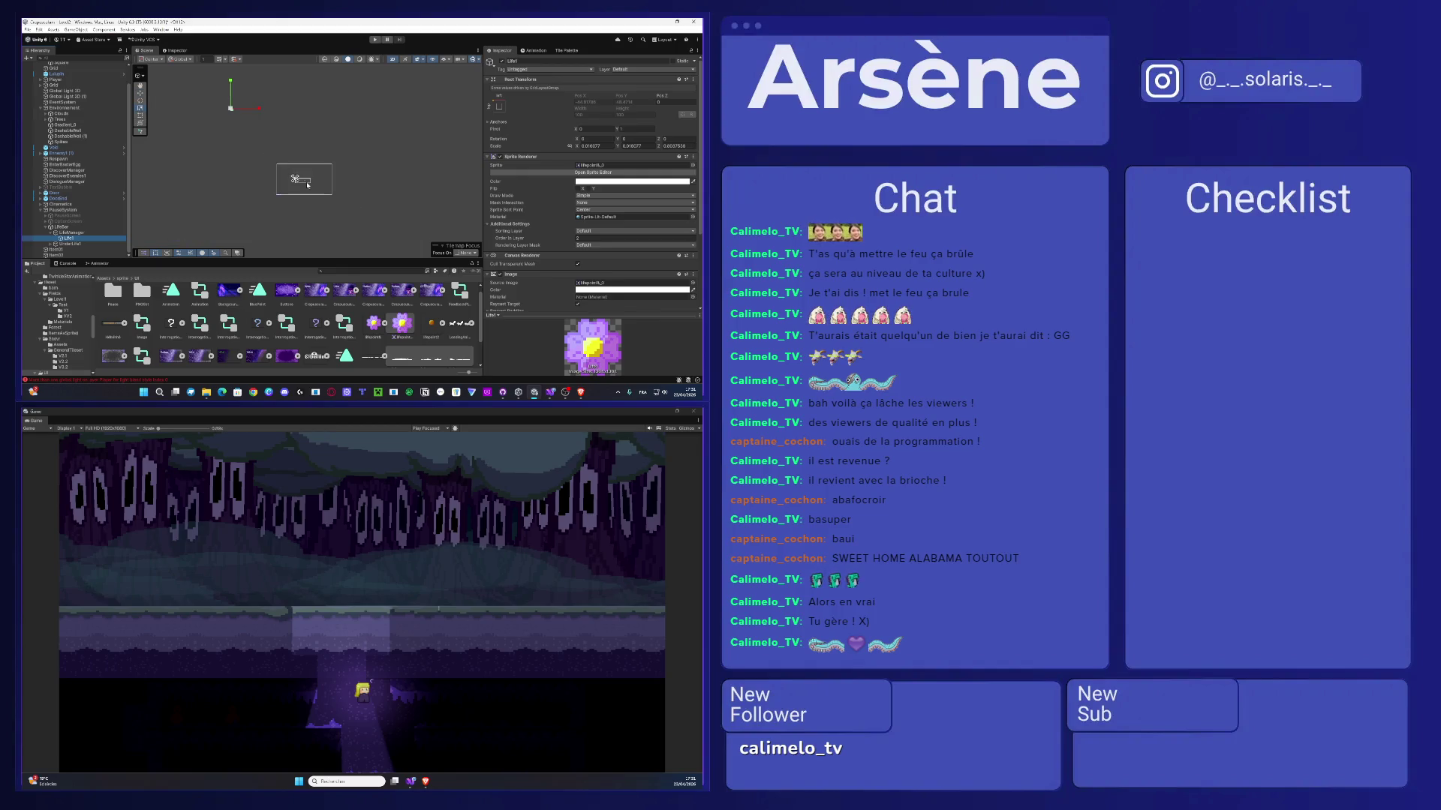
pyautogui.moveTo(233, 111); pyautogui.dragTo(241, 122)
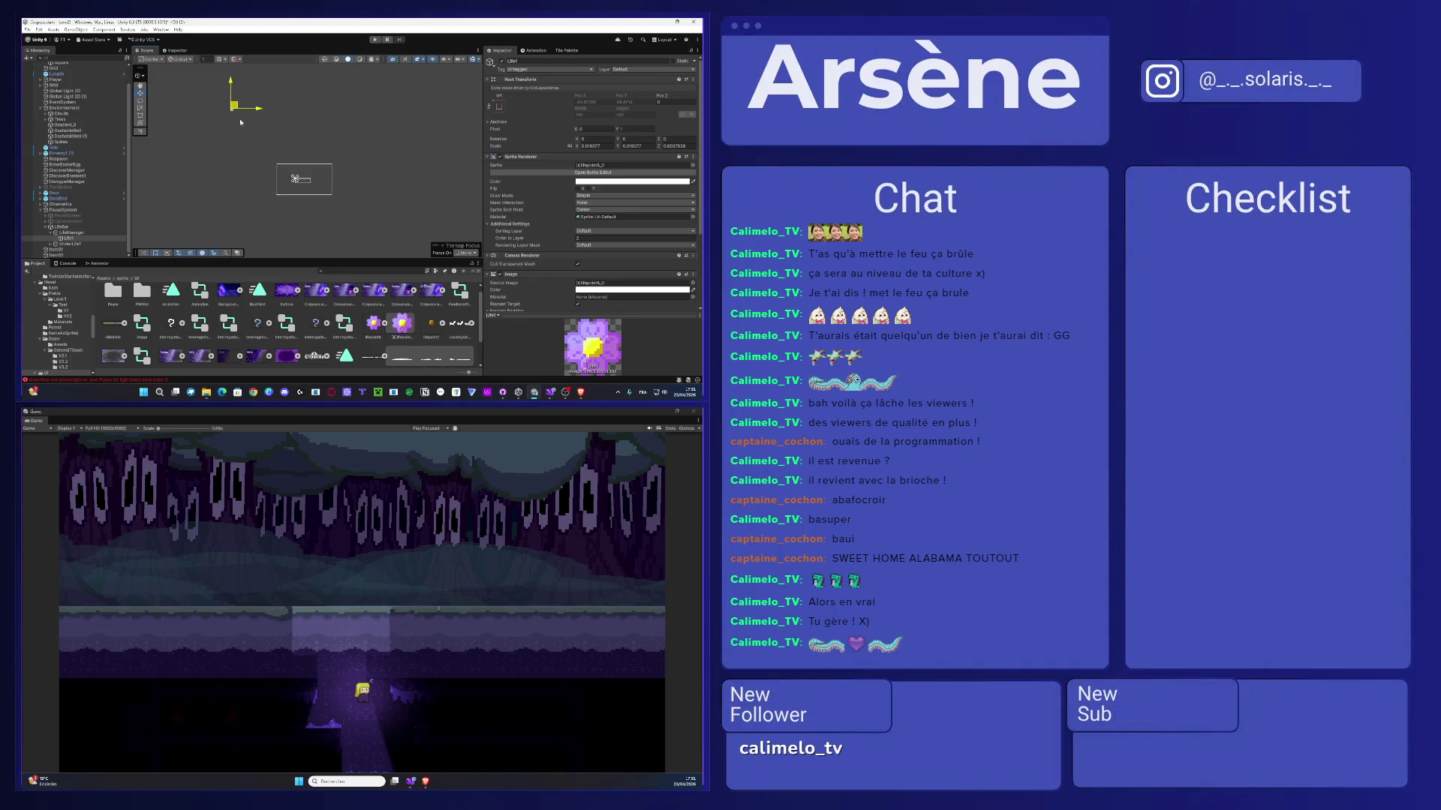
pyautogui.click(498, 105)
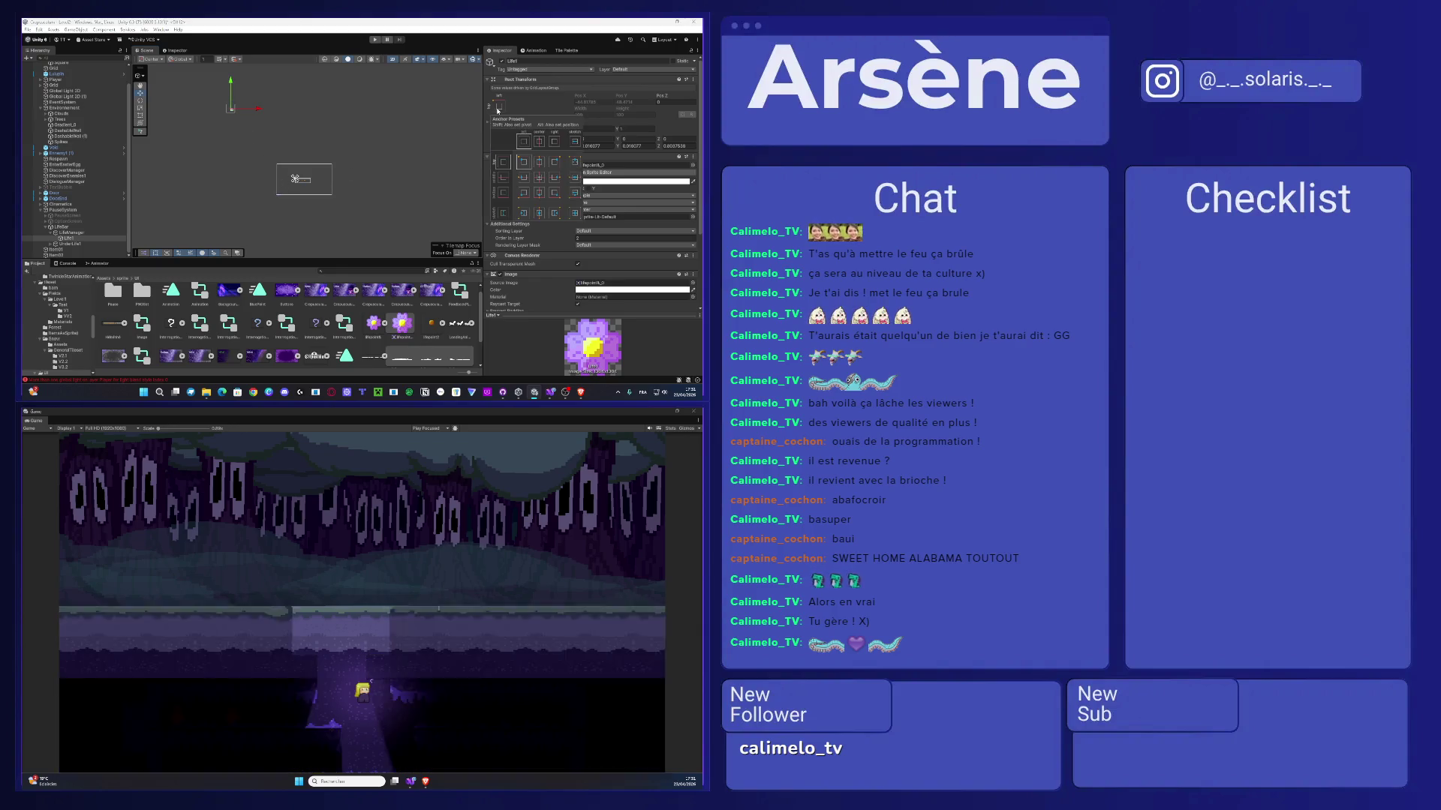
pyautogui.click(541, 179)
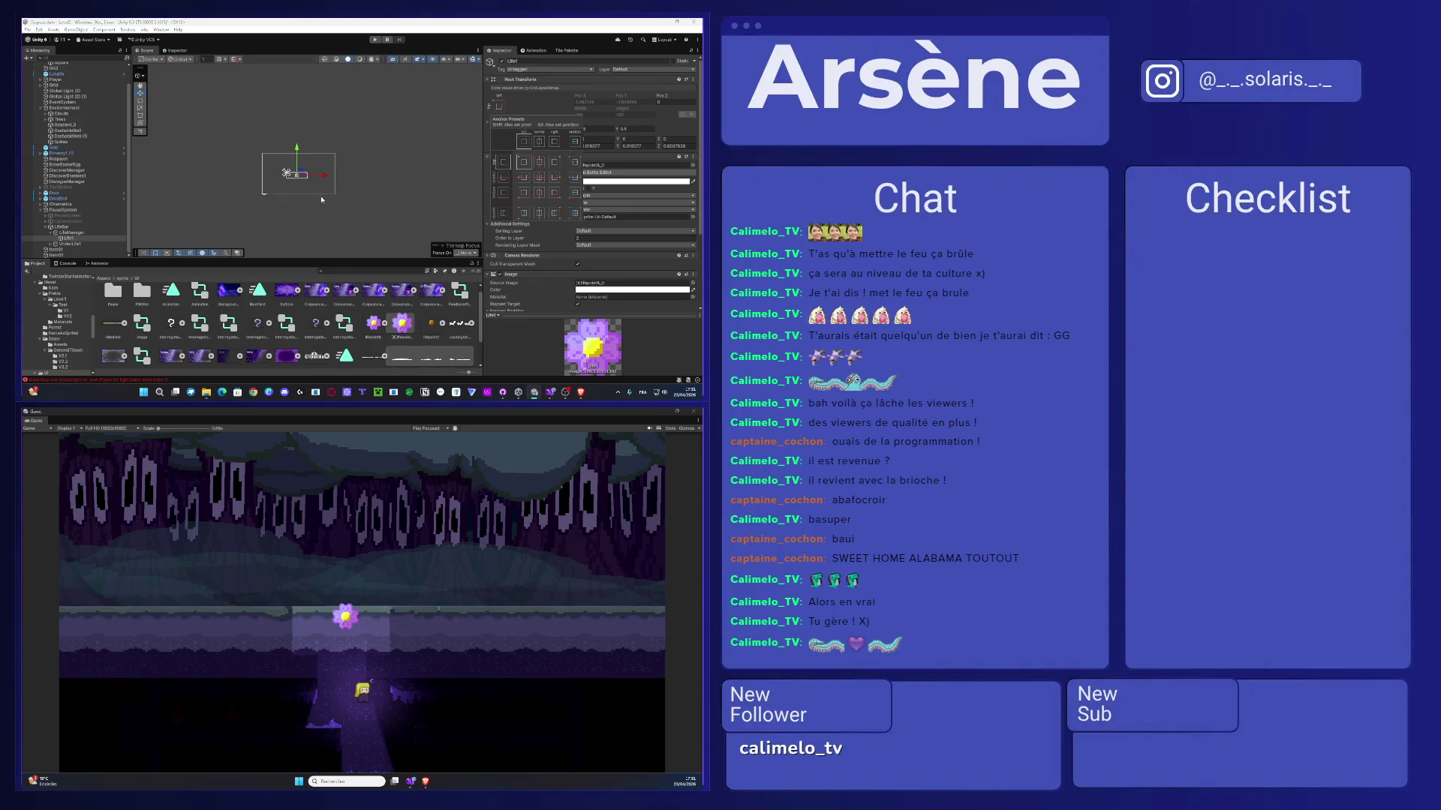
pyautogui.scroll(4, 297, 188)
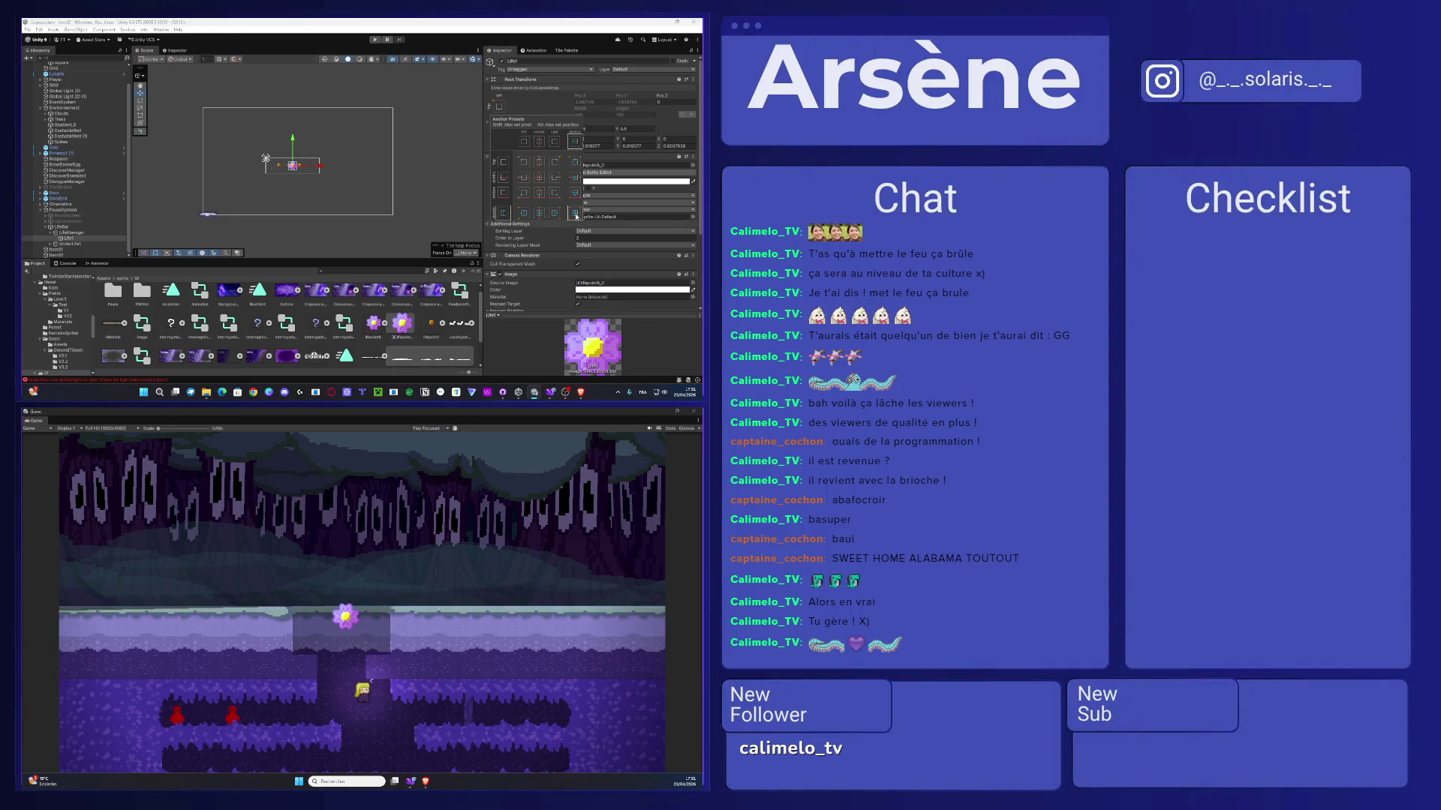
pyautogui.click(338, 171)
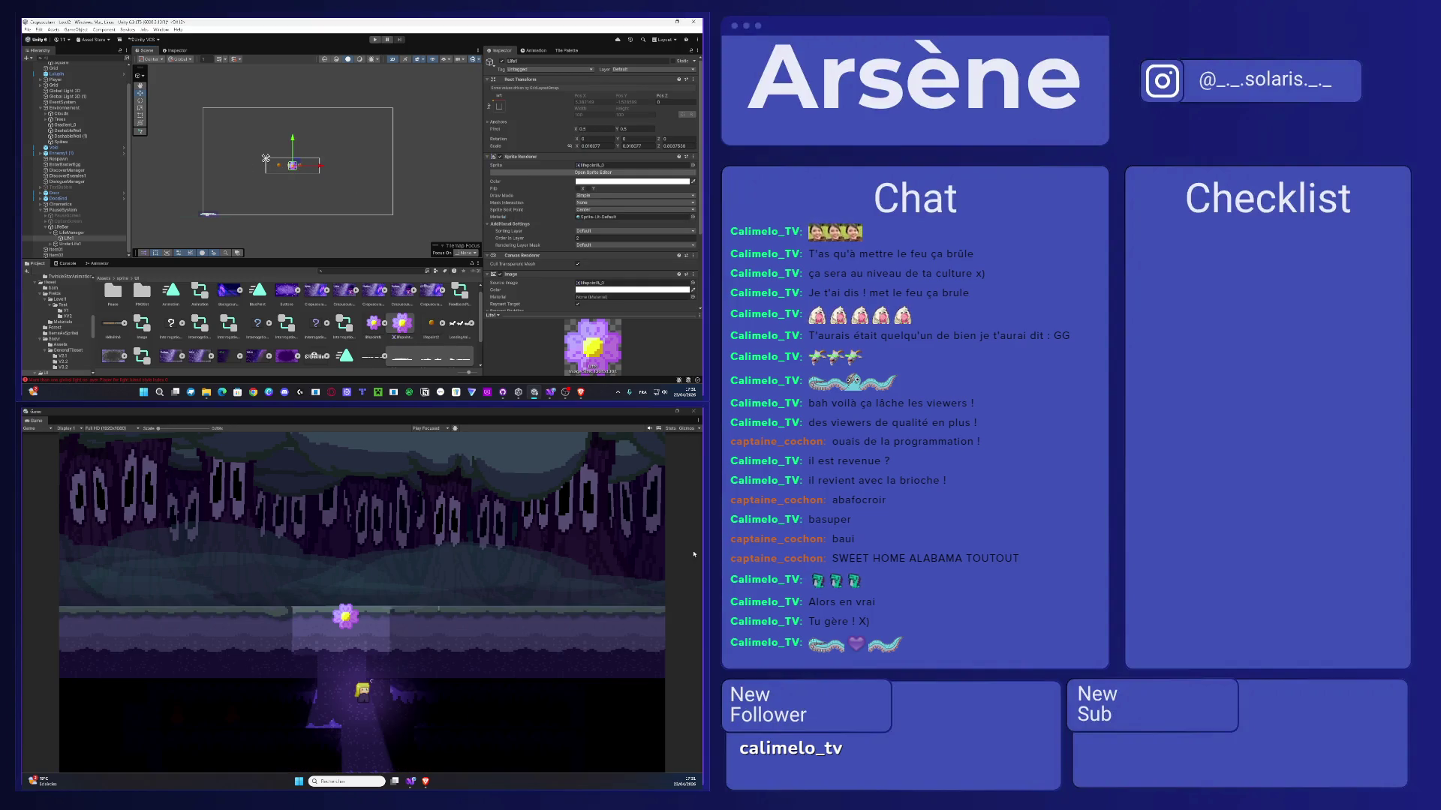
# - Review LifeManager and LifeBar in the Inspector, then reselect Life1
pyautogui.click(65, 233)
pyautogui.click(61, 227)
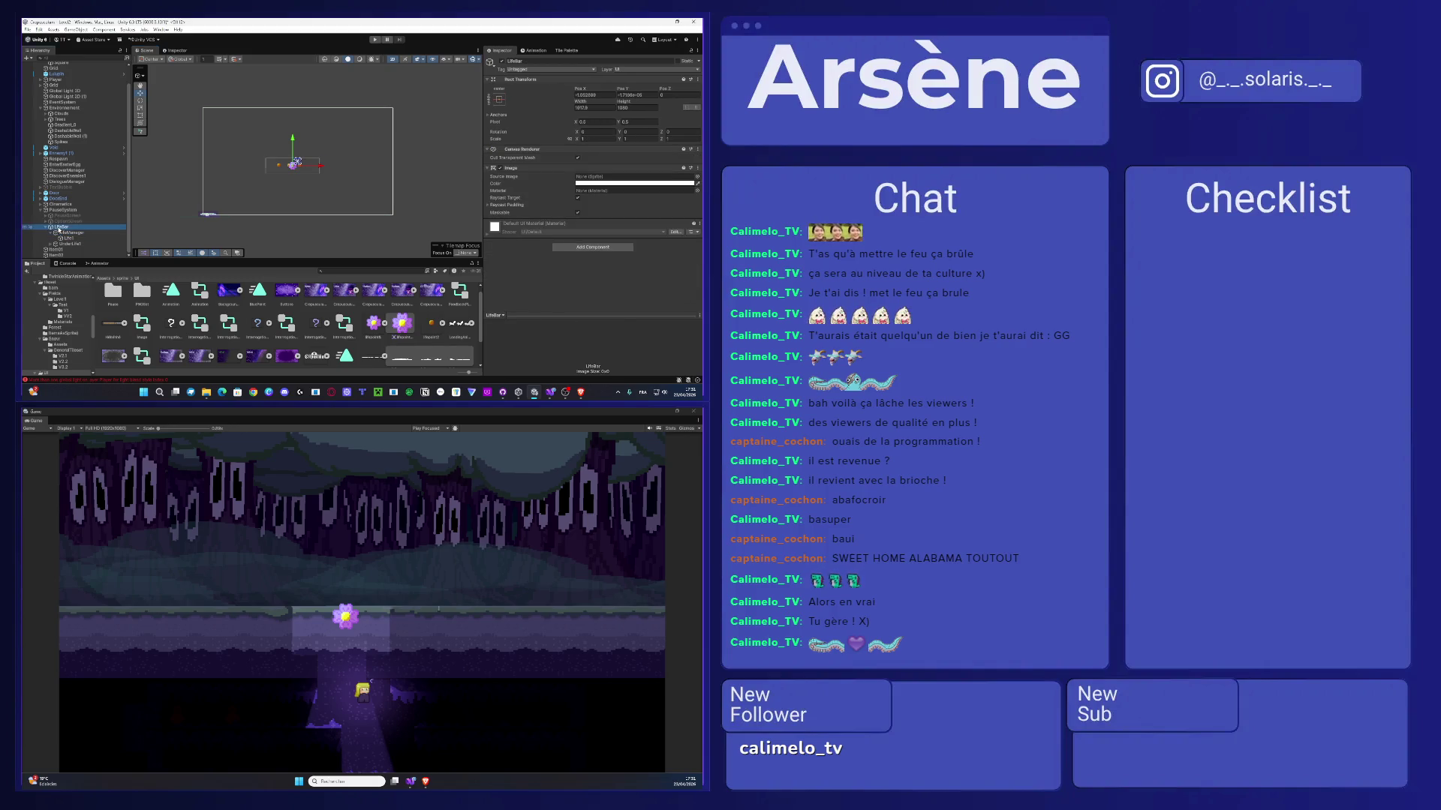
pyautogui.click(64, 233)
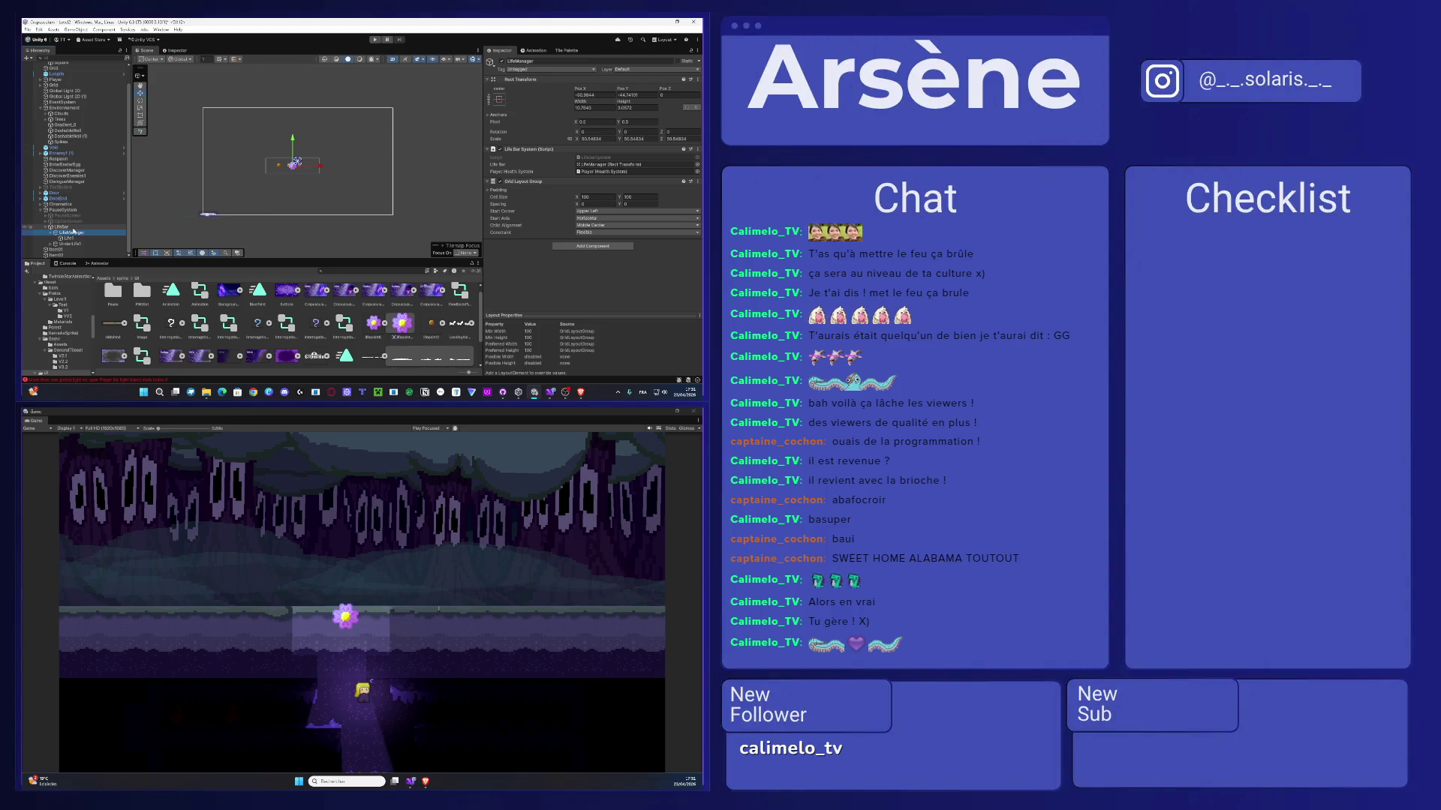
pyautogui.click(75, 238)
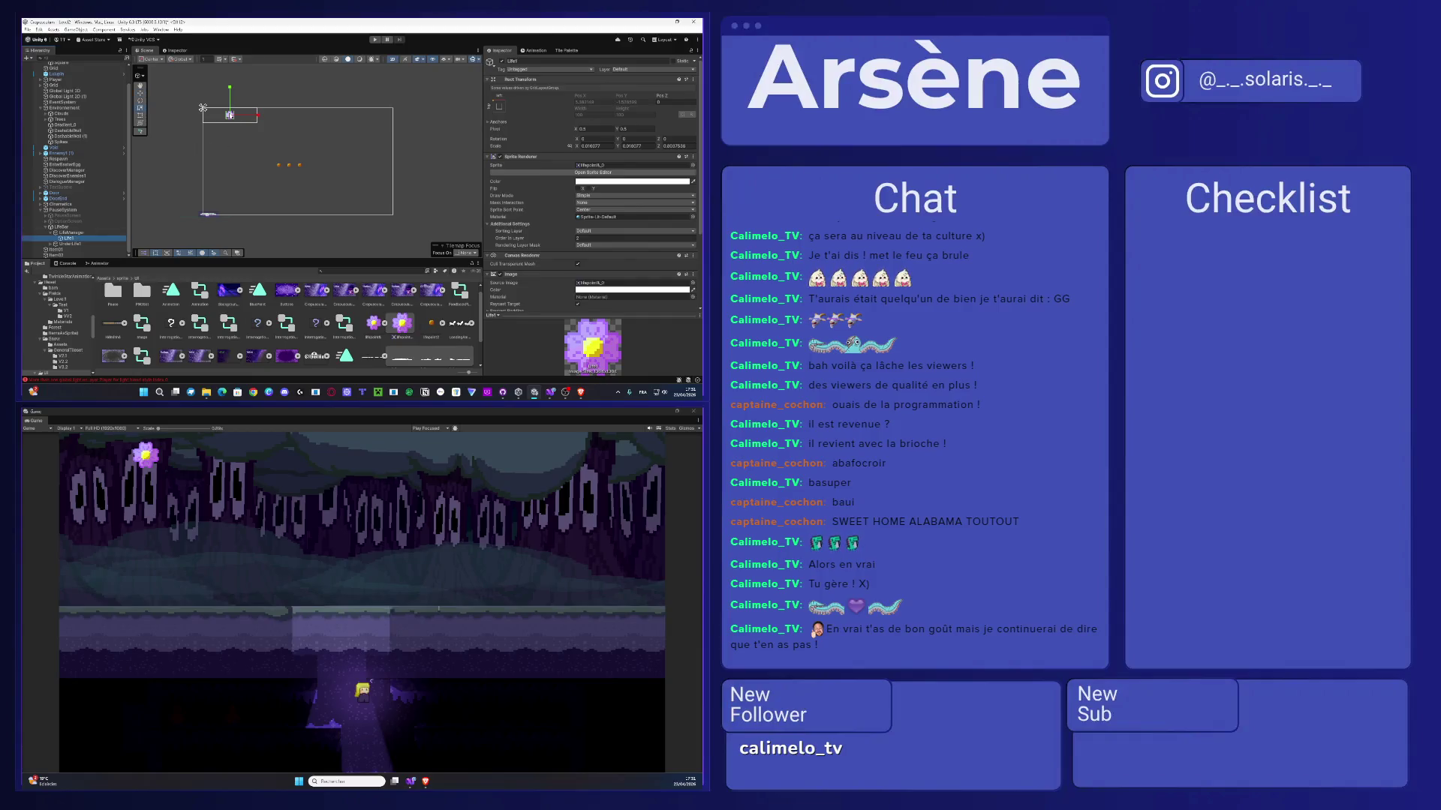
# - Enlarge the Life1 flower icon, nudge the life bar, and move UnderLife1 onto the icon
pyautogui.moveTo(229, 115); pyautogui.dragTo(251, 109)
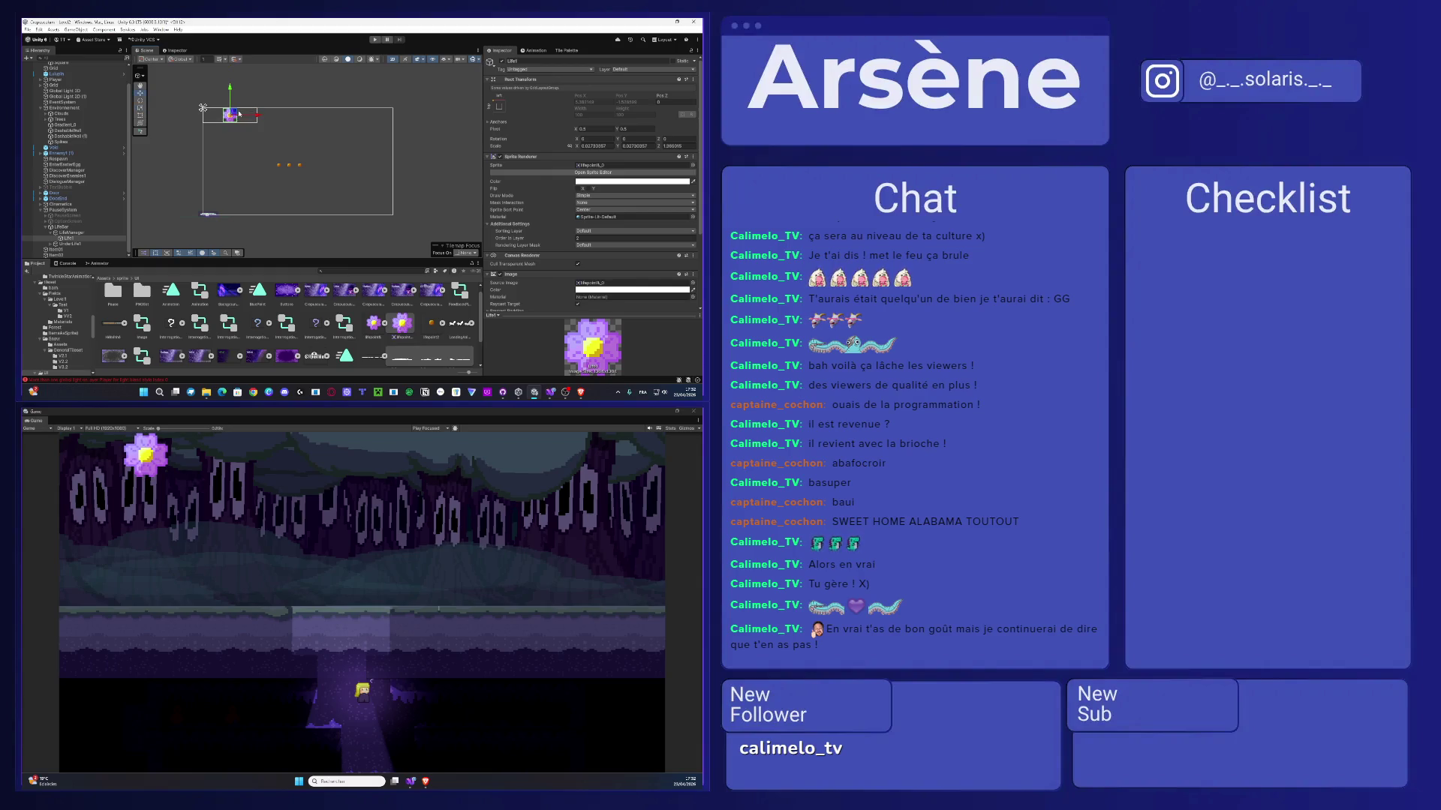
pyautogui.click(235, 103)
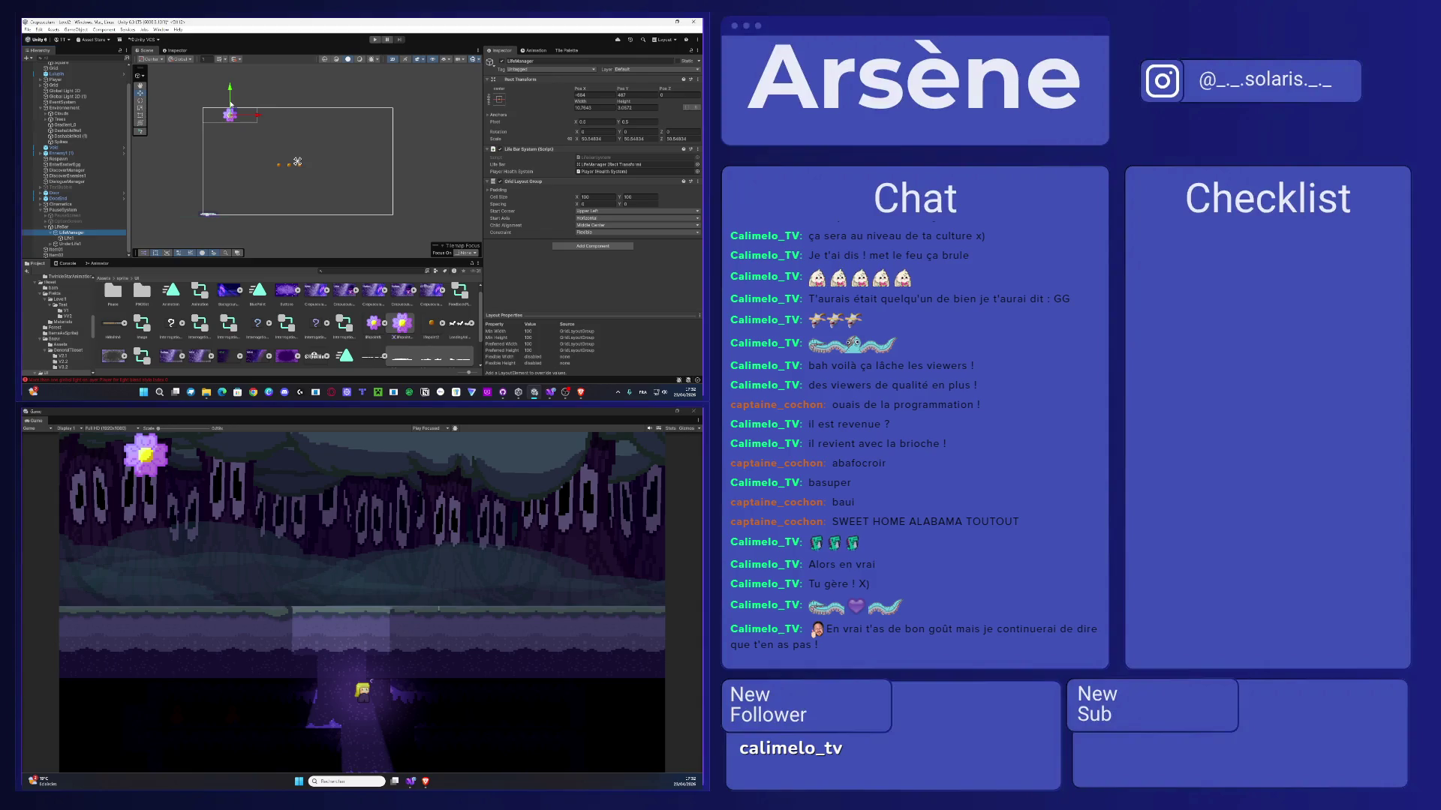
pyautogui.moveTo(230, 103); pyautogui.dragTo(259, 118)
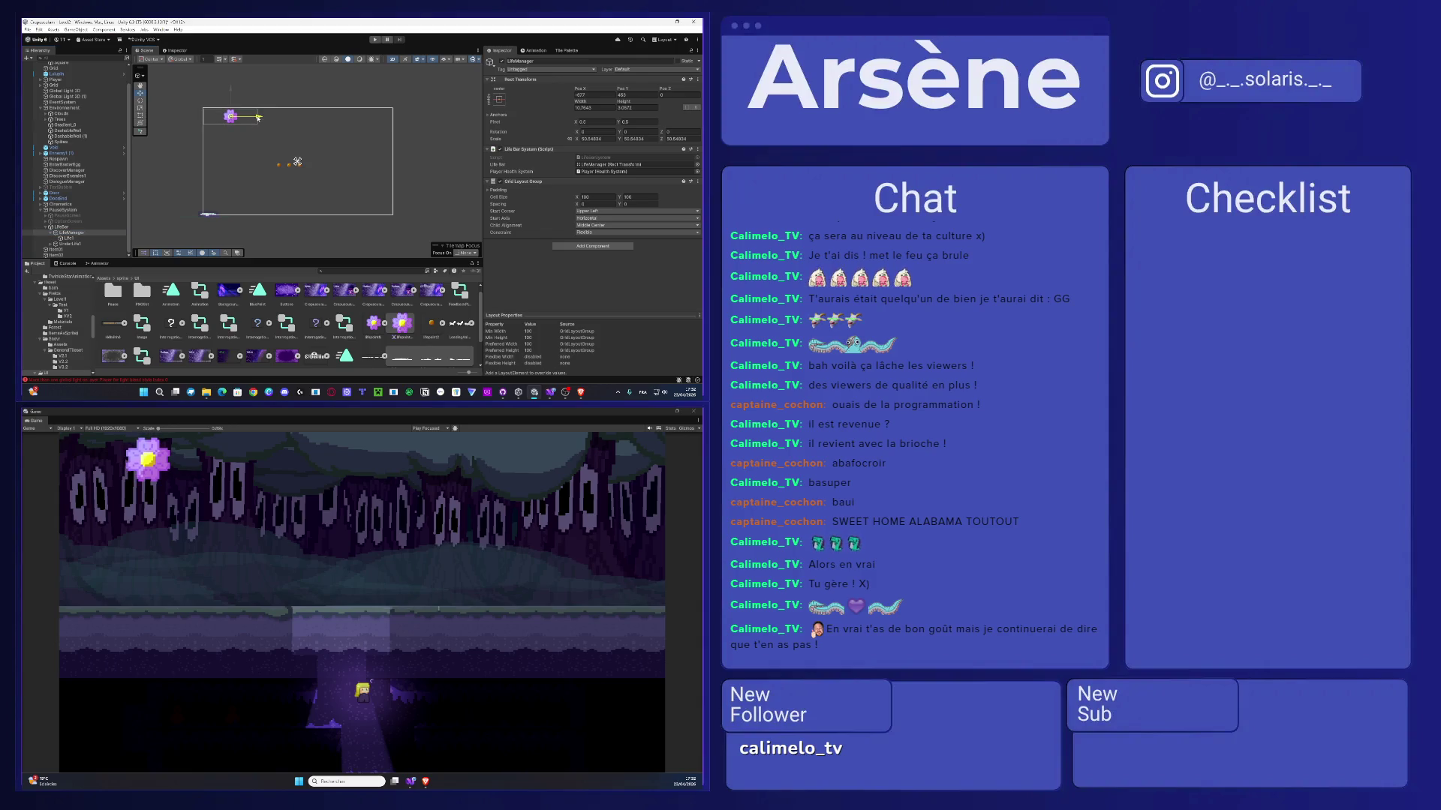
pyautogui.click(67, 228)
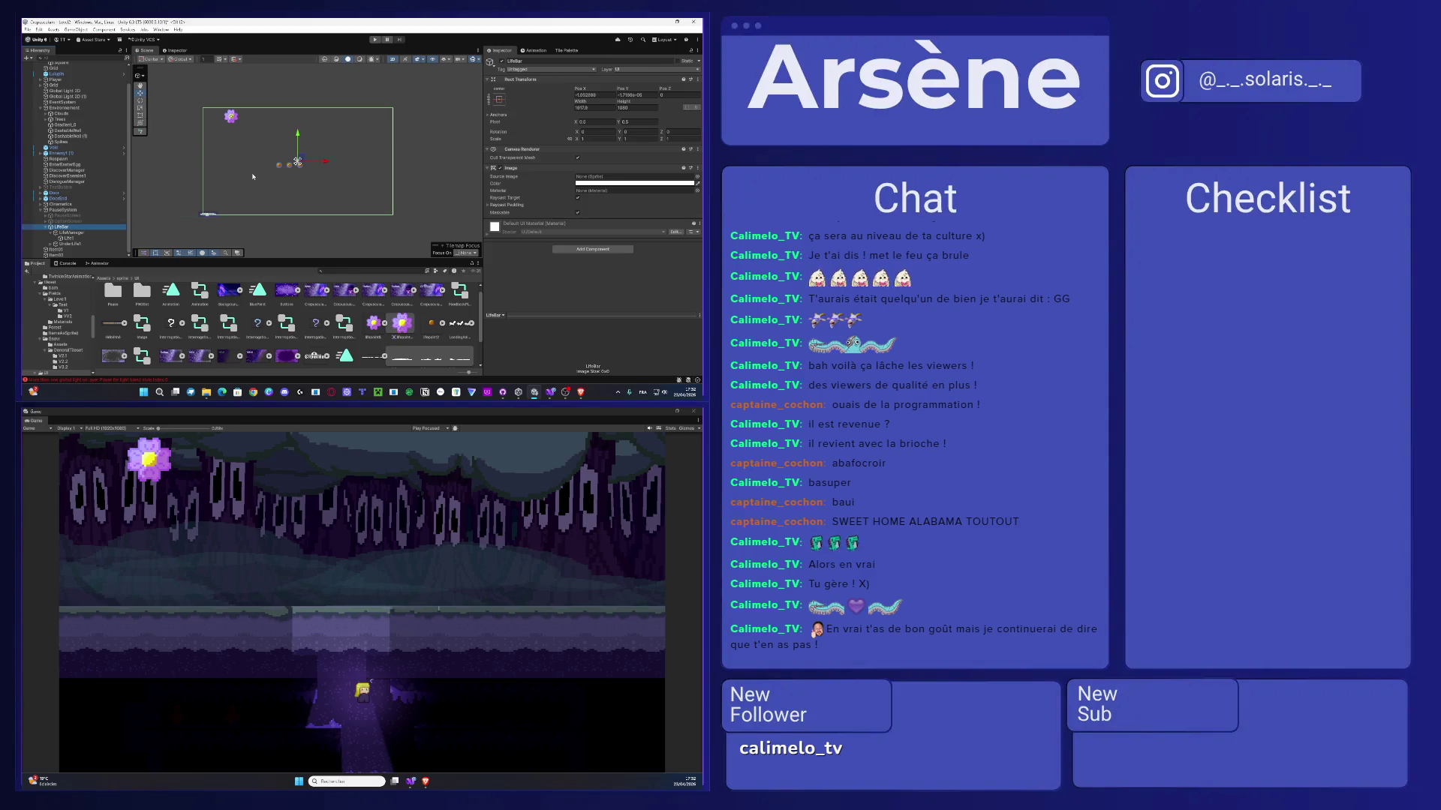
pyautogui.click(70, 244)
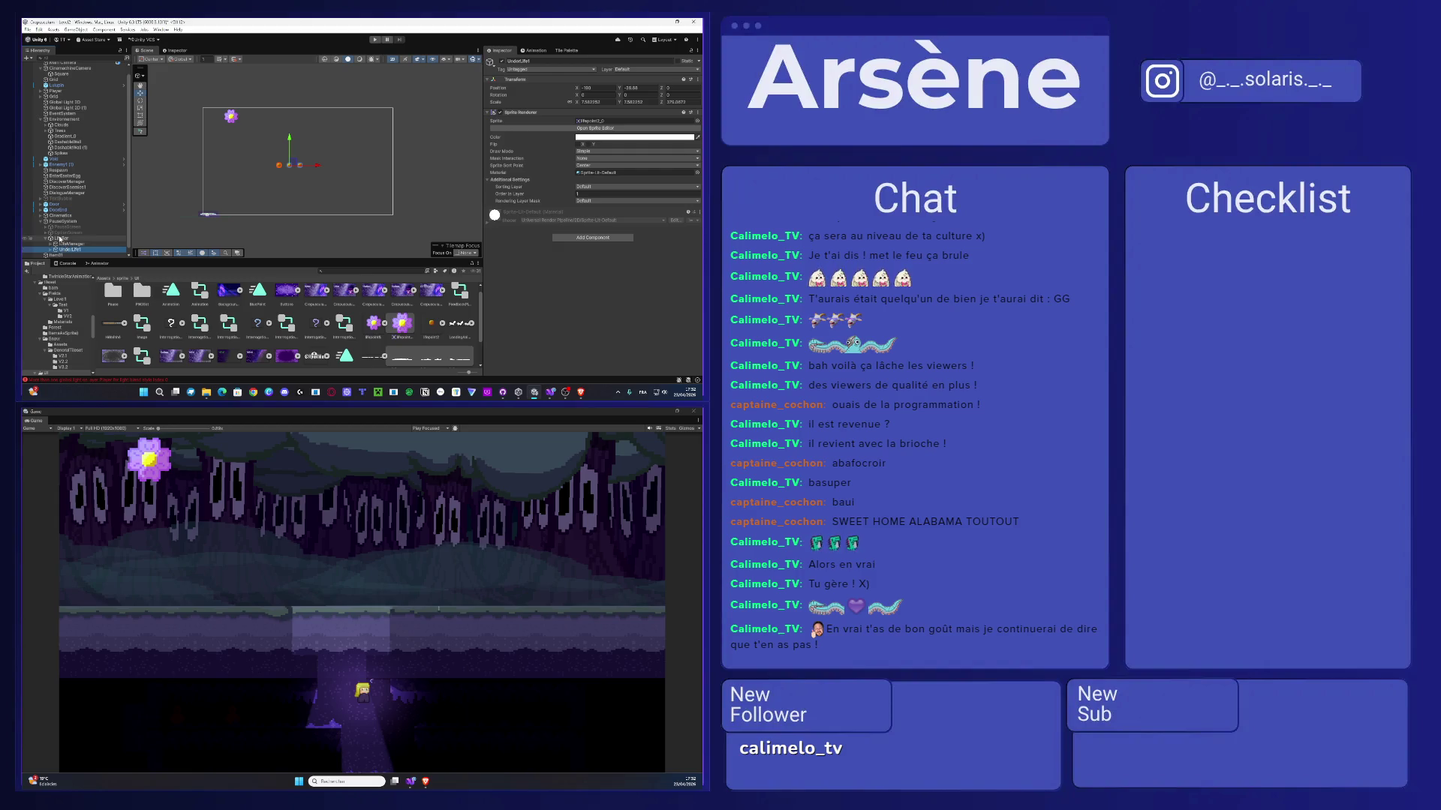
pyautogui.moveTo(296, 166); pyautogui.dragTo(232, 115)
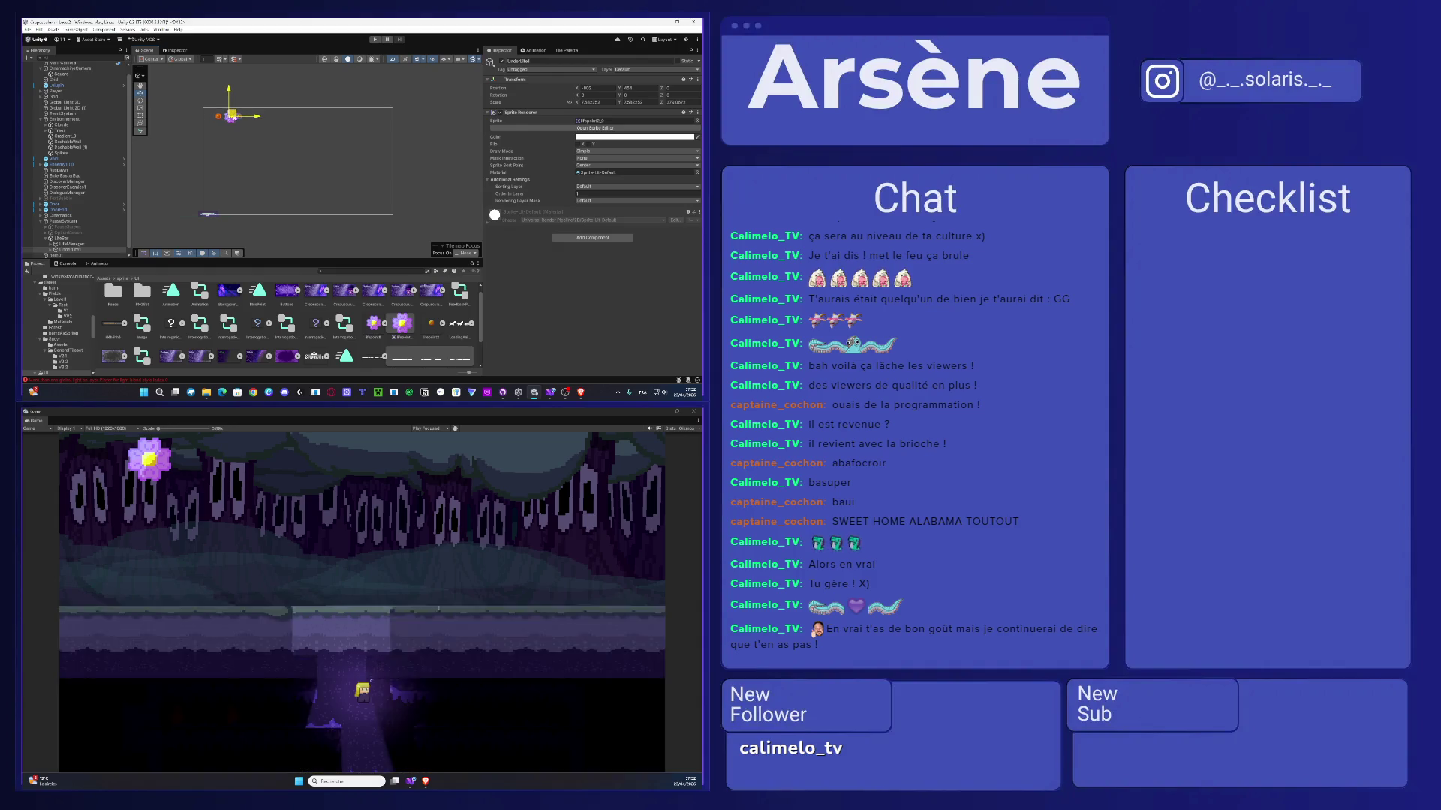
# - Duplicate Life1 twice under LifeManager to make three flower icons
pyautogui.click(51, 244)
pyautogui.scroll(-1, 66, 245)
pyautogui.click(67, 238)
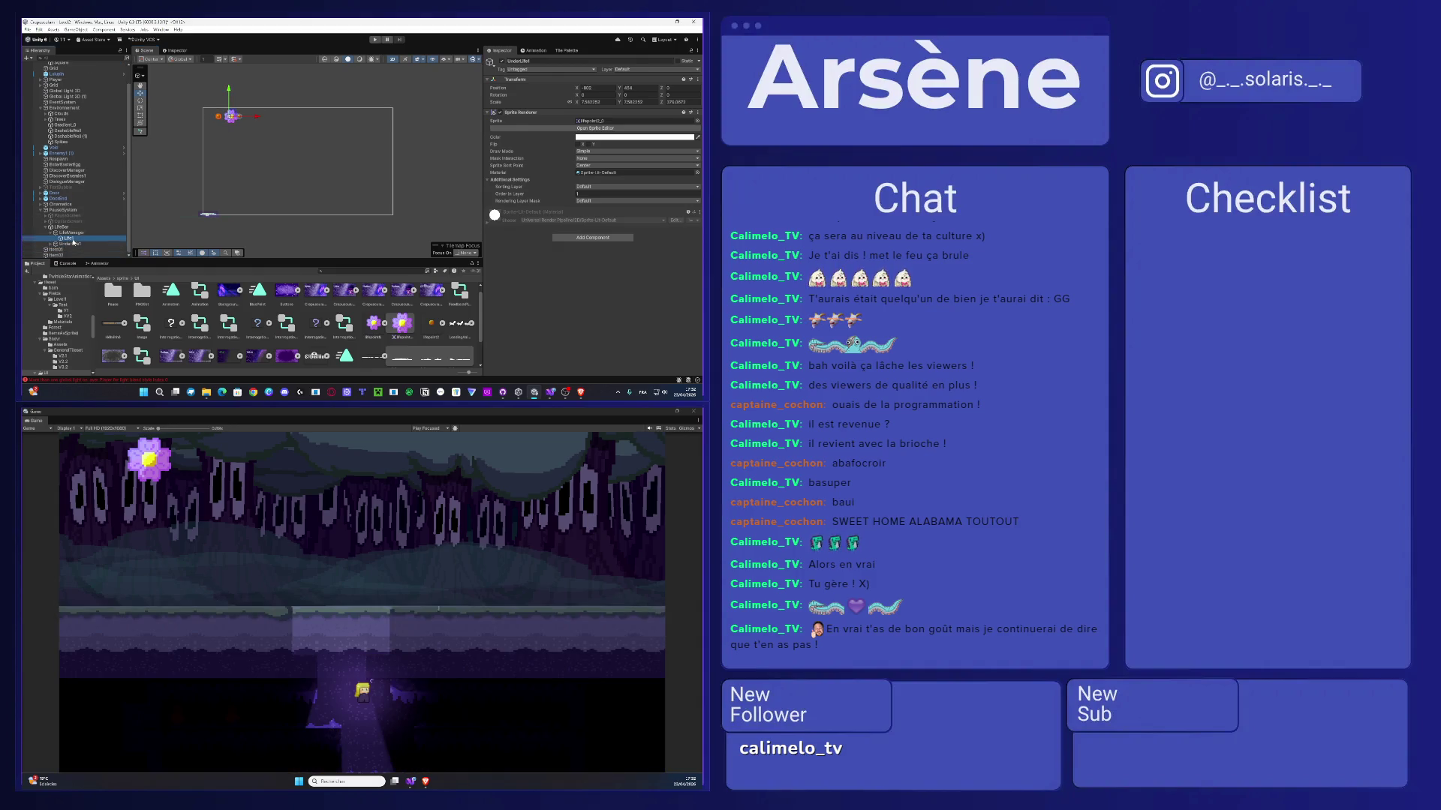
pyautogui.hotkey('ctrl', 'd')
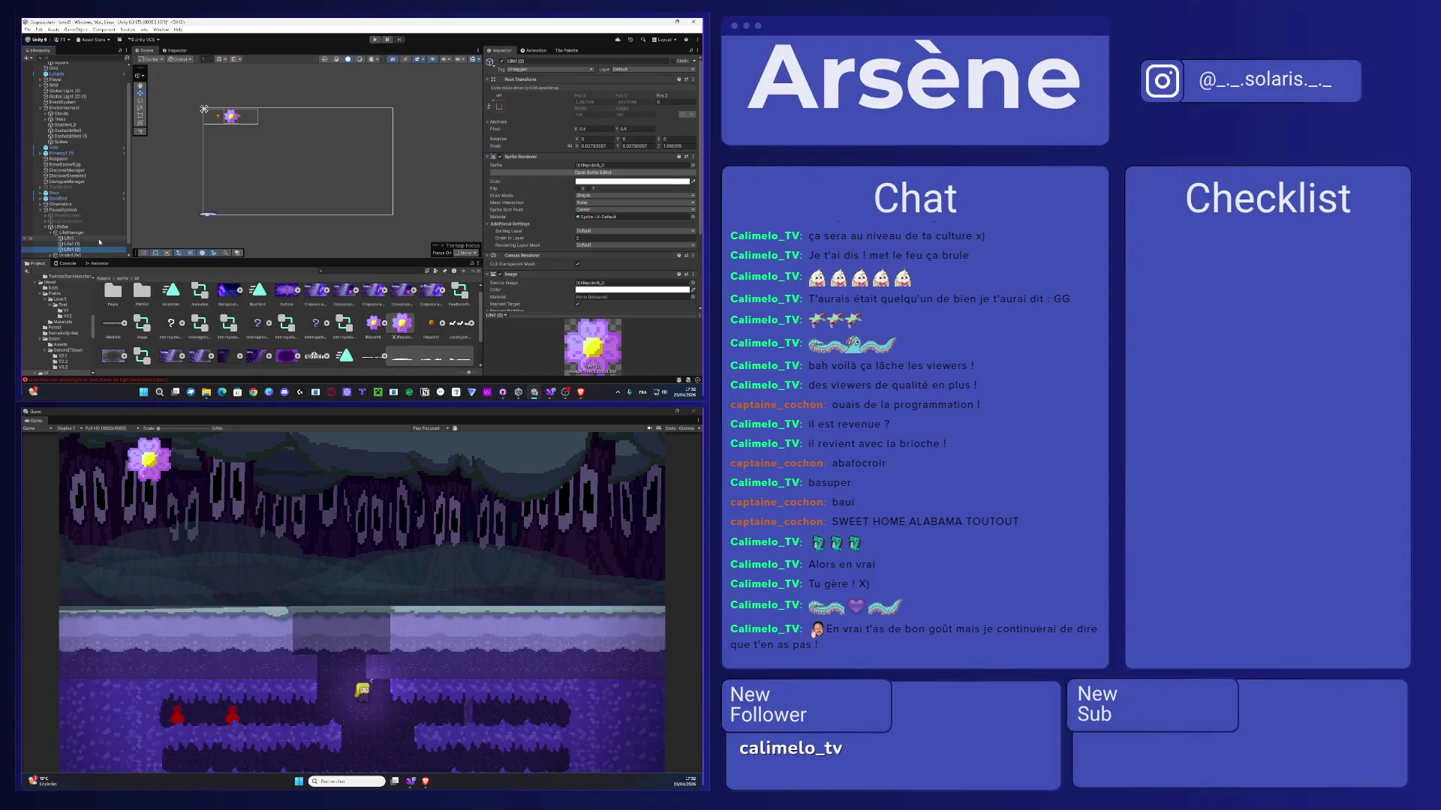
pyautogui.hotkey('ctrl', 'd')
pyautogui.doubleClick(92, 233)
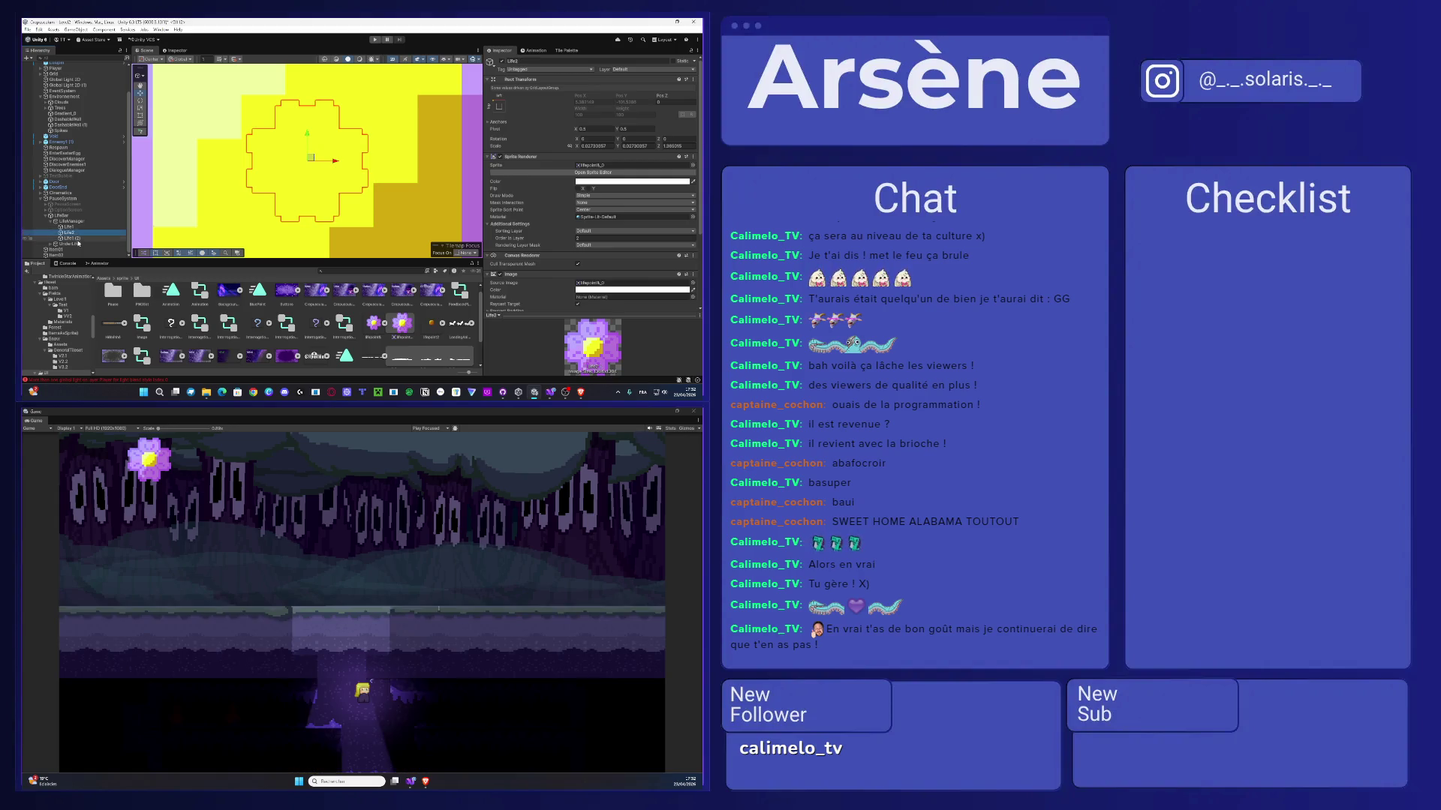
pyautogui.doubleClick(80, 237)
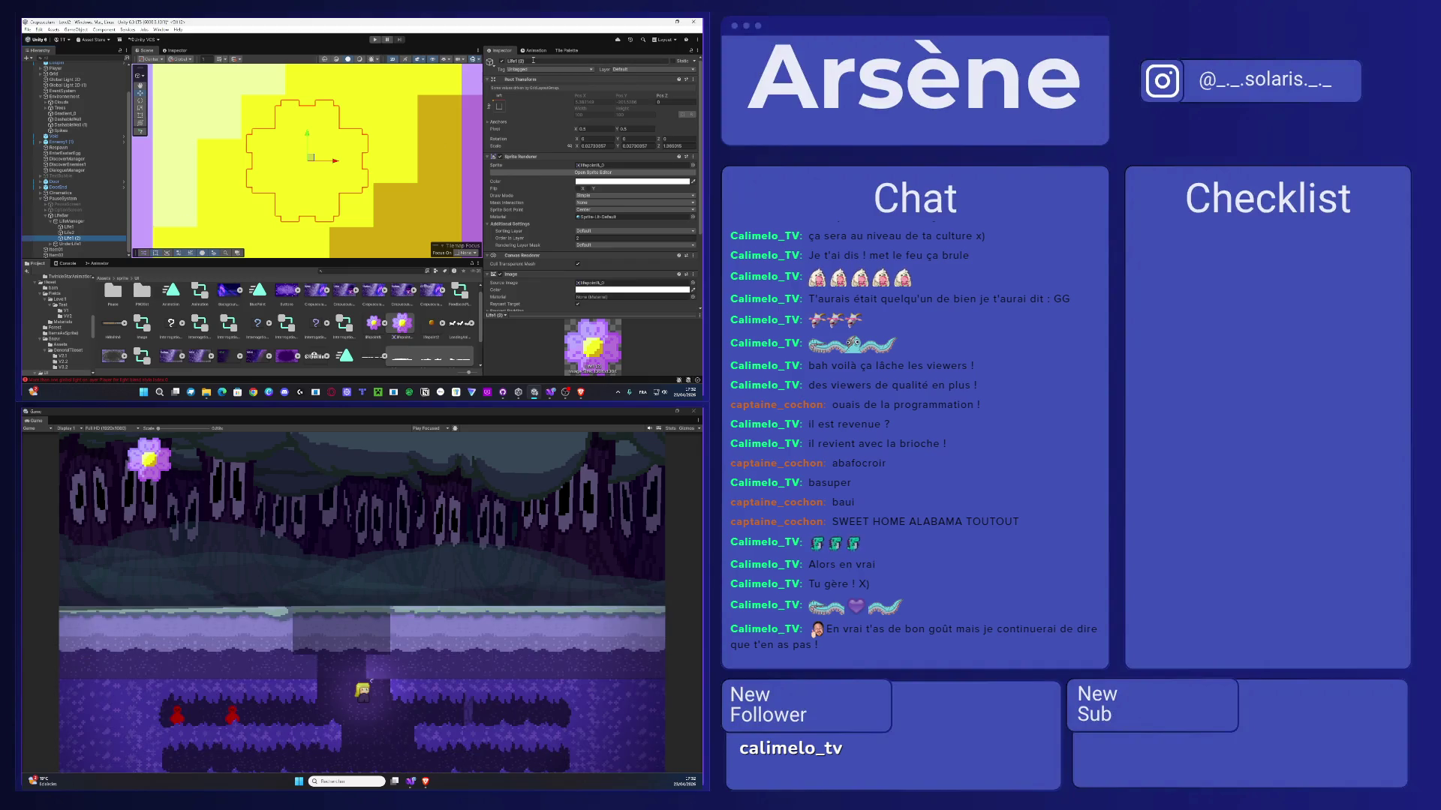
# - Rename the copied life icons in the Inspector
pyautogui.click(523, 62)
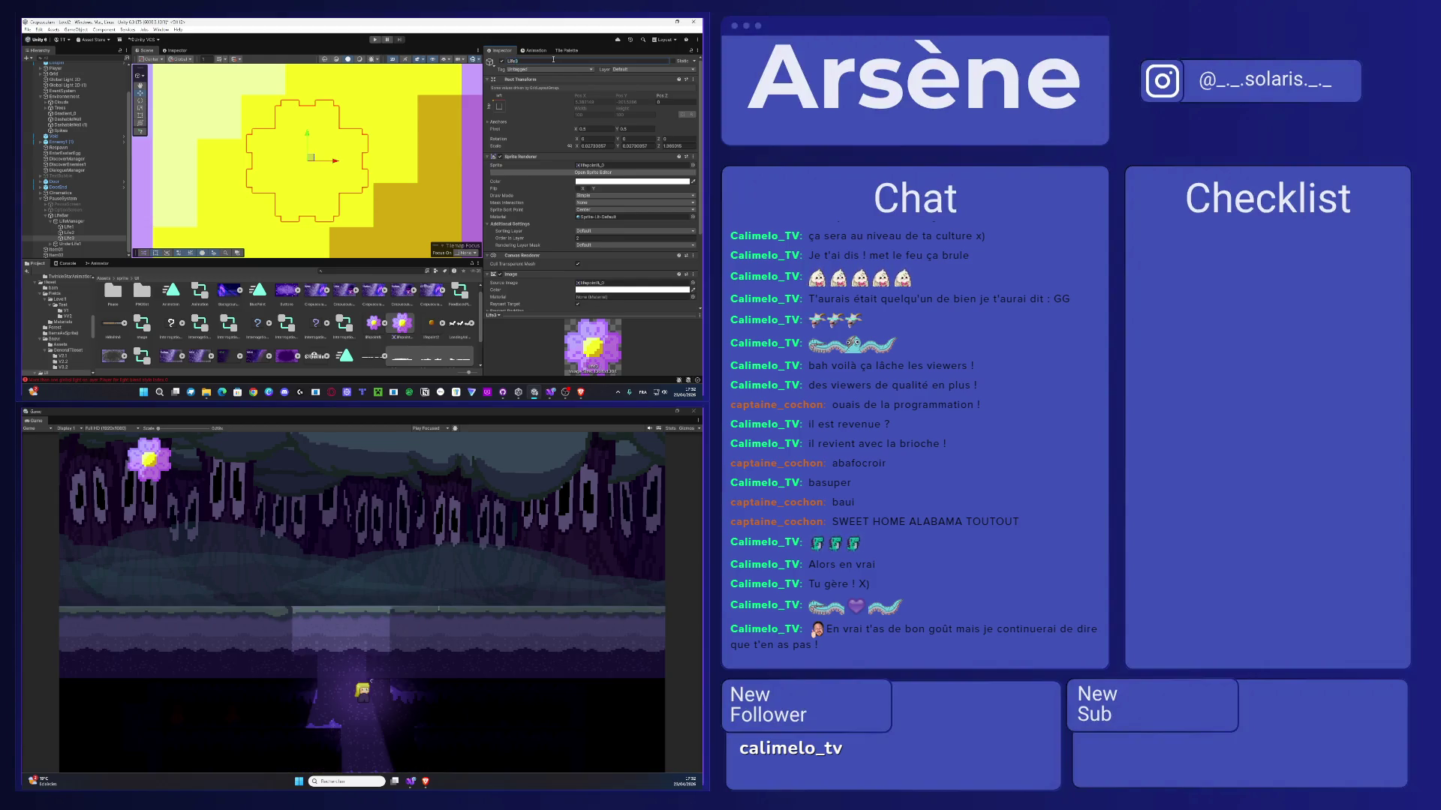
pyautogui.scroll(-10, 340, 169)
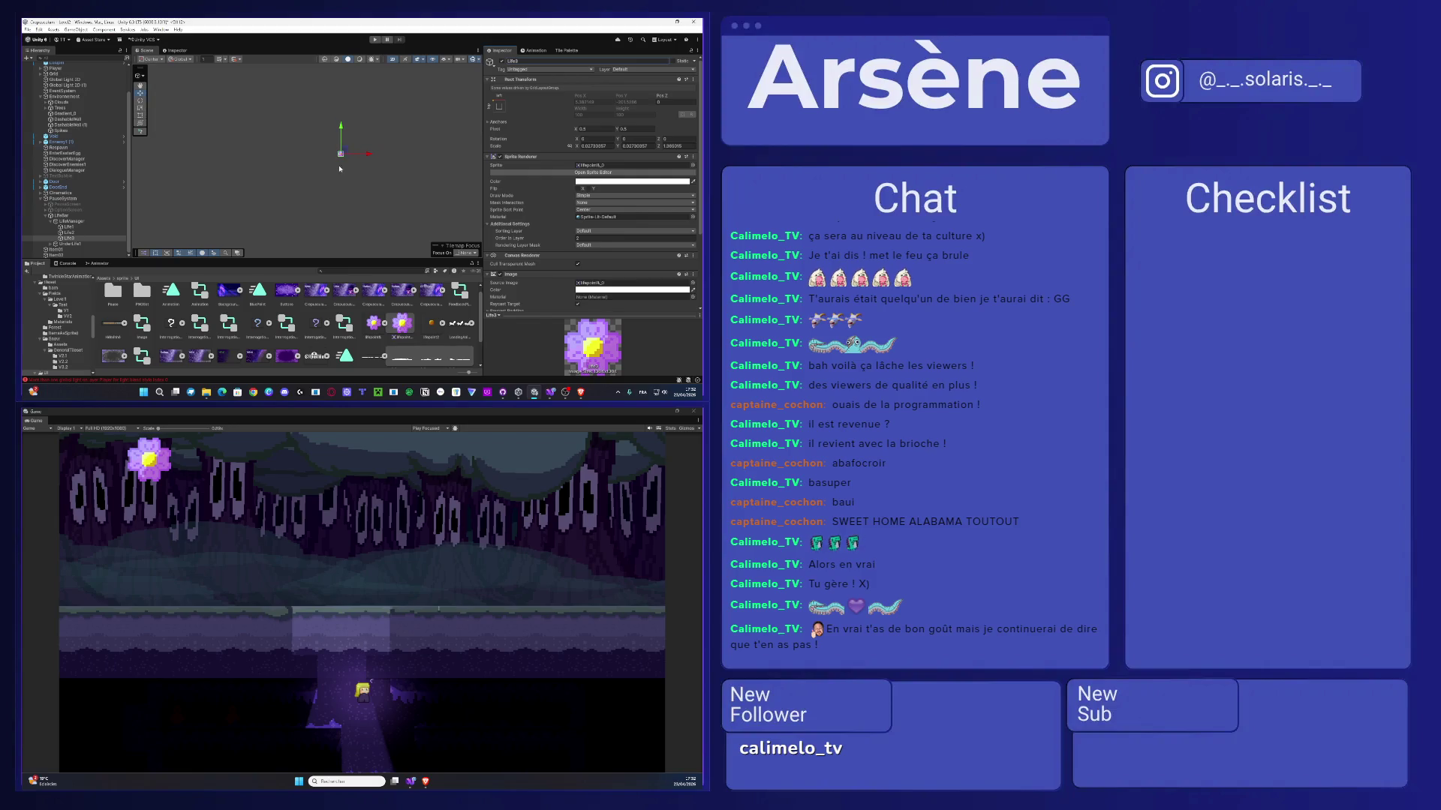
pyautogui.scroll(5, 340, 168)
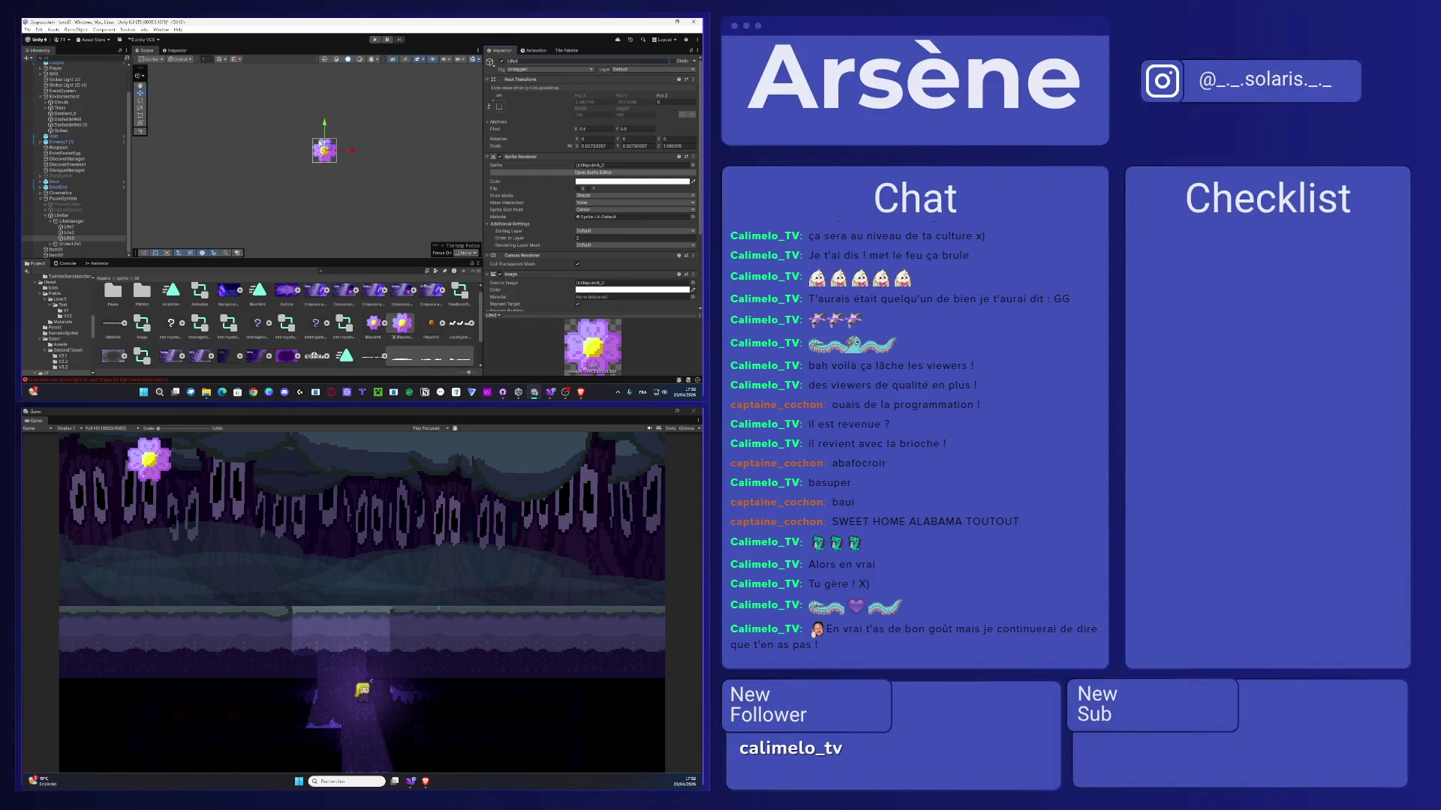
pyautogui.scroll(6, 330, 150)
pyautogui.scroll(-6, 346, 160)
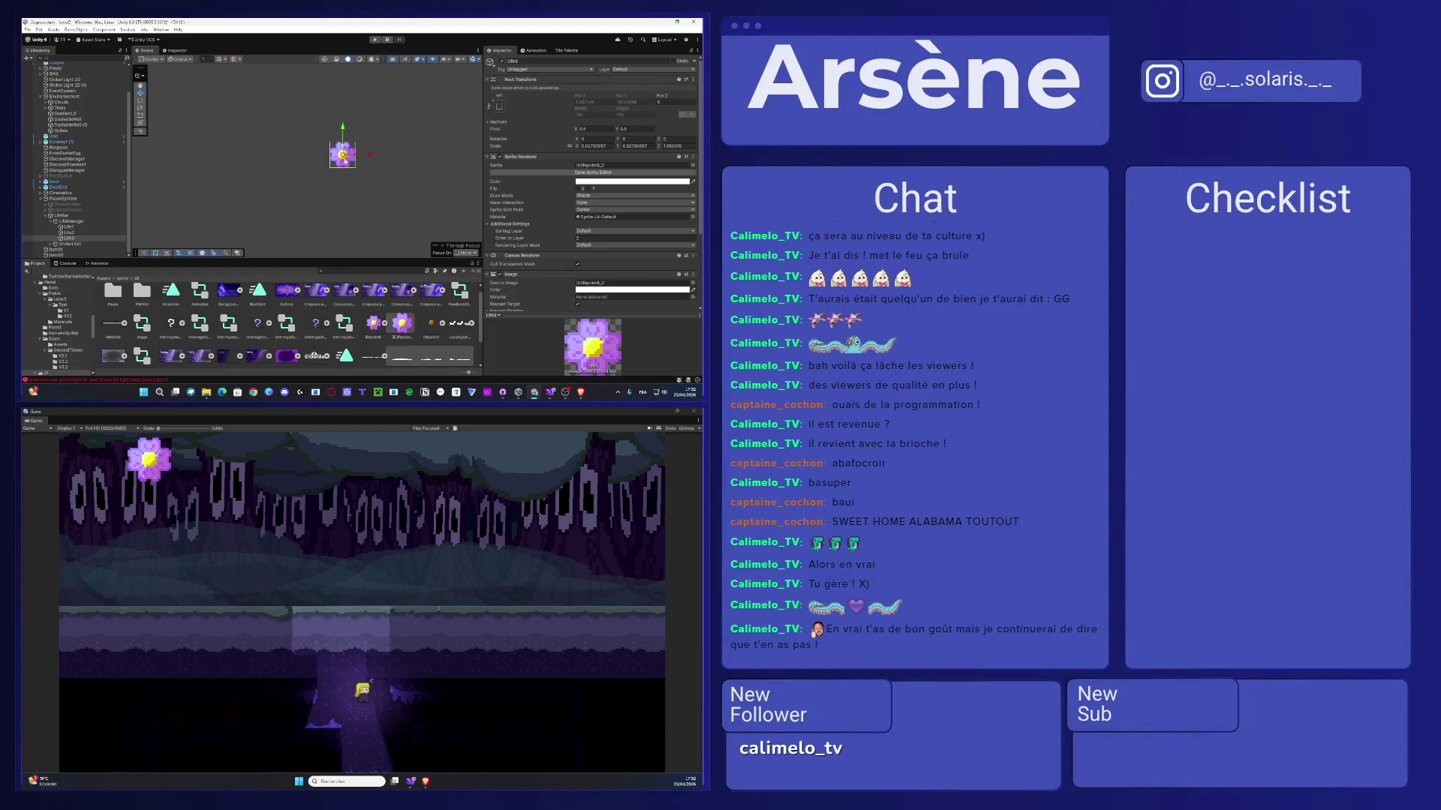
pyautogui.scroll(-5, 345, 159)
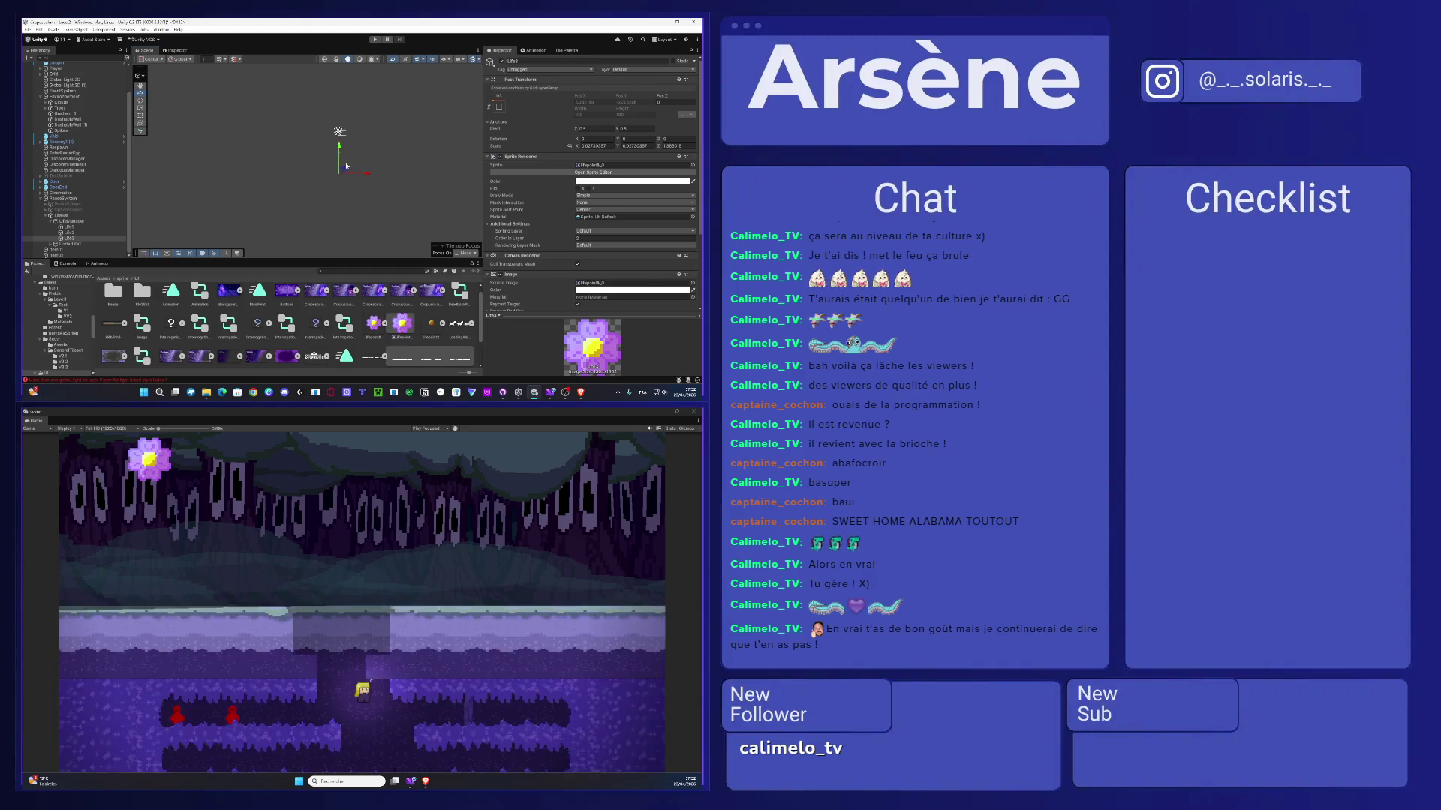
pyautogui.scroll(2, 347, 157)
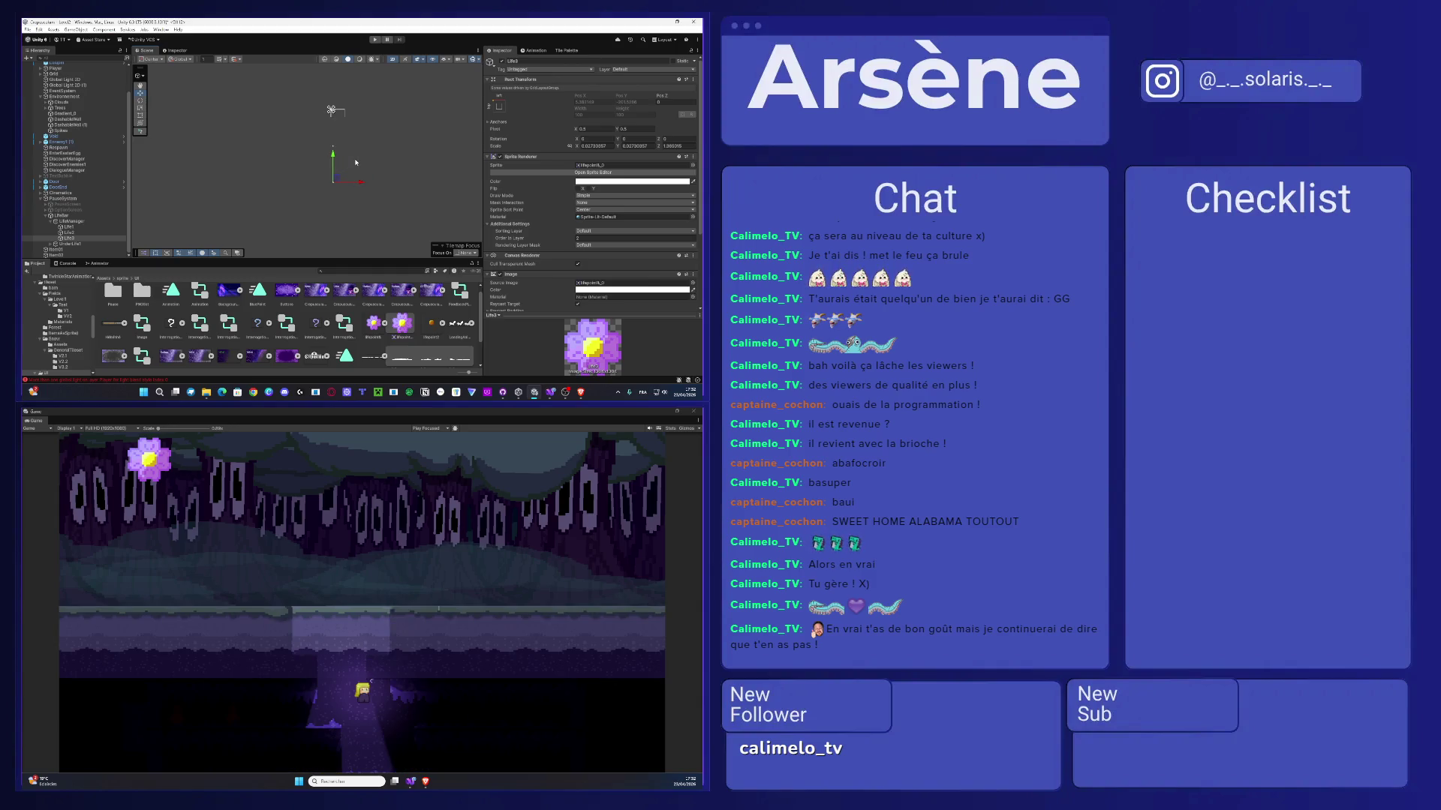
pyautogui.click(76, 221)
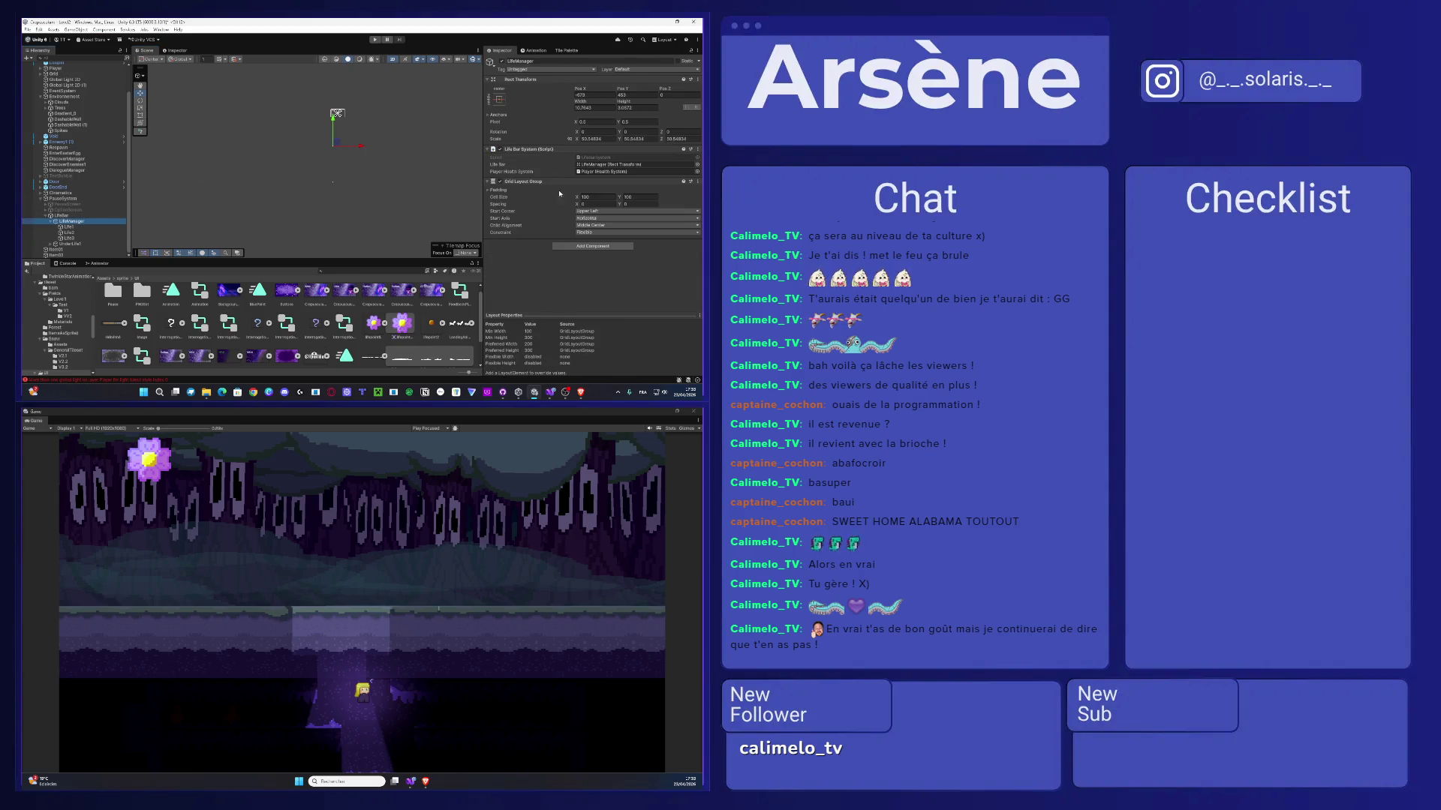
# - Replace LifeManager's Grid Layout Group with a Horizontal Layout Group
pyautogui.click(686, 183)
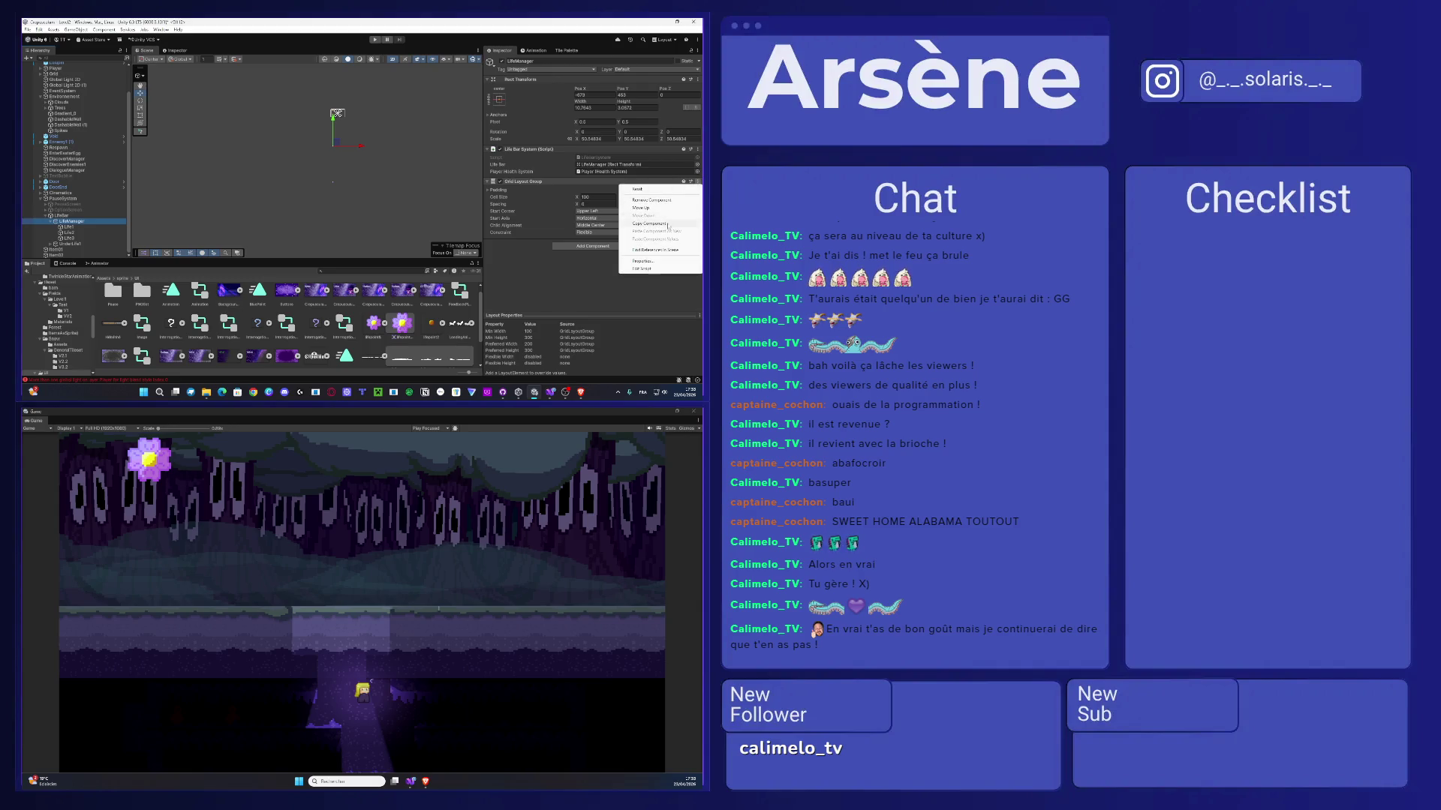
pyautogui.click(649, 199)
pyautogui.click(607, 185)
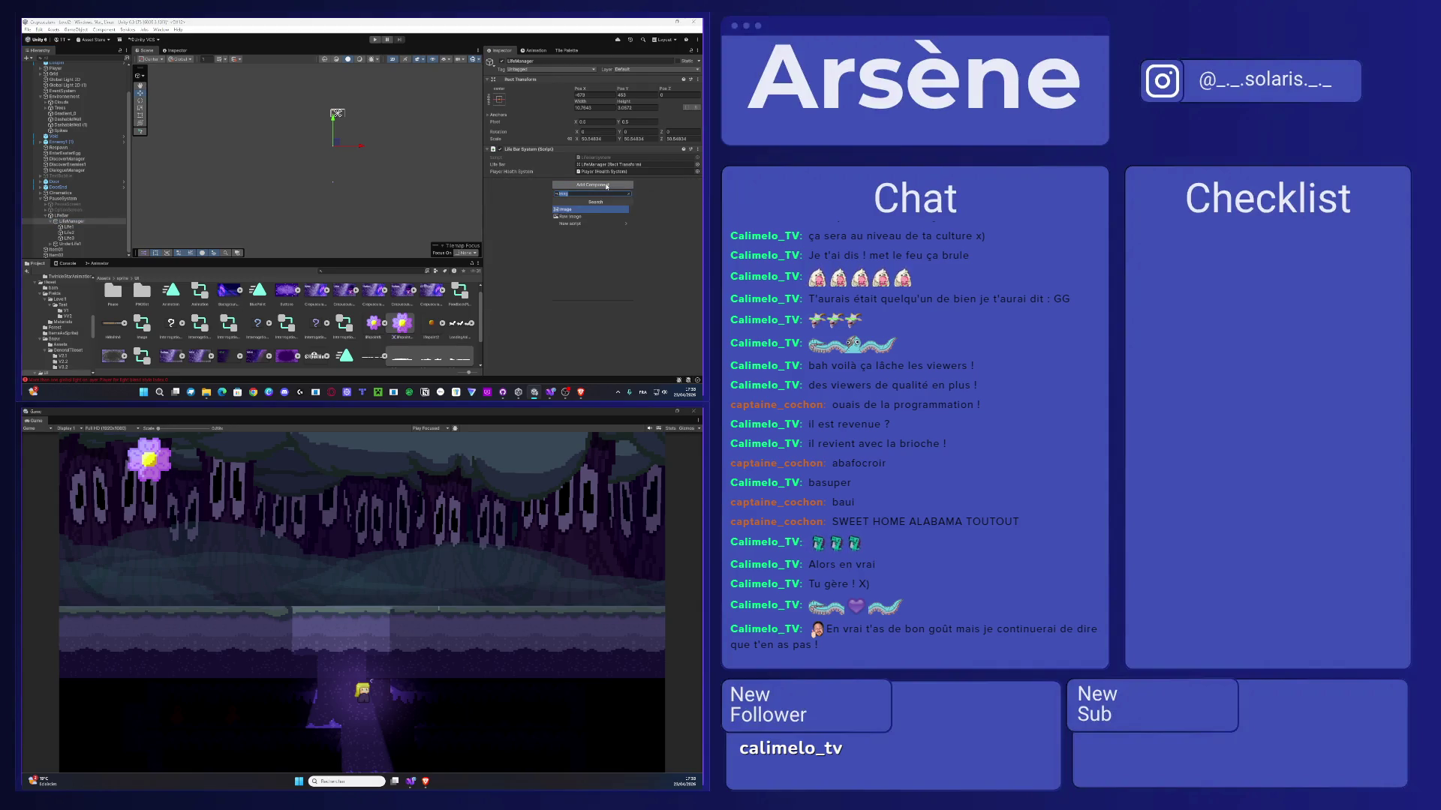
pyautogui.write('lay')
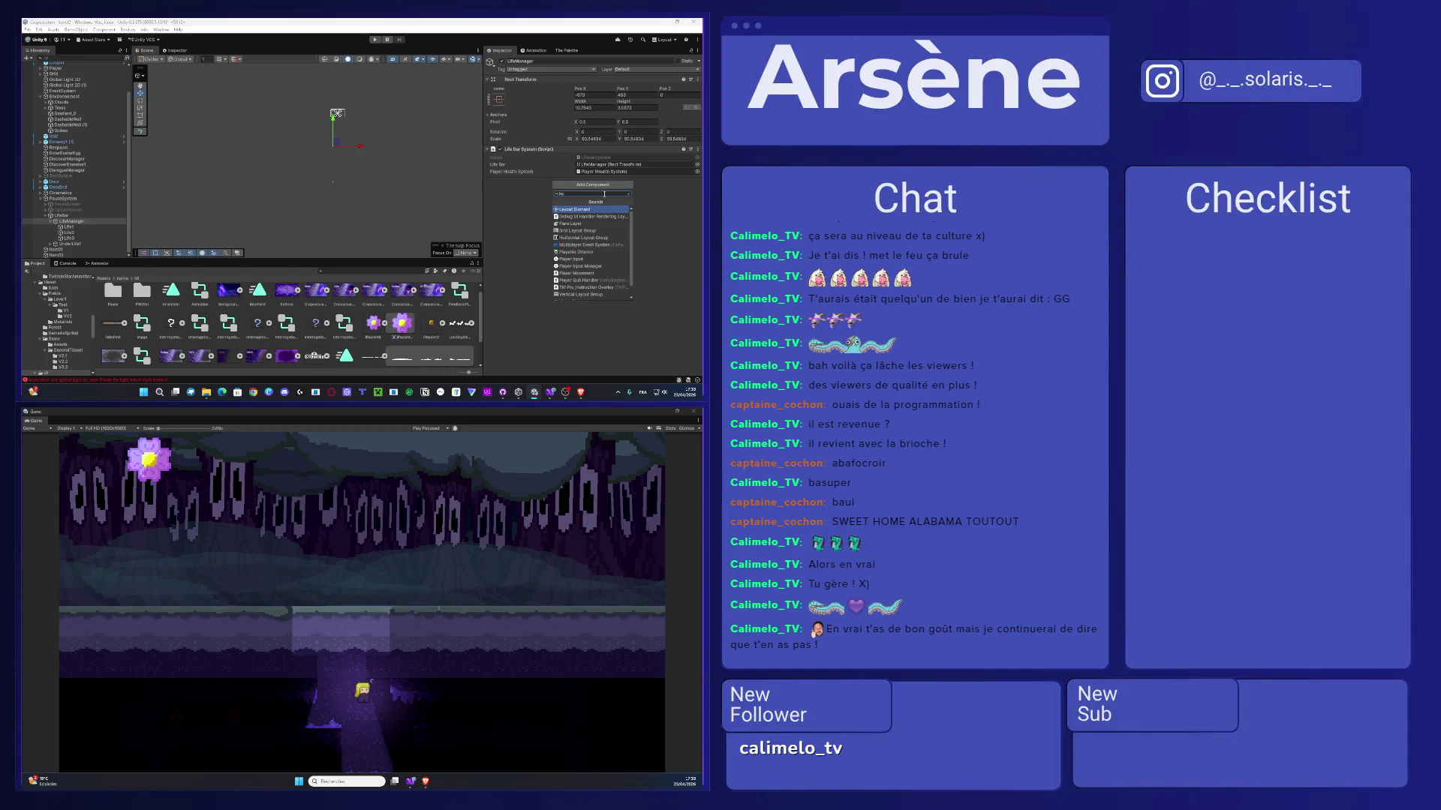
pyautogui.click(583, 237)
pyautogui.scroll(3, 461, 80)
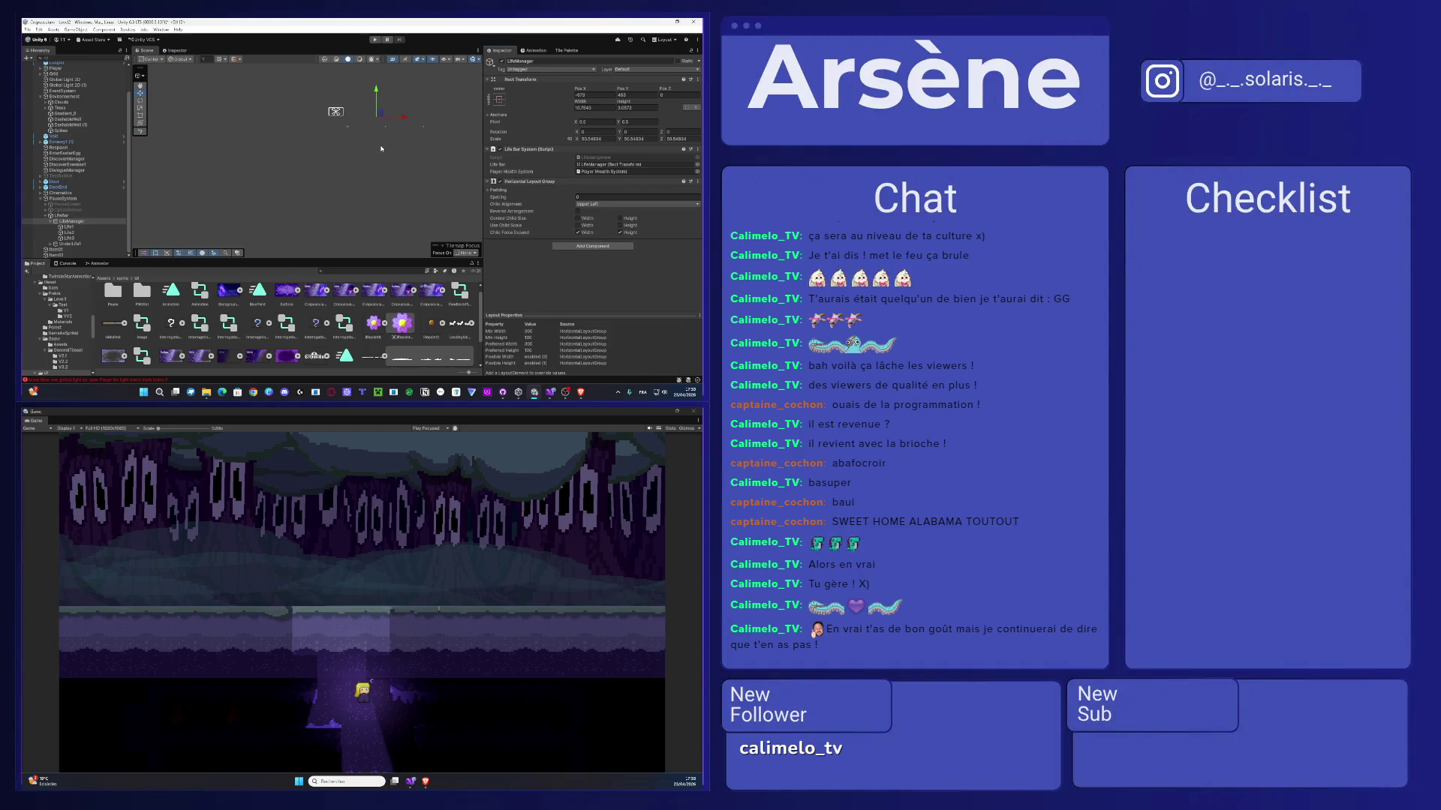
# - Check LifeManager's rectangle and padding, then shrink Life1–Life3 together
pyautogui.click(72, 221)
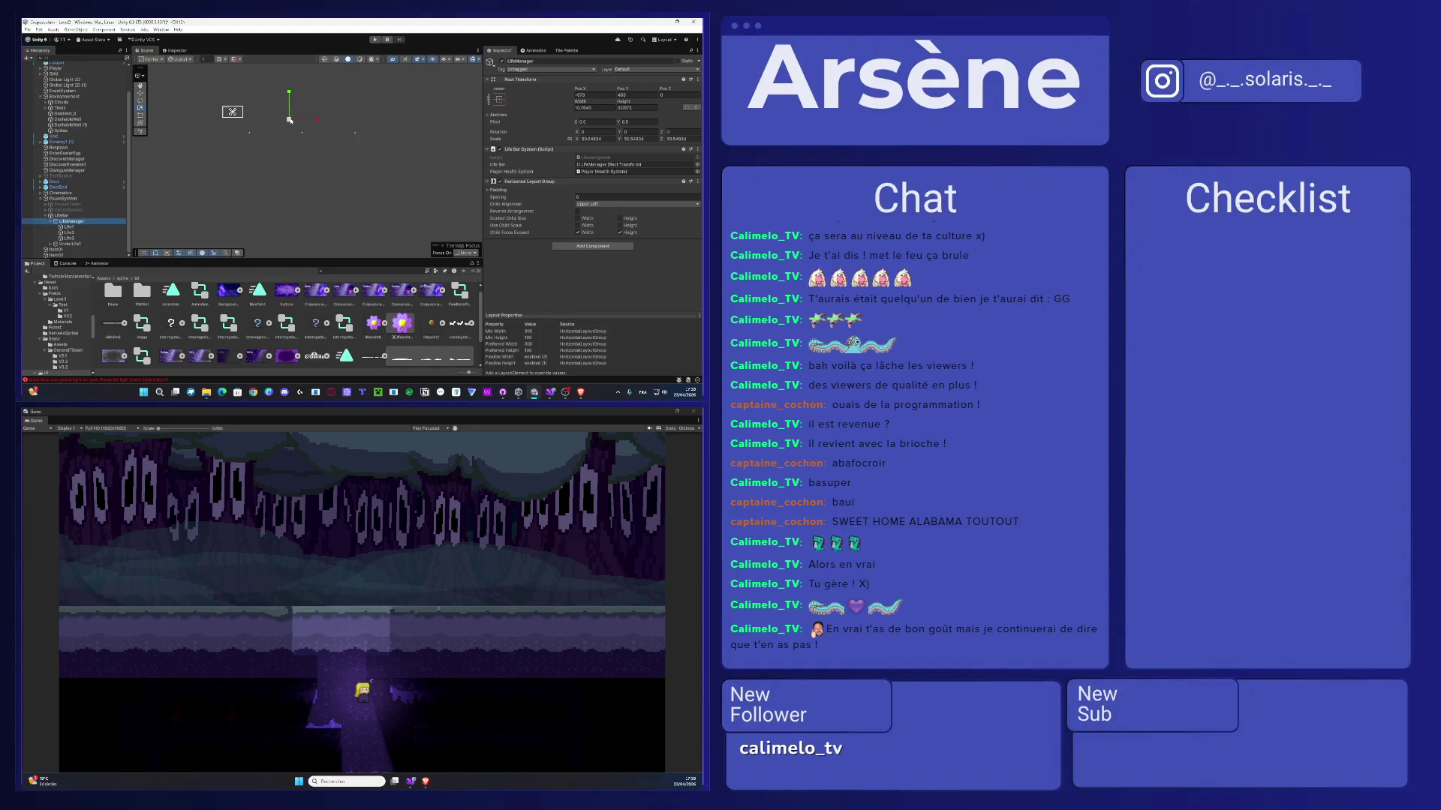
pyautogui.moveTo(290, 120); pyautogui.dragTo(271, 135)
pyautogui.hotkey('ctrl', 'z')
pyautogui.click(488, 191)
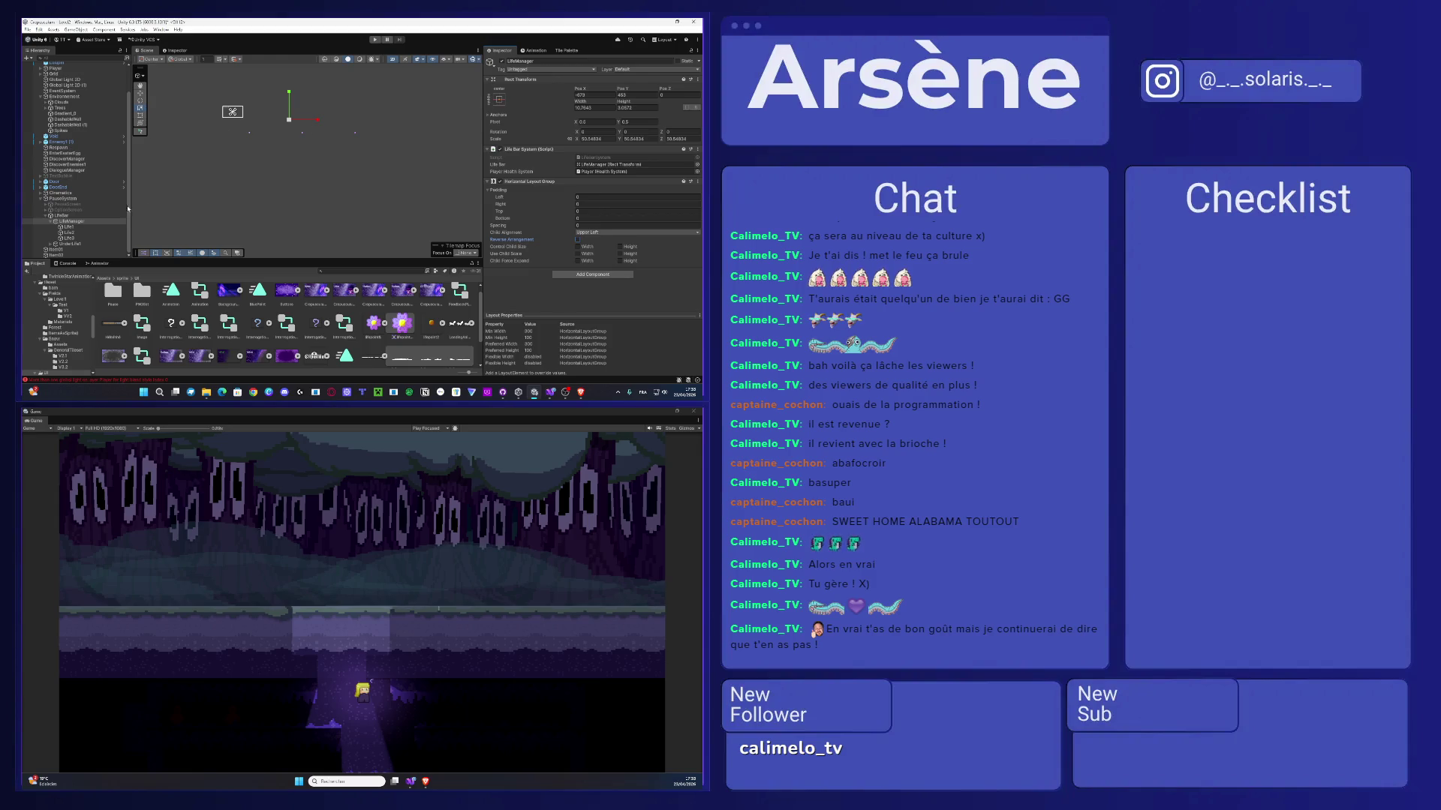
pyautogui.click(69, 238)
pyautogui.keyDown('shift'); pyautogui.click(79, 228); pyautogui.keyUp('shift')
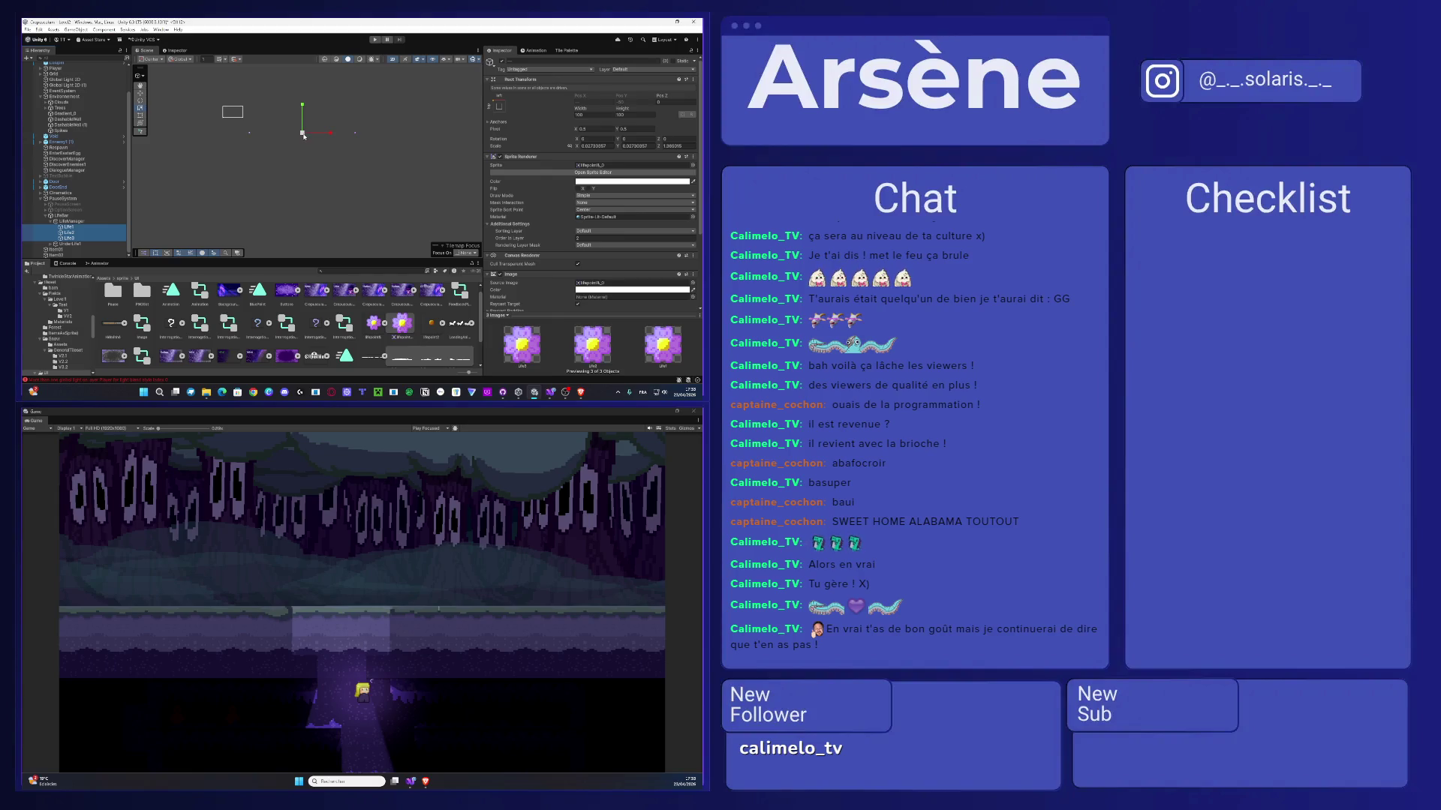
pyautogui.moveTo(304, 136); pyautogui.dragTo(286, 144)
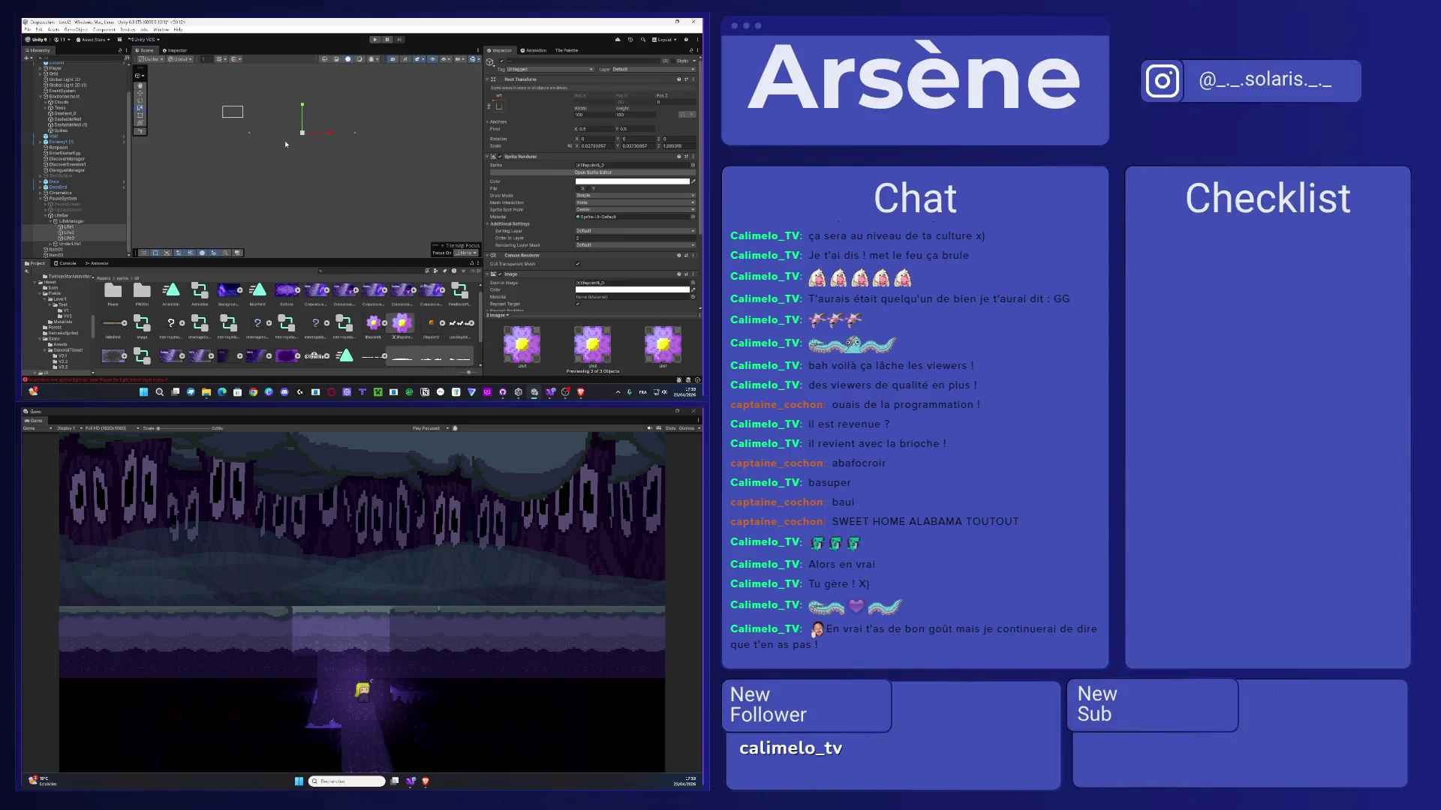
# - Move the LifeManager icon bar toward the upper left and select Life1
pyautogui.click(233, 148)
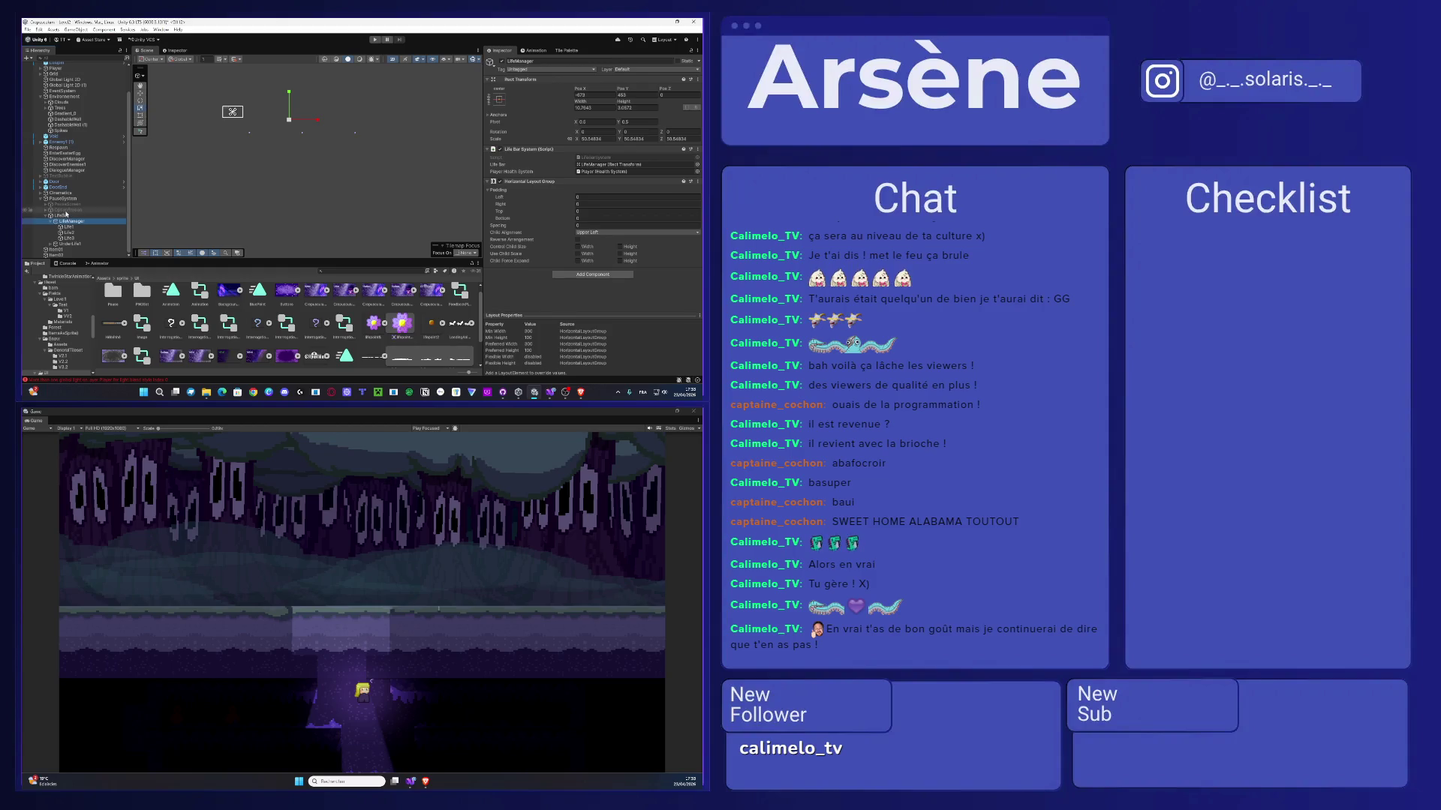
pyautogui.scroll(2, 200, 77)
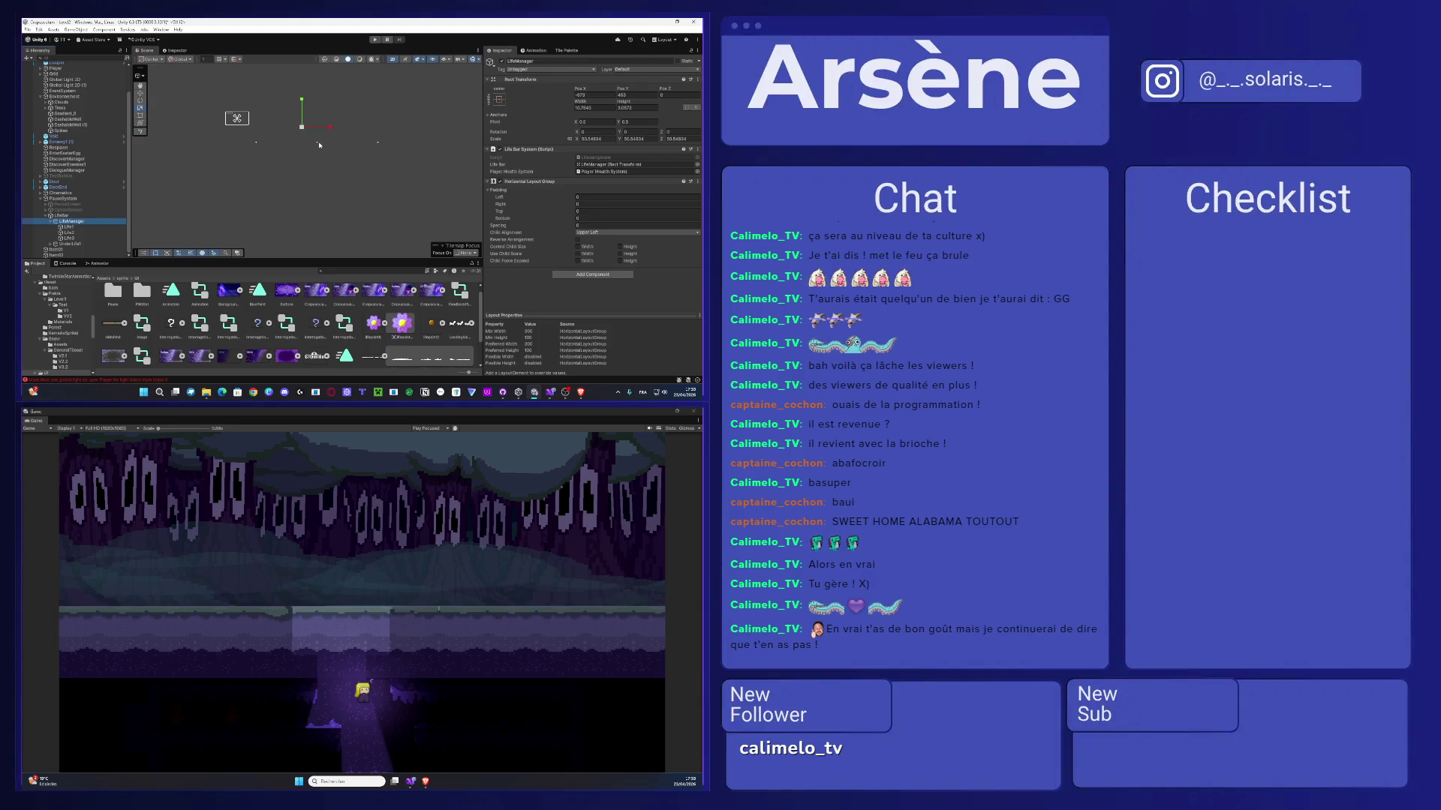
pyautogui.scroll(1, 270, 122)
pyautogui.scroll(1, 270, 123)
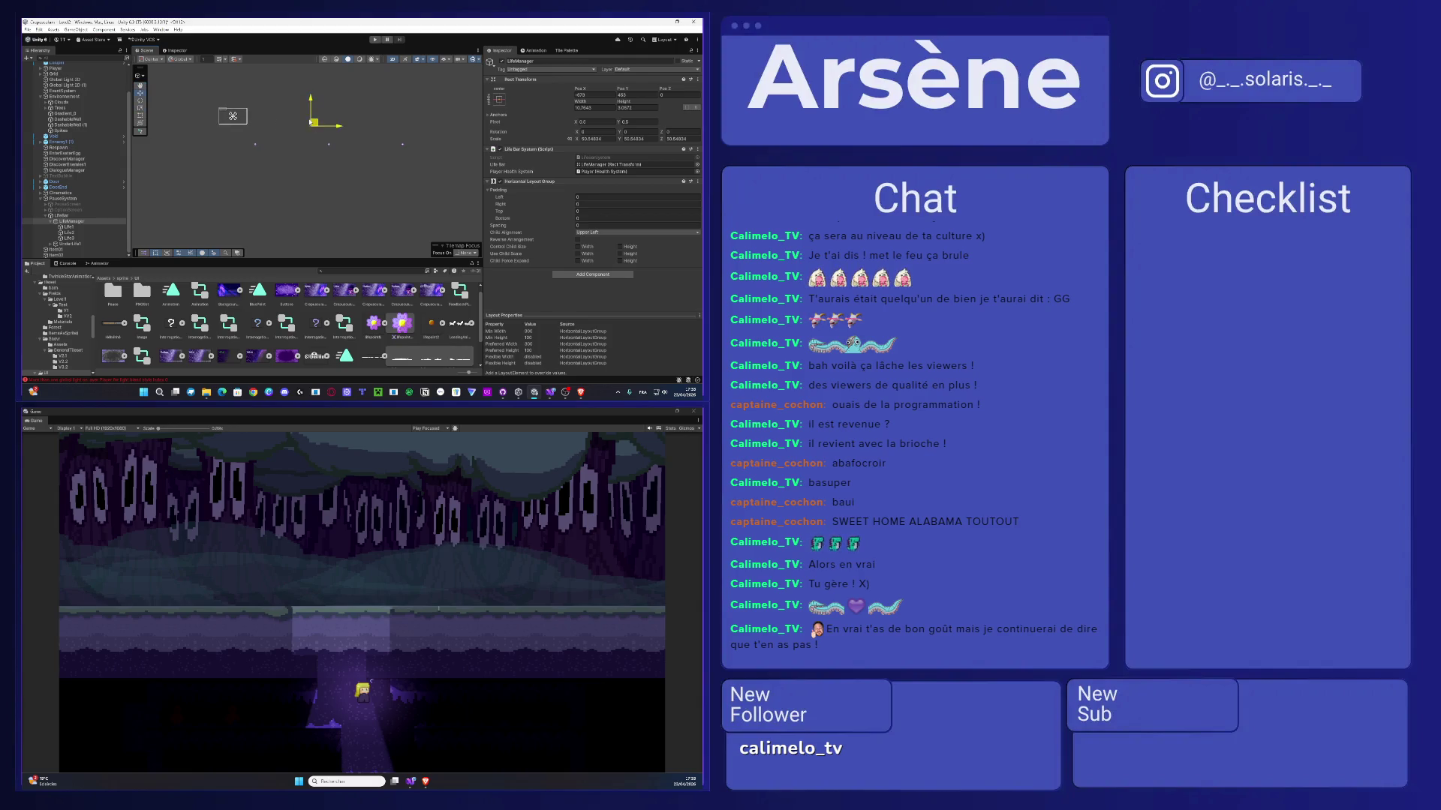
pyautogui.moveTo(311, 122)
pyautogui.mouseDown()
pyautogui.moveTo(281, 83)
pyautogui.moveTo(287, 96)
pyautogui.mouseUp()
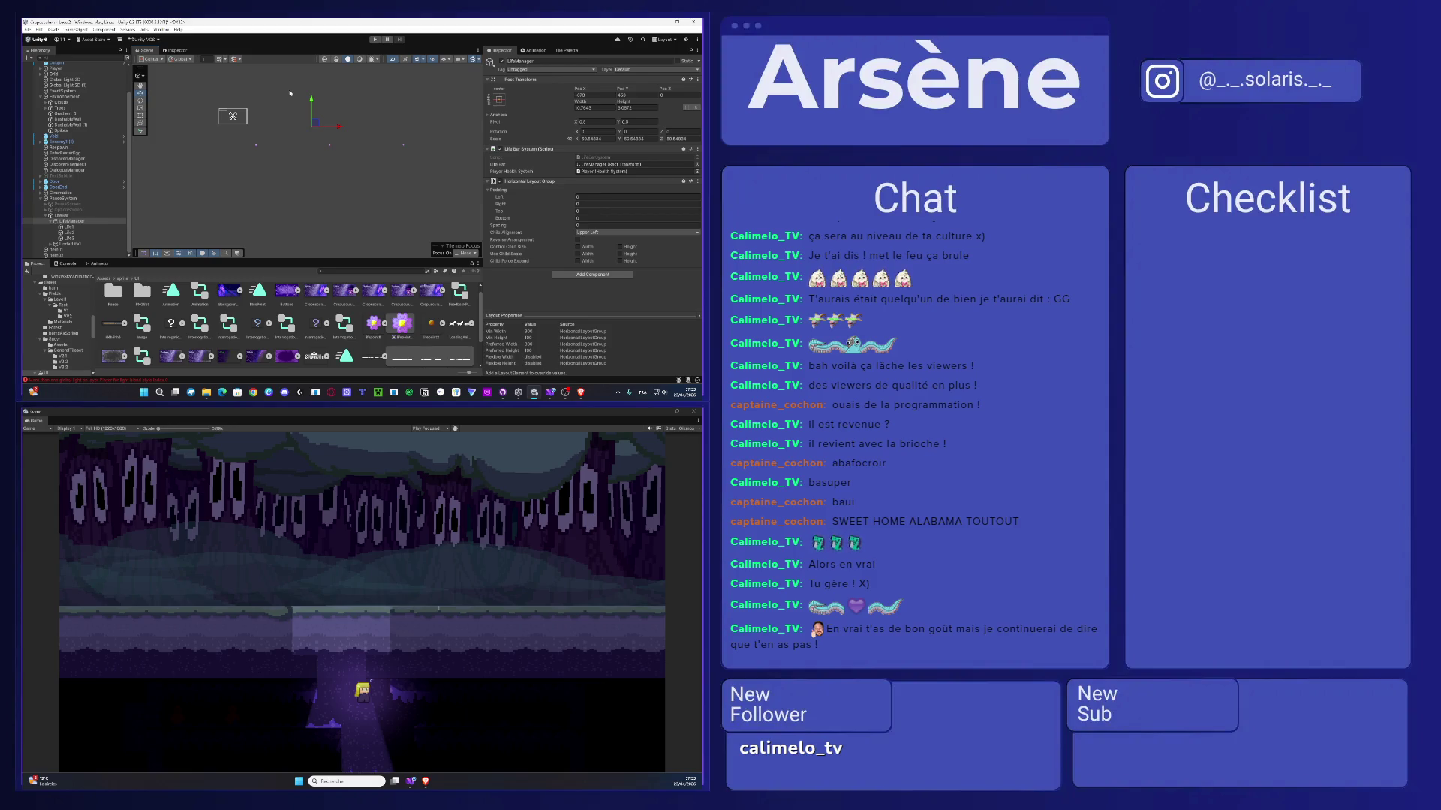
pyautogui.click(68, 227)
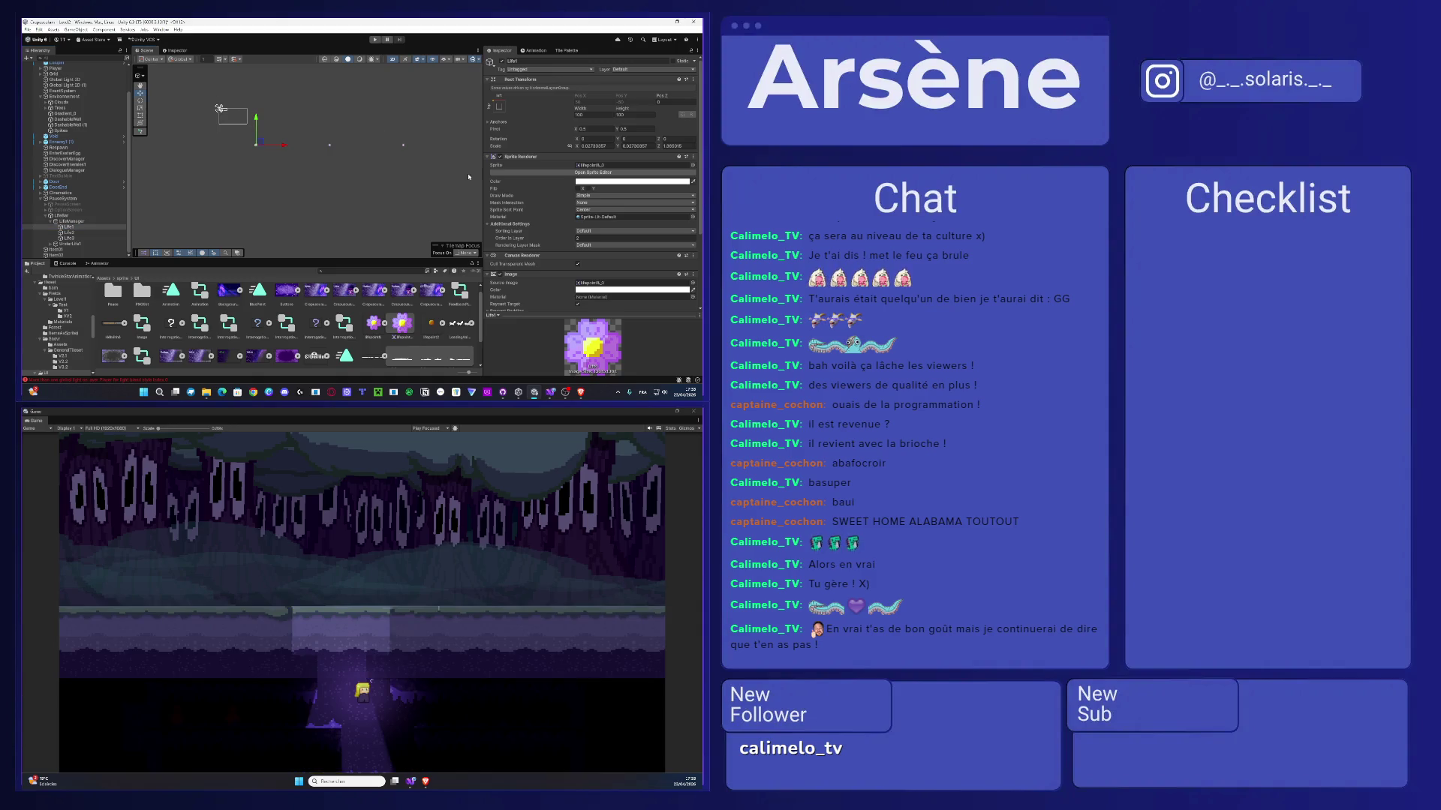
# - Remove the Sprite Renderer component from Life2 and Life3
pyautogui.scroll(-1, 583, 264)
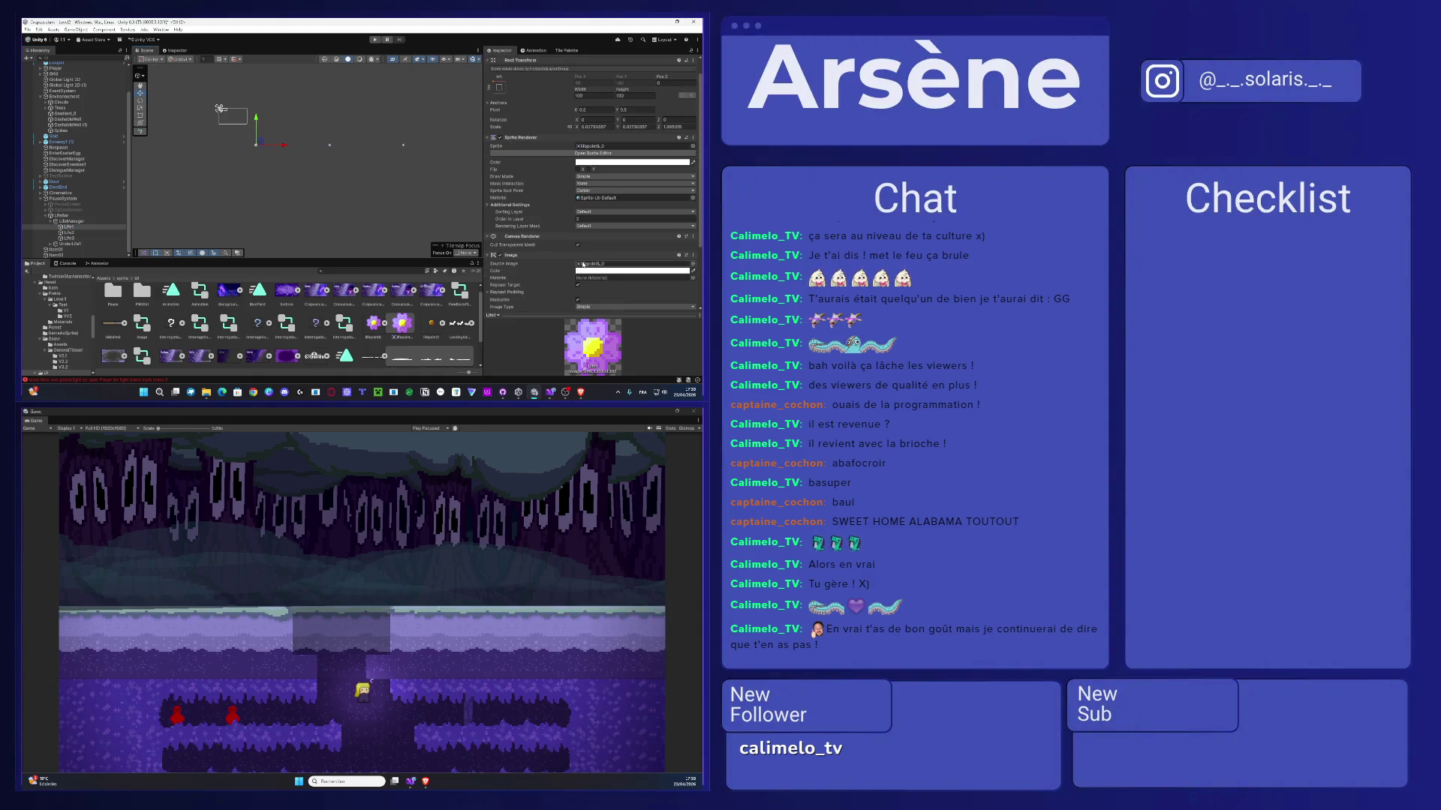
pyautogui.click(692, 137)
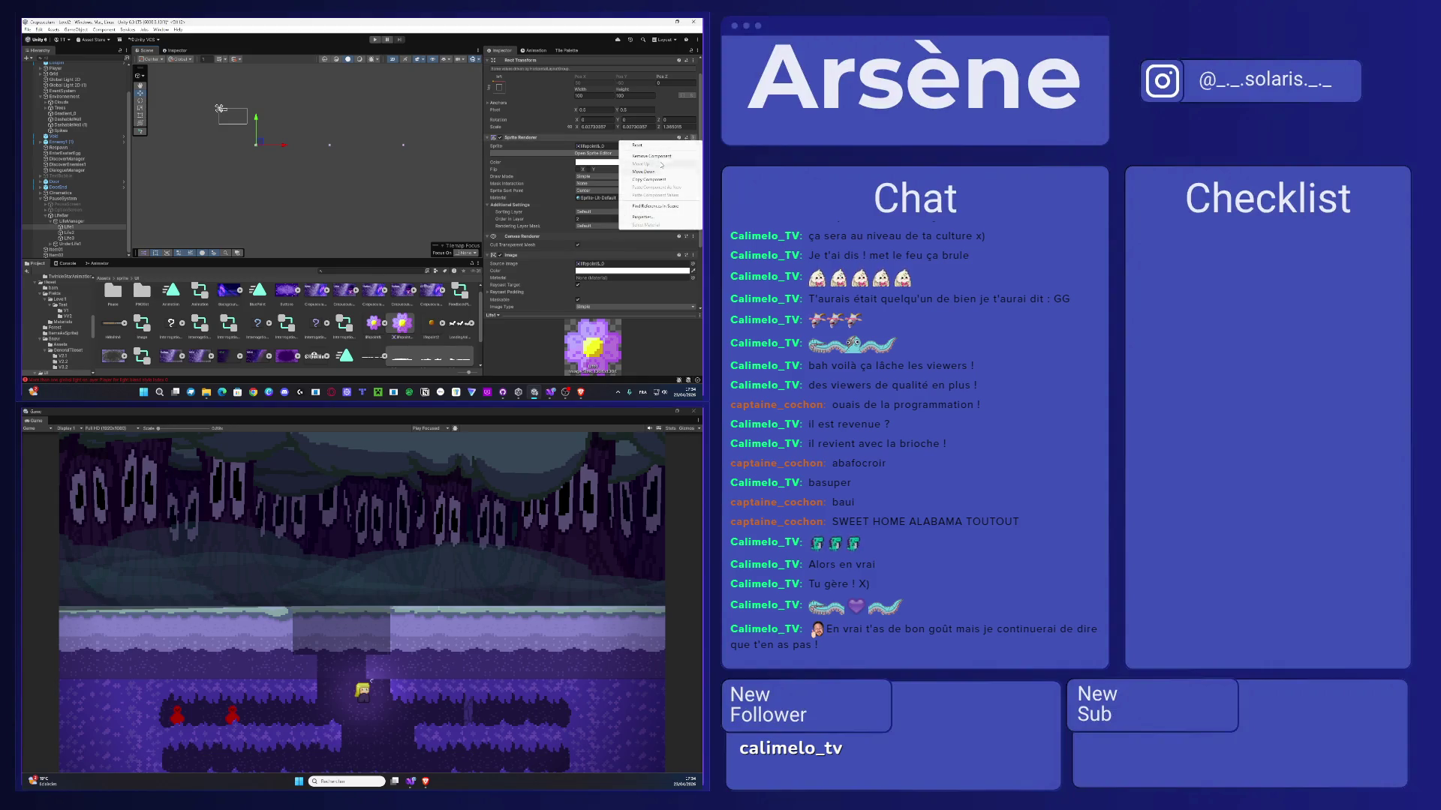
pyautogui.press('Escape')
pyautogui.press('Down')
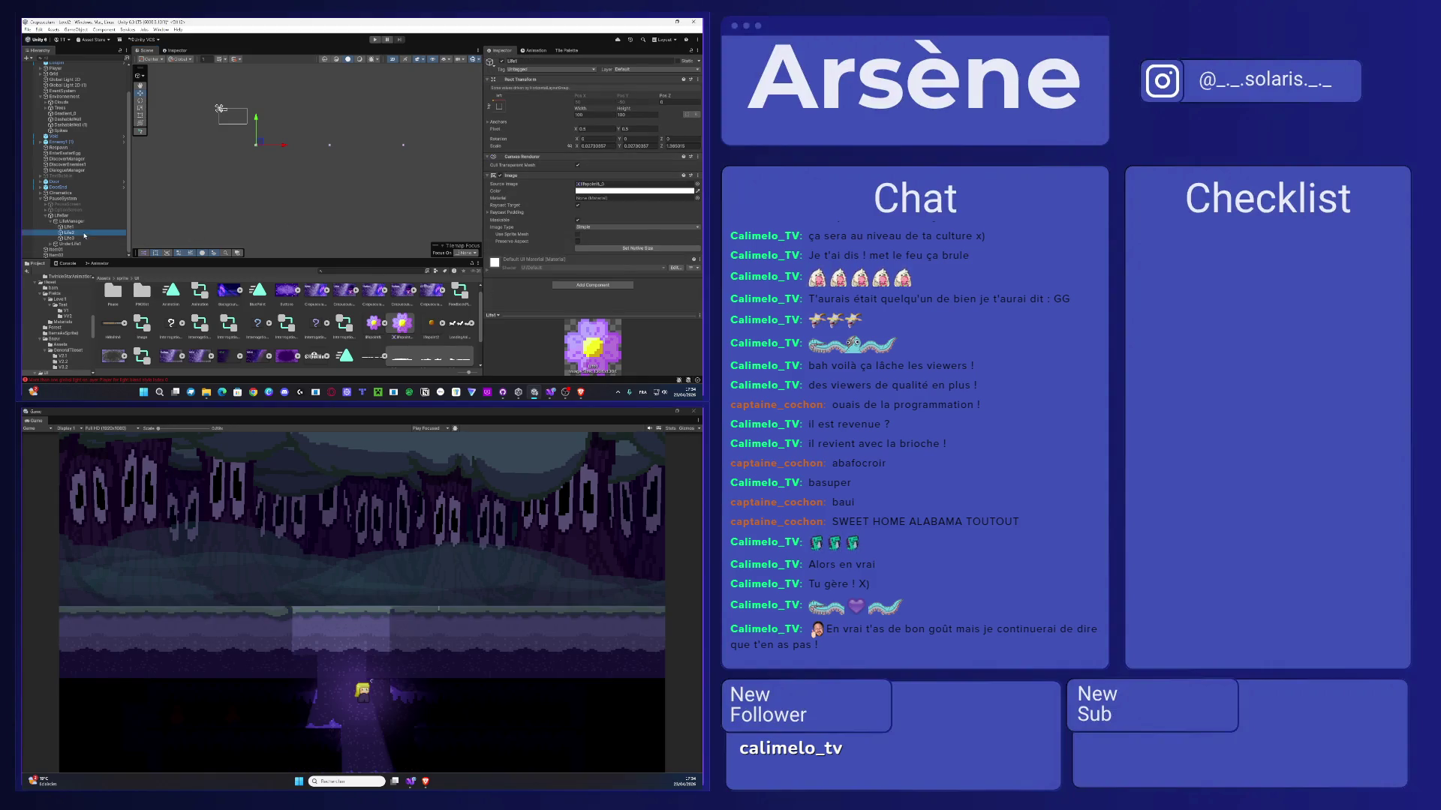
pyautogui.click(693, 156)
pyautogui.click(647, 173)
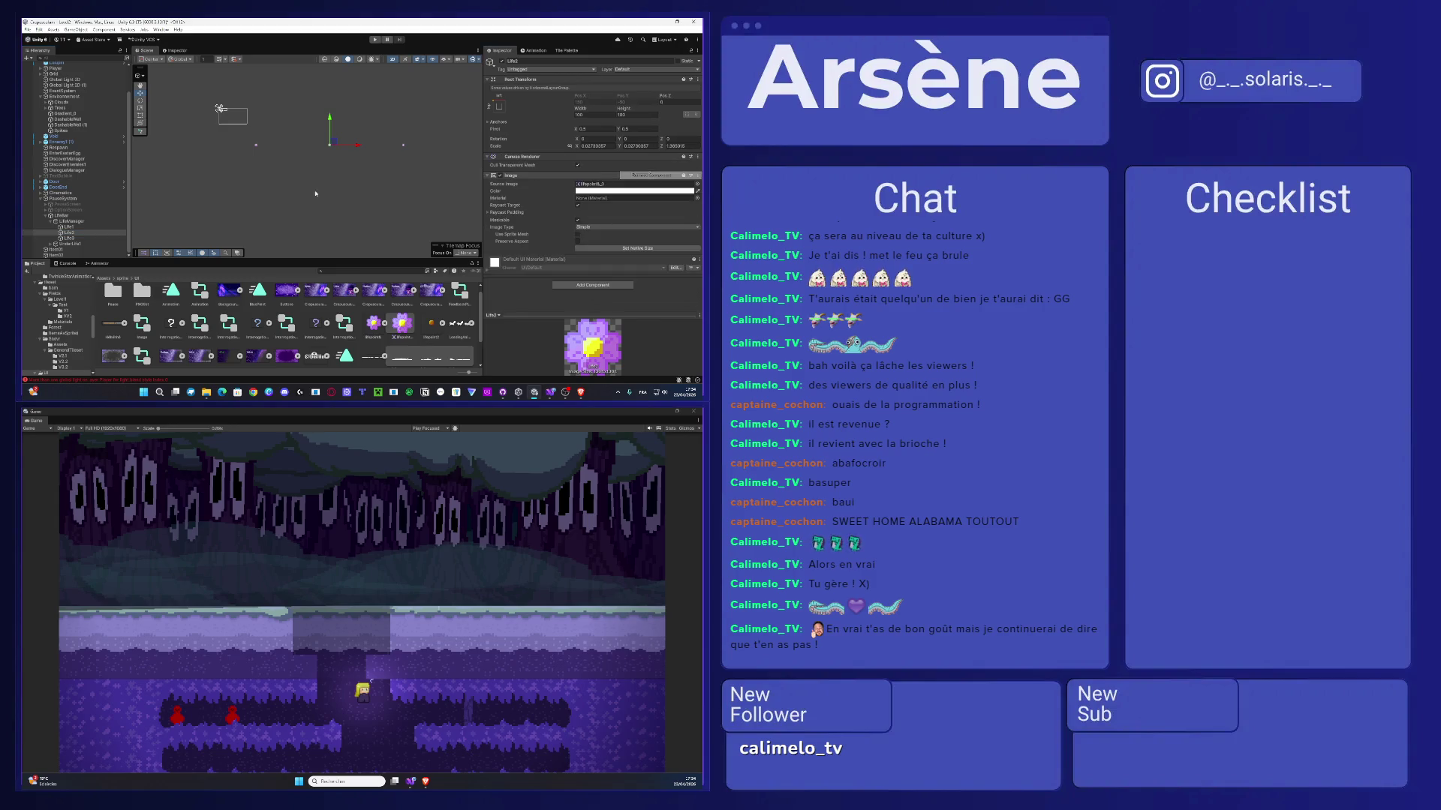
pyautogui.press('Down')
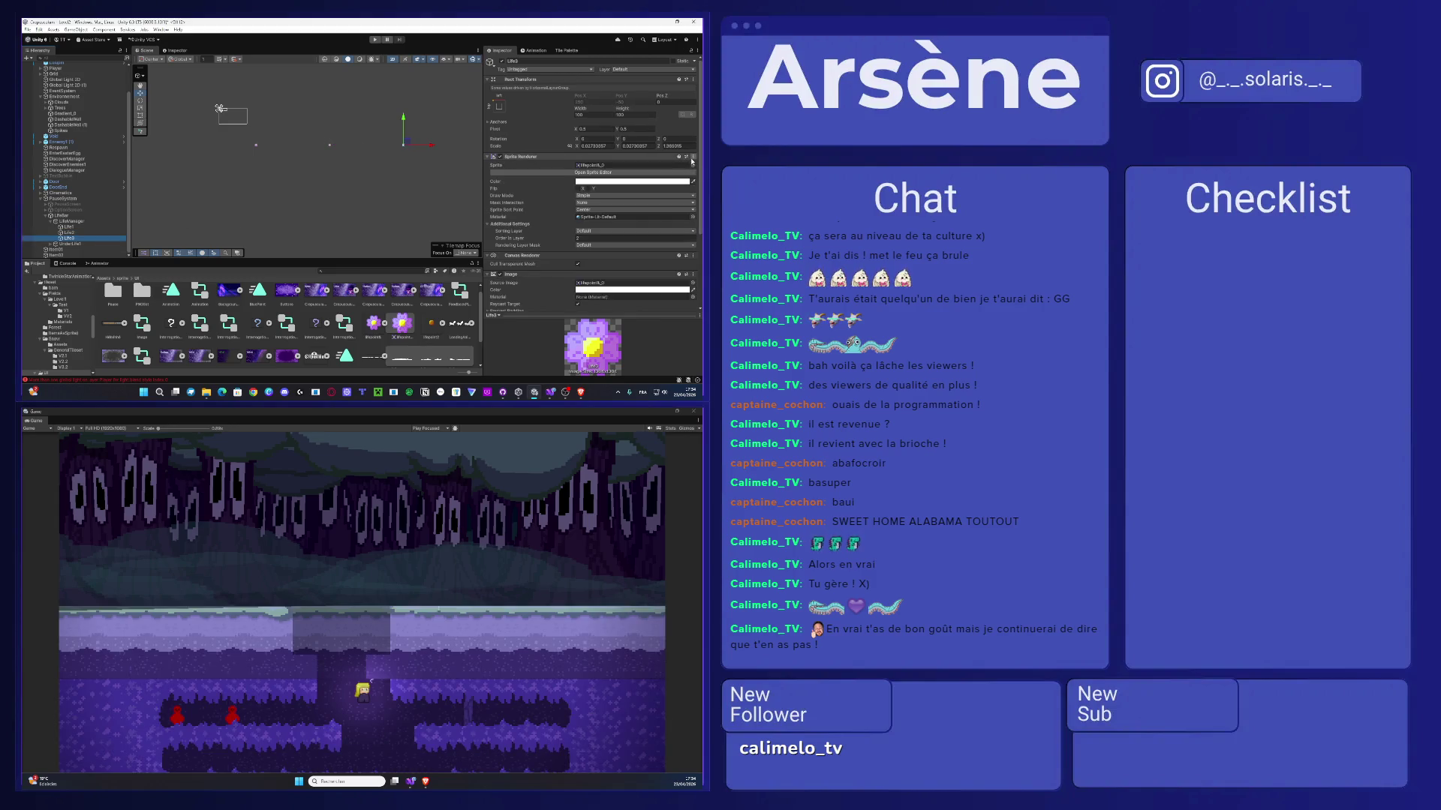
pyautogui.click(693, 156)
pyautogui.click(649, 175)
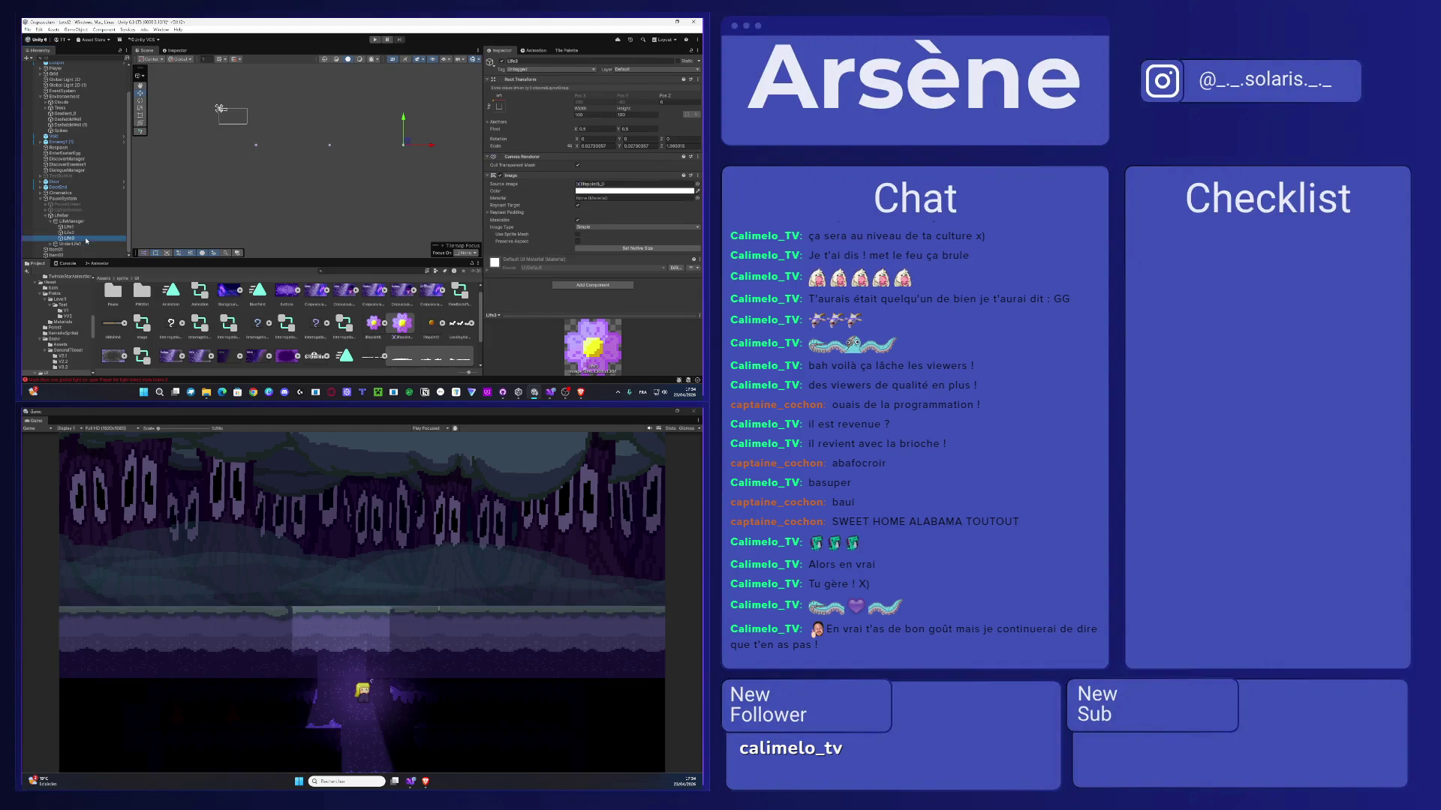
# - Move Life1–Life3 from LifeManager into LifeBar and shift them left in the scene
pyautogui.keyDown('ctrl'); pyautogui.click(68, 233); pyautogui.keyUp('ctrl')
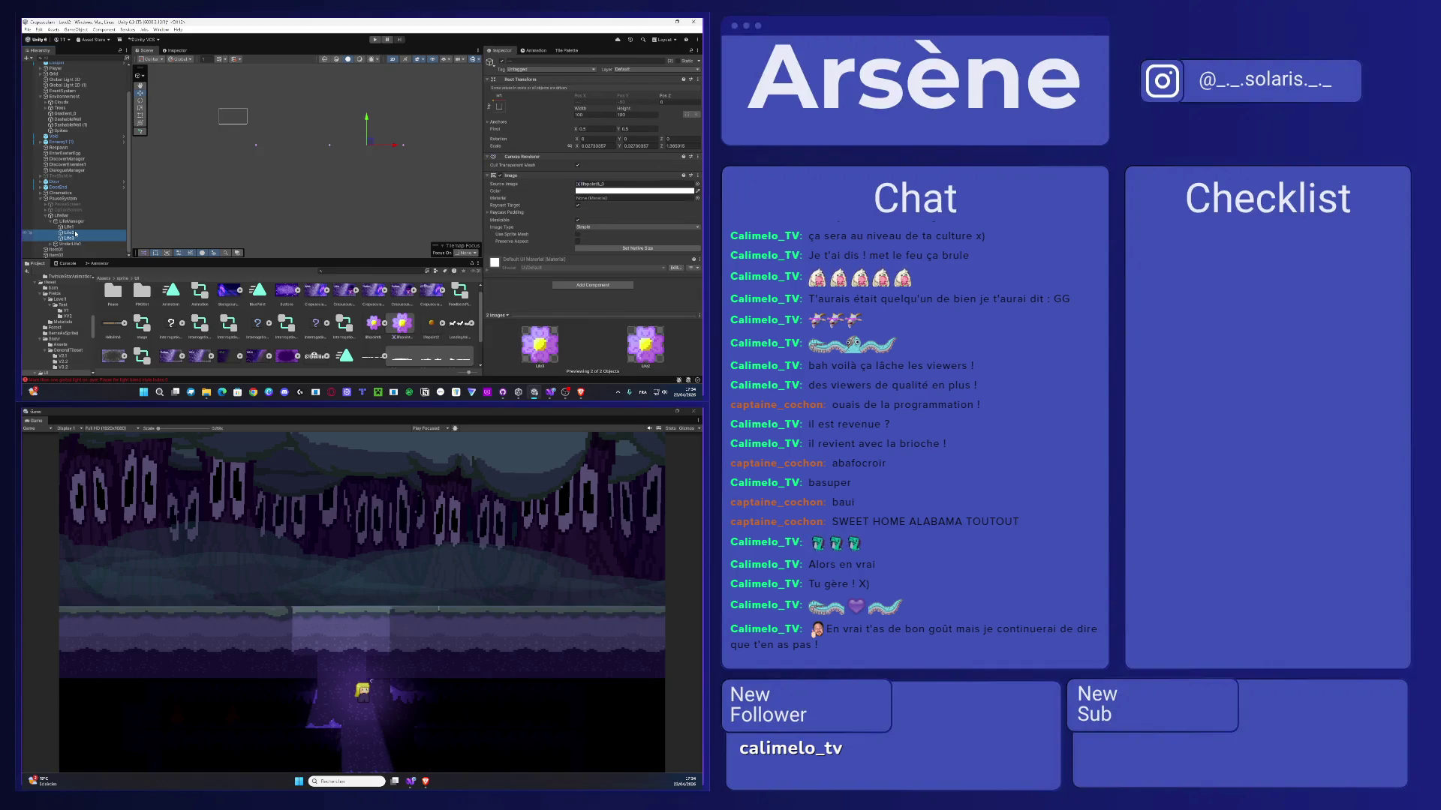
pyautogui.press('Delete')
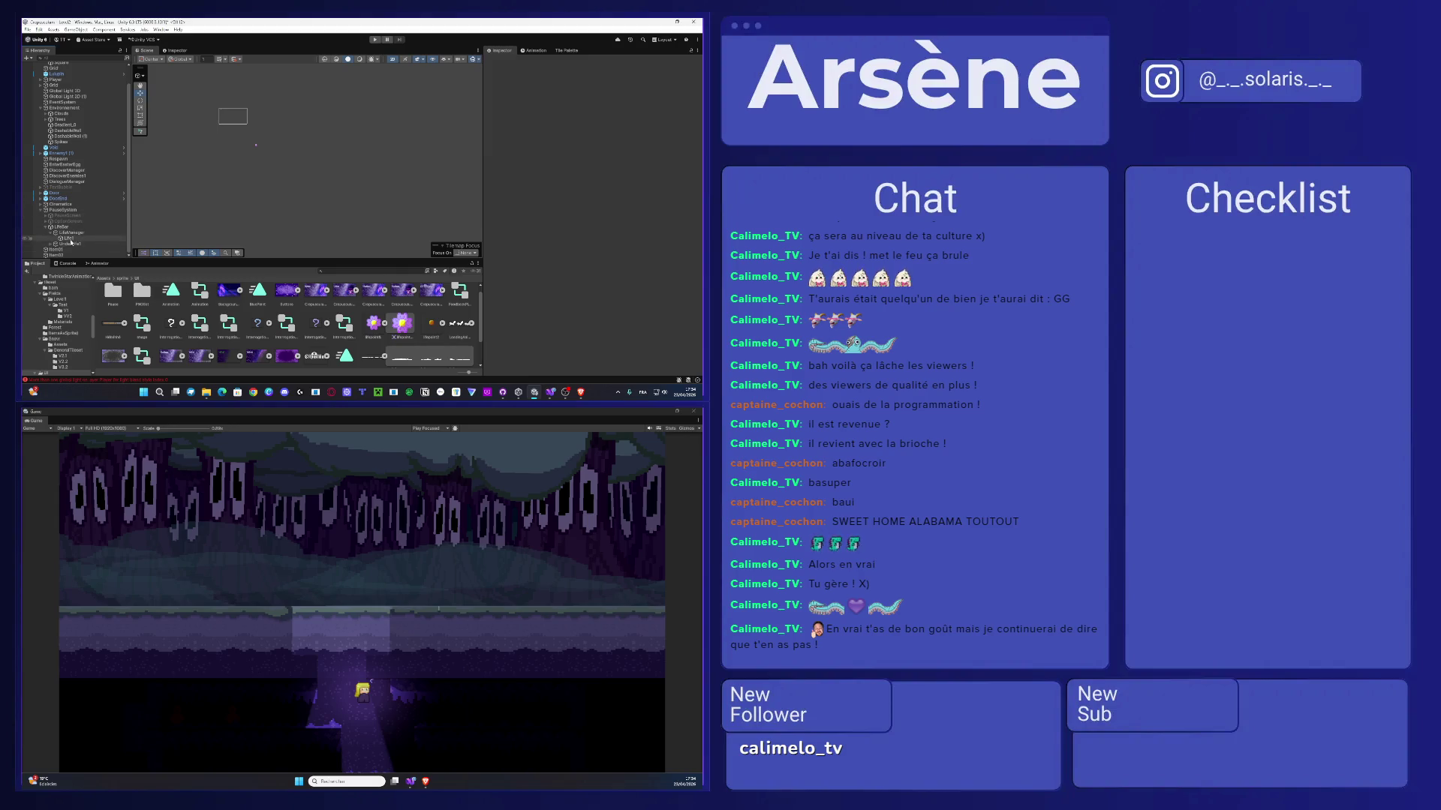
pyautogui.scroll(1, 147, 156)
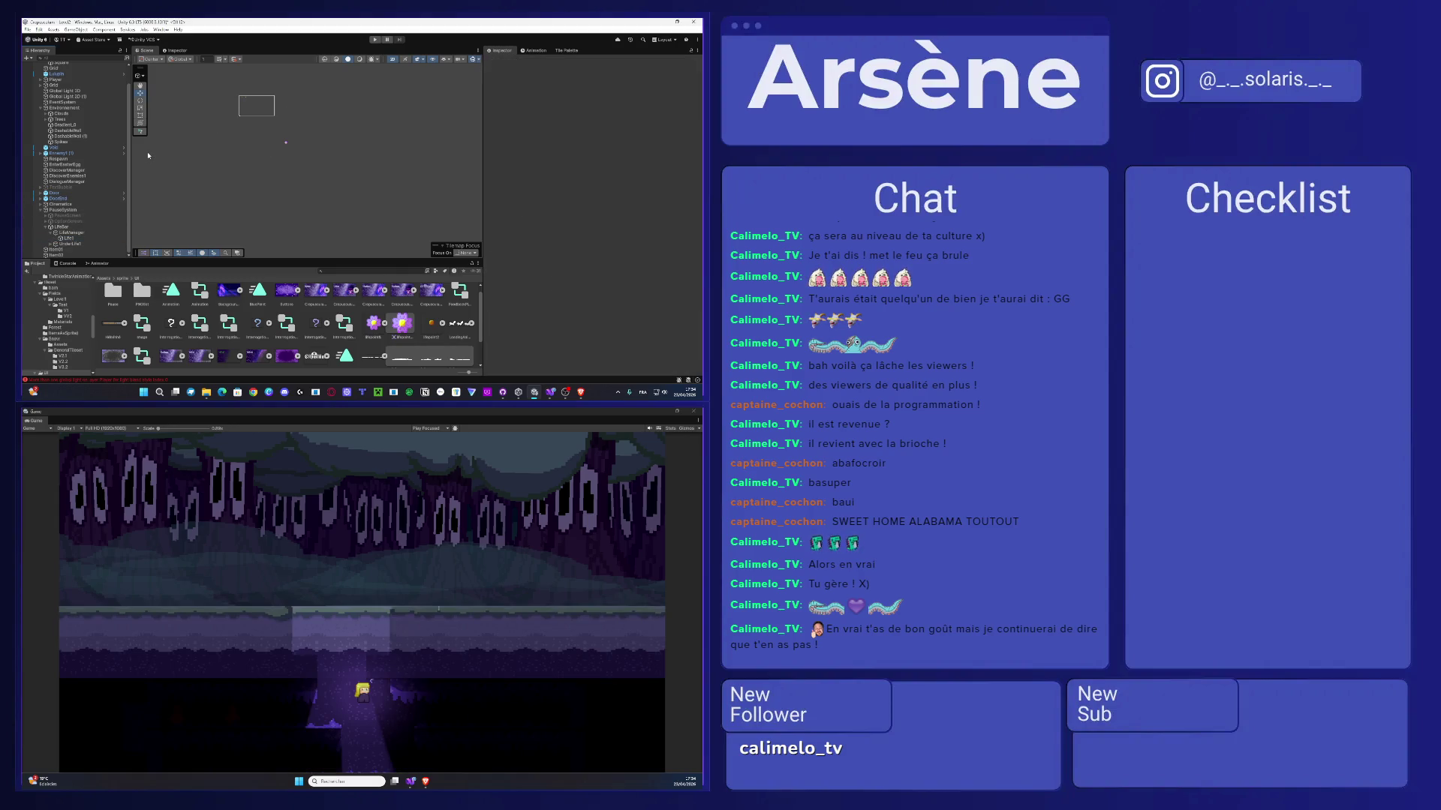
pyautogui.hotkey('ctrl', 'z')
pyautogui.keyDown('shift'); pyautogui.click(80, 235); pyautogui.keyUp('shift')
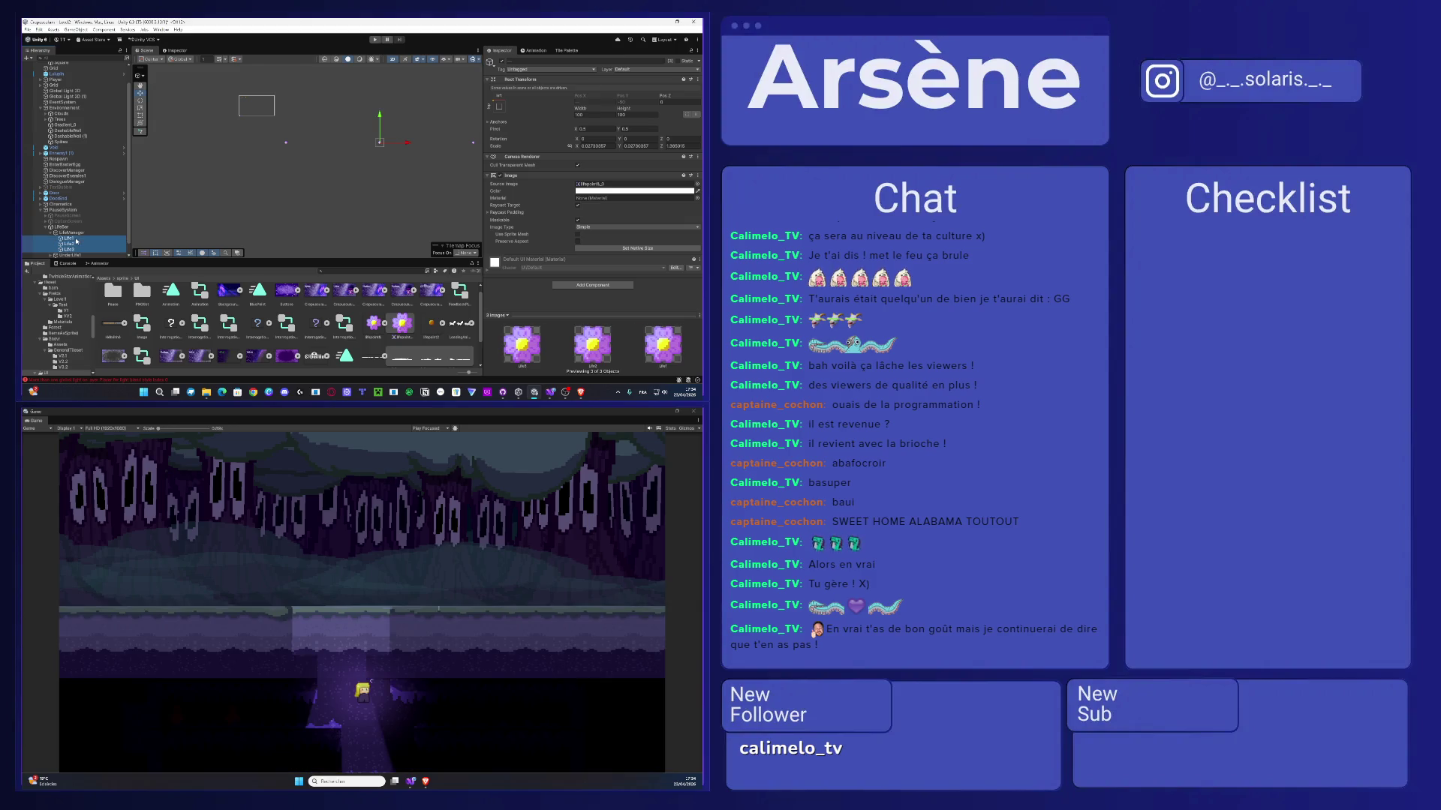
pyautogui.moveTo(80, 232); pyautogui.dragTo(75, 229)
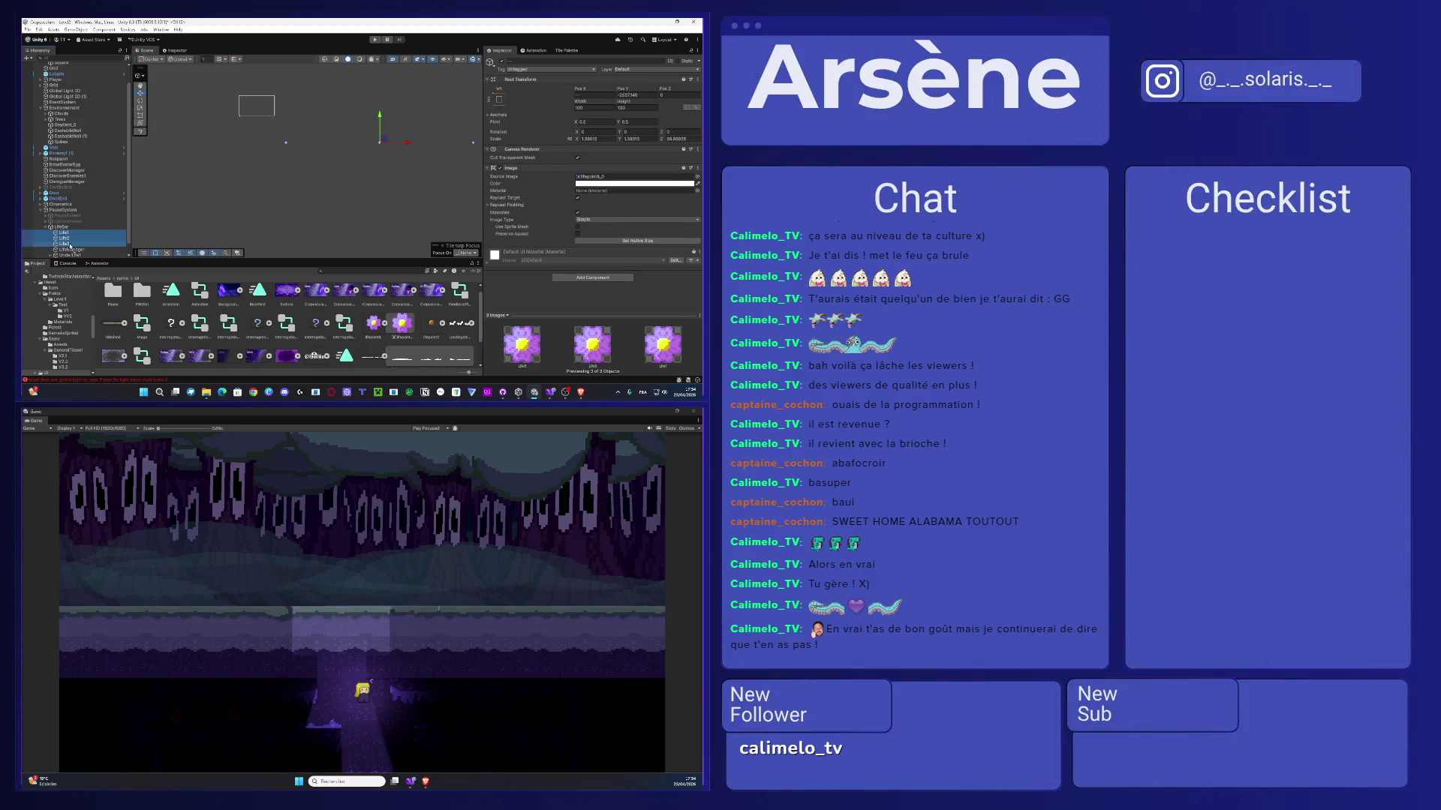
pyautogui.hotkey('ctrl', 'z')
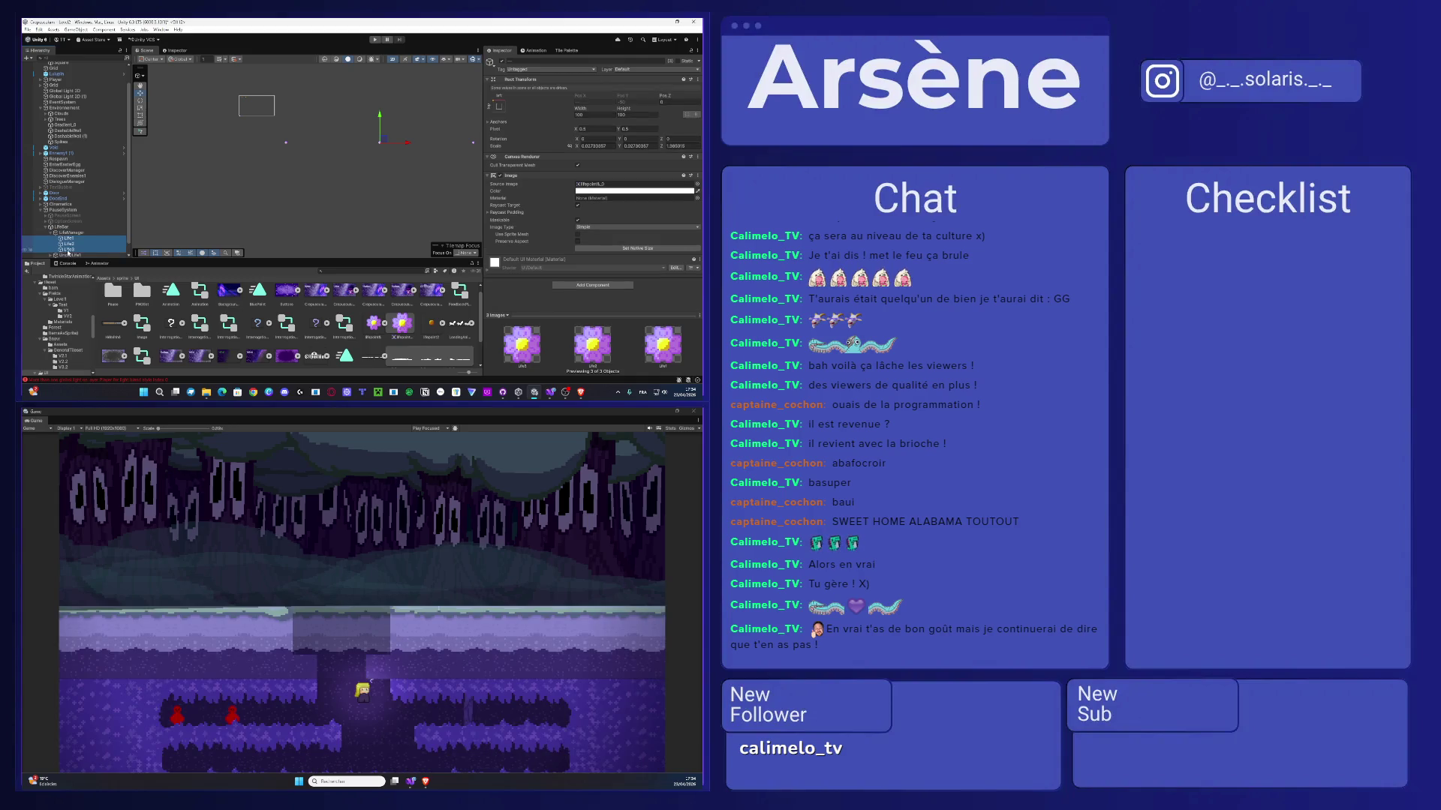
pyautogui.moveTo(74, 245); pyautogui.dragTo(75, 229)
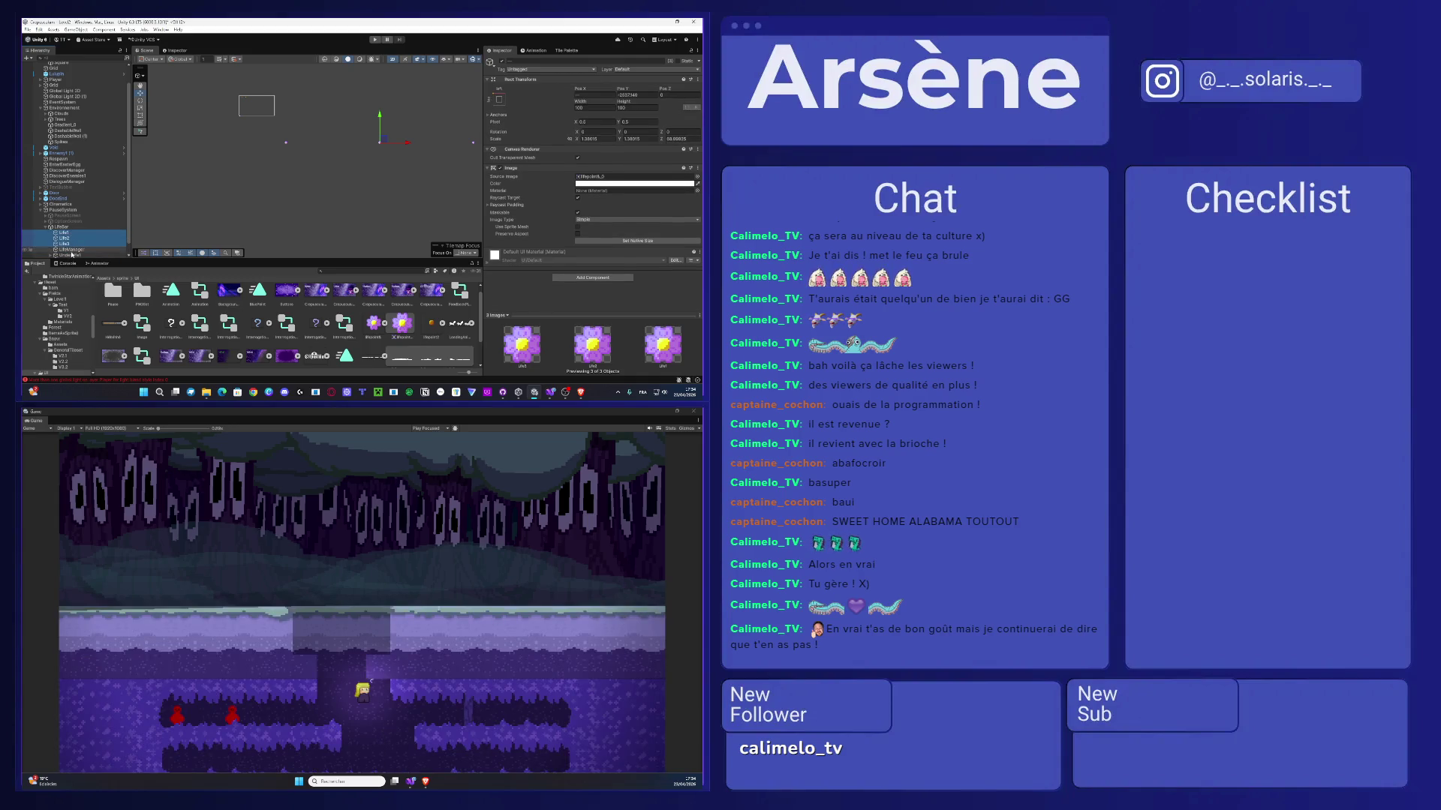
pyautogui.moveTo(401, 145)
pyautogui.mouseDown()
pyautogui.moveTo(291, 133)
pyautogui.moveTo(254, 89)
pyautogui.mouseUp()
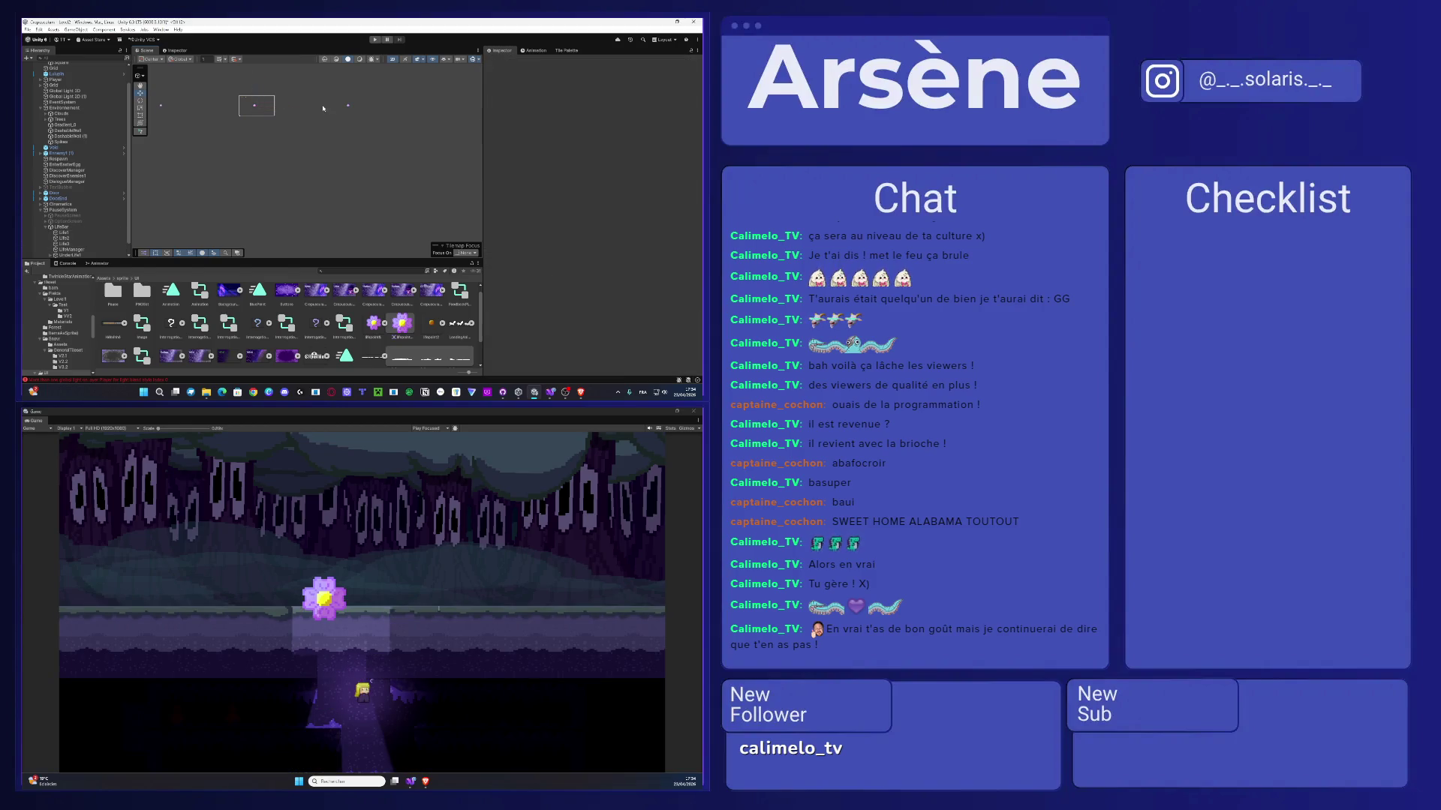
# - Spread the flower icons apart by sliding Life3 left and Life1 right with the move gizmo
pyautogui.click(348, 109)
pyautogui.moveTo(363, 108); pyautogui.dragTo(279, 107)
pyautogui.click(161, 106)
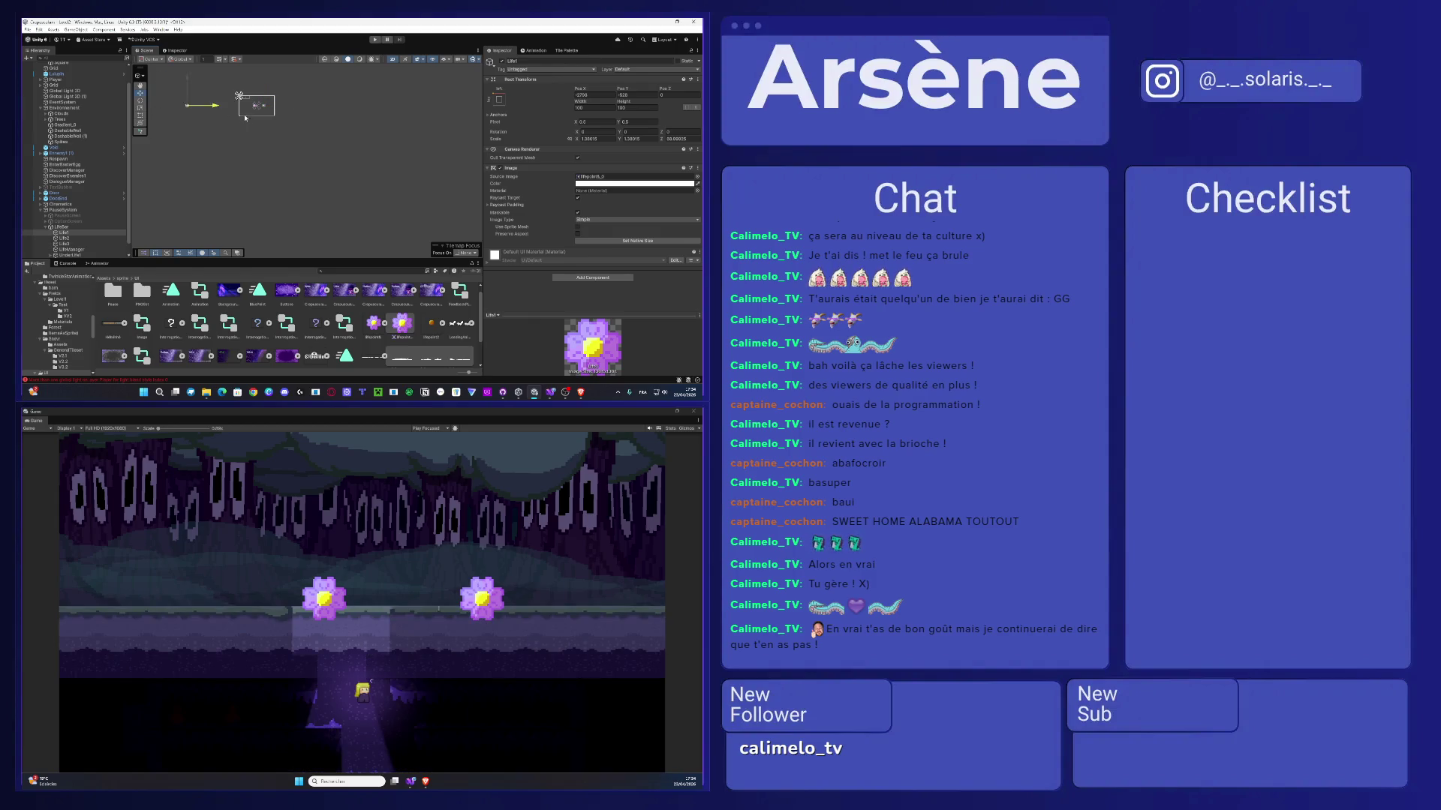
pyautogui.moveTo(180, 106); pyautogui.dragTo(260, 119)
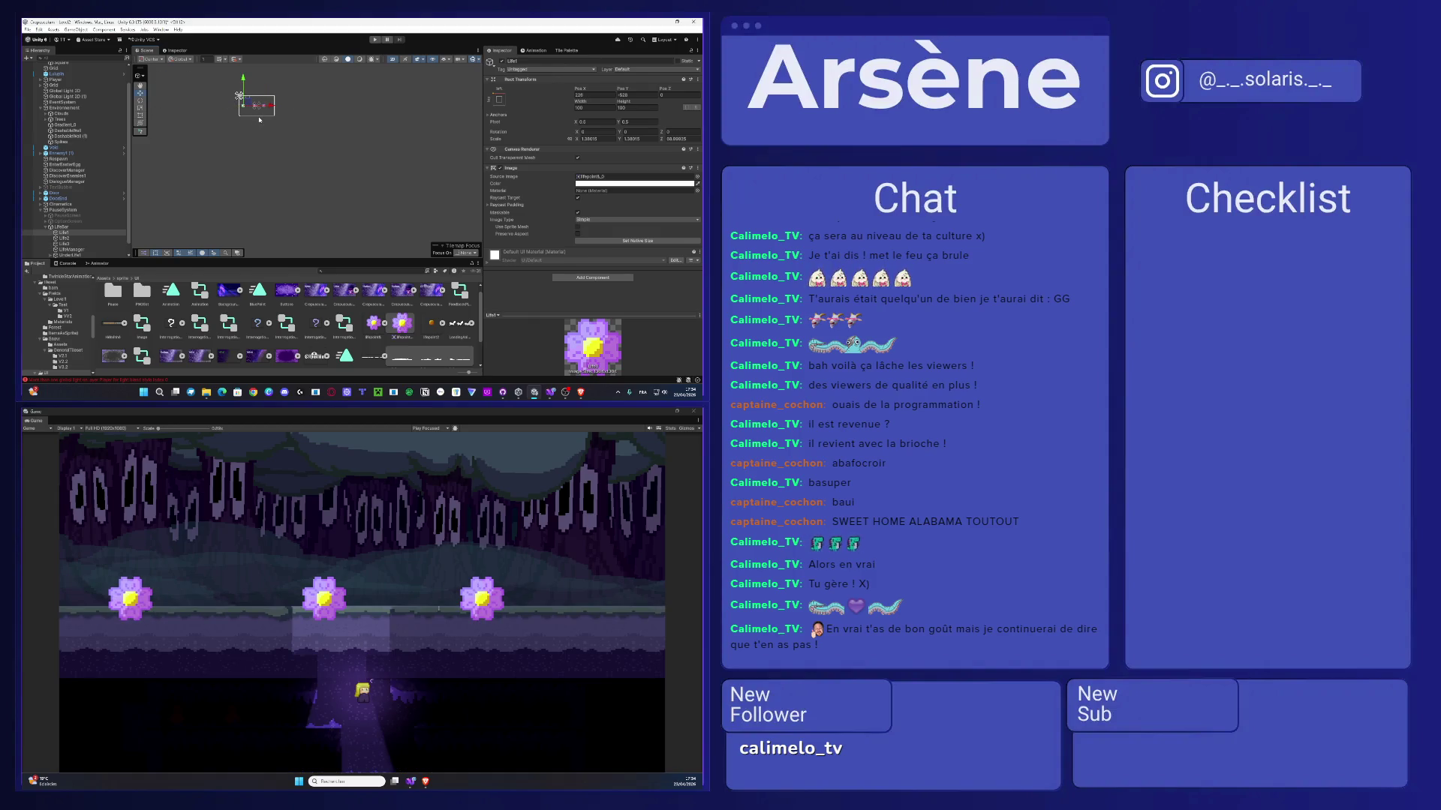
# - Re-parent Life1–Life3 under LifeManager, hiding them from the game view, and select LifeManager
pyautogui.scroll(-1, 75, 195)
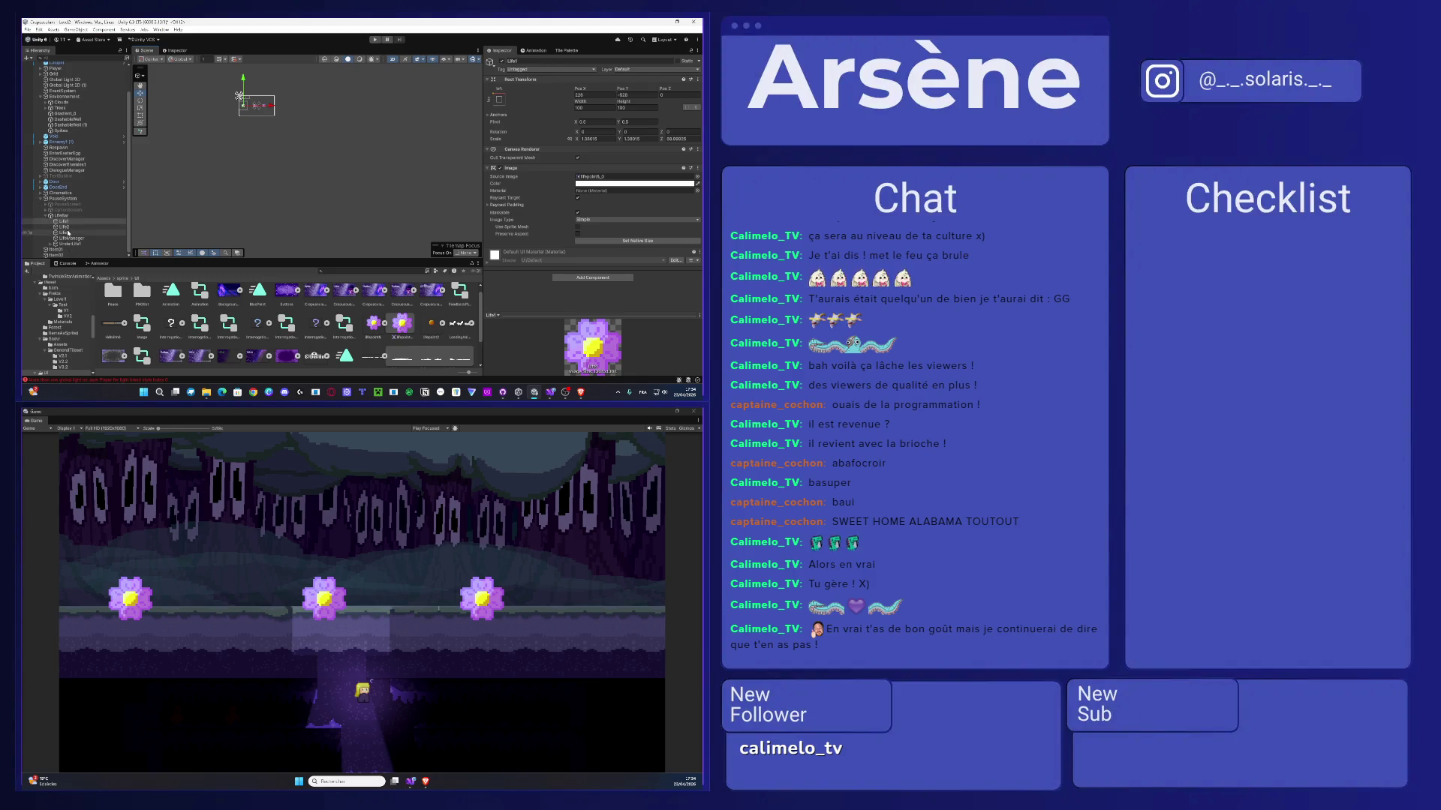
pyautogui.keyDown('shift'); pyautogui.click(74, 232); pyautogui.keyUp('shift')
pyautogui.moveTo(74, 233); pyautogui.dragTo(72, 237)
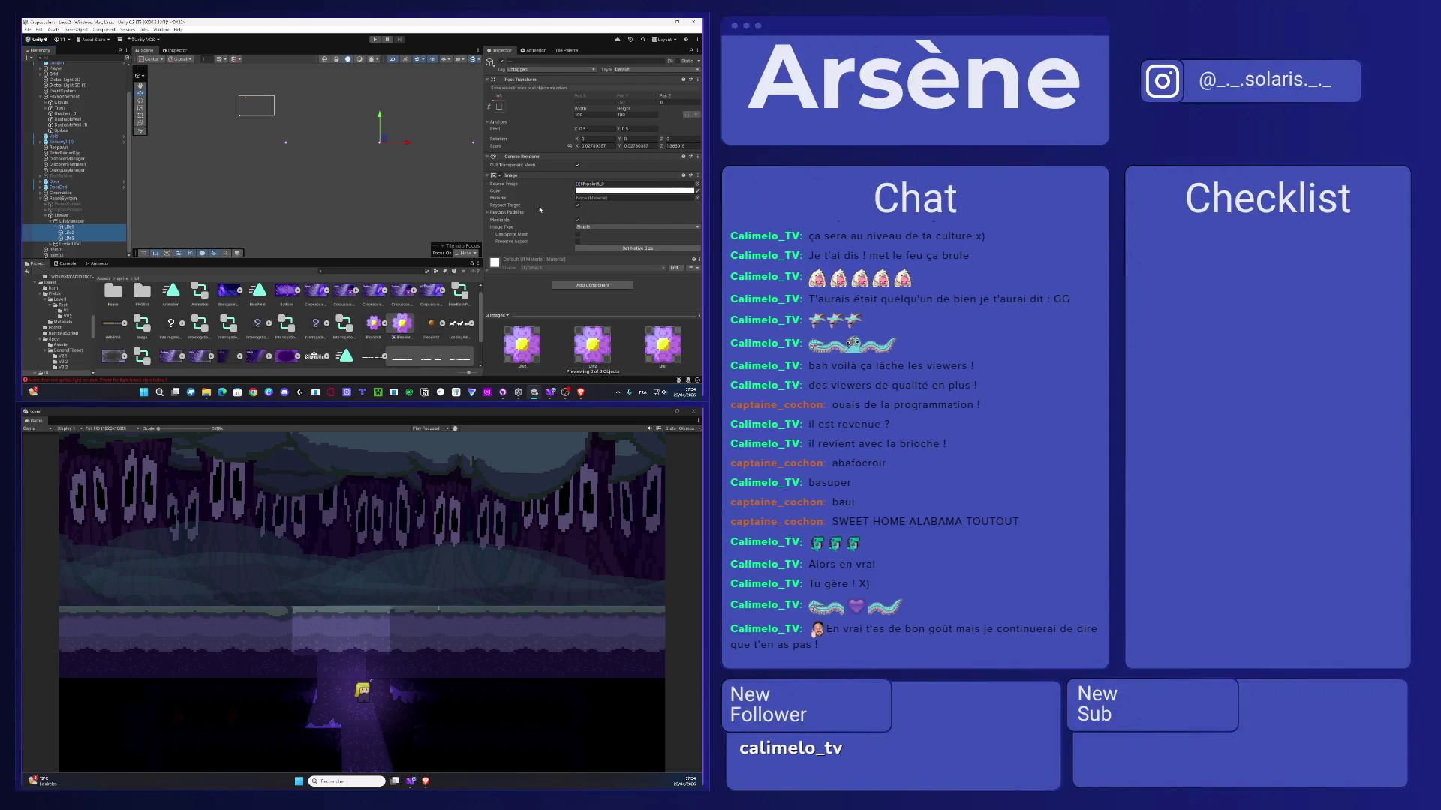
pyautogui.click(72, 222)
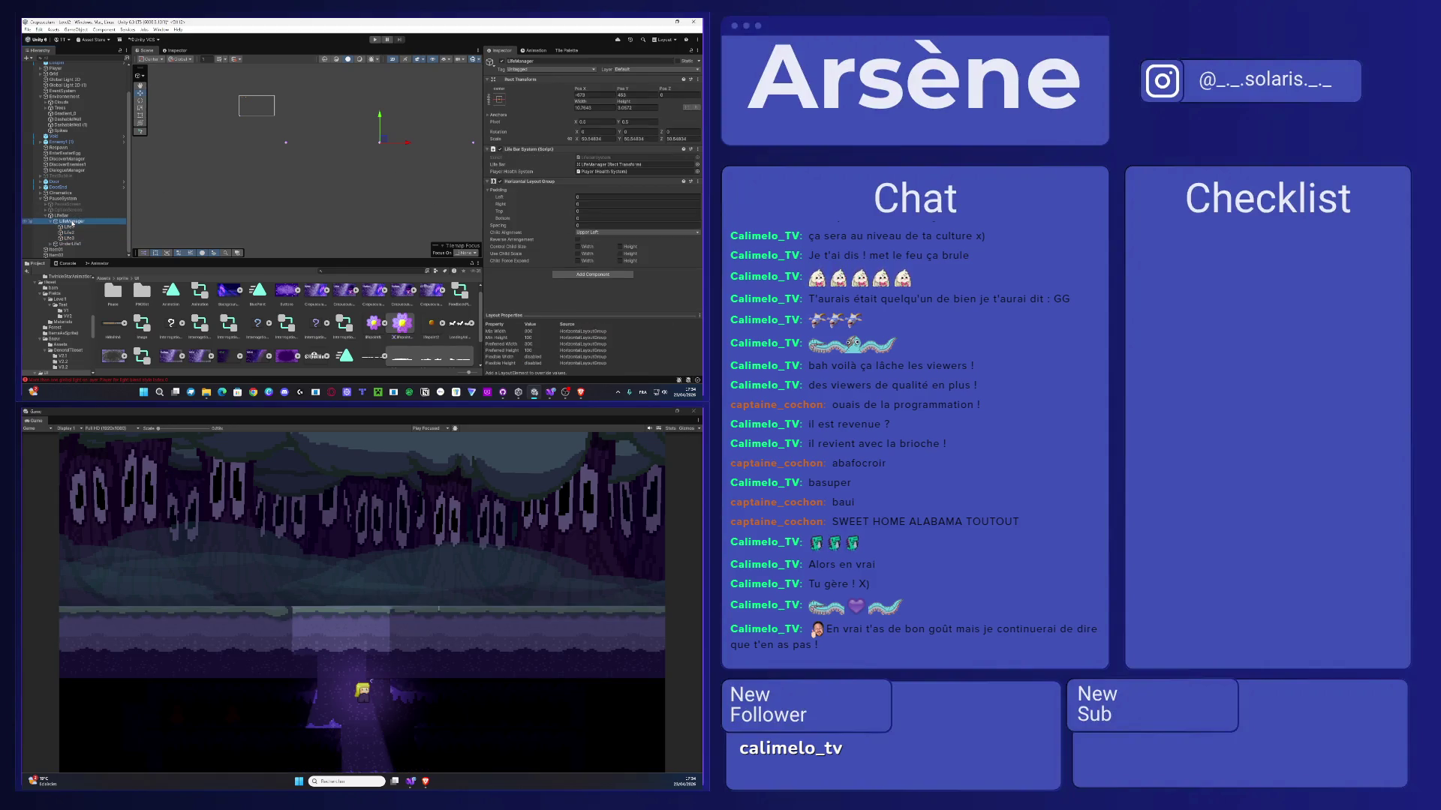
# - Try Middle Center, Lower Left and Middle Left child alignment on LifeManager's Horizontal Layout Group
pyautogui.click(81, 216)
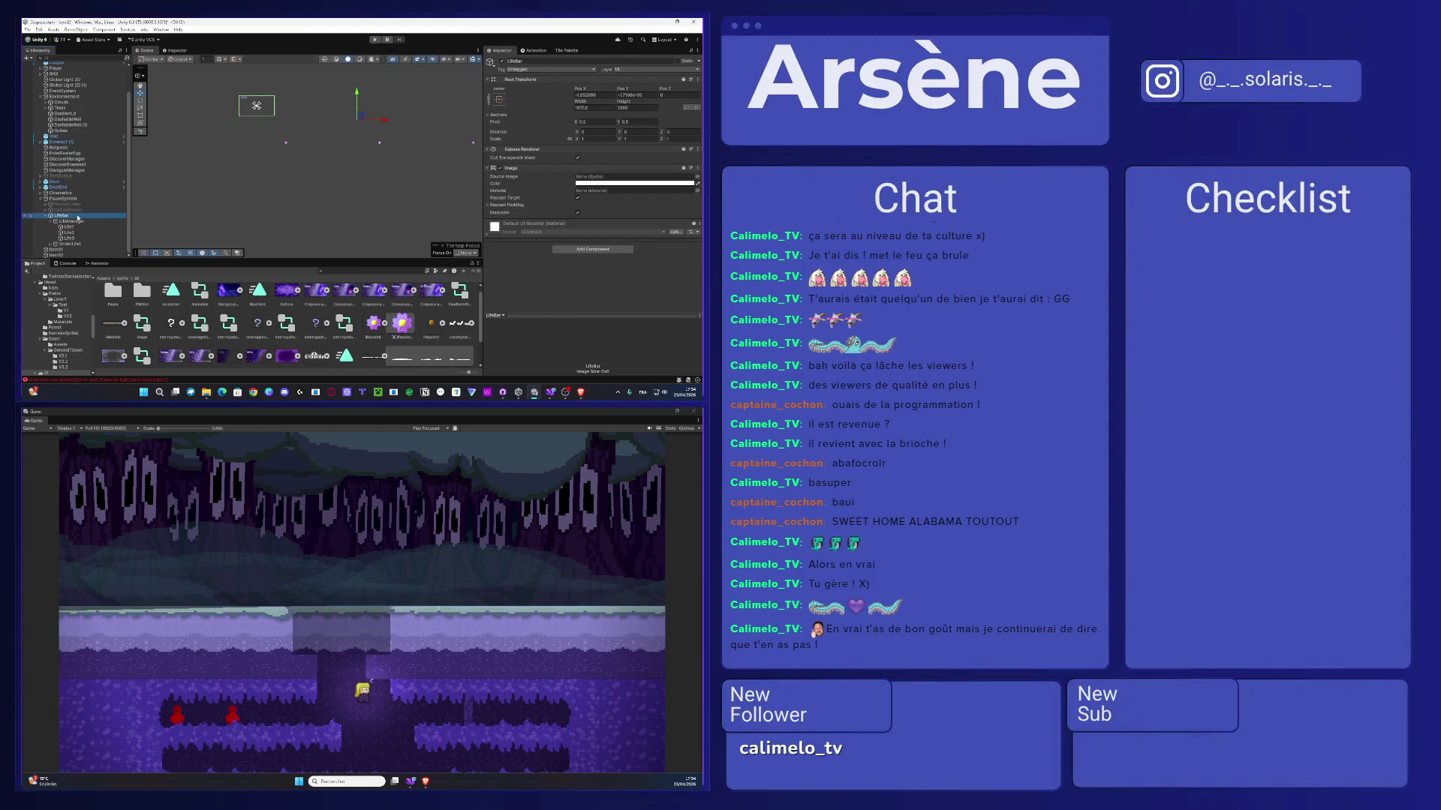
pyautogui.click(72, 222)
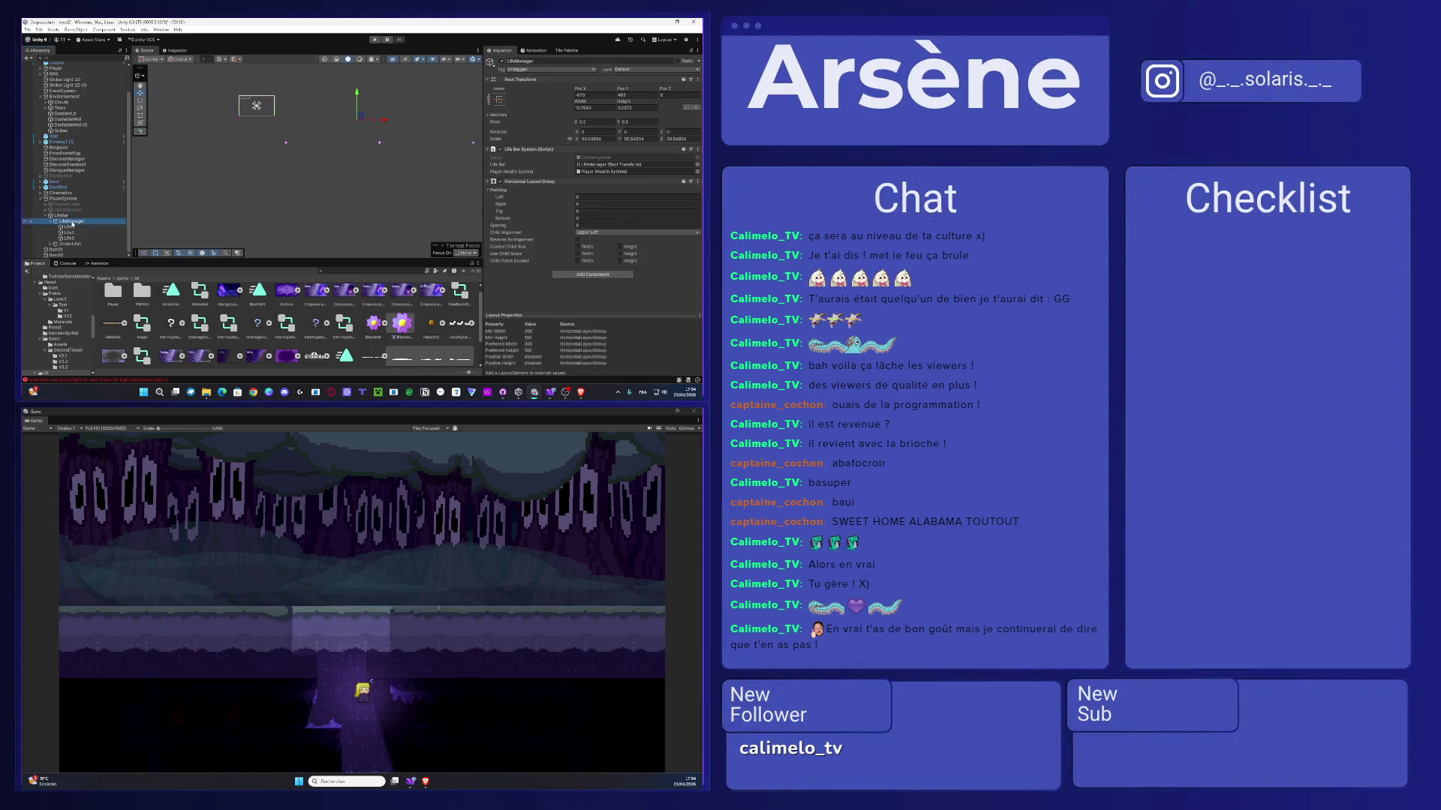
pyautogui.click(602, 233)
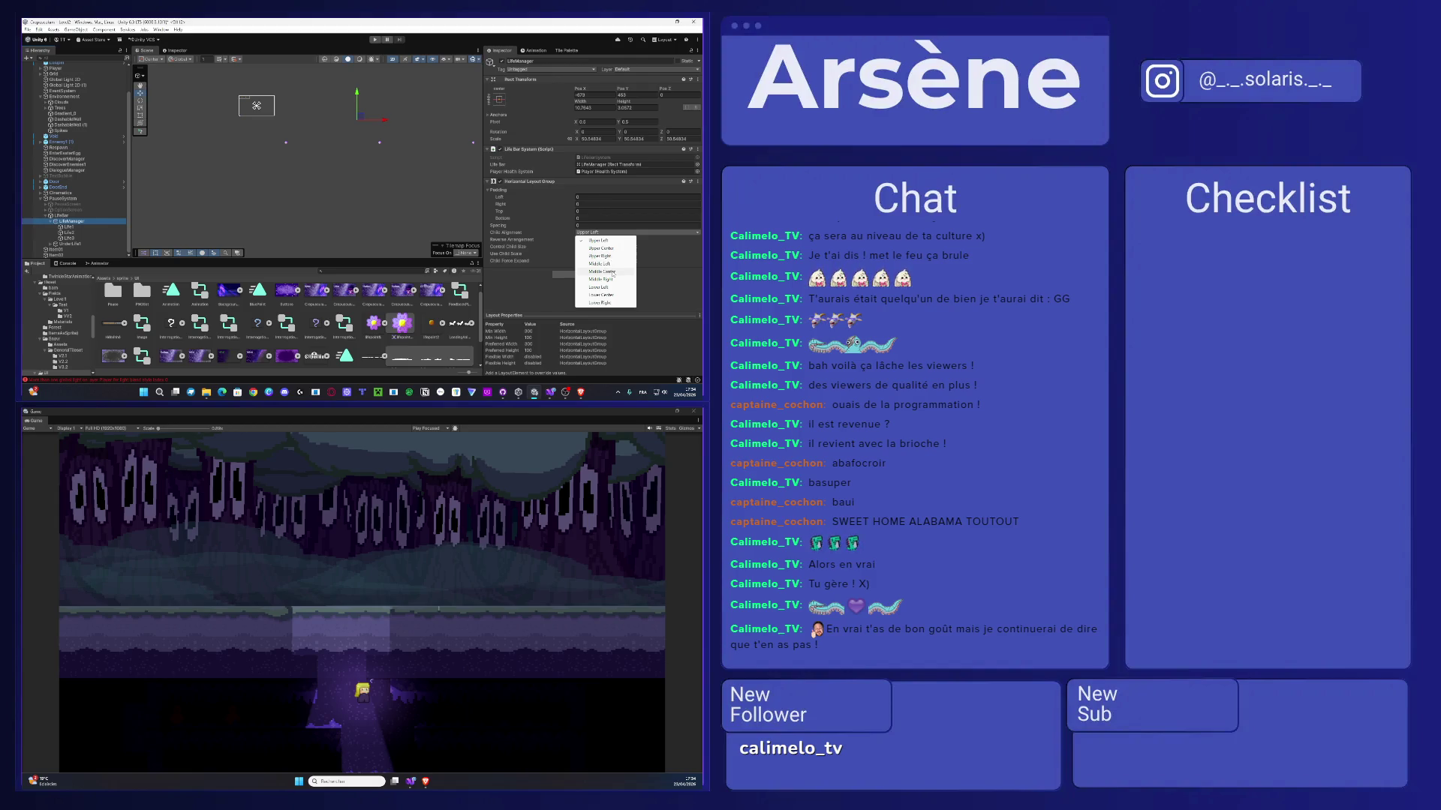
pyautogui.click(611, 273)
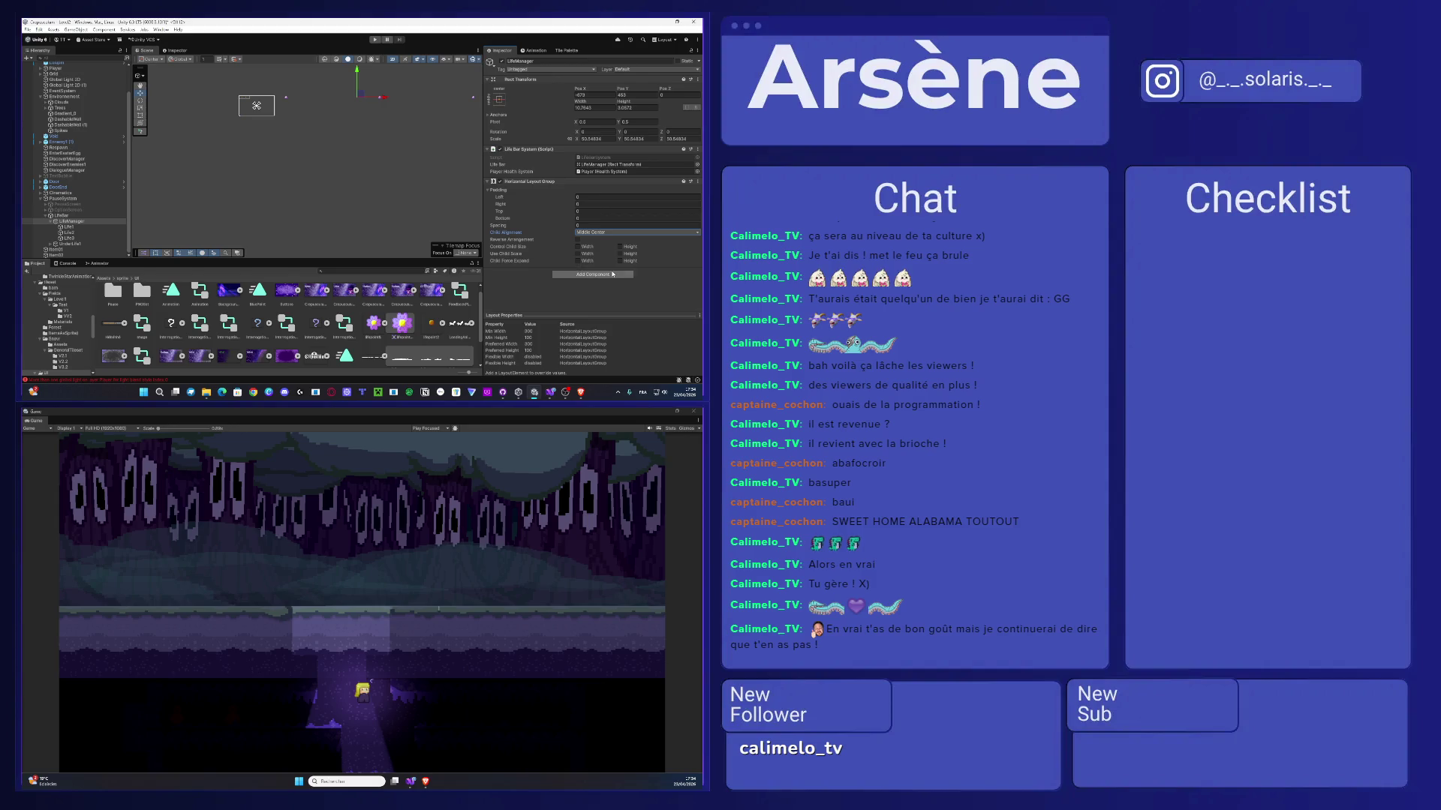
pyautogui.click(612, 233)
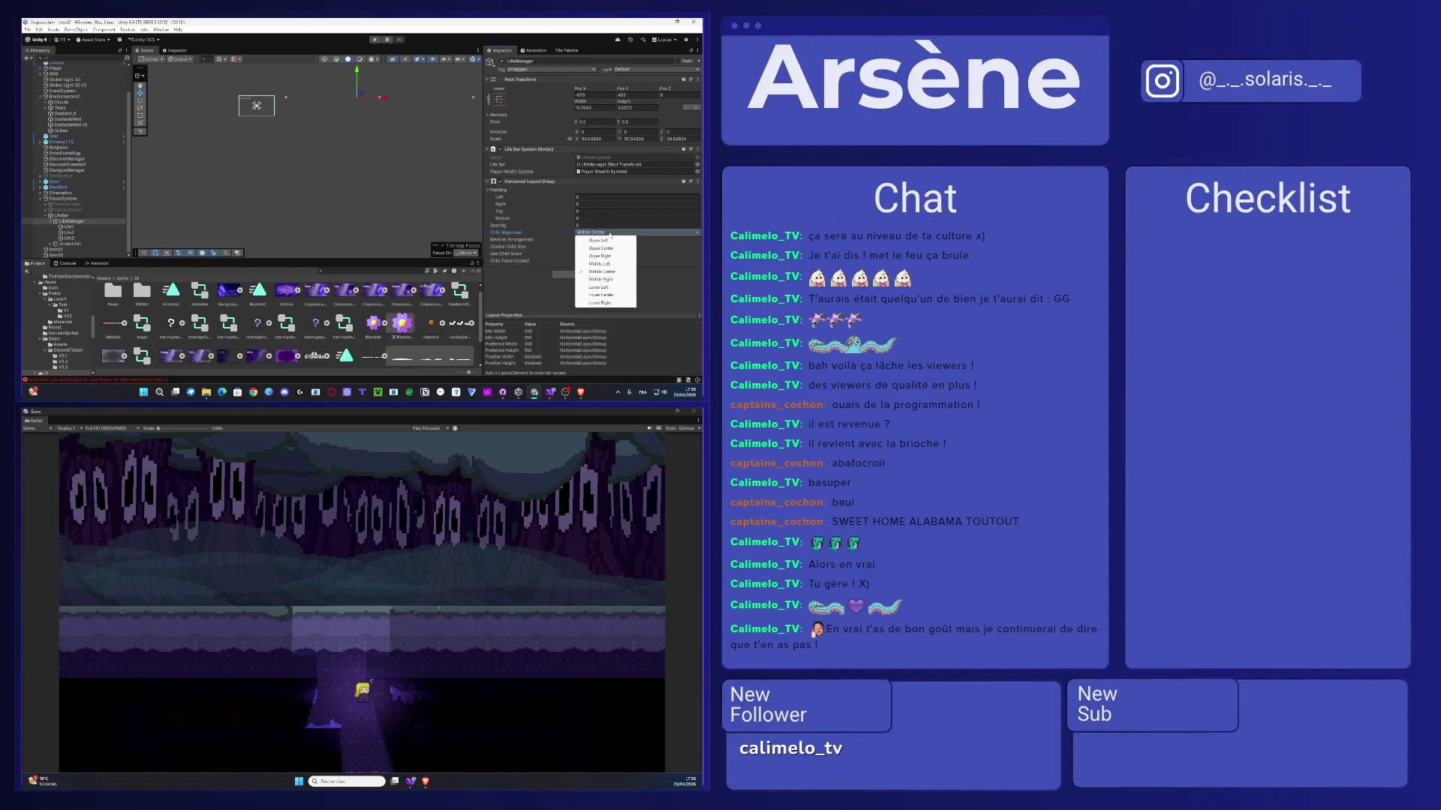
pyautogui.click(616, 287)
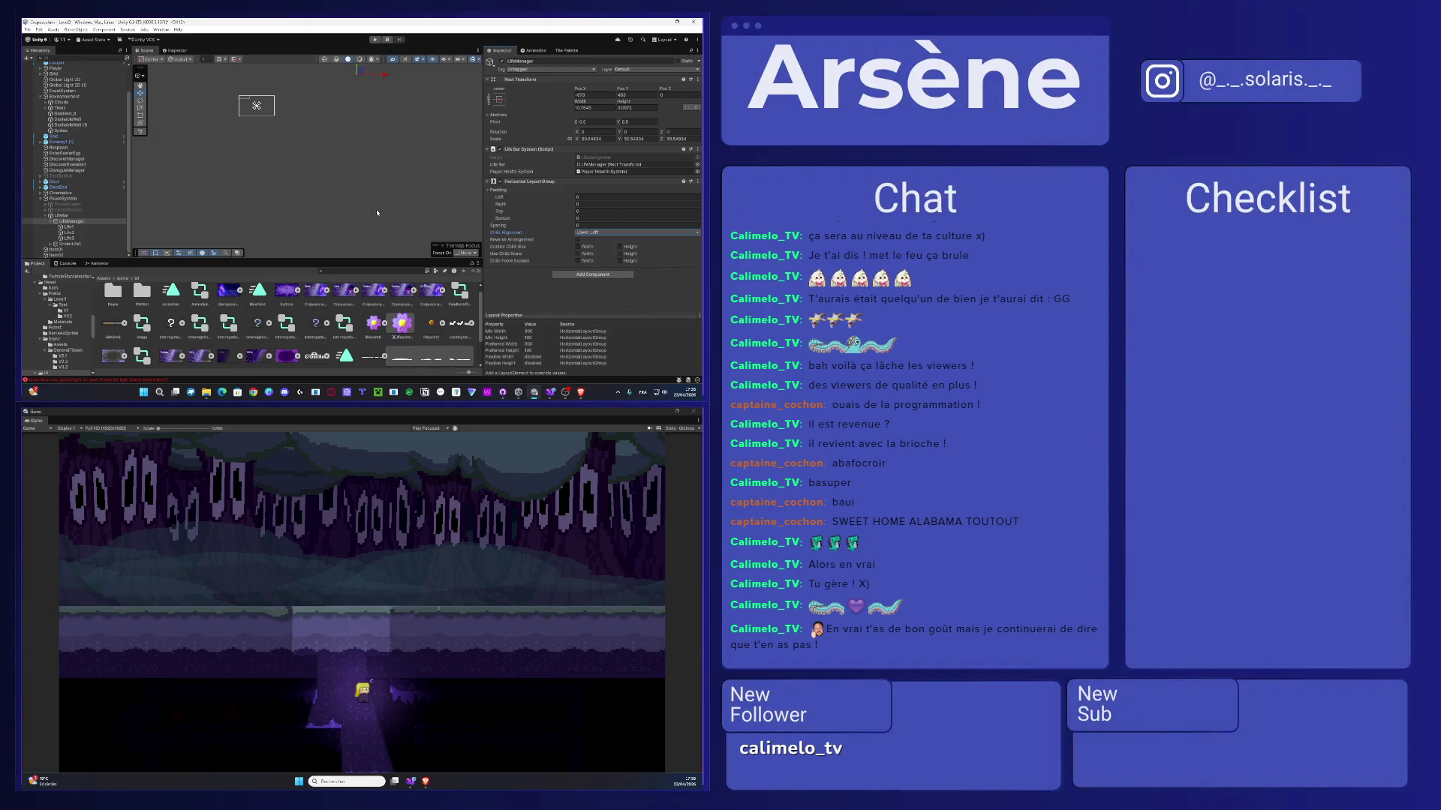
pyautogui.moveTo(333, 162); pyautogui.dragTo(347, 178)
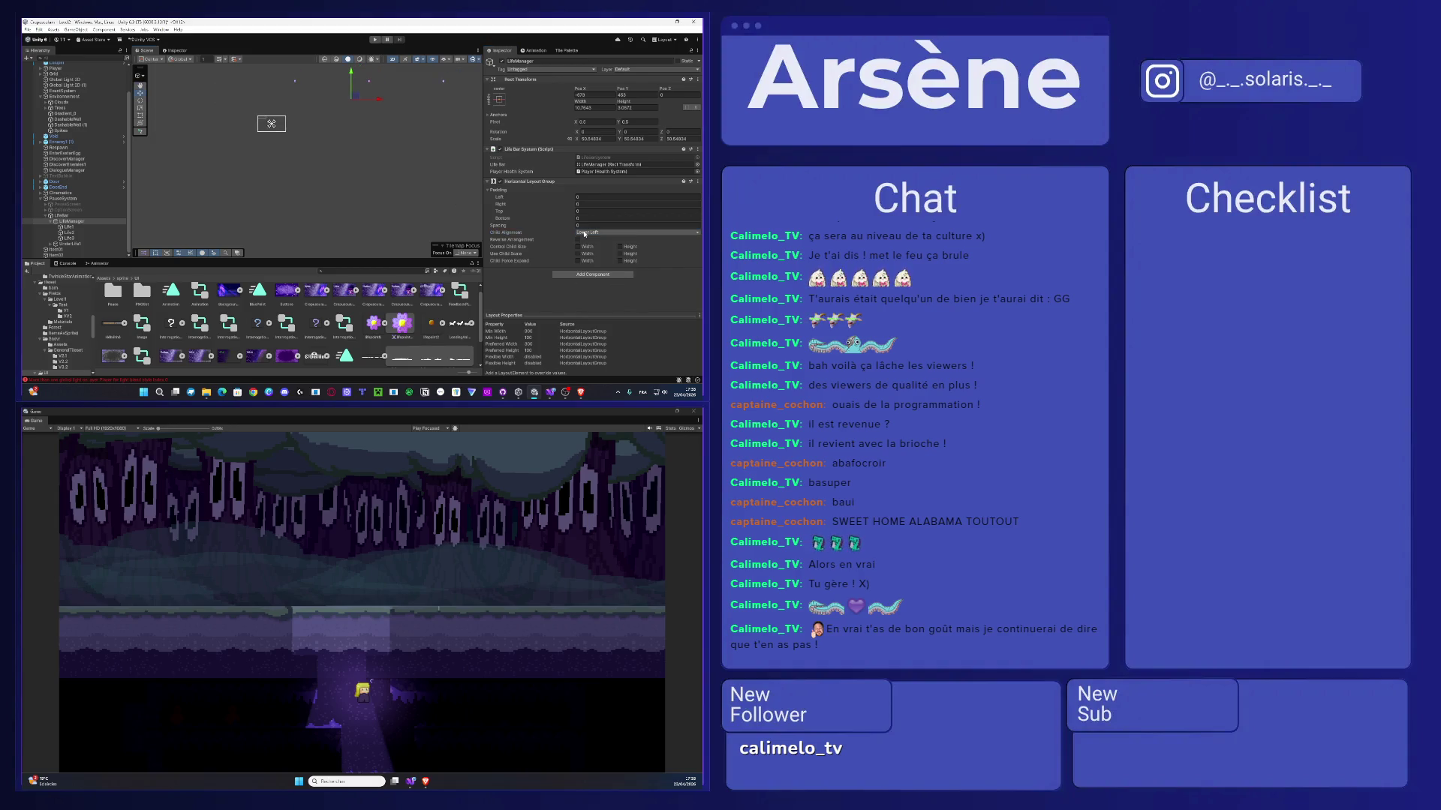
pyautogui.click(604, 232)
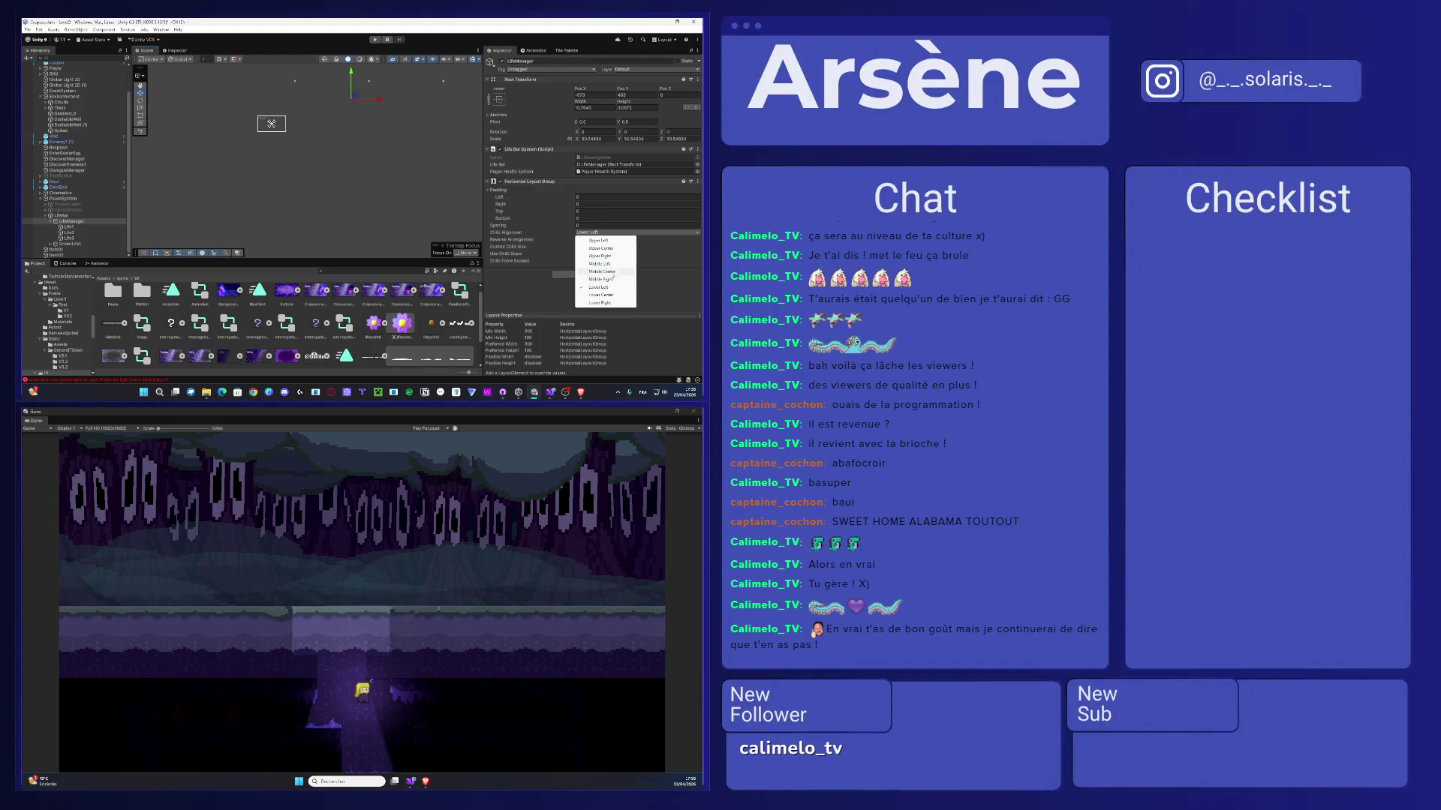
pyautogui.click(610, 265)
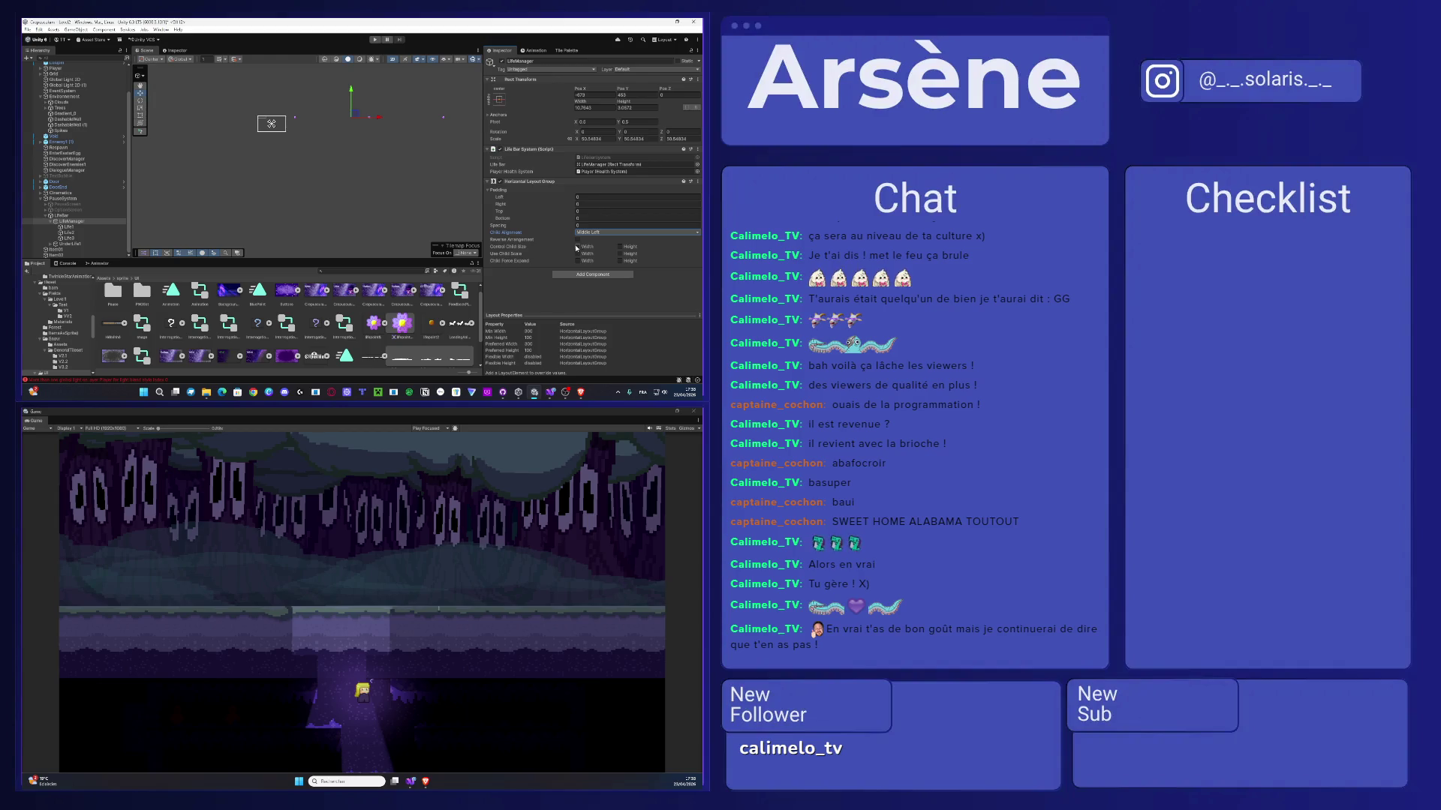
# - Turn on Control Child Size width and height and set child alignment to Middle Center
pyautogui.click(577, 247)
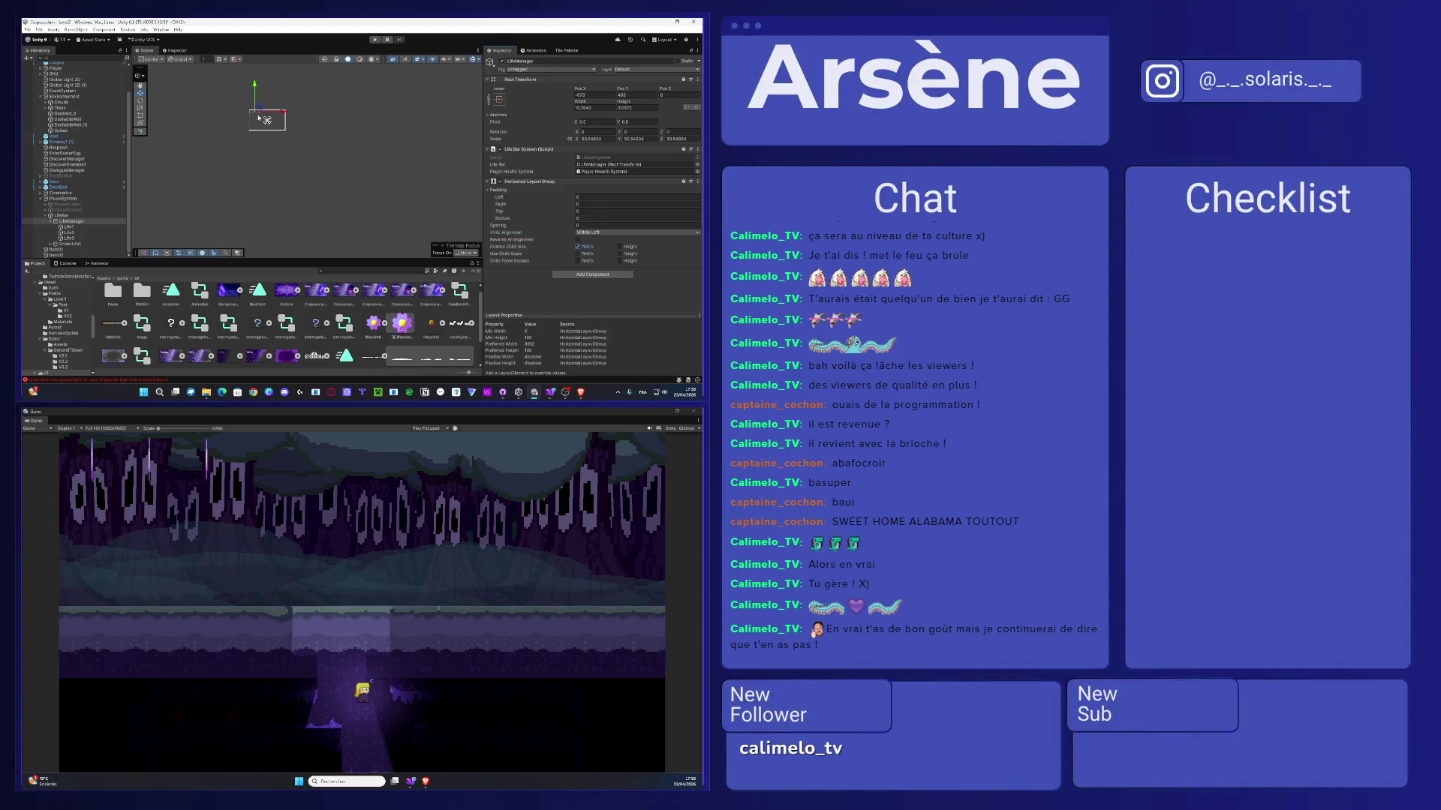
pyautogui.scroll(1, 179, 508)
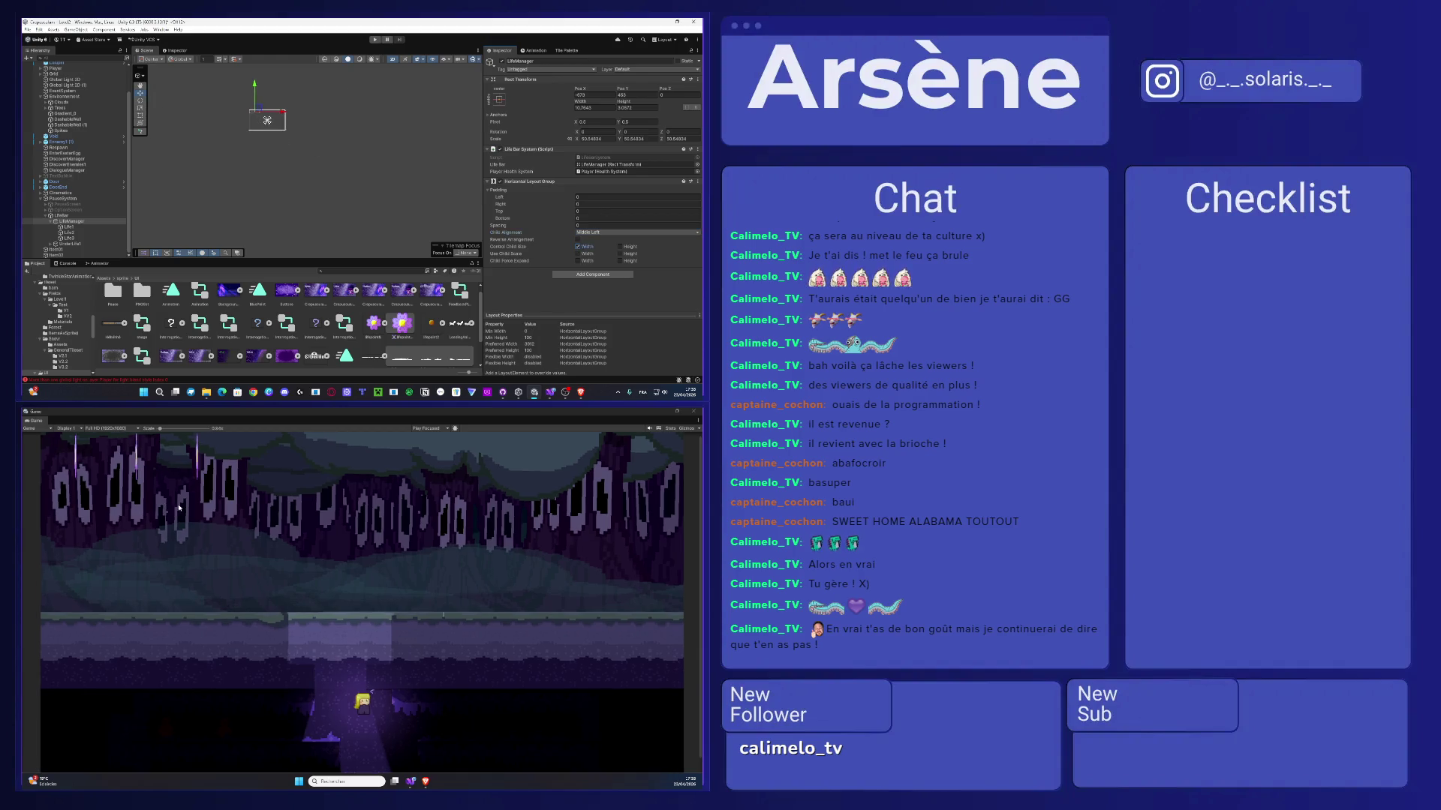
pyautogui.click(620, 247)
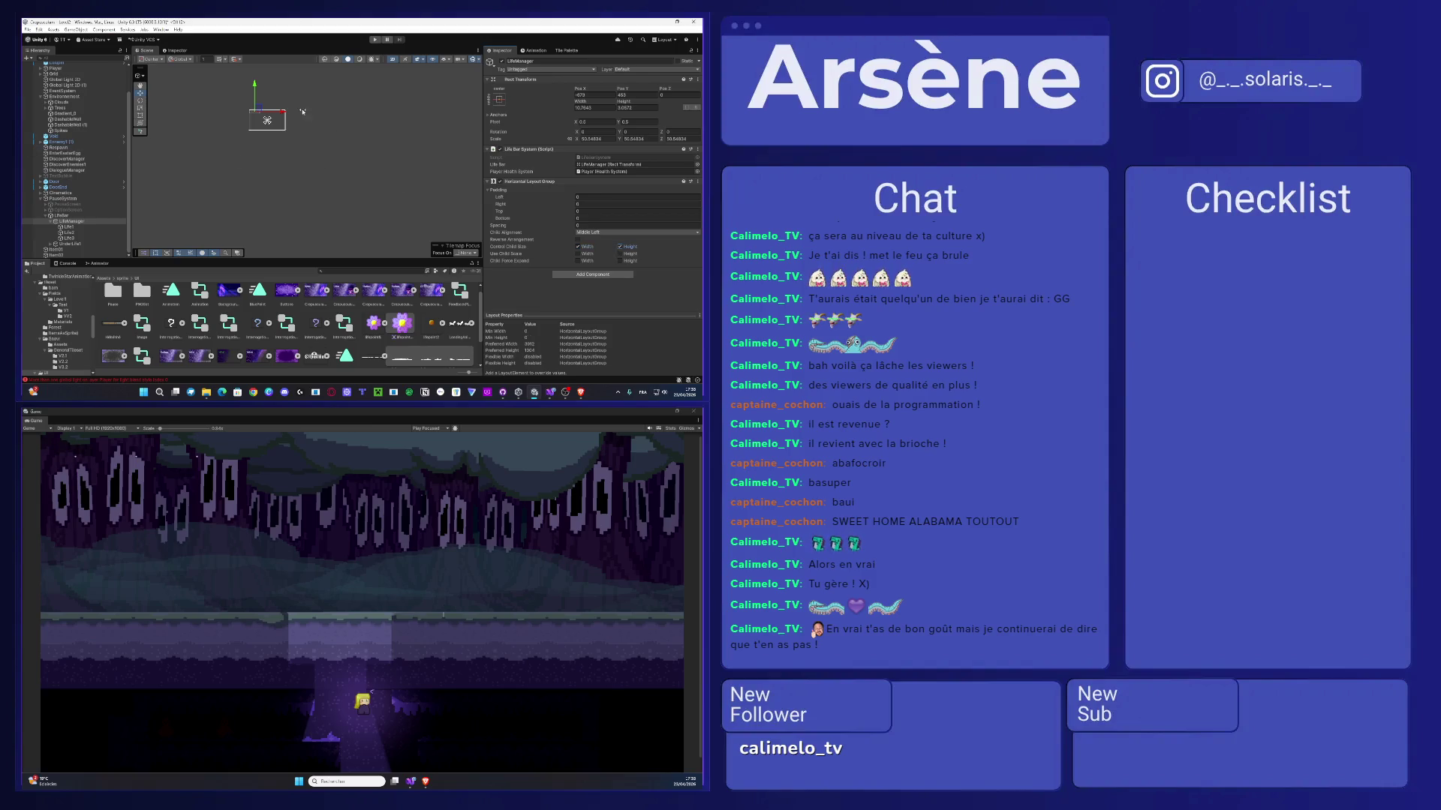
pyautogui.scroll(5, 302, 112)
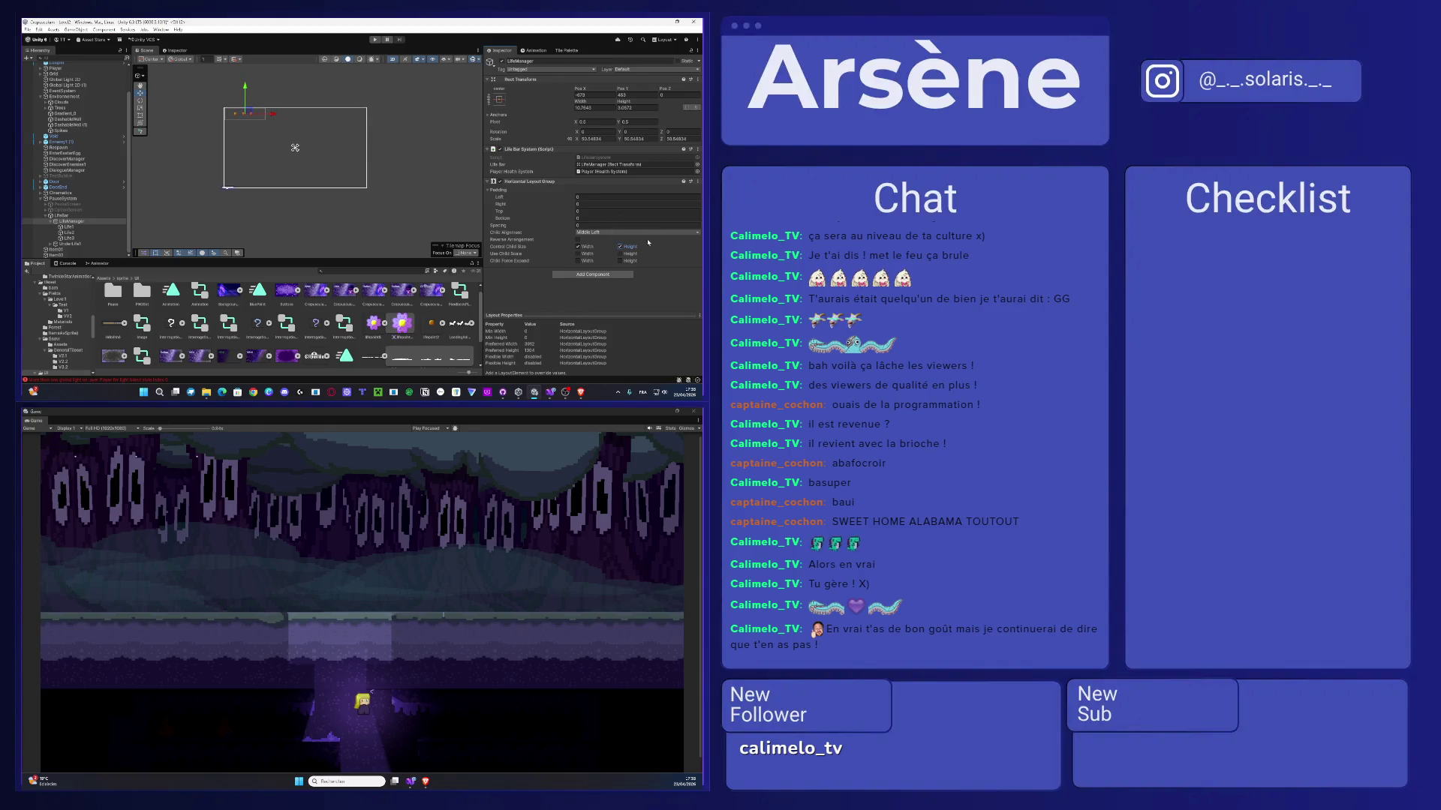
pyautogui.scroll(1, 297, 161)
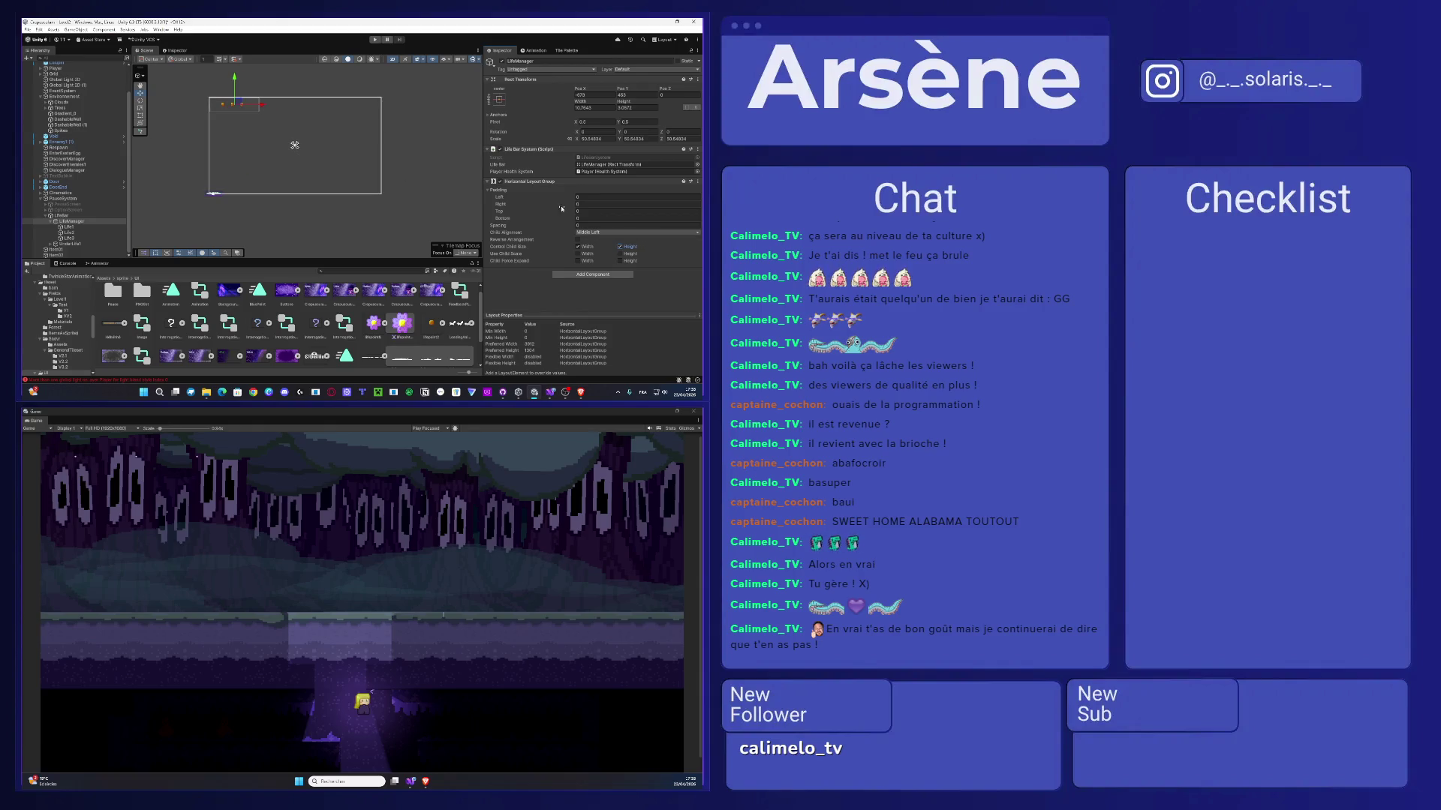
pyautogui.click(593, 232)
pyautogui.click(609, 272)
# - Scale up Life1–Life3 together in the Scene view
pyautogui.click(105, 227)
pyautogui.keyDown('shift'); pyautogui.click(83, 238); pyautogui.keyUp('shift')
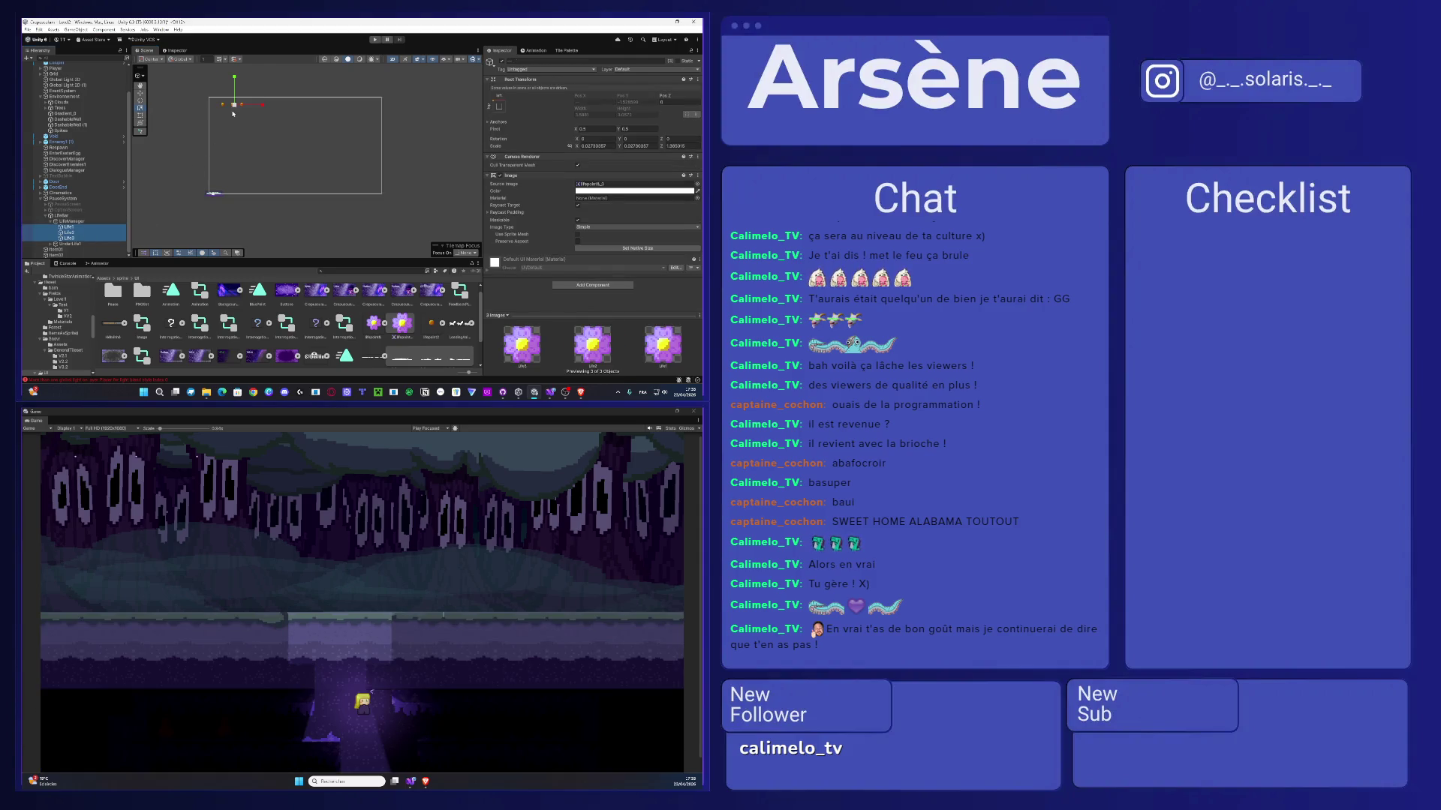
pyautogui.moveTo(235, 106)
pyautogui.mouseDown()
pyautogui.moveTo(353, 89)
pyautogui.moveTo(613, 91)
pyautogui.mouseUp()
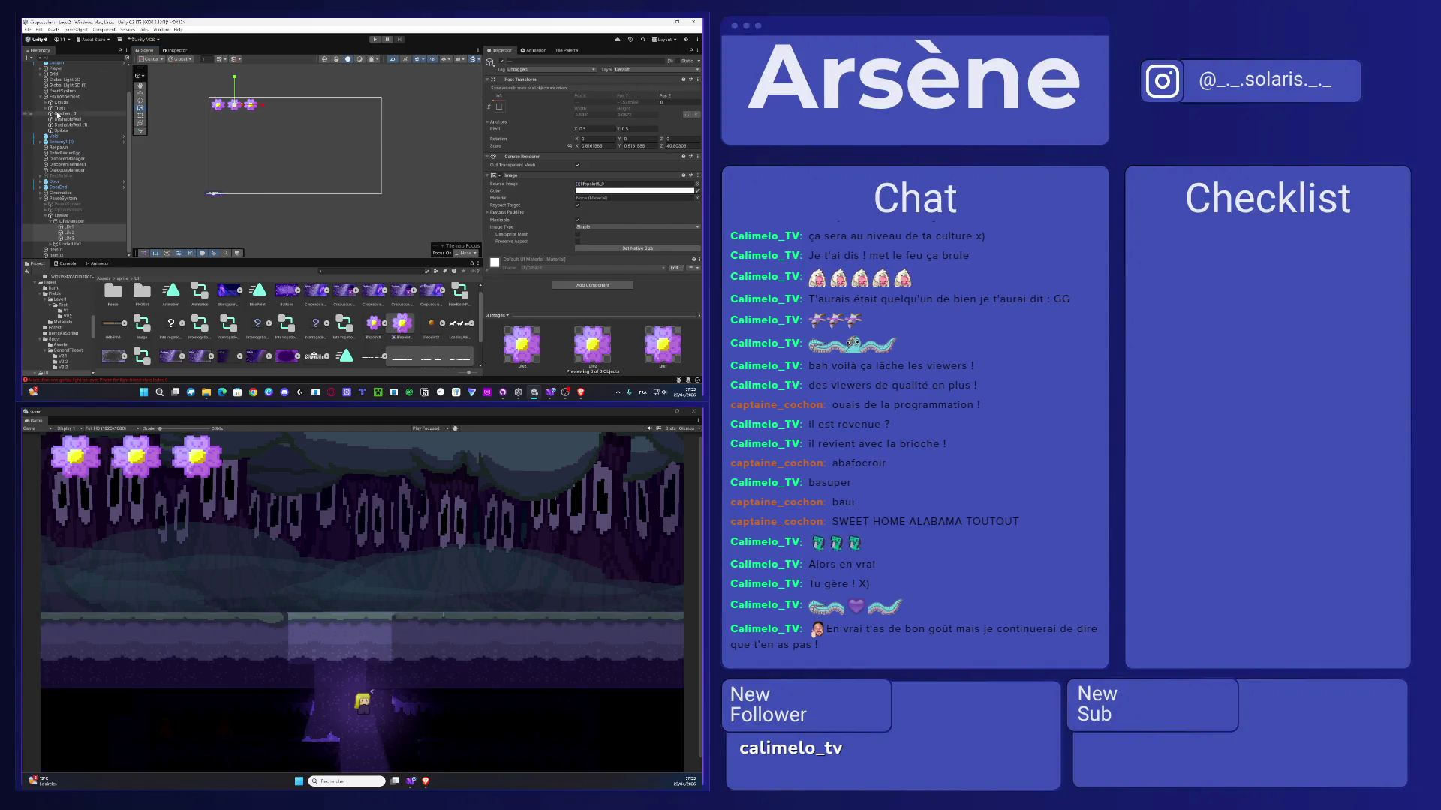
pyautogui.click(204, 148)
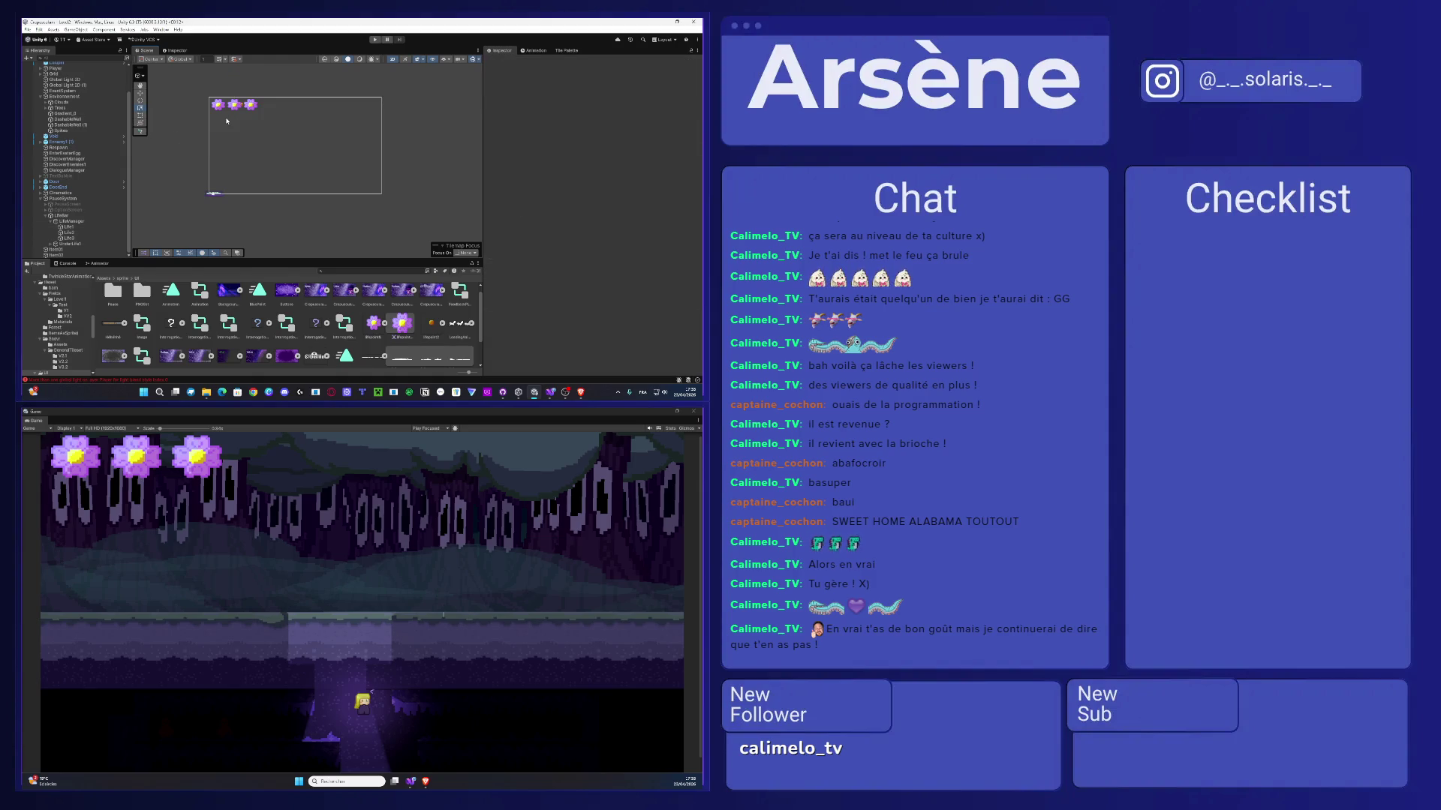
# - Tick Preserve Aspect on the Life1–Life3 icons
pyautogui.click(69, 227)
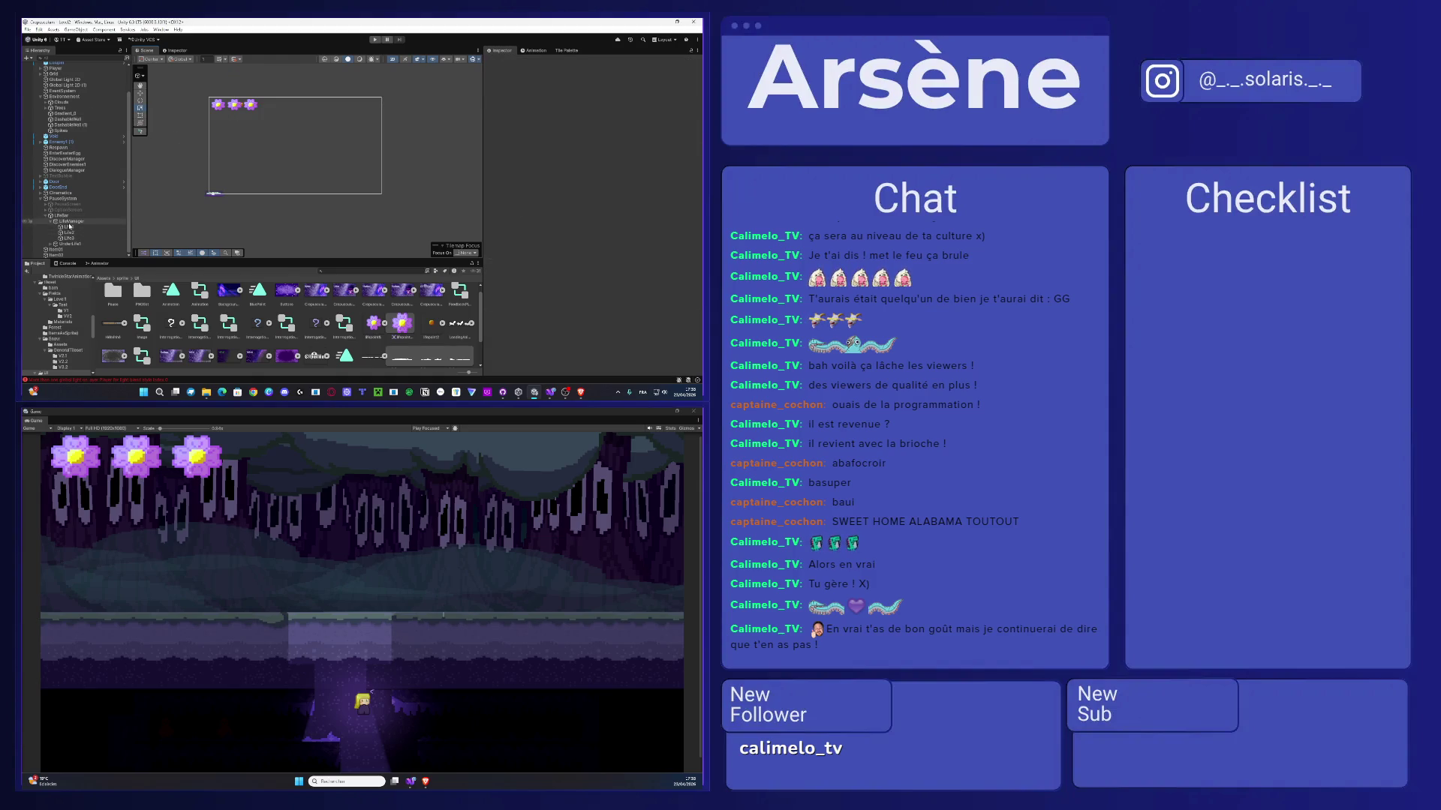
pyautogui.keyDown('shift'); pyautogui.click(70, 238); pyautogui.keyUp('shift')
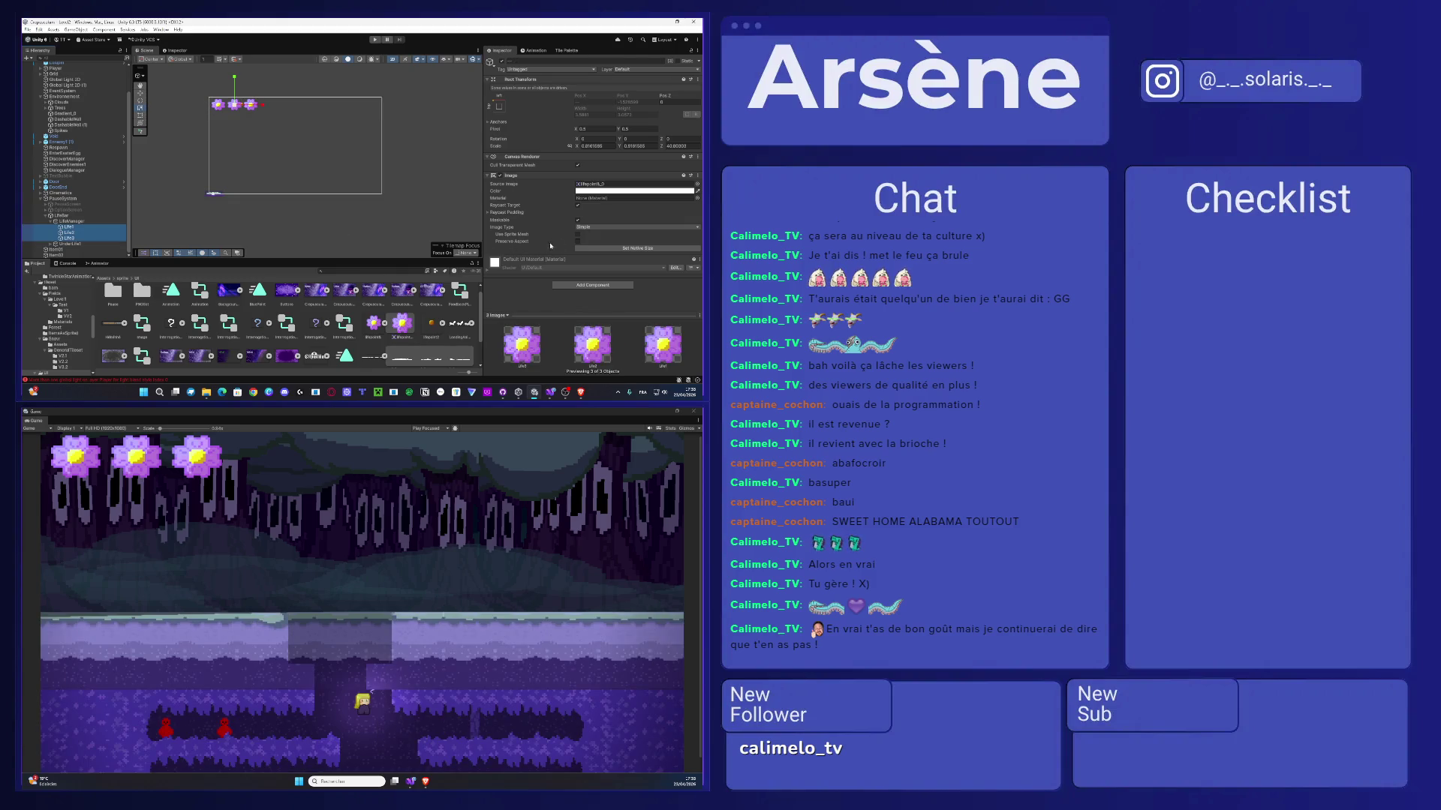
pyautogui.click(577, 242)
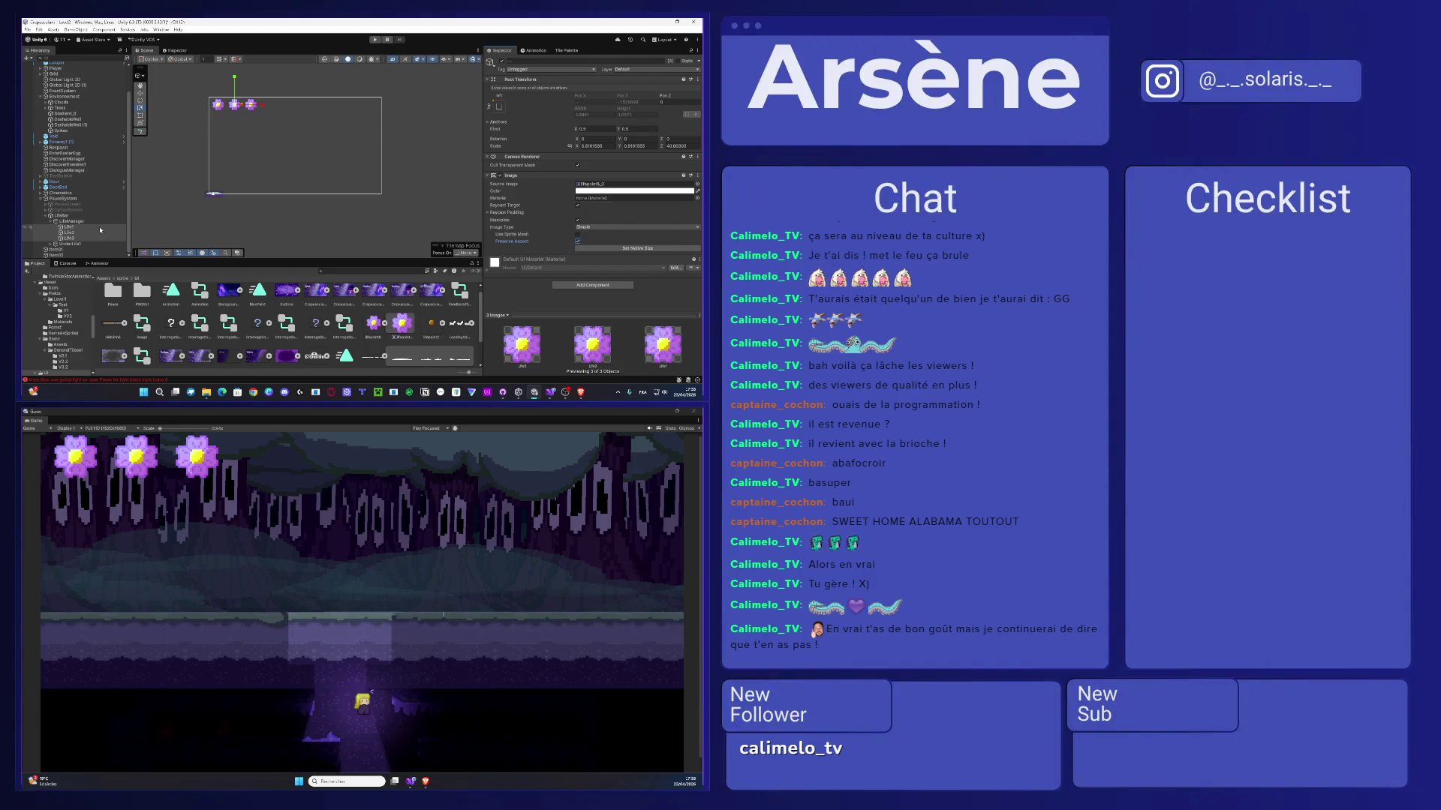
# - Enlarge and reposition the UnderLife1 flower sprite with the scale and move gizmos
pyautogui.click(71, 244)
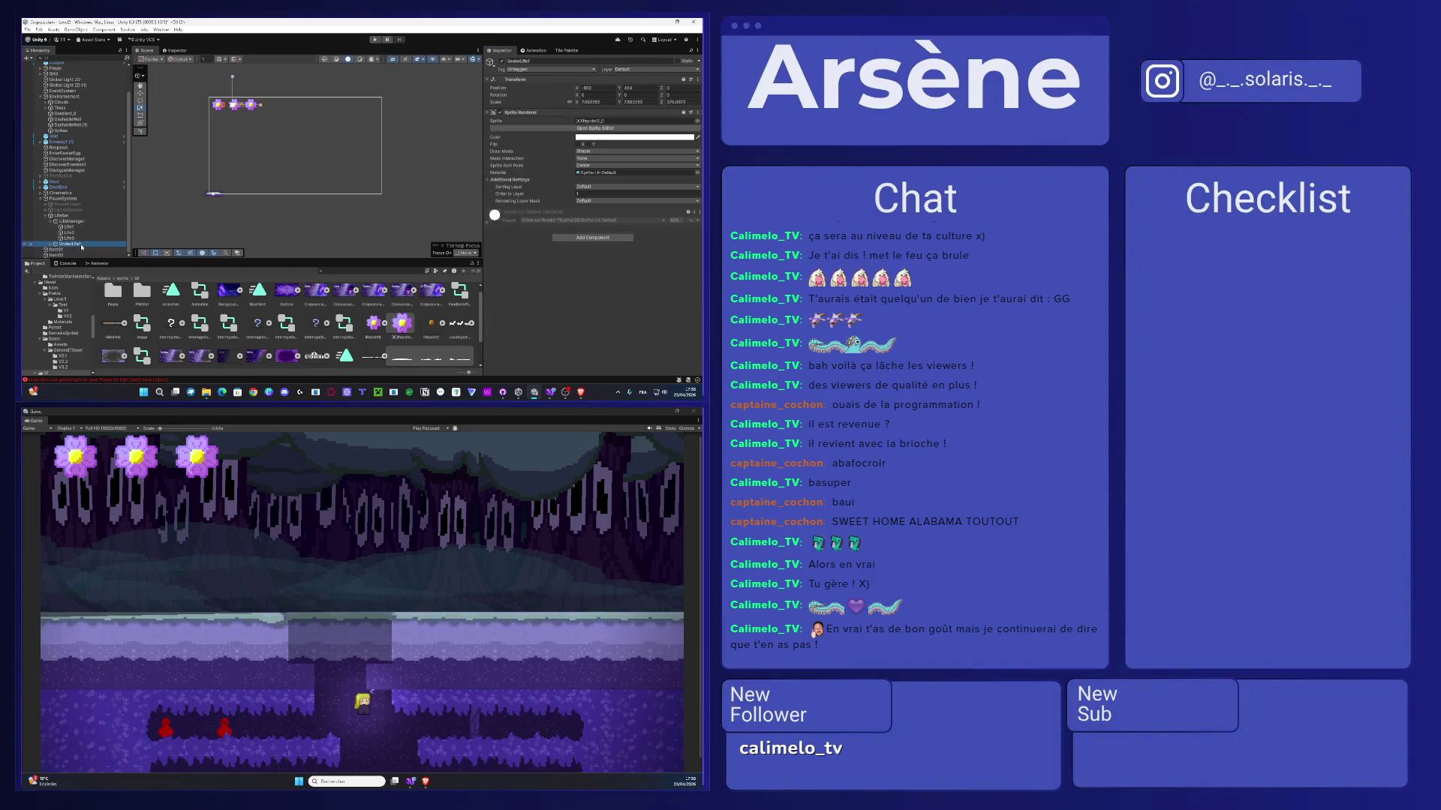
pyautogui.scroll(2, 218, 101)
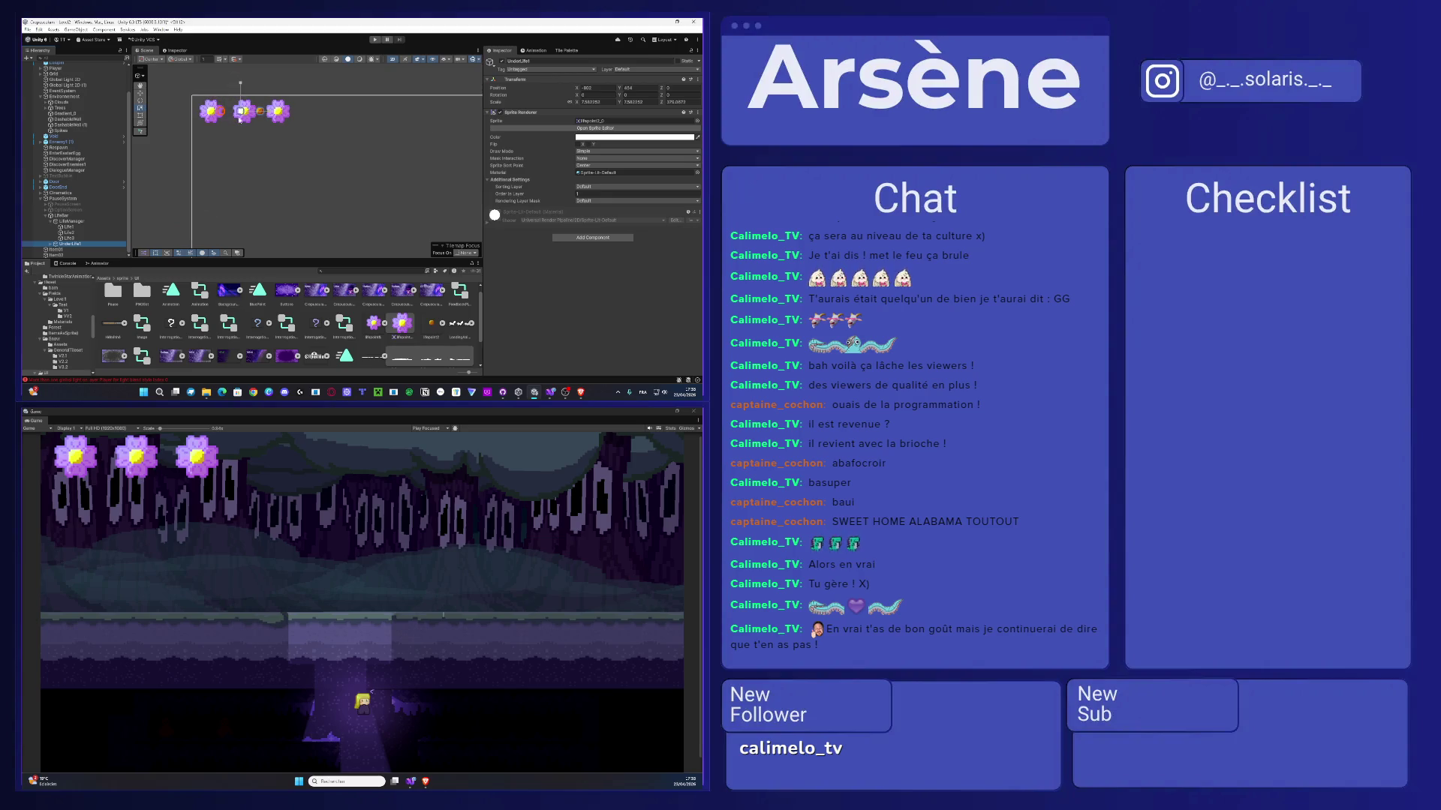
pyautogui.scroll(1, 240, 117)
pyautogui.moveTo(240, 111); pyautogui.dragTo(276, 111)
pyautogui.press('w')
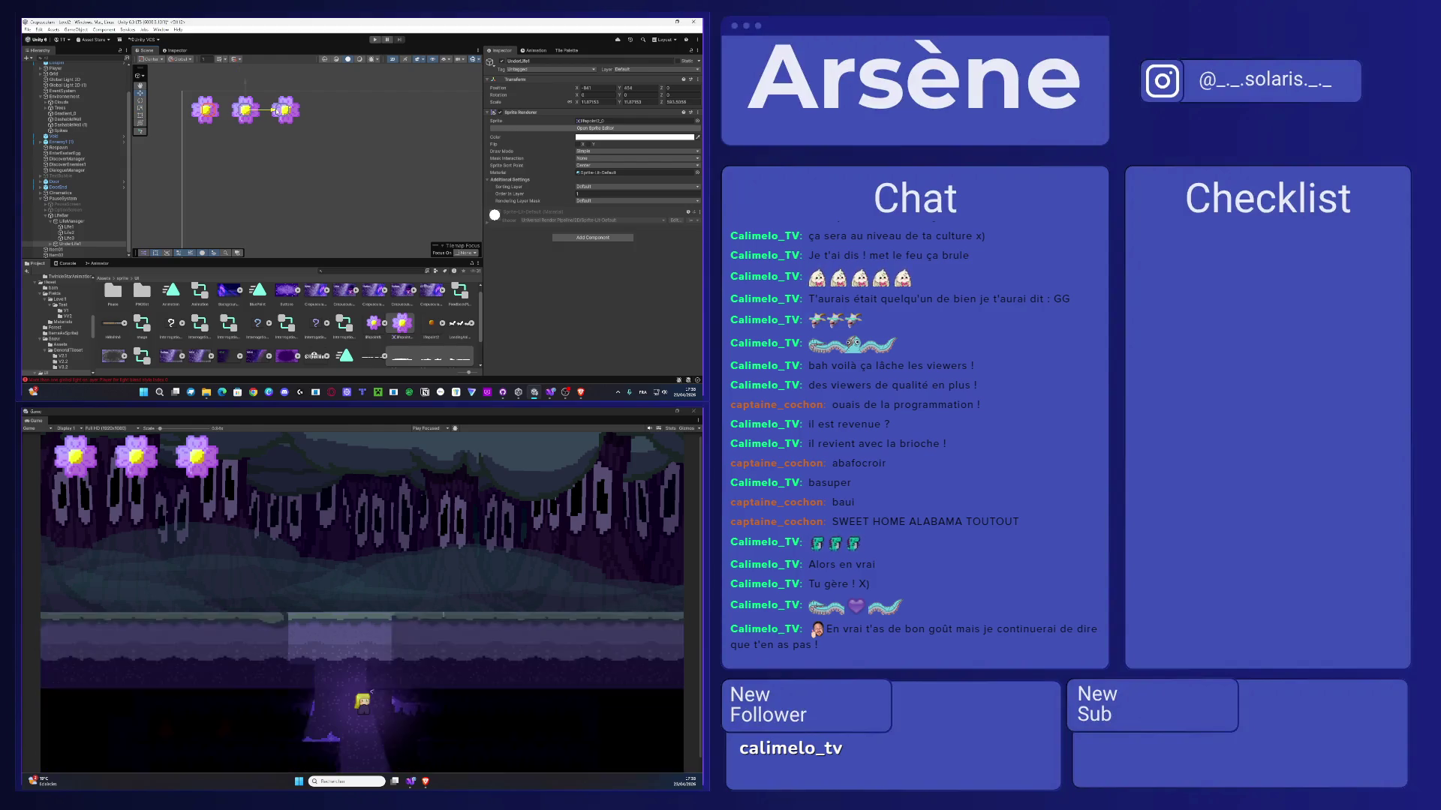
pyautogui.scroll(4, 223, 109)
pyautogui.scroll(3, 223, 109)
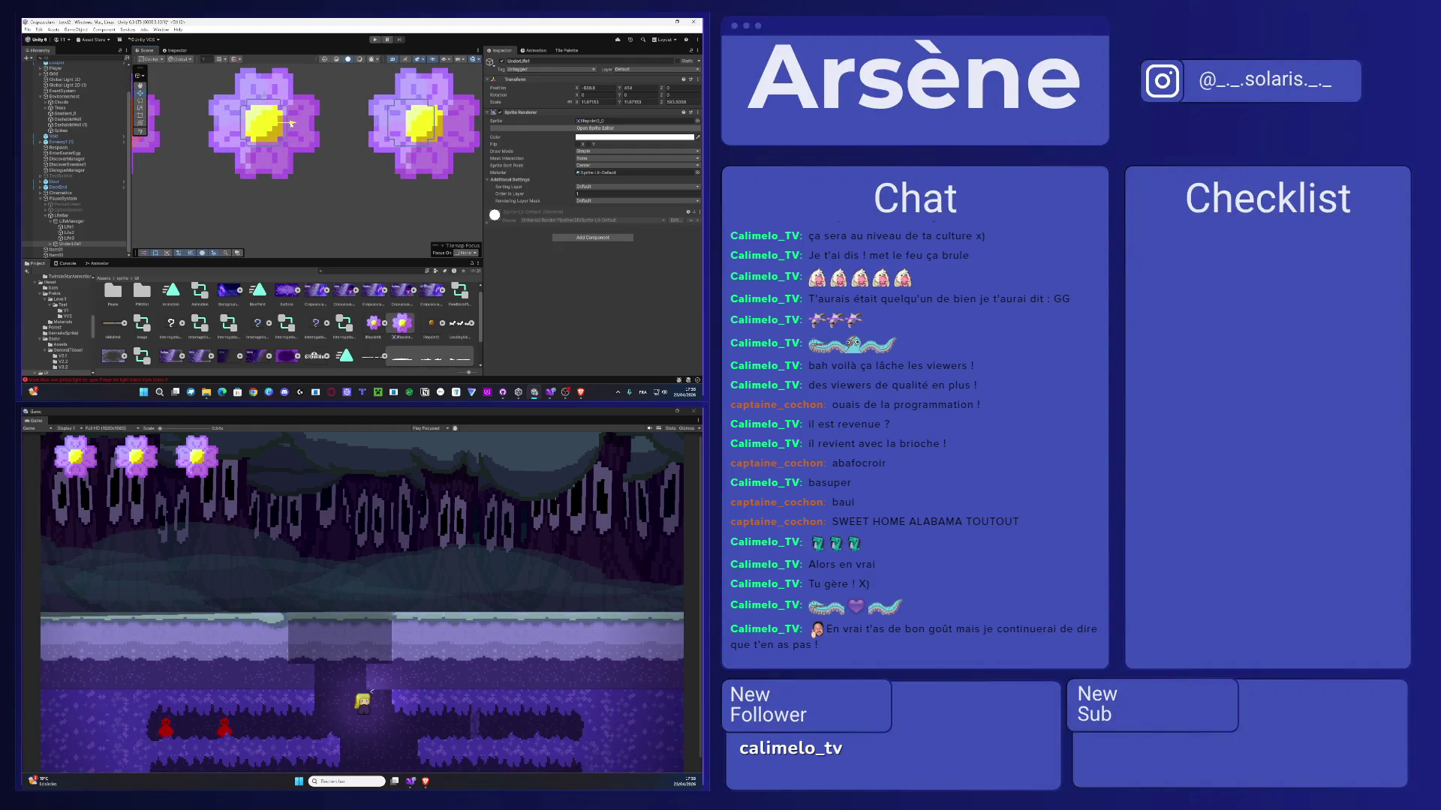
pyautogui.moveTo(266, 123); pyautogui.dragTo(267, 121)
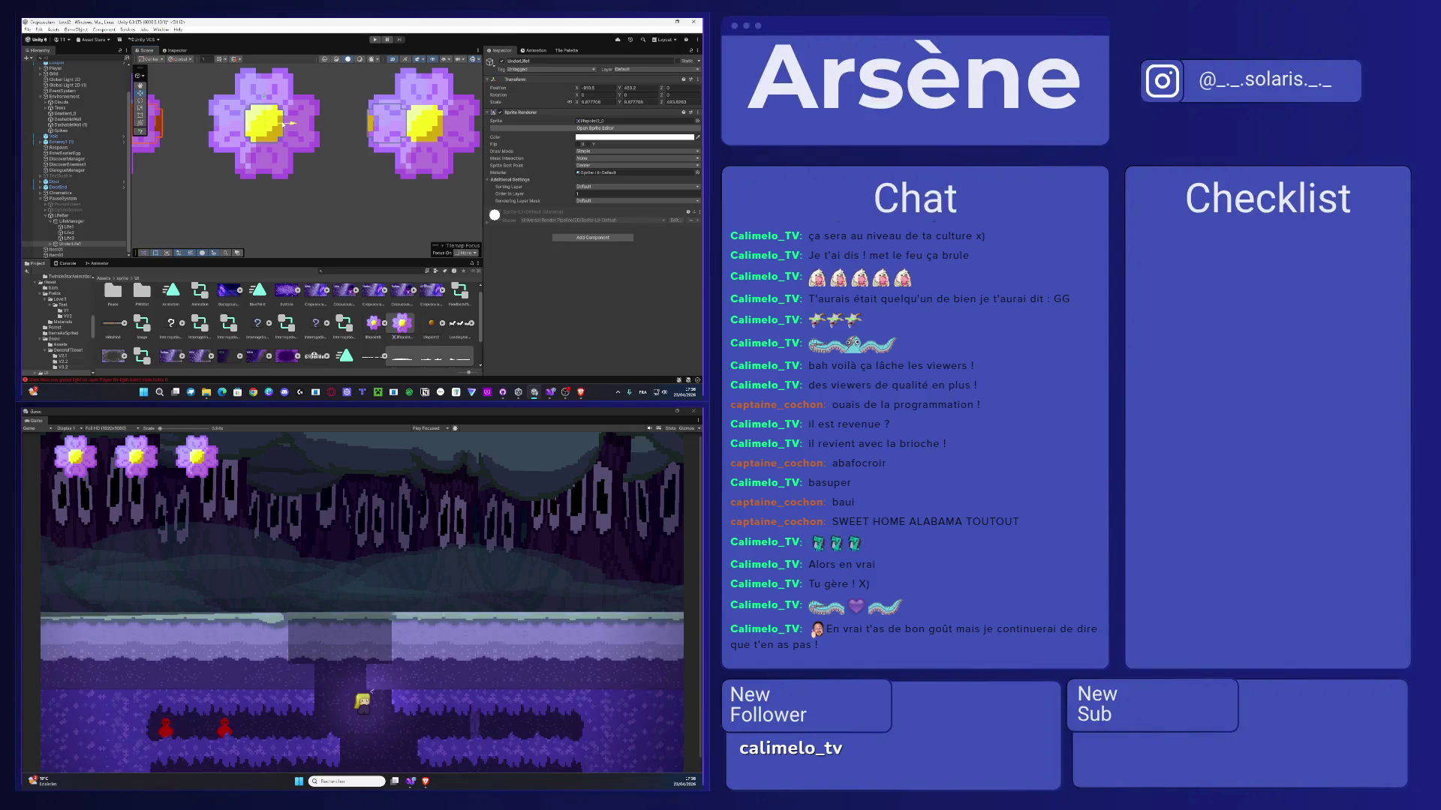
pyautogui.scroll(-4, 283, 124)
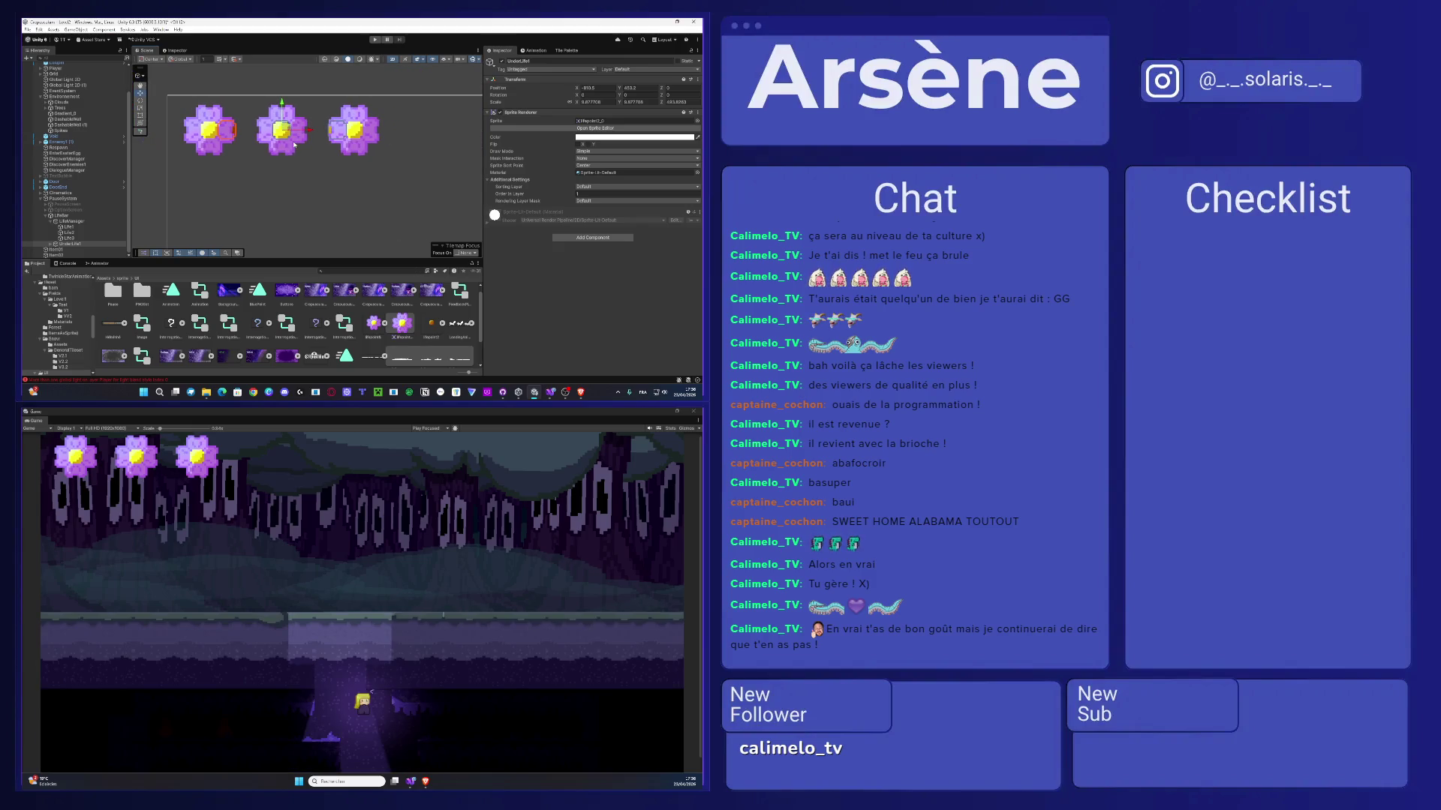
# - Expand UnderLife1 to reveal UnderLife2 and UnderLife3, then frame all three in the scene
pyautogui.click(63, 246)
pyautogui.press('Right')
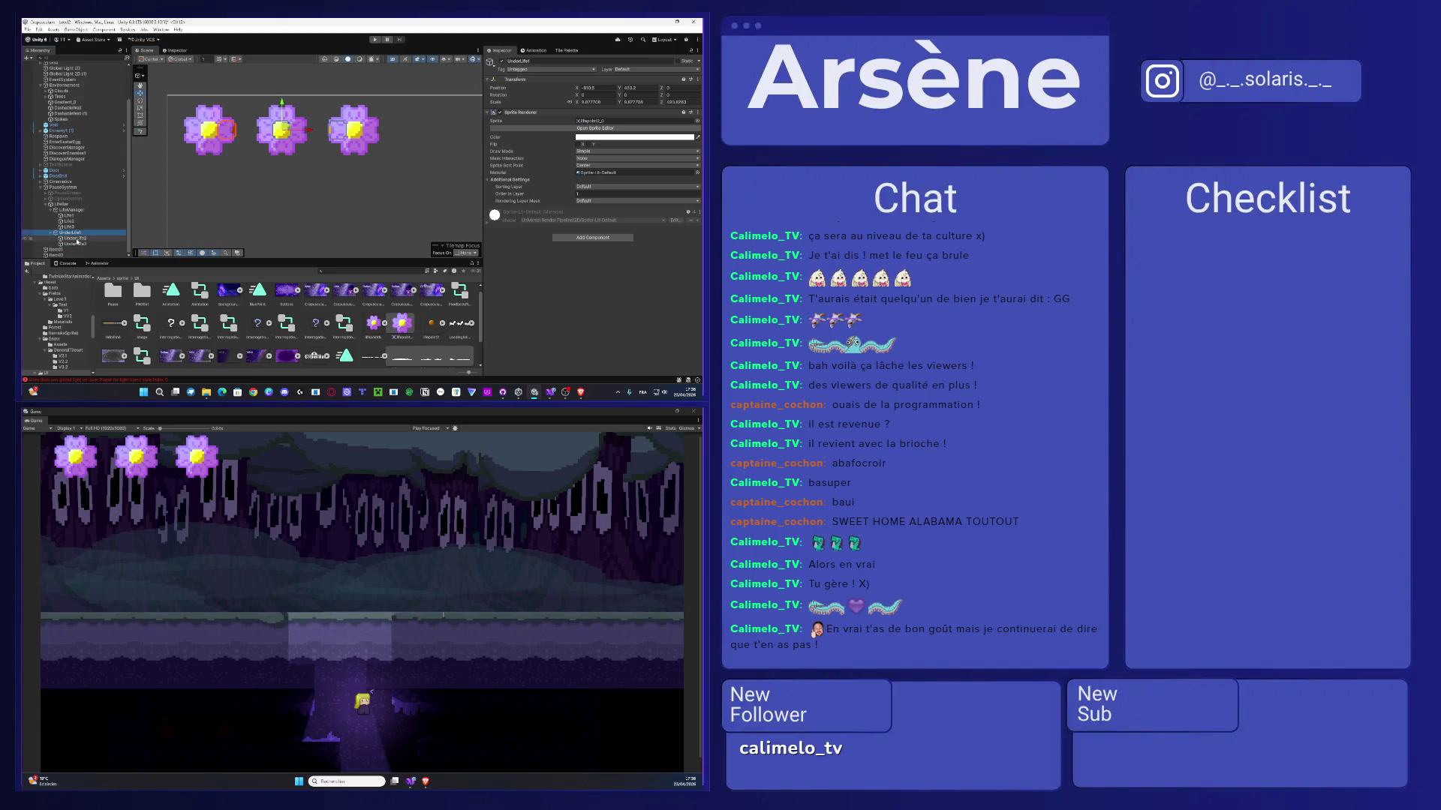
pyautogui.click(73, 238)
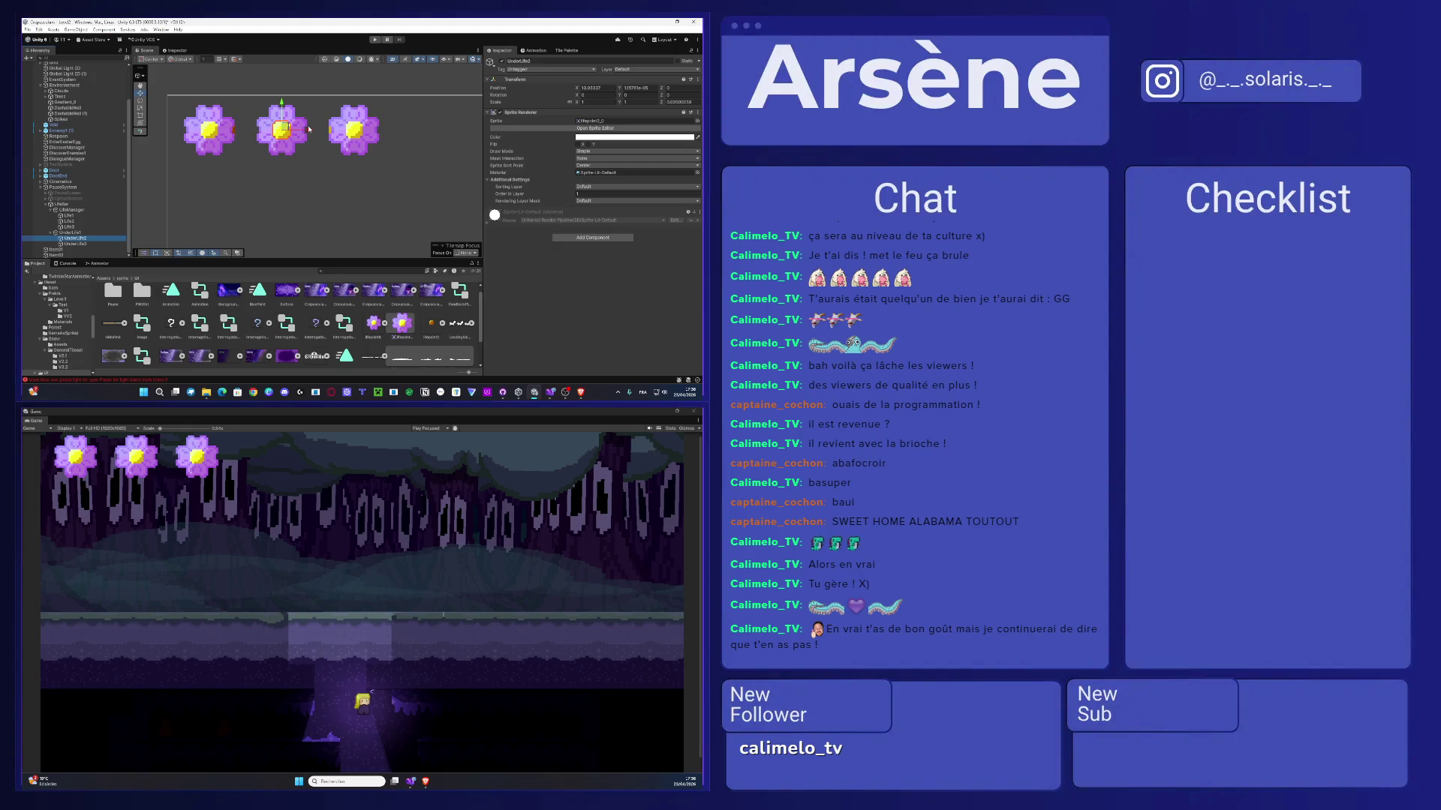
pyautogui.click(85, 244)
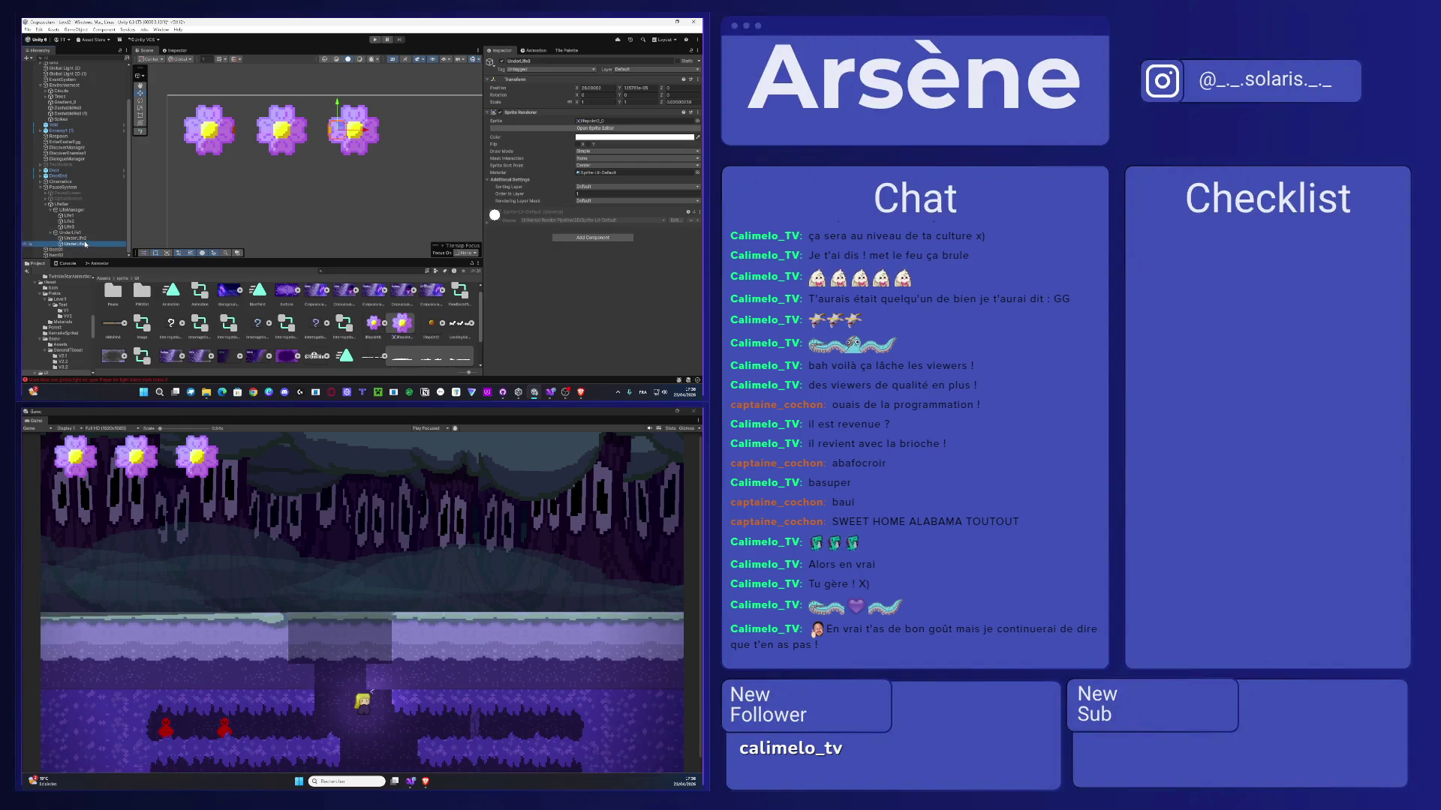
pyautogui.click(79, 233)
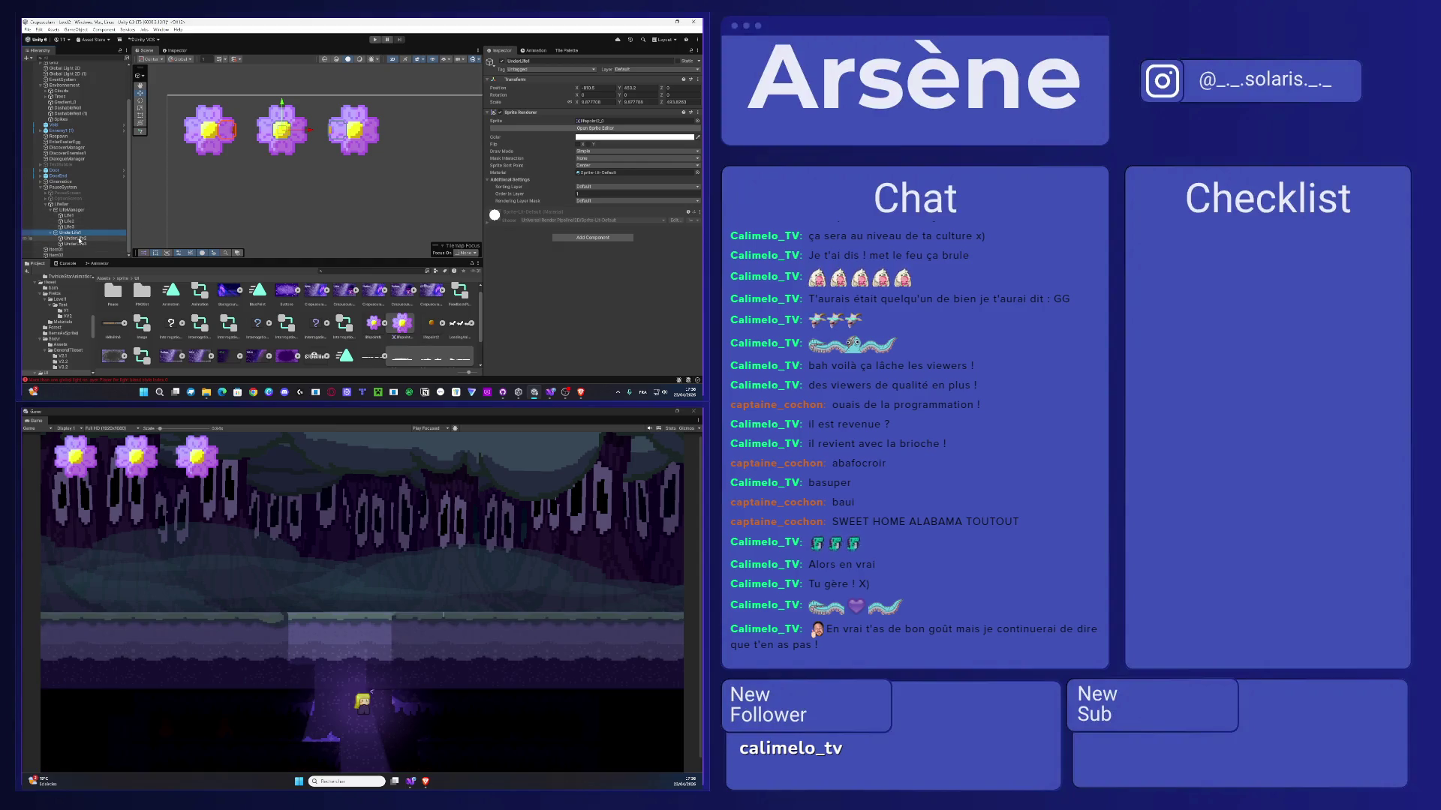
pyautogui.keyDown('shift'); pyautogui.click(78, 245); pyautogui.keyUp('shift')
pyautogui.press('f')
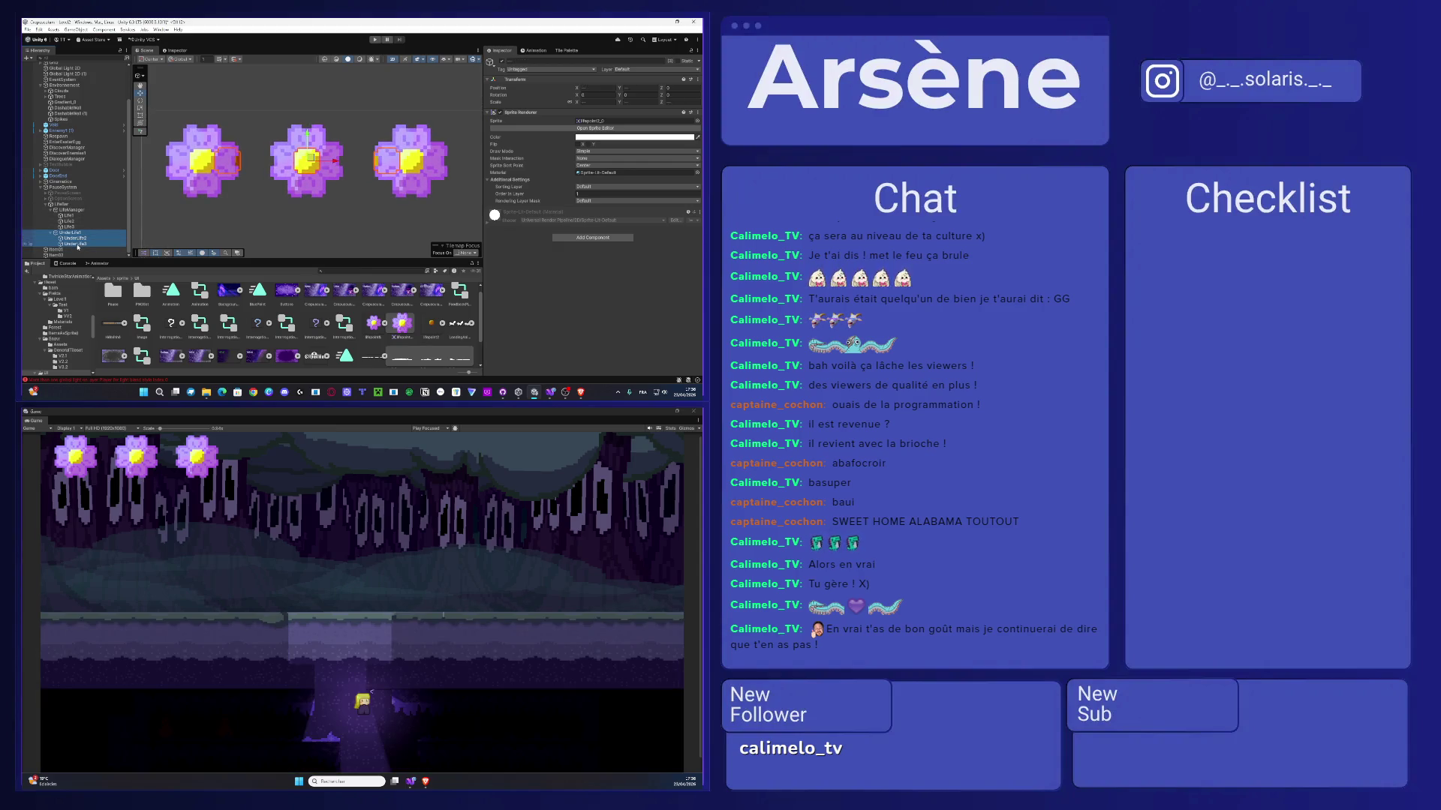
# - Space the three flowers evenly, shifting UnderLife3 and UnderLife1 and reordering them in the Hierarchy
pyautogui.click(77, 245)
pyautogui.moveTo(414, 160); pyautogui.dragTo(441, 163)
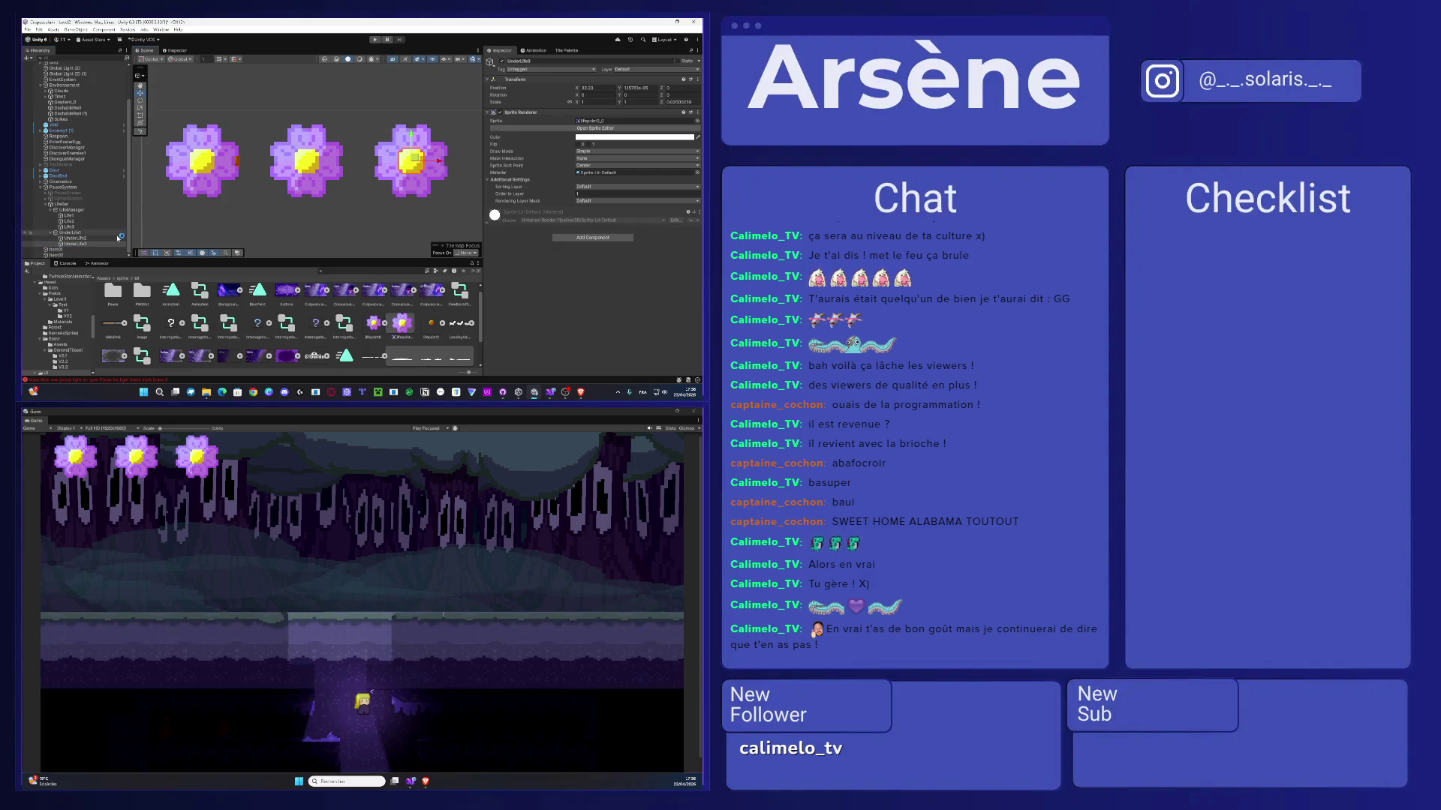
pyautogui.click(78, 237)
pyautogui.moveTo(78, 235); pyautogui.dragTo(74, 240)
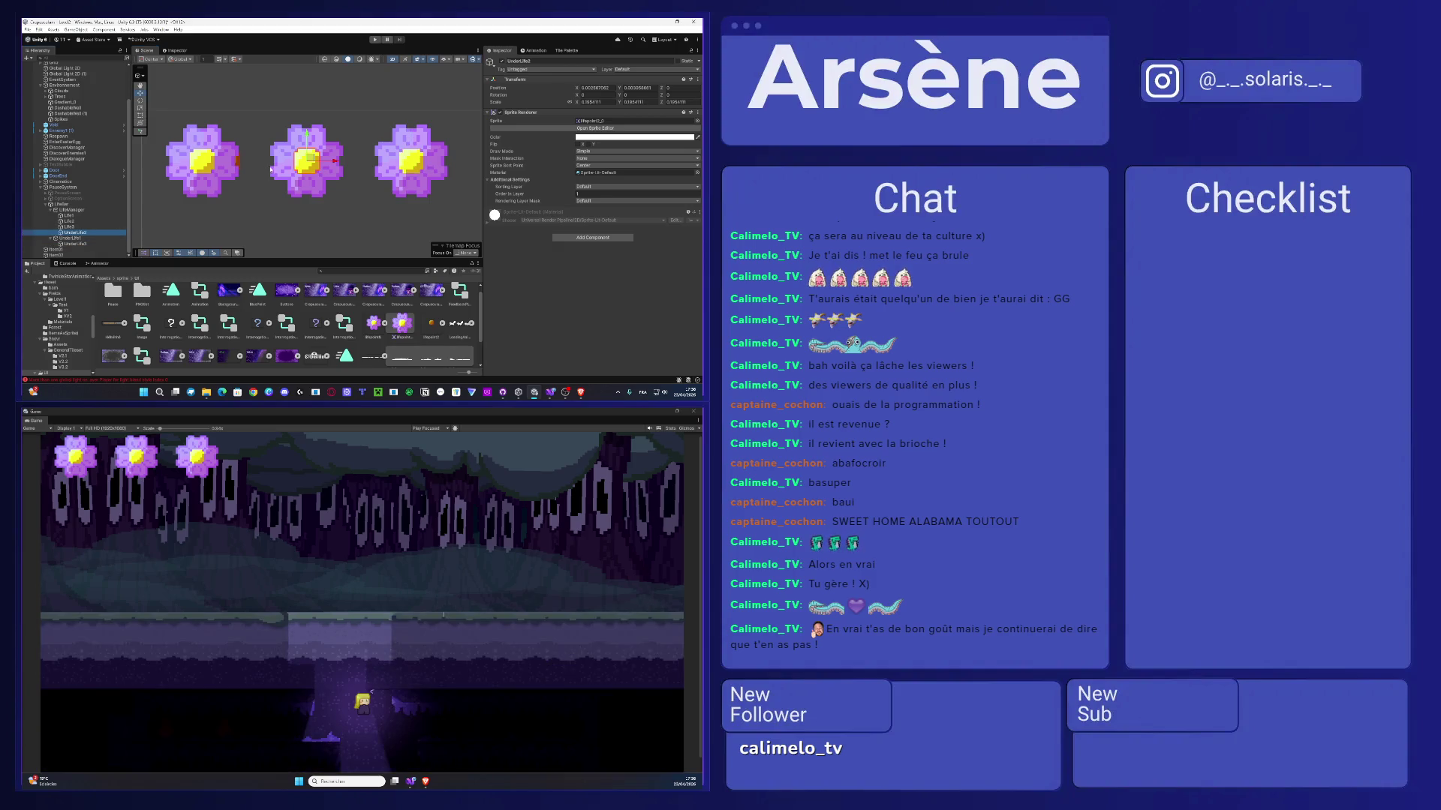
pyautogui.click(78, 244)
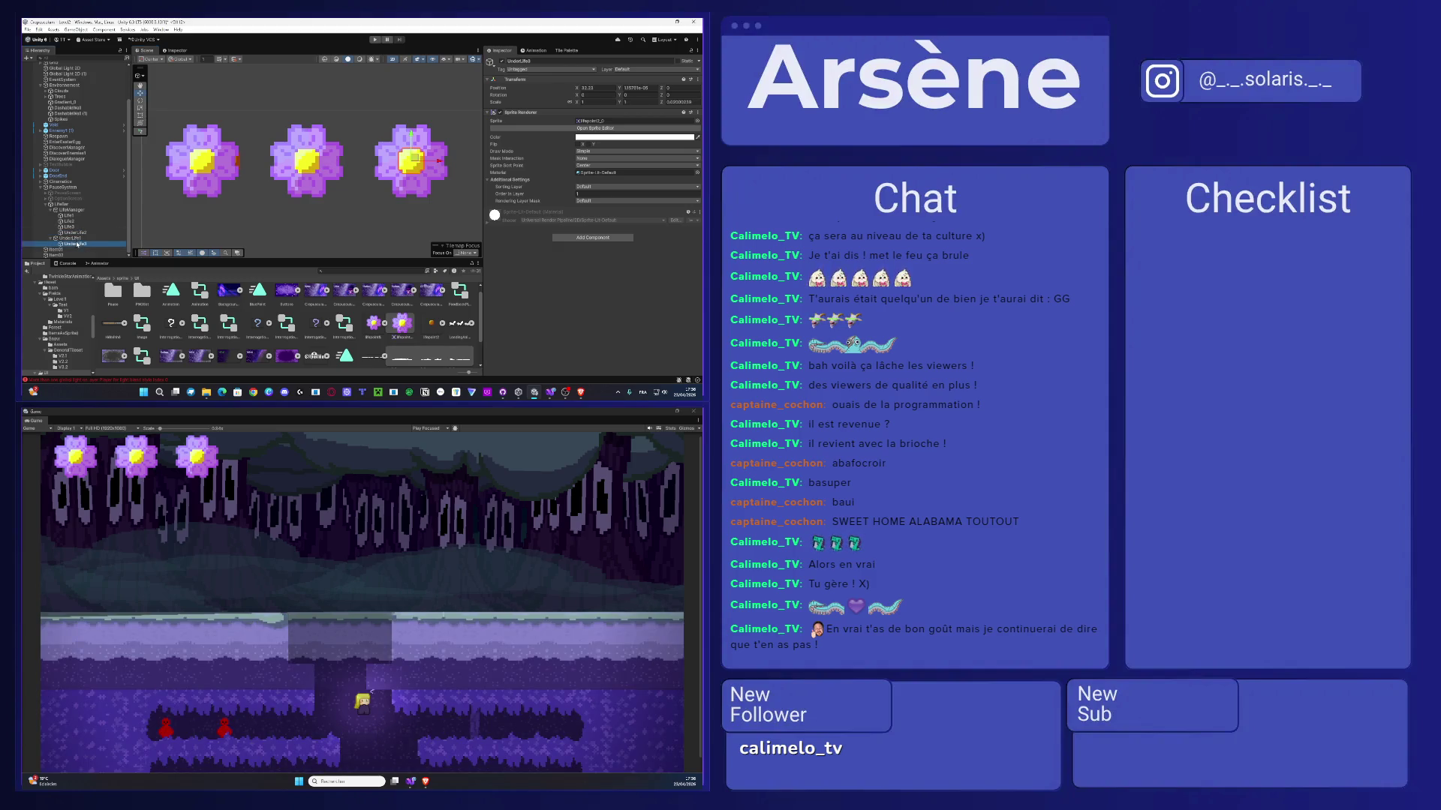
pyautogui.moveTo(64, 237); pyautogui.dragTo(67, 247)
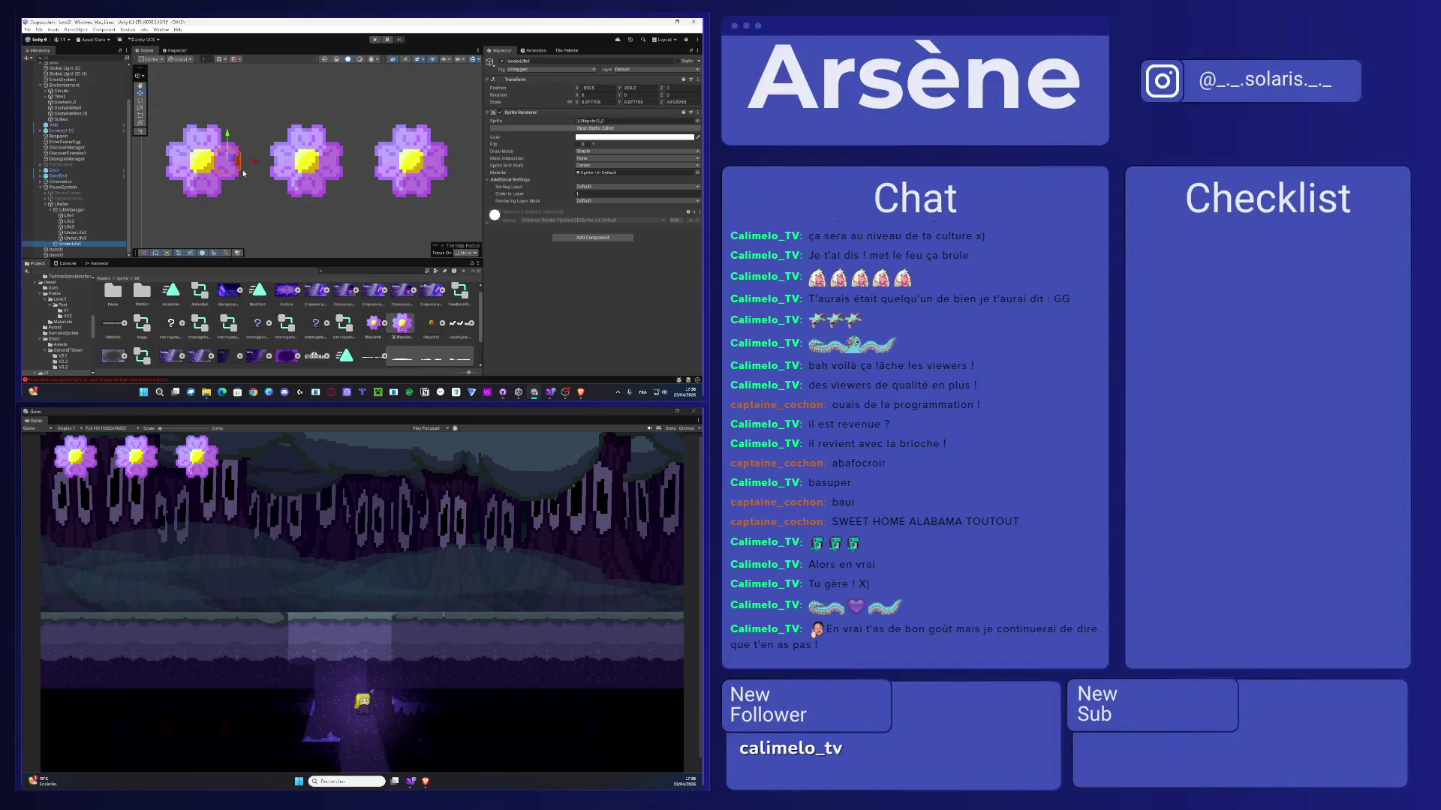
pyautogui.moveTo(256, 162); pyautogui.dragTo(232, 167)
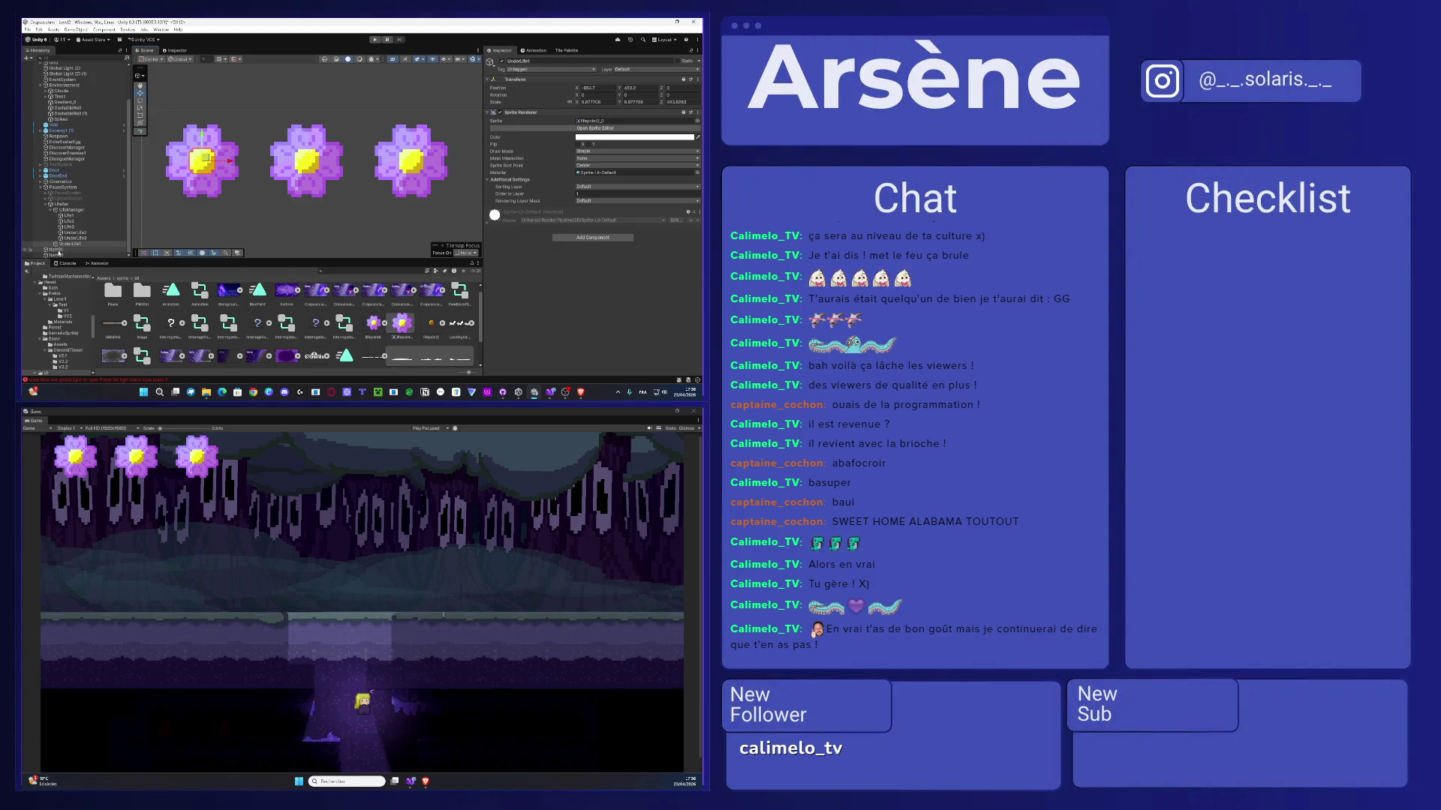
pyautogui.keyDown('shift'); pyautogui.click(90, 233); pyautogui.keyUp('shift')
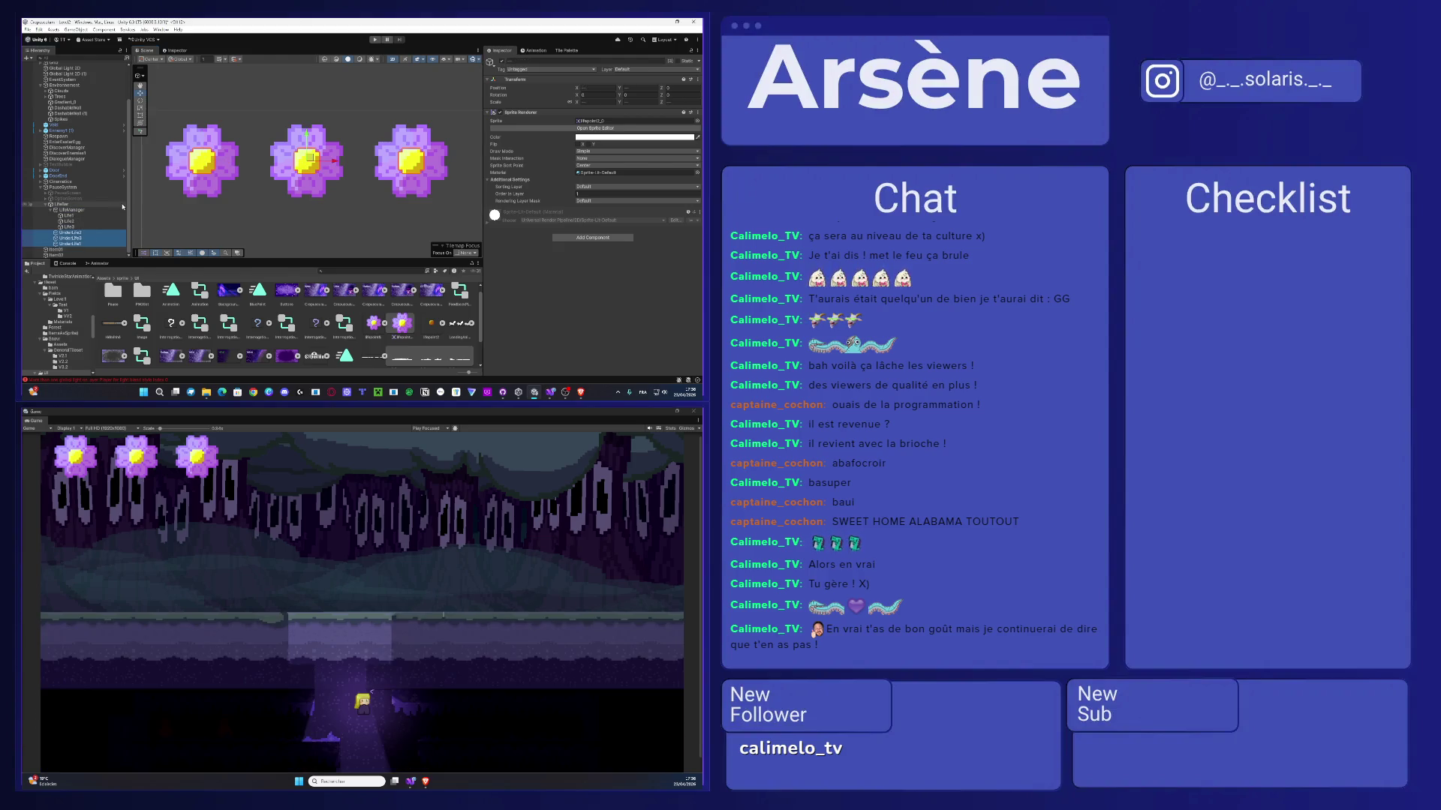
# - Duplicate the LifeManager life bar with Ctrl+D and rename the copy to UnderLife
pyautogui.click(304, 179)
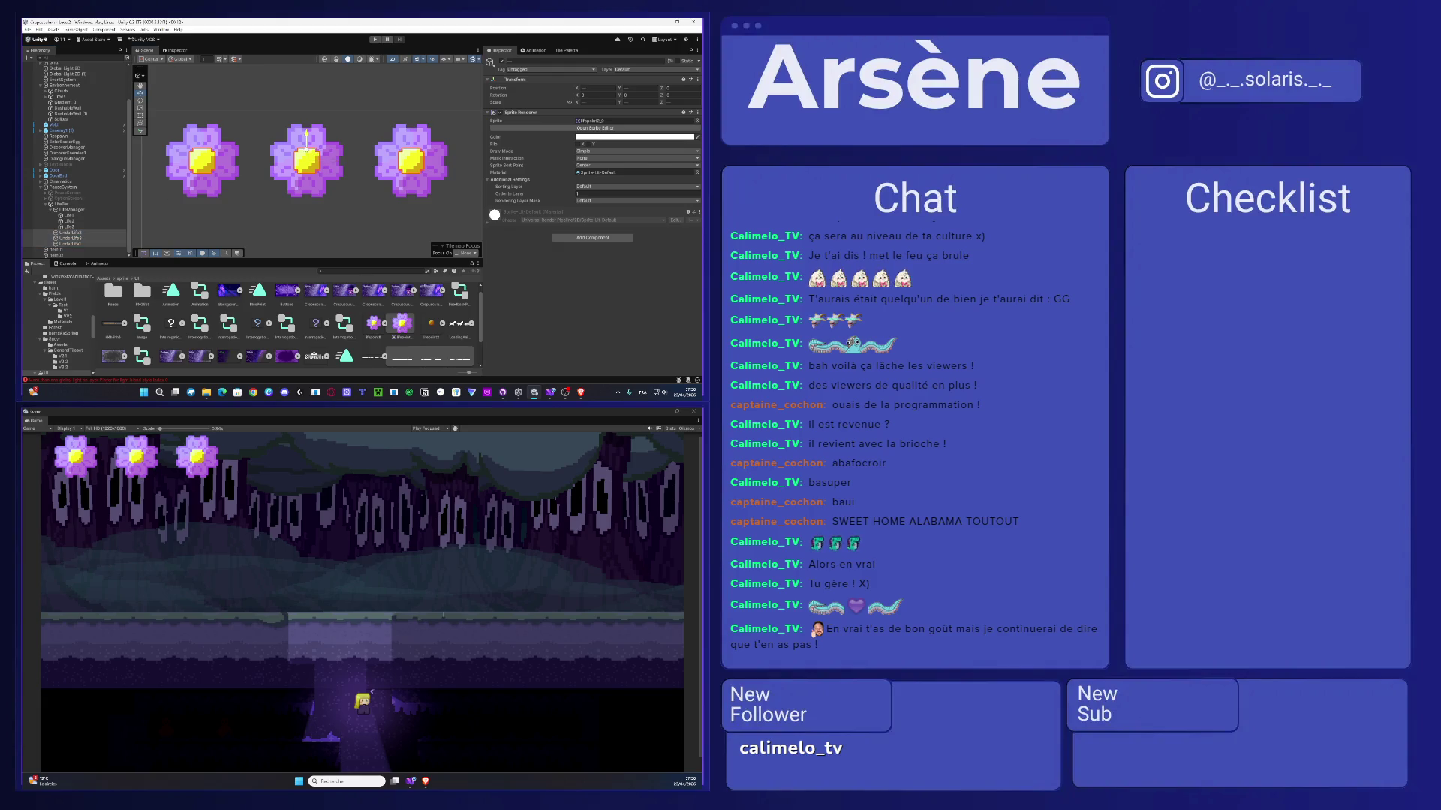
pyautogui.click(304, 178)
pyautogui.click(81, 211)
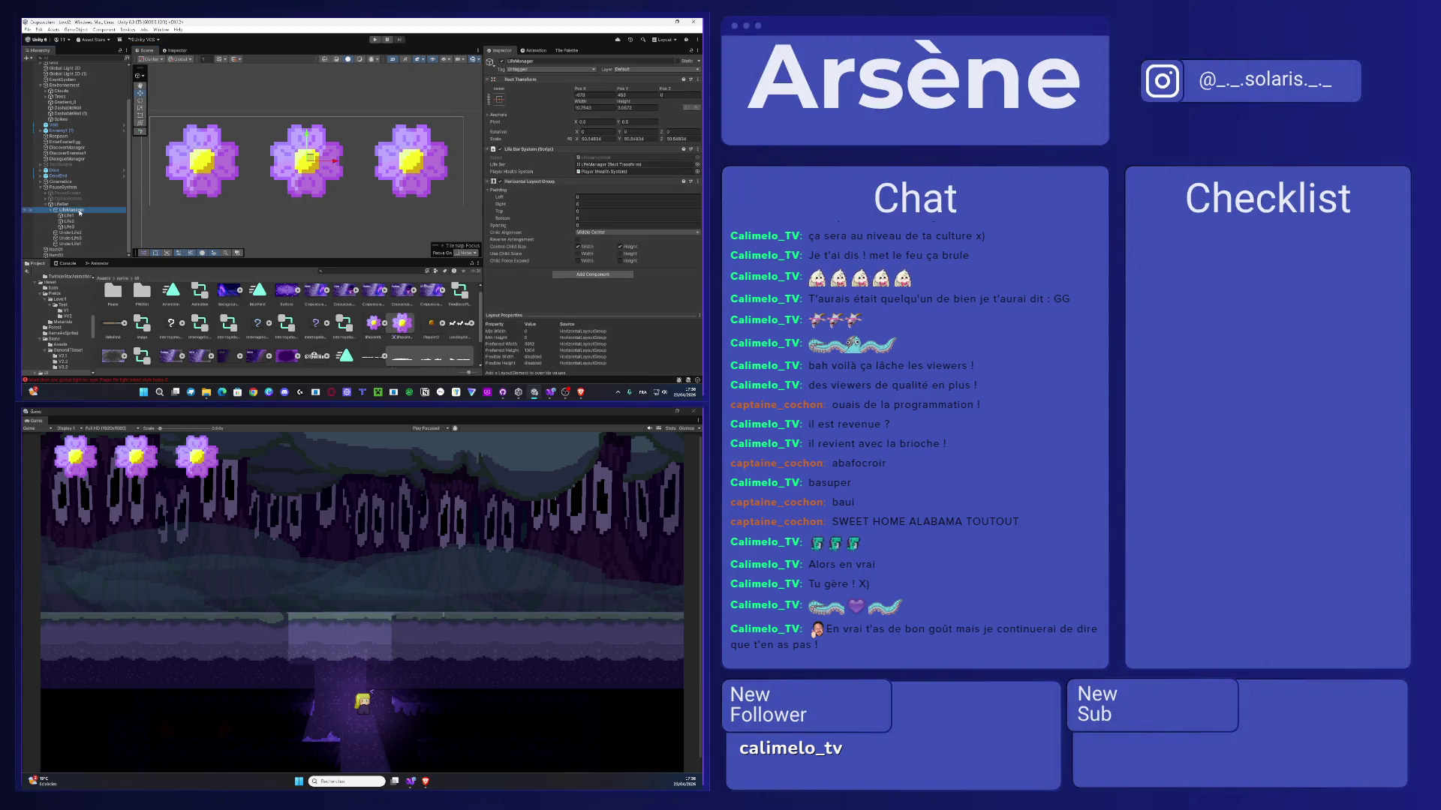
pyautogui.hotkey('ctrl', 'd')
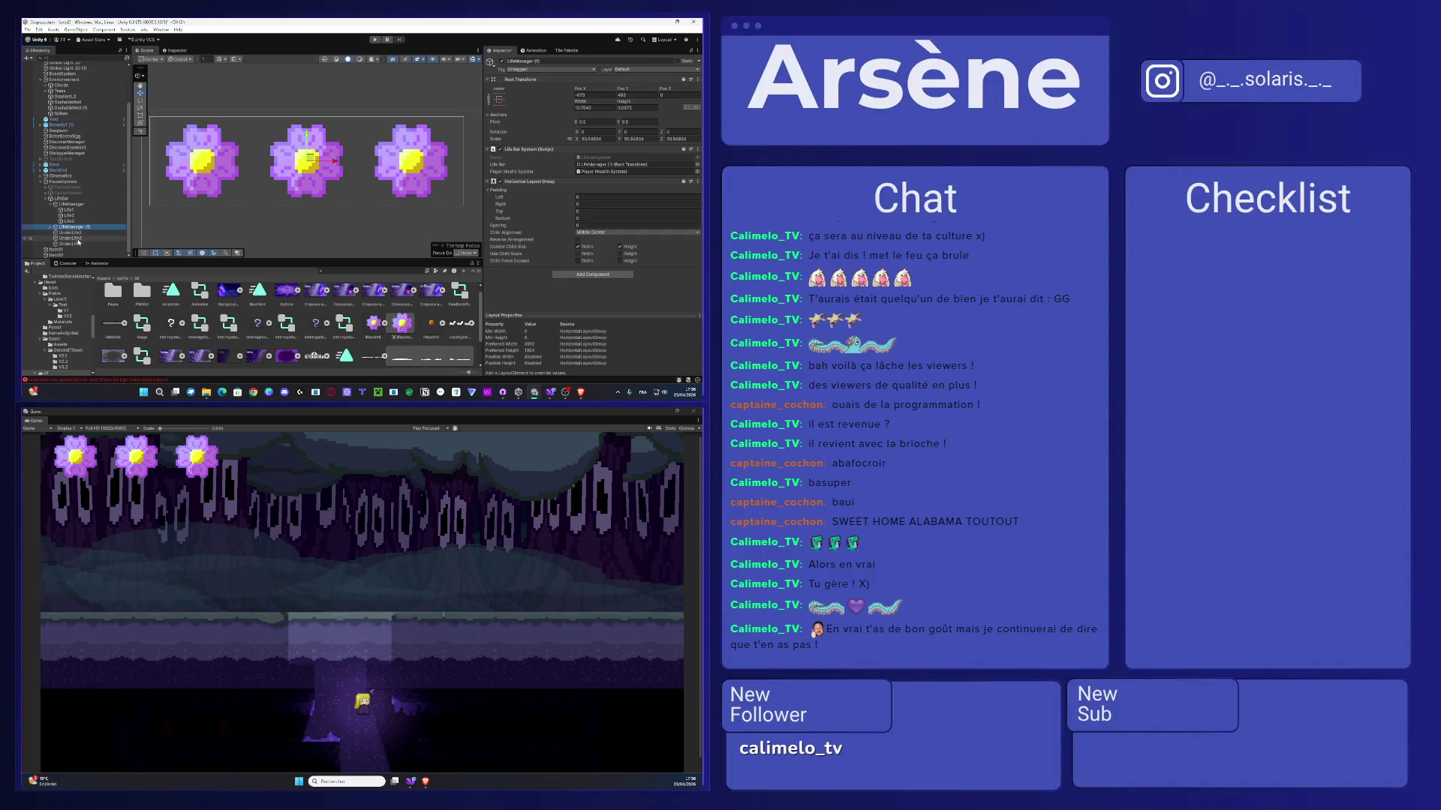
pyautogui.click(50, 227)
pyautogui.press('F2')
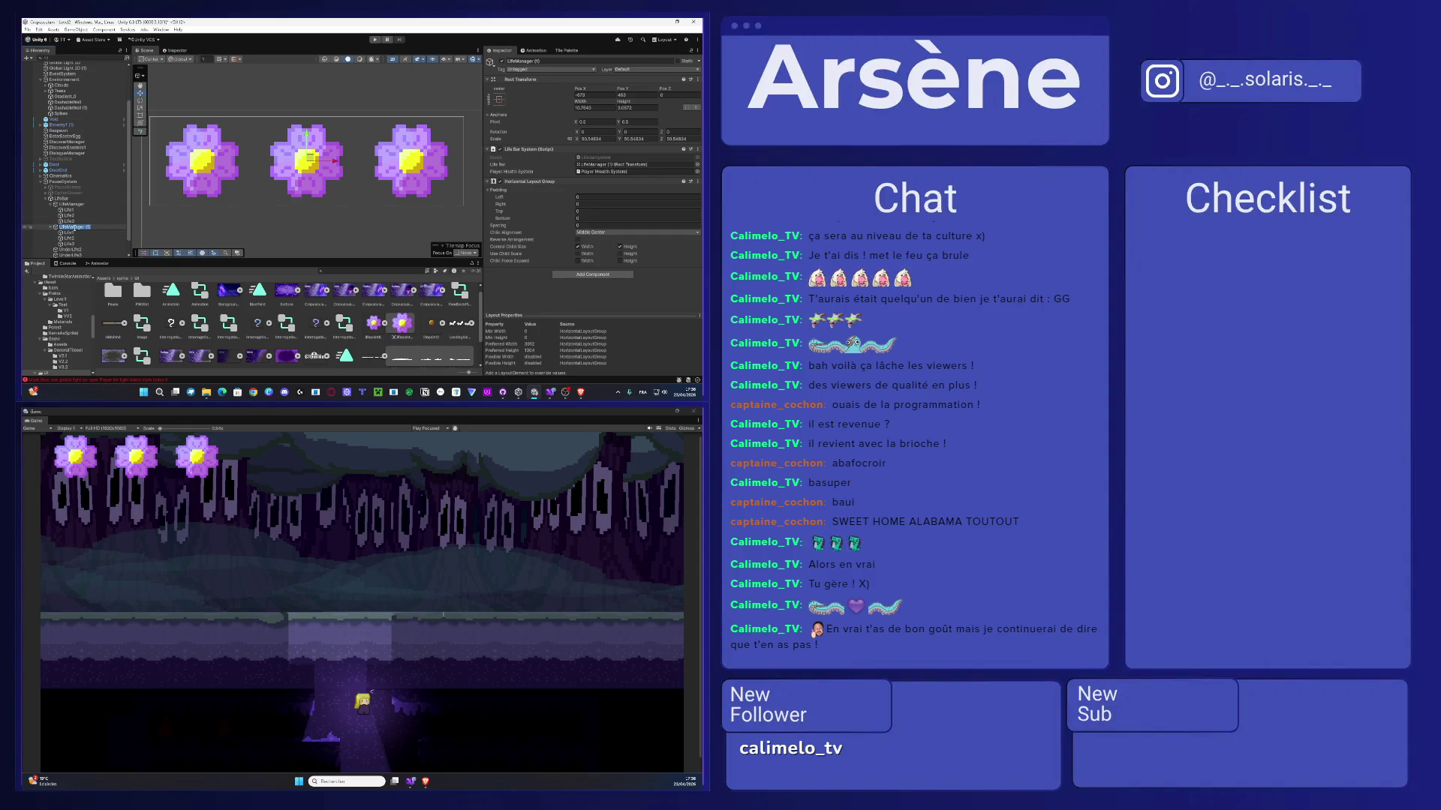
pyautogui.write('UnderLi')
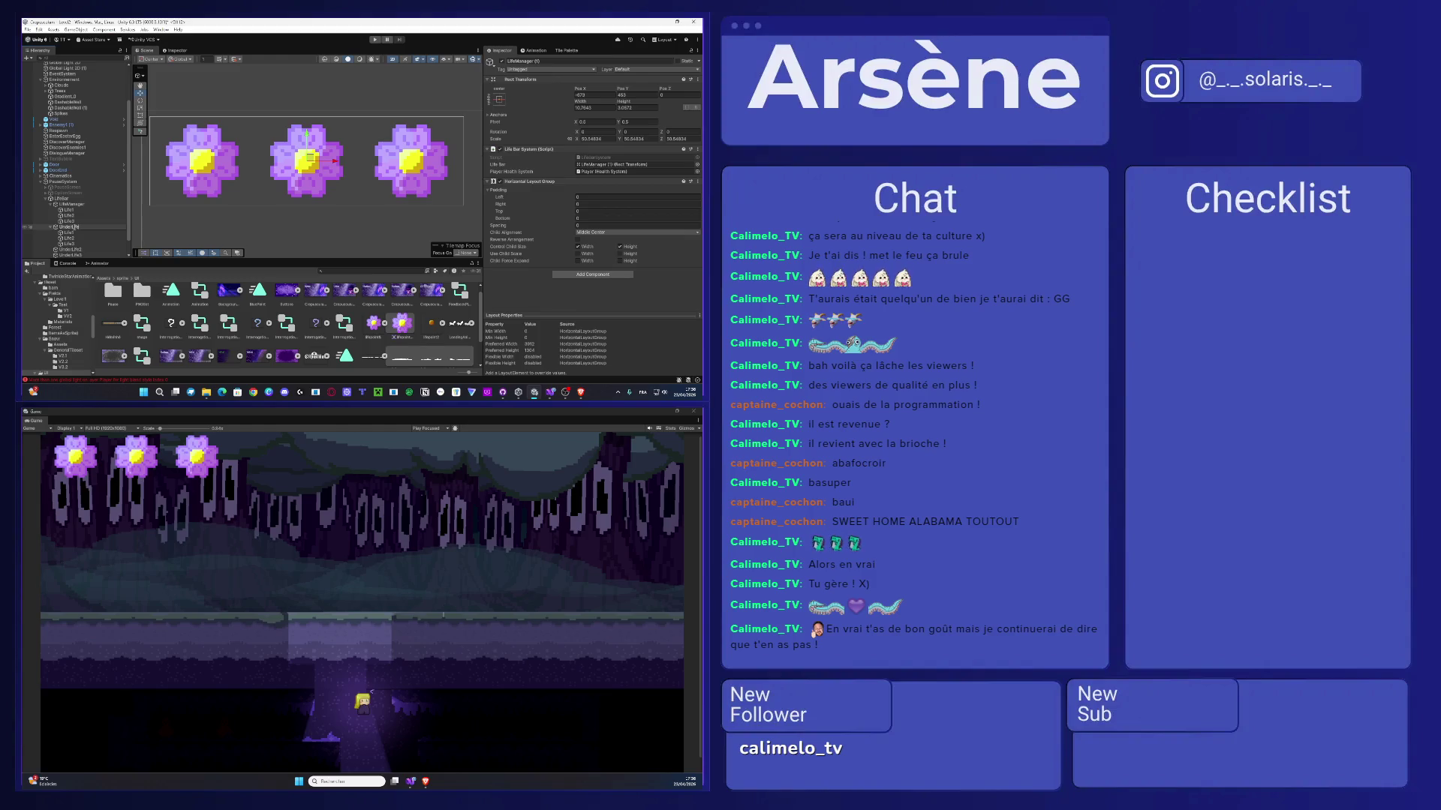
pyautogui.press('Return')
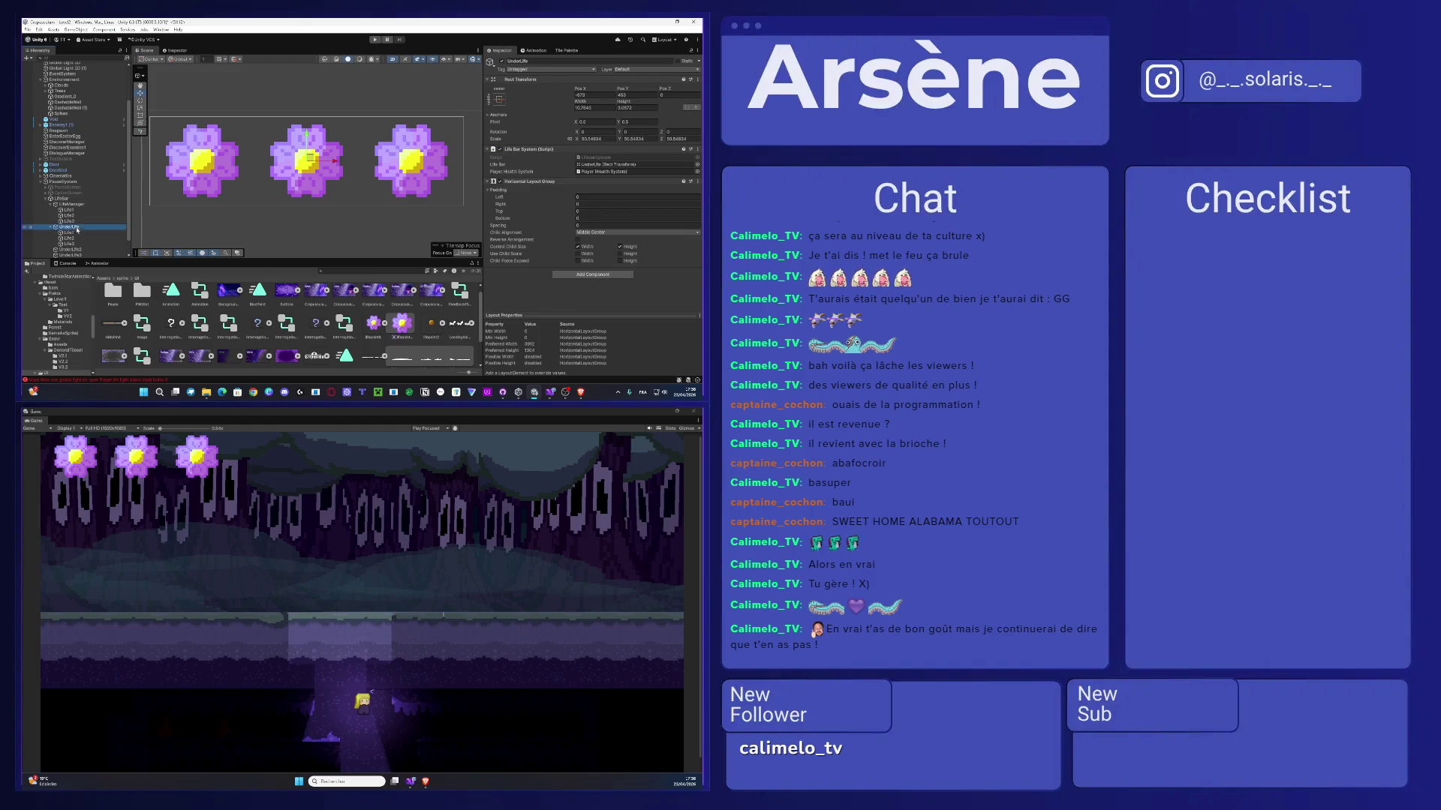
# - Delete the leftover UnderLife2–UnderLife4 objects from the duplicated bar
pyautogui.click(75, 249)
pyautogui.hotkey('shift', 'Down')
pyautogui.hotkey('shift', 'Down')
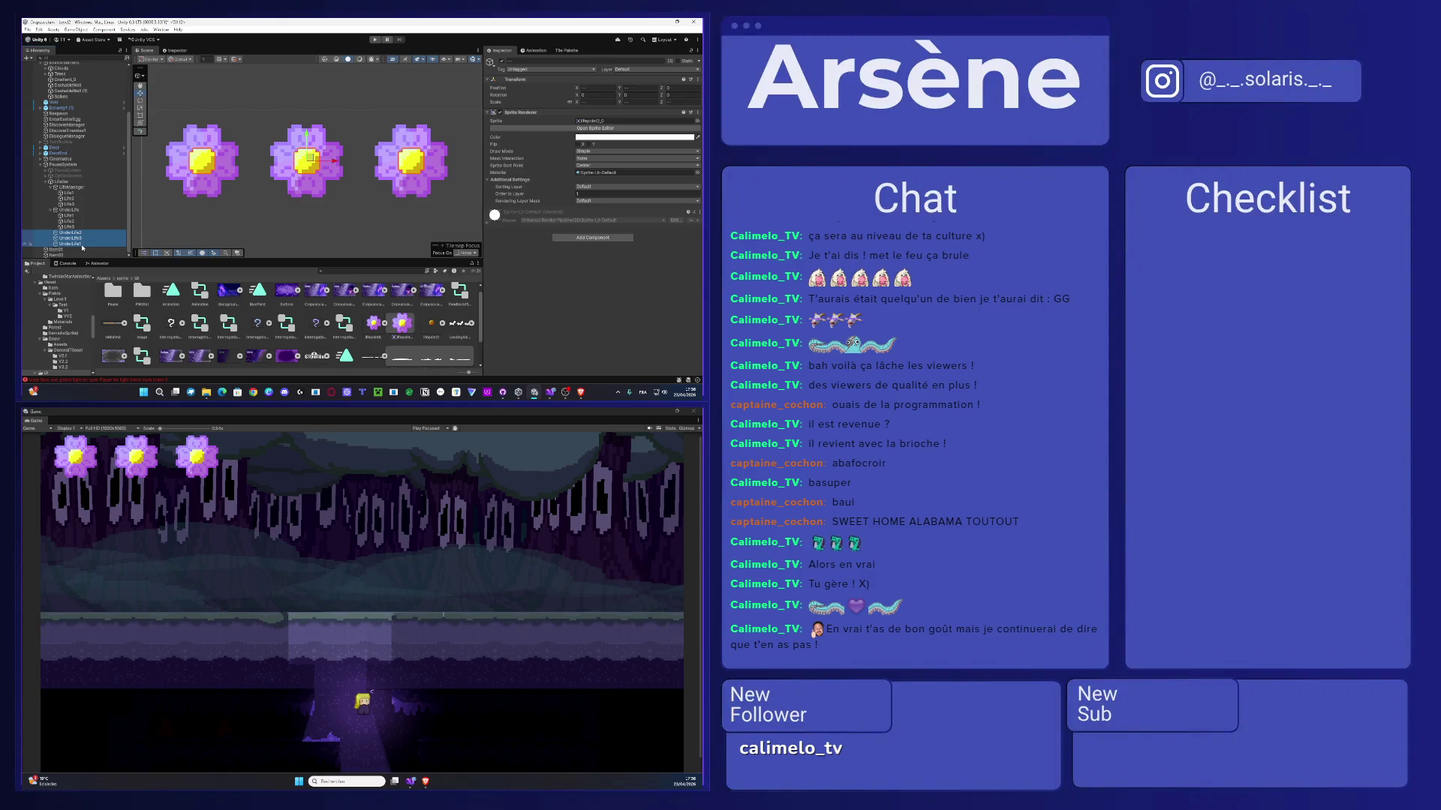
pyautogui.press('Delete')
pyautogui.click(69, 232)
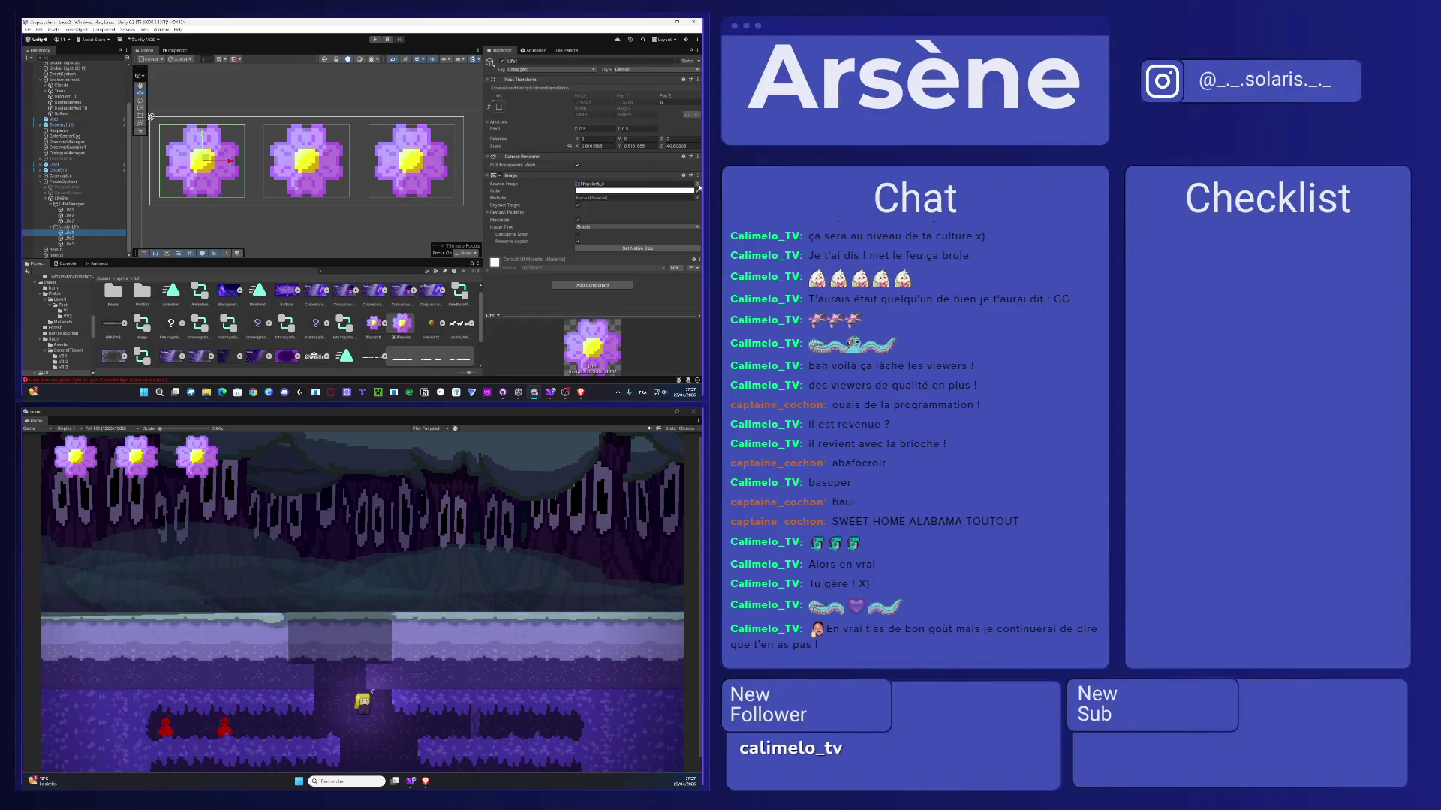
# - Set the Source Image of the copy's Life1, Life2 and Life3 to the orange lifepoint sprite
pyautogui.click(697, 183)
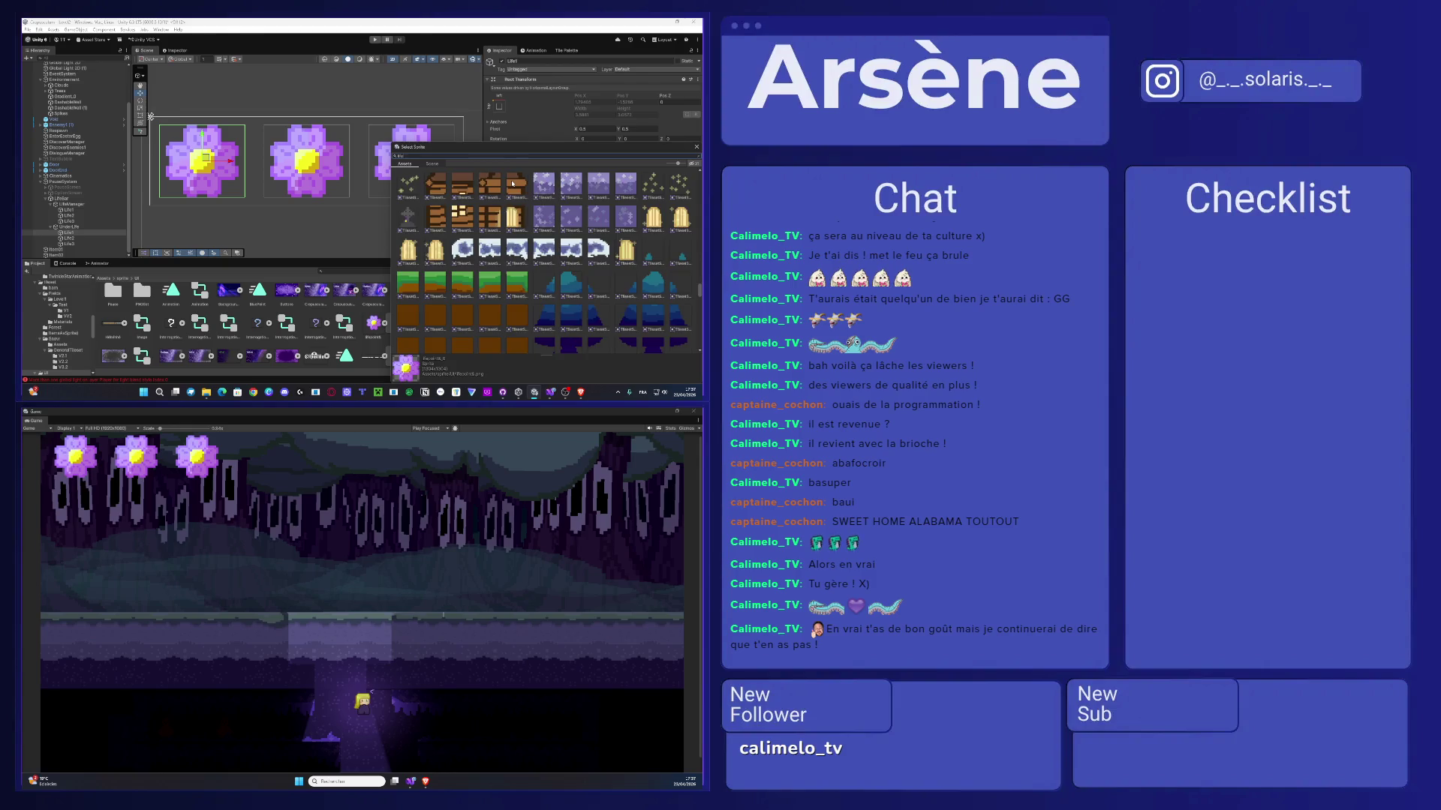
pyautogui.doubleClick(513, 183)
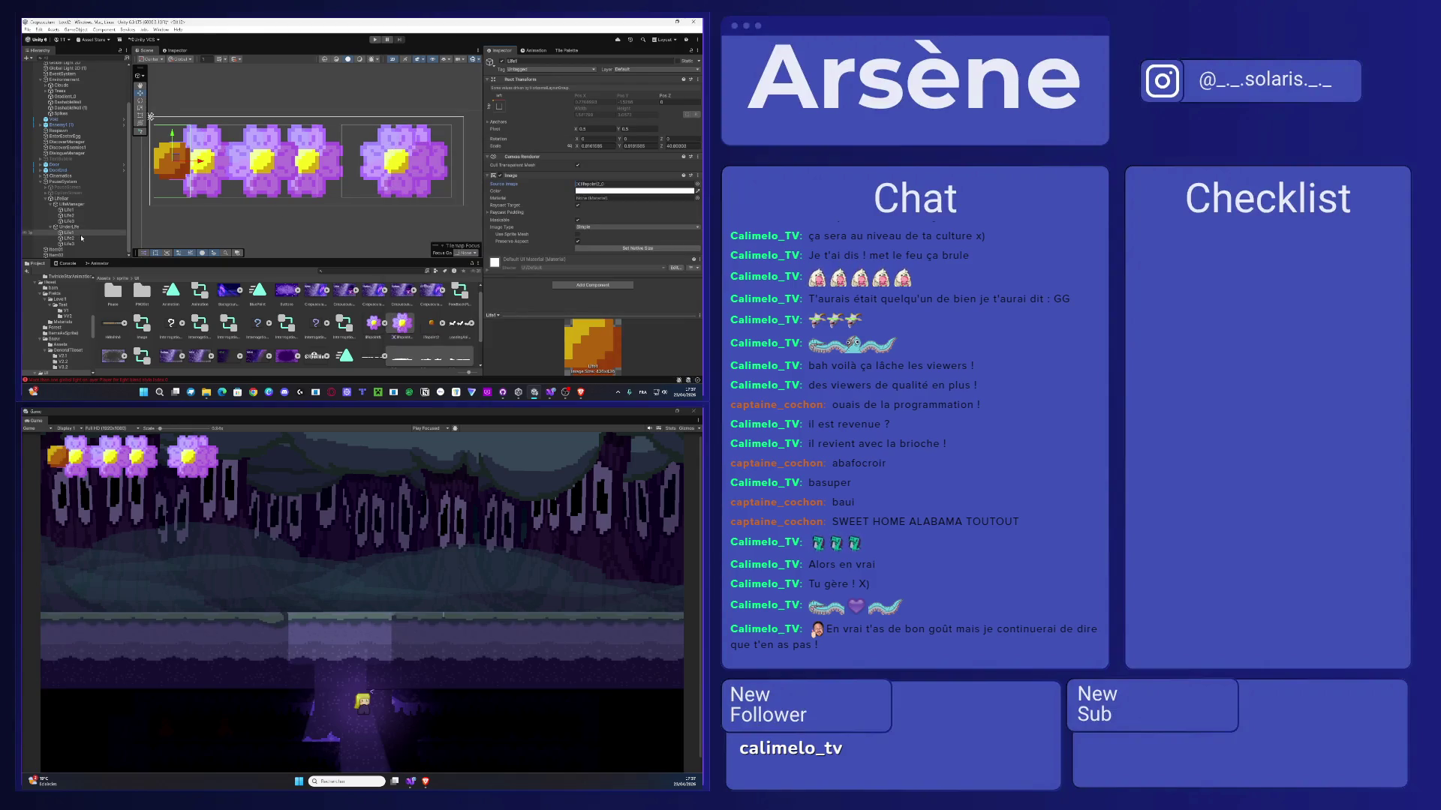
pyautogui.click(84, 239)
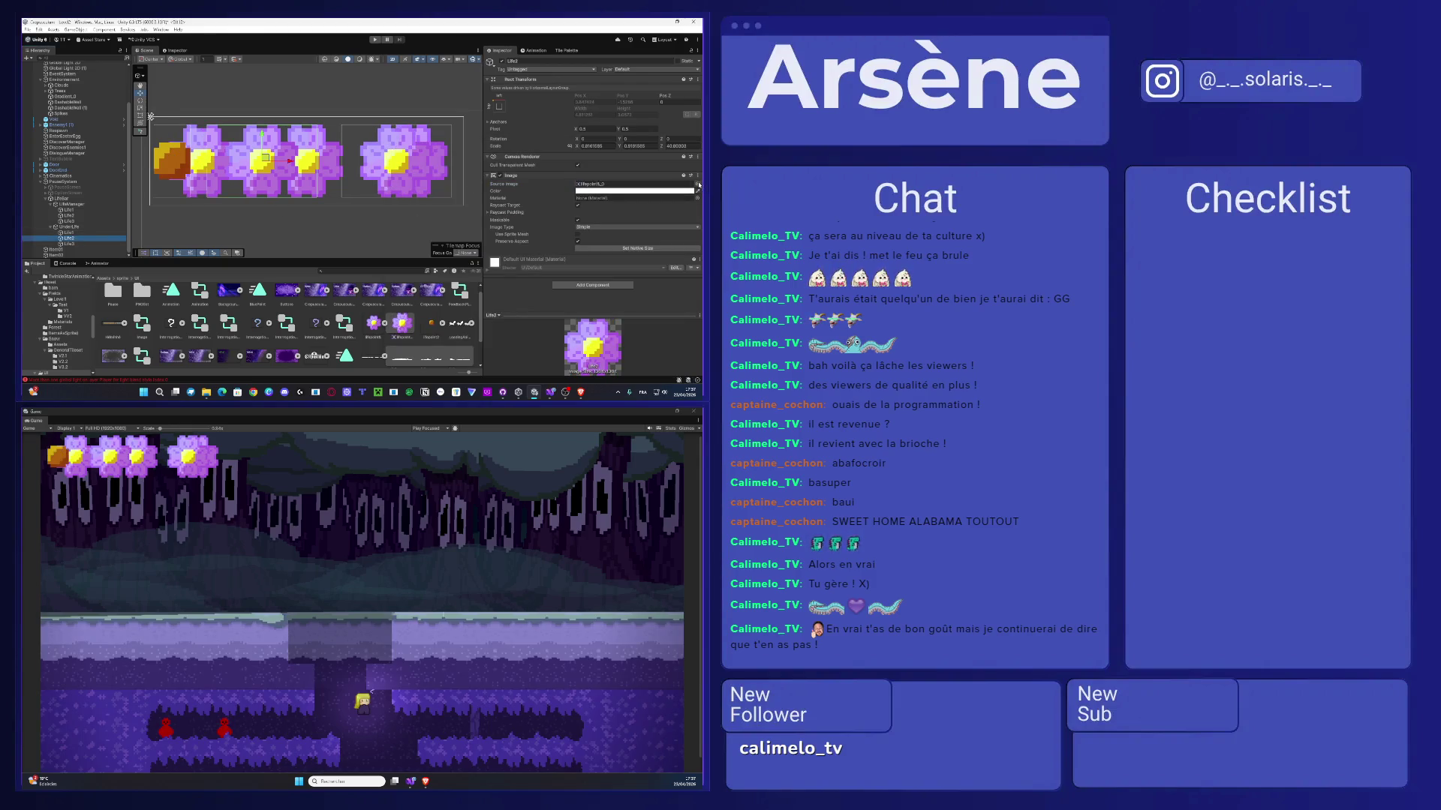
pyautogui.click(697, 184)
pyautogui.write('ife')
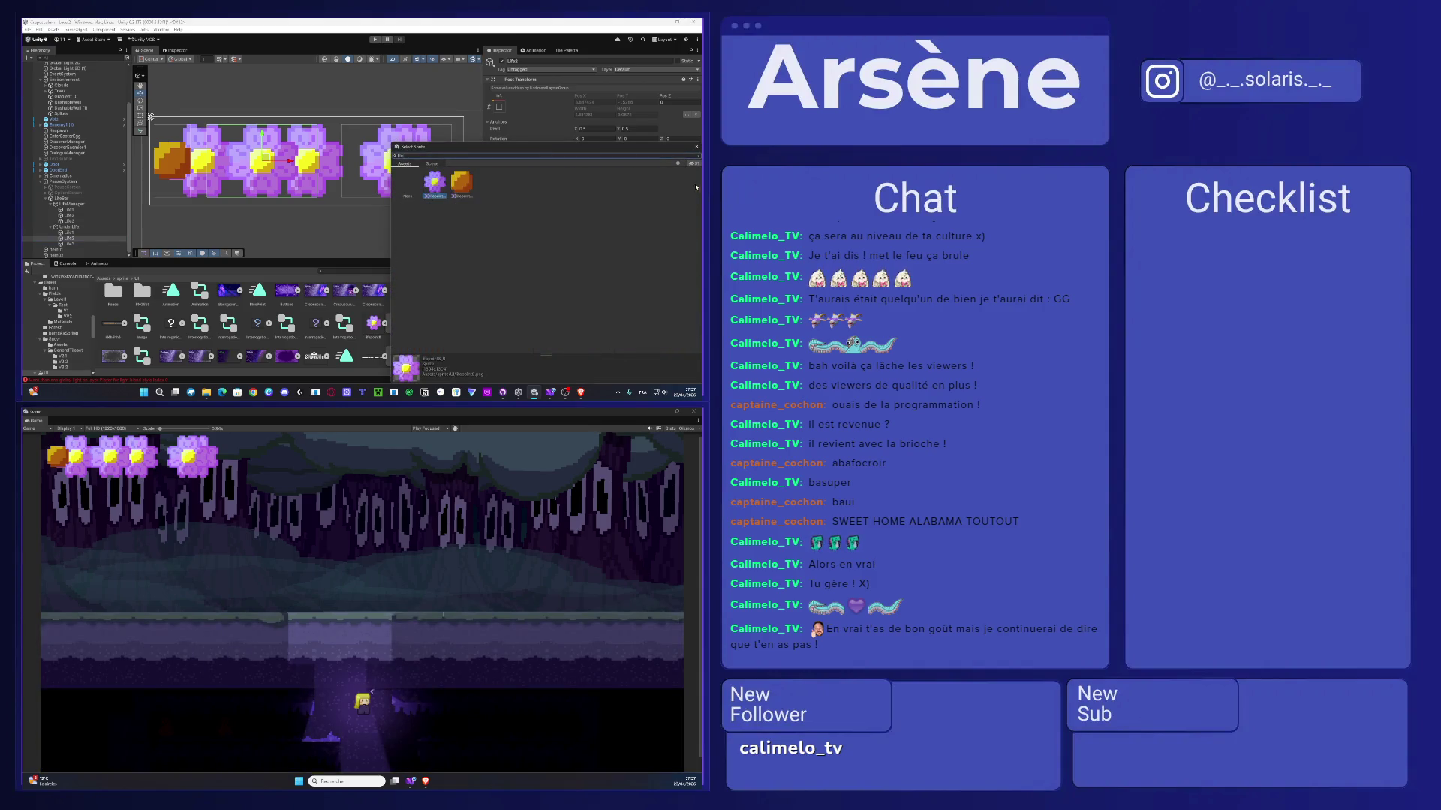
pyautogui.doubleClick(464, 184)
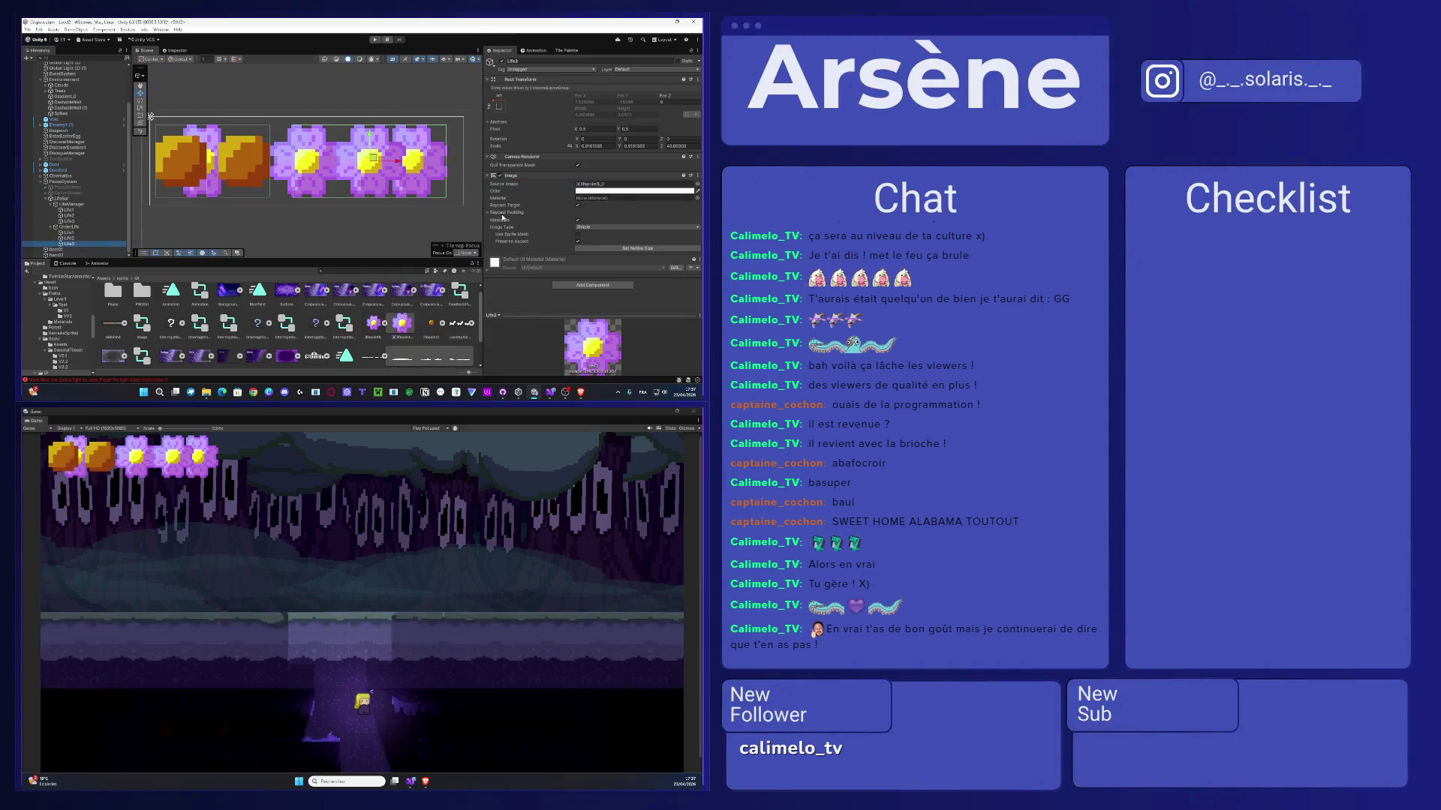
pyautogui.click(697, 183)
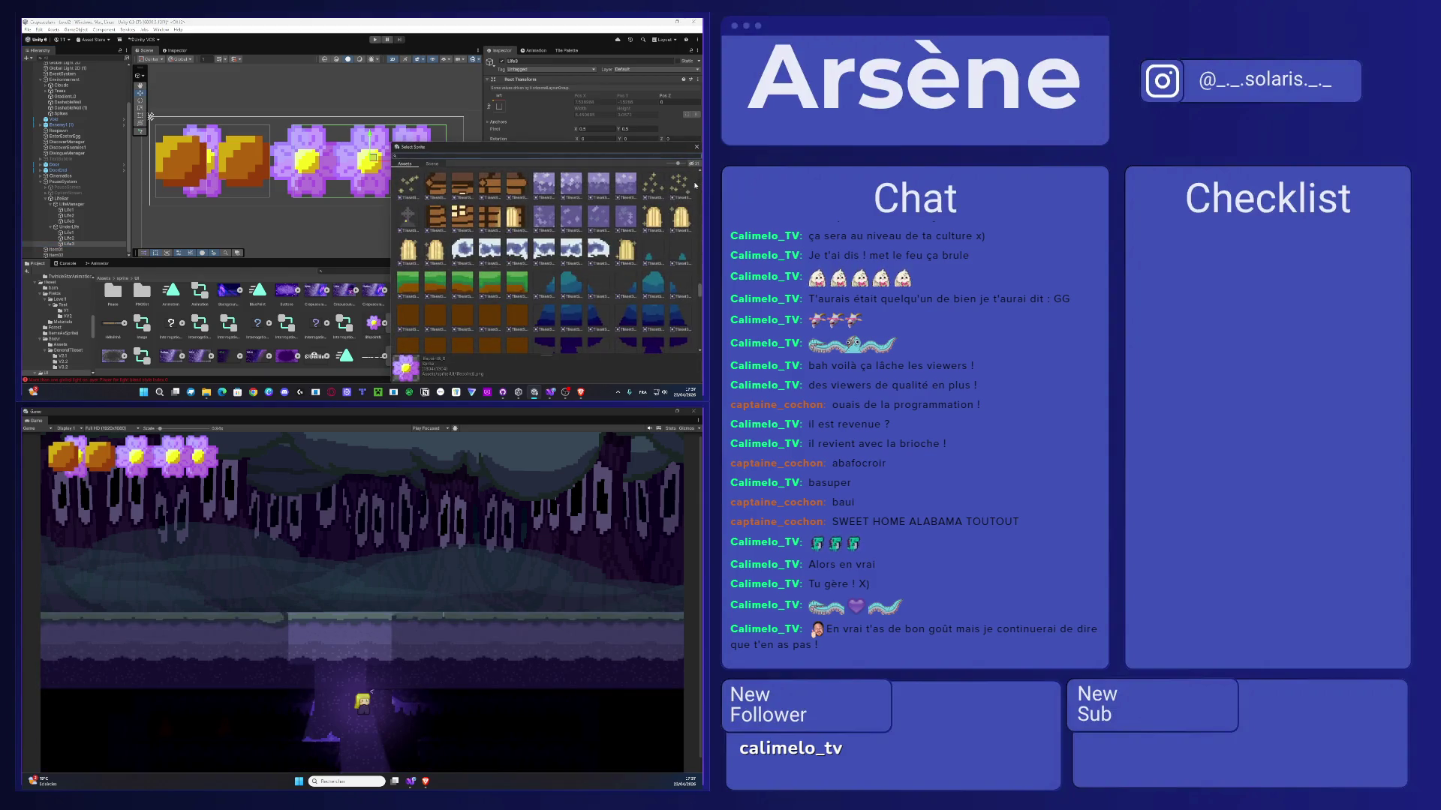
pyautogui.write('fleur')
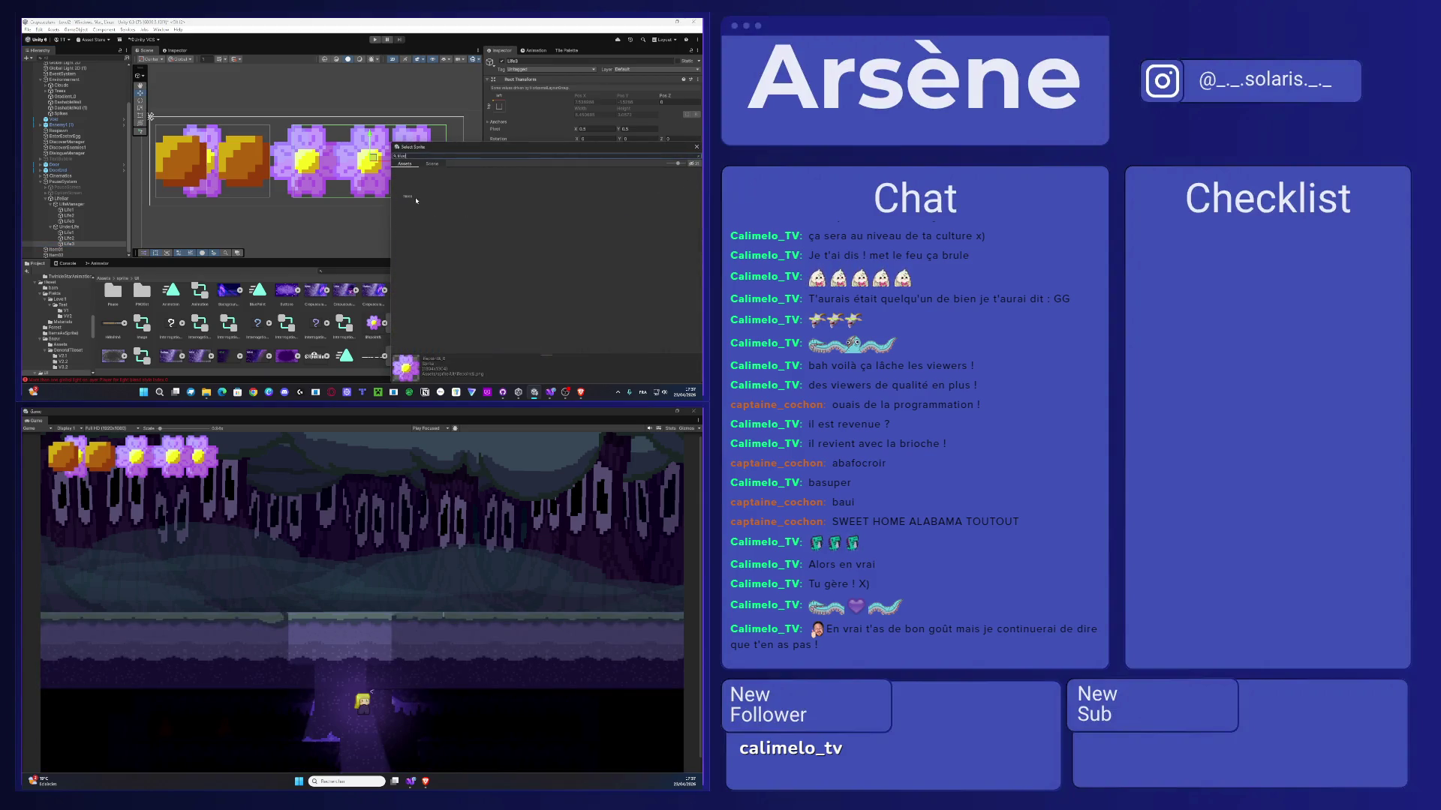
pyautogui.doubleClick(461, 187)
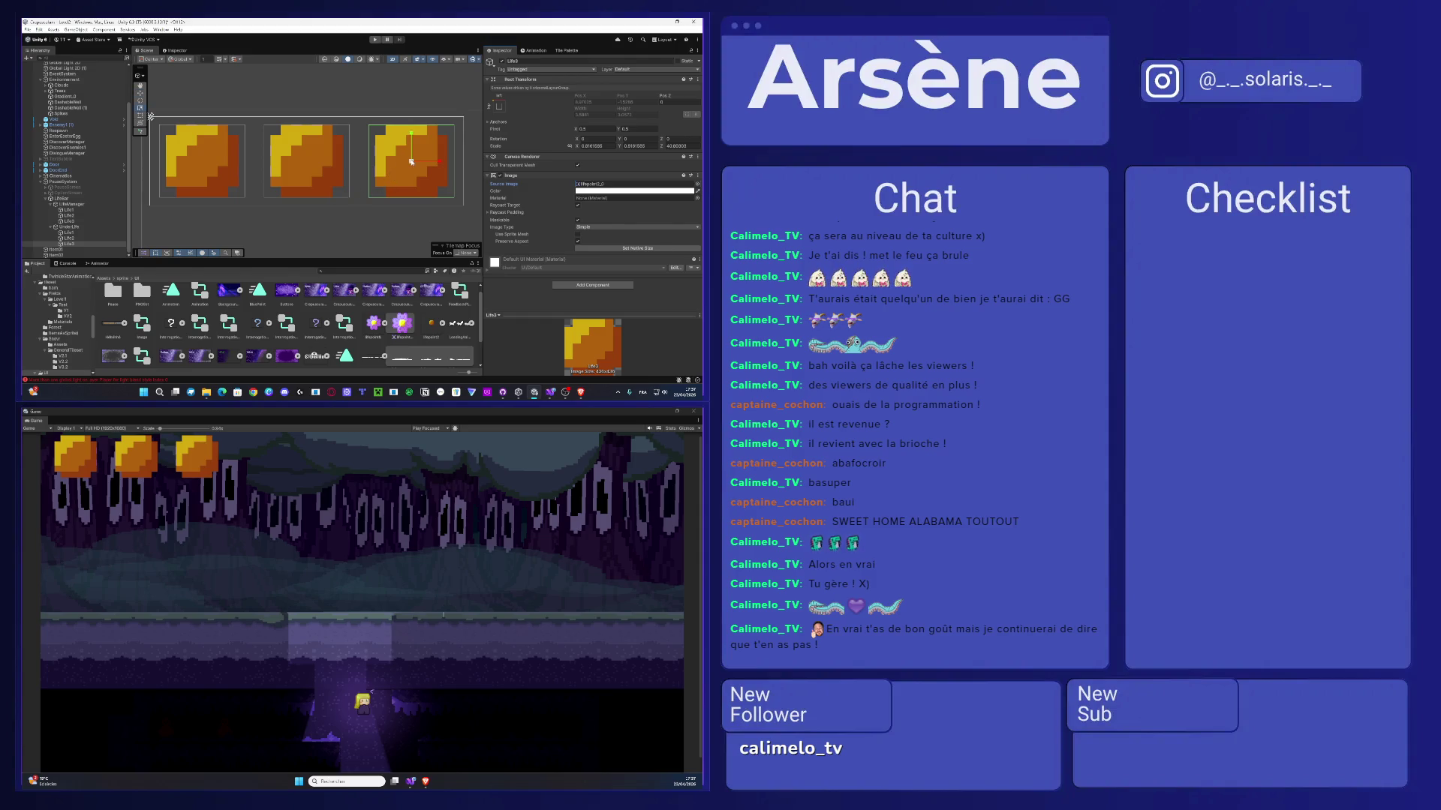
pyautogui.keyDown('shift'); pyautogui.click(88, 233); pyautogui.keyUp('shift')
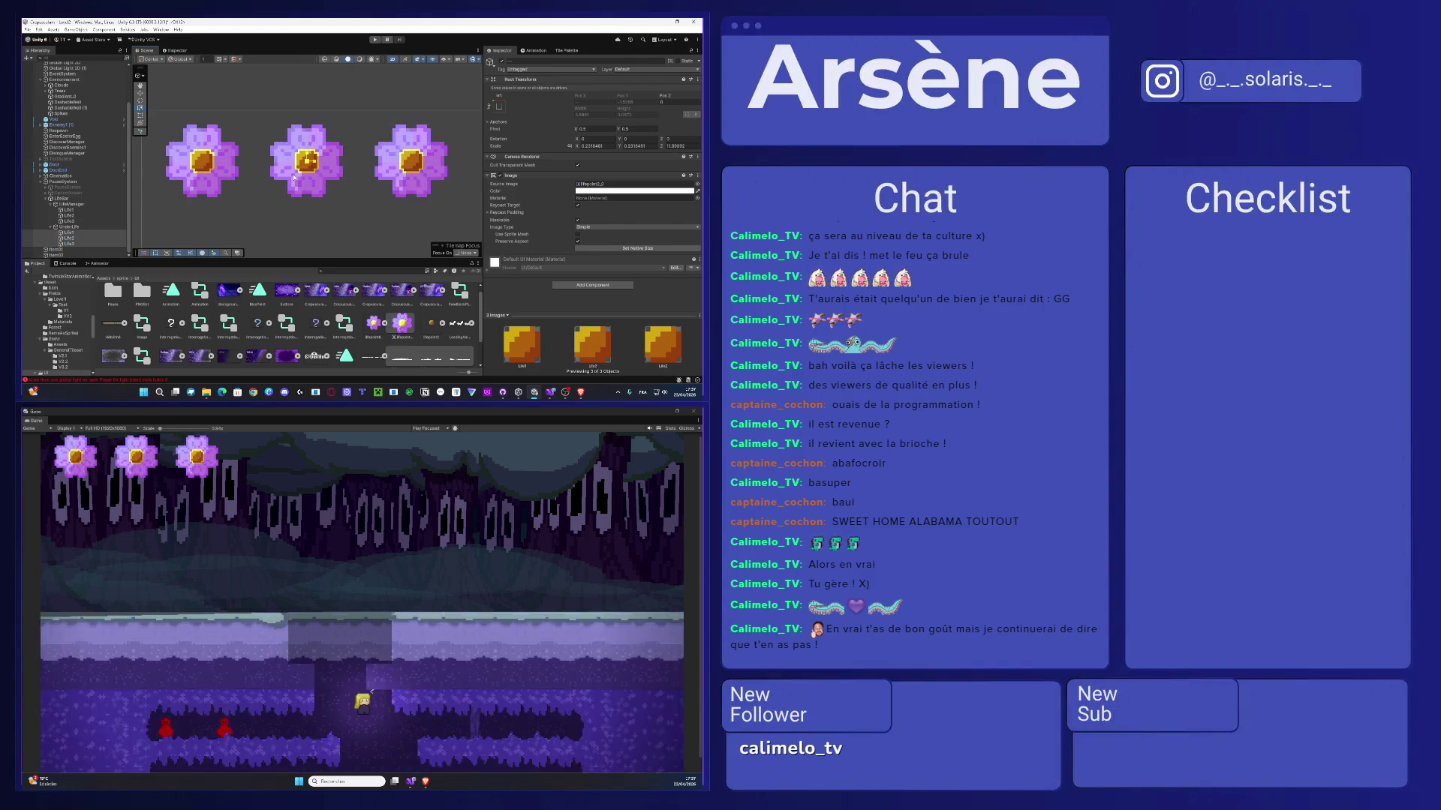
# - Move UnderLife above LifeManager under LifeBar so the flowers draw on top, then enter Play mode
pyautogui.click(396, 201)
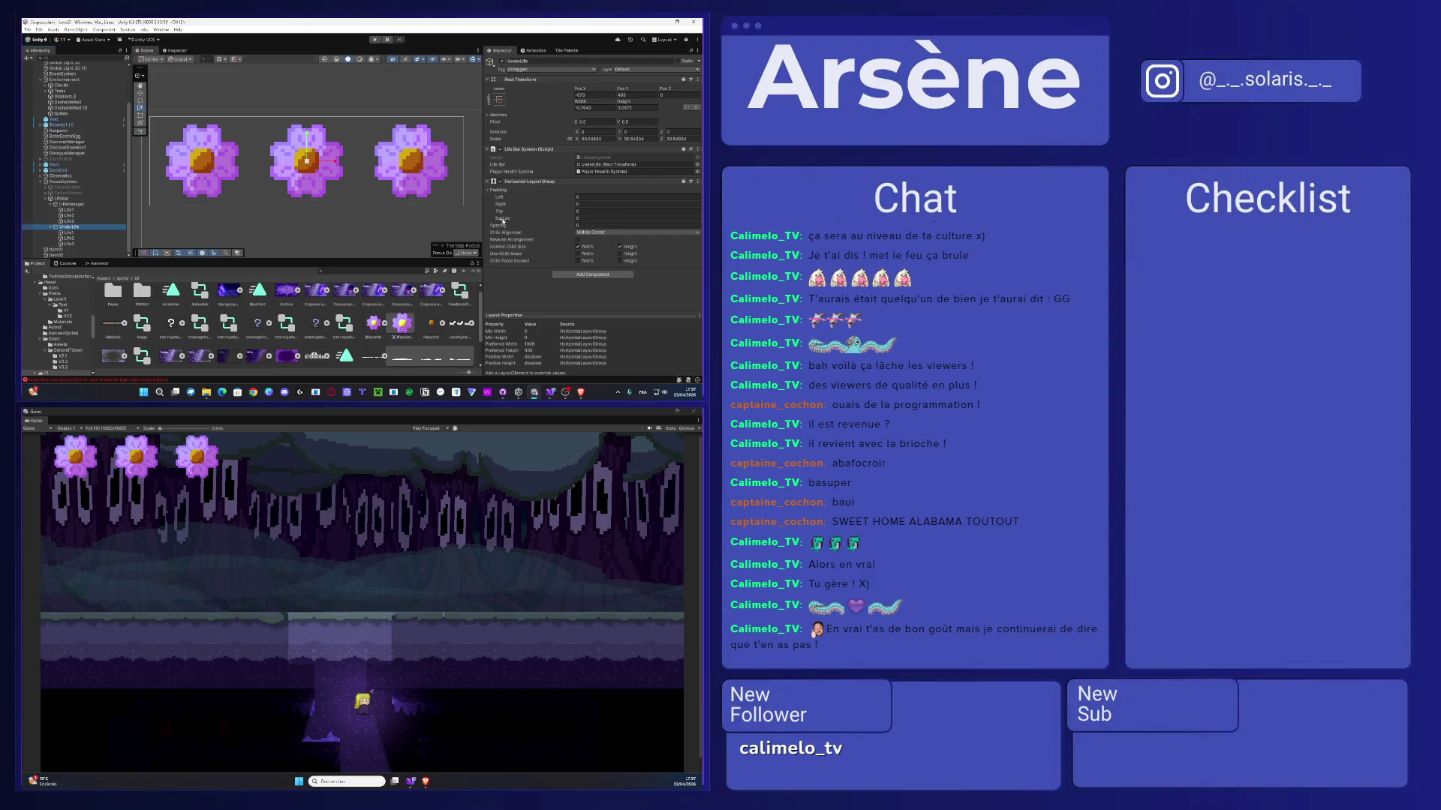
pyautogui.moveTo(502, 220); pyautogui.dragTo(517, 221)
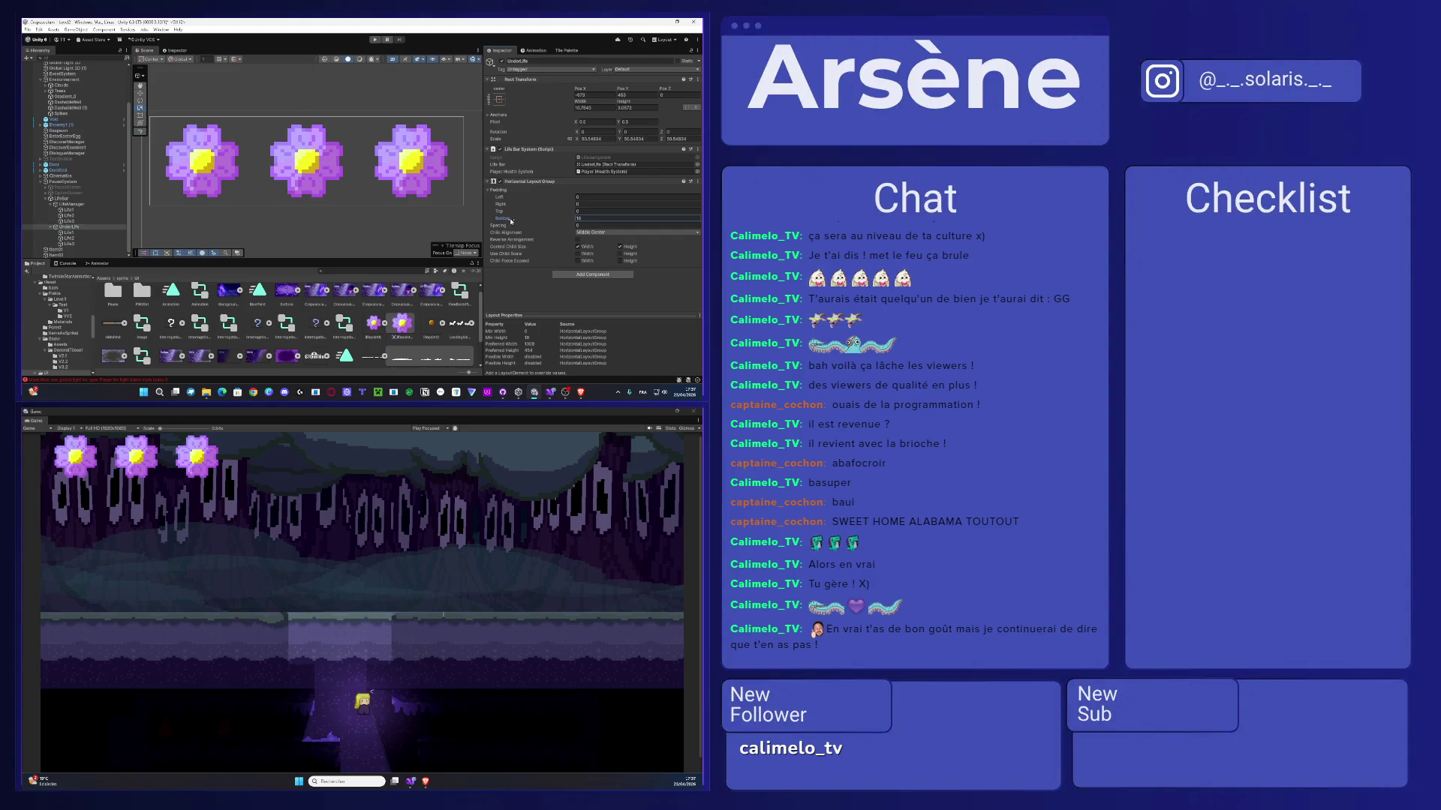
pyautogui.hotkey('ctrl', 'z')
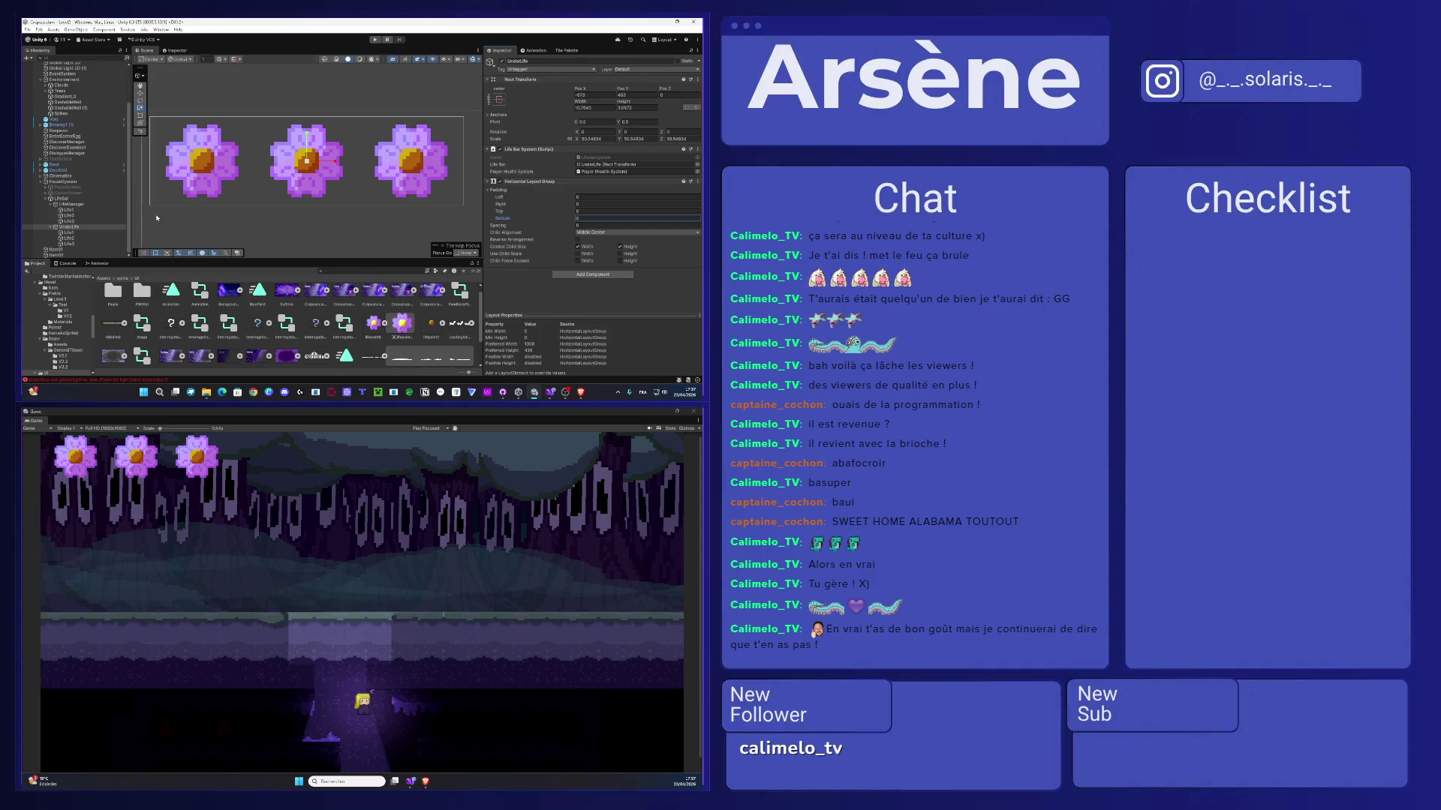
pyautogui.moveTo(67, 229); pyautogui.dragTo(79, 202)
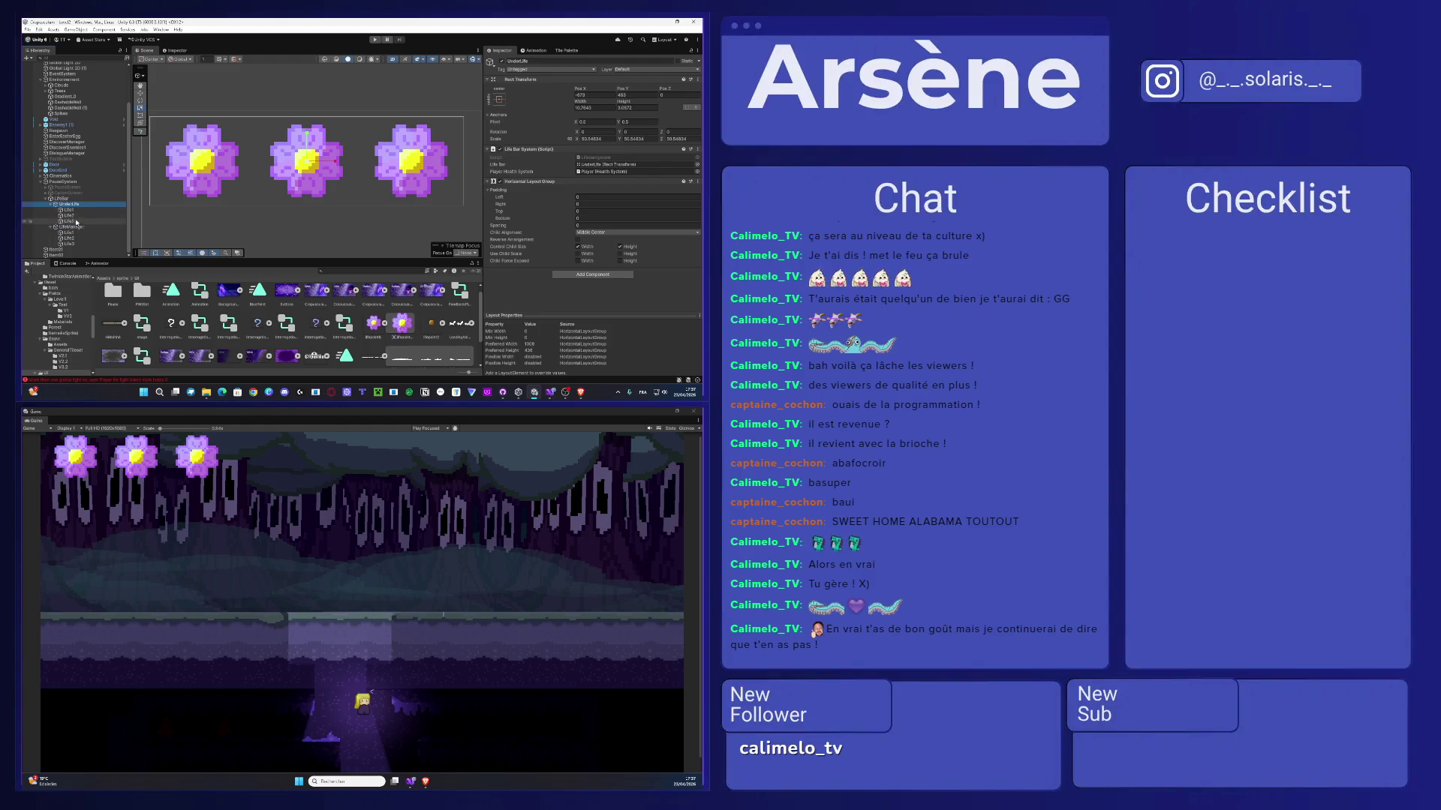
pyautogui.click(72, 229)
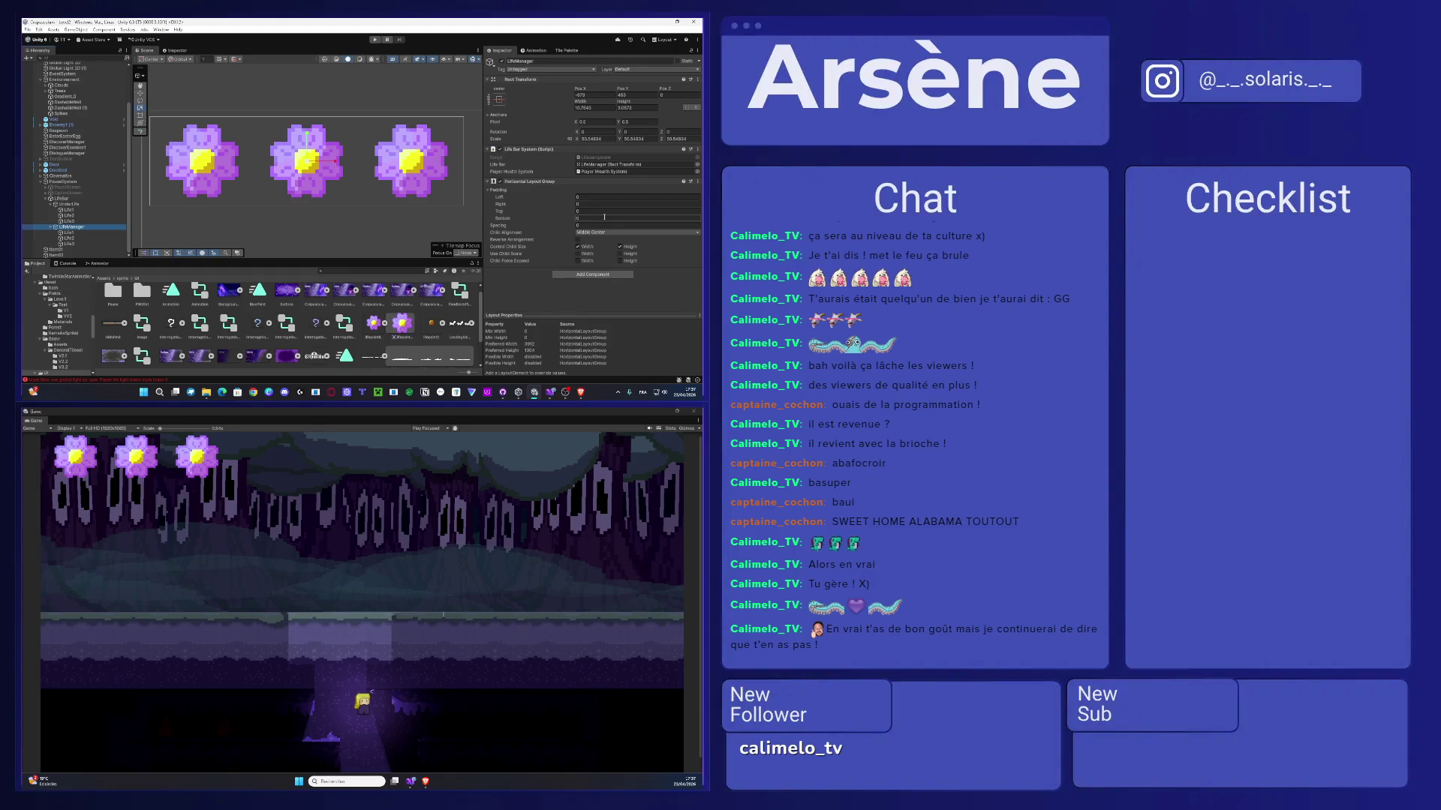
pyautogui.click(376, 39)
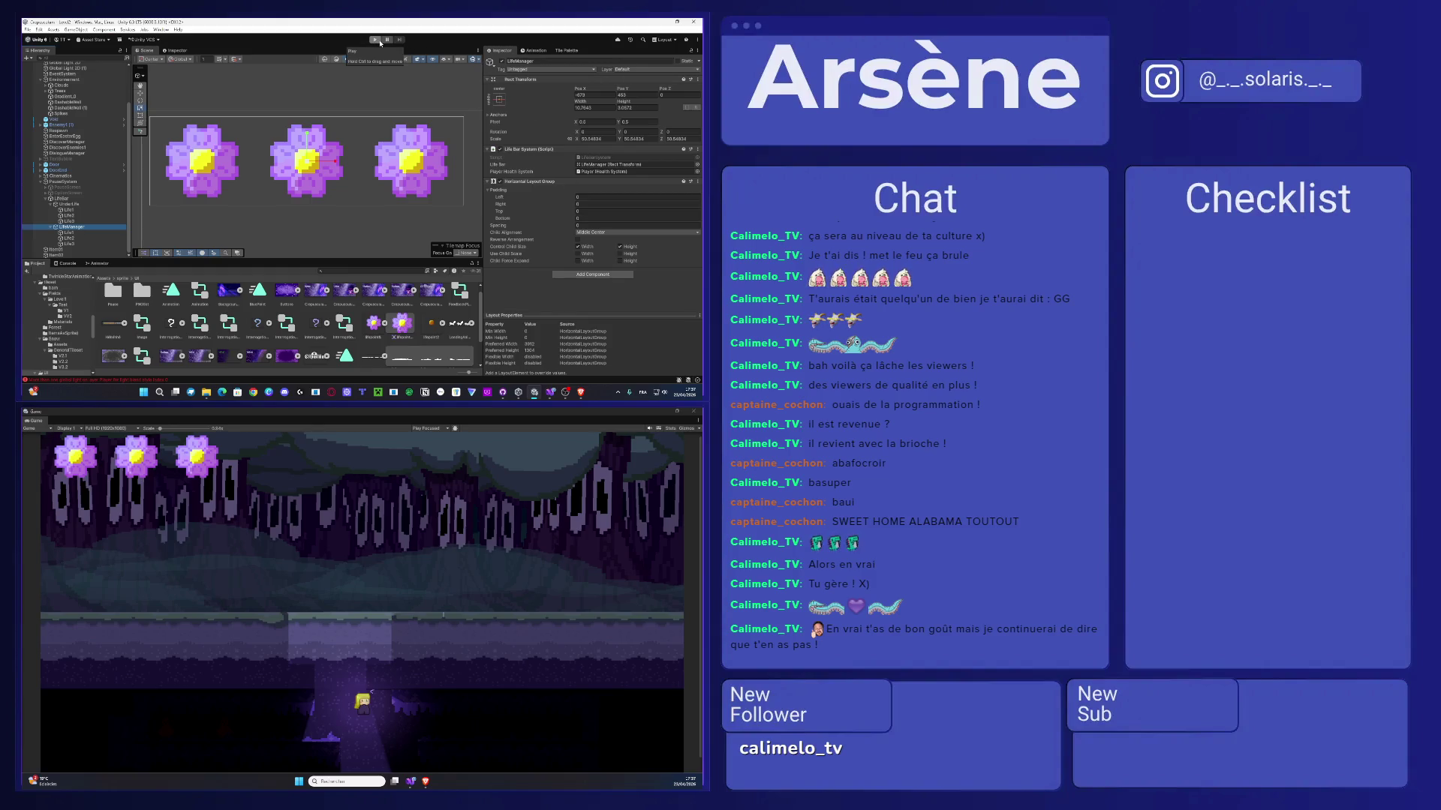
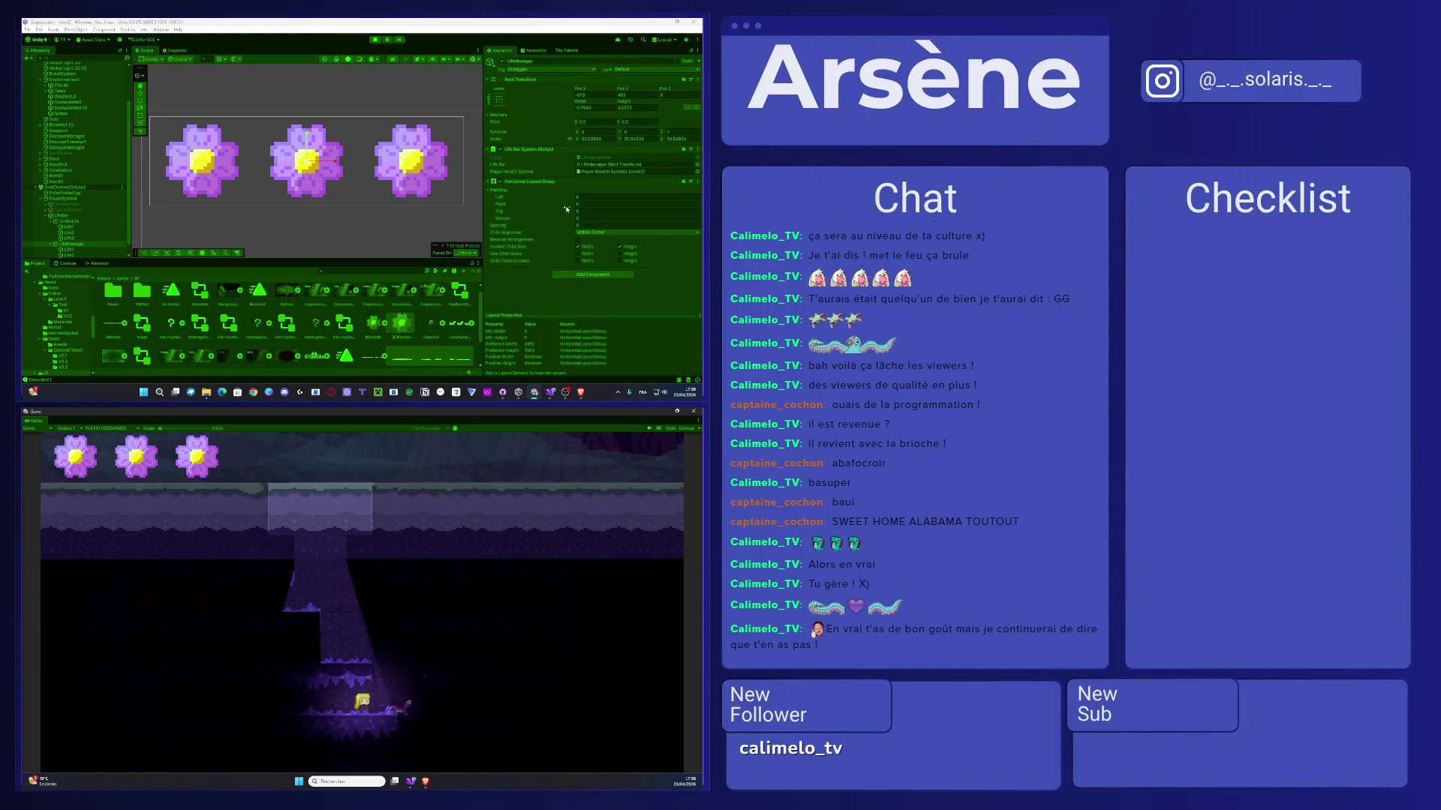
# - Find the LifeBarSystem script used by the life bar, review it in the code editor, then return to the game
pyautogui.click(651, 165)
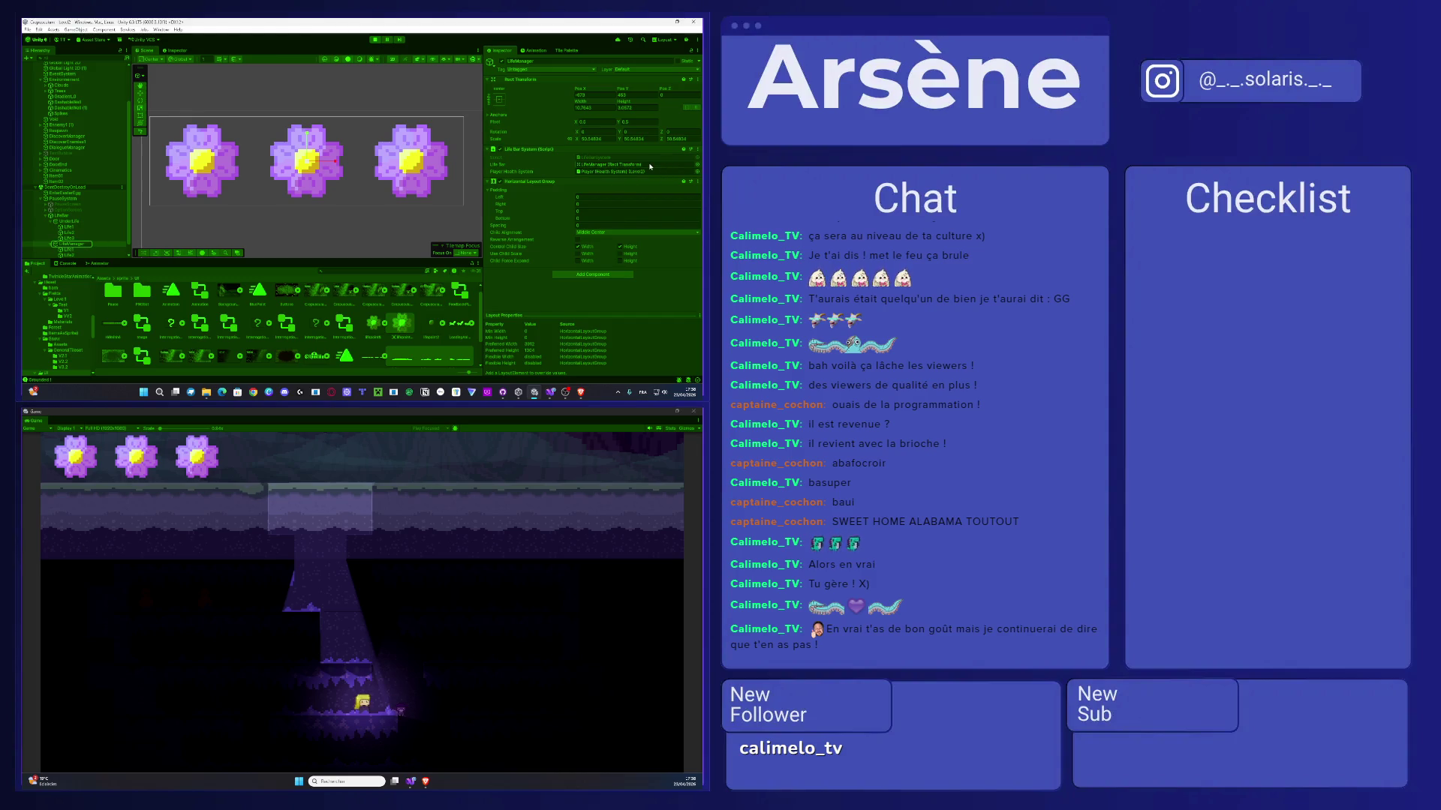
pyautogui.click(598, 159)
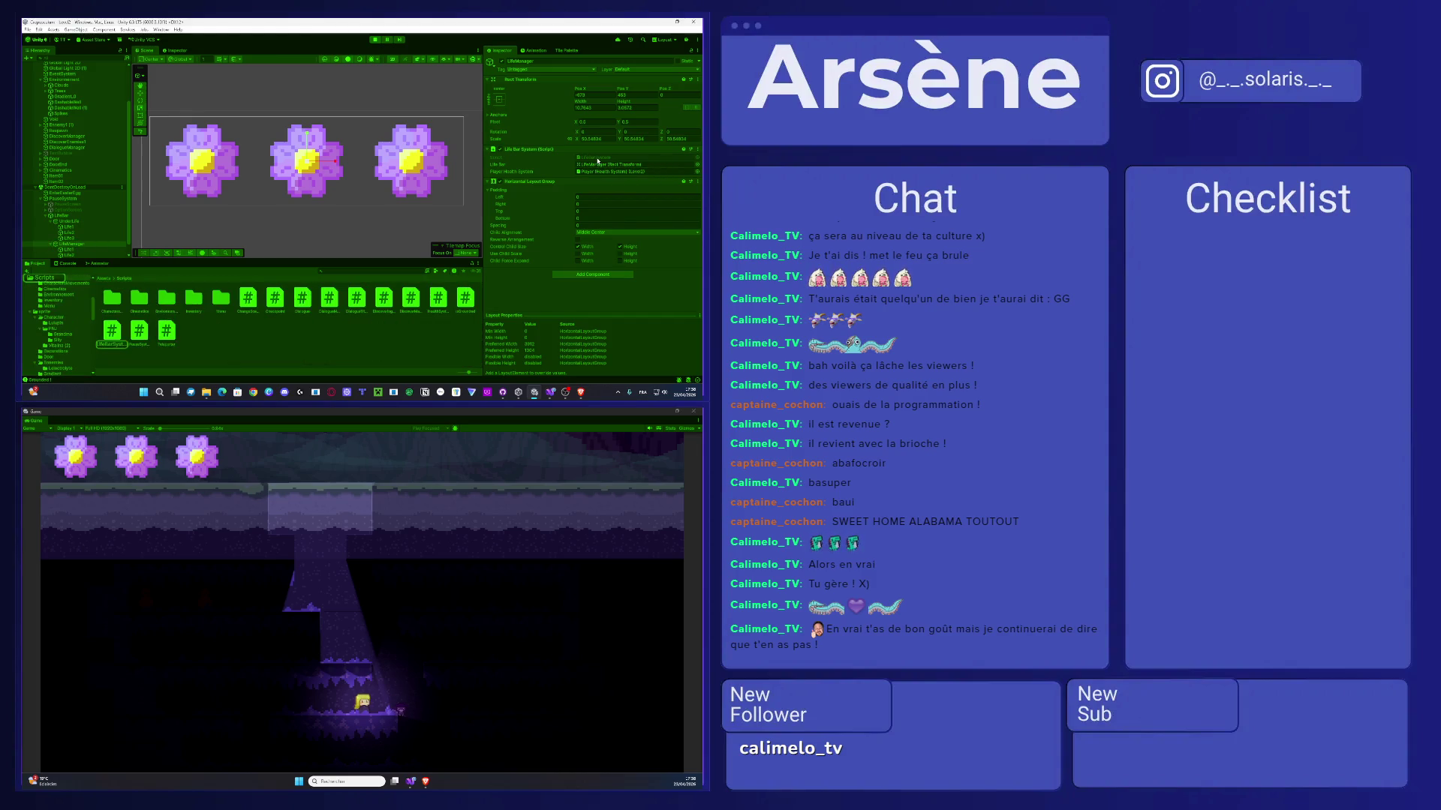
pyautogui.doubleClick(598, 160)
pyautogui.scroll(-5, 247, 552)
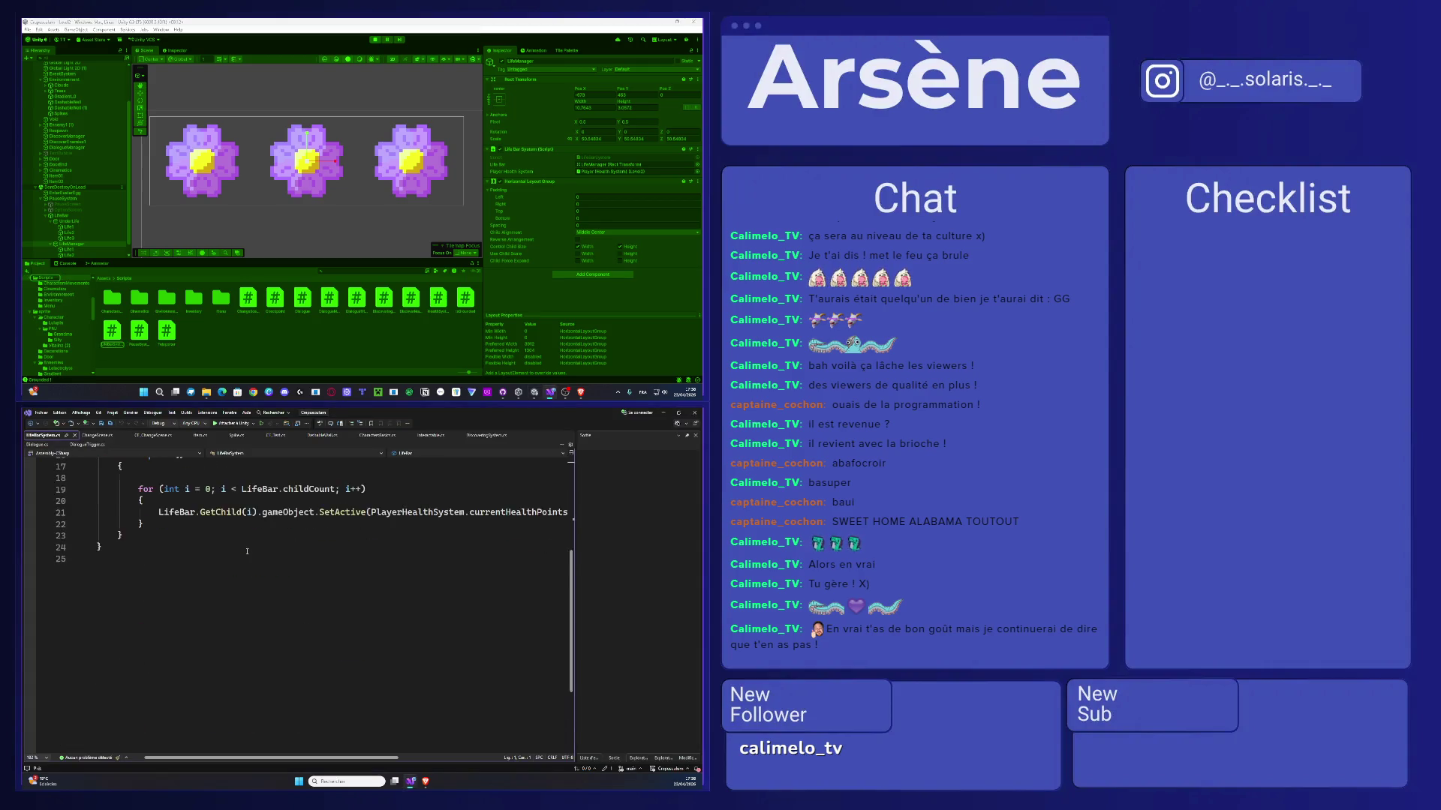
pyautogui.scroll(2, 247, 552)
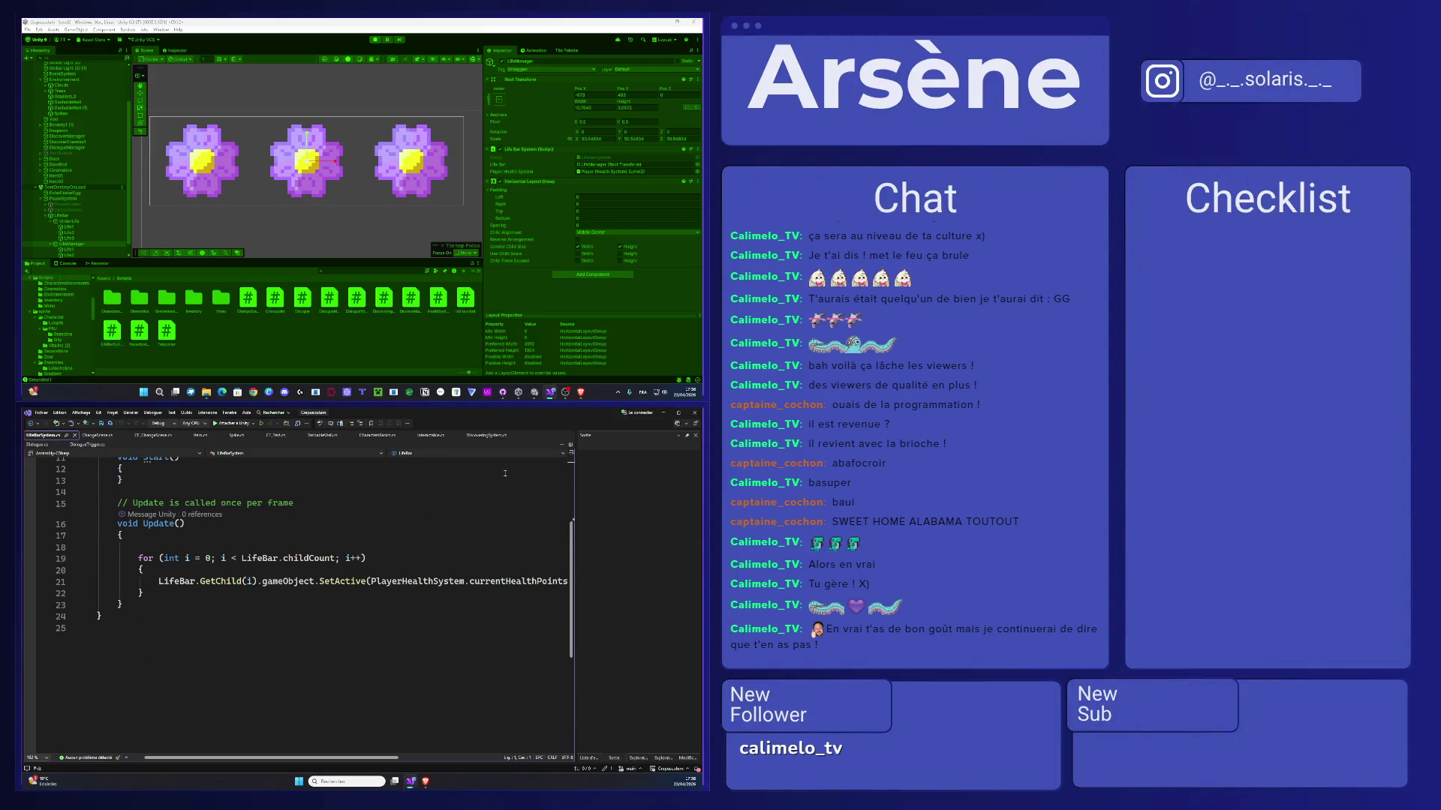
pyautogui.click(659, 413)
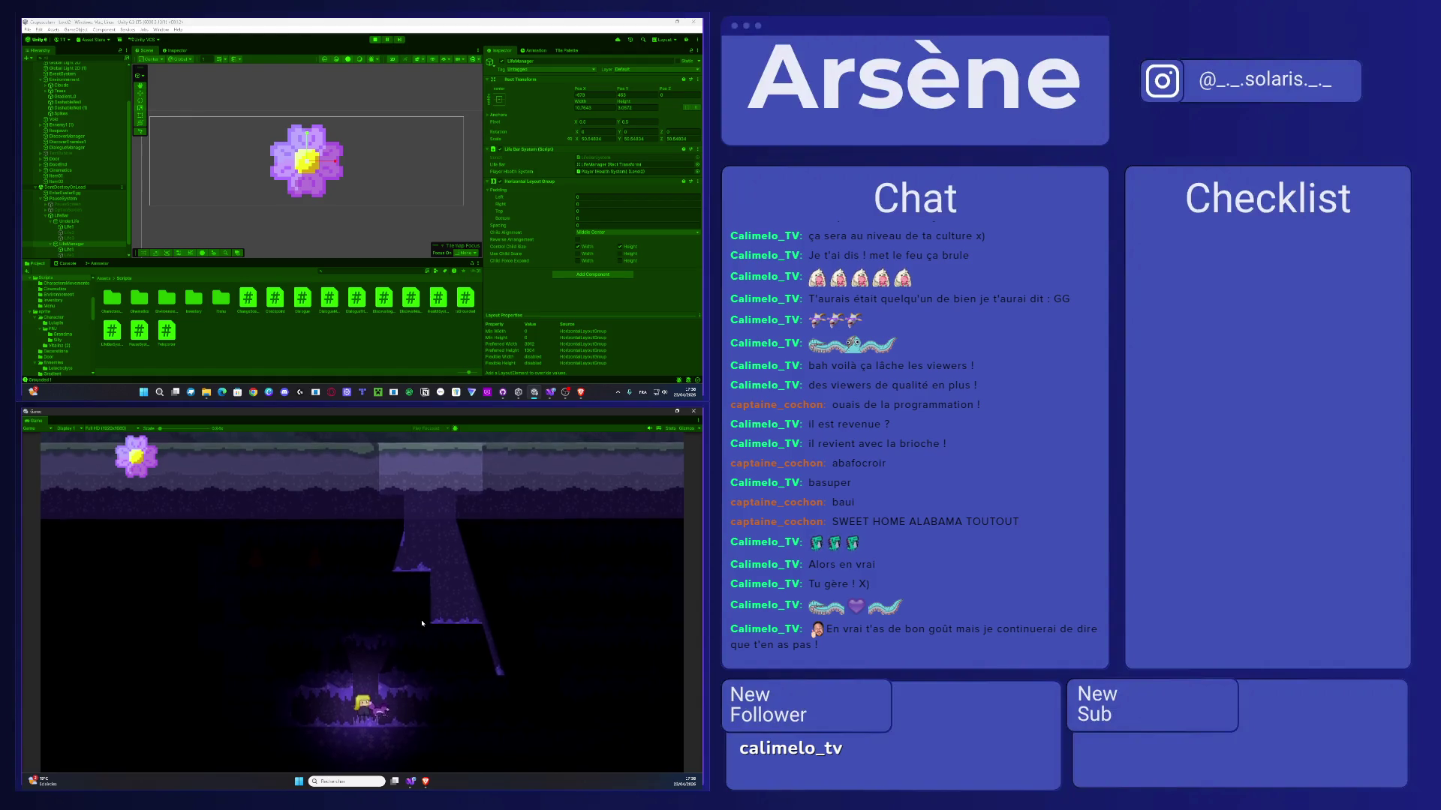
pyautogui.press('space')
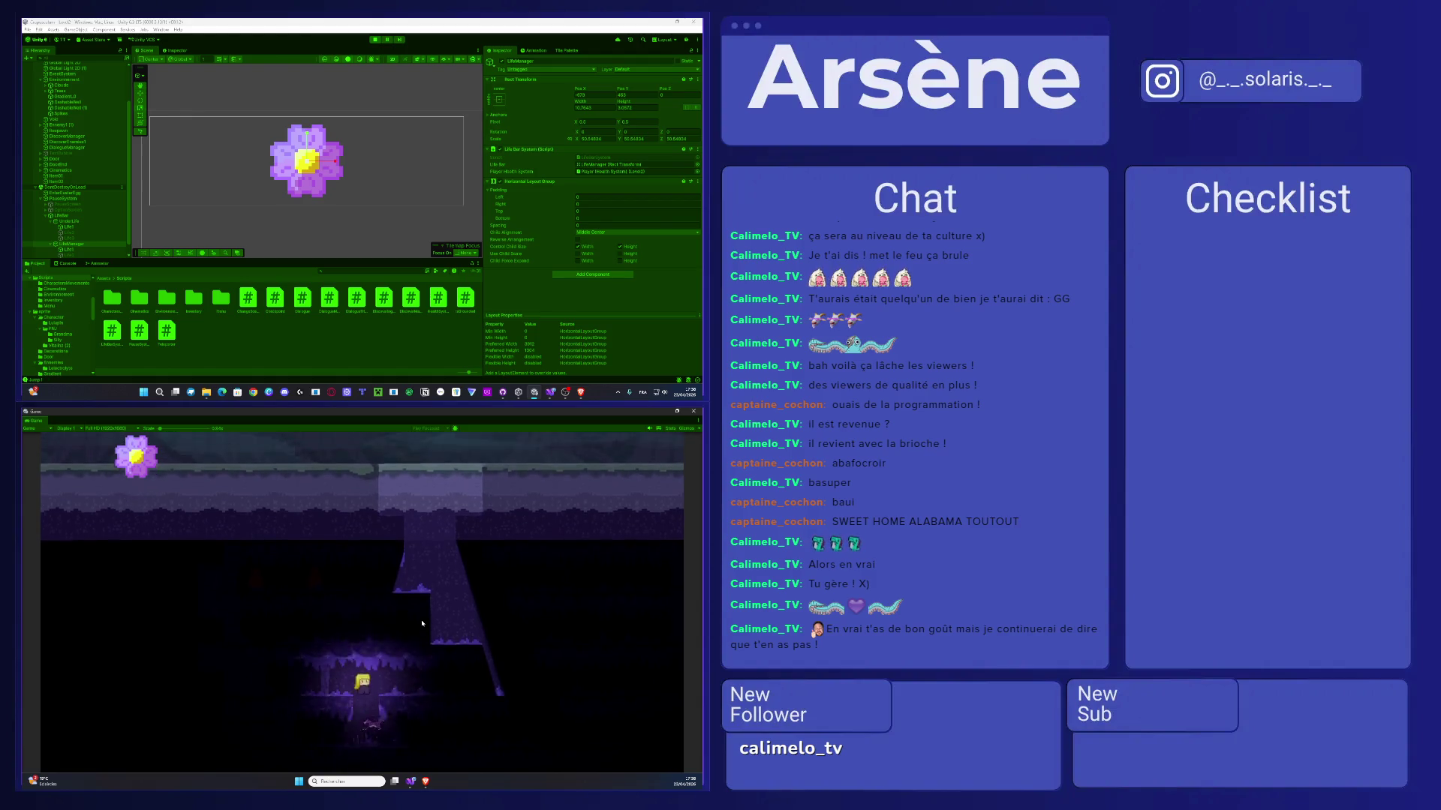
pyautogui.scroll(-1, 96, 202)
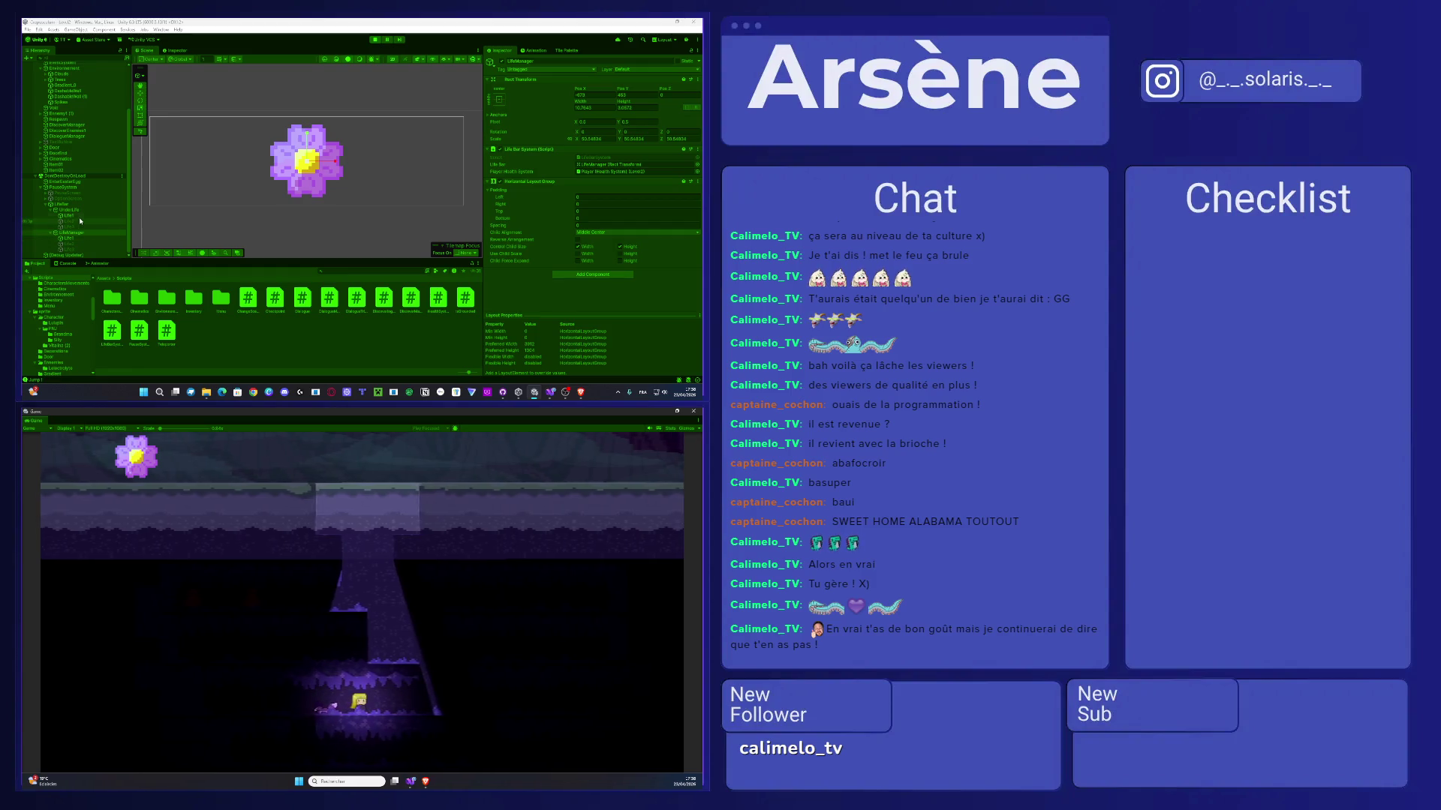
# - Stop the game, remove the Life Bar System component from UnderLife, and run the game again
pyautogui.hotkey('ctrl', 'p')
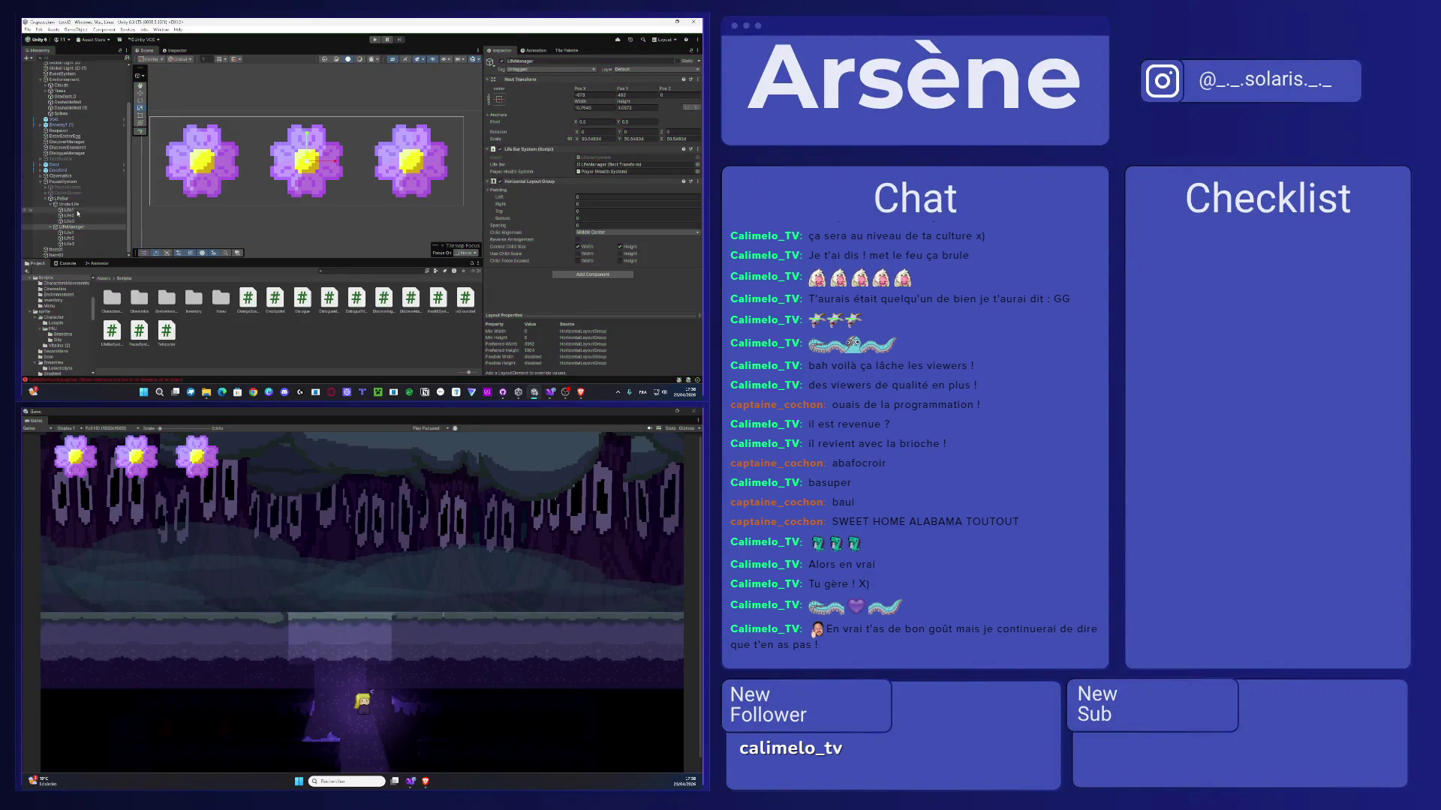
pyautogui.click(79, 205)
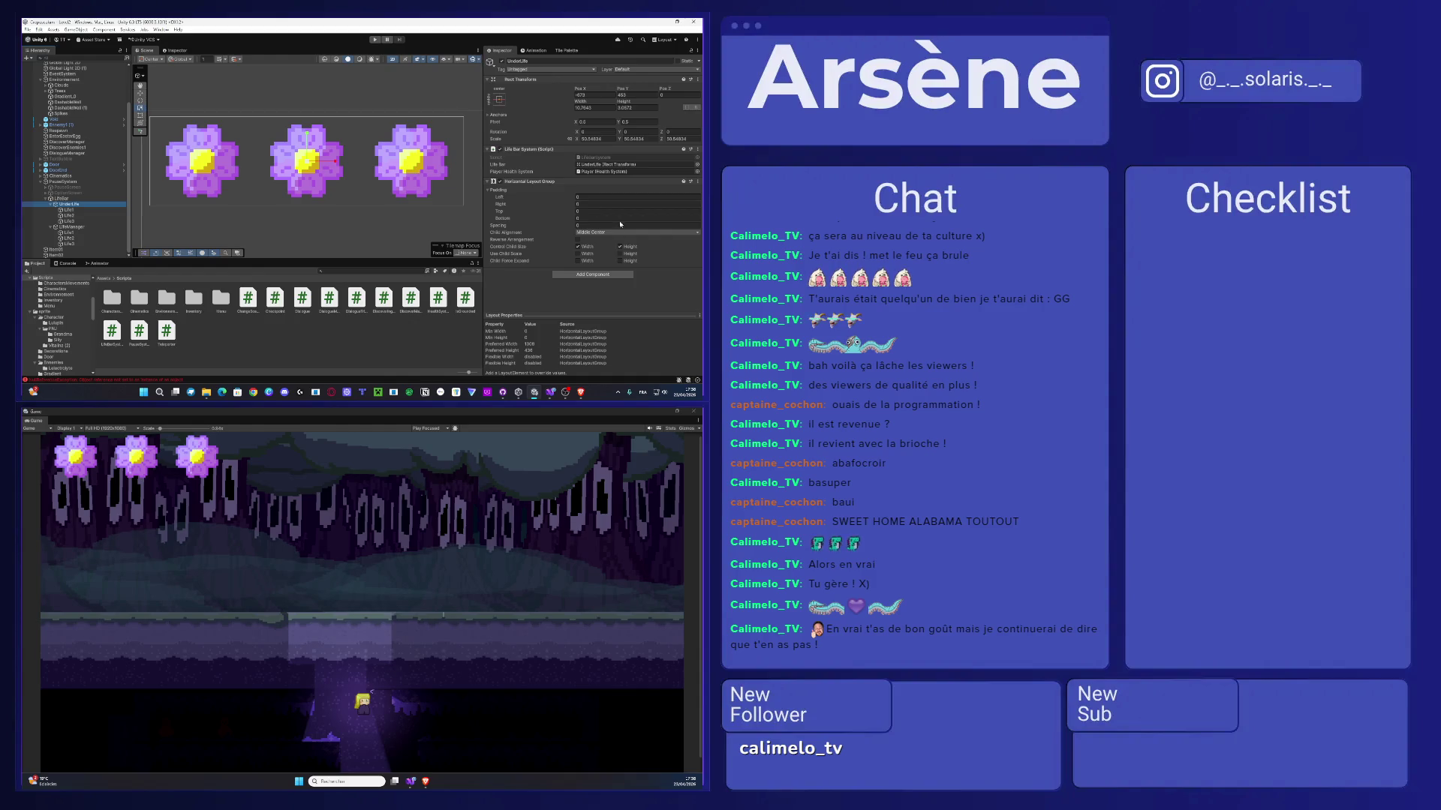
pyautogui.click(699, 150)
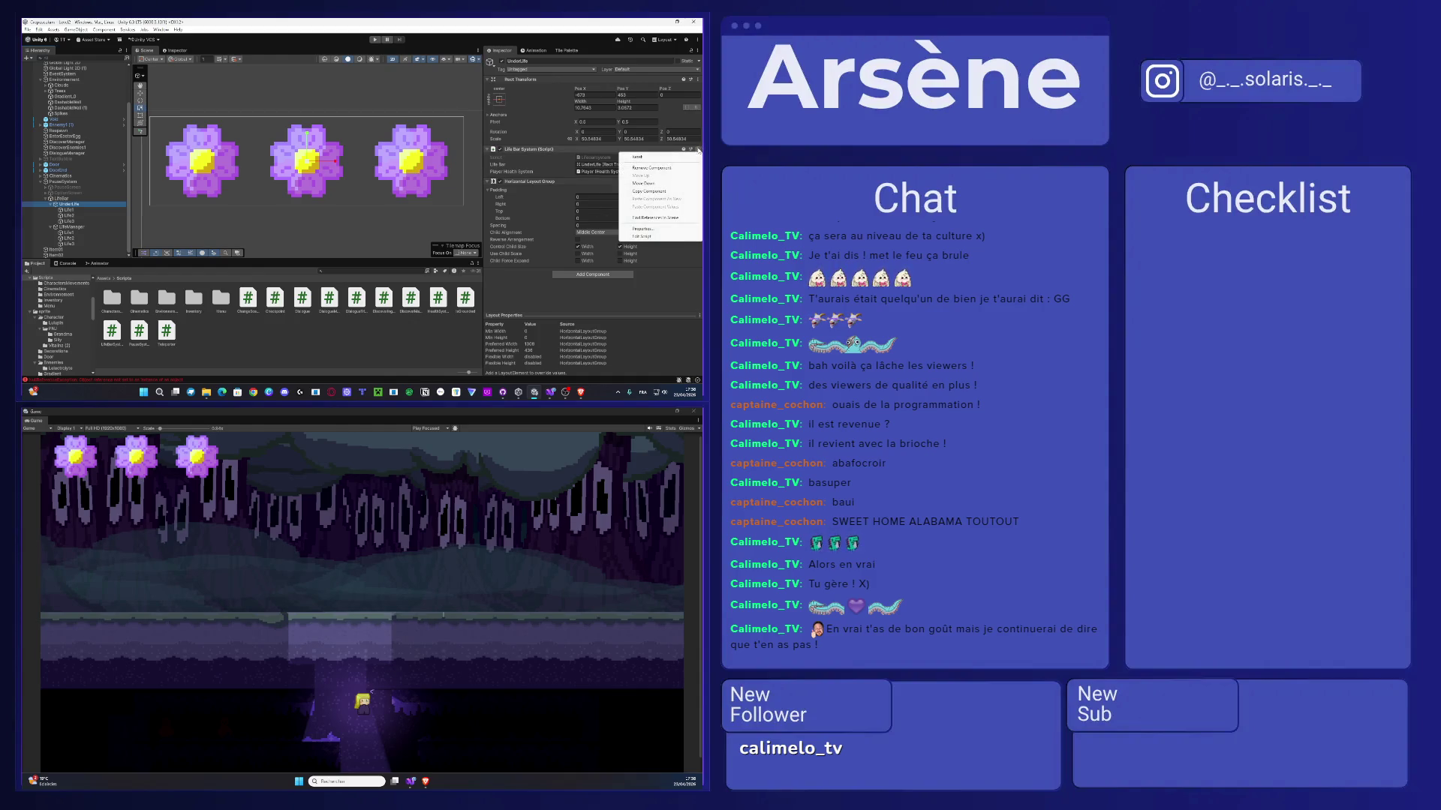
pyautogui.click(650, 169)
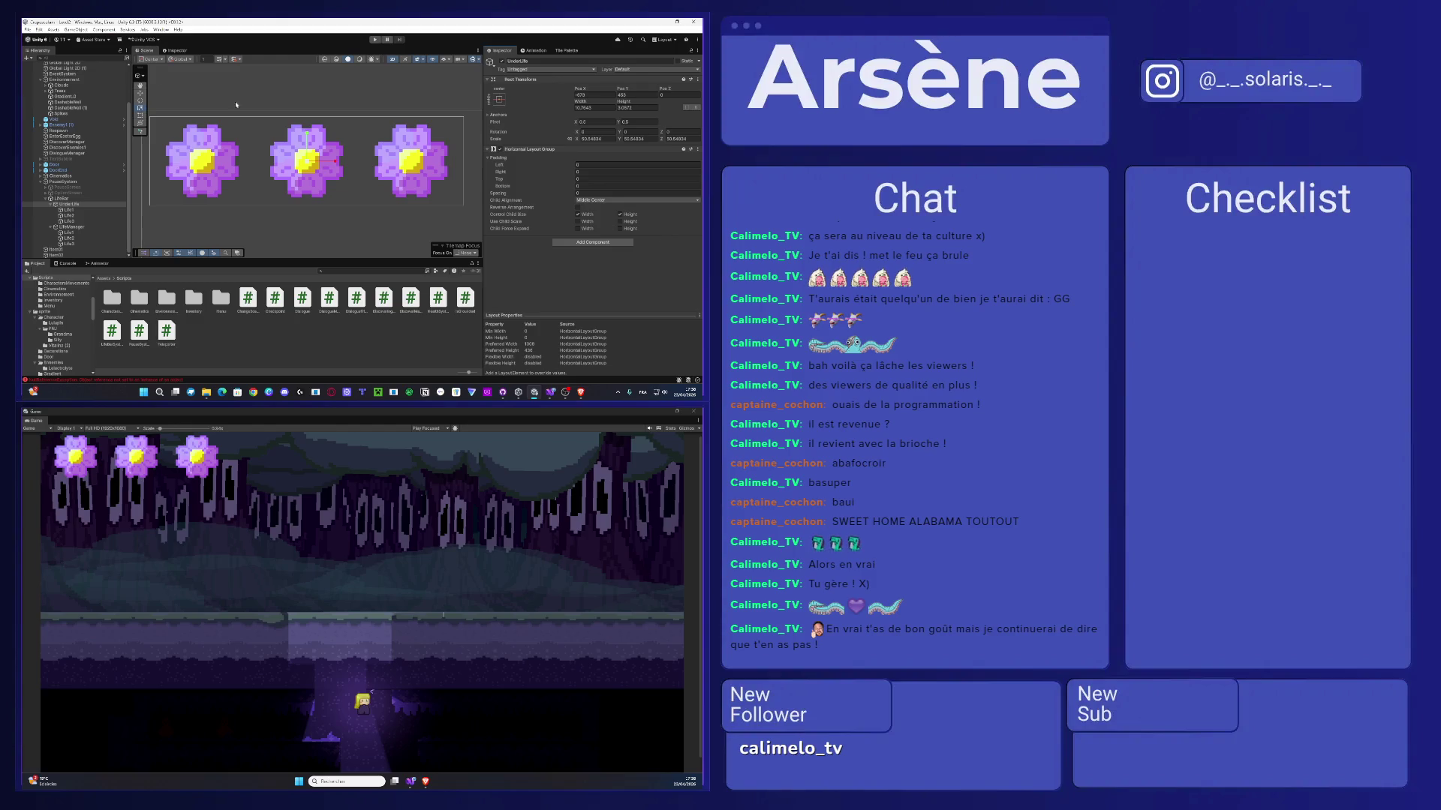
pyautogui.click(375, 39)
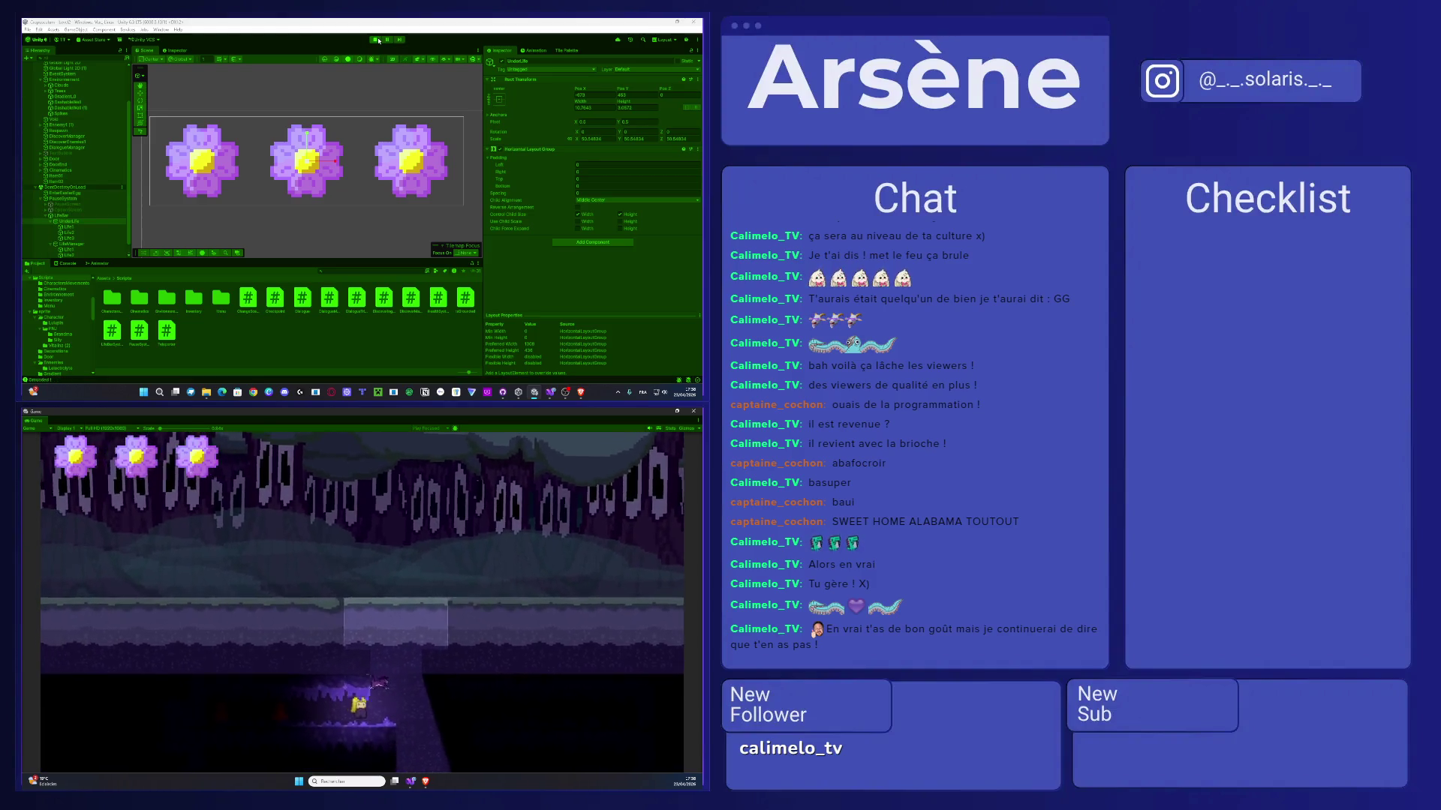
# - Walk the character right through the cave past the enemies and show the Console
pyautogui.press('d')
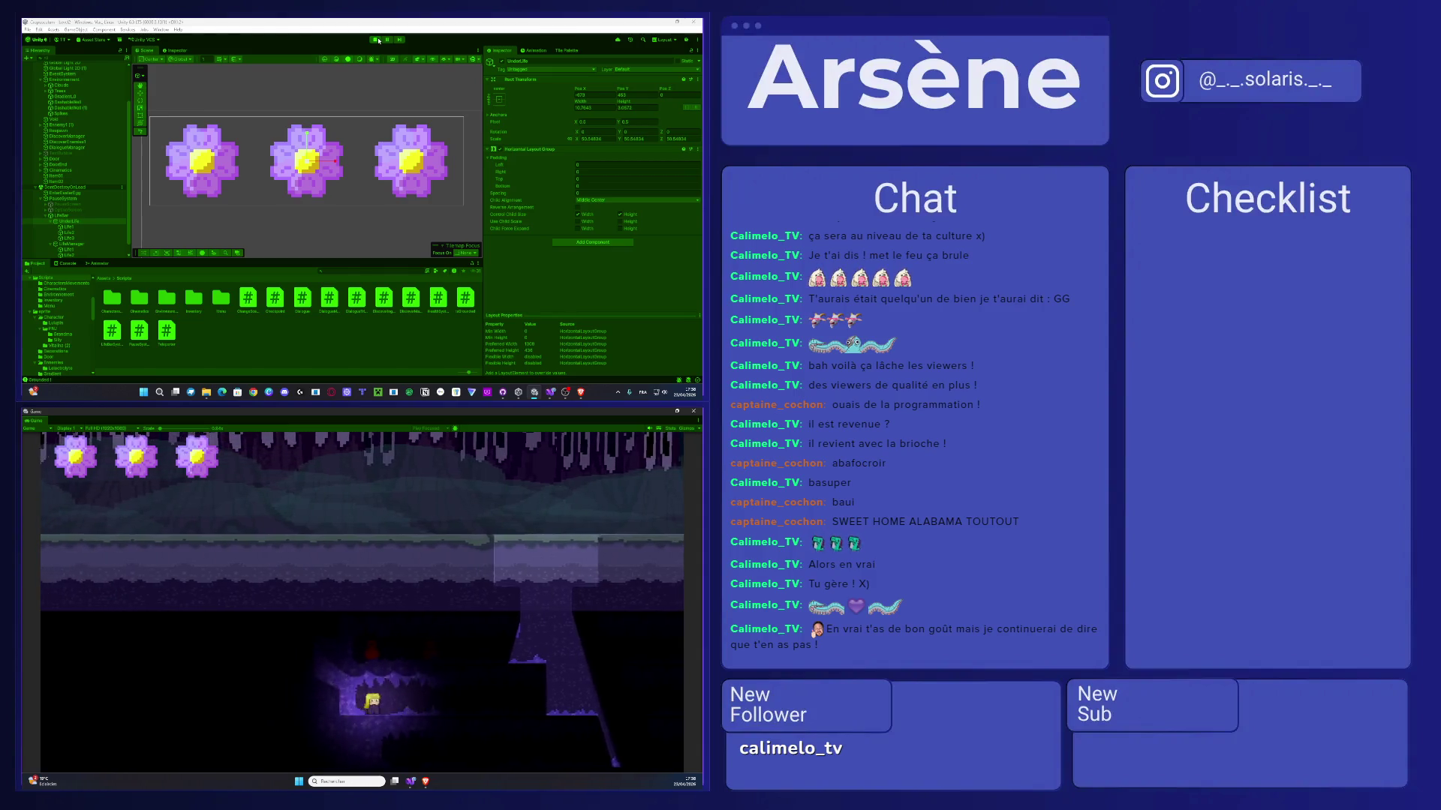
pyautogui.press('d')
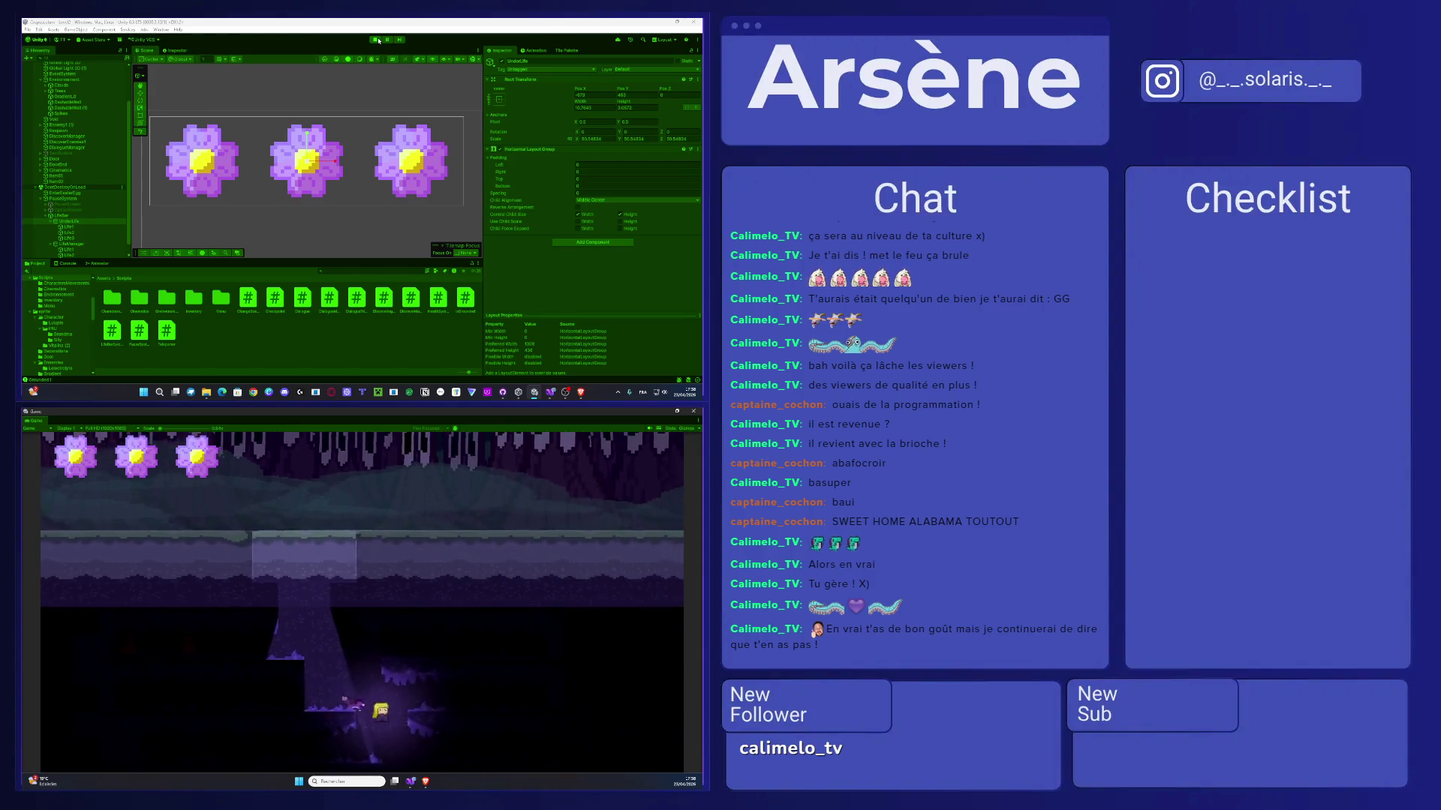
pyautogui.press('d')
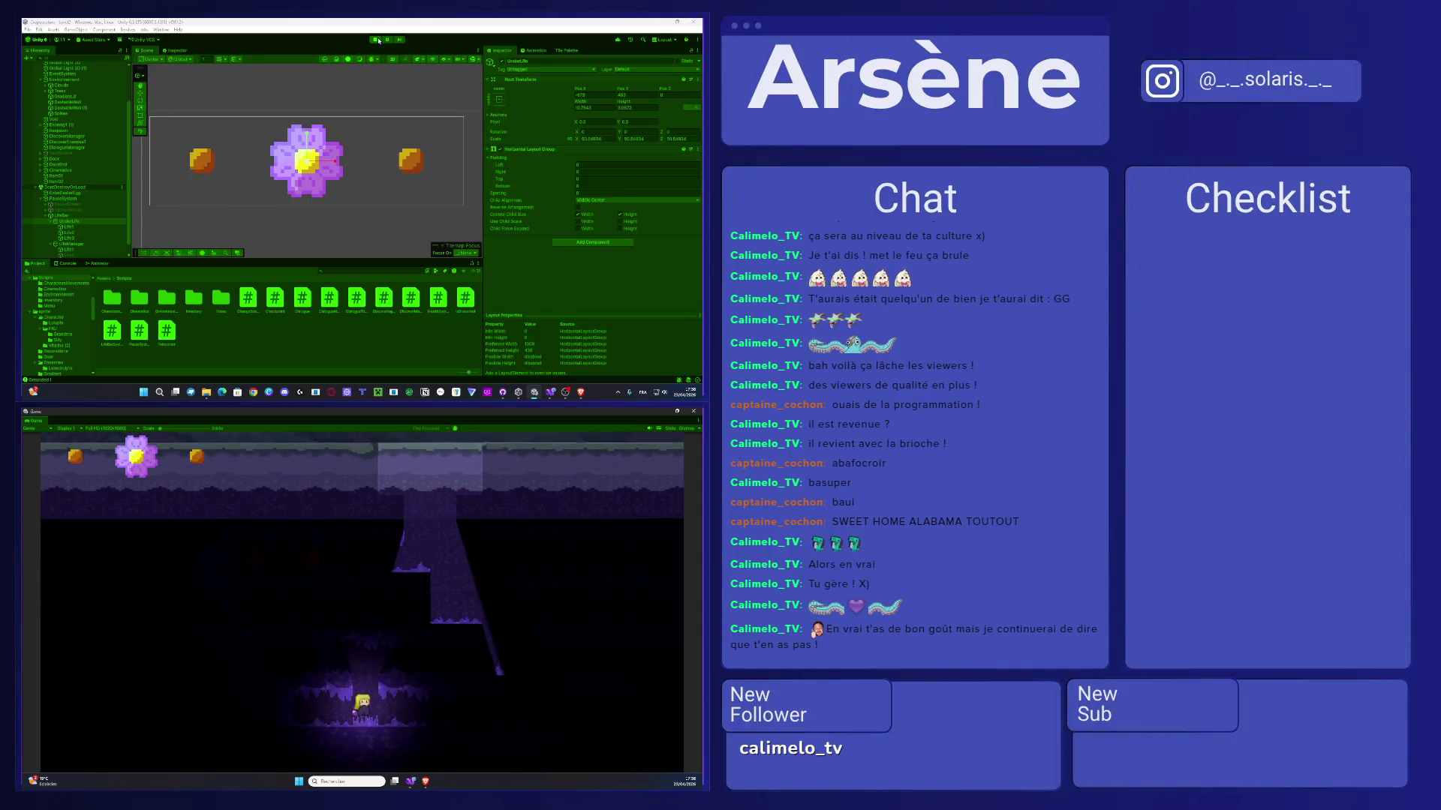
pyautogui.click(69, 263)
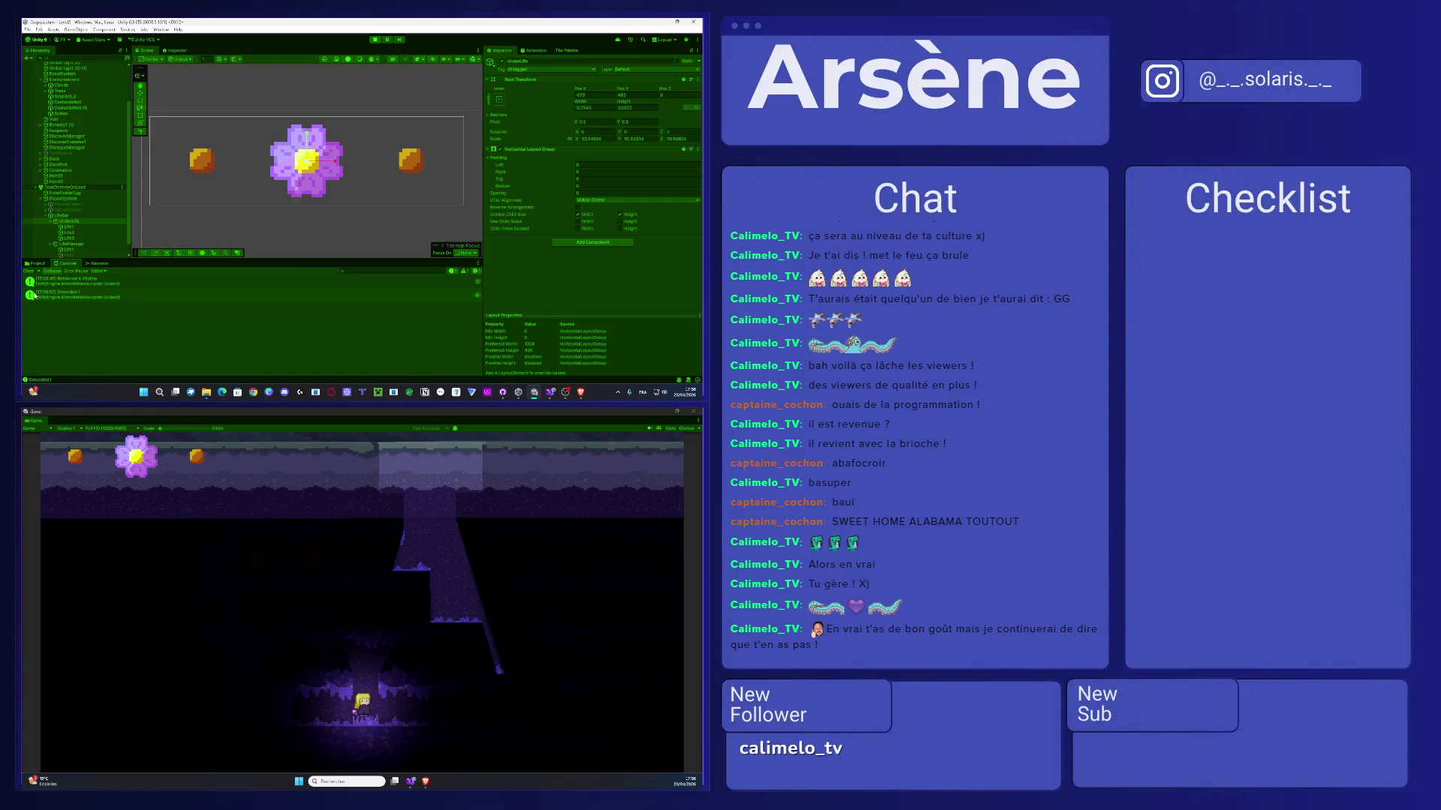
# - Jump and double-jump across the cave ledges, then walk right into the dark pit
pyautogui.click(459, 678)
pyautogui.press('d')
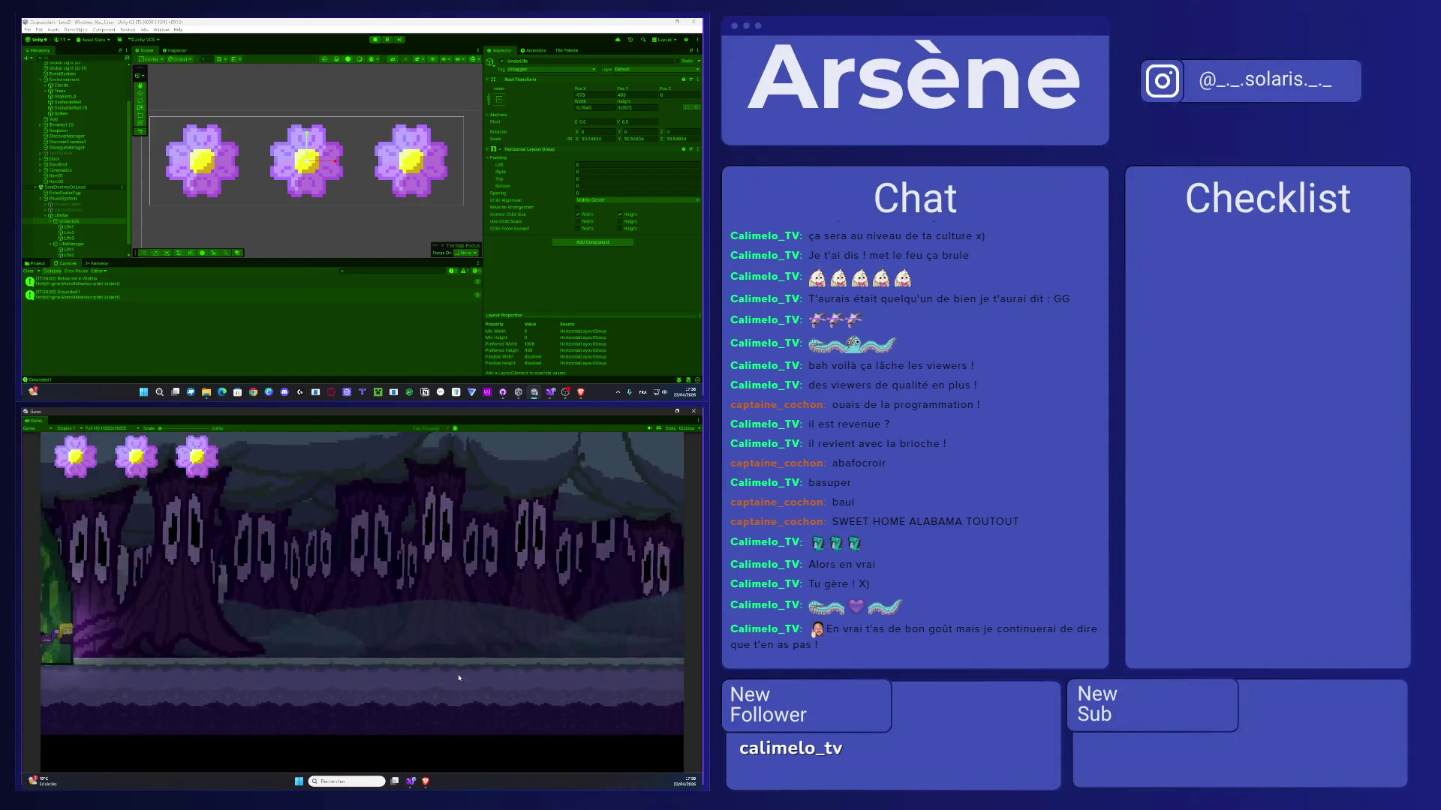
pyautogui.press('d')
pyautogui.press('space')
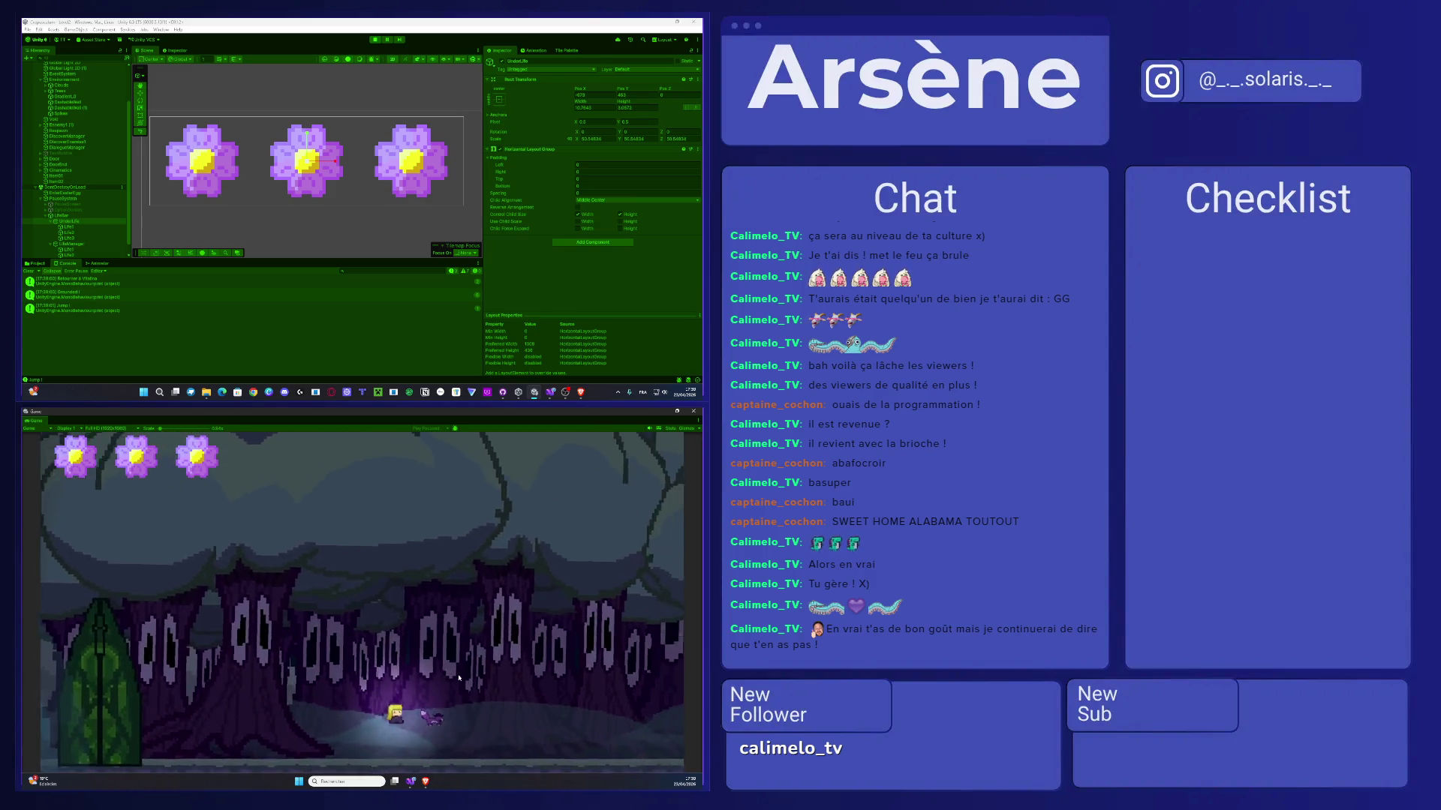
pyautogui.press('space')
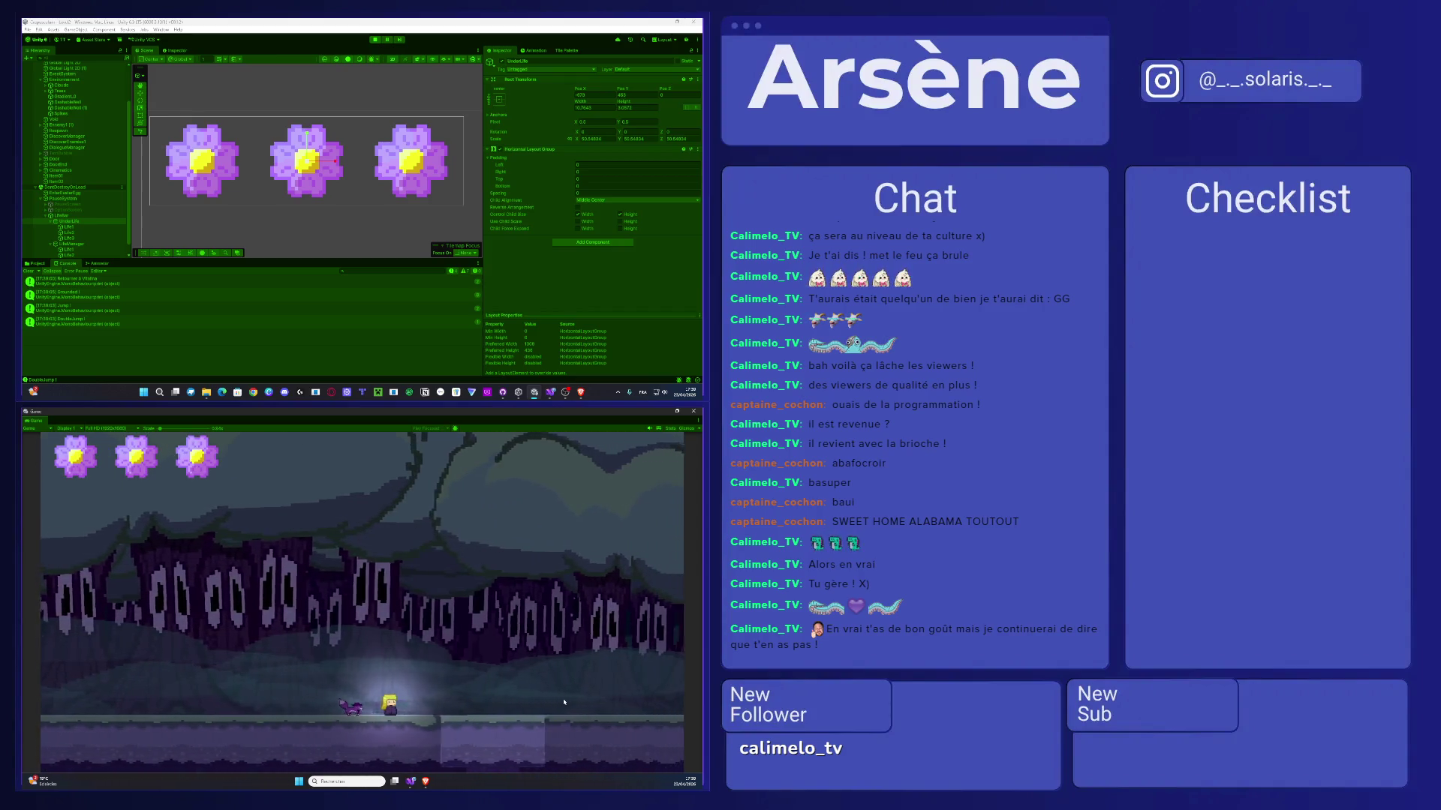
pyautogui.press('d')
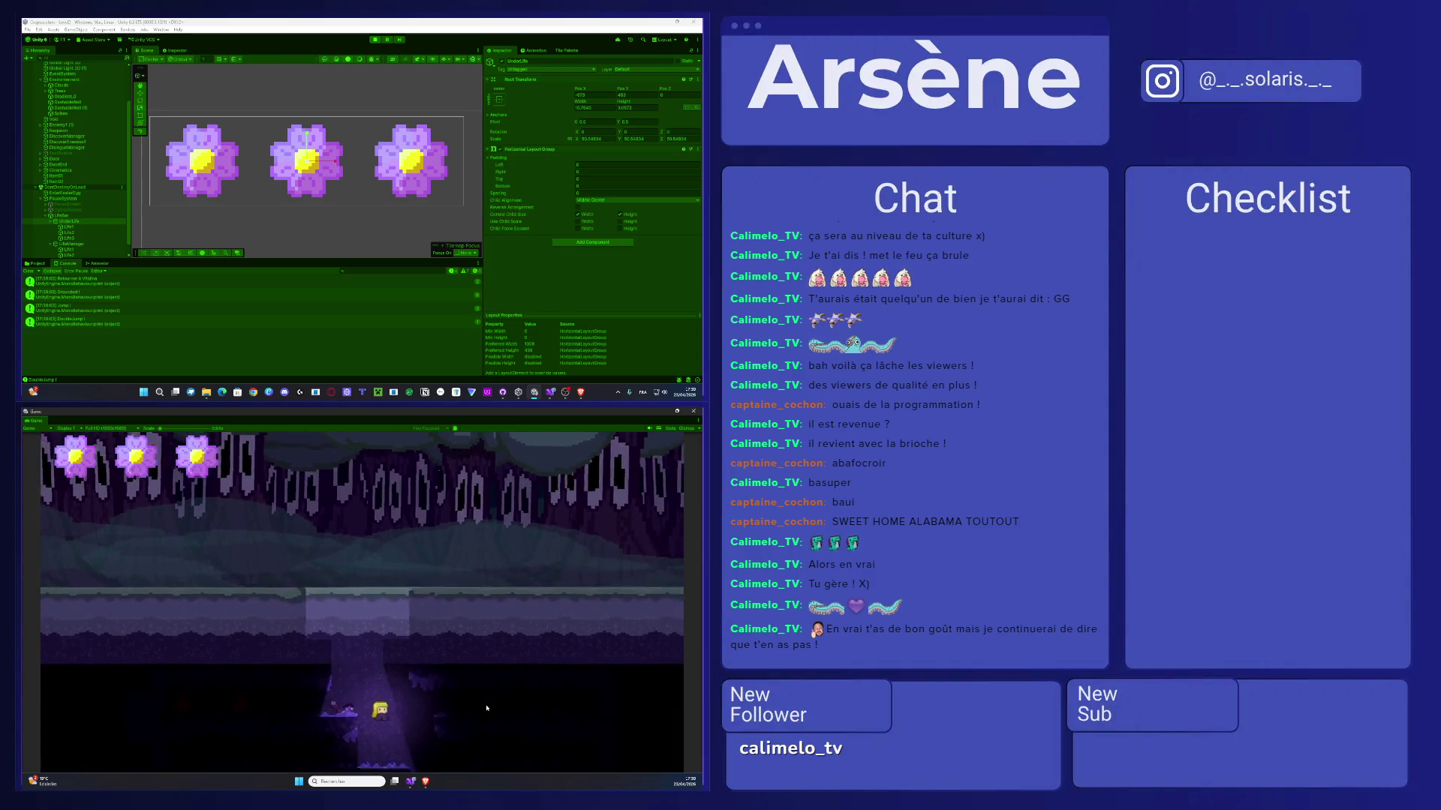
pyautogui.press('a')
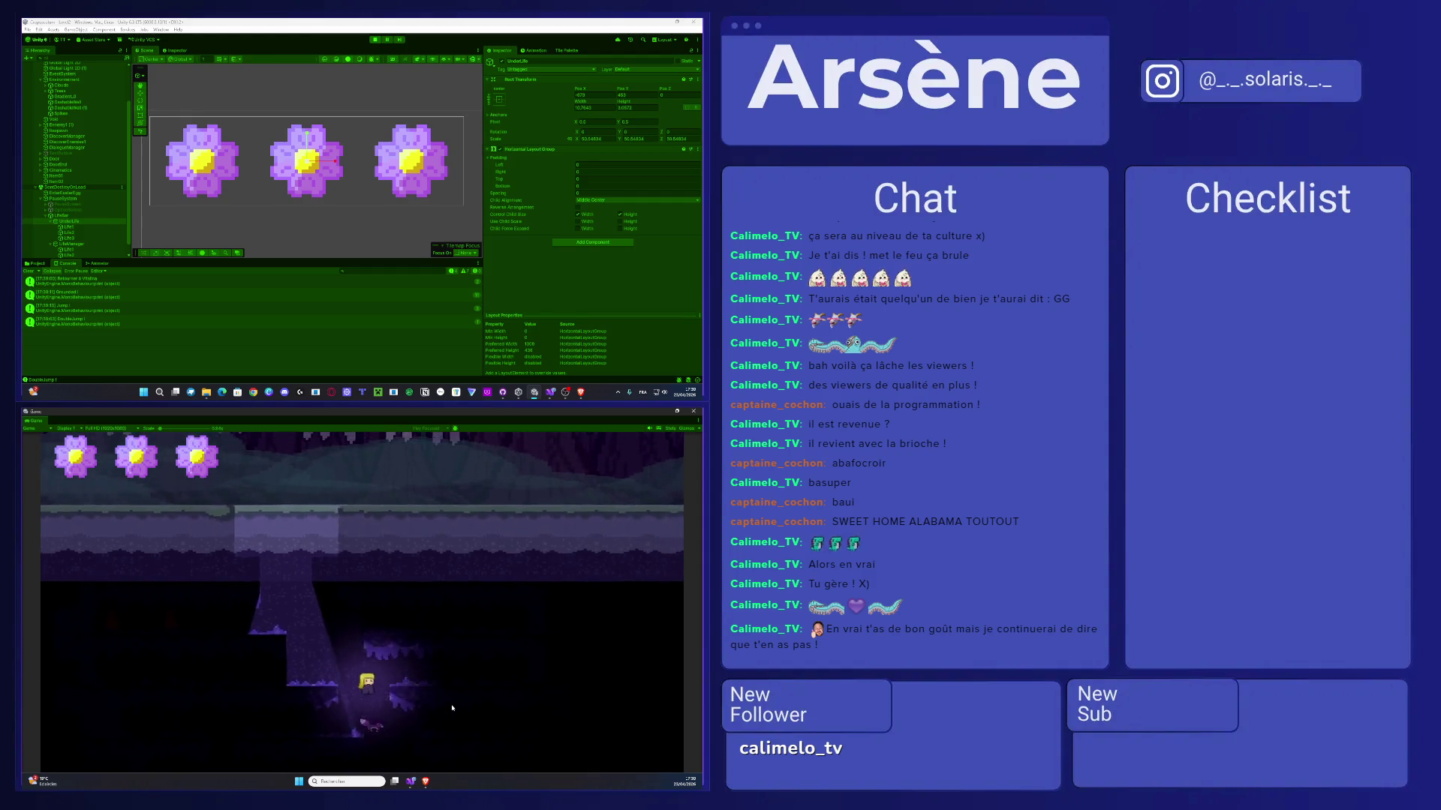
pyautogui.press('space')
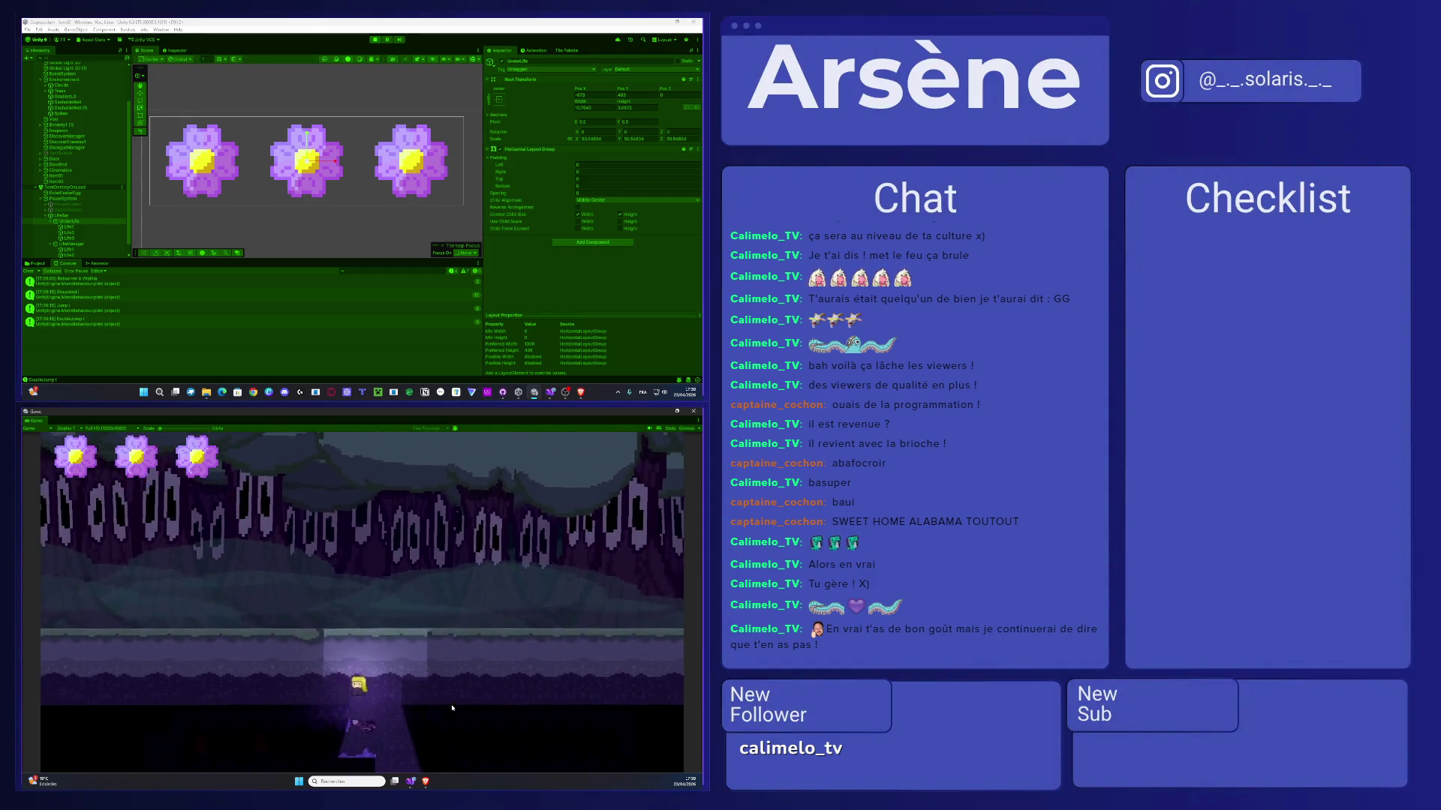
pyautogui.press('space')
pyautogui.press('space')
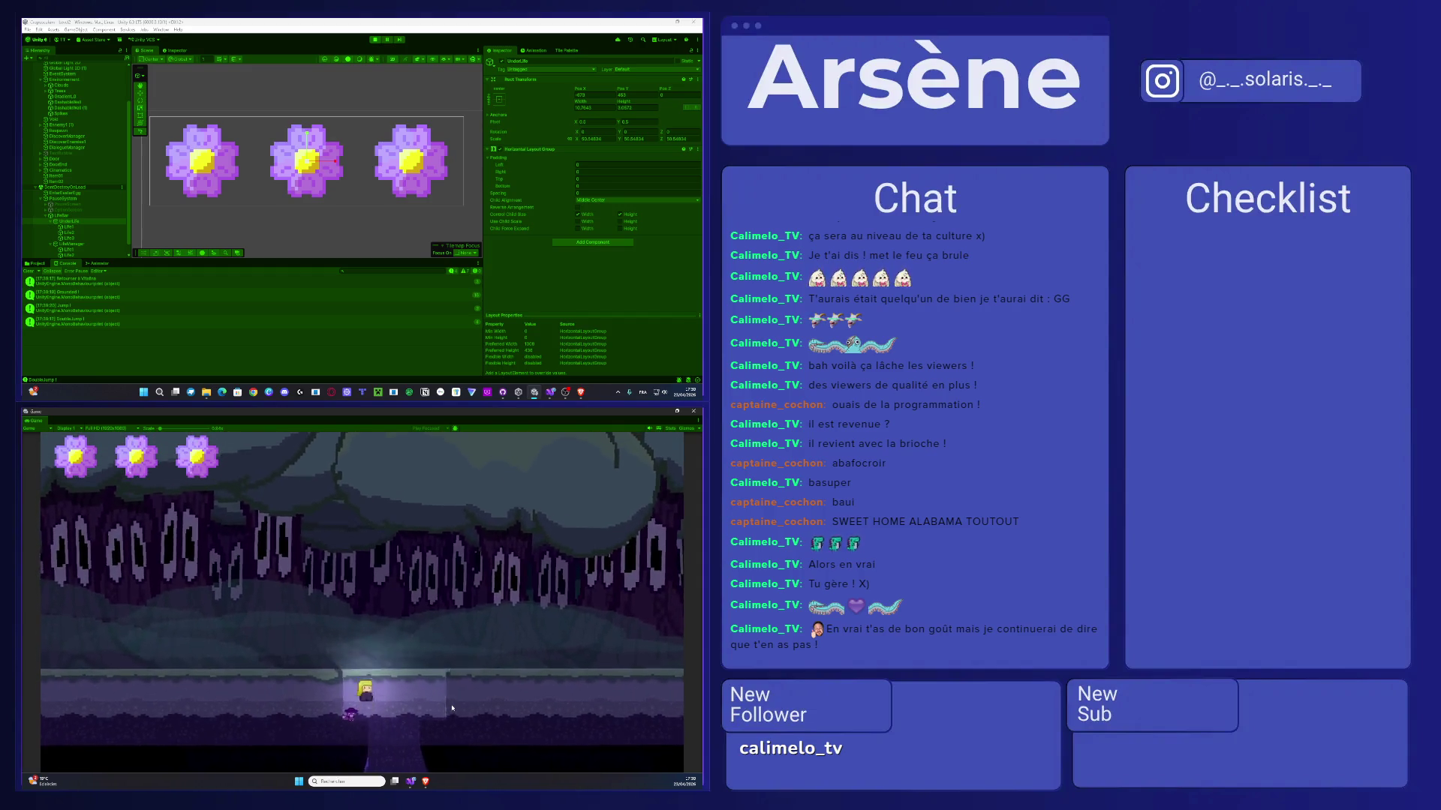
pyautogui.press('space')
pyautogui.press('space')
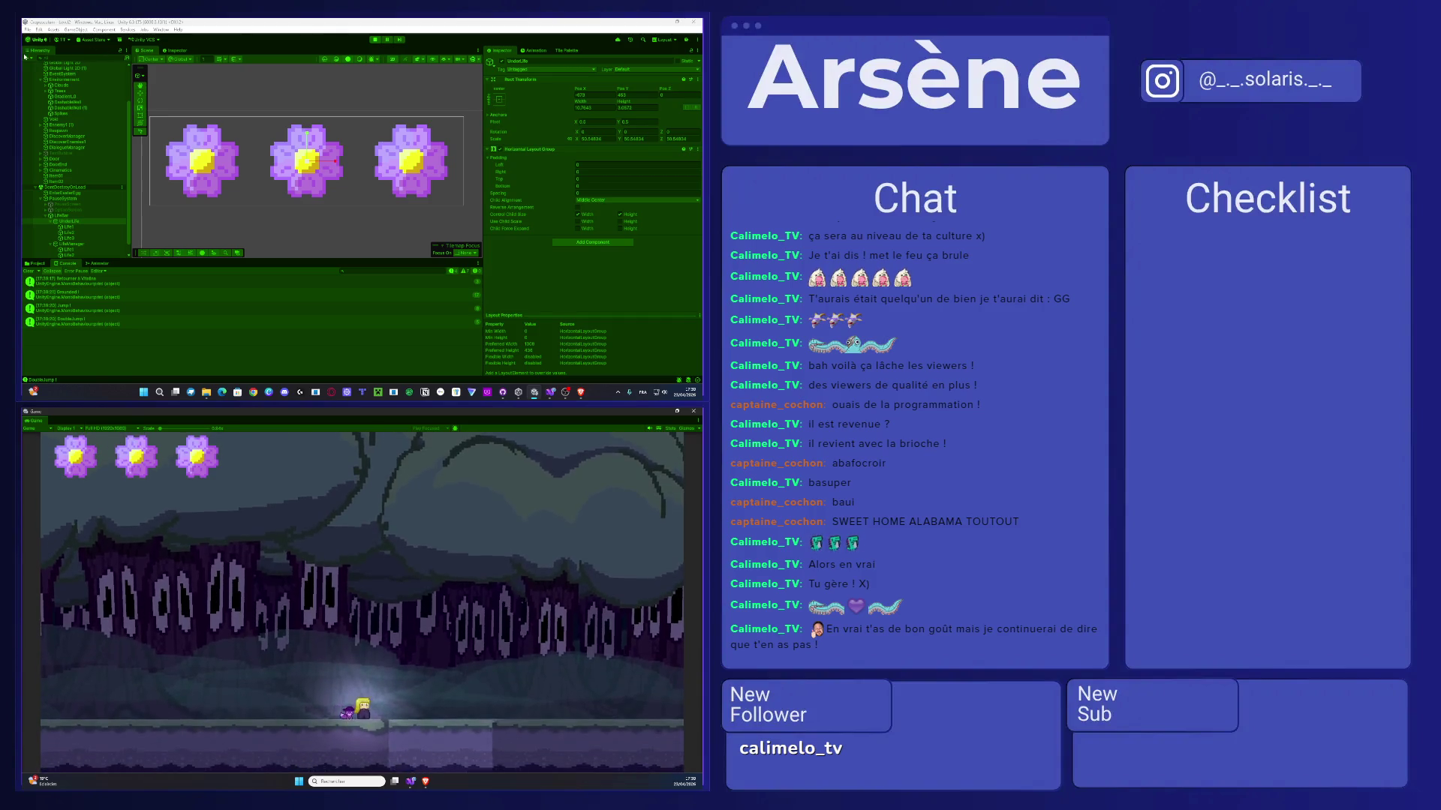
pyautogui.press('d')
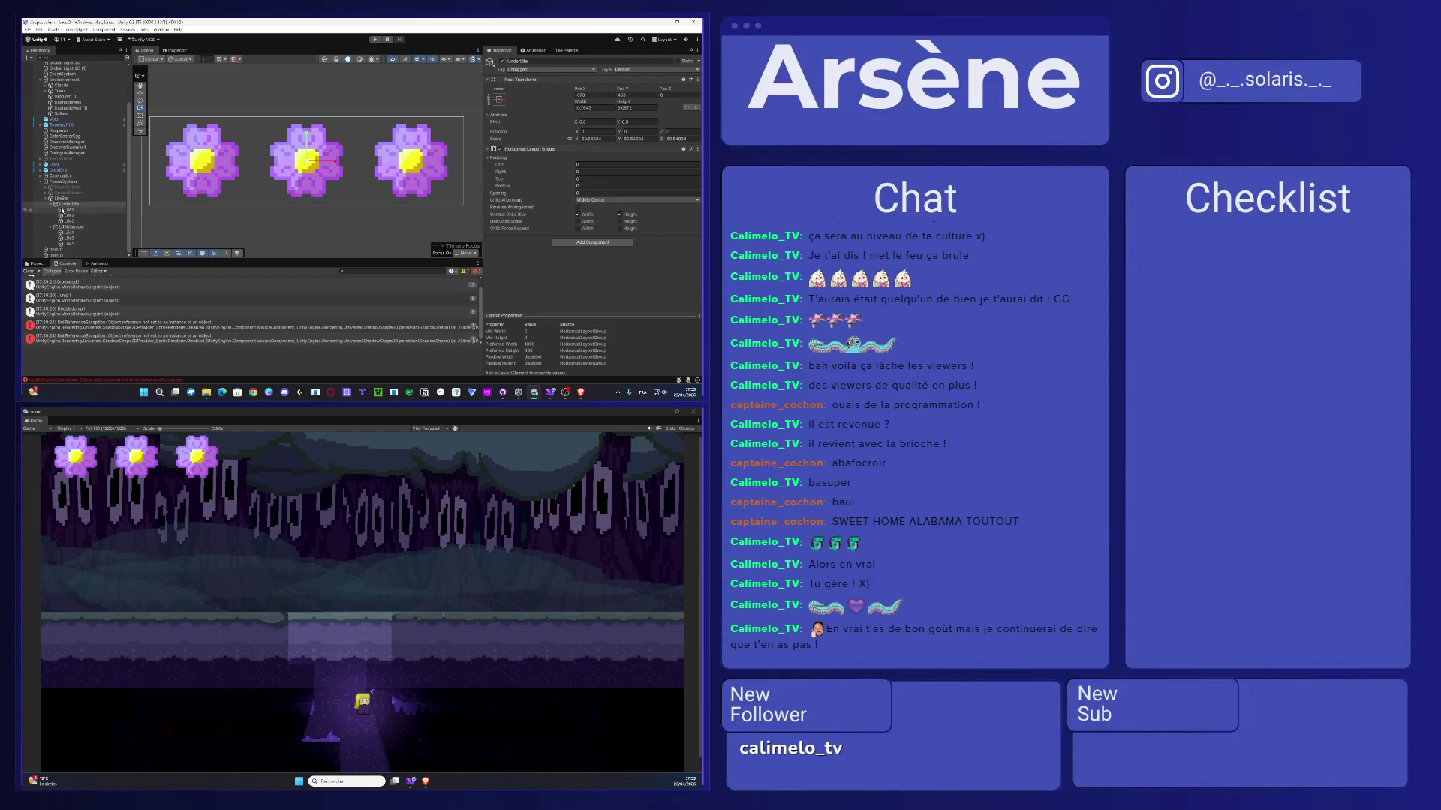
# - Duplicate LifeBar and undo it, then check the code behind the null reference error and rerun
pyautogui.click(56, 200)
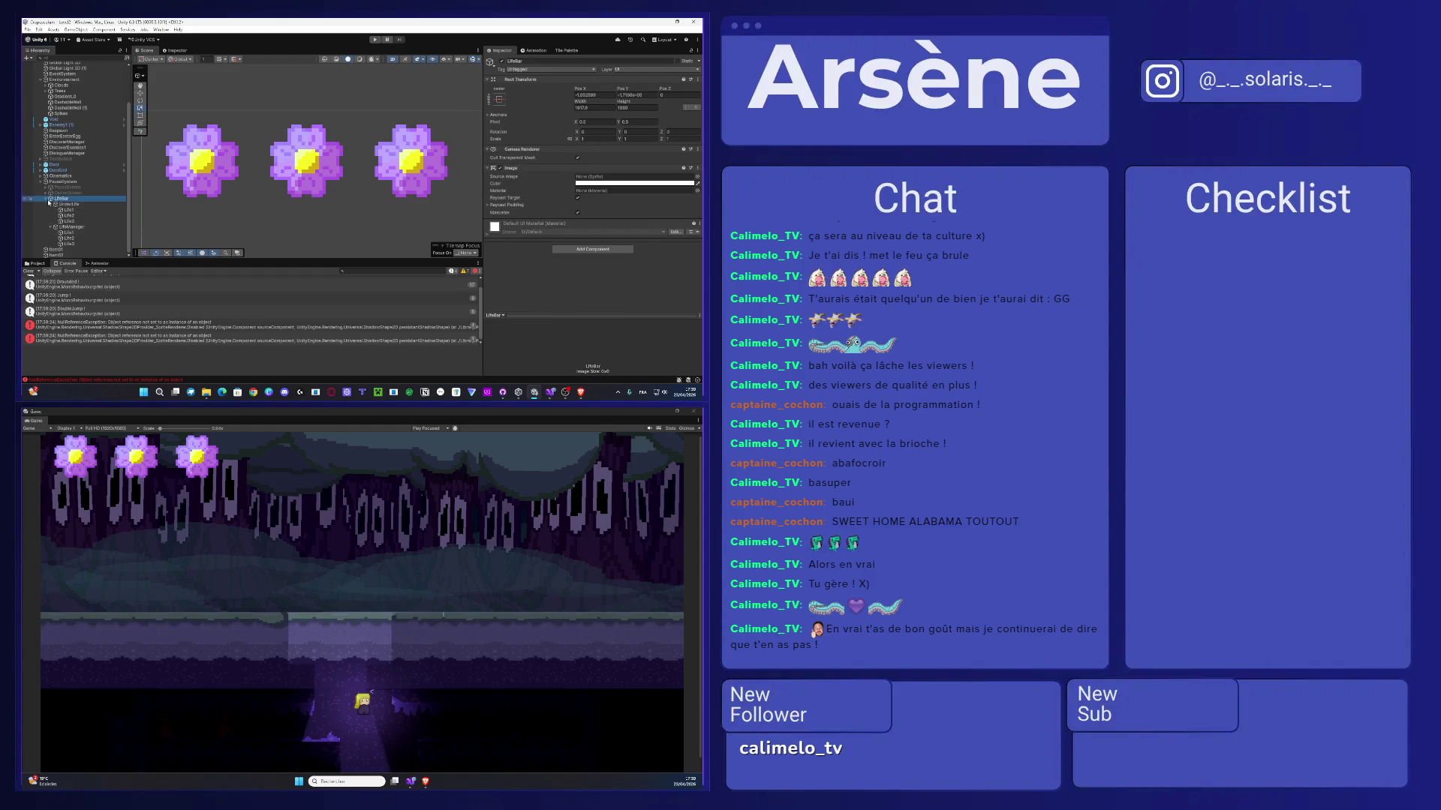
pyautogui.hotkey('ctrl', 'd')
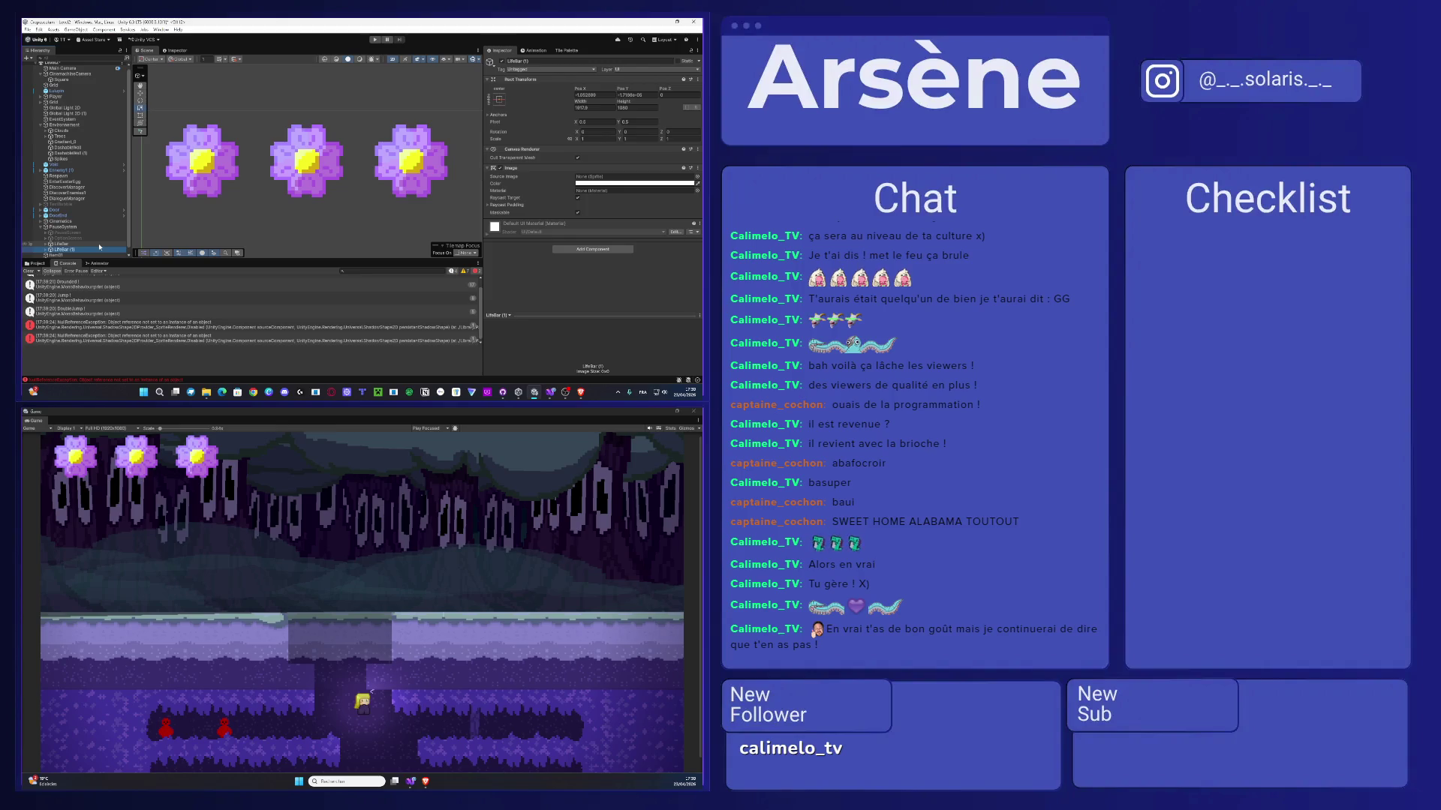
pyautogui.hotkey('ctrl', 'z')
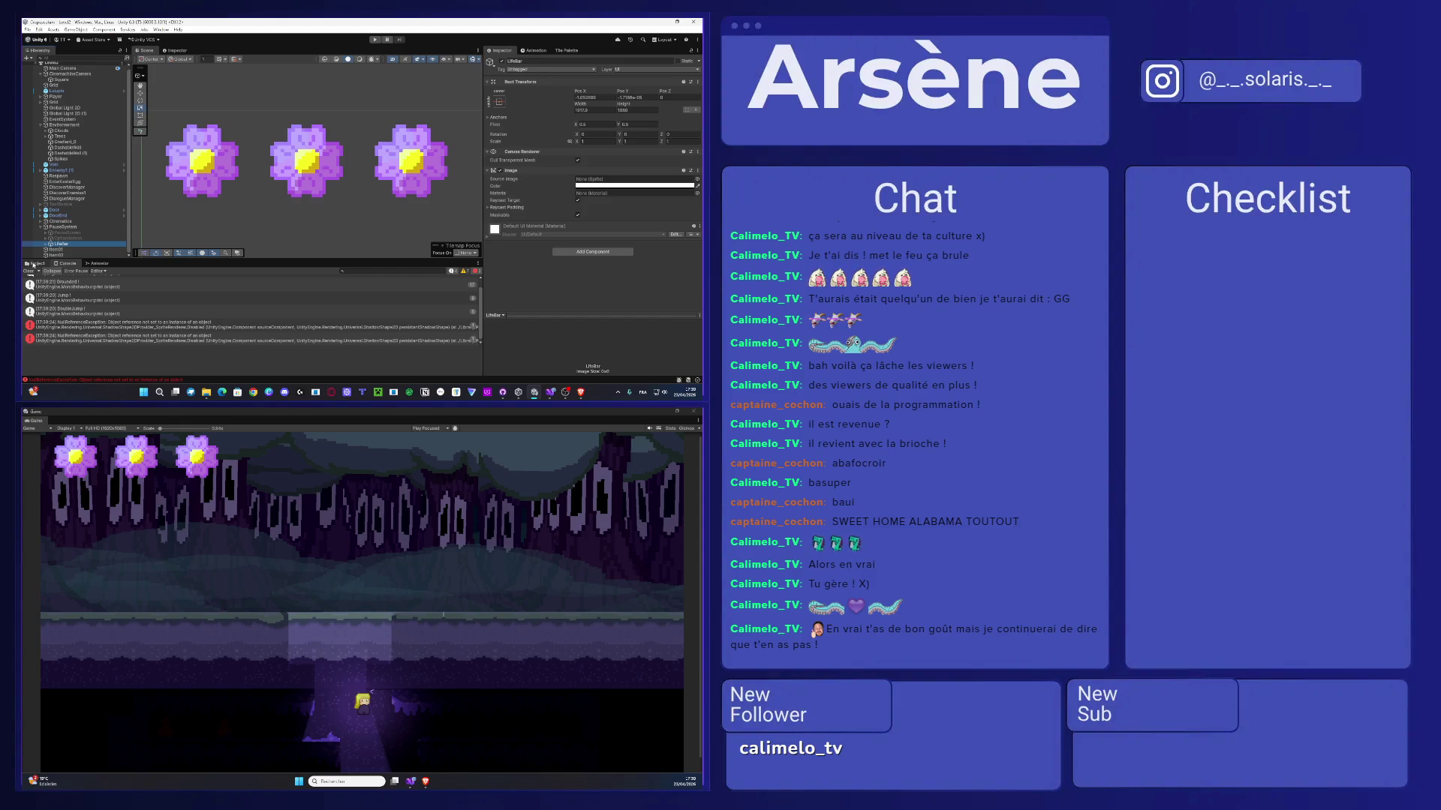
pyautogui.doubleClick(300, 327)
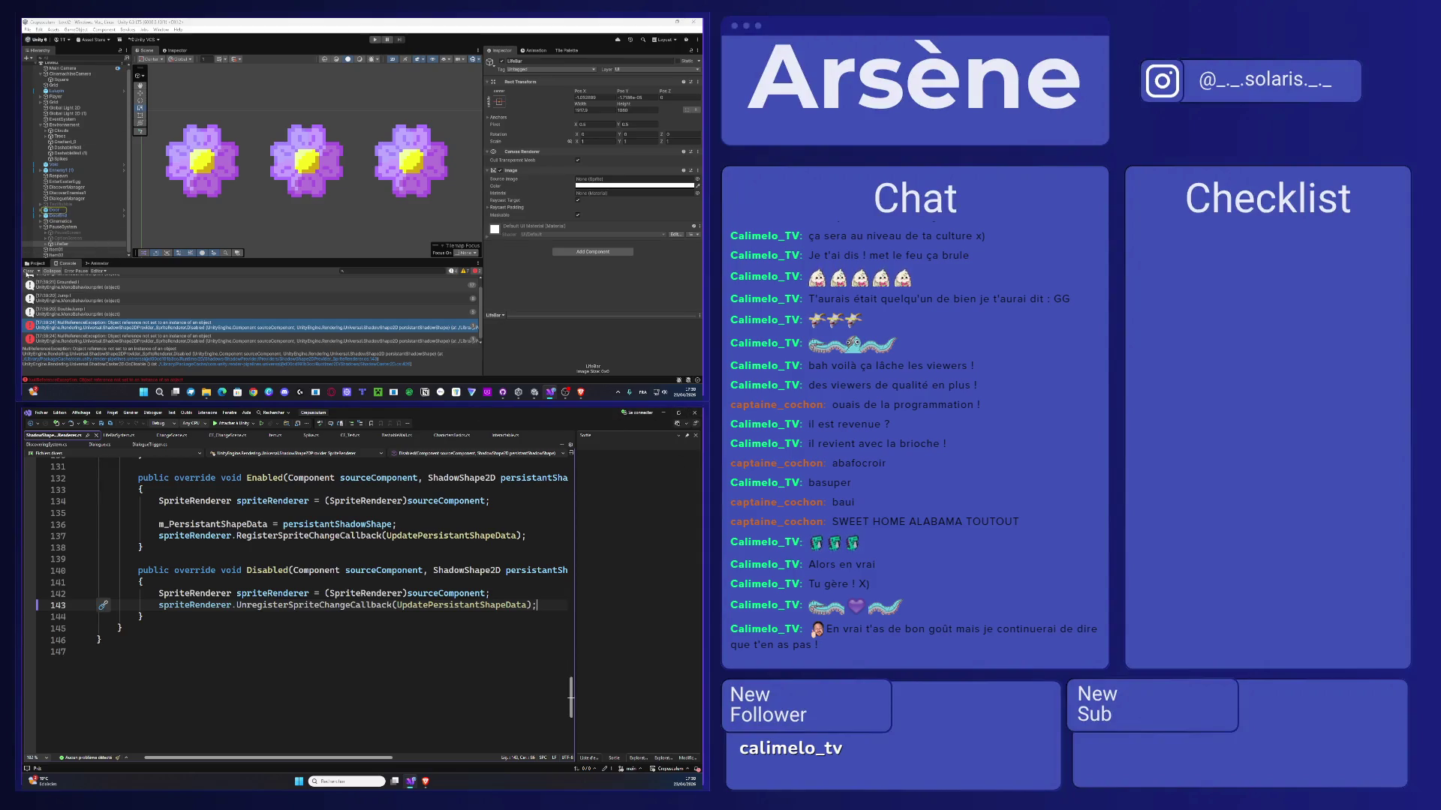
pyautogui.press('F5')
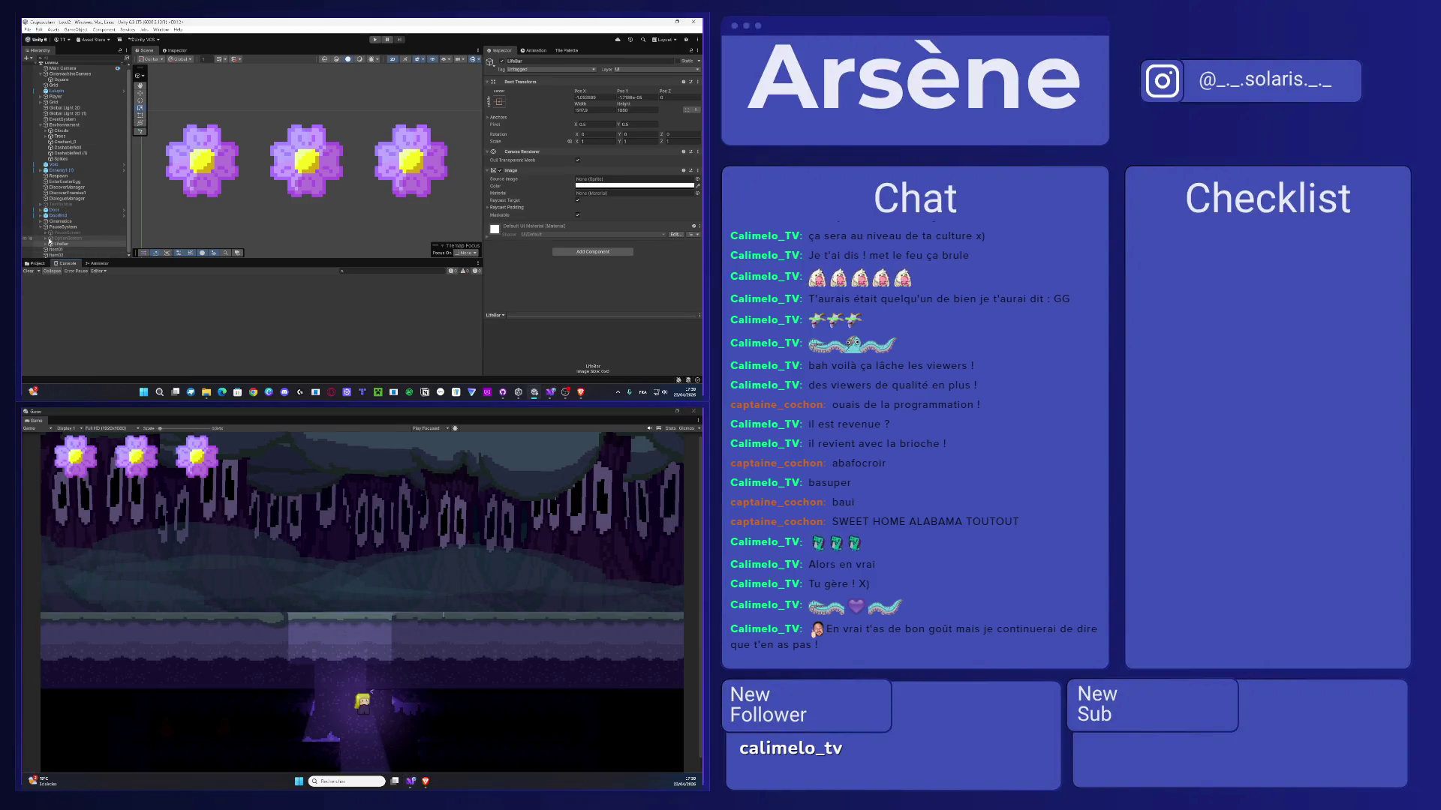
# - Go to the top Assets folder in the Project panel and open Scenes
pyautogui.click(36, 263)
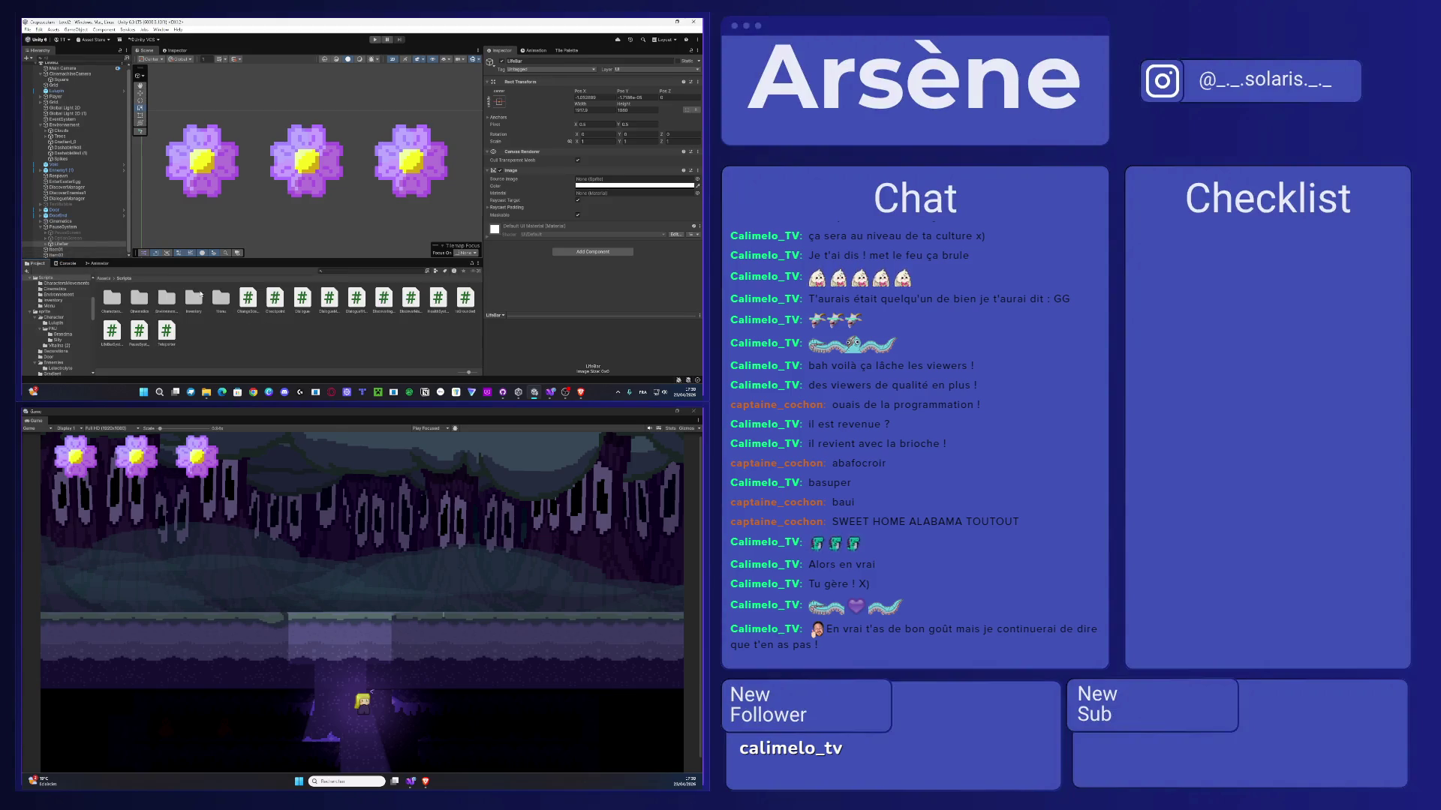
pyautogui.click(104, 279)
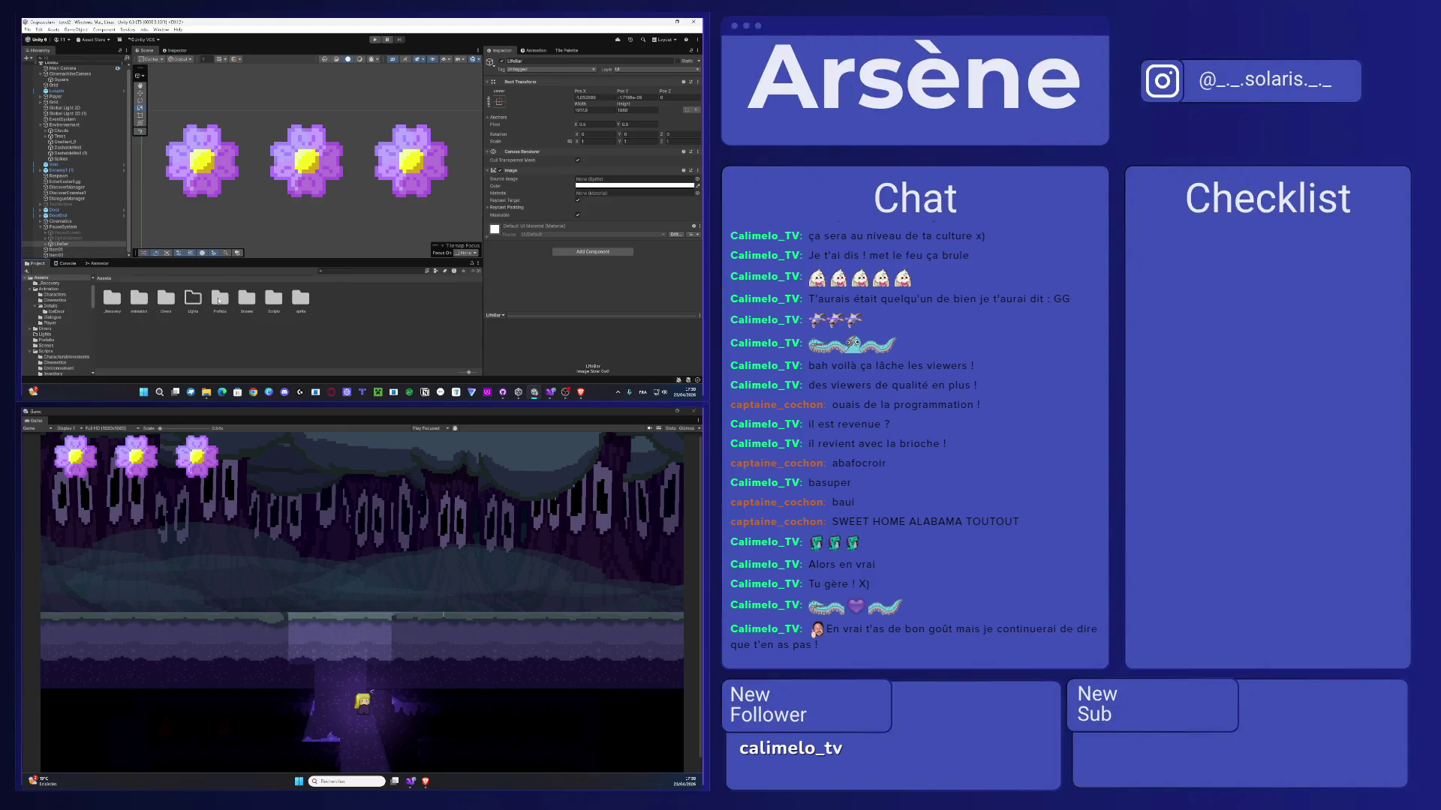
pyautogui.doubleClick(245, 298)
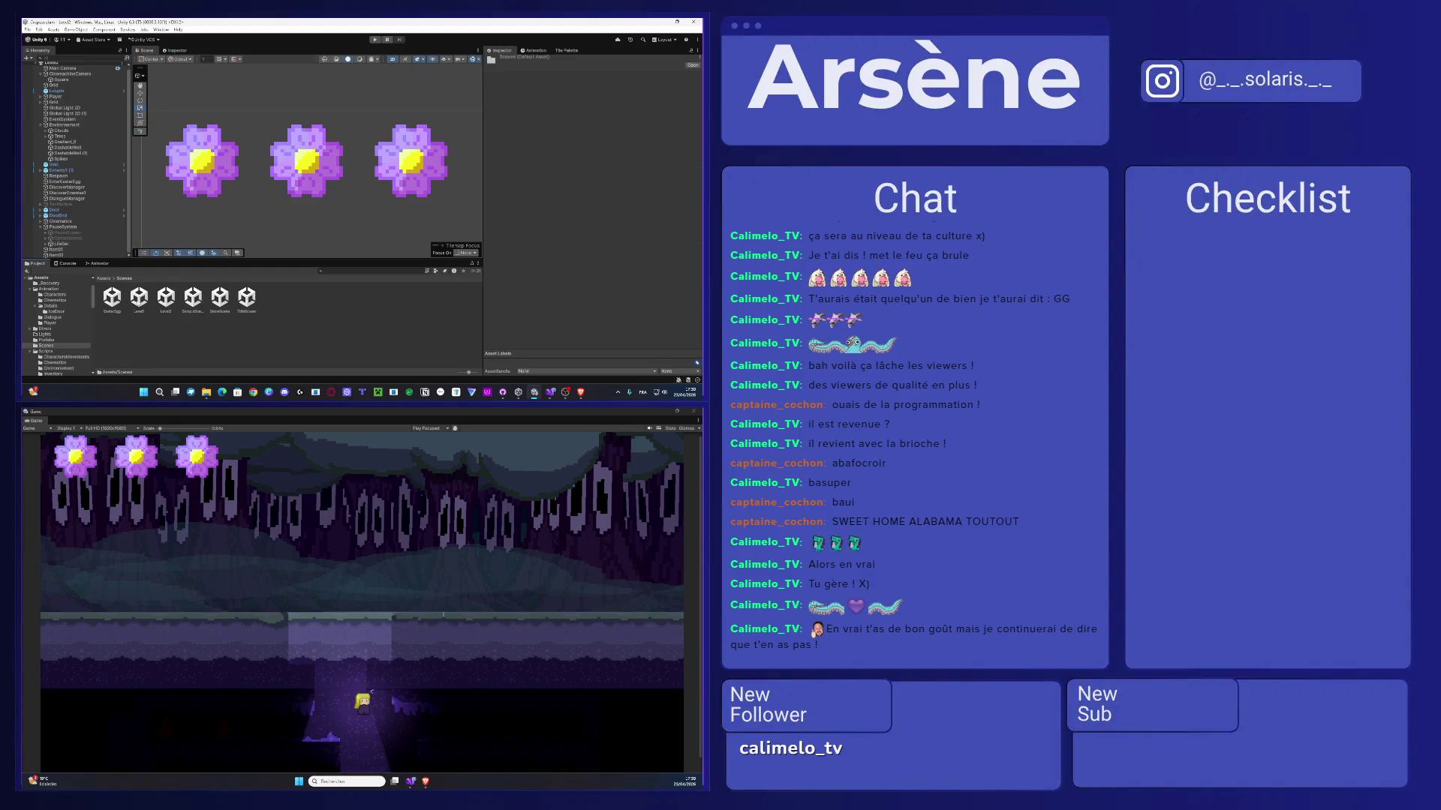
# - Open the Level1 scene and paste LifeBar next to the PauseSystem canvas
pyautogui.doubleClick(139, 297)
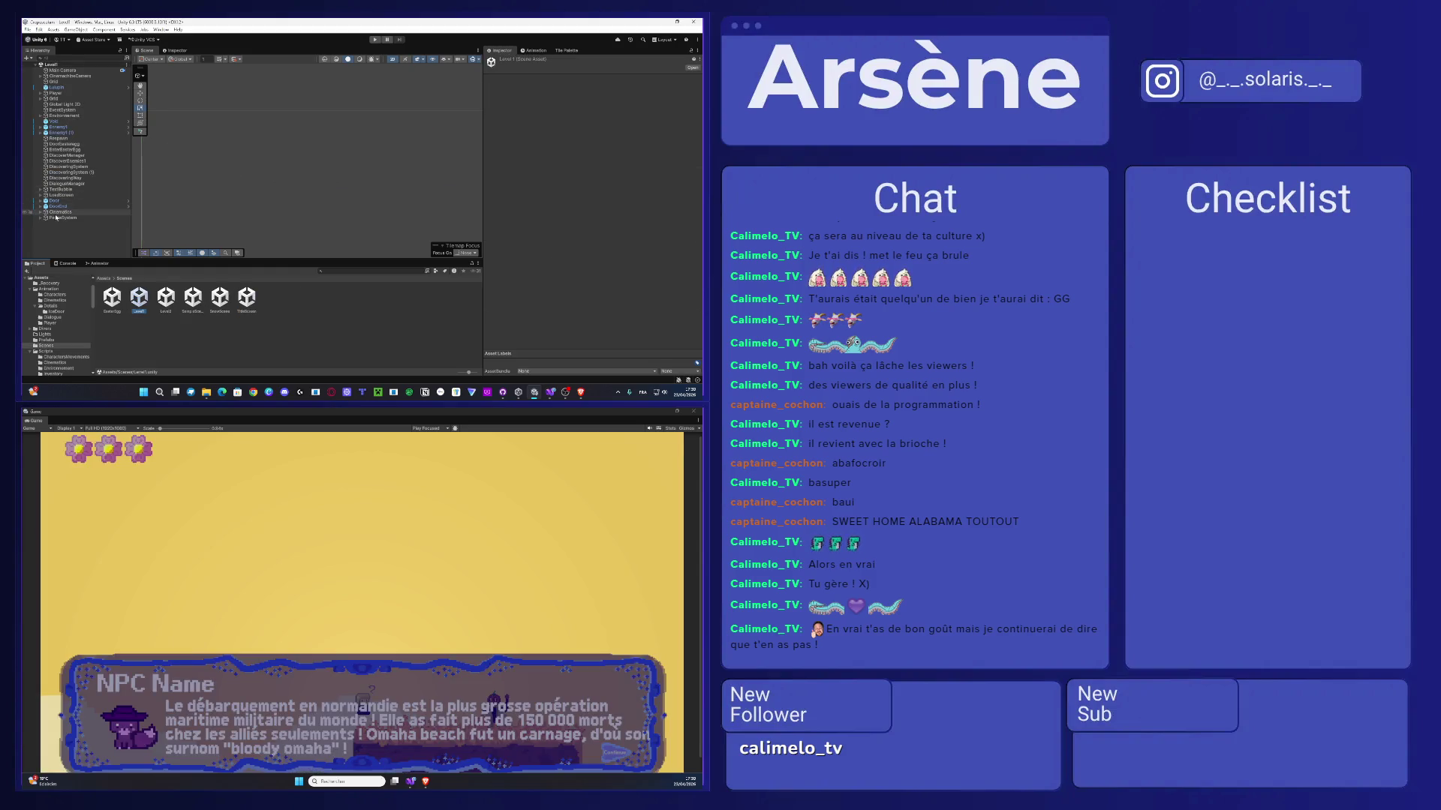
pyautogui.click(71, 217)
pyautogui.press('Right')
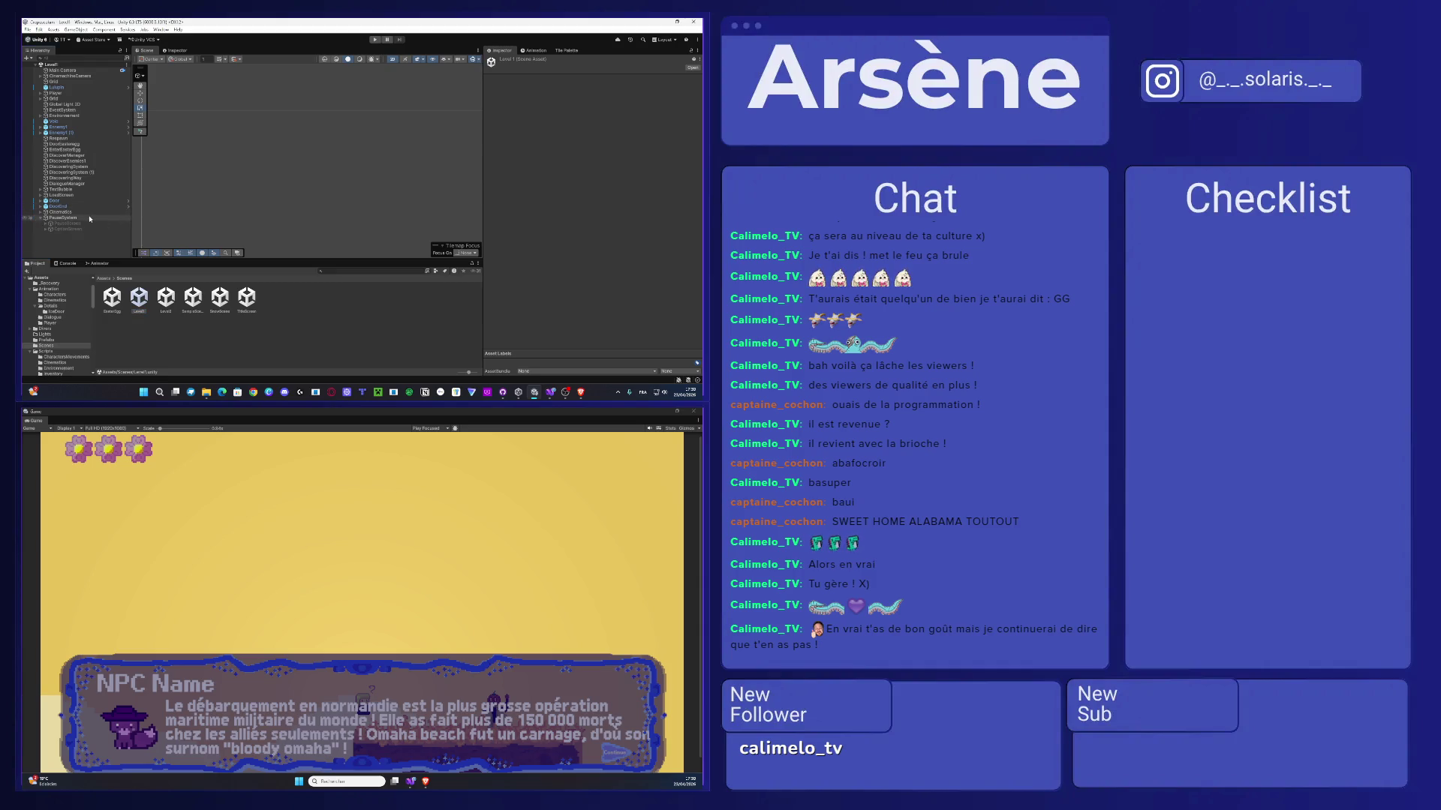
pyautogui.hotkey('ctrl', 'v')
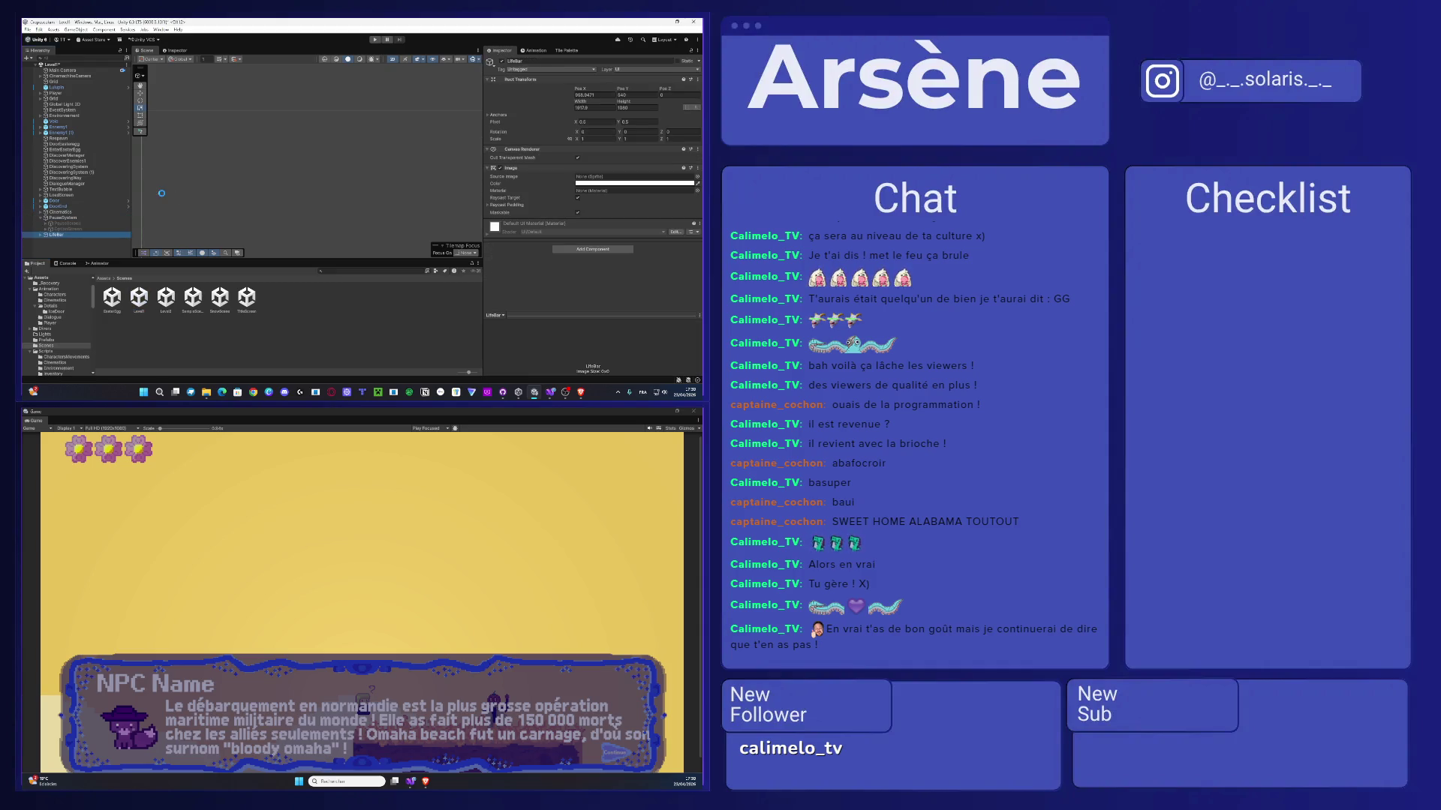
# - Delete the old UnderLife1 and LifeManager under CinemachineCamera, then undo the deletion
pyautogui.click(40, 76)
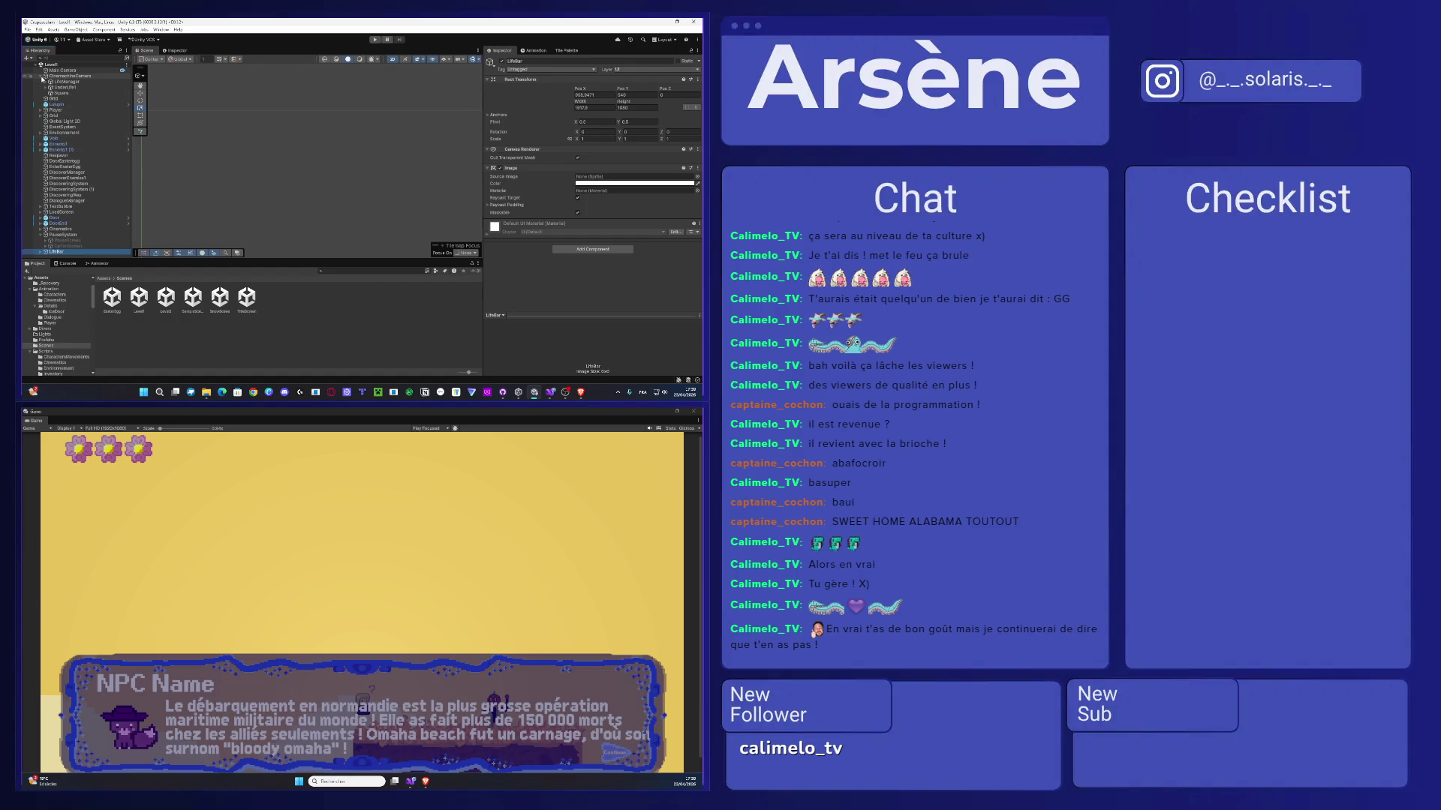
pyautogui.click(78, 86)
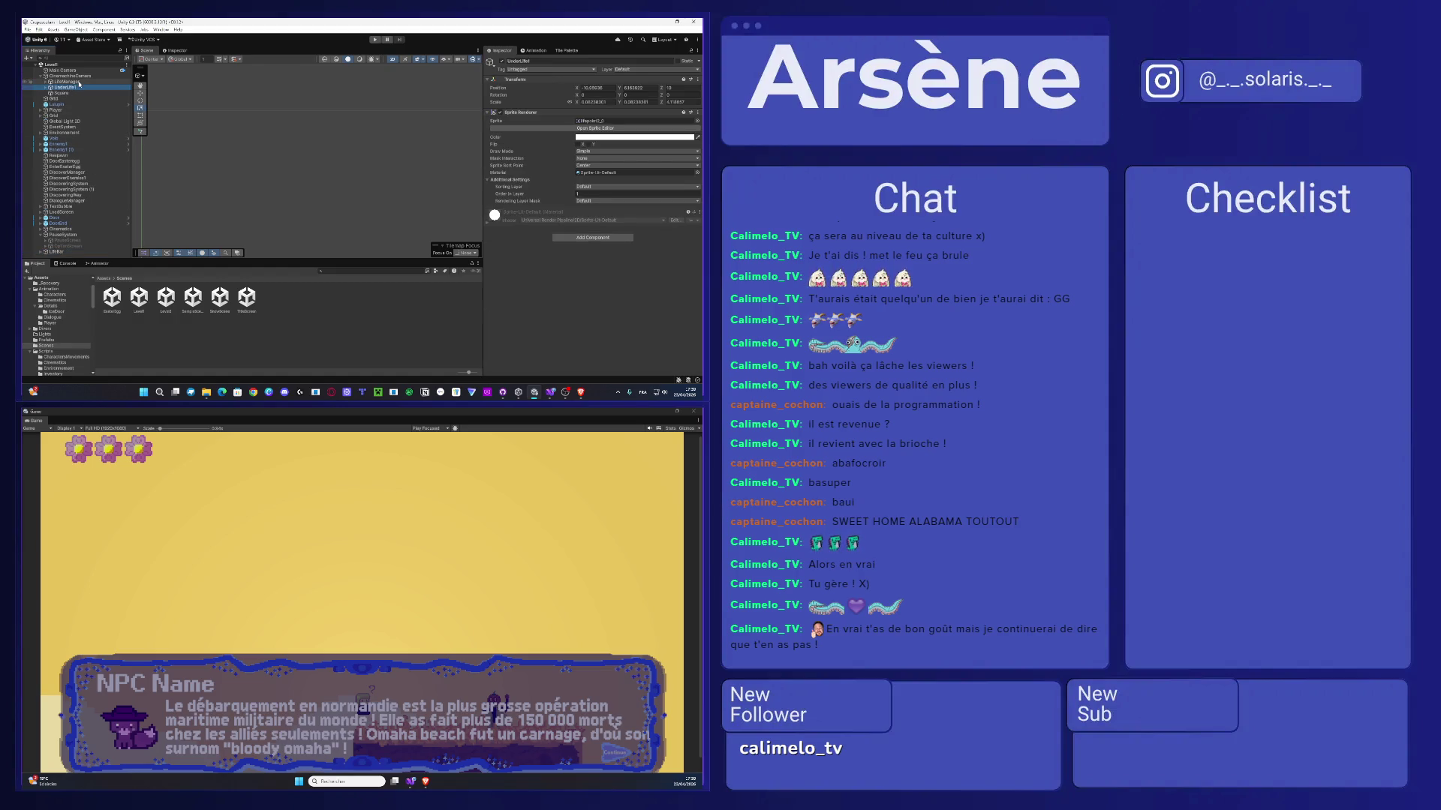
pyautogui.keyDown('ctrl'); pyautogui.click(79, 82); pyautogui.keyUp('ctrl')
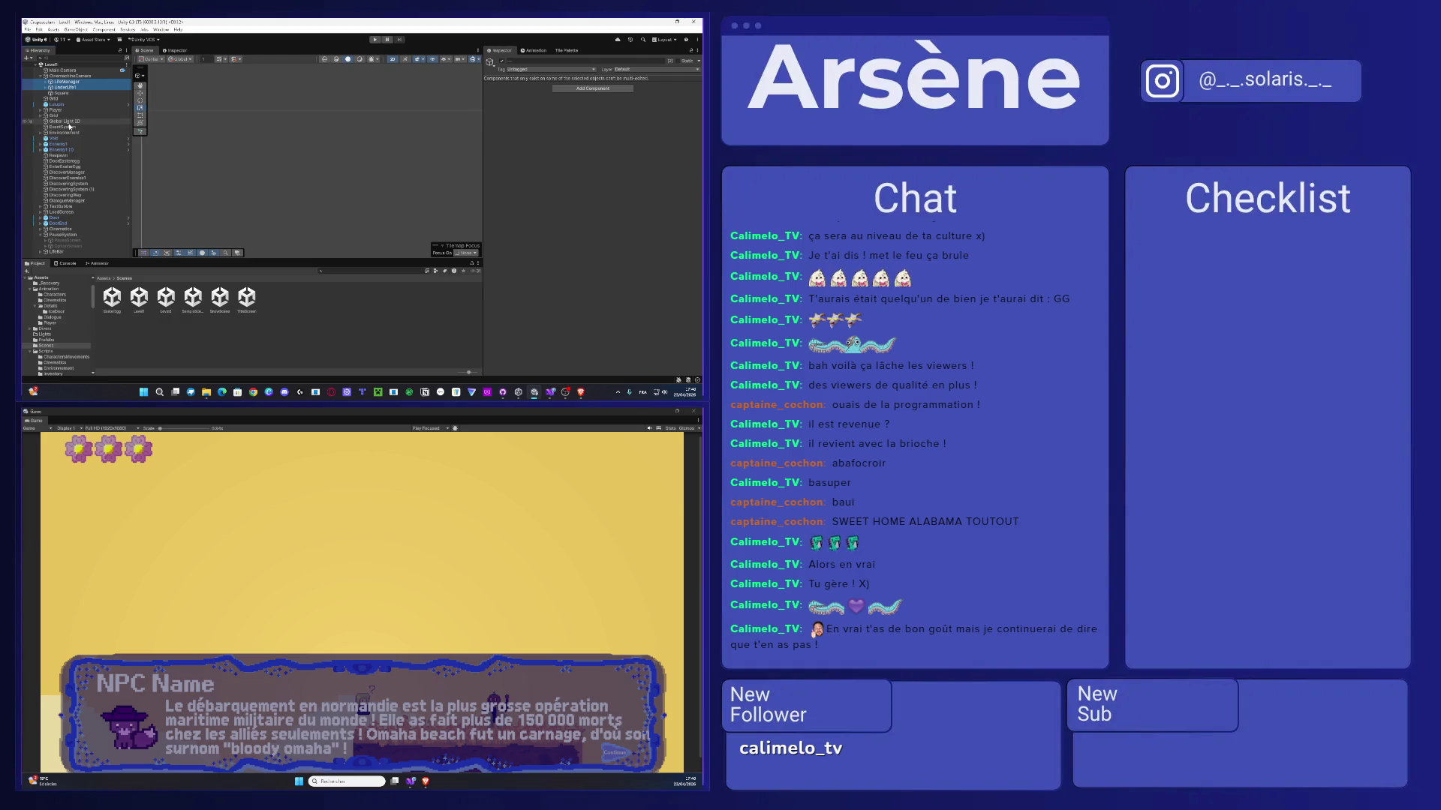
pyautogui.press('Delete')
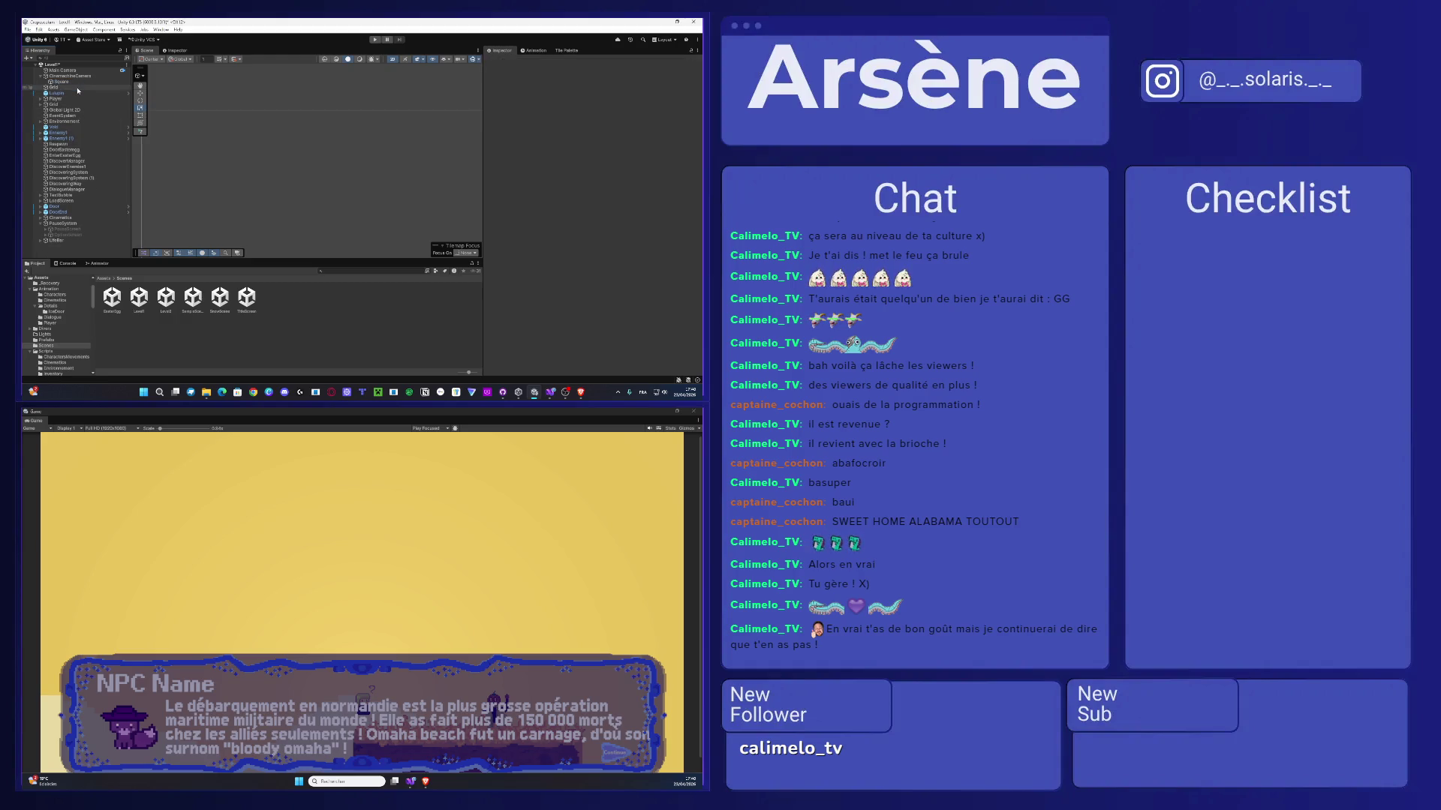
pyautogui.hotkey('ctrl', 'z')
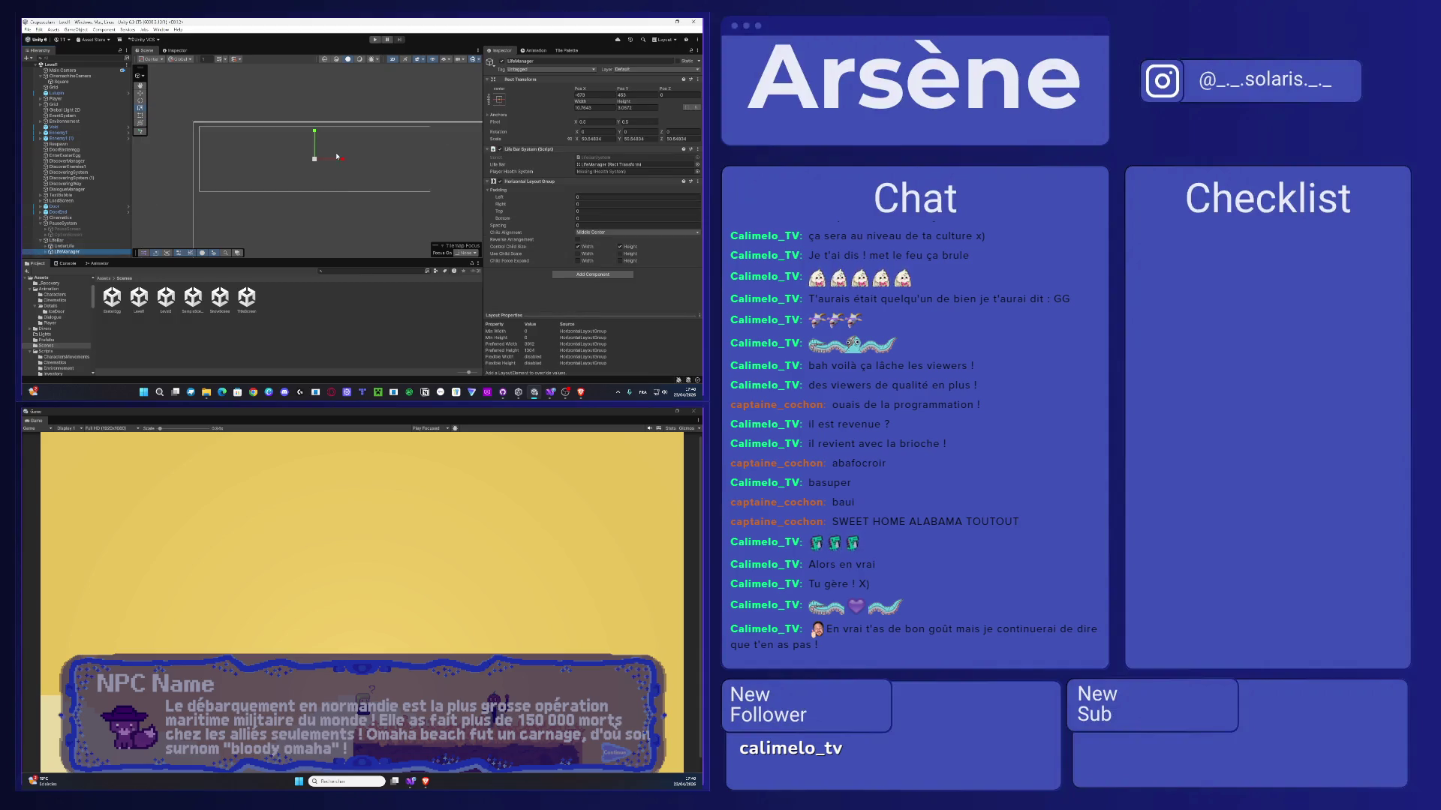
# - Pan the scene and inspect the Life1 icons under UnderLife and LifeManager
pyautogui.scroll(-3, 304, 197)
pyautogui.moveTo(304, 198); pyautogui.dragTo(246, 188)
pyautogui.click(47, 247)
pyautogui.scroll(-1, 53, 244)
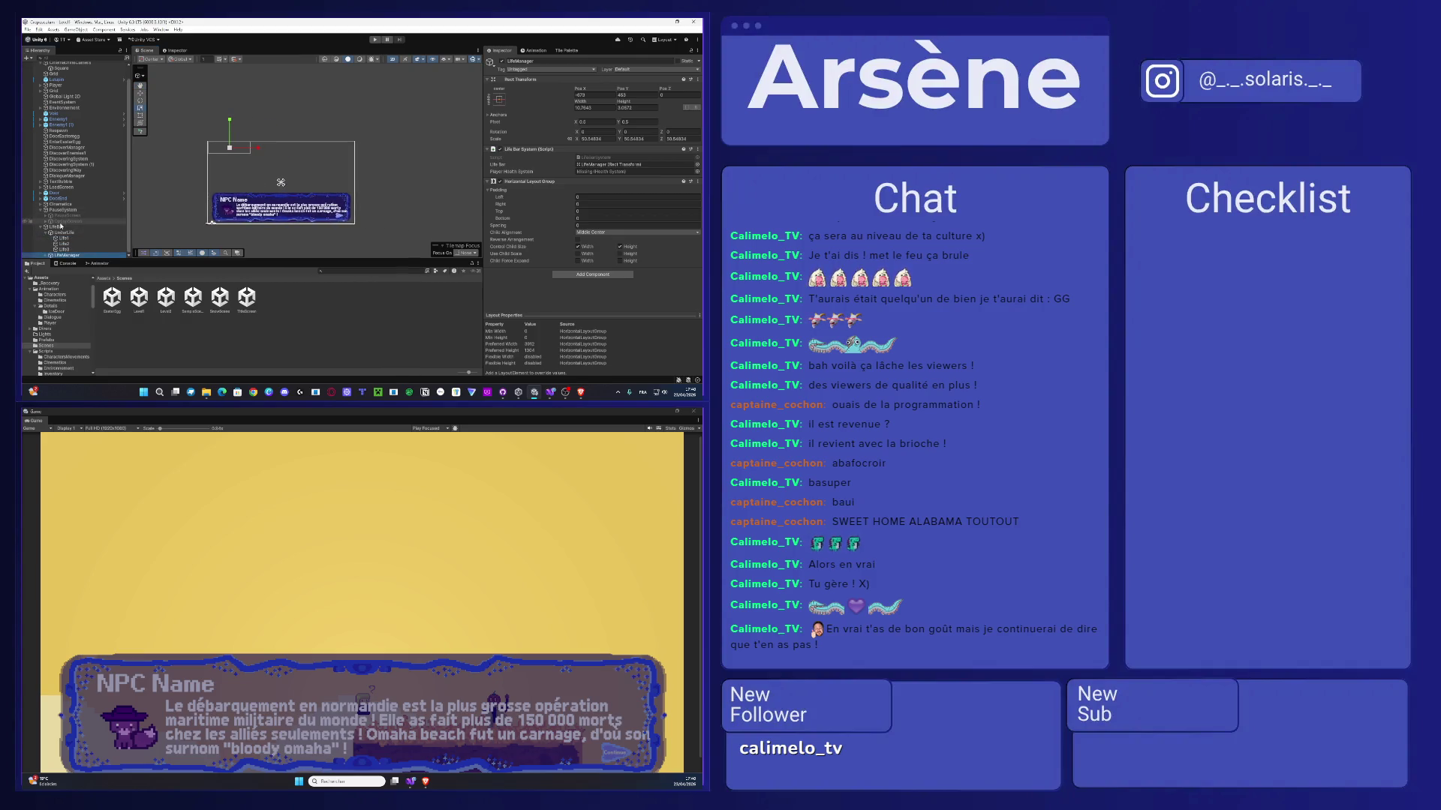
pyautogui.click(63, 239)
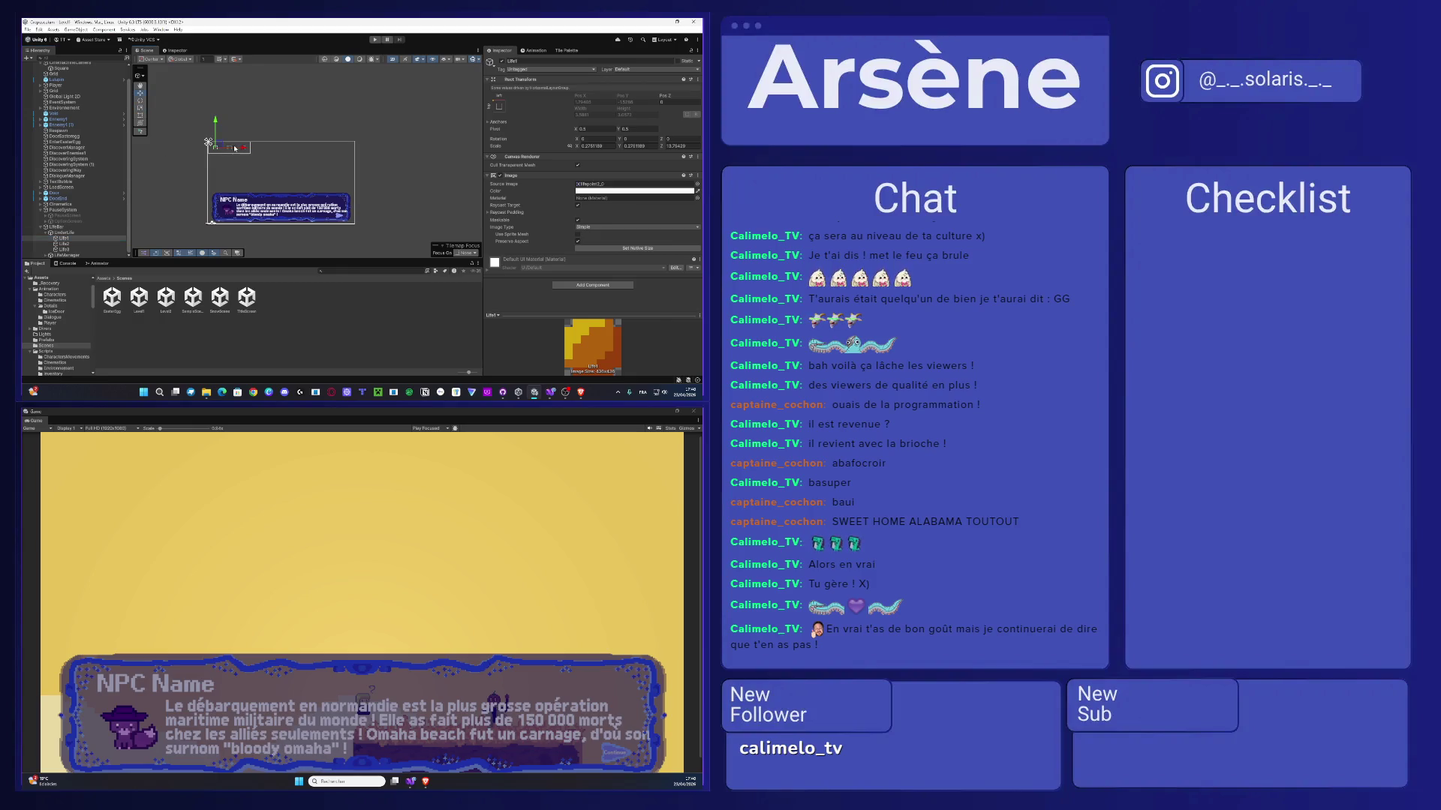
pyautogui.scroll(-1, 90, 240)
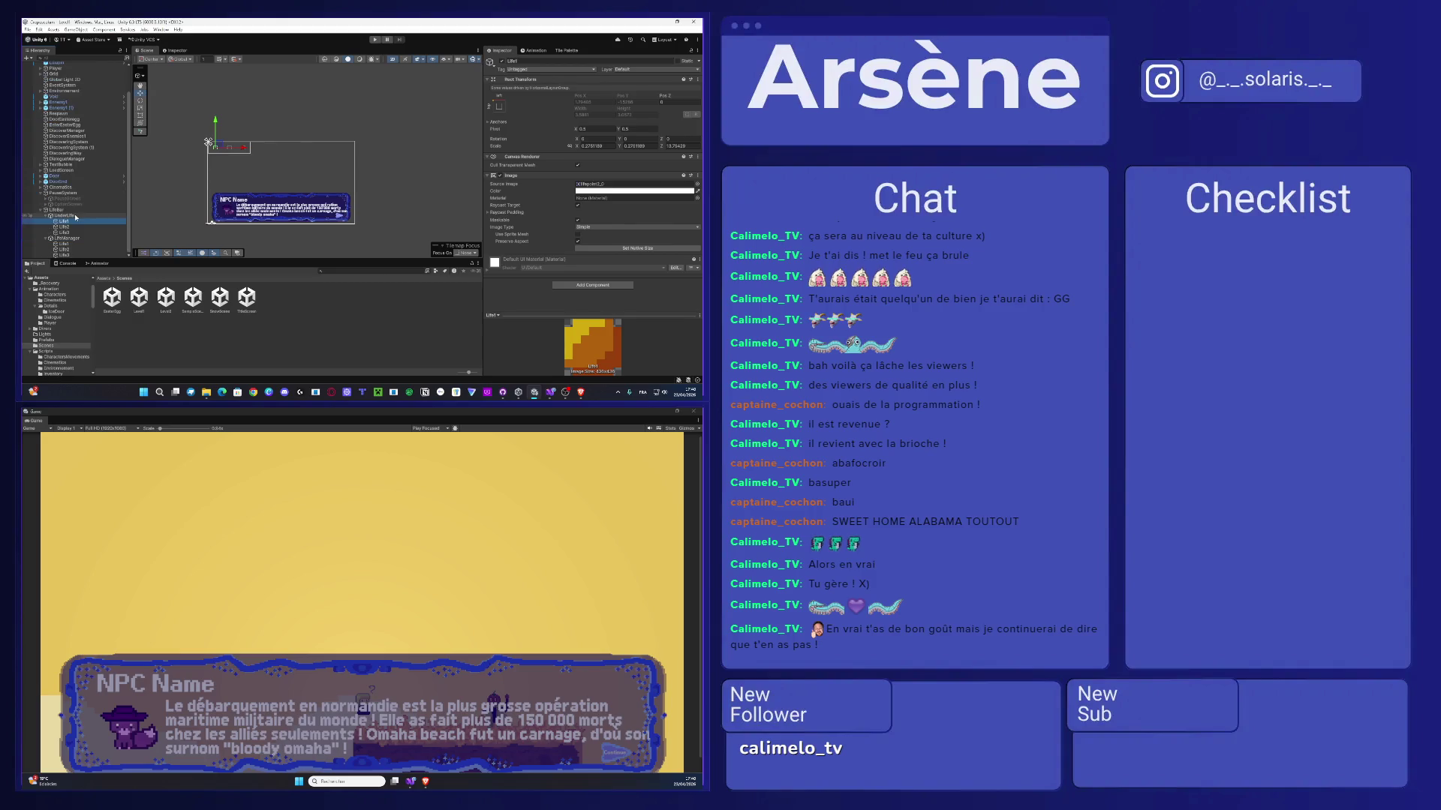
pyautogui.click(64, 244)
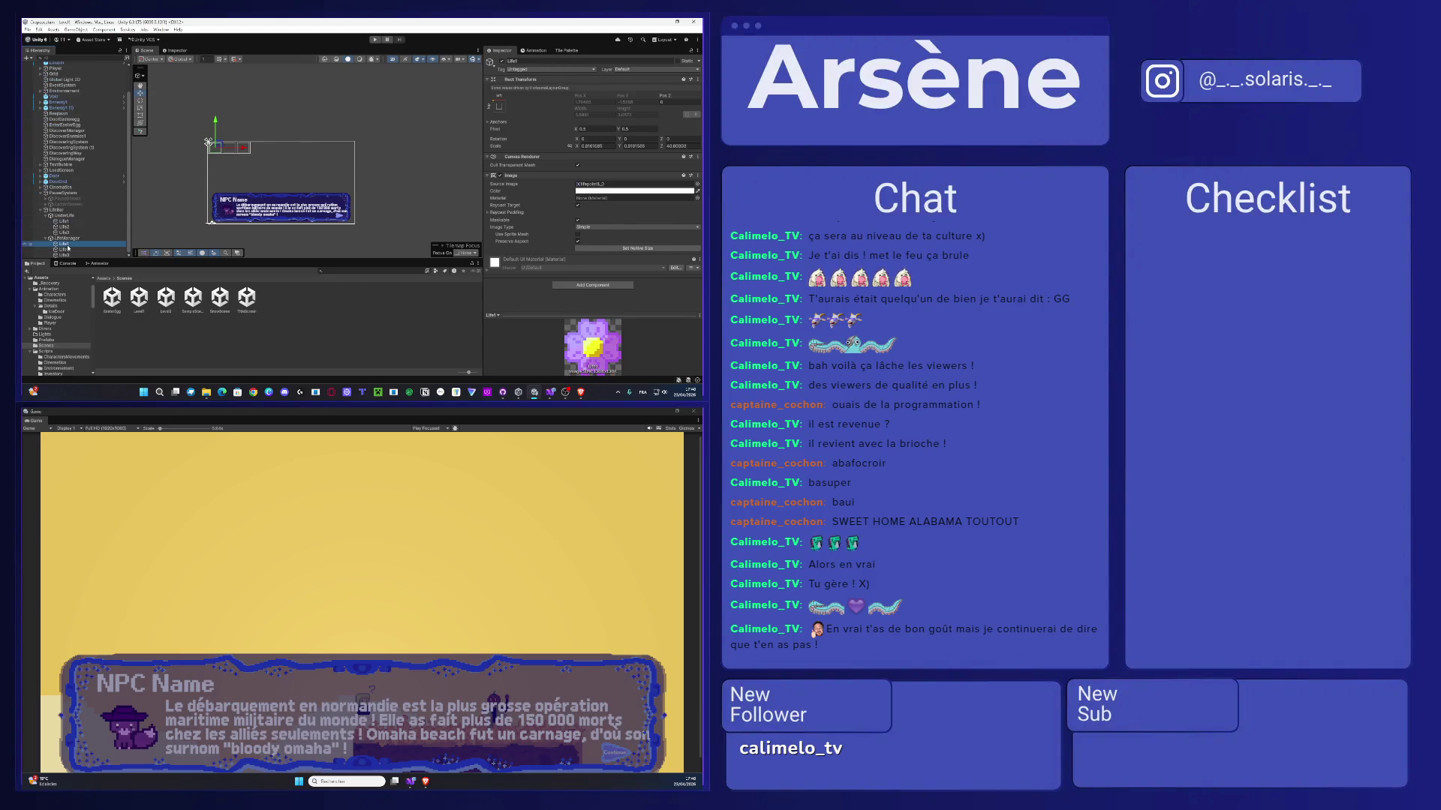
# - Settle LifeBar under PauseSystem, then return to the Assets folder and open Scenes
pyautogui.click(62, 193)
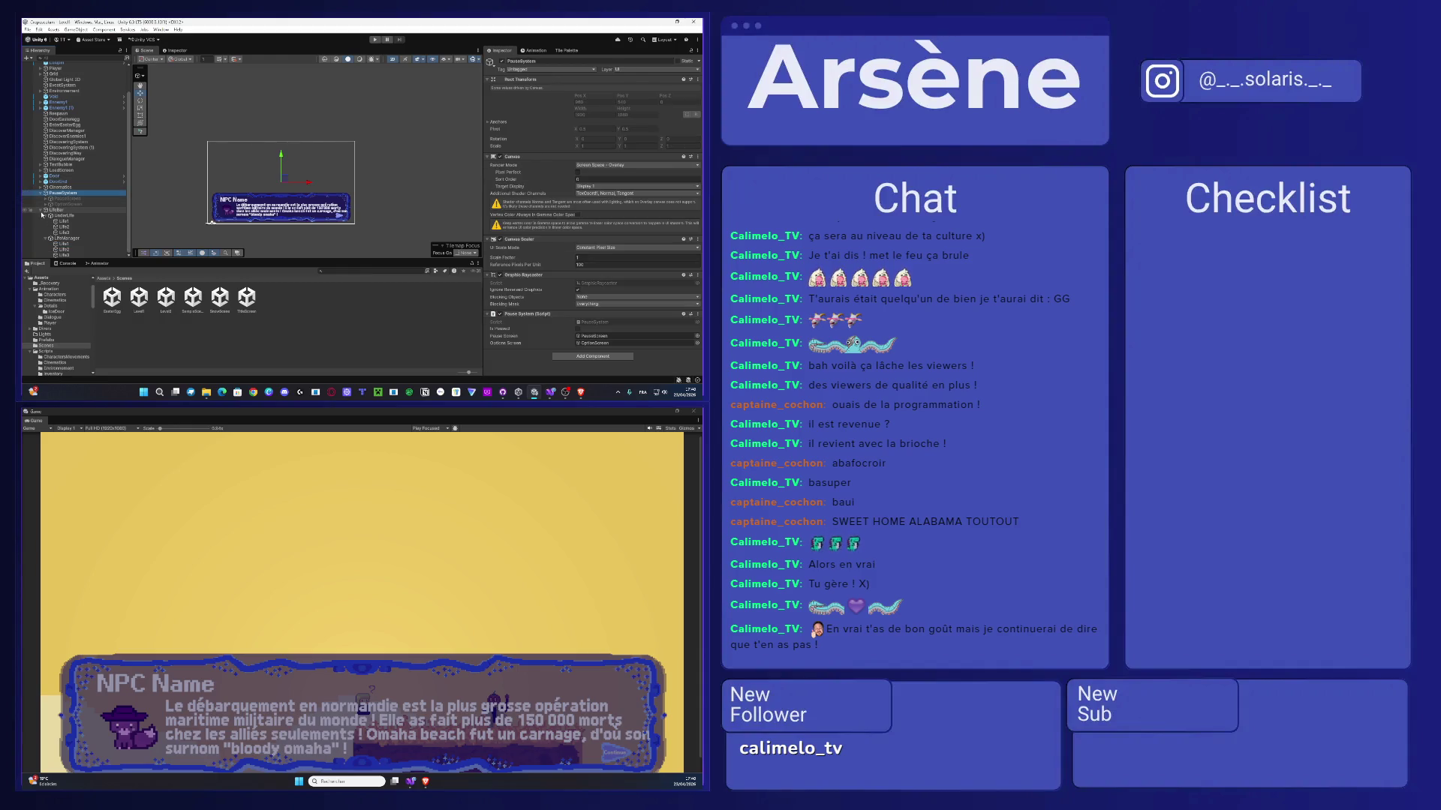
pyautogui.click(41, 209)
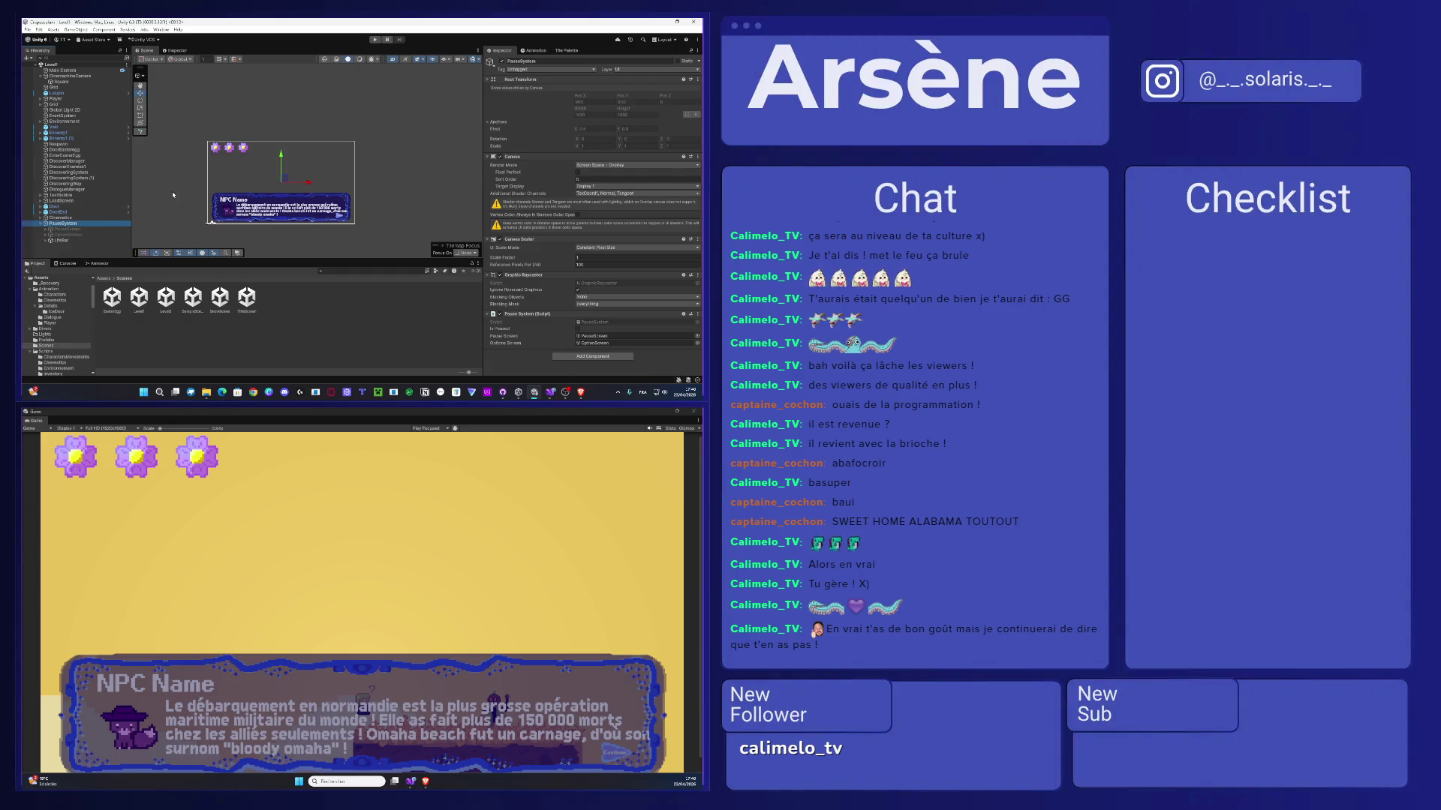
pyautogui.click(113, 240)
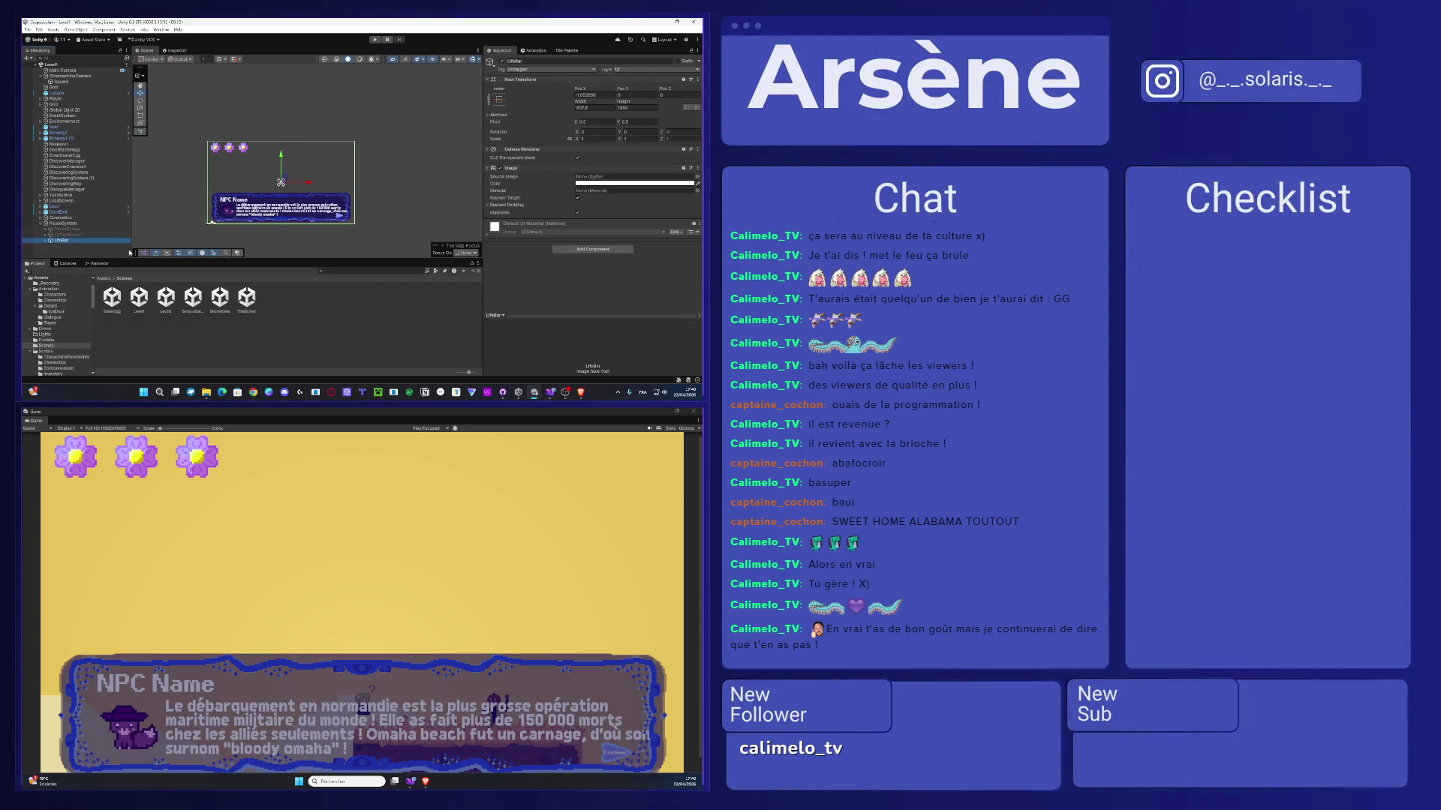
pyautogui.click(105, 278)
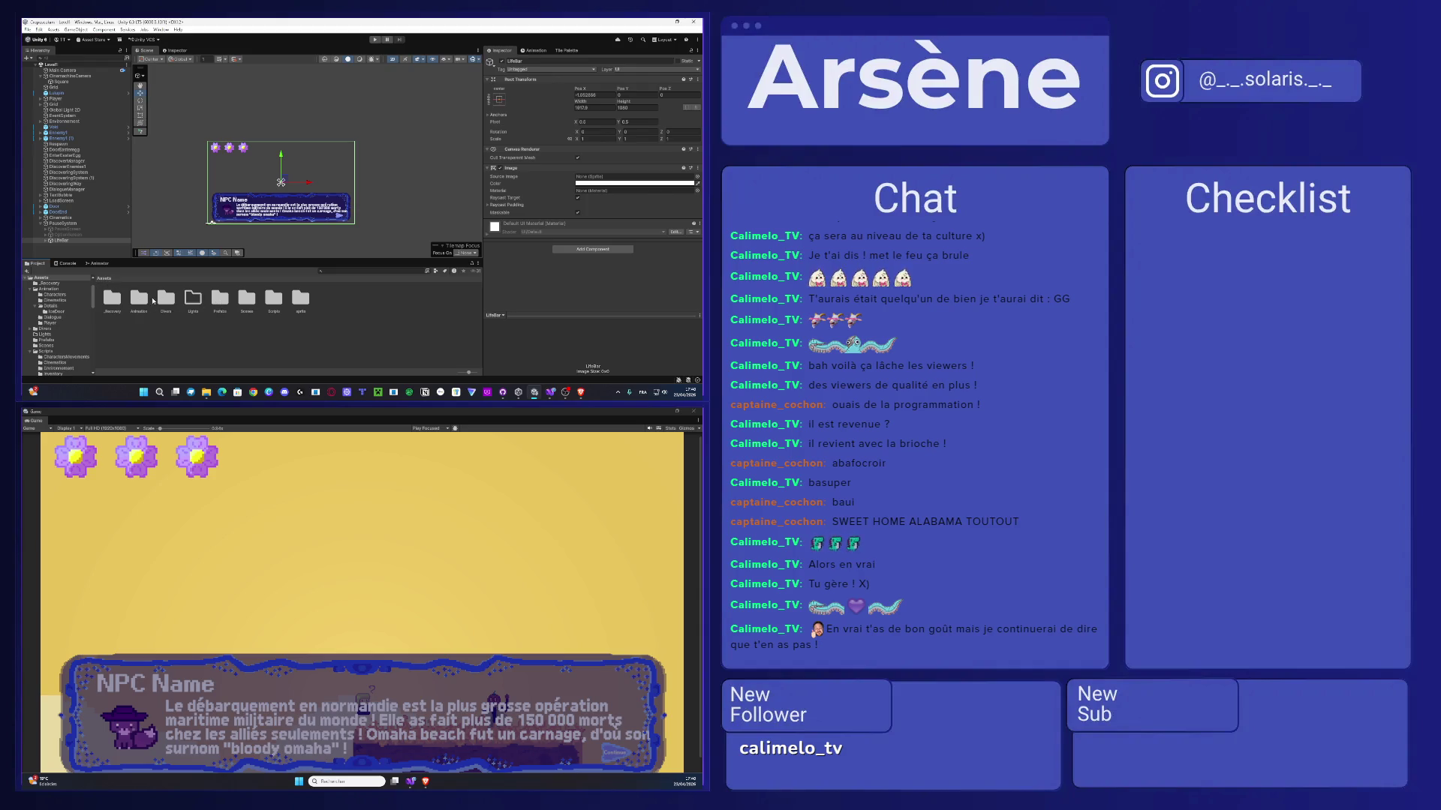
pyautogui.doubleClick(246, 298)
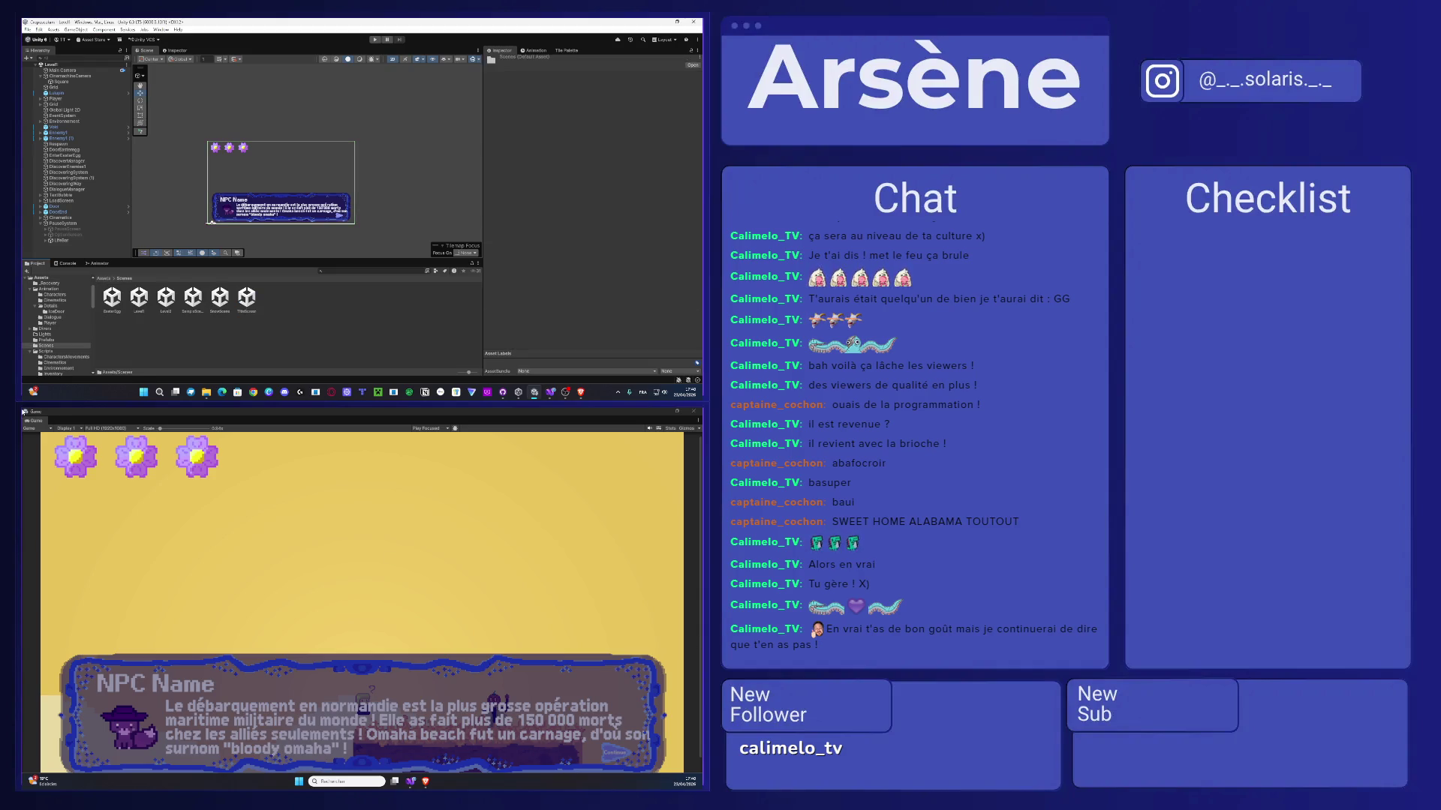
# - Open SnowScene and paste LifeBar under its PauseSystem canvas
pyautogui.hotkey('alt', 'Tab')
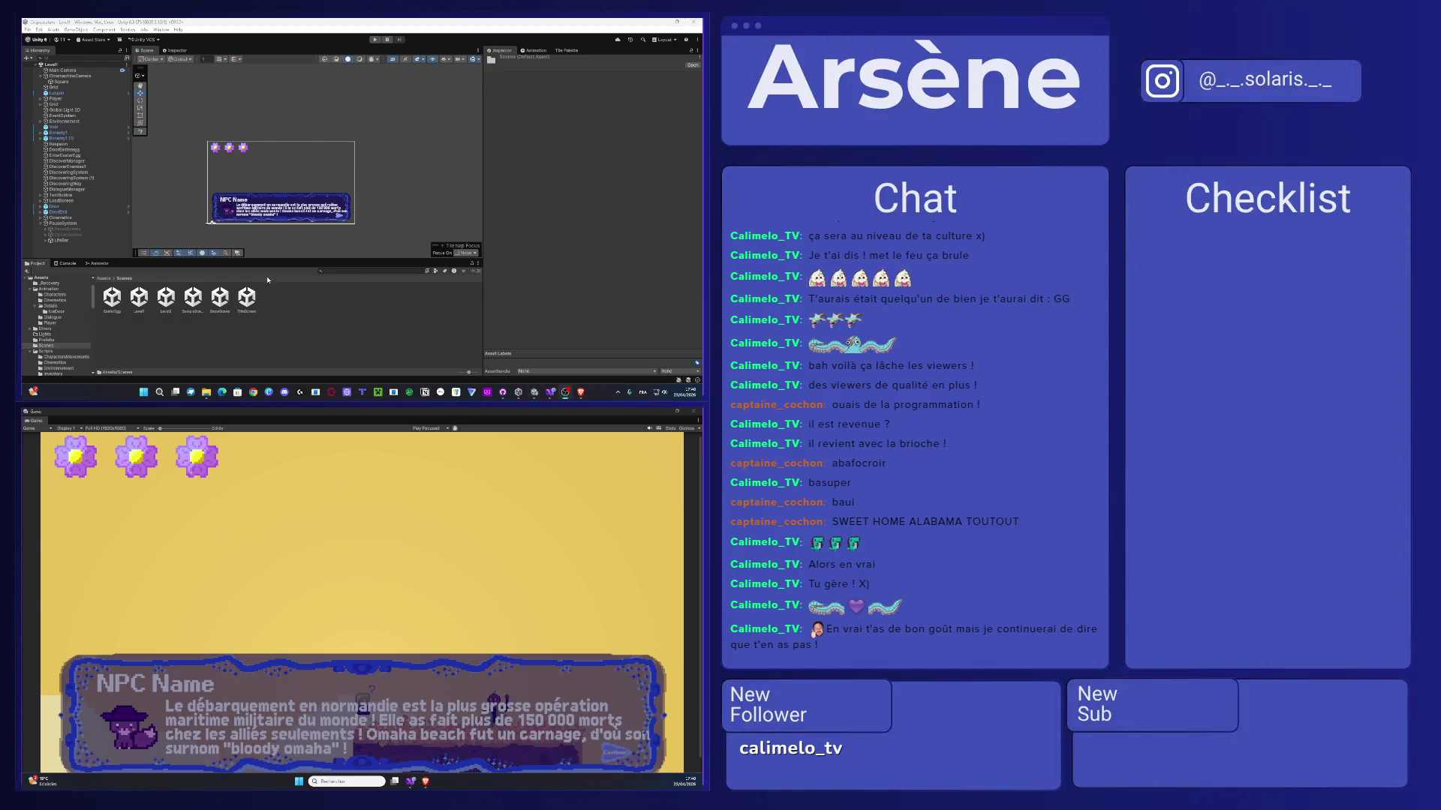
pyautogui.doubleClick(220, 298)
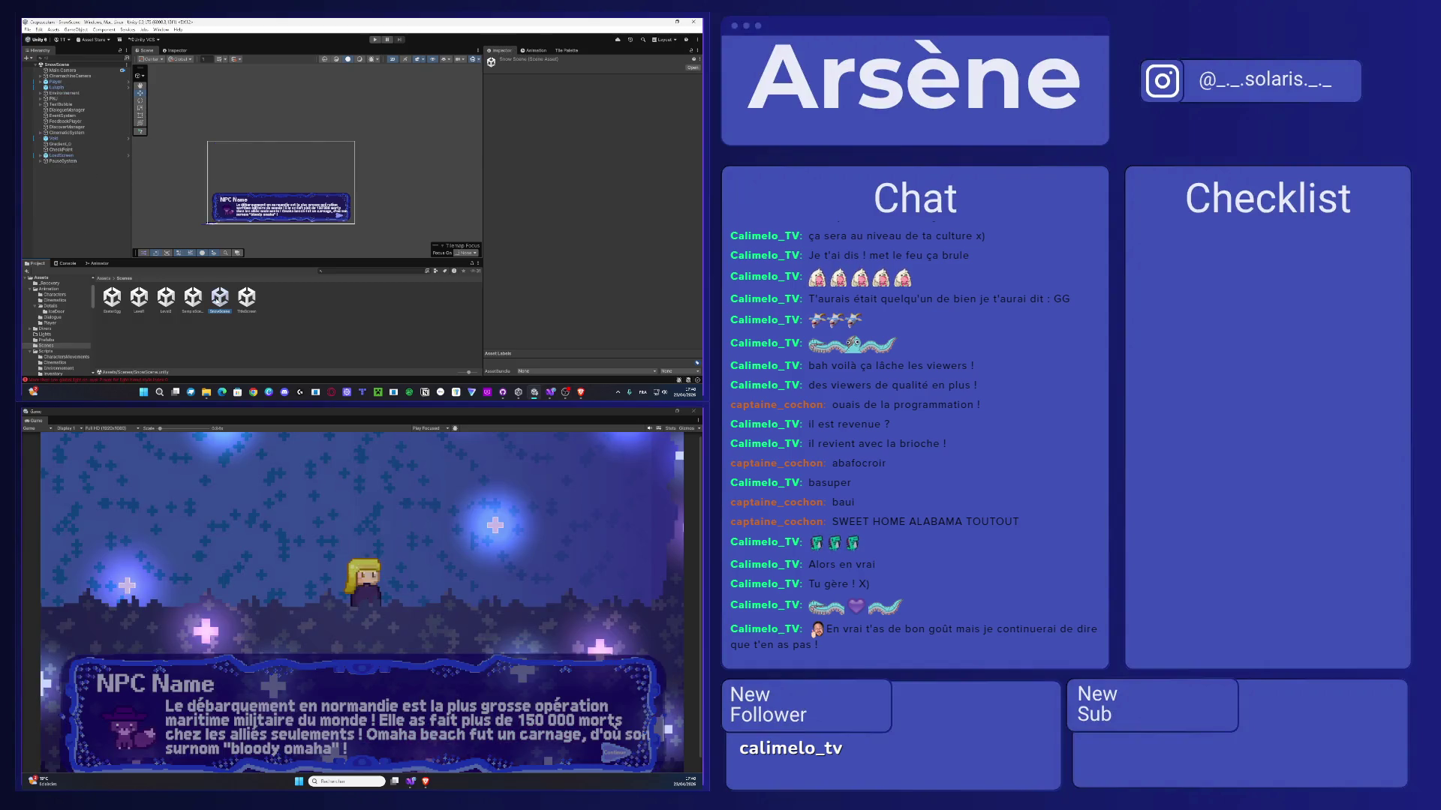
pyautogui.scroll(-1, 362, 598)
pyautogui.doubleClick(63, 161)
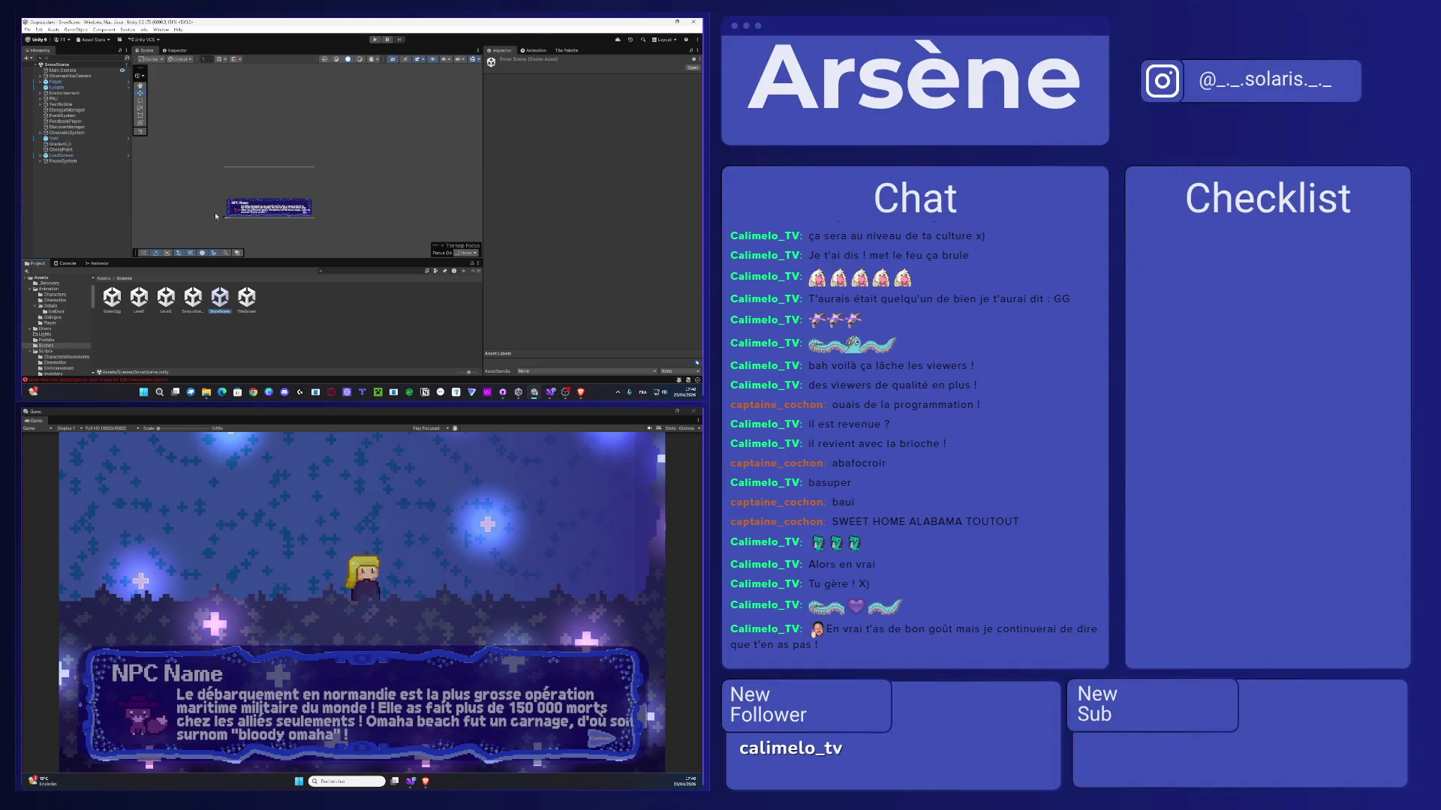
pyautogui.click(40, 161)
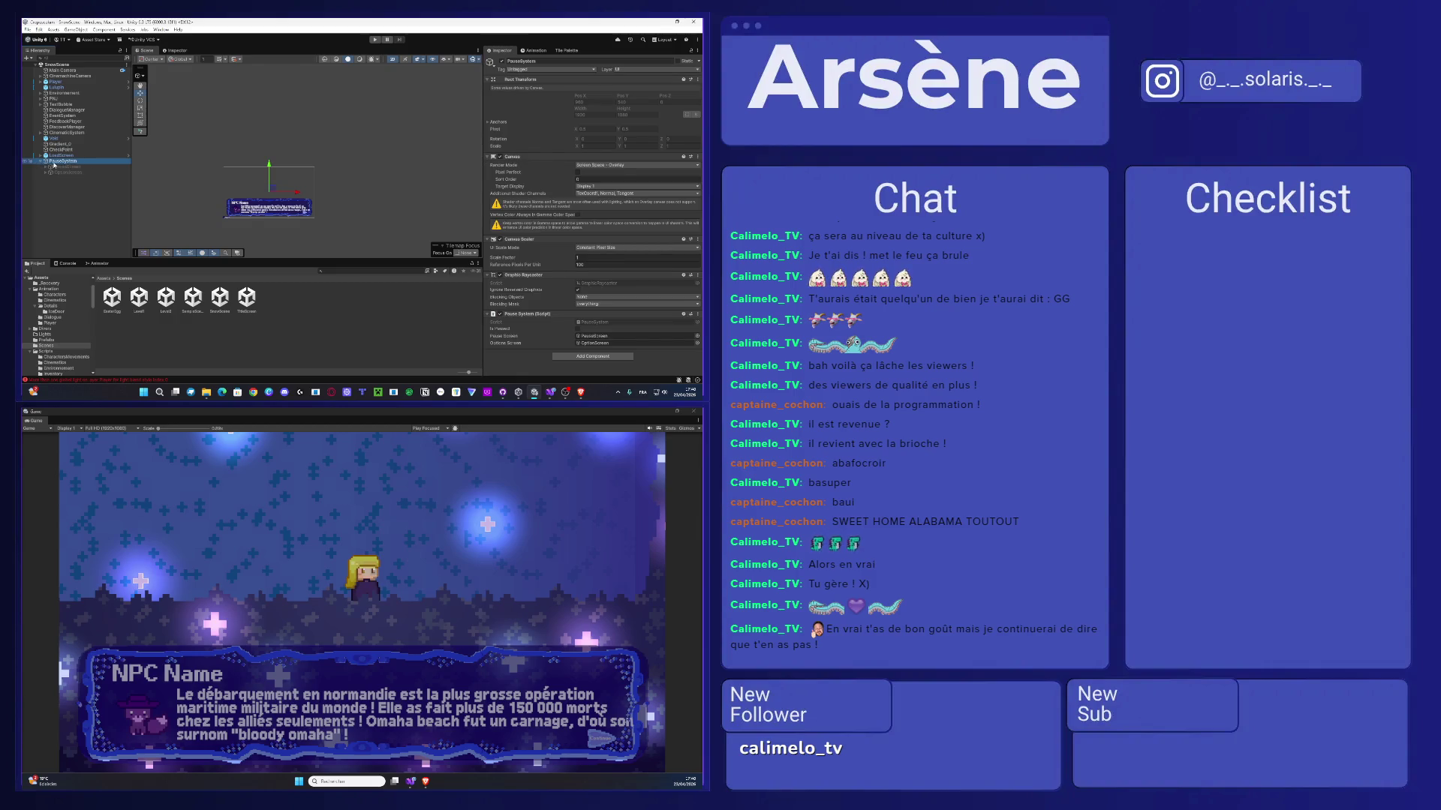
pyautogui.hotkey('ctrl', 'v')
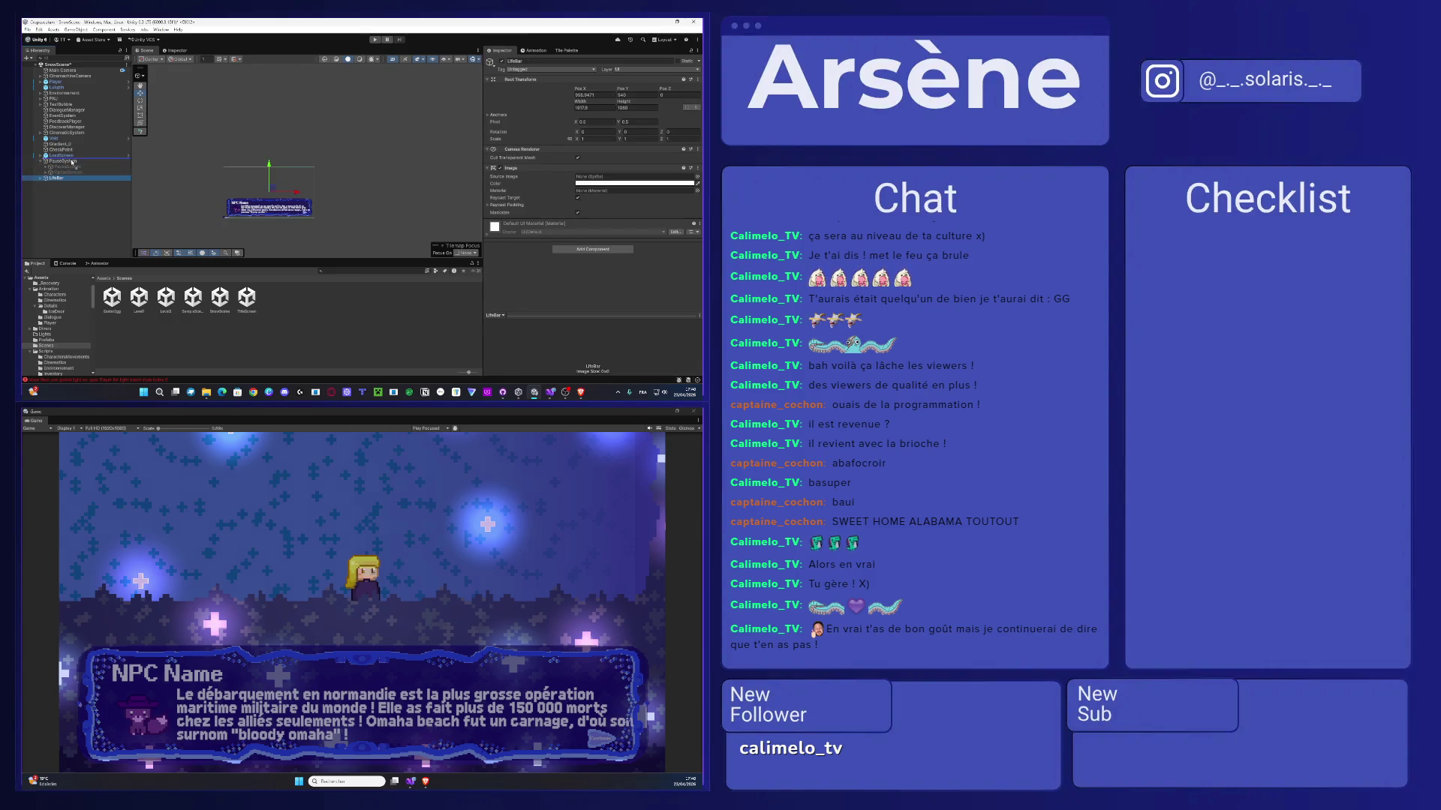
pyautogui.moveTo(70, 163); pyautogui.dragTo(71, 162)
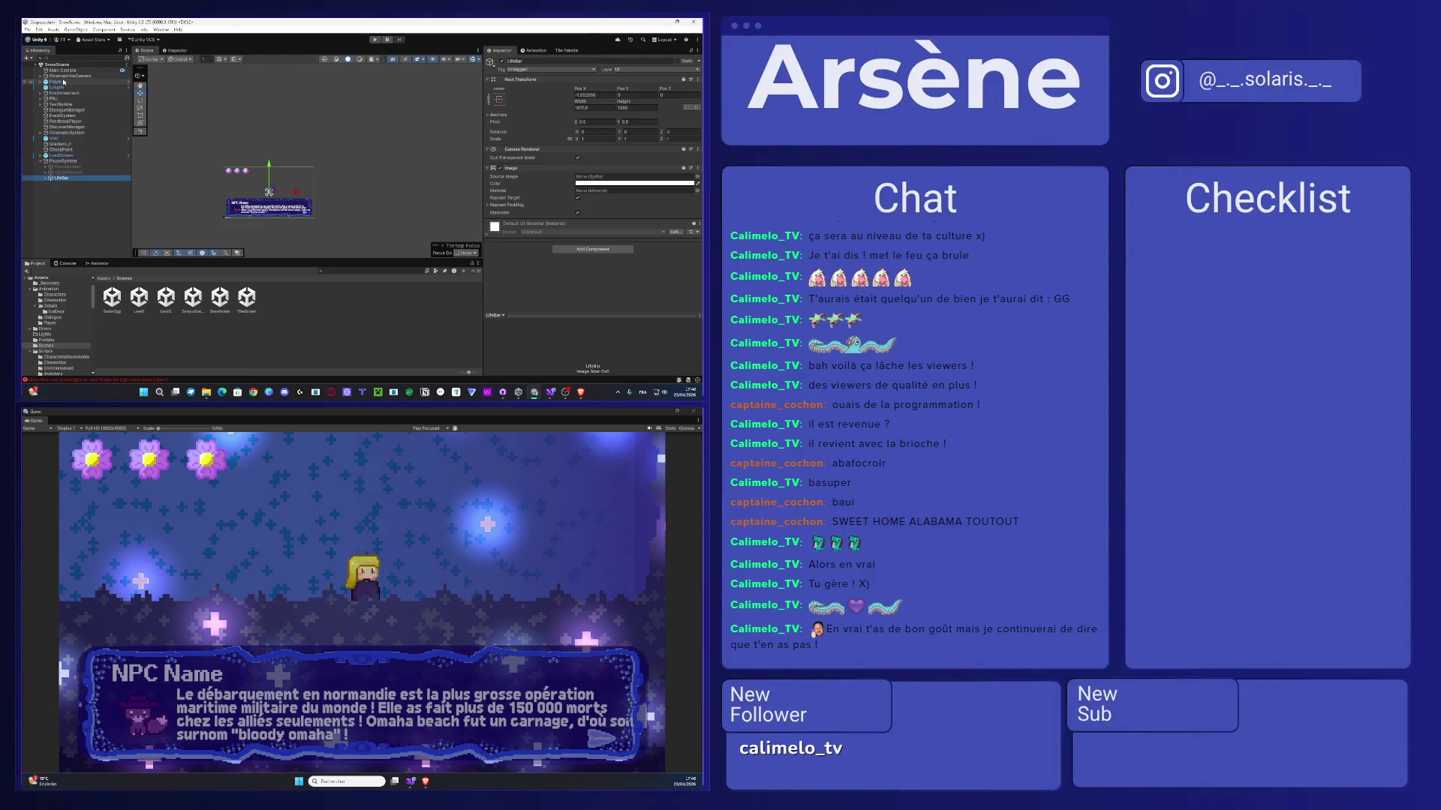
# - Compare the life icons and delete the stray LifeManager under CinemachineCamera
pyautogui.click(42, 76)
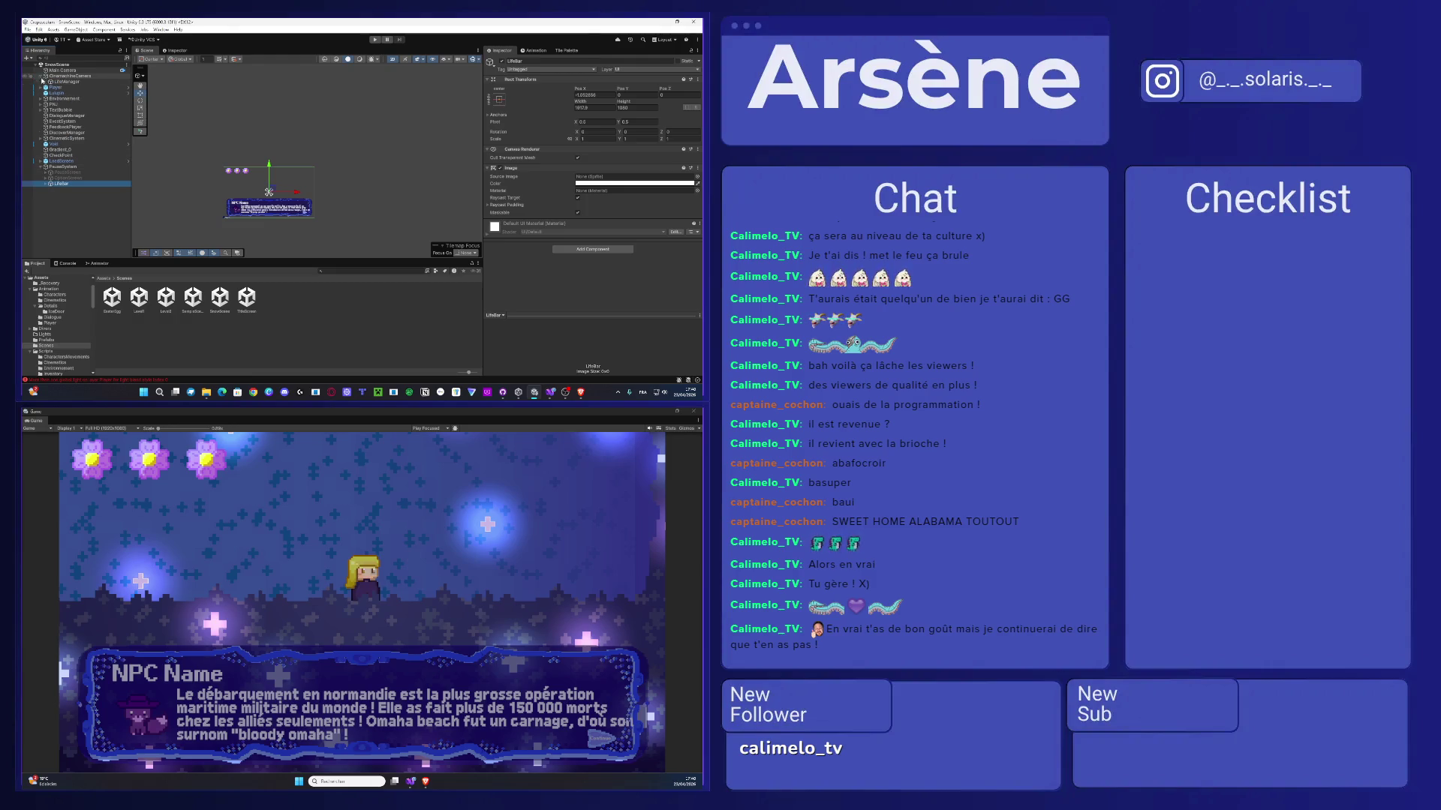
pyautogui.click(69, 82)
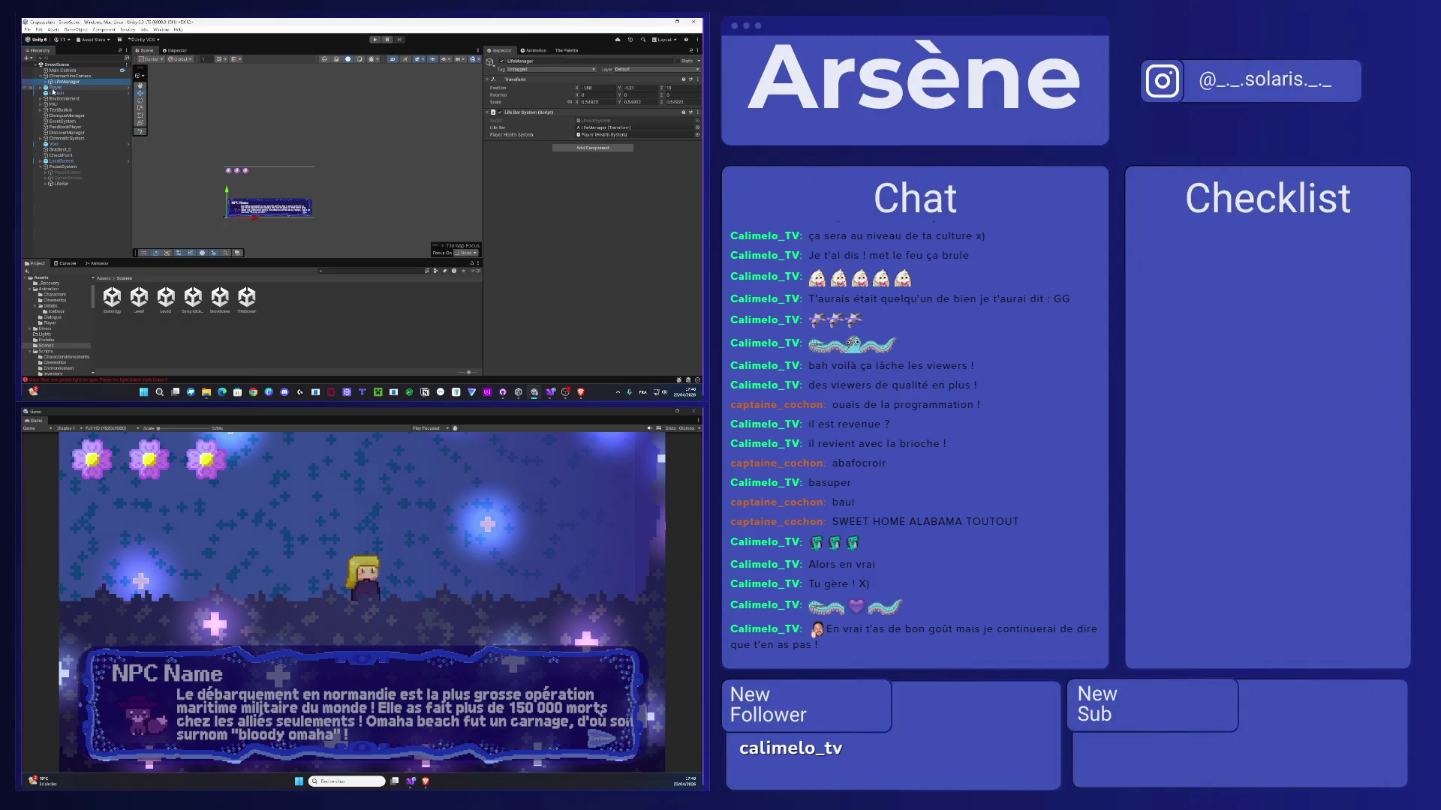
pyautogui.click(41, 81)
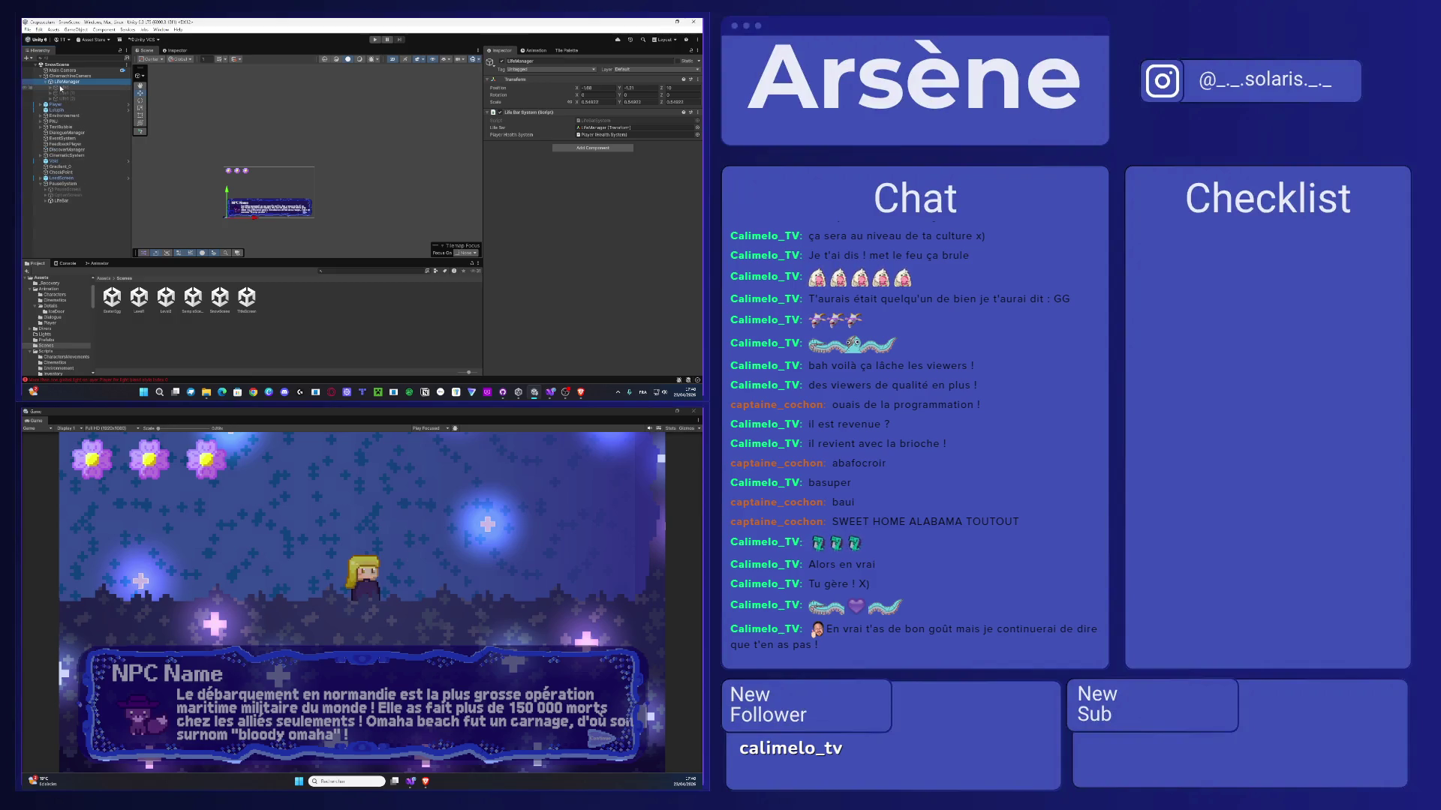
pyautogui.click(46, 200)
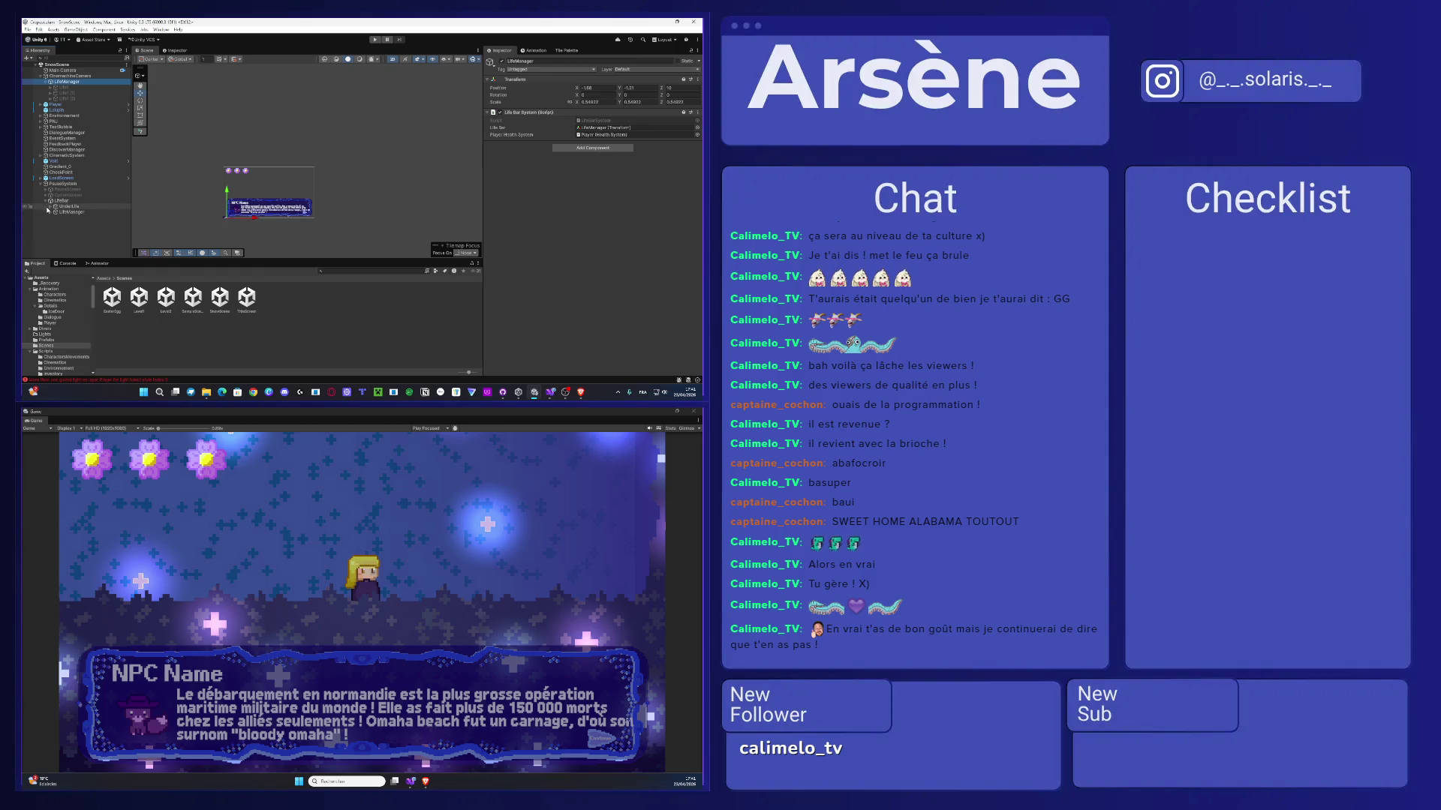
pyautogui.click(50, 211)
pyautogui.click(83, 93)
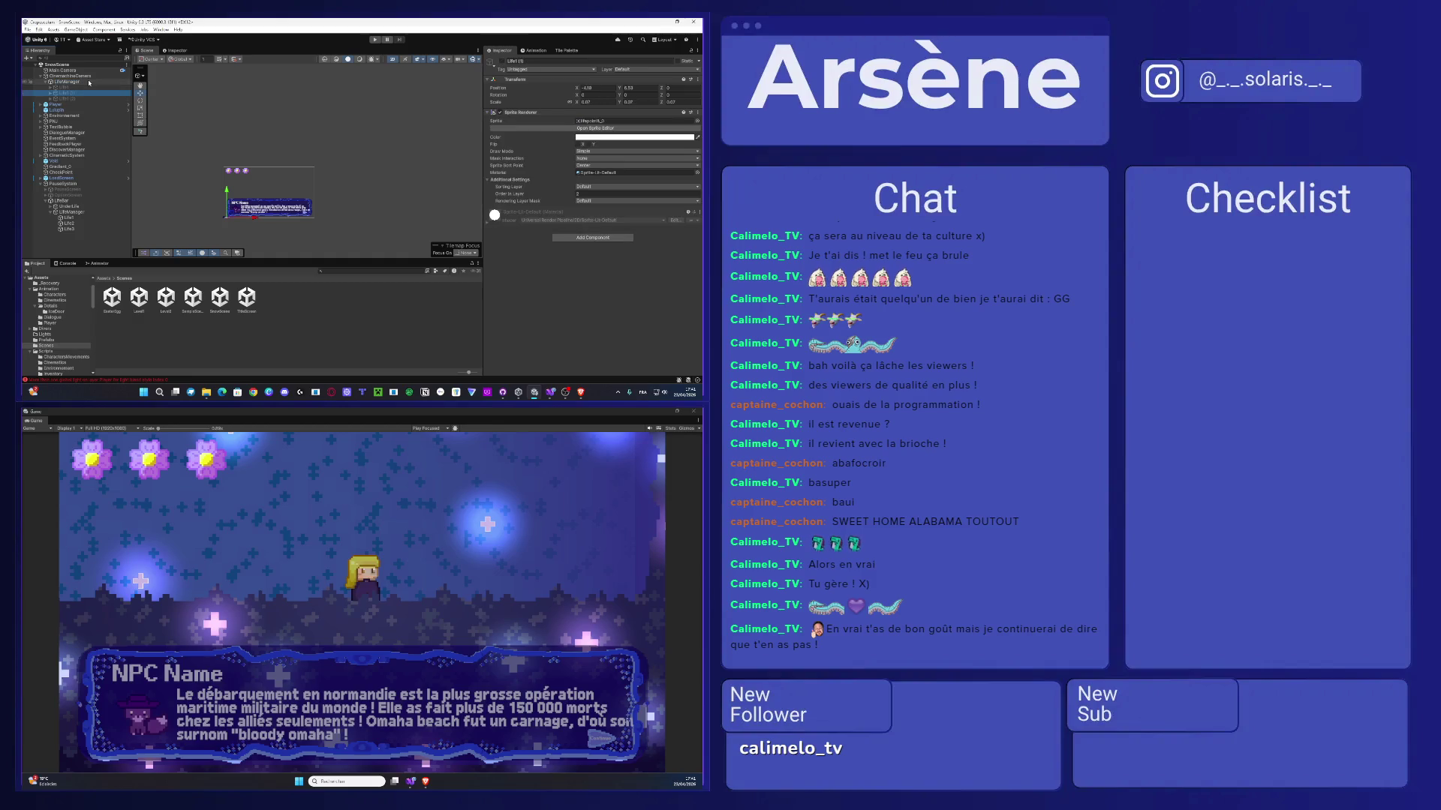
pyautogui.click(89, 82)
pyautogui.press('Delete')
# - Assign Player to LifeManager's Player Health System field, then open Level1
pyautogui.click(69, 206)
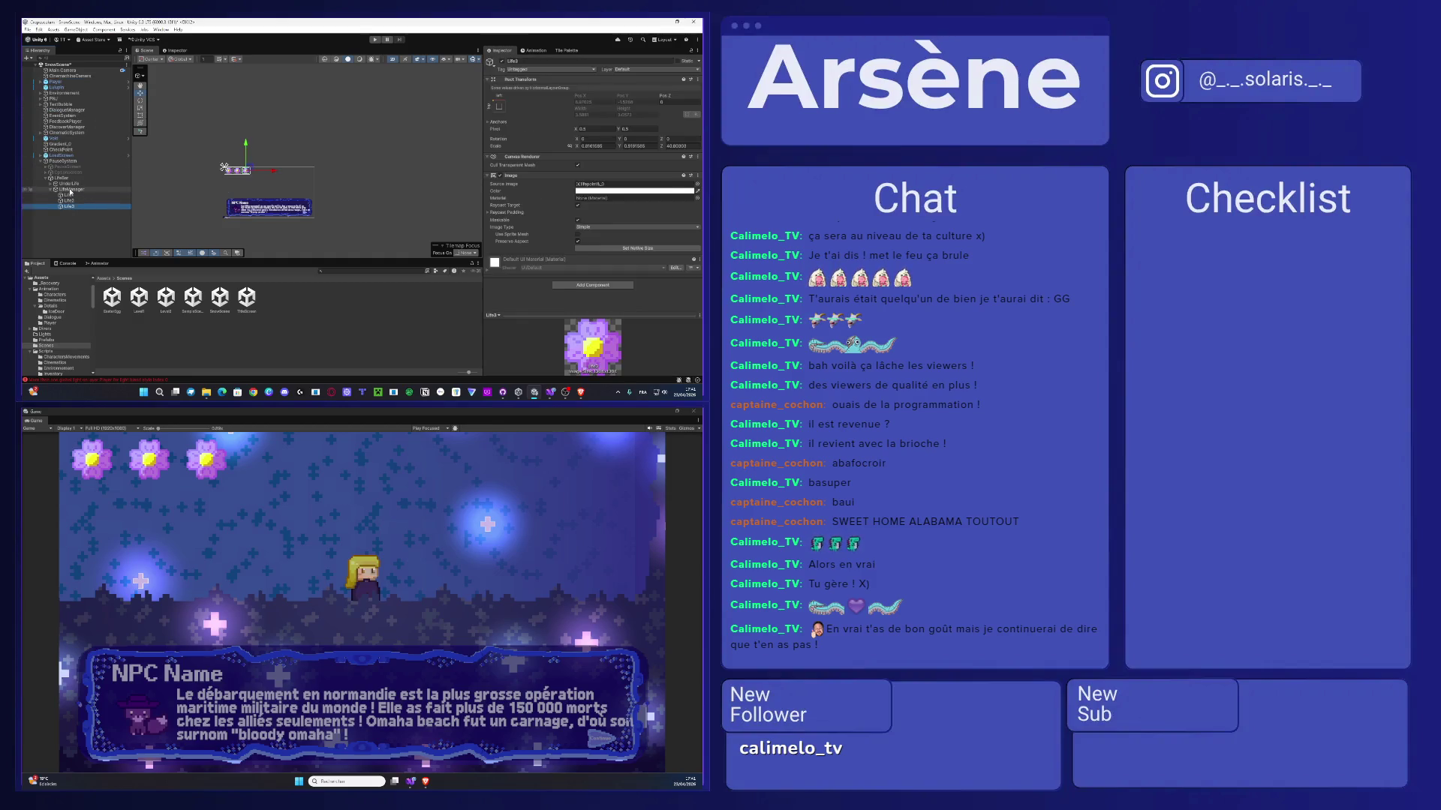
pyautogui.click(70, 190)
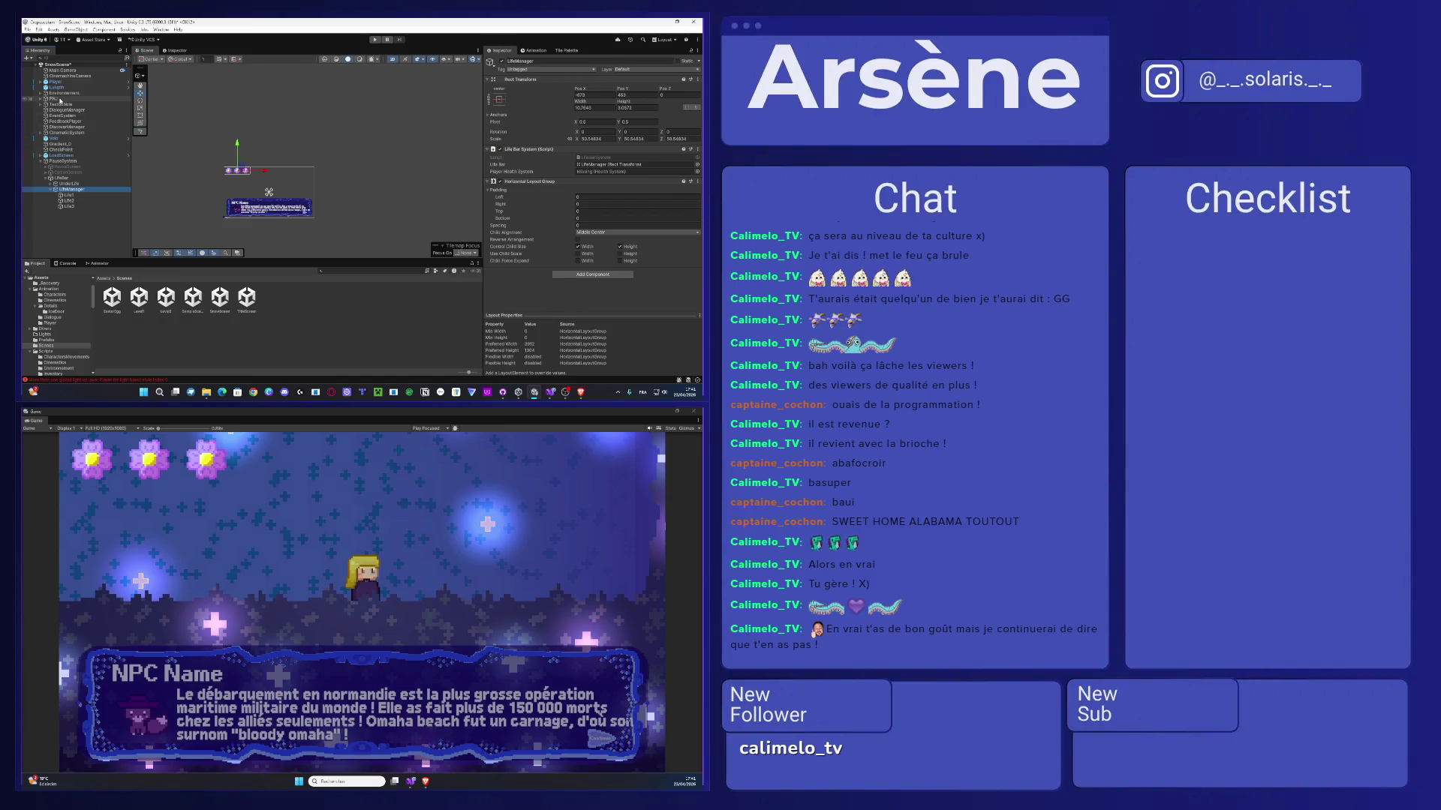
pyautogui.moveTo(57, 81); pyautogui.dragTo(603, 173)
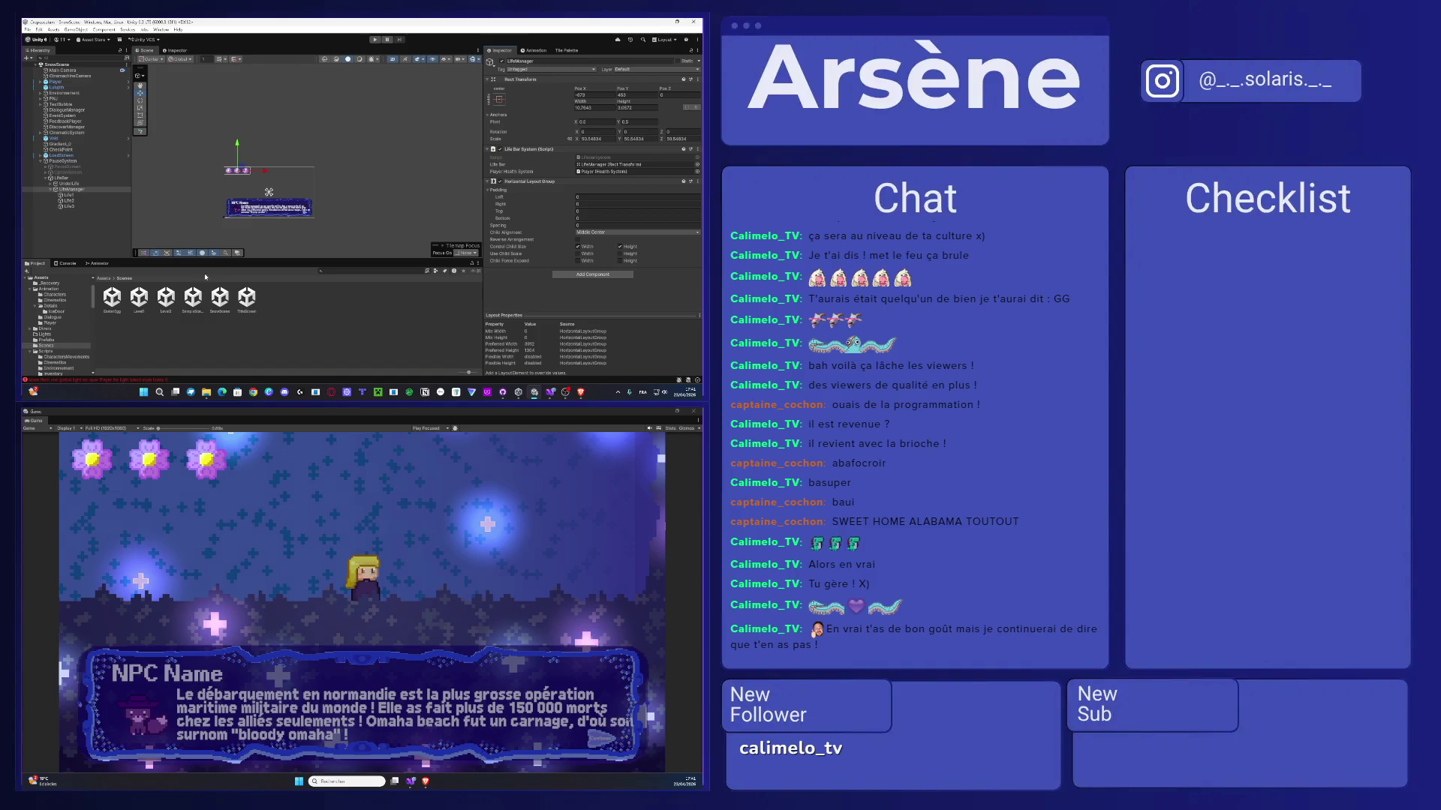
pyautogui.doubleClick(139, 297)
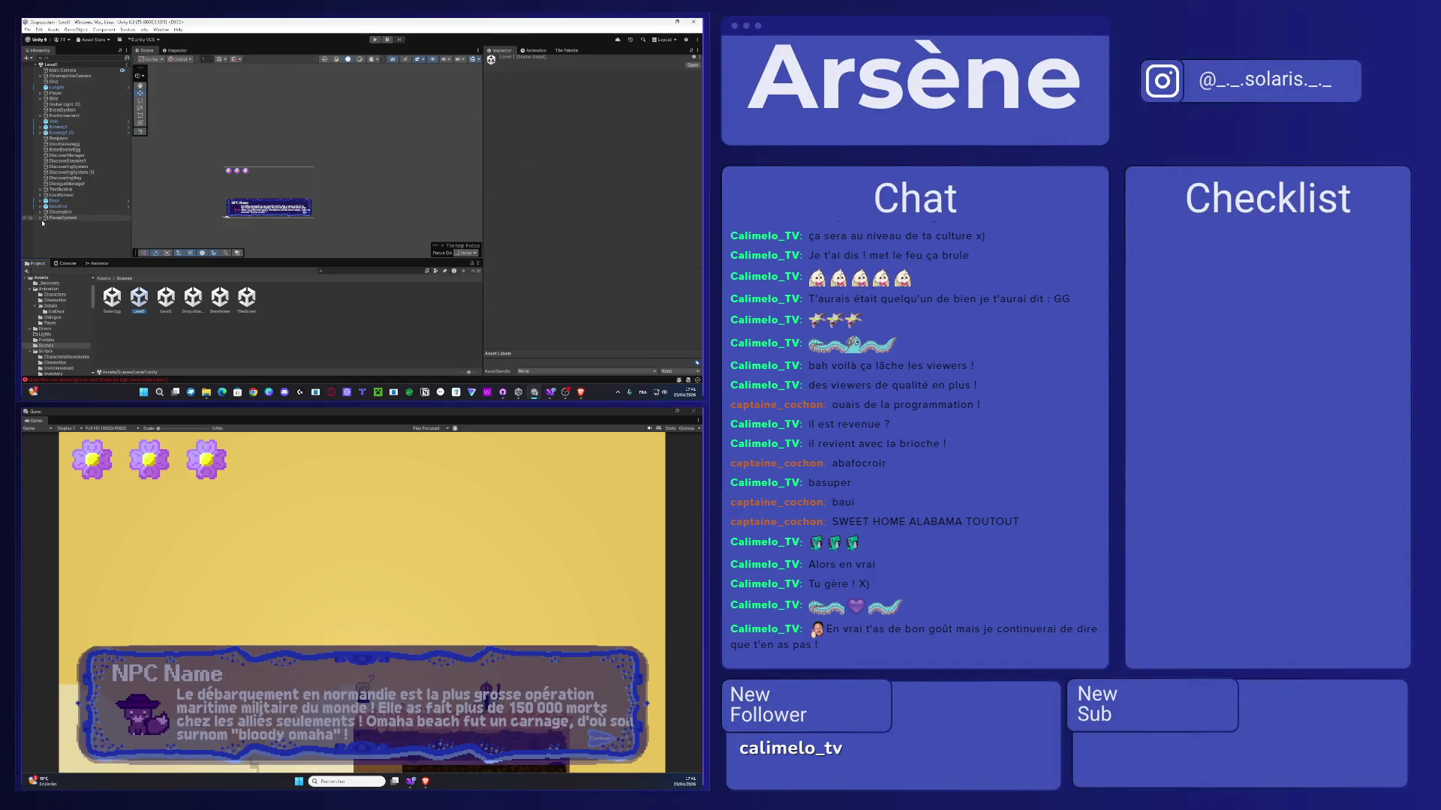
# - Drag Player into LifeBar > LifeManager's Player Health System field, then open Level2
pyautogui.click(41, 218)
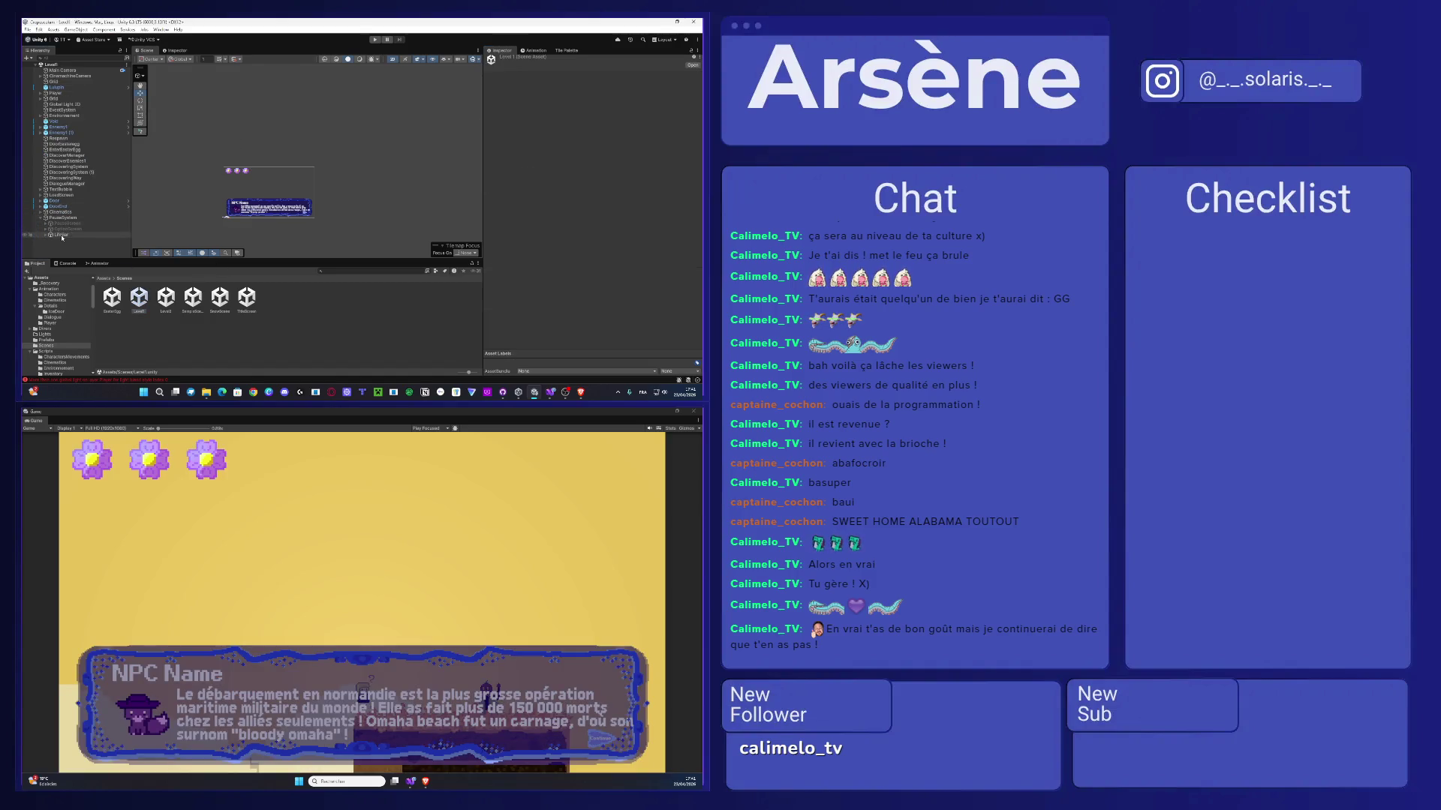
pyautogui.click(60, 235)
pyautogui.click(46, 236)
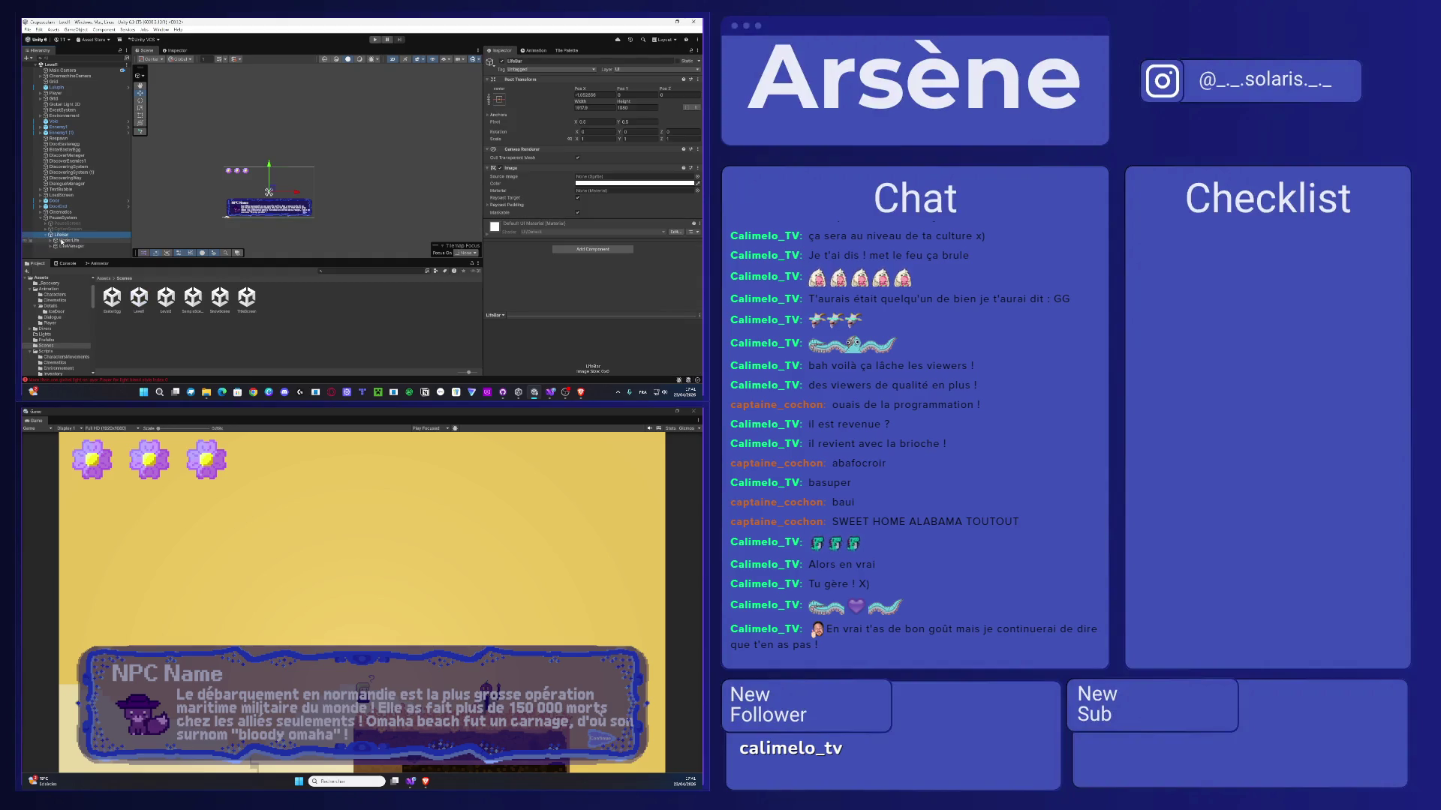
pyautogui.click(69, 247)
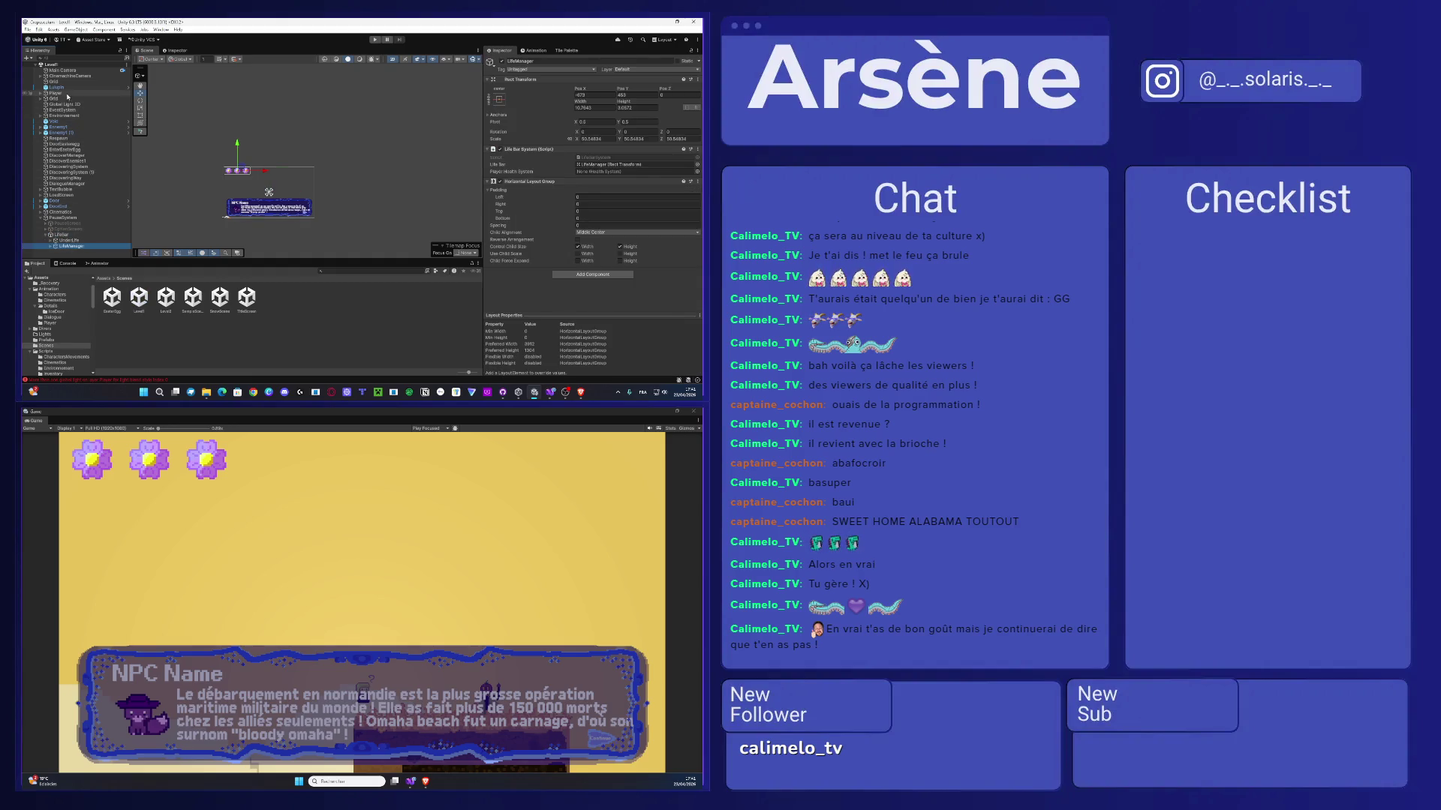
pyautogui.moveTo(57, 95); pyautogui.dragTo(638, 172)
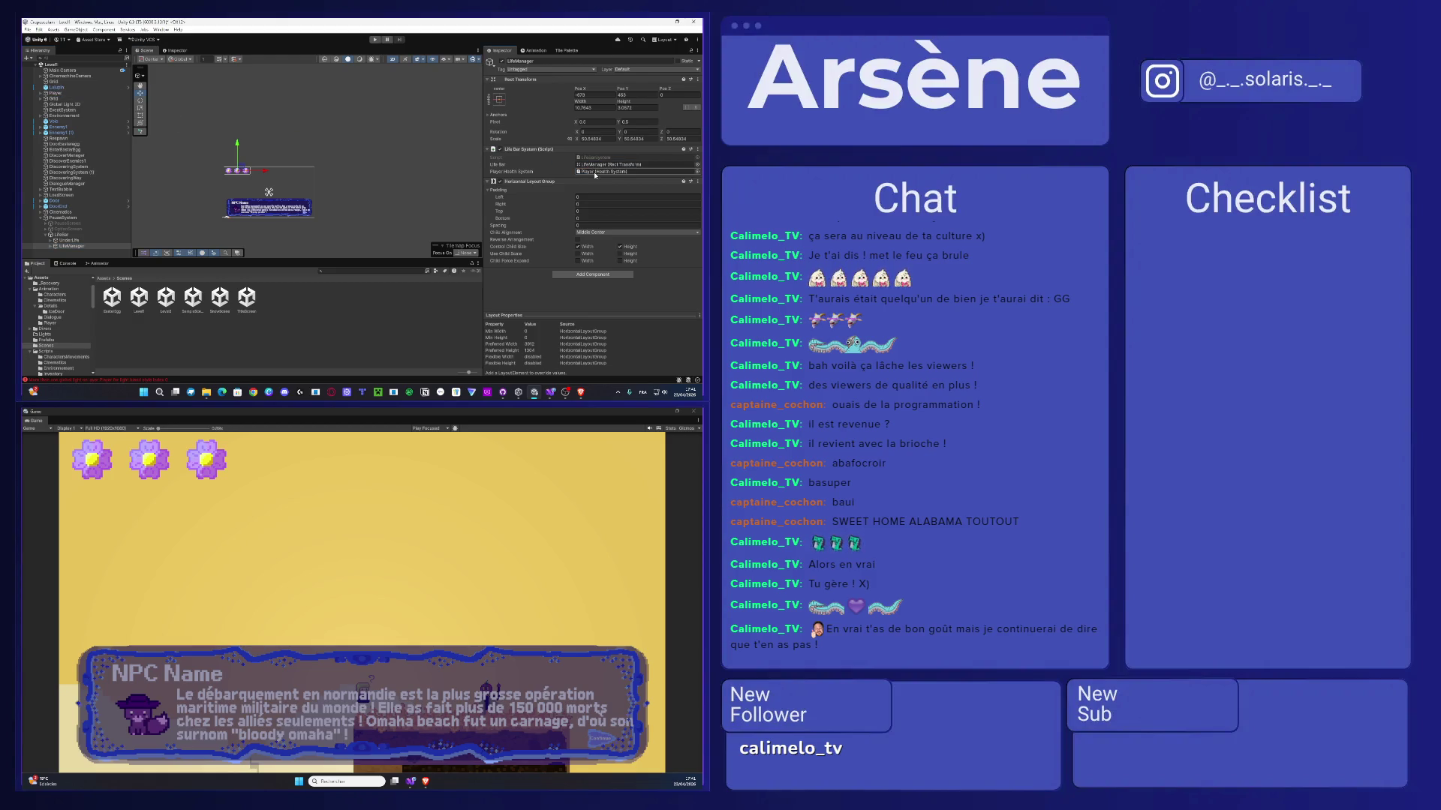
pyautogui.click(319, 163)
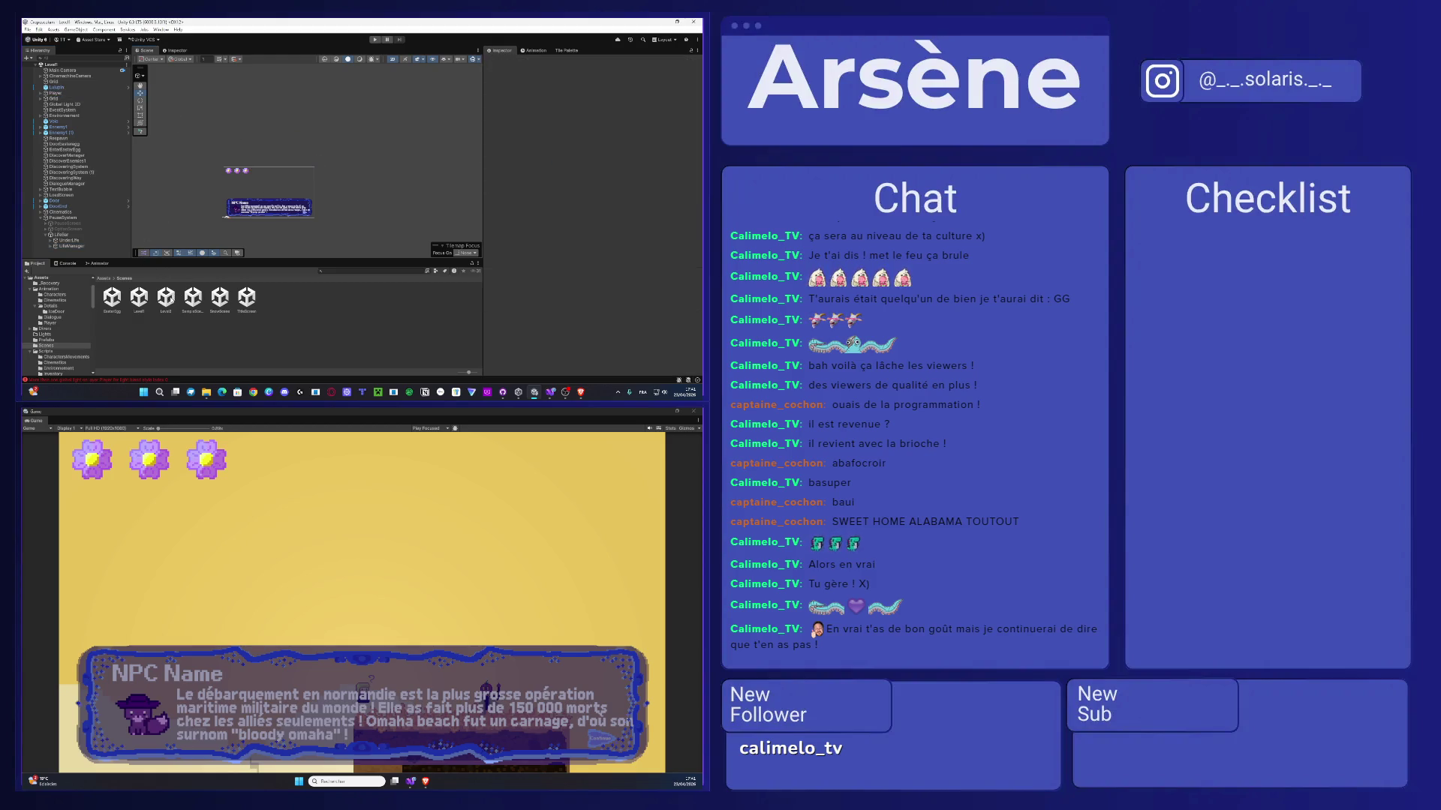
pyautogui.doubleClick(166, 297)
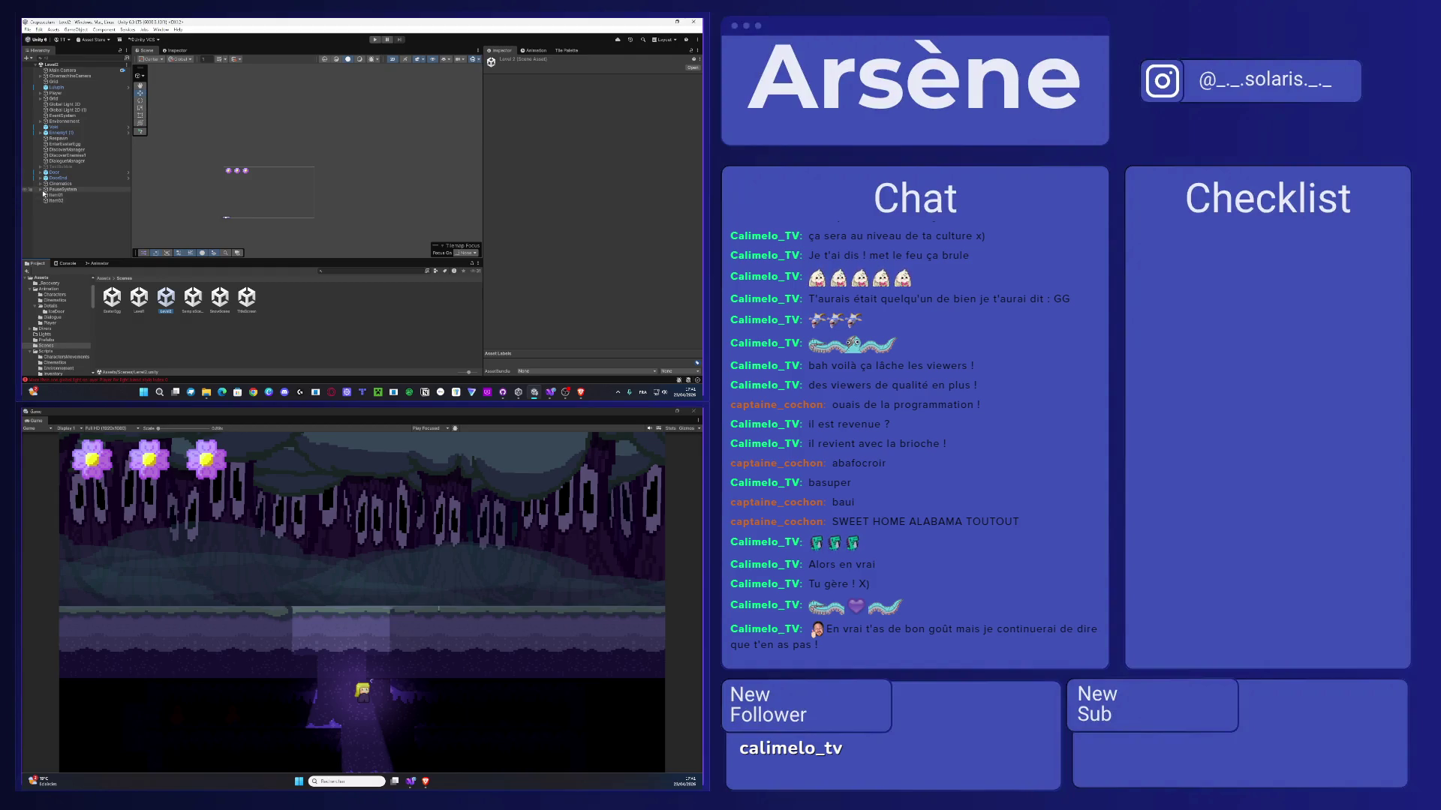
# - Select Level2's PauseSystem and rename it GeneralCanvas in the Inspector
pyautogui.click(41, 191)
pyautogui.click(60, 207)
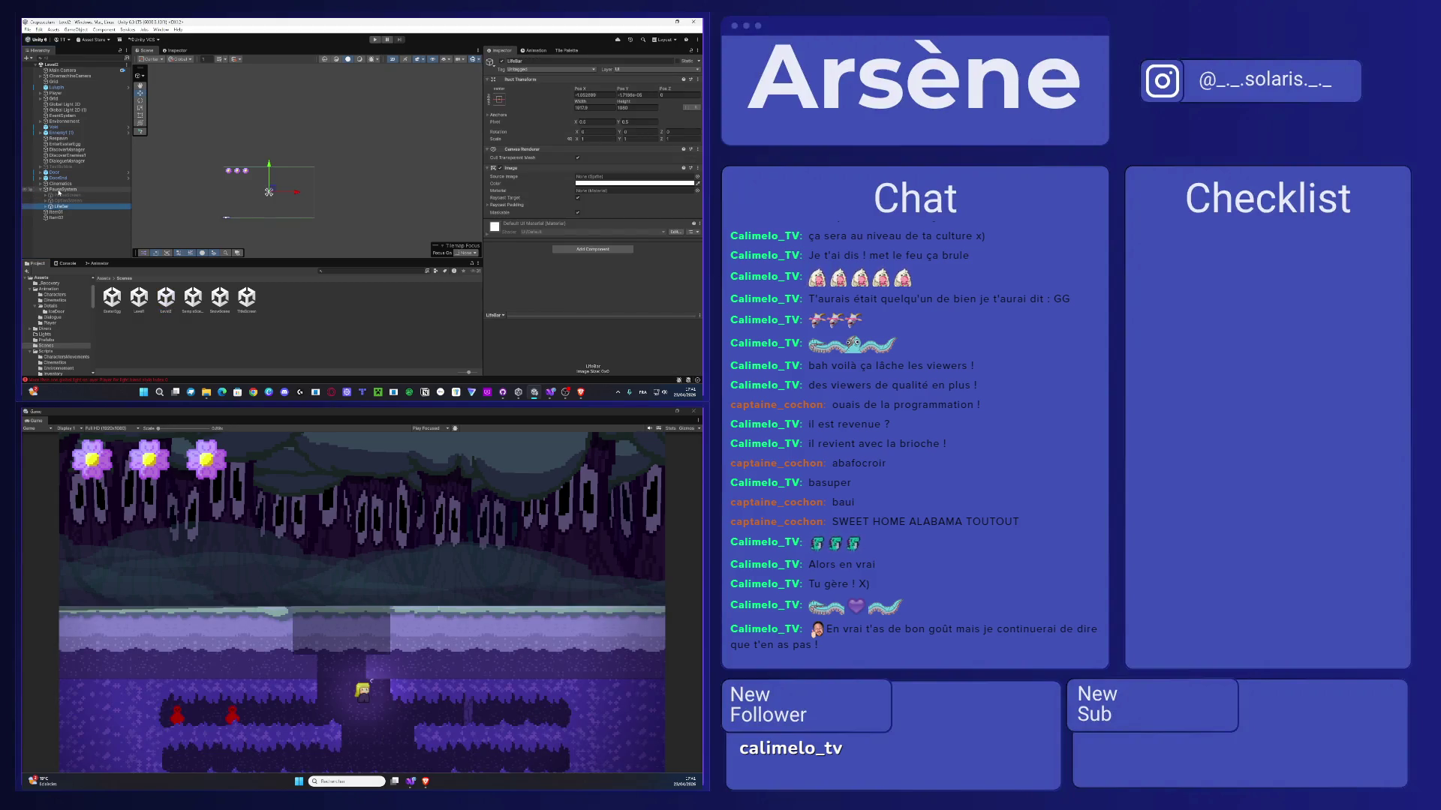
pyautogui.click(61, 190)
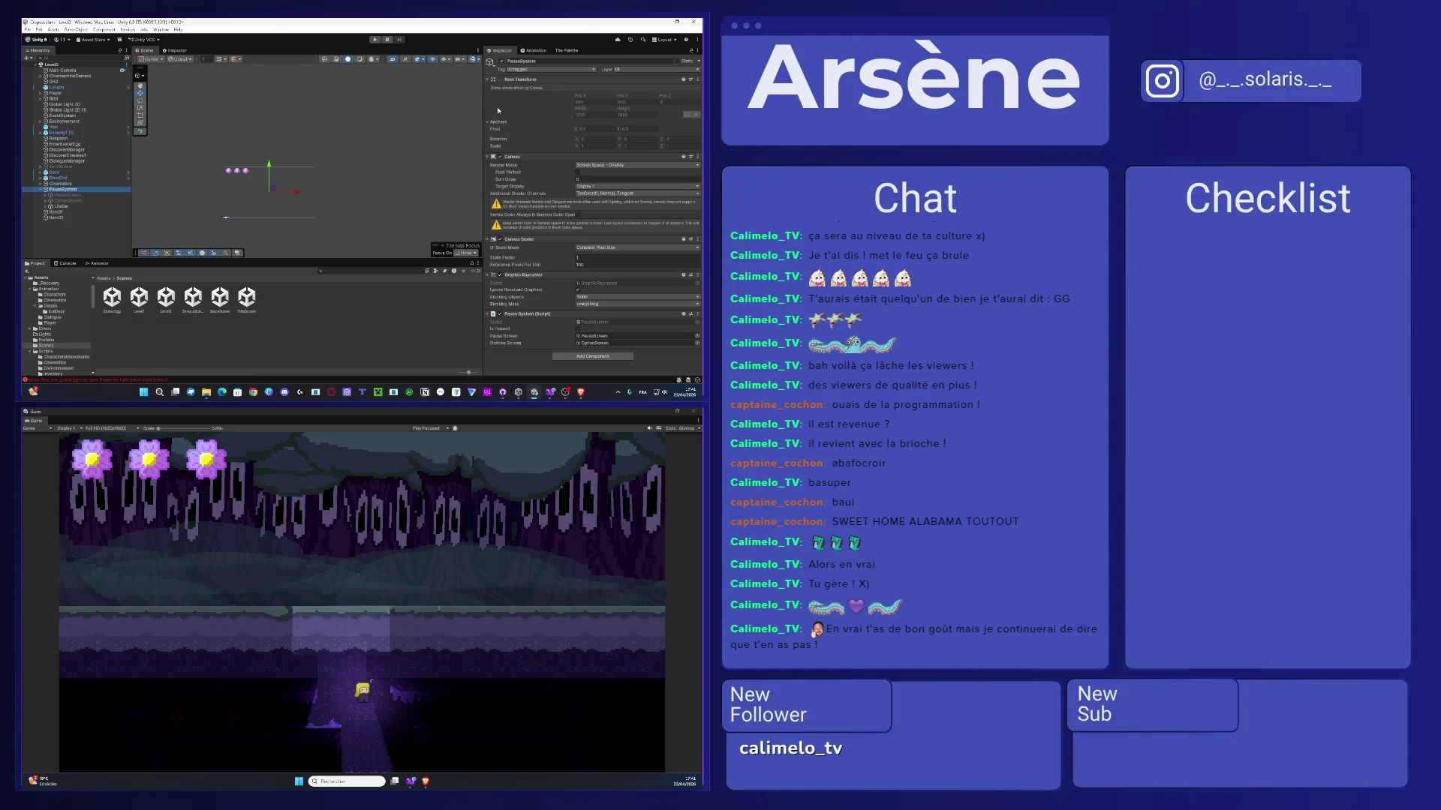
pyautogui.click(514, 61)
pyautogui.click(508, 62)
pyautogui.write('Game')
pyautogui.write('Ecr')
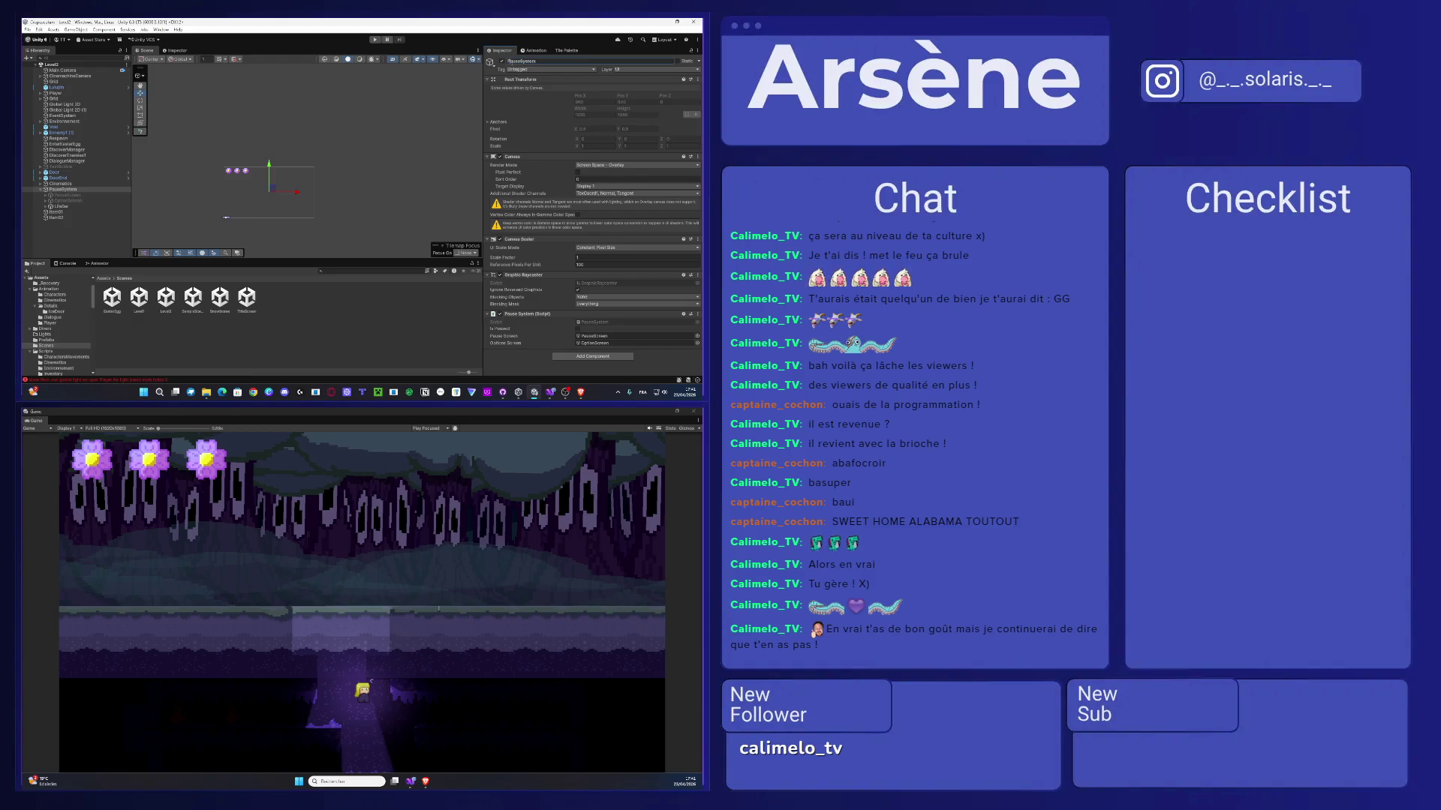
pyautogui.write('Game')
pyautogui.press('Return')
pyautogui.scroll(5, 242, 193)
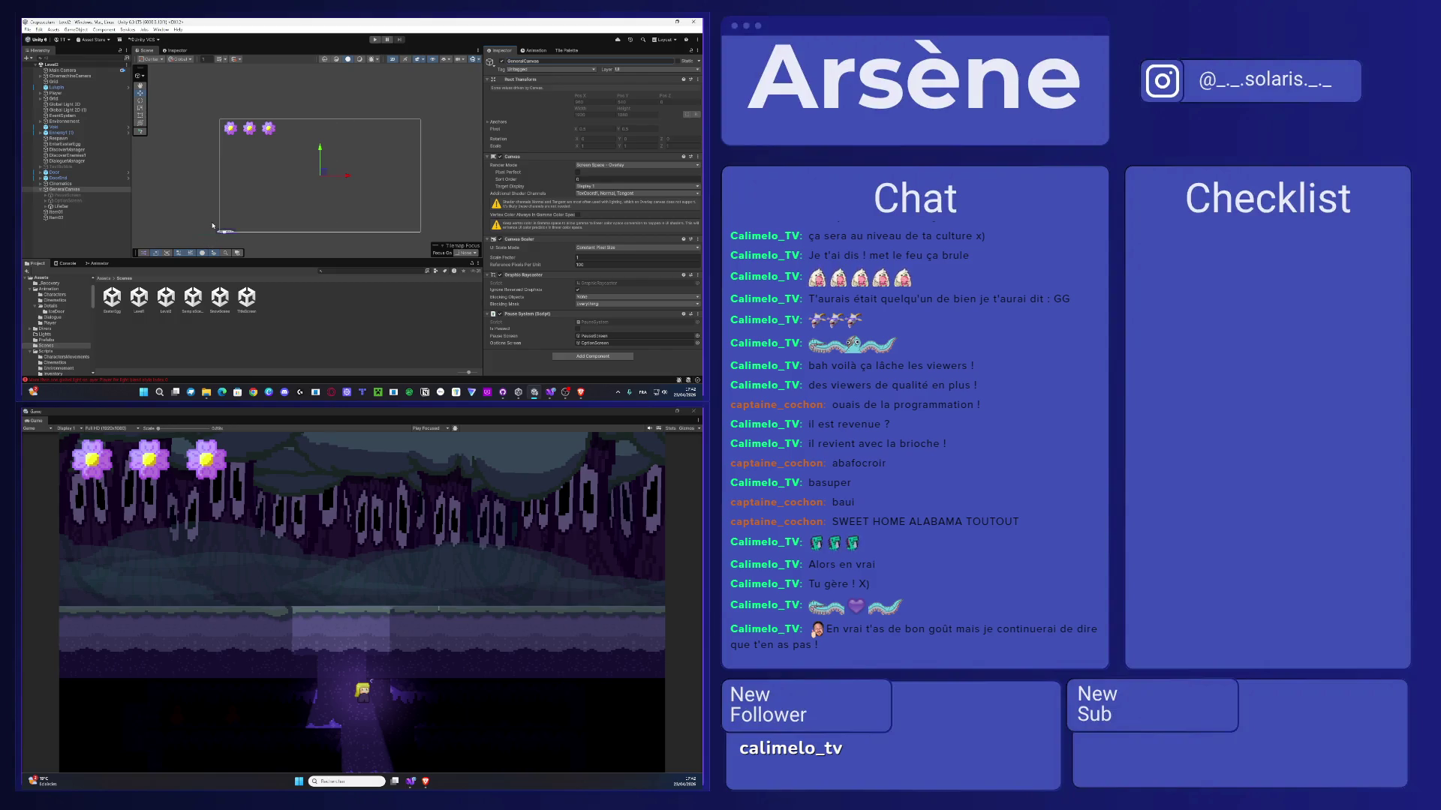
# - Zoom into the scene and do a short test run of Level2
pyautogui.scroll(5, 230, 197)
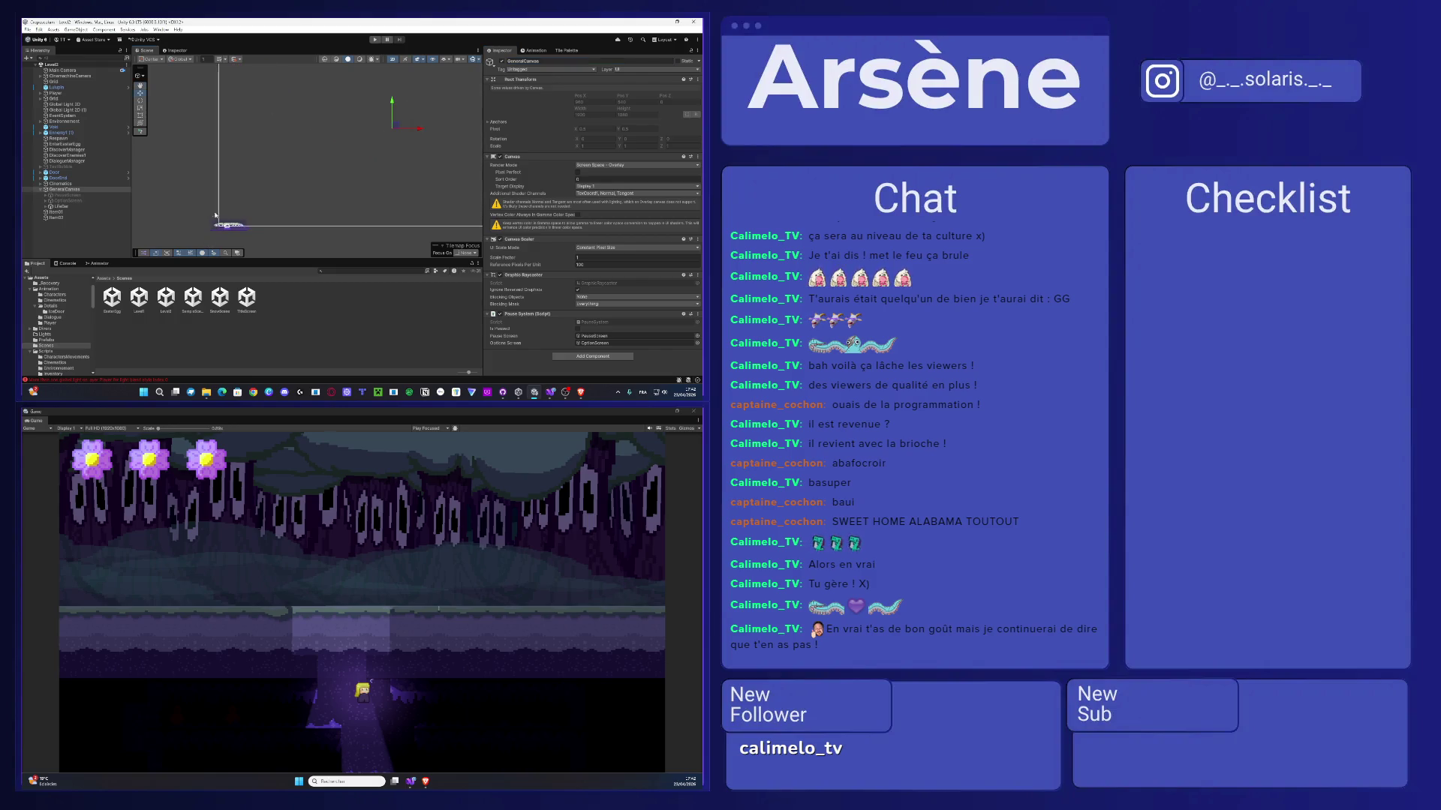
pyautogui.scroll(5, 227, 217)
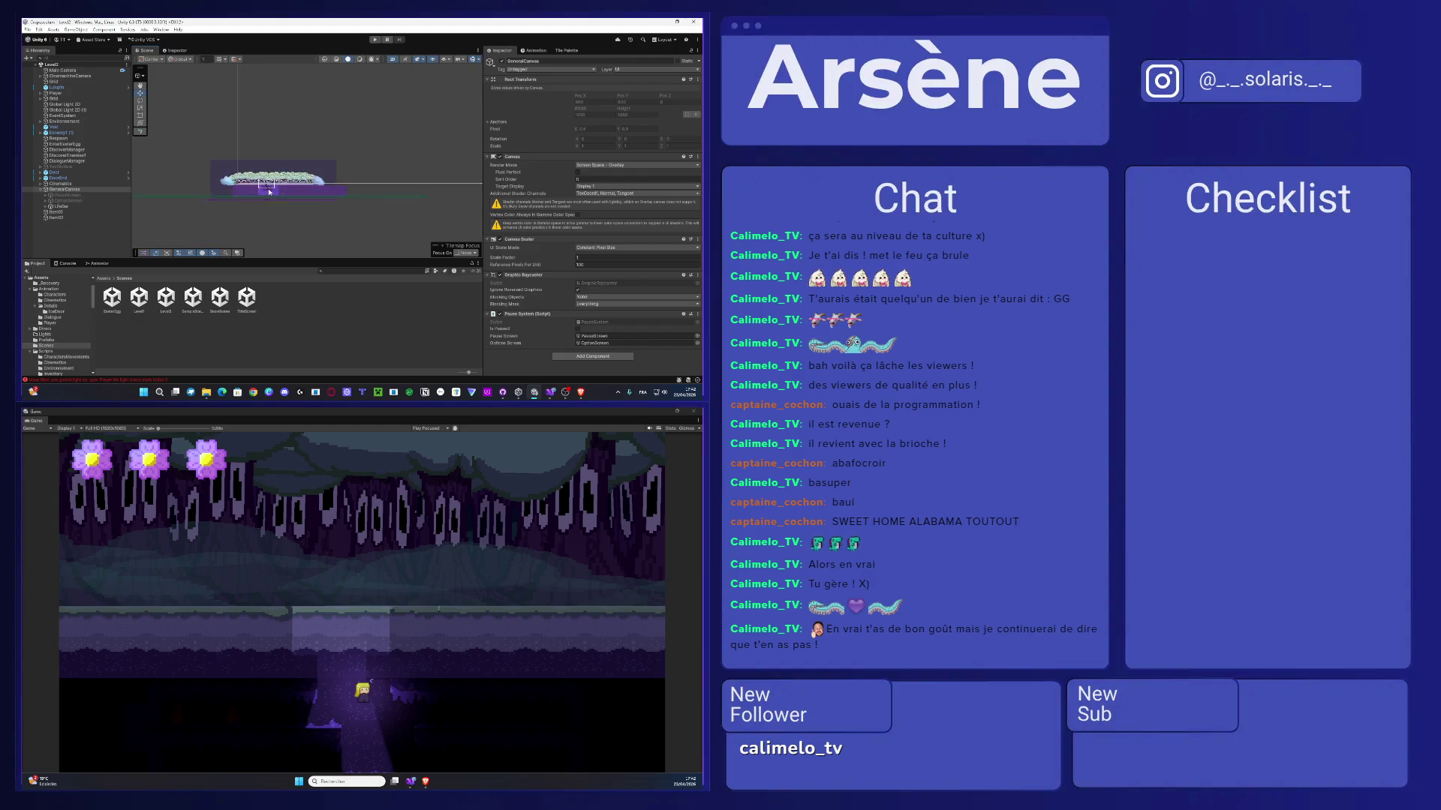
pyautogui.scroll(2, 267, 188)
pyautogui.click(373, 39)
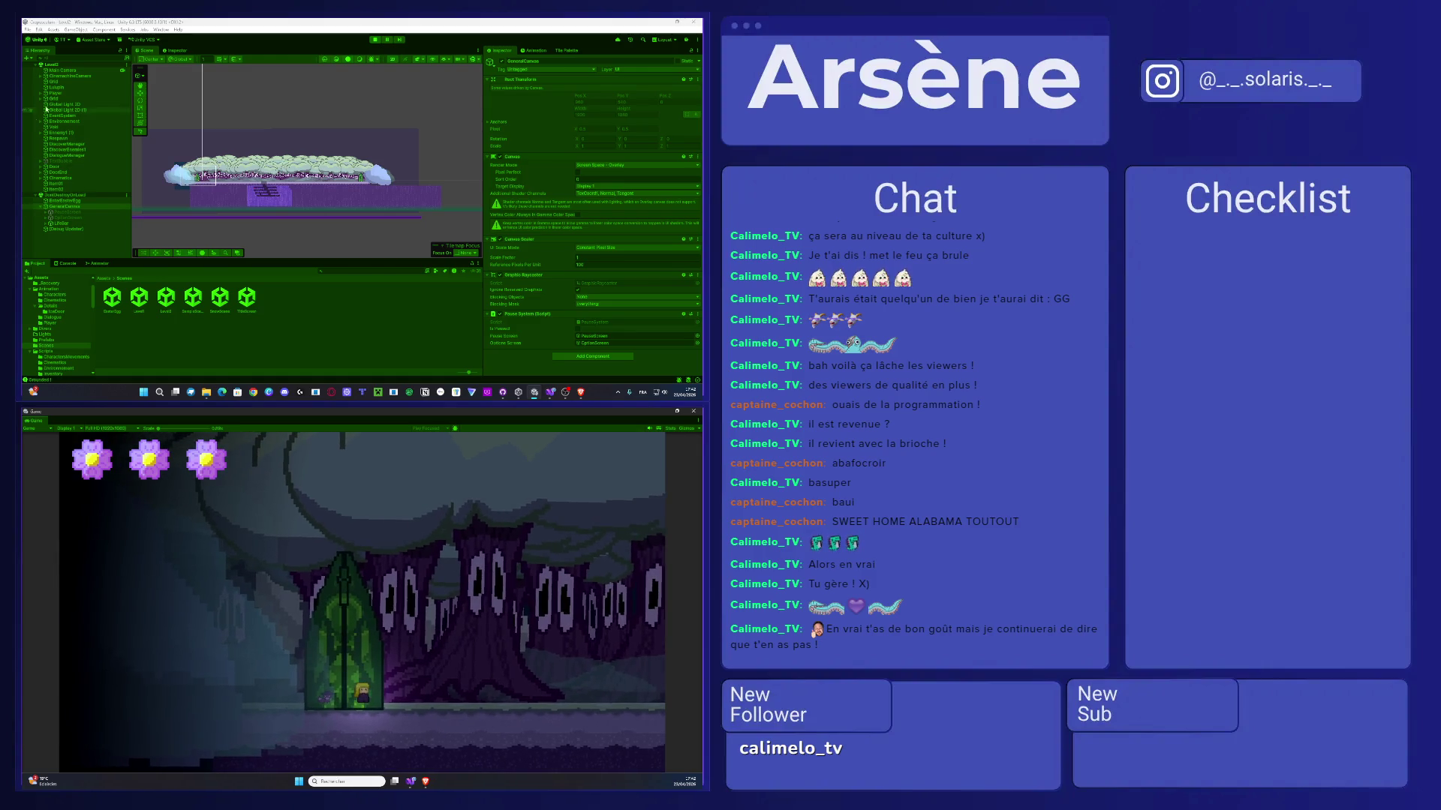
pyautogui.click(374, 39)
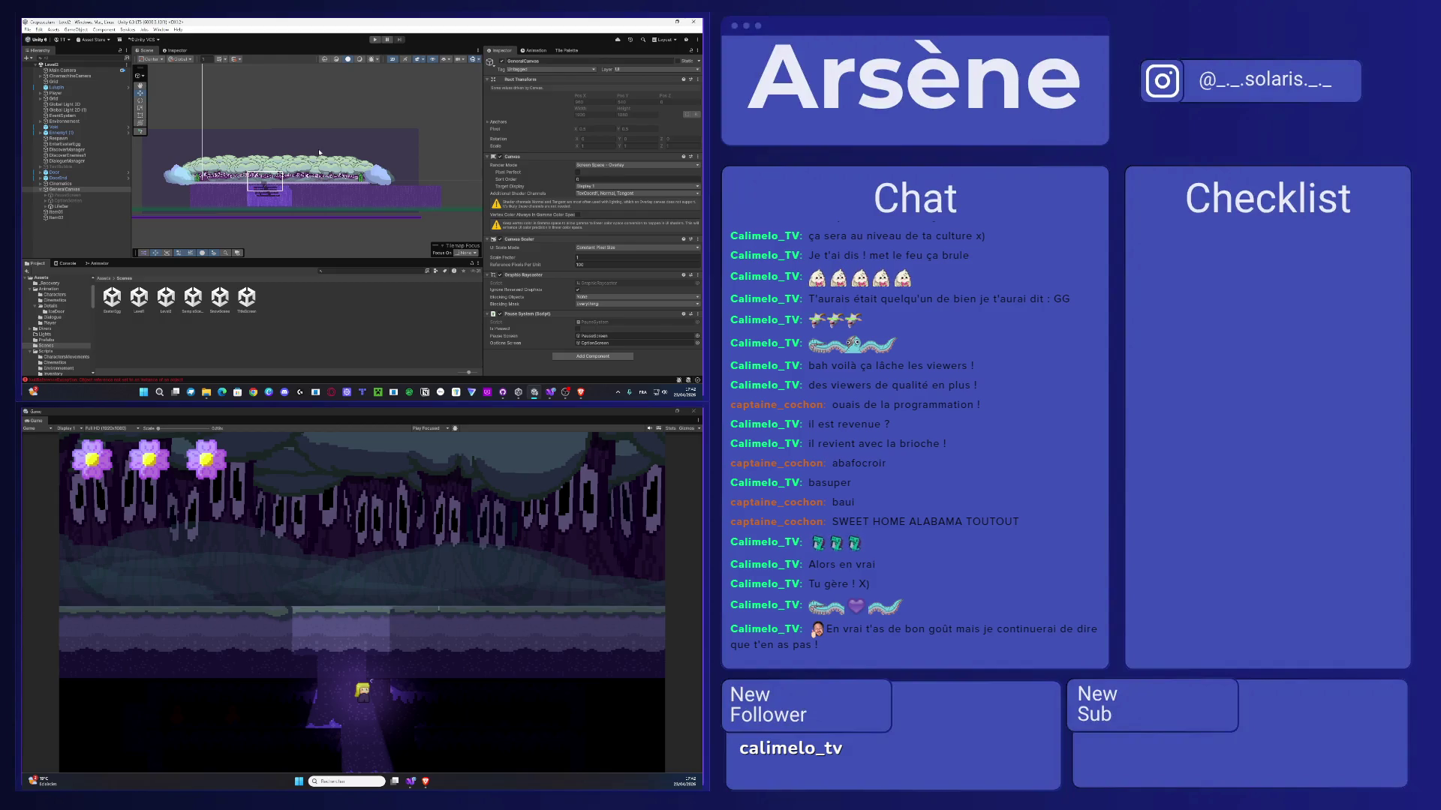
# - Remove the red item02 sprite, keep Item01, and switch to the browser
pyautogui.scroll(5, 281, 171)
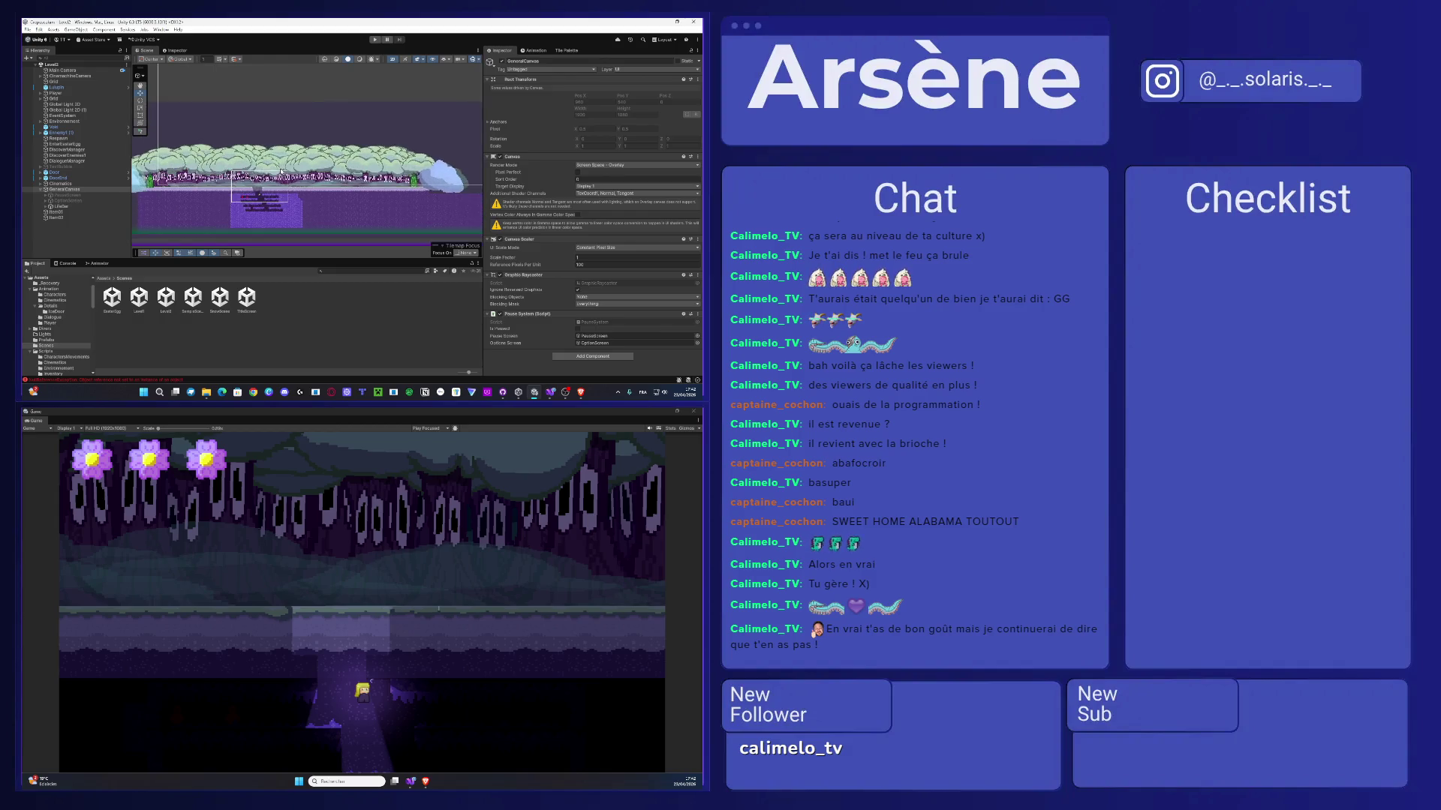
pyautogui.scroll(4, 281, 171)
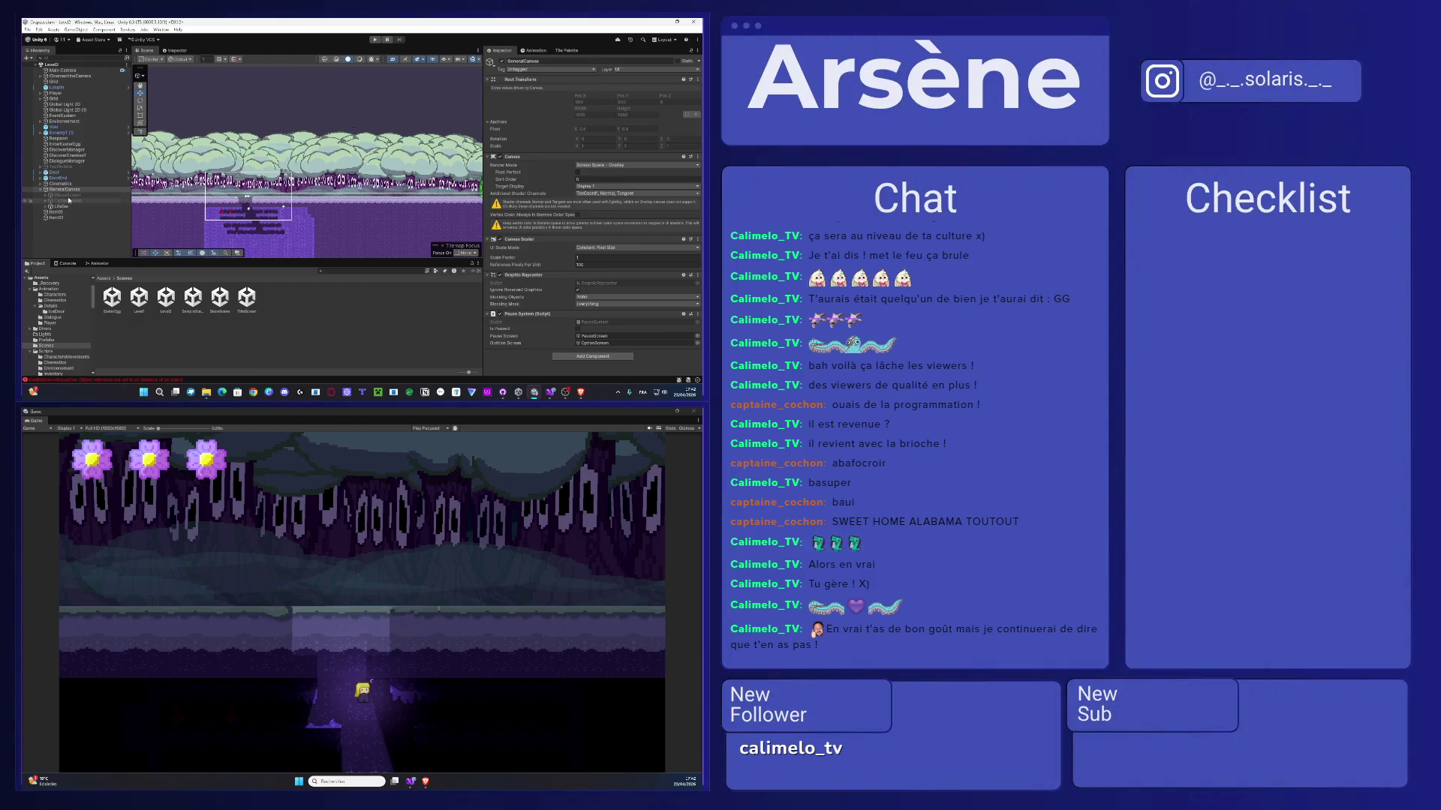
pyautogui.scroll(5, 203, 227)
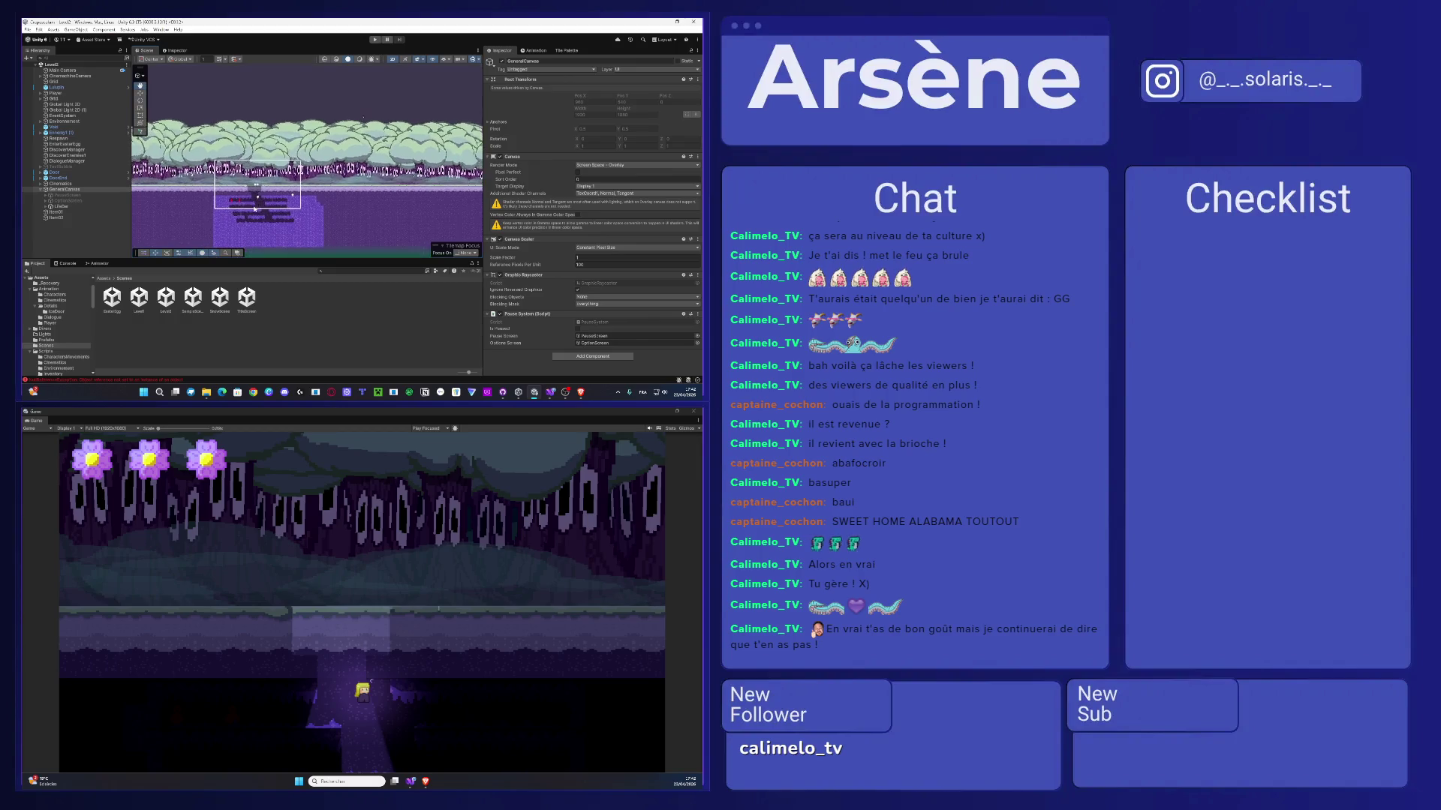
pyautogui.click(227, 201)
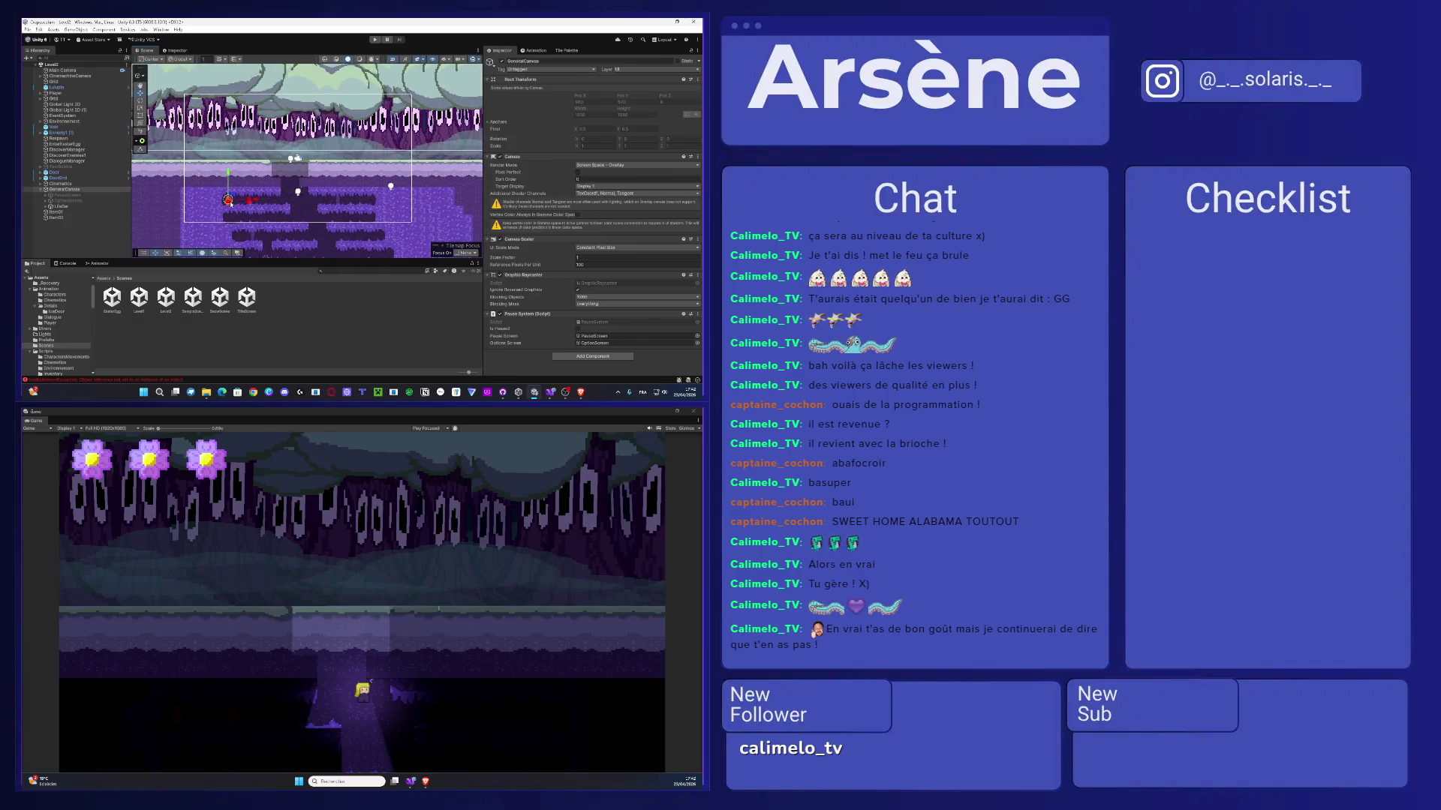
pyautogui.scroll(3, 243, 206)
pyautogui.click(246, 199)
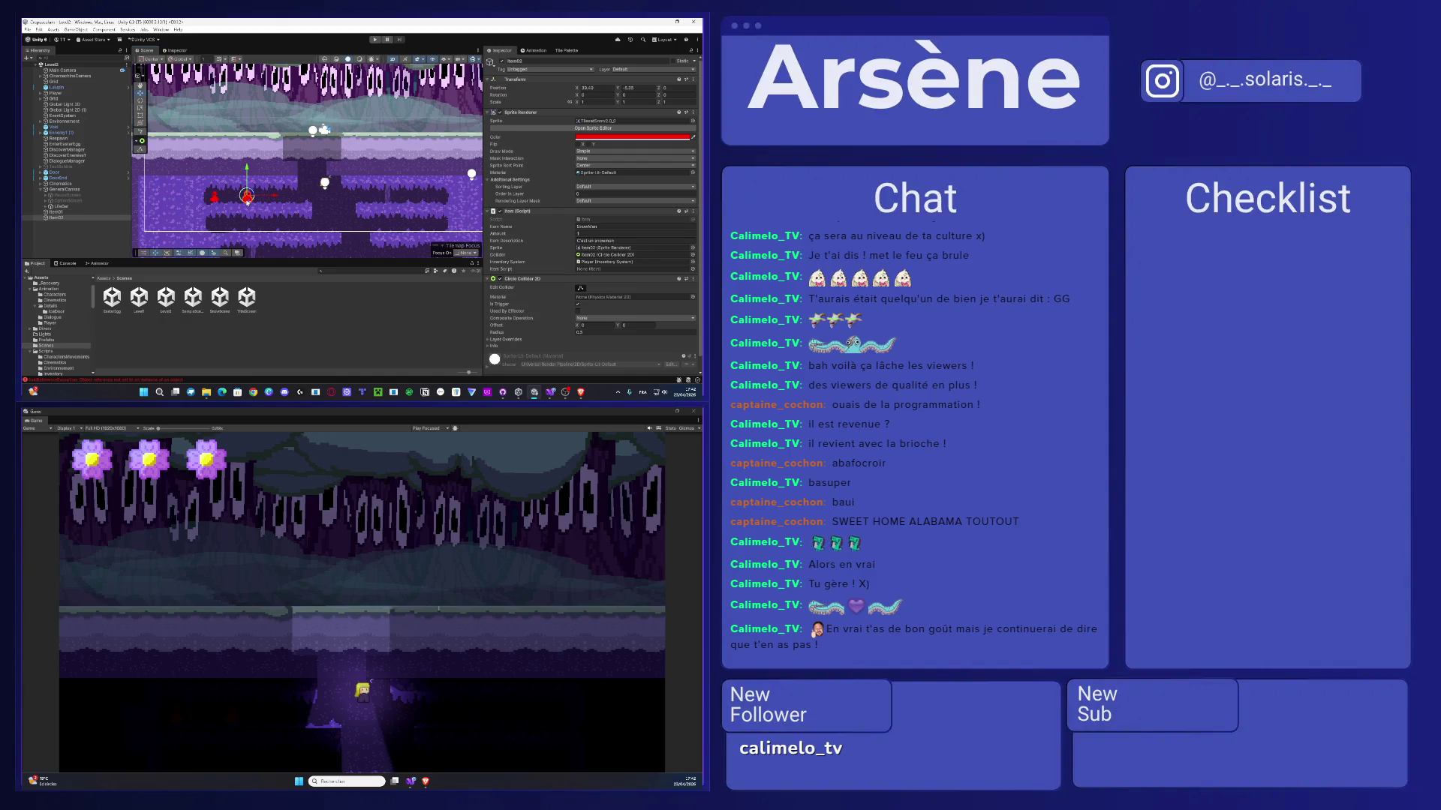
pyautogui.hotkey('ctrl', 'z')
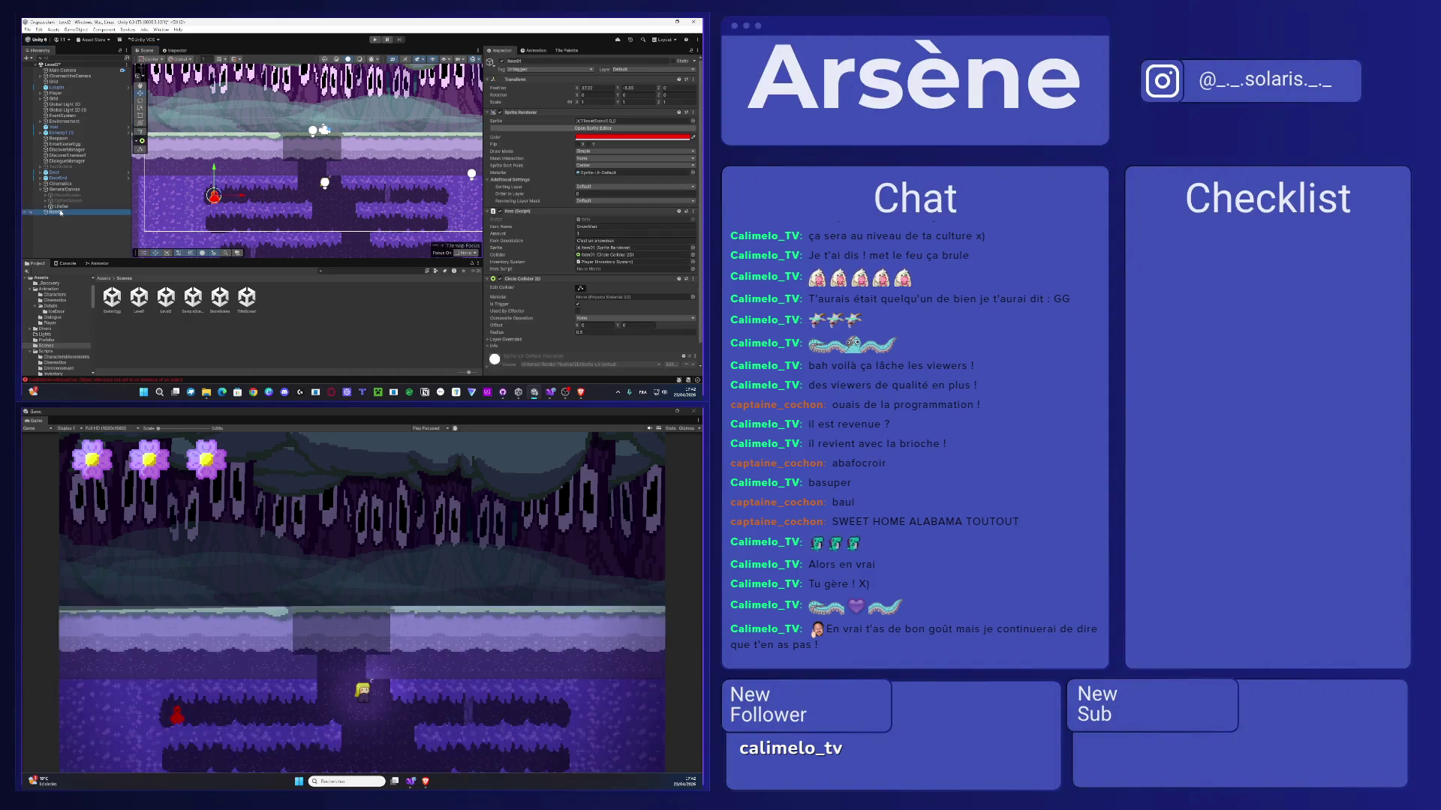
pyautogui.click(533, 62)
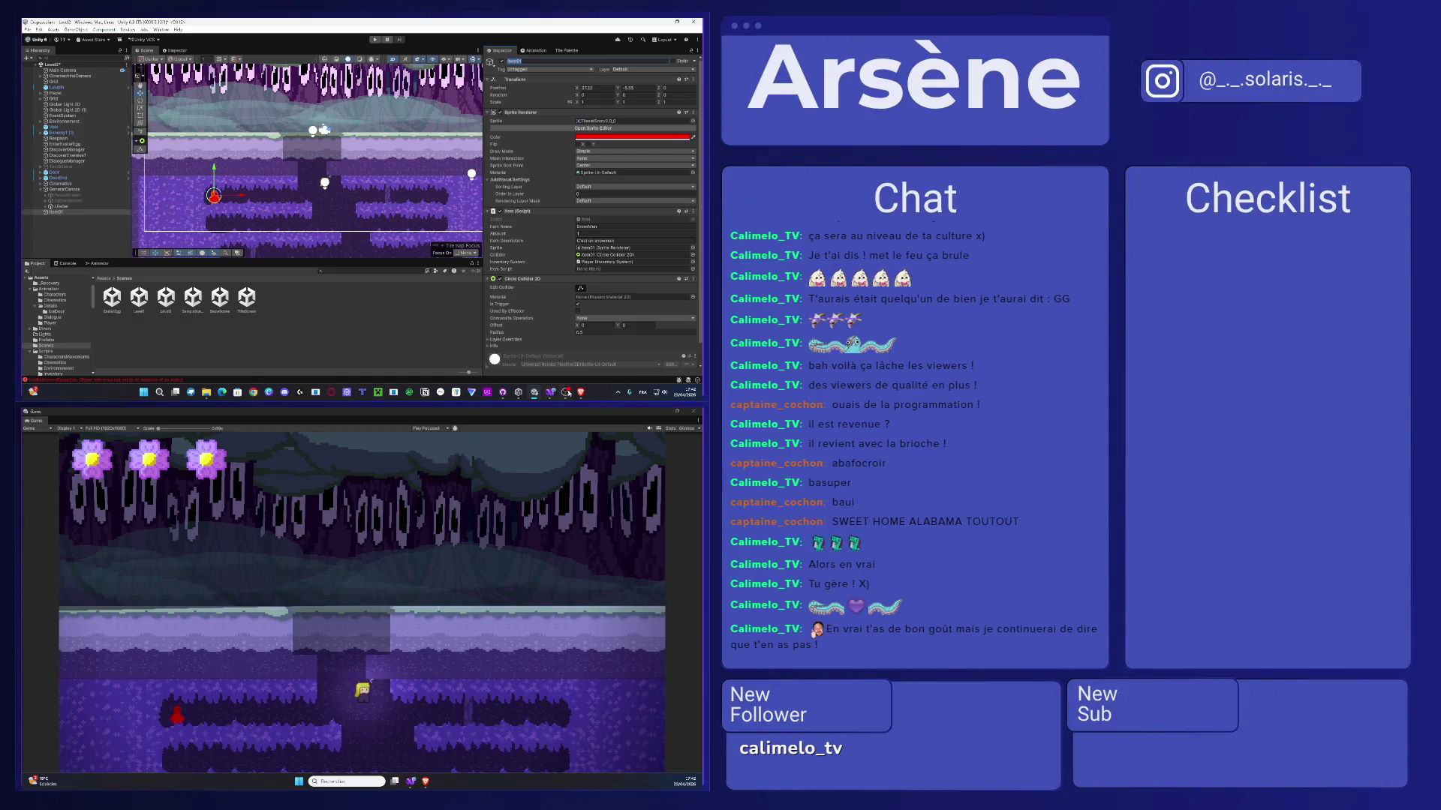
pyautogui.moveTo(568, 392)
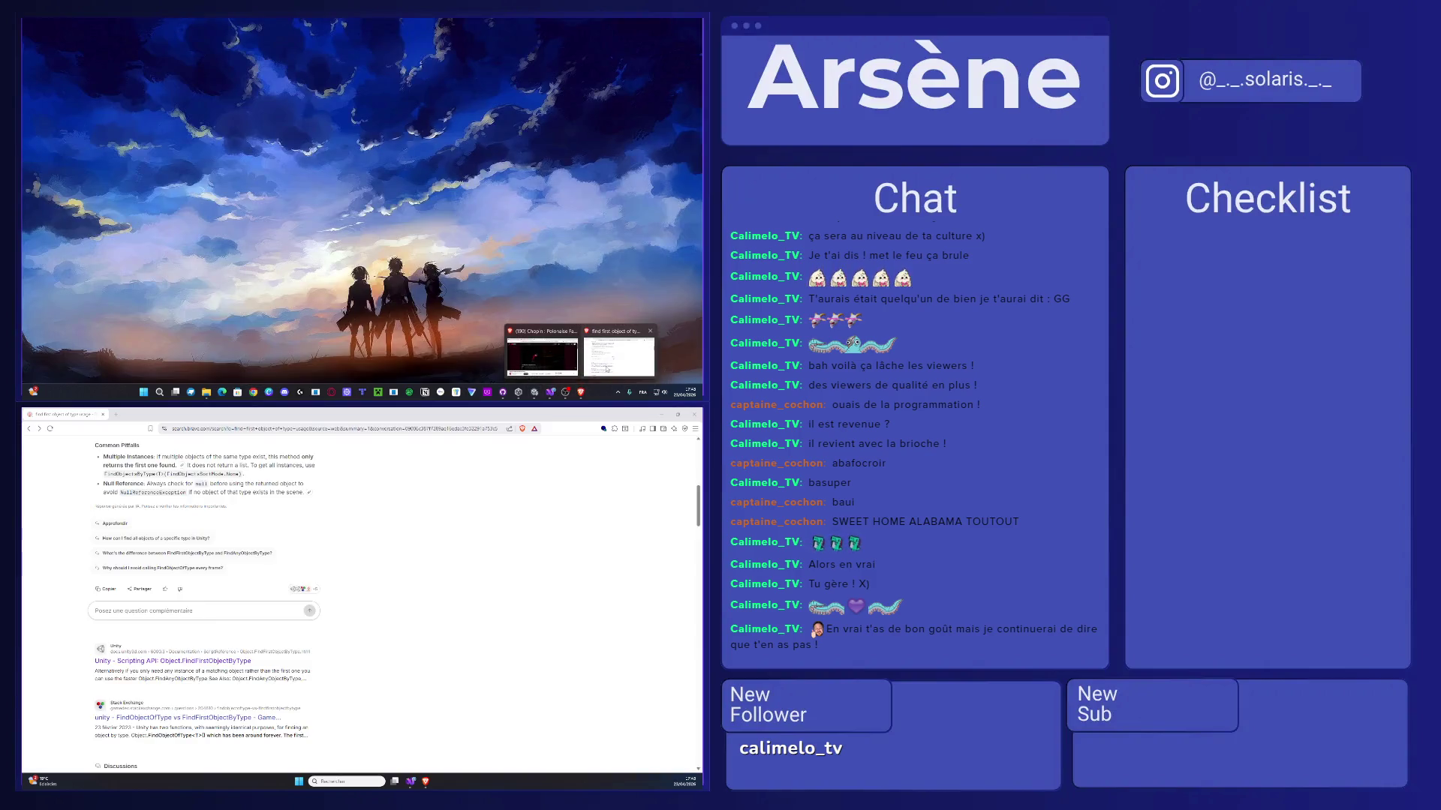
pyautogui.click(619, 353)
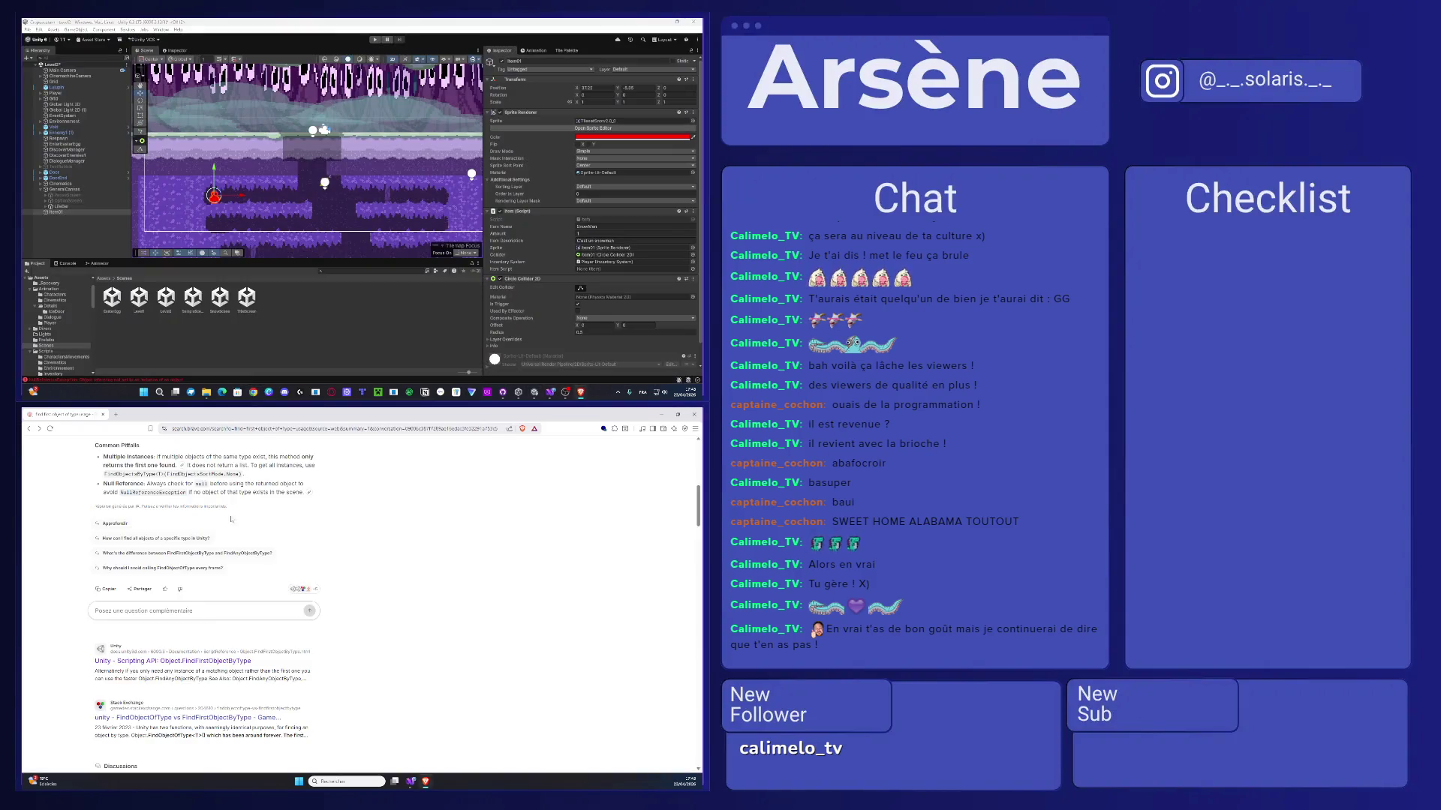
# - Search how to say 'chausson aux pommes' in English
pyautogui.click(211, 429)
pyautogui.write('chauss')
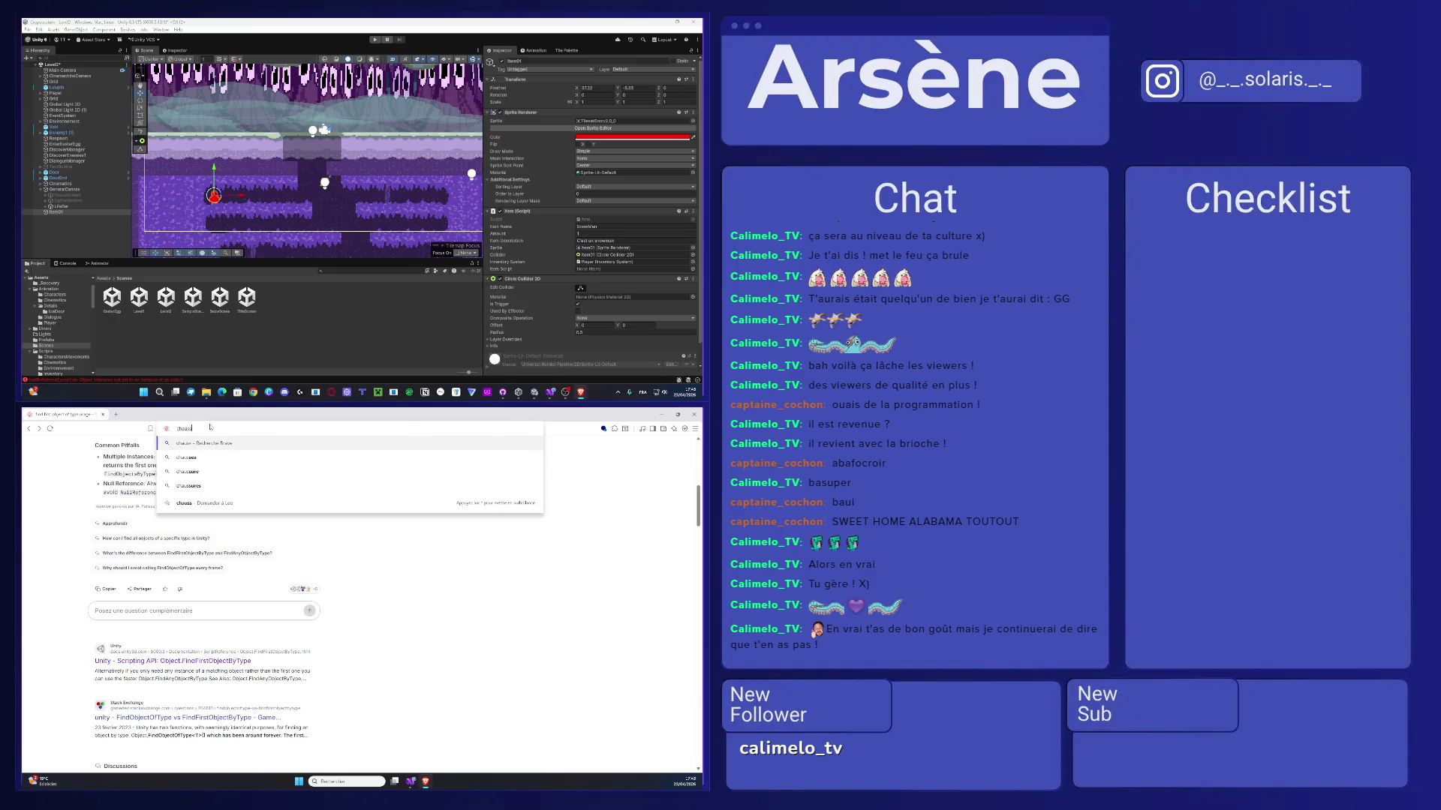
pyautogui.write('ontaux pomm')
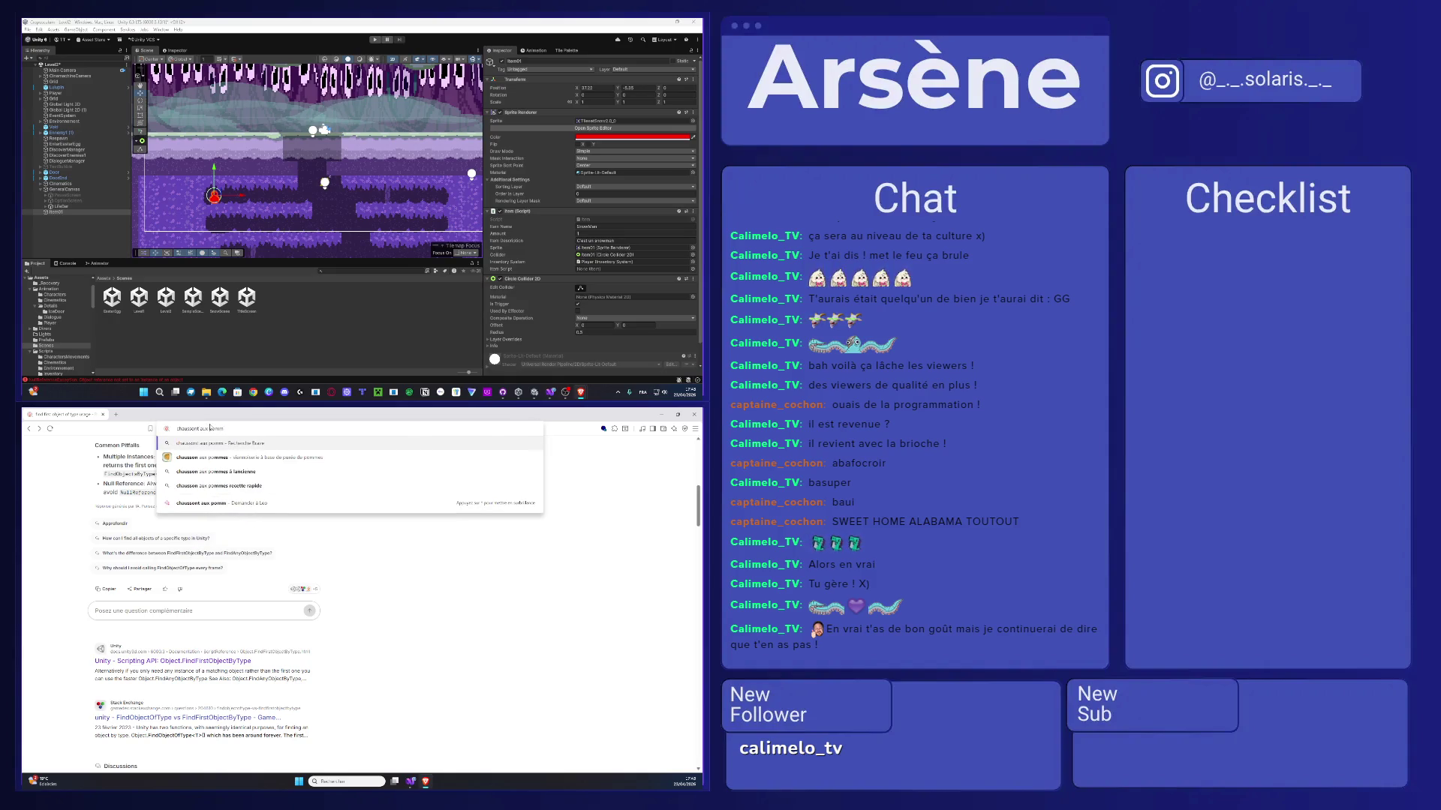
pyautogui.write('es enanglais')
pyautogui.press('Return')
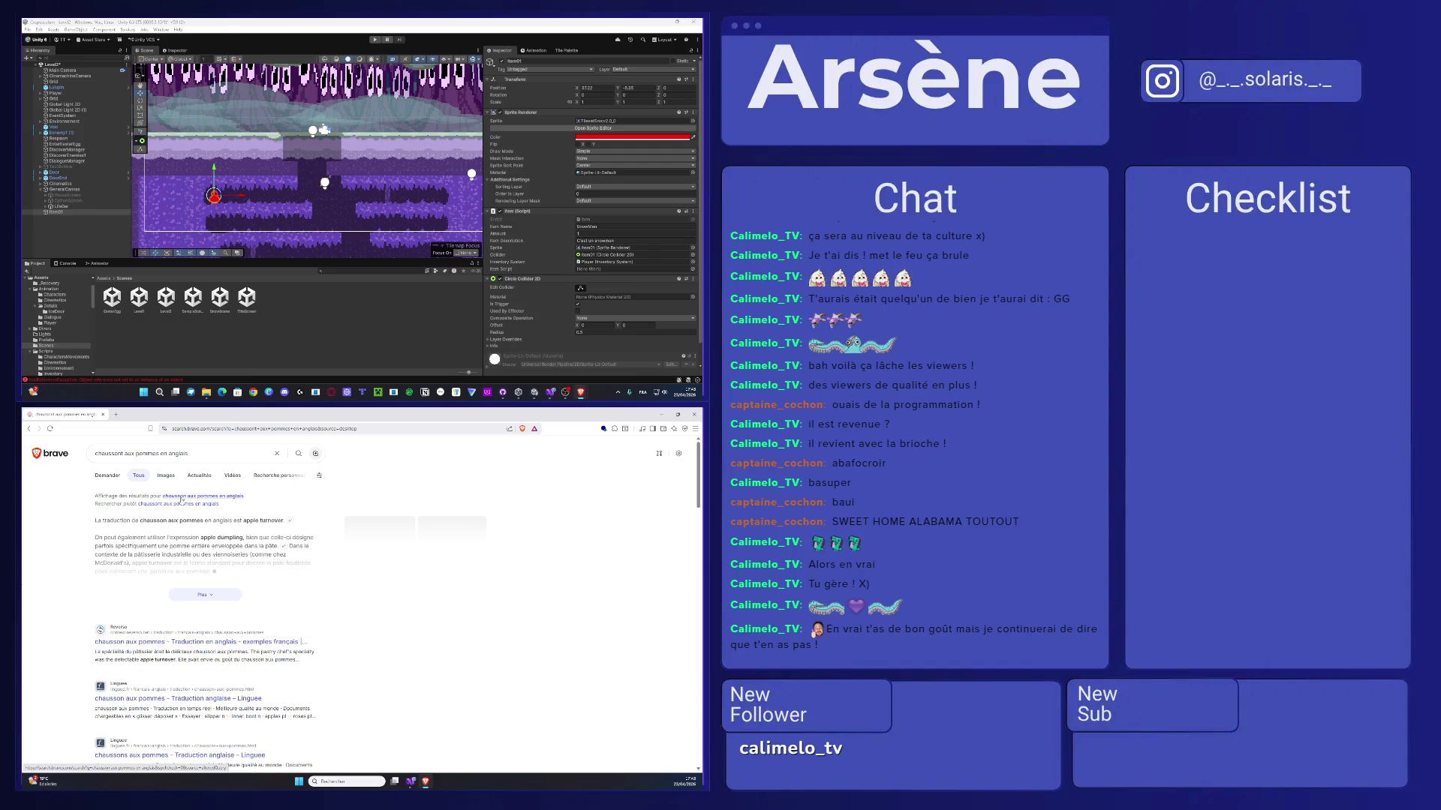
# - Search the term 'apple turnover' in a new tab, close the translation tab and browser, then select Item01
pyautogui.moveTo(244, 521); pyautogui.dragTo(285, 521)
pyautogui.hotkey('ctrl', 'c')
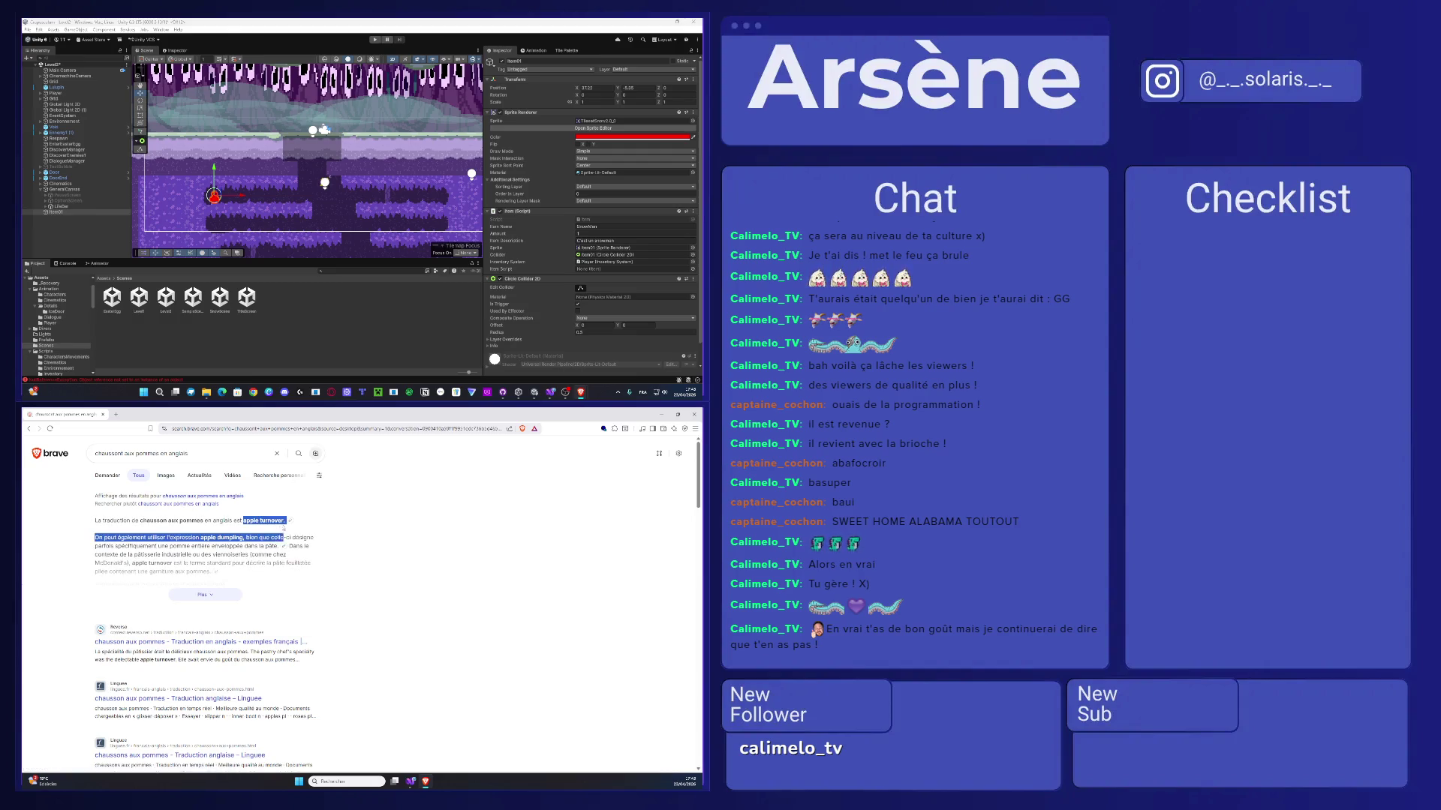
pyautogui.moveTo(151, 412); pyautogui.dragTo(123, 415)
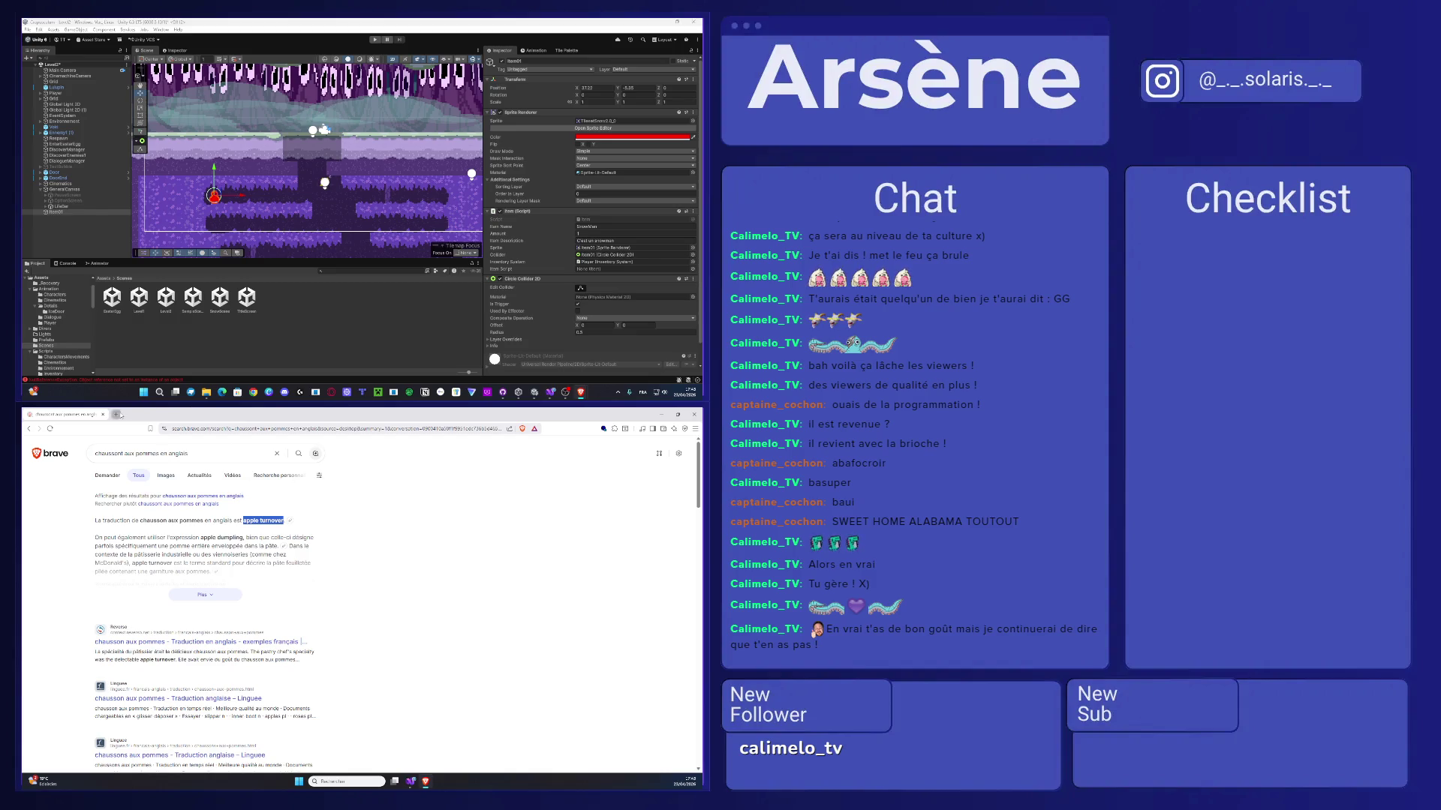
pyautogui.click(104, 414)
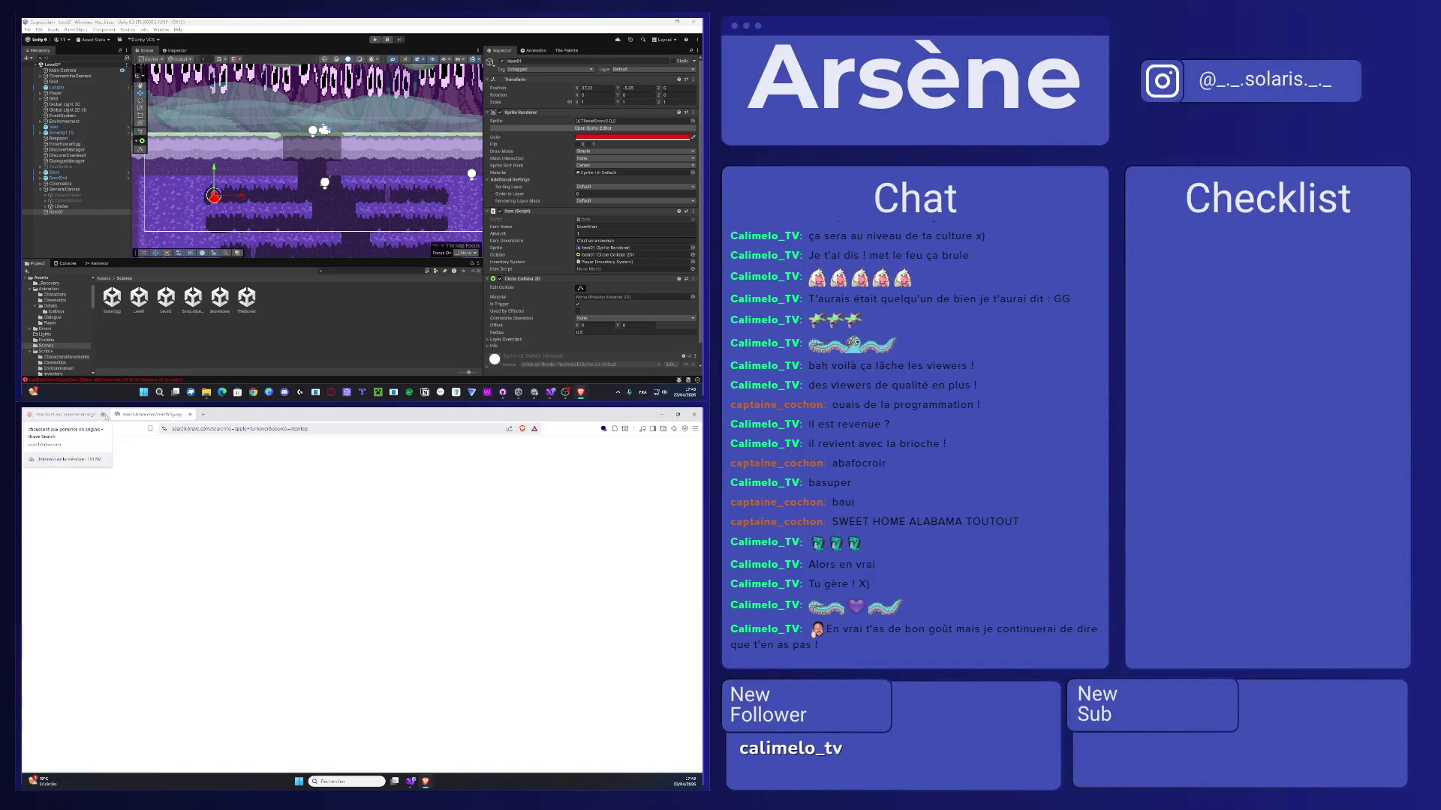
pyautogui.click(695, 413)
pyautogui.click(62, 213)
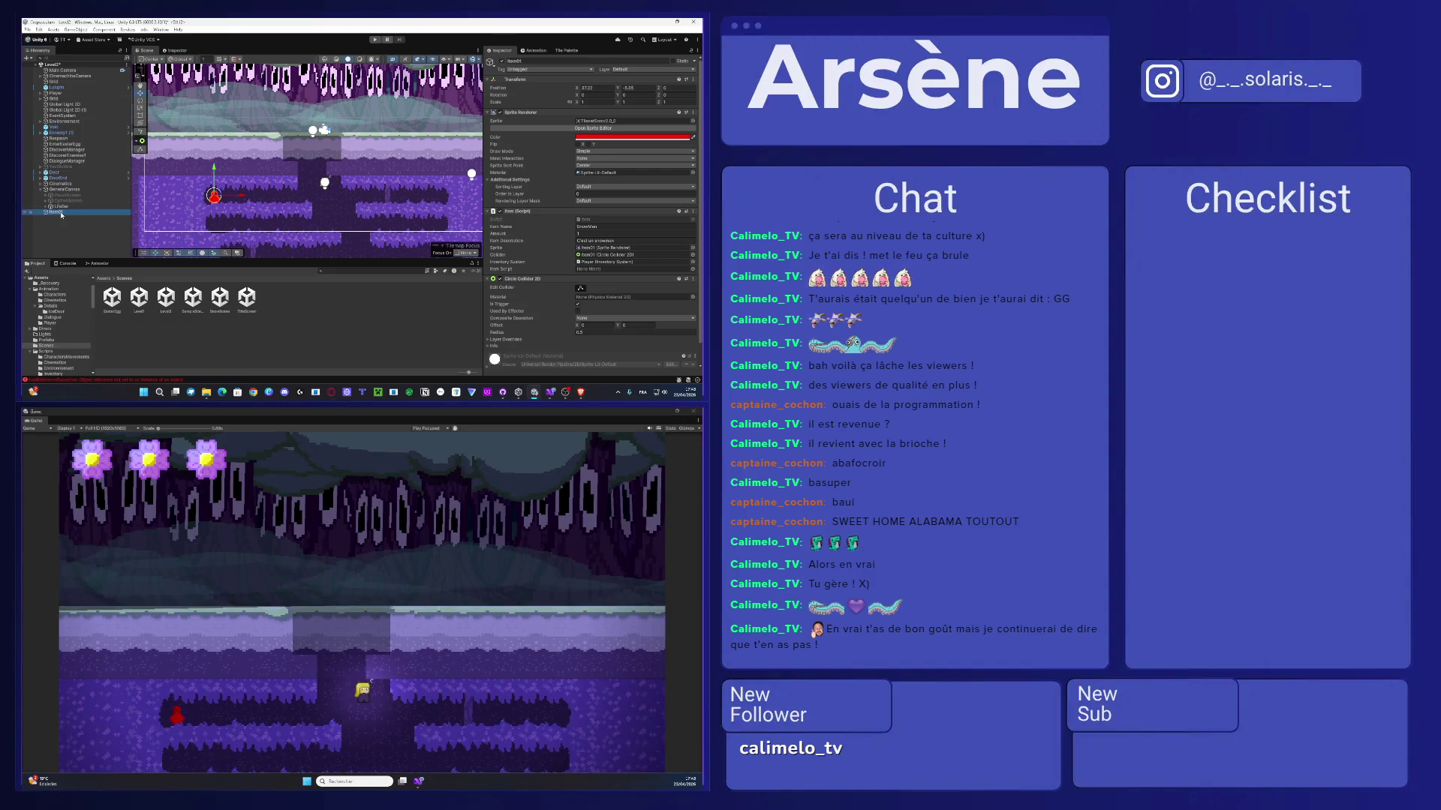
# - Rename the Item01 pickup to 'appleTurnover 1'
pyautogui.press('F2')
pyautogui.hotkey('ctrl', 'v')
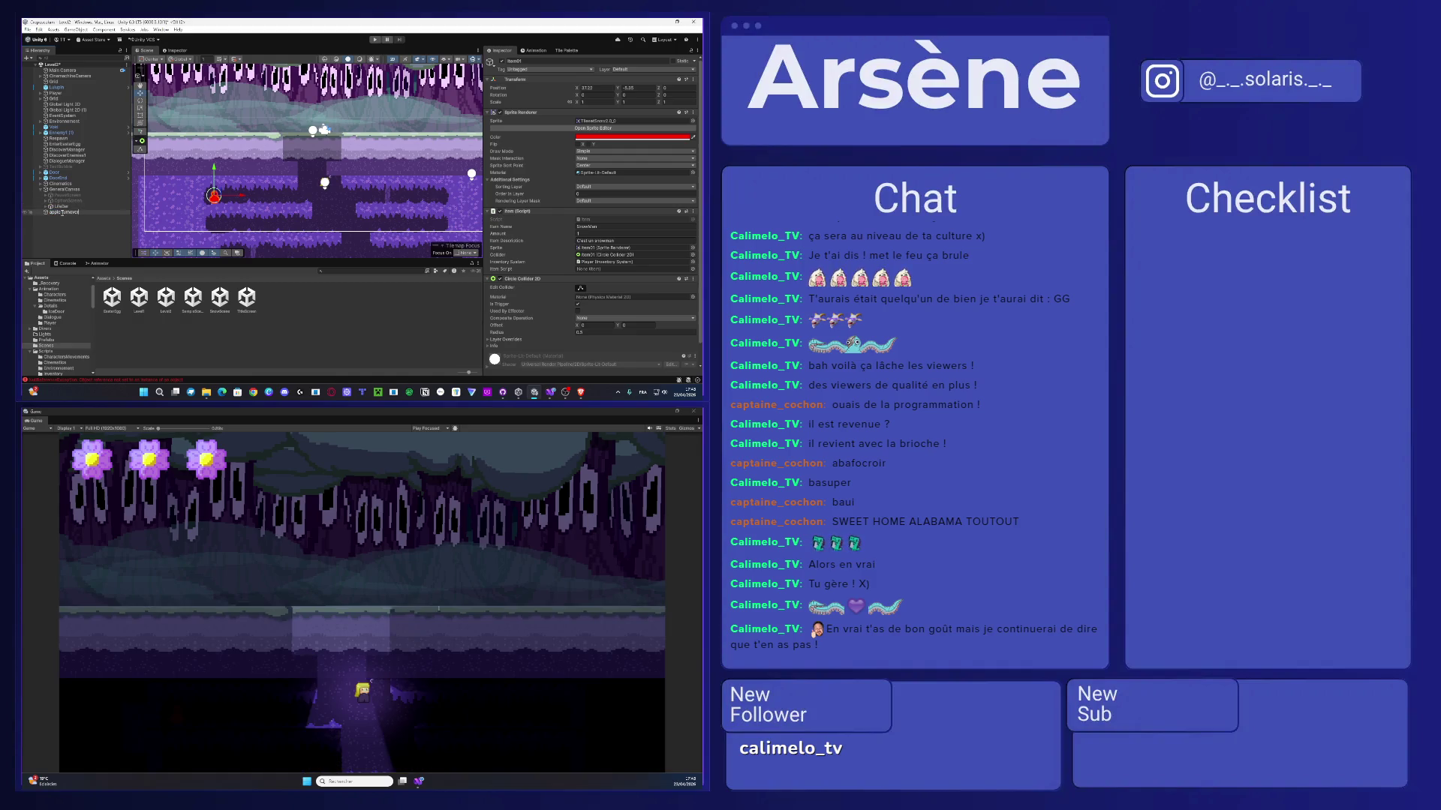
pyautogui.press('Return')
pyautogui.press('BackSpace')
pyautogui.write('T')
pyautogui.write('1')
pyautogui.press('Return')
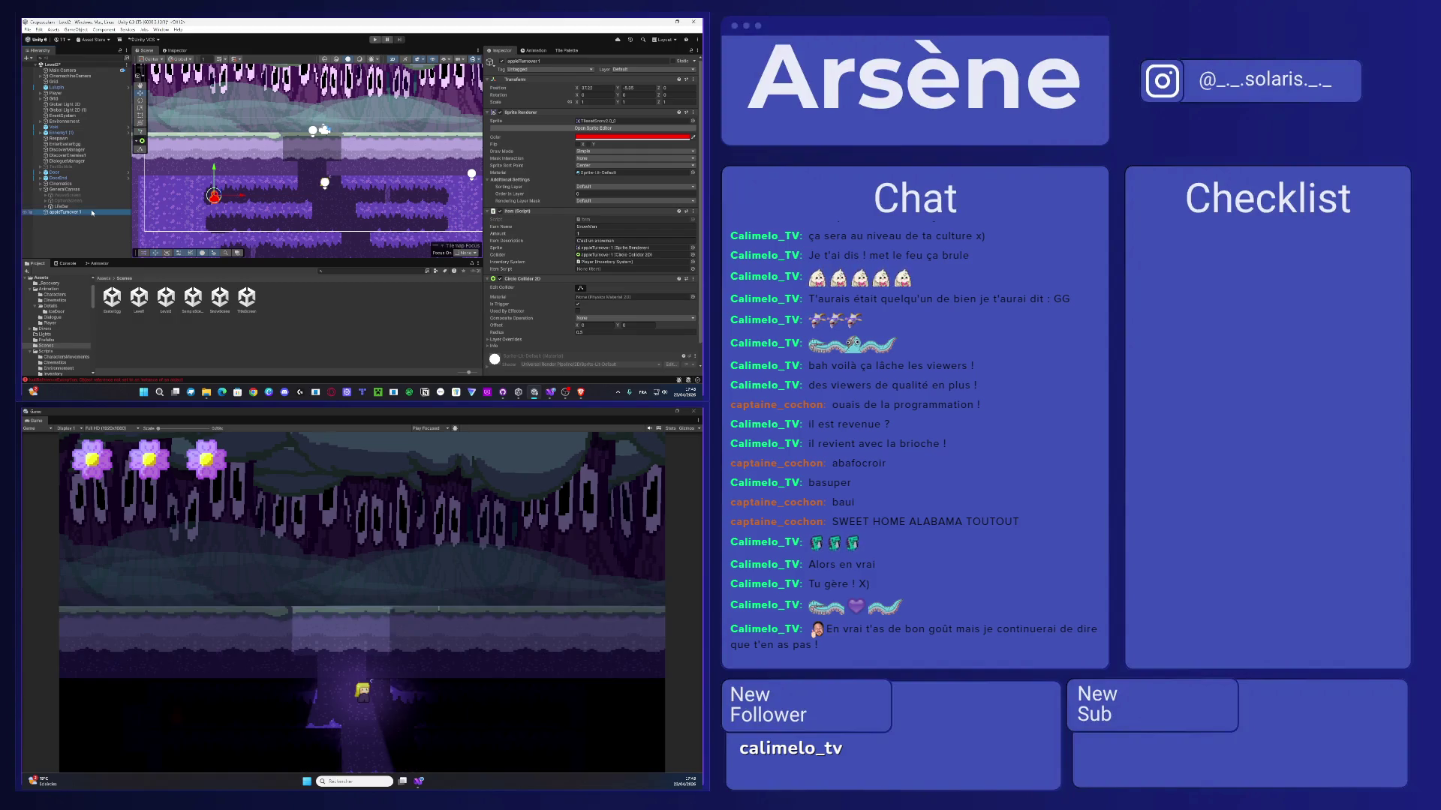
# - Correct the pickup's name to appleTurnover (1), undoing the accidental duplicates
pyautogui.hotkey('ctrl', 'd')
pyautogui.hotkey('ctrl', 'z')
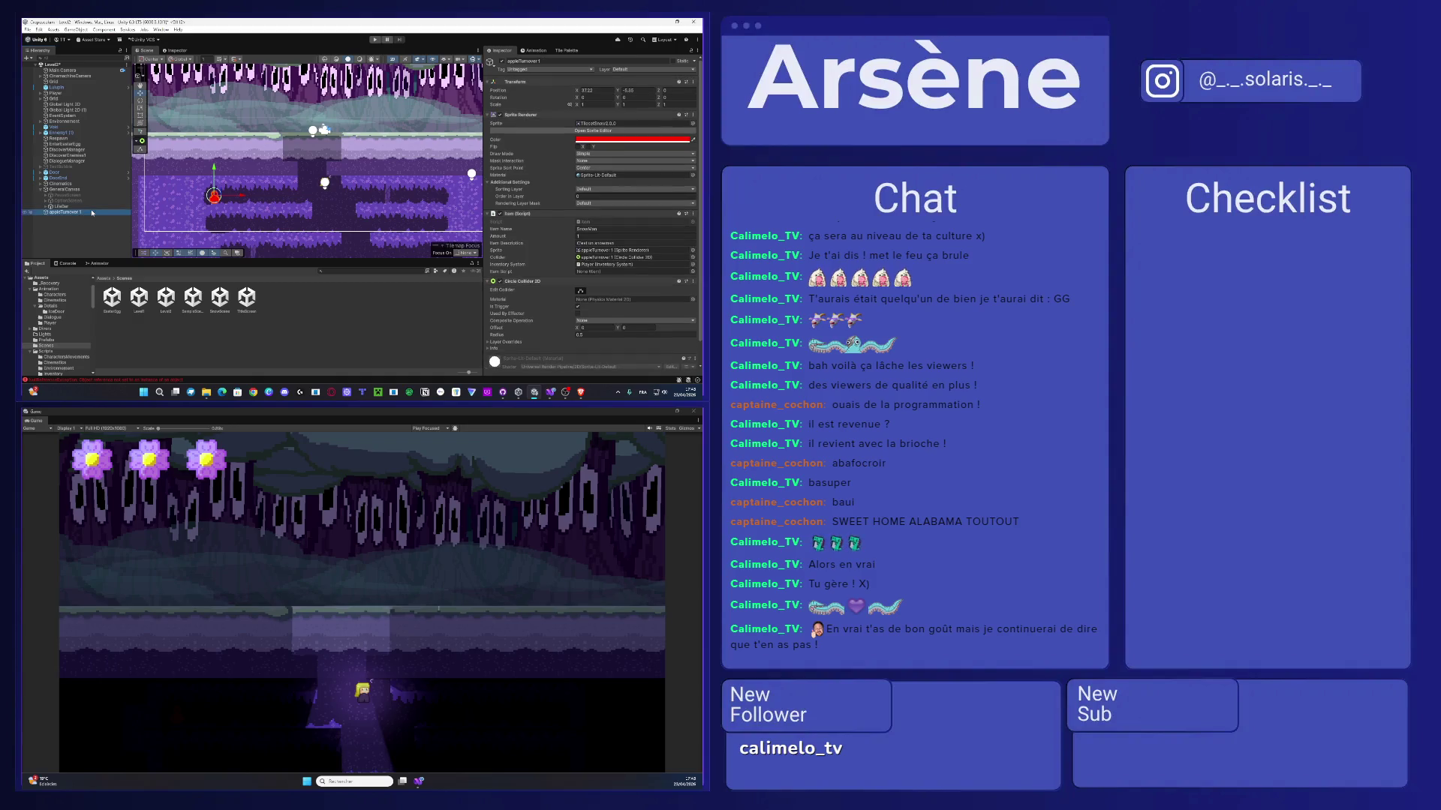
pyautogui.click(86, 214)
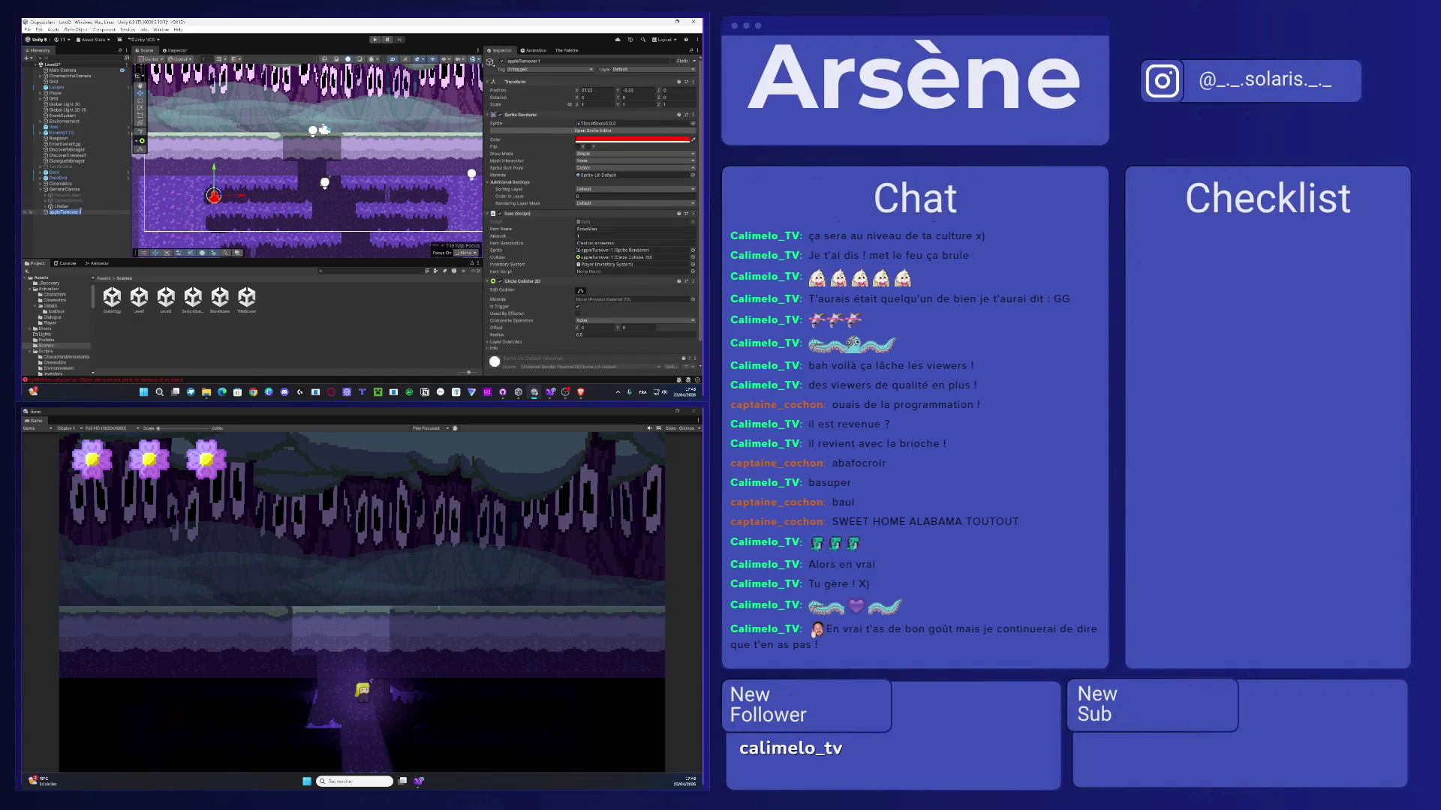
pyautogui.write('1')
pyautogui.press('Return')
pyautogui.click(105, 213)
pyautogui.hotkey('ctrl', 'd')
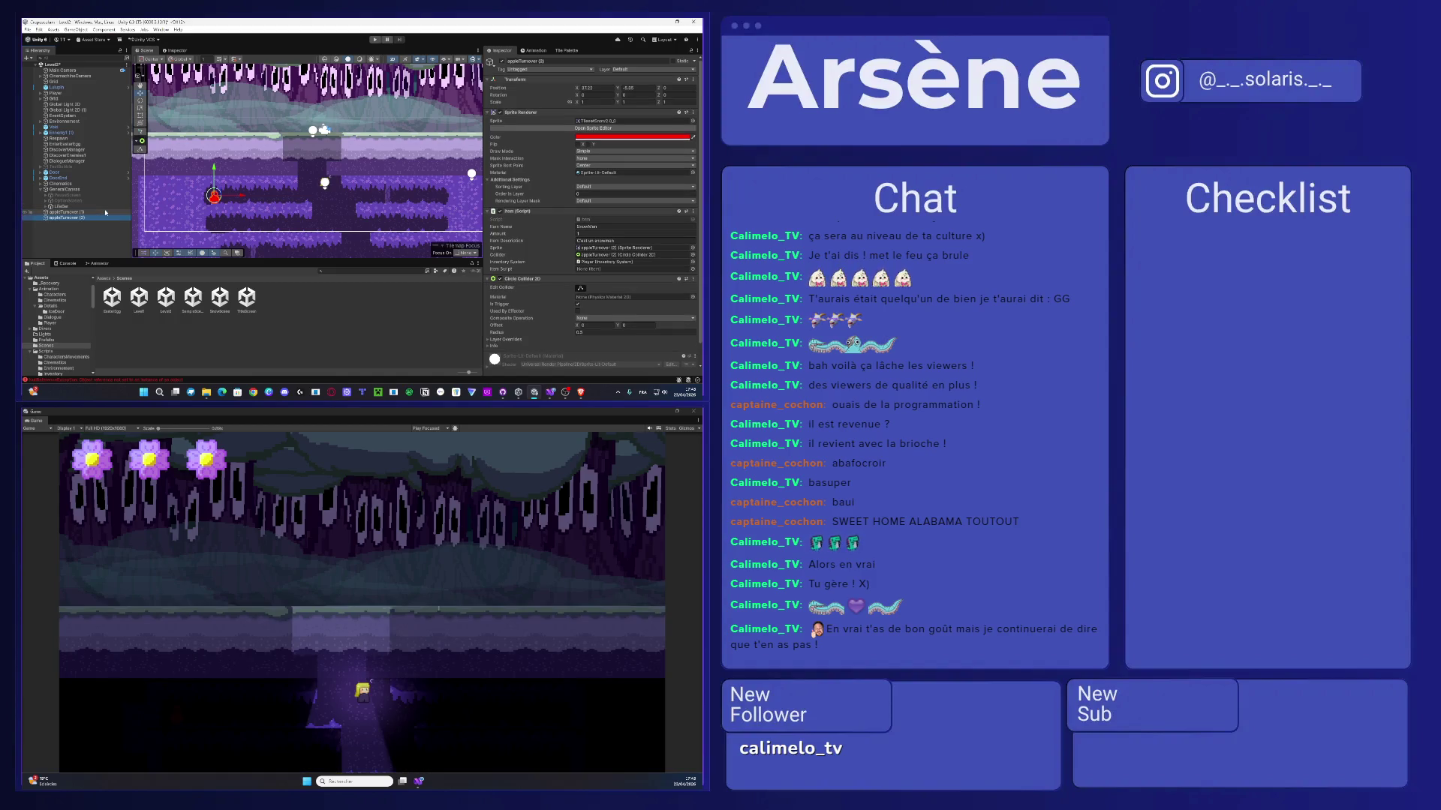
pyautogui.hotkey('ctrl', 'z')
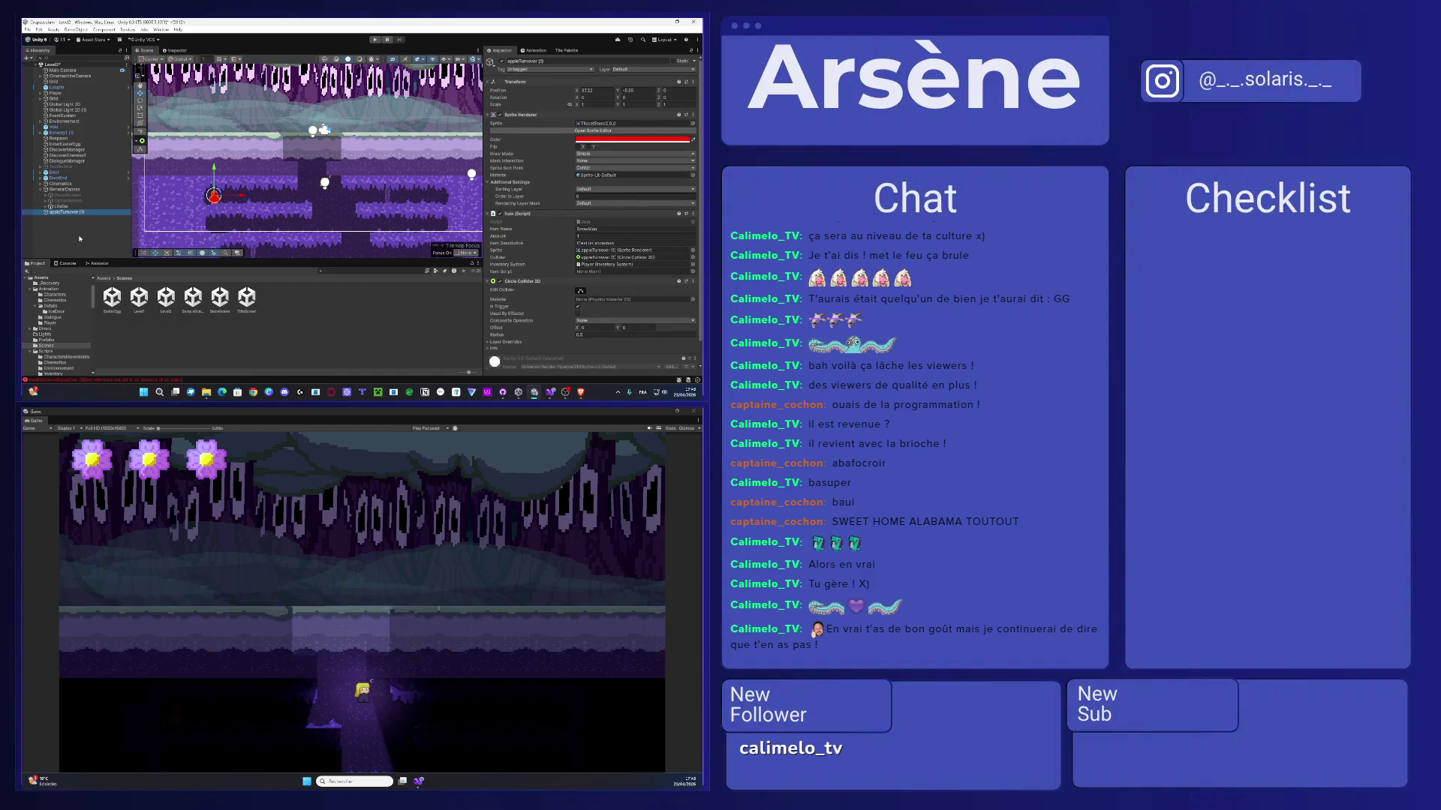
# - Check the error console, open Assets > Prefabs, and bring up the pickup's sprite picker
pyautogui.click(69, 264)
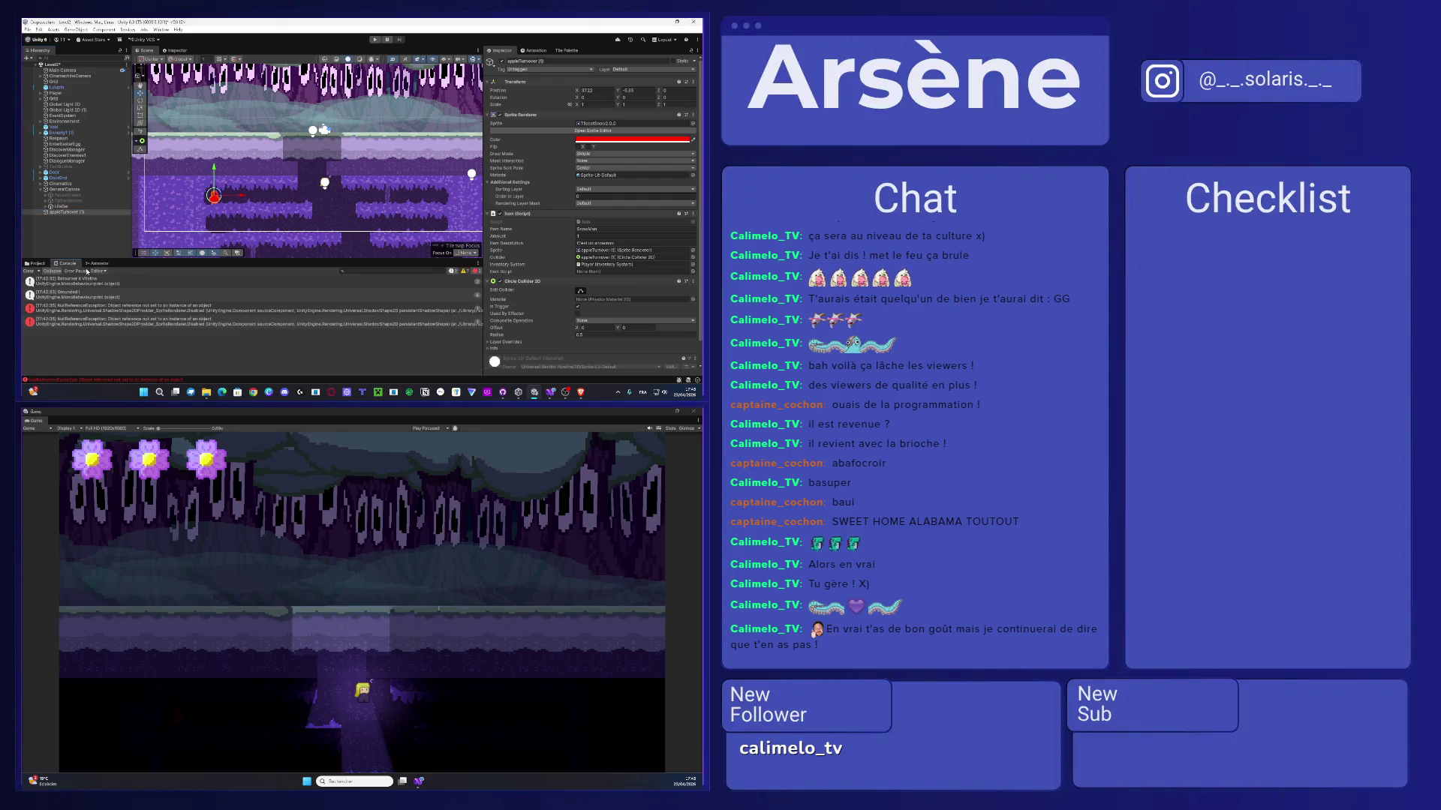
pyautogui.click(34, 263)
pyautogui.click(104, 279)
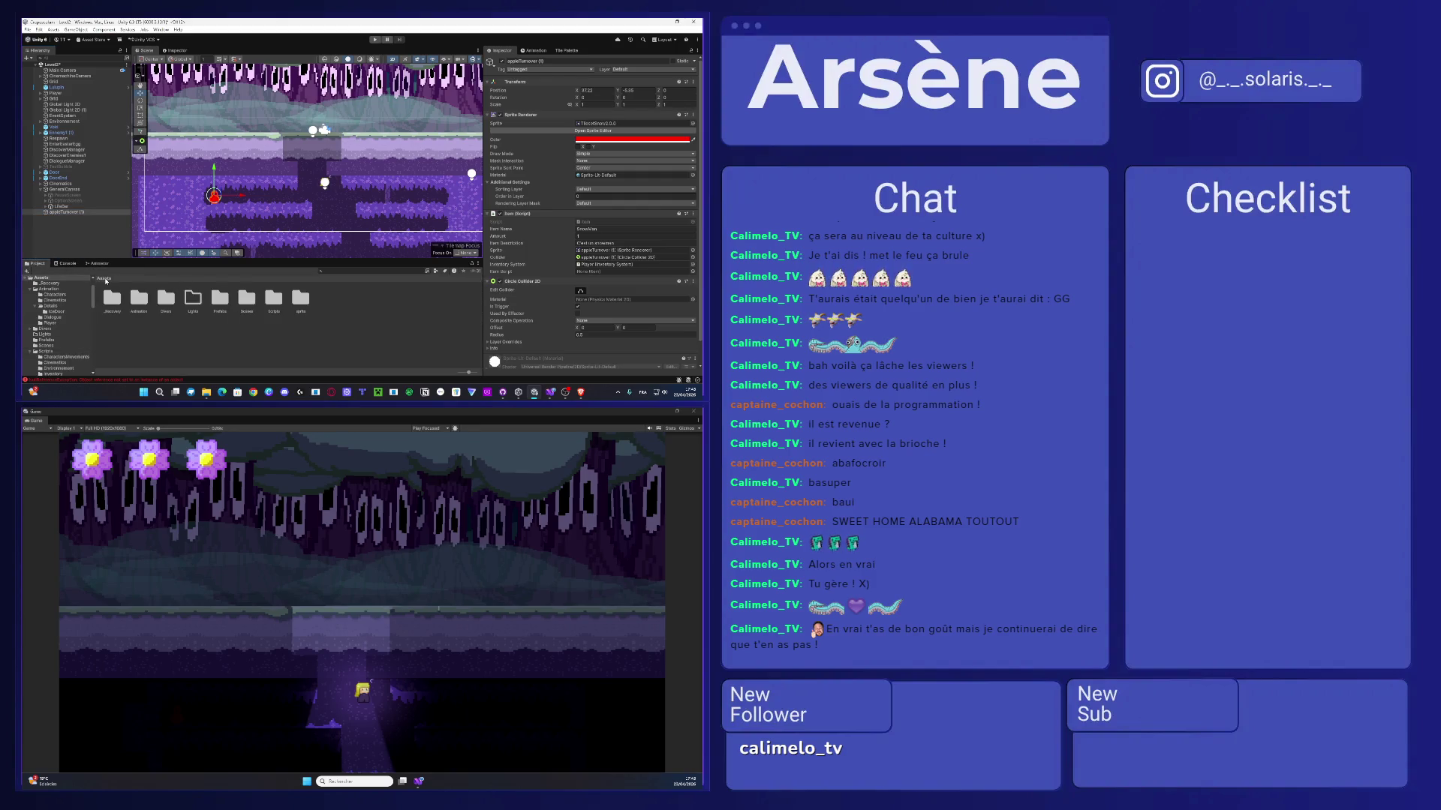
pyautogui.doubleClick(220, 299)
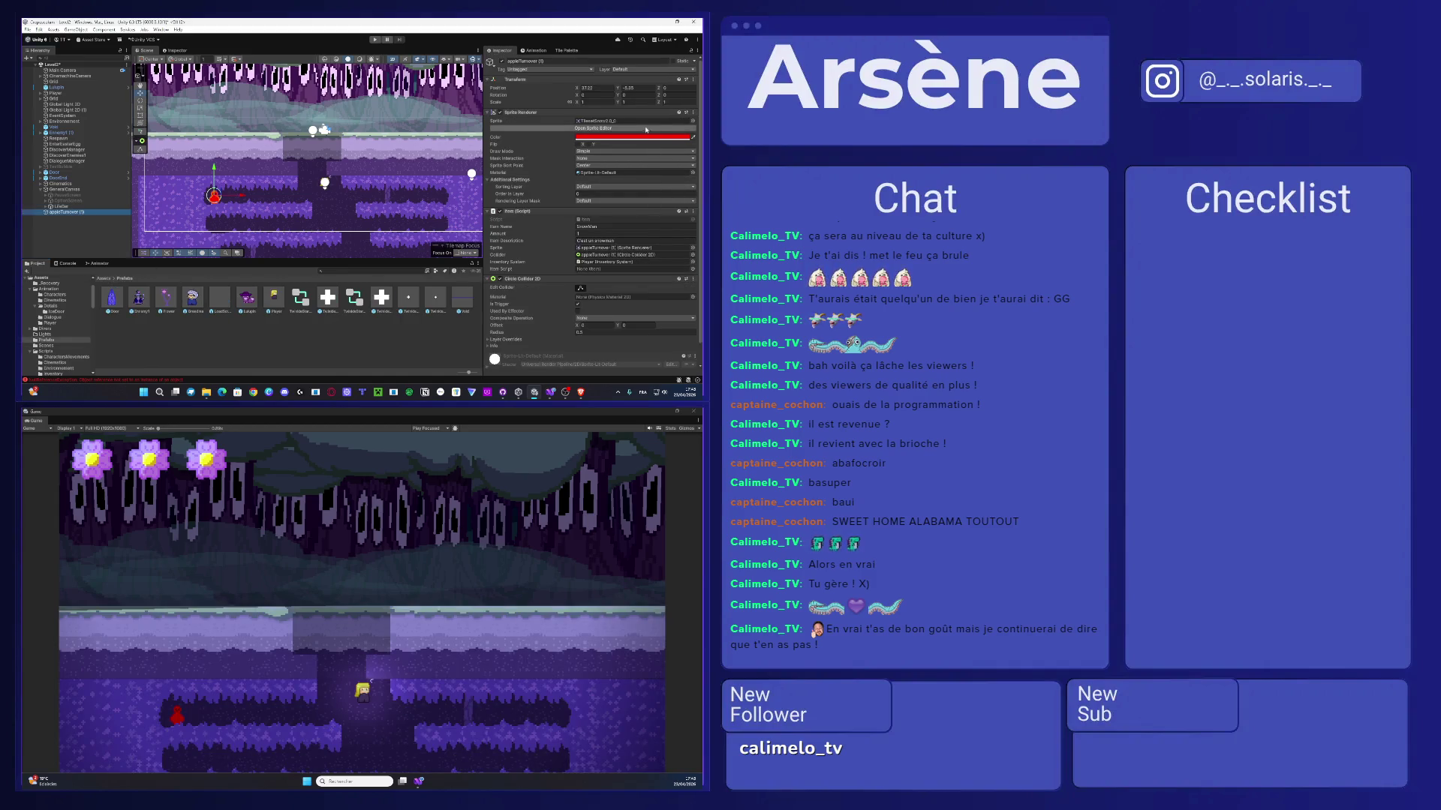
pyautogui.click(692, 120)
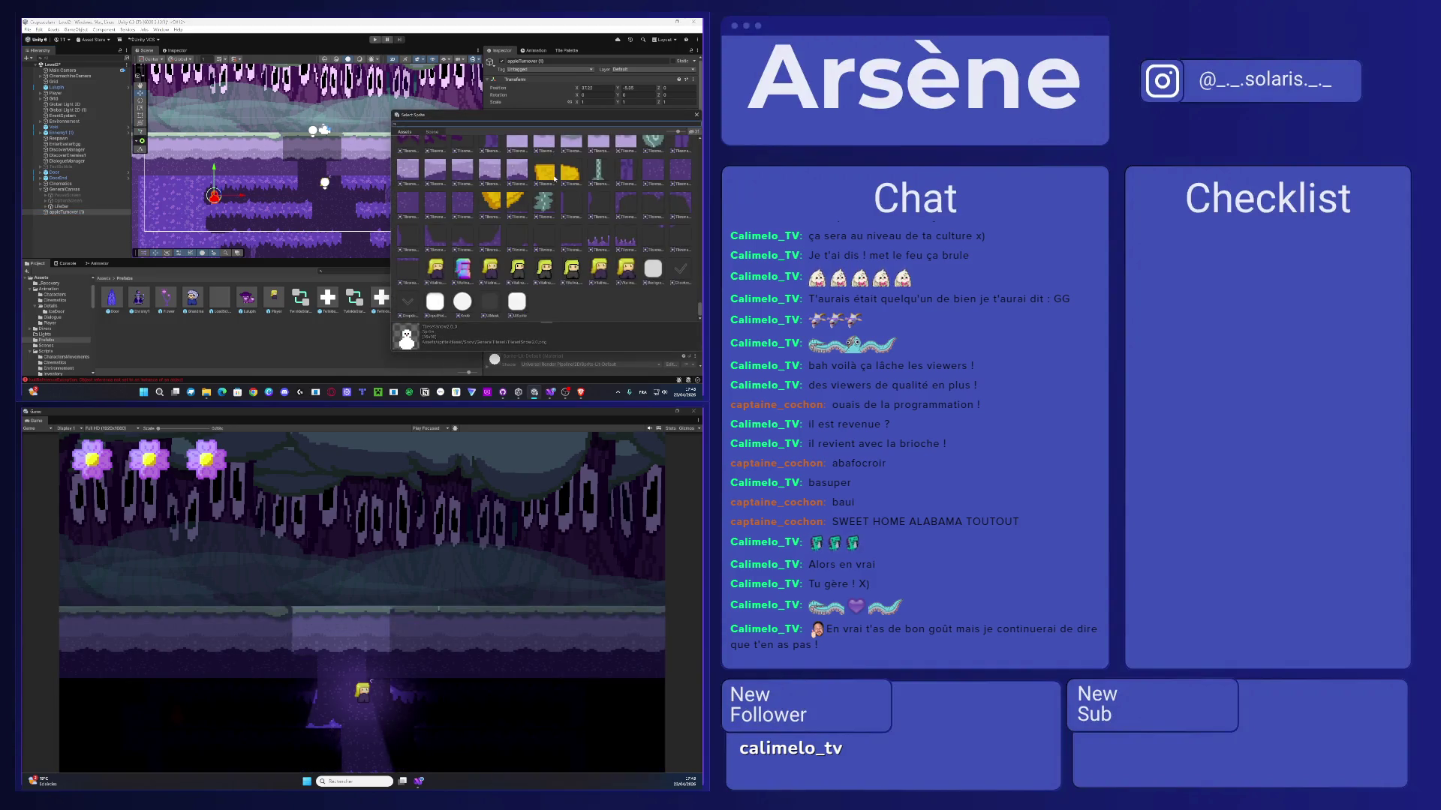
# - Scroll through the Select Sprite list without picking one, close it, and return to Assets
pyautogui.scroll(5, 552, 203)
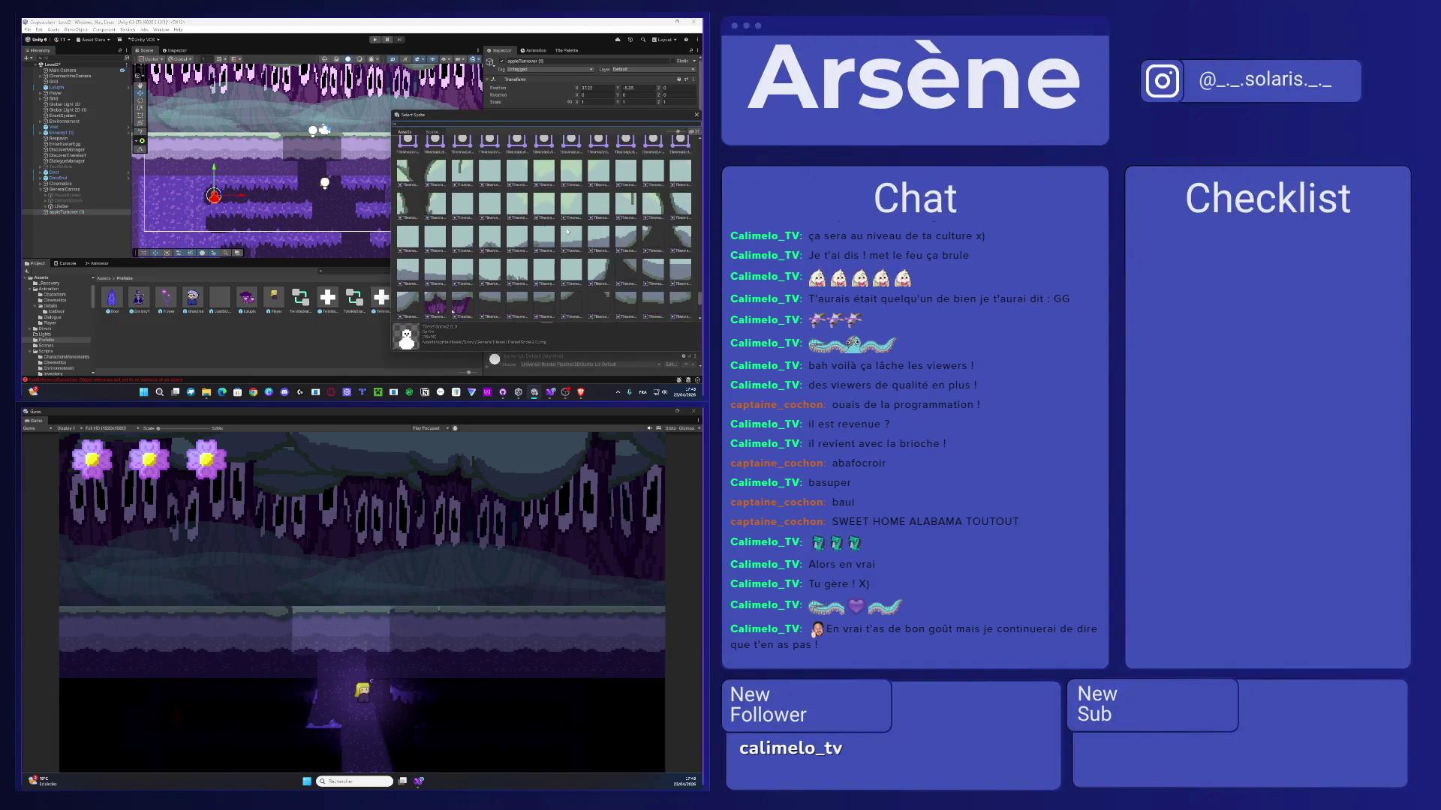
pyautogui.scroll(-5, 568, 232)
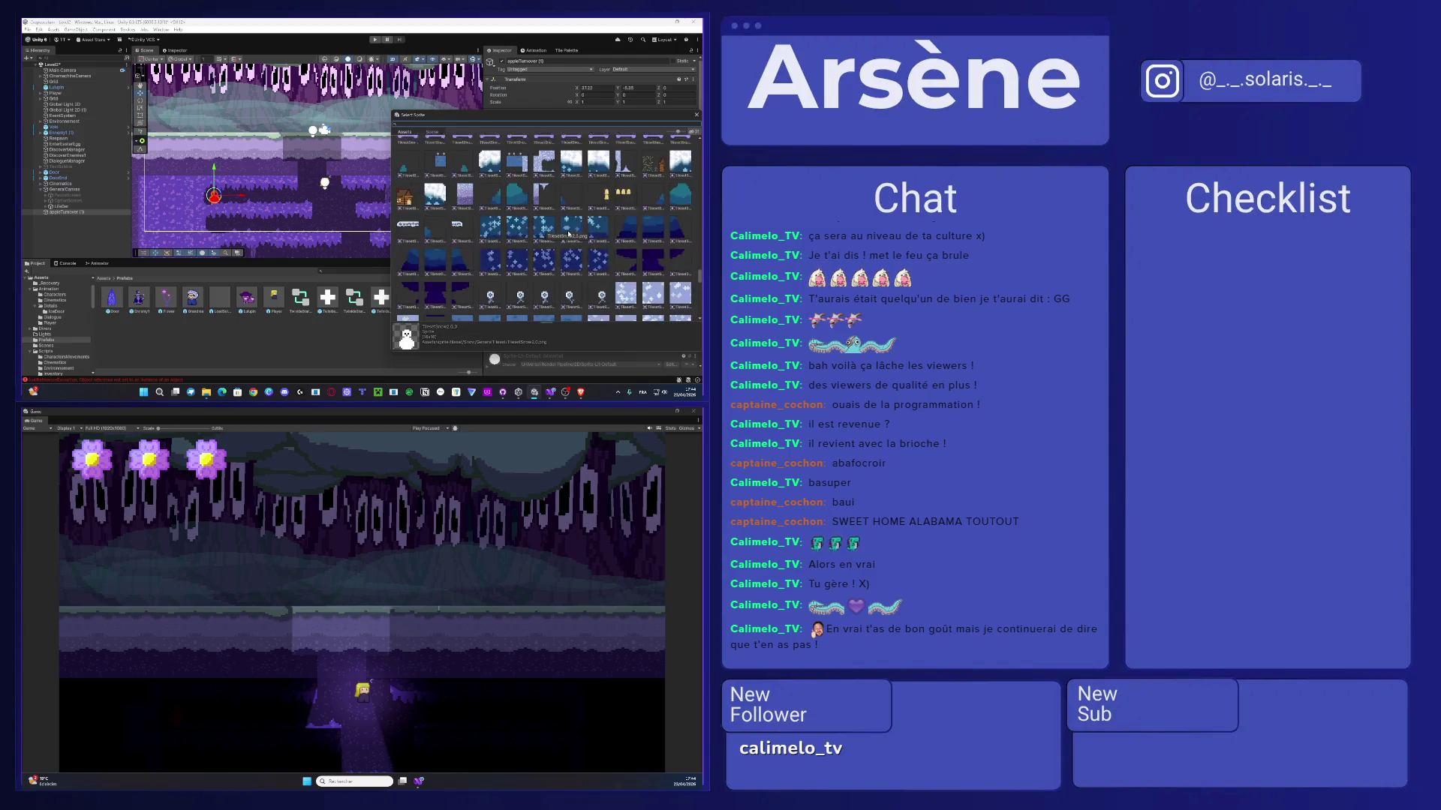
pyautogui.scroll(-3, 568, 233)
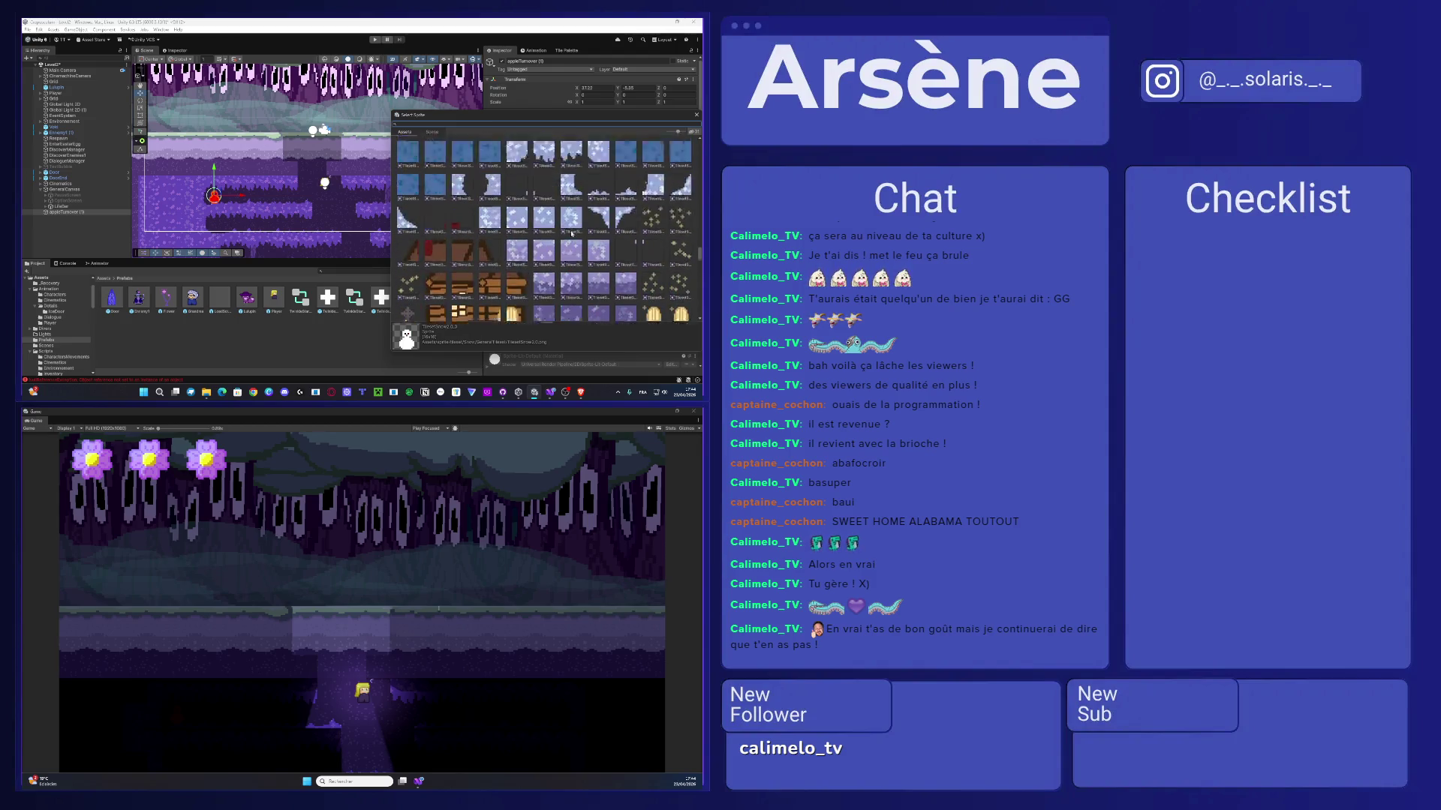
pyautogui.scroll(3, 572, 234)
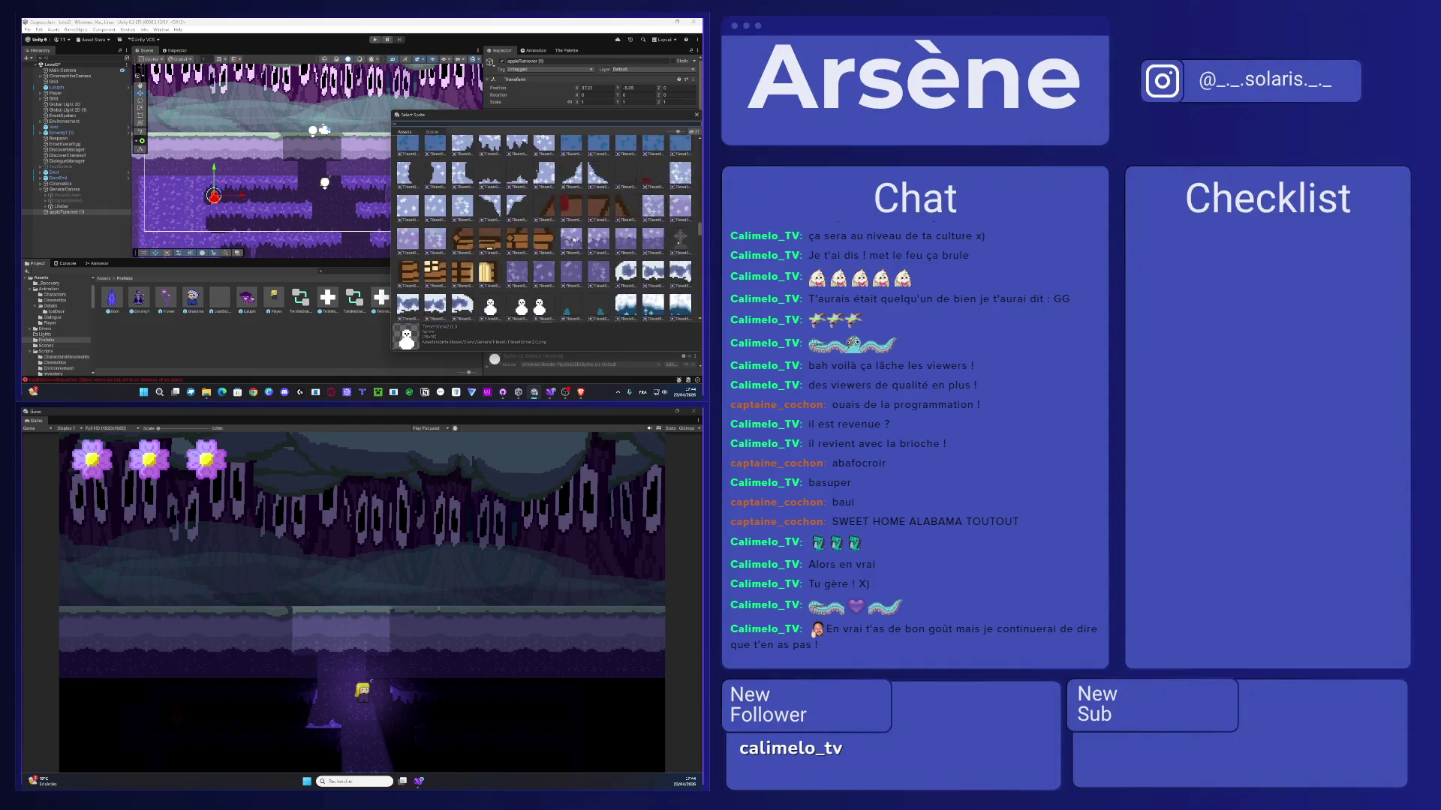
pyautogui.scroll(3, 582, 236)
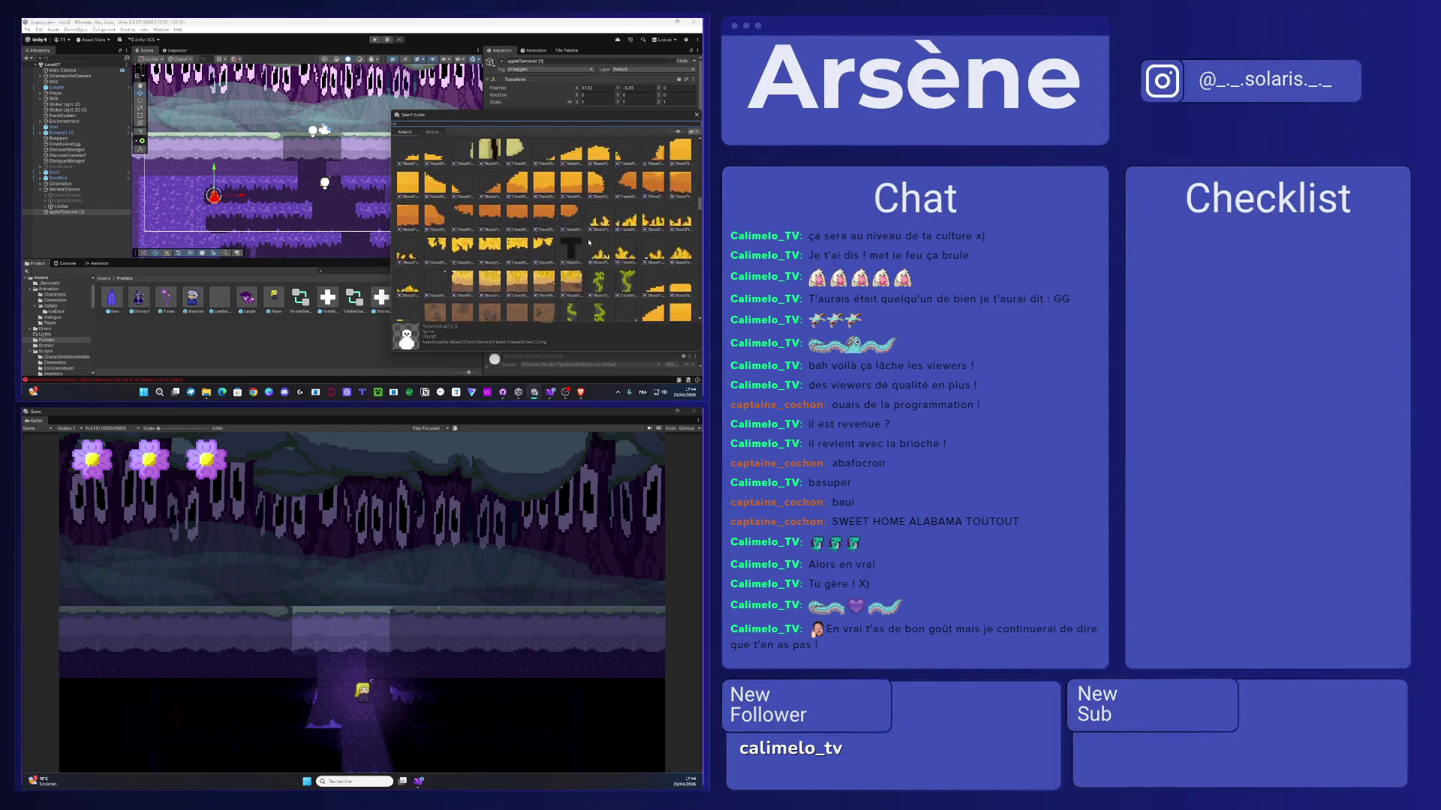
pyautogui.scroll(-3, 588, 244)
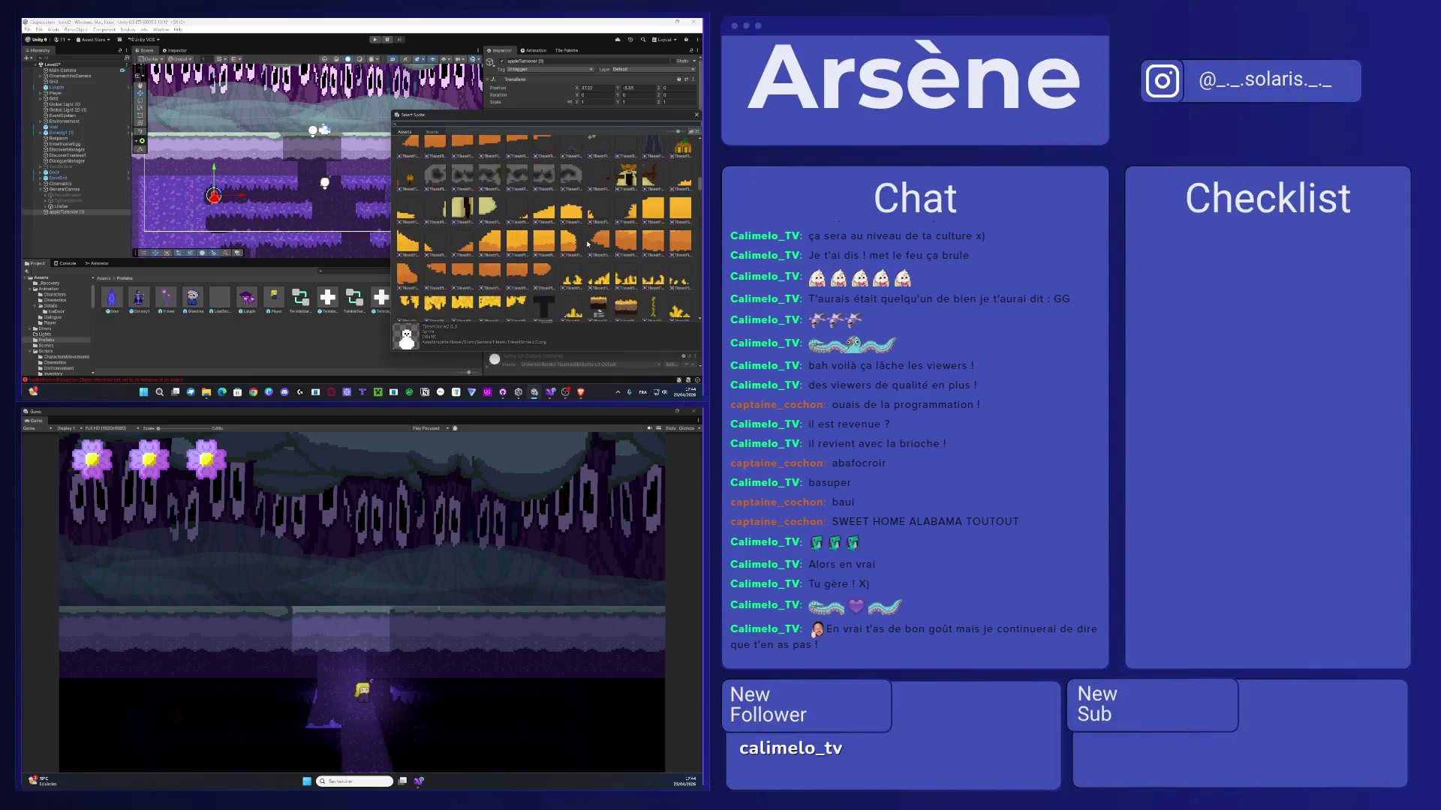
pyautogui.scroll(5, 588, 244)
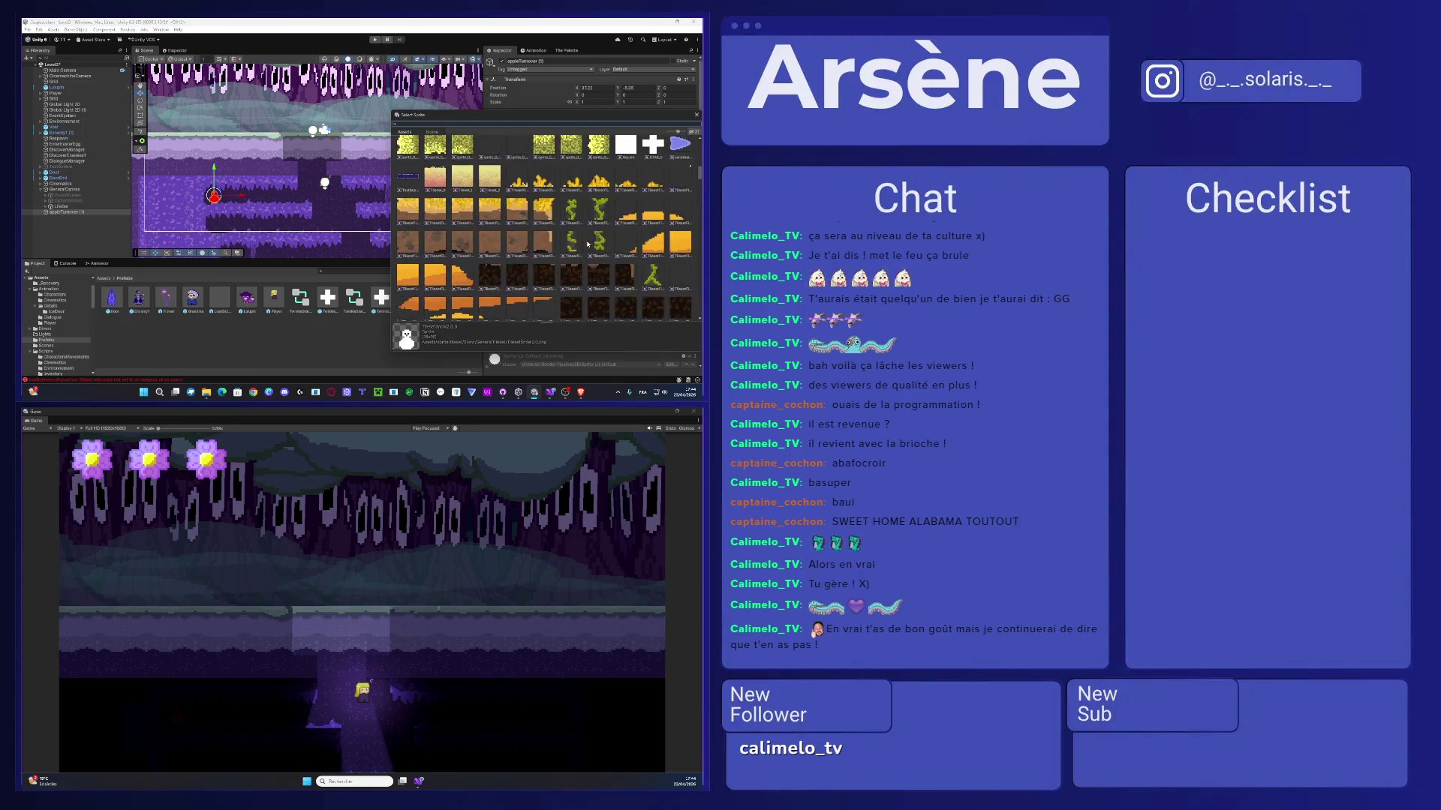
pyautogui.scroll(10, 617, 219)
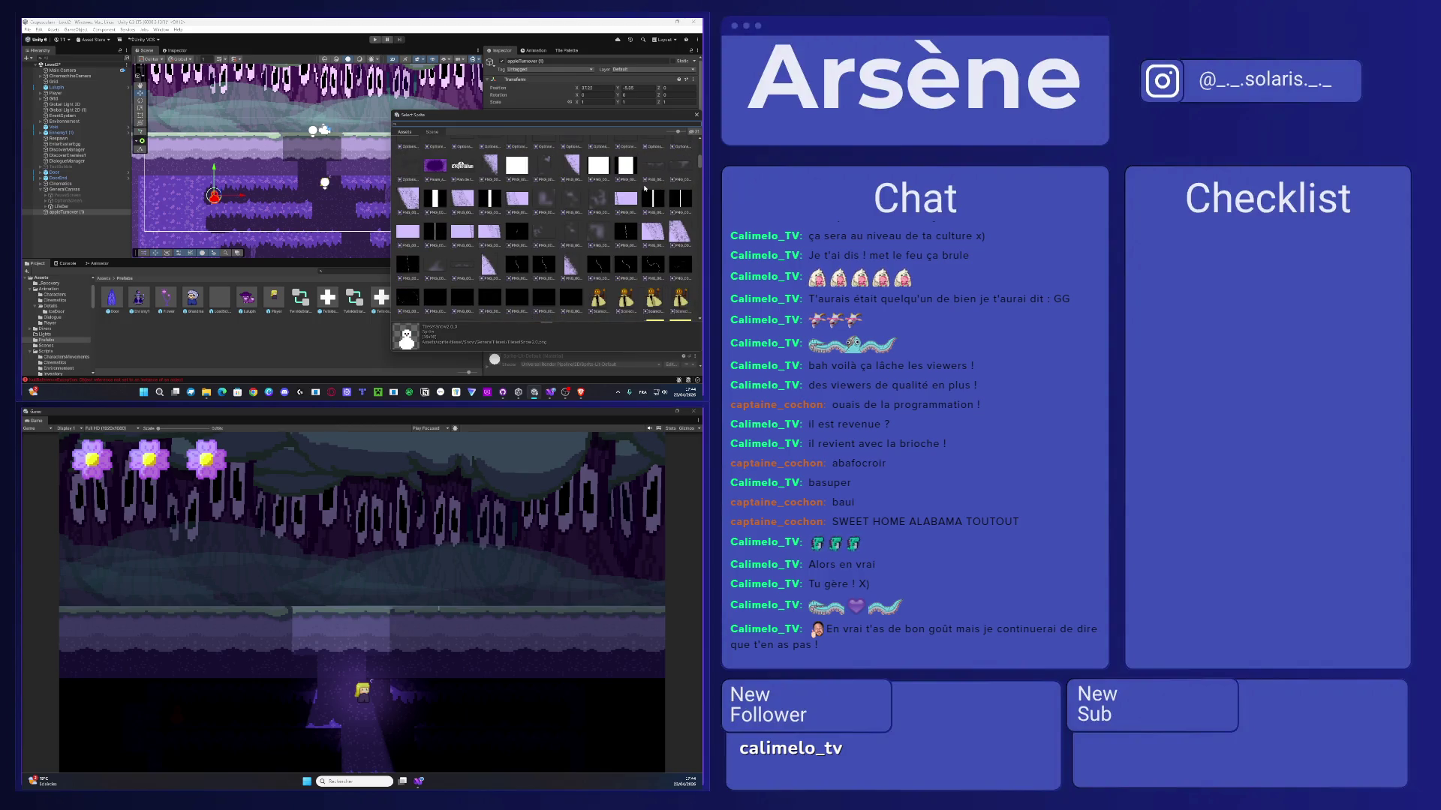
pyautogui.scroll(10, 642, 189)
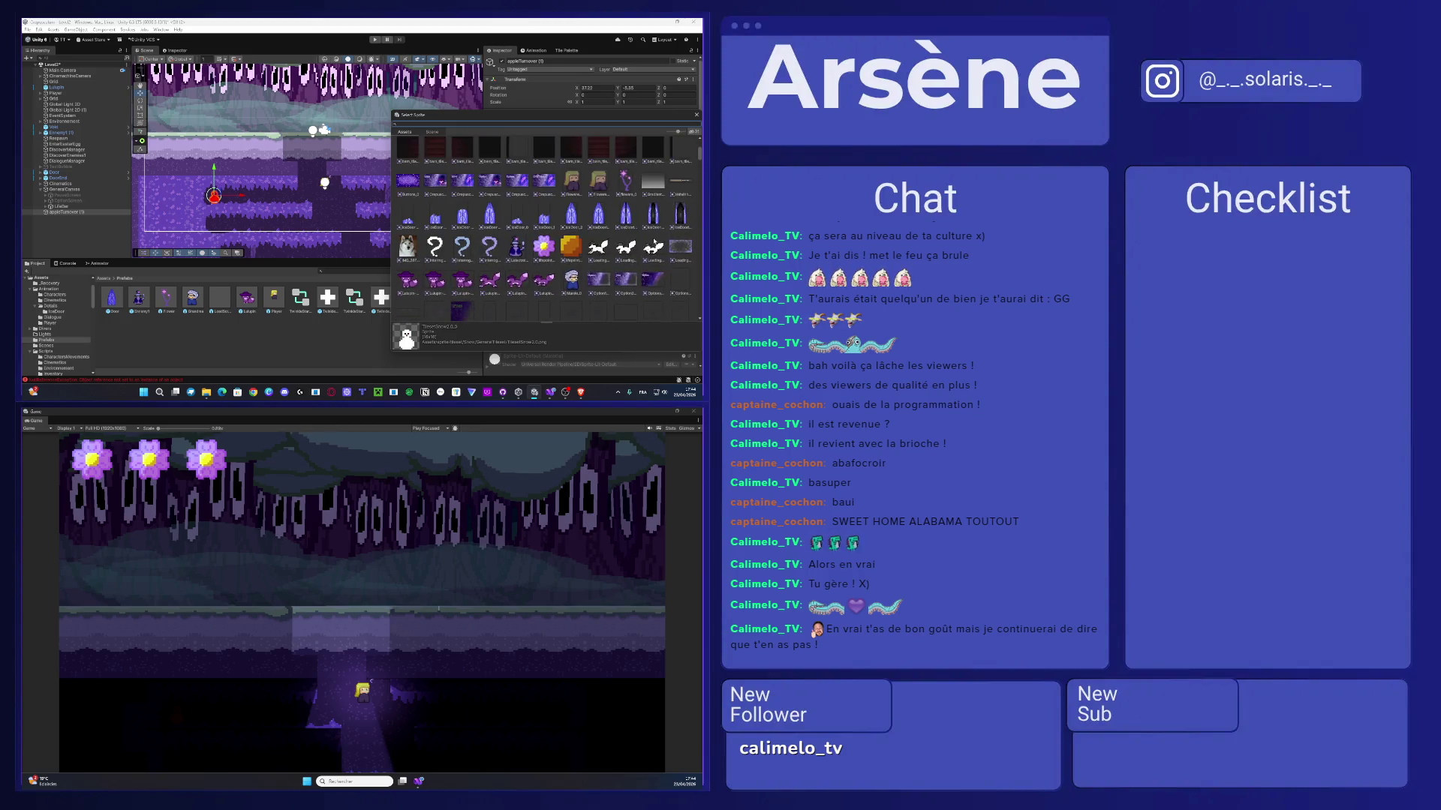
pyautogui.scroll(2, 636, 255)
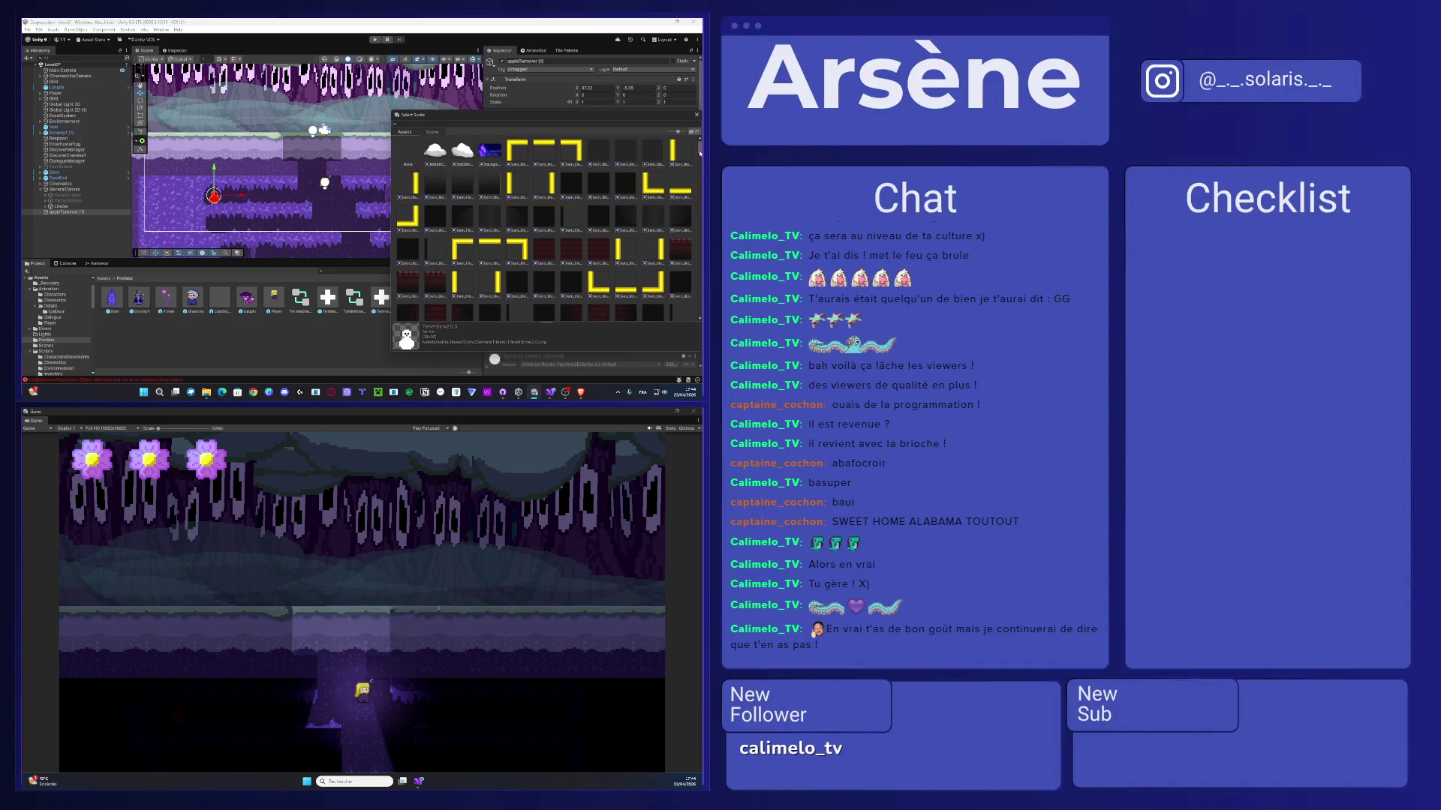
pyautogui.moveTo(701, 150); pyautogui.dragTo(701, 331)
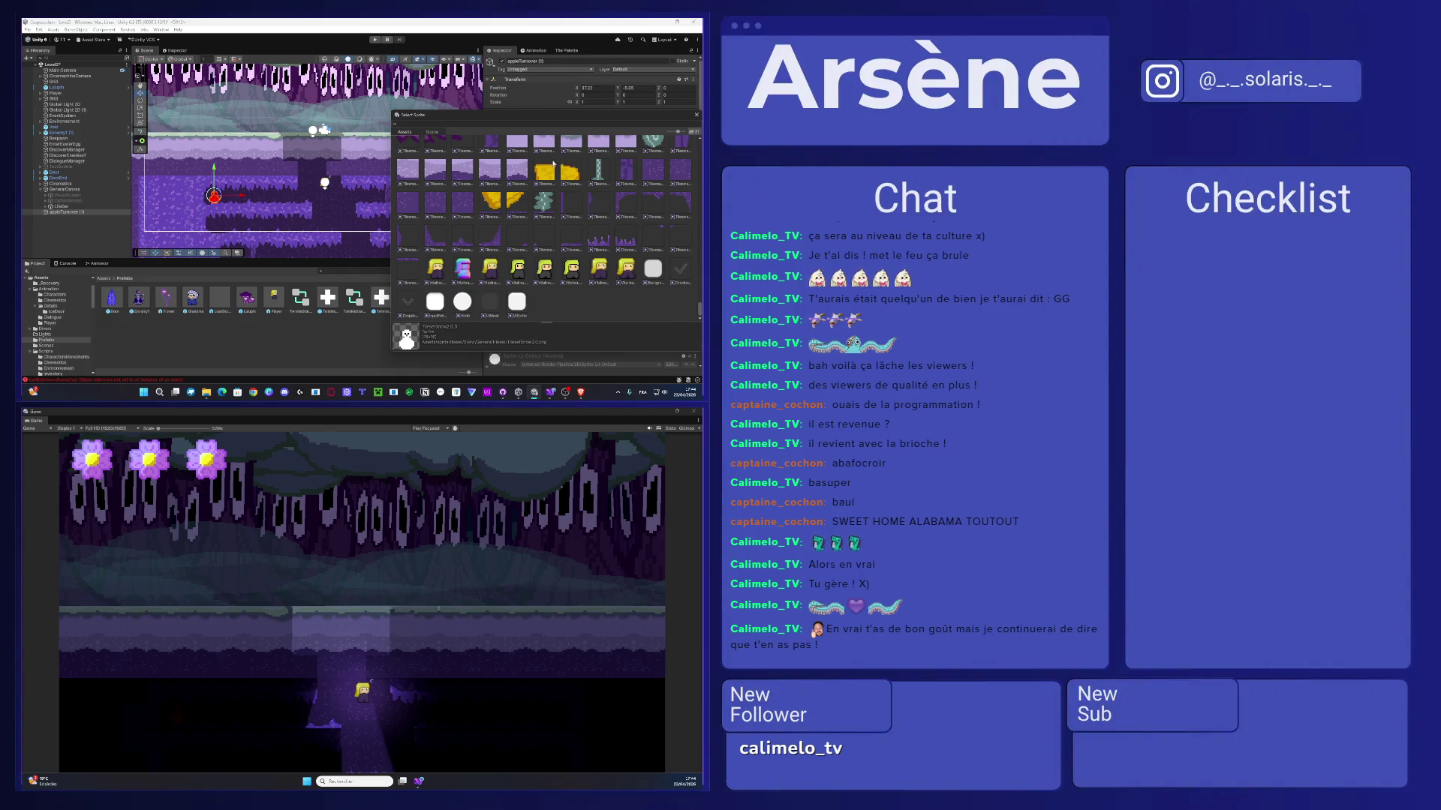
pyautogui.scroll(5, 553, 162)
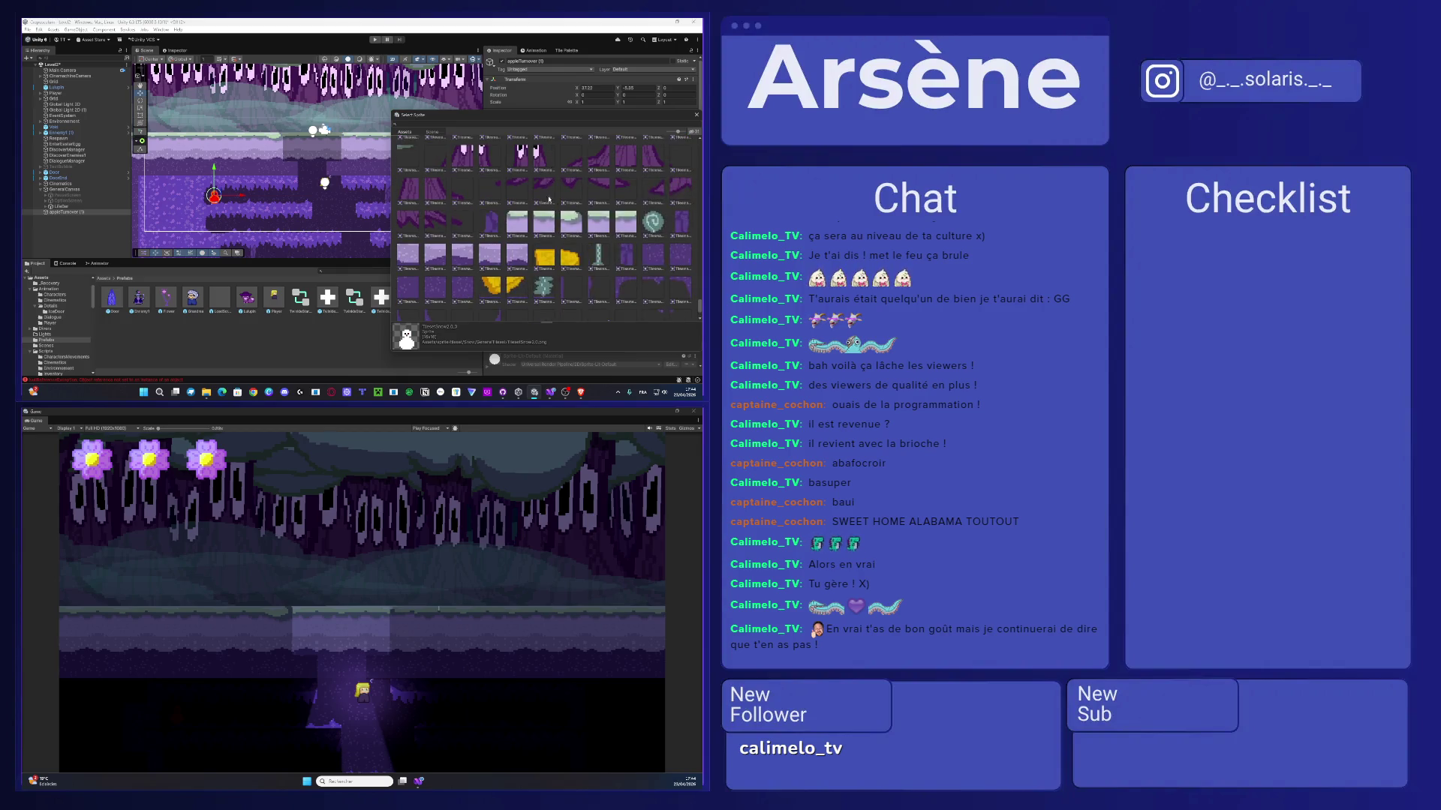
pyautogui.click(231, 324)
pyautogui.click(101, 279)
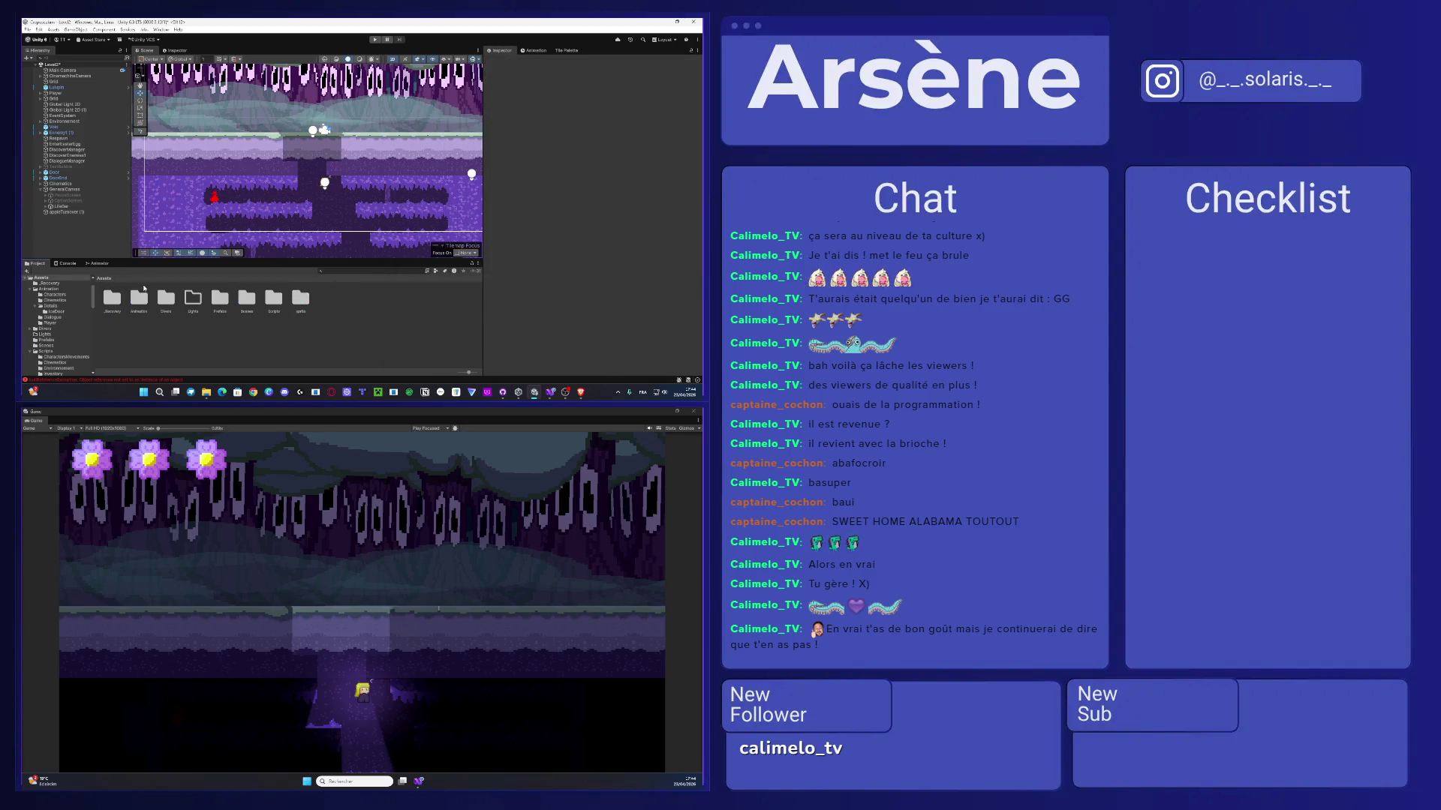
# - Browse to Assets > sprite > tileset > ItemsAsSprite and open its tile sheet in the Sprite Editor
pyautogui.doubleClick(301, 299)
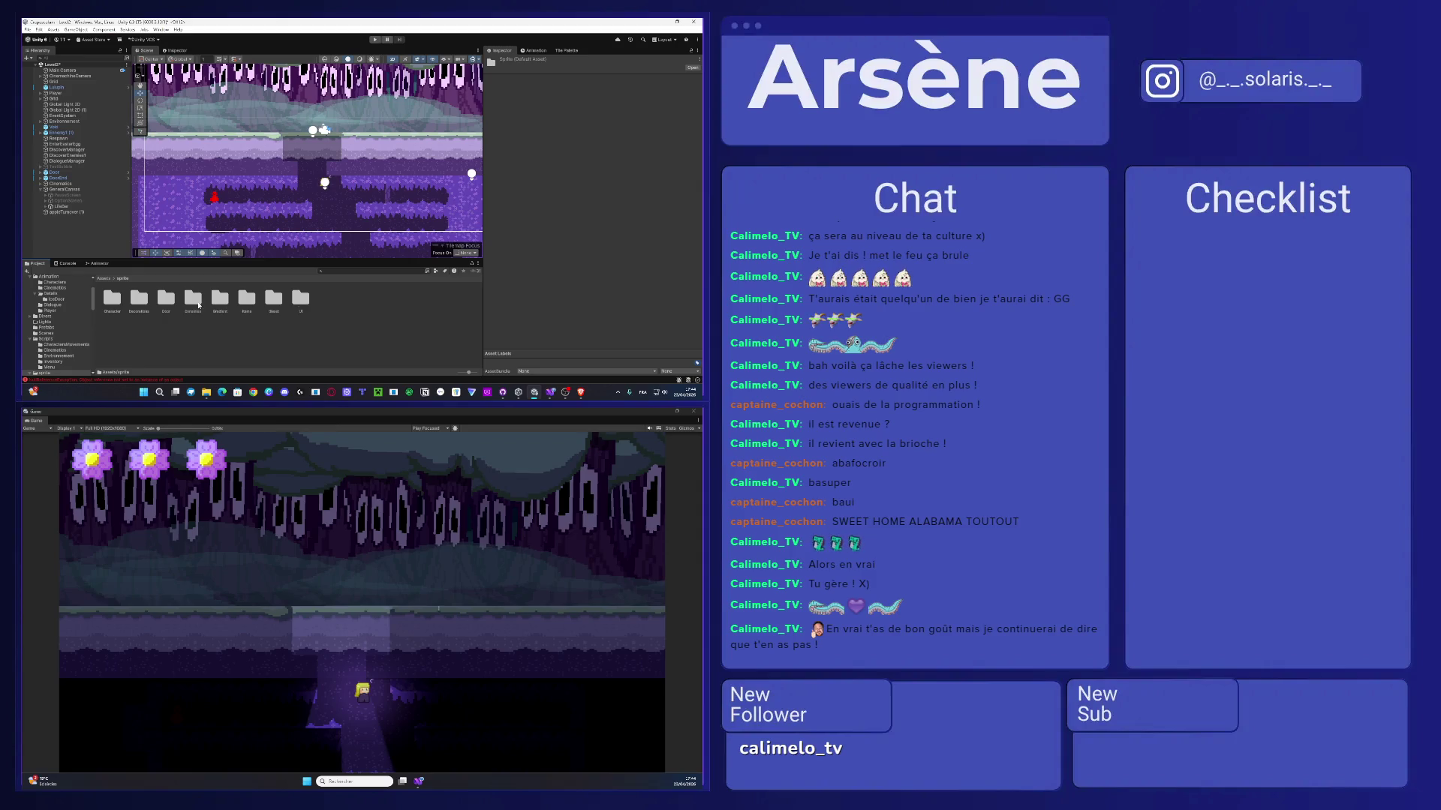
pyautogui.doubleClick(247, 300)
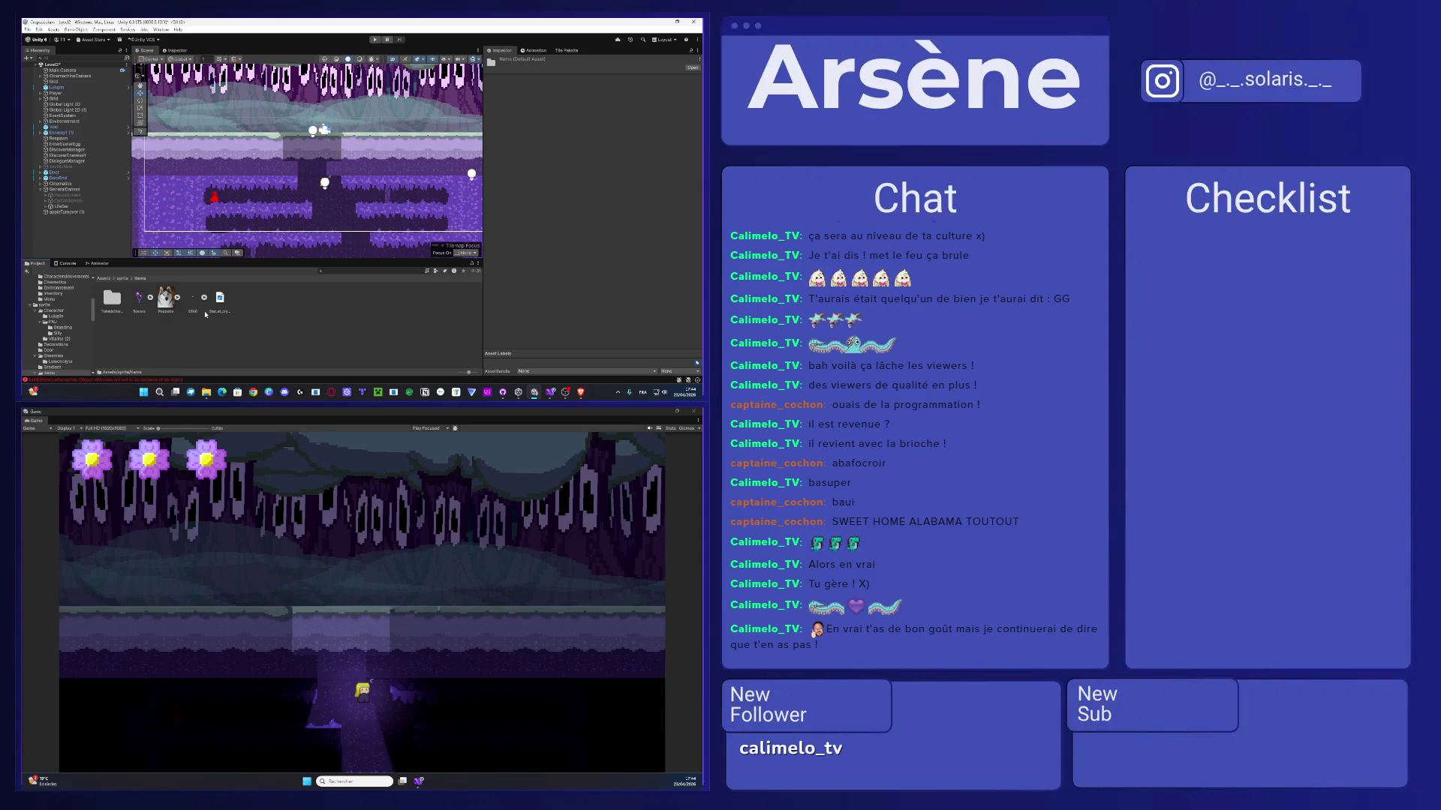
pyautogui.click(122, 279)
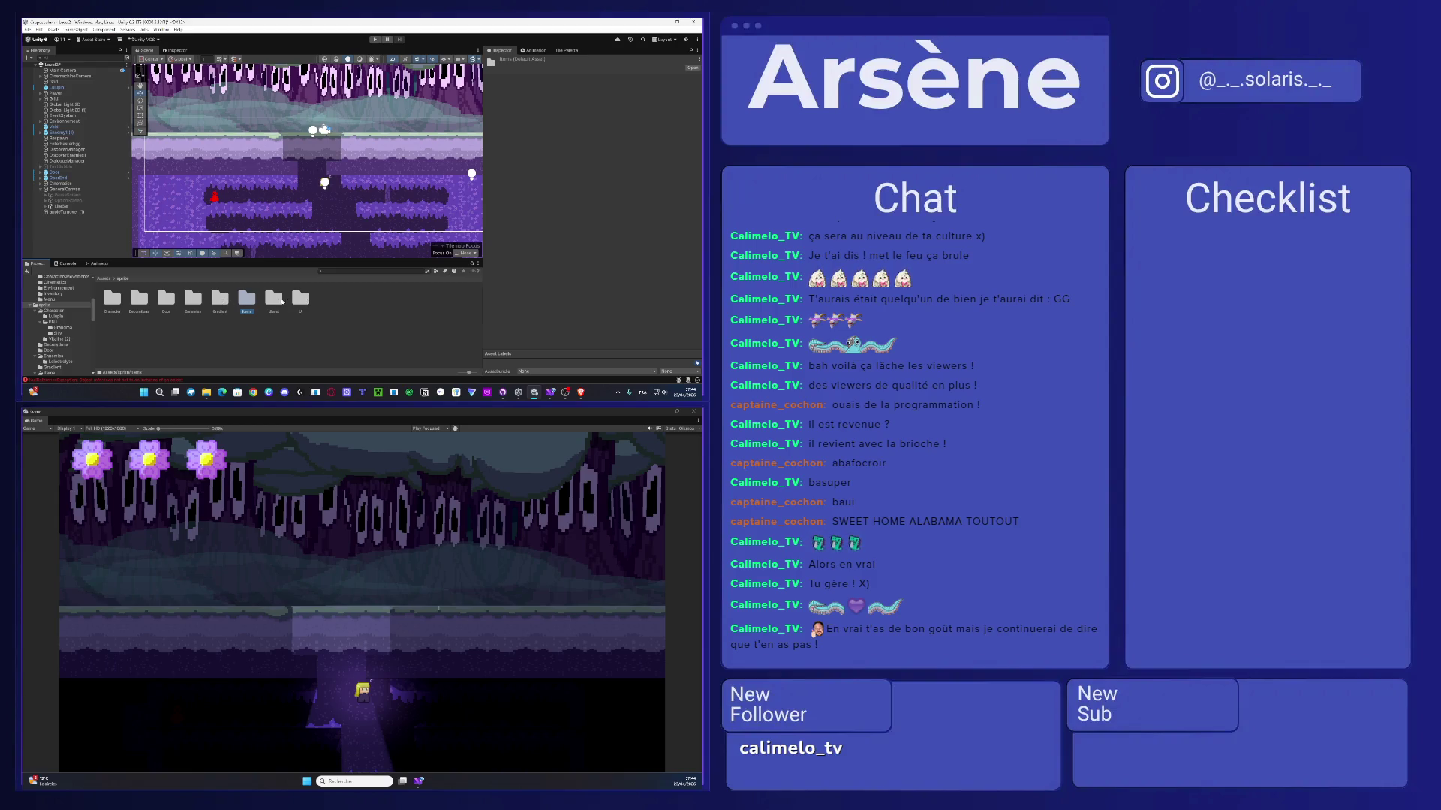
pyautogui.doubleClick(276, 300)
pyautogui.doubleClick(193, 298)
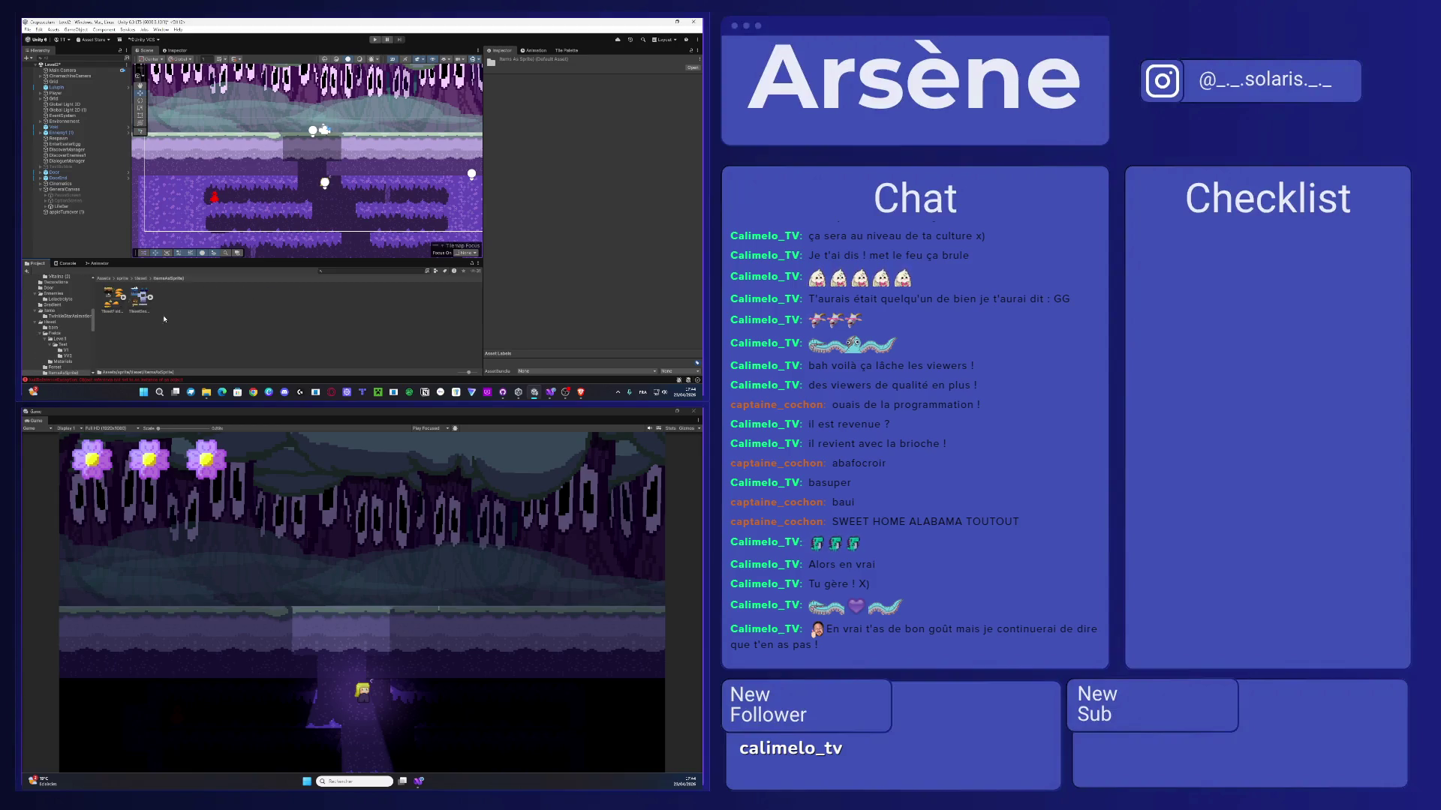
pyautogui.click(140, 278)
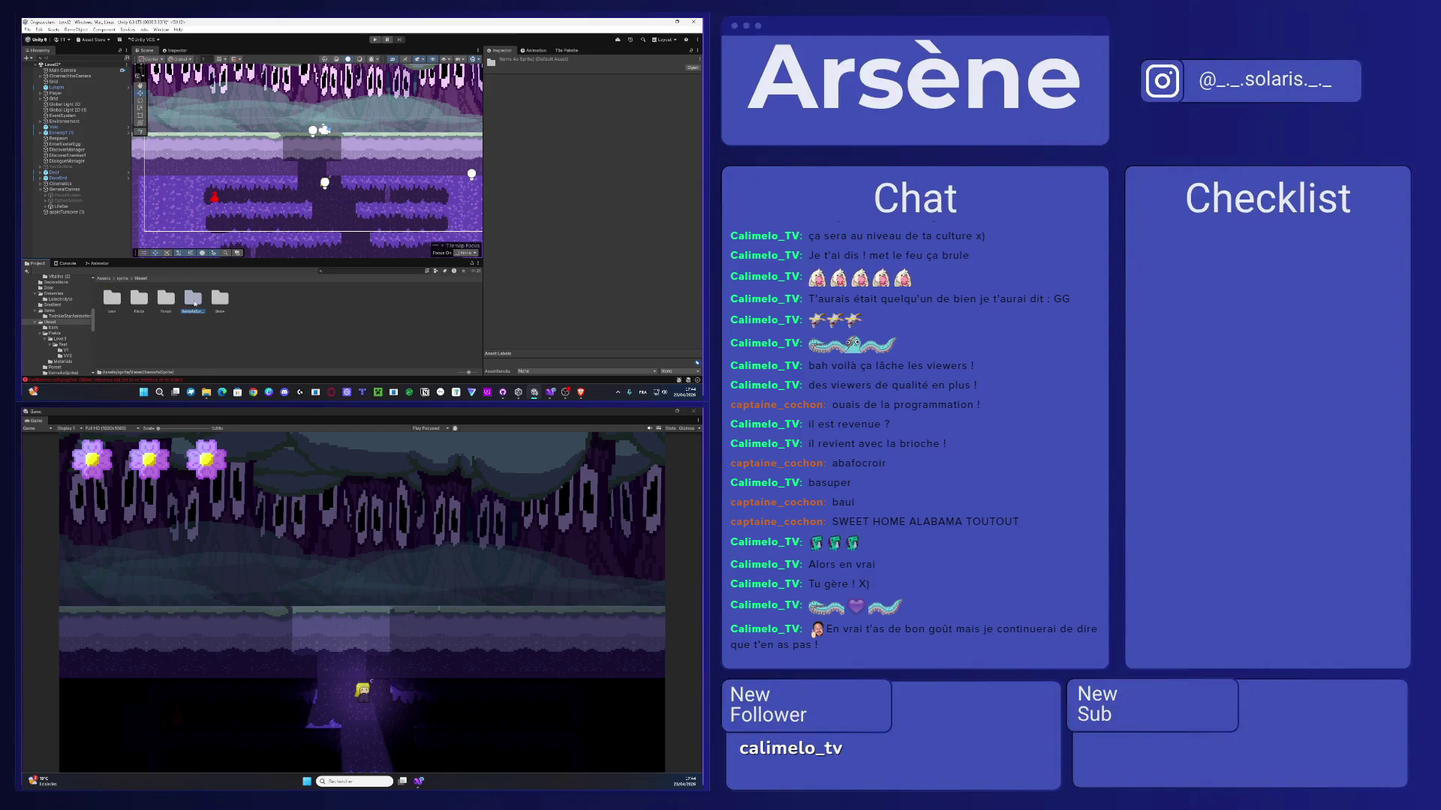
pyautogui.doubleClick(167, 300)
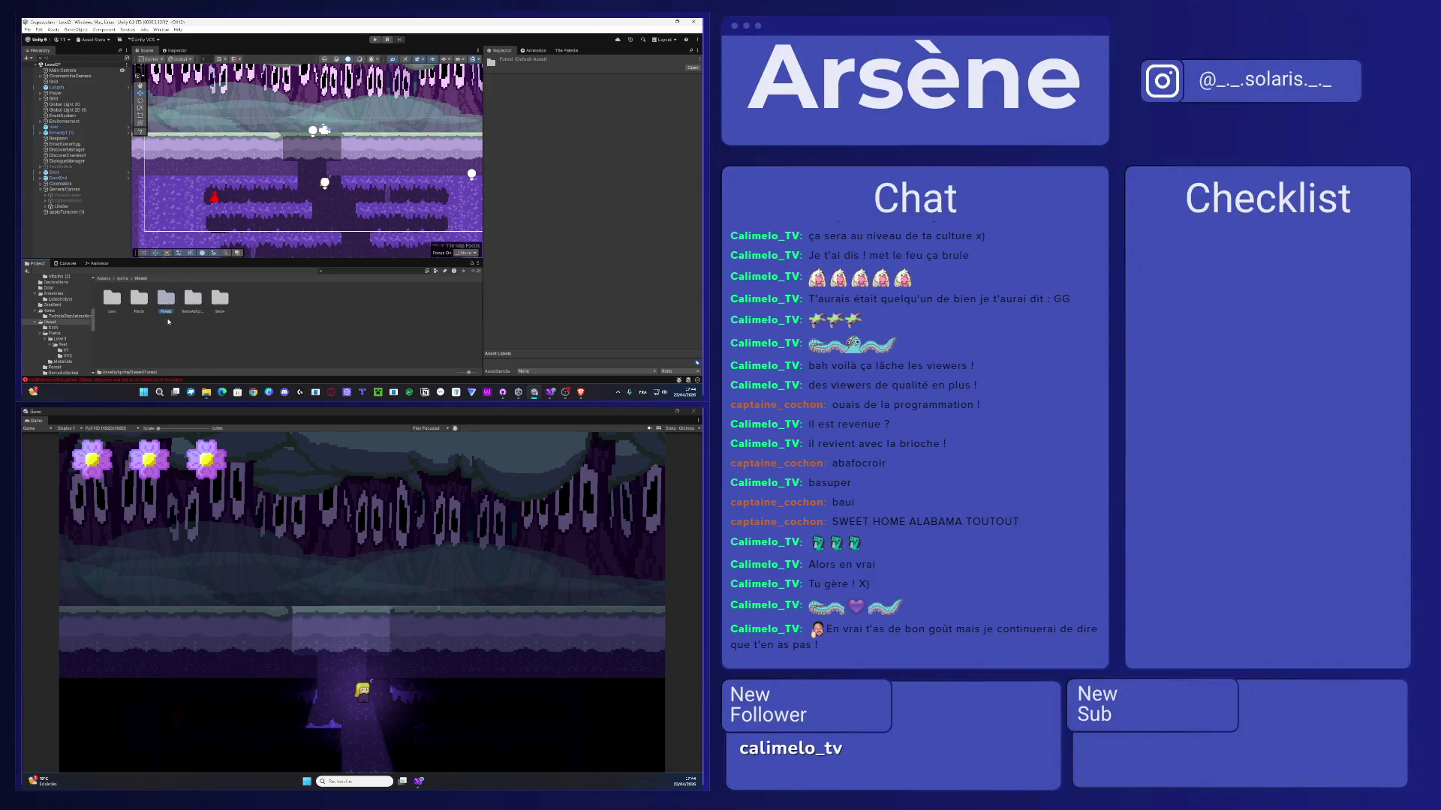
pyautogui.click(142, 303)
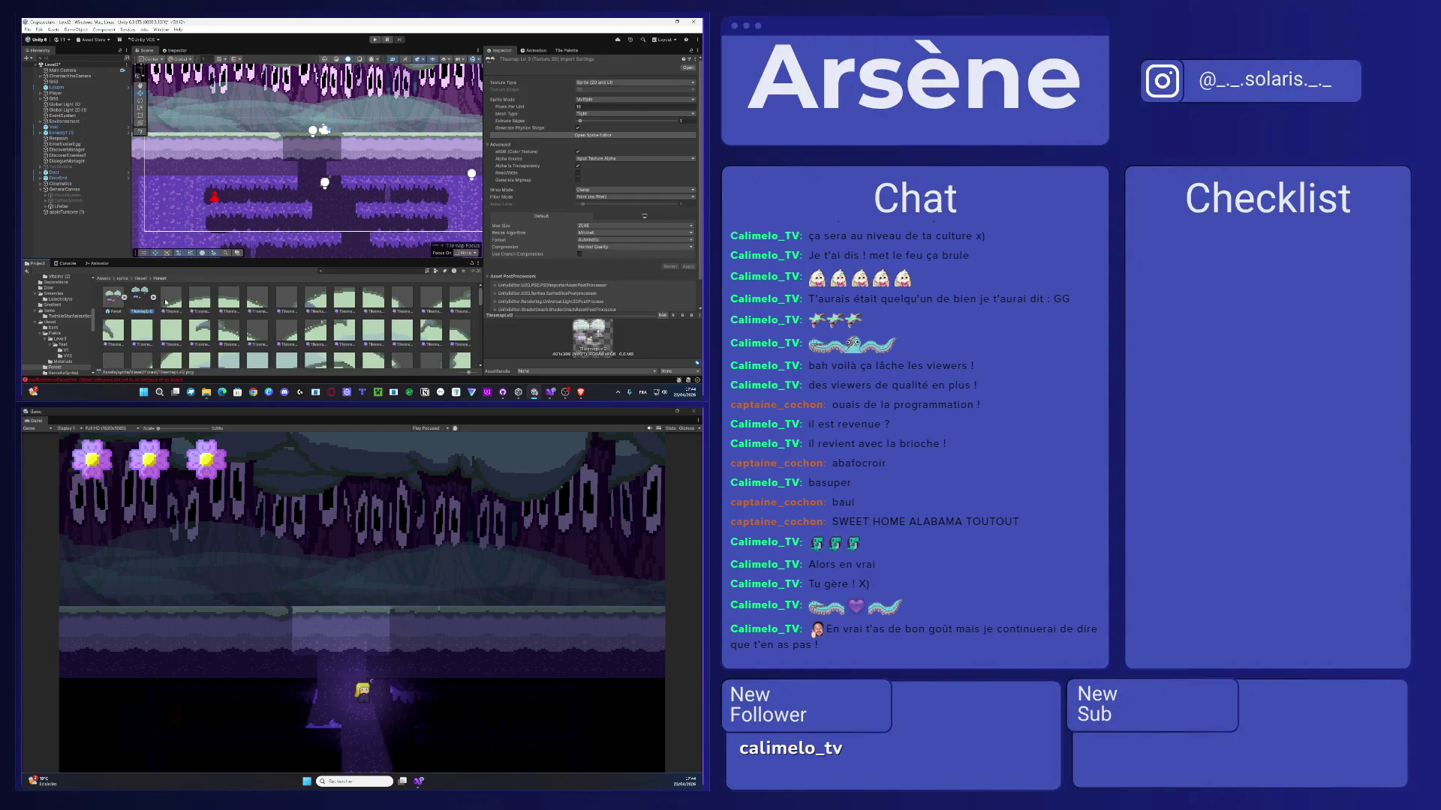
pyautogui.click(140, 278)
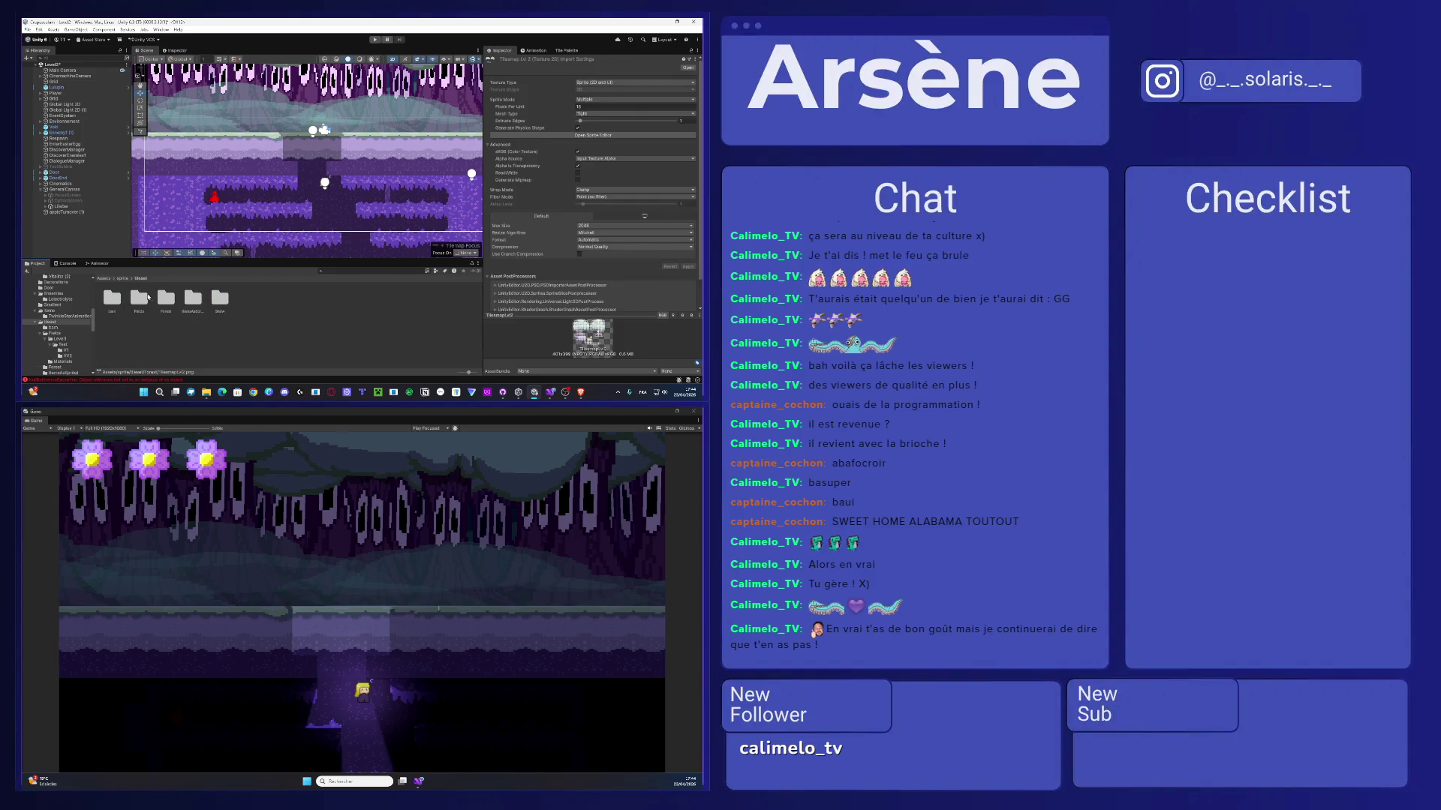
pyautogui.doubleClick(193, 300)
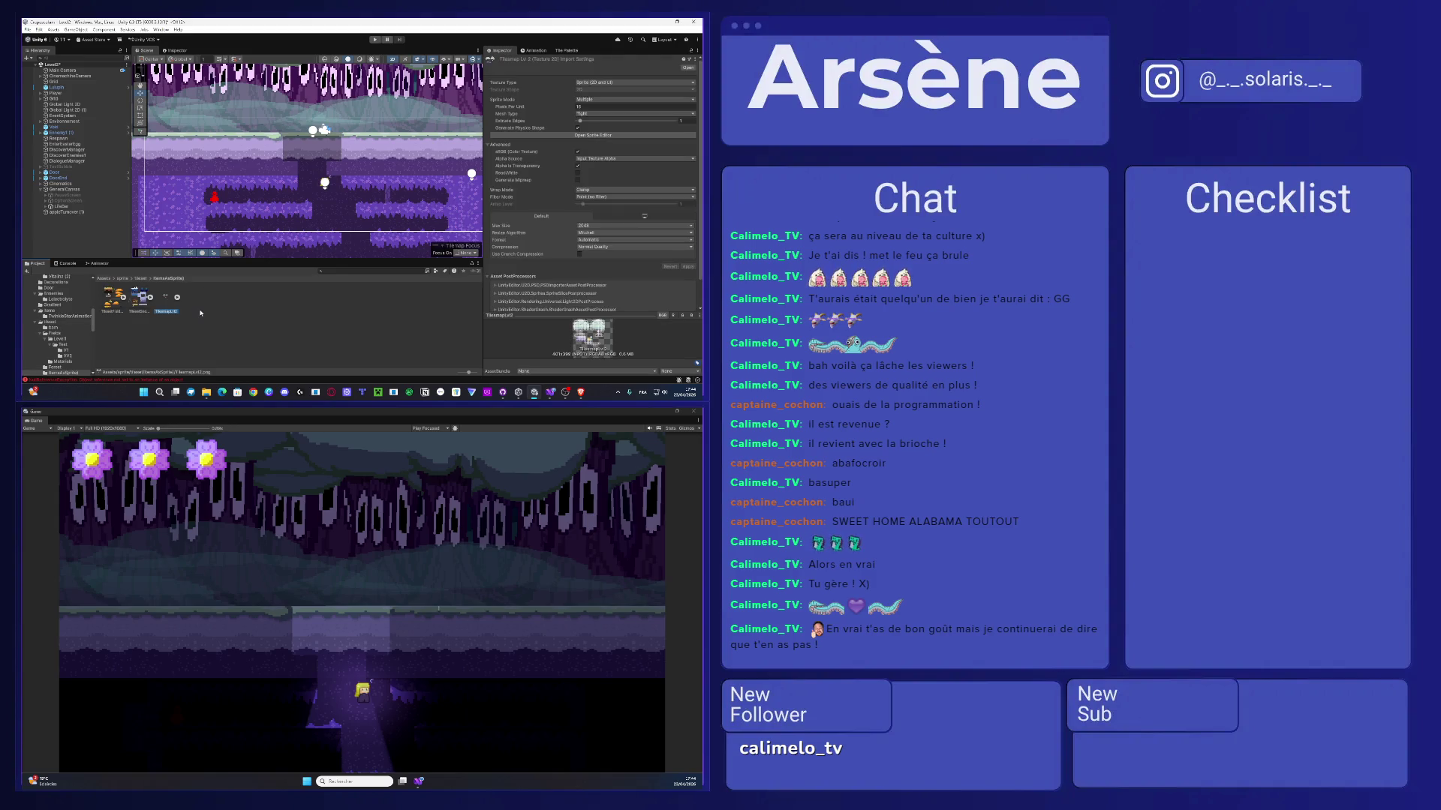
pyautogui.click(179, 299)
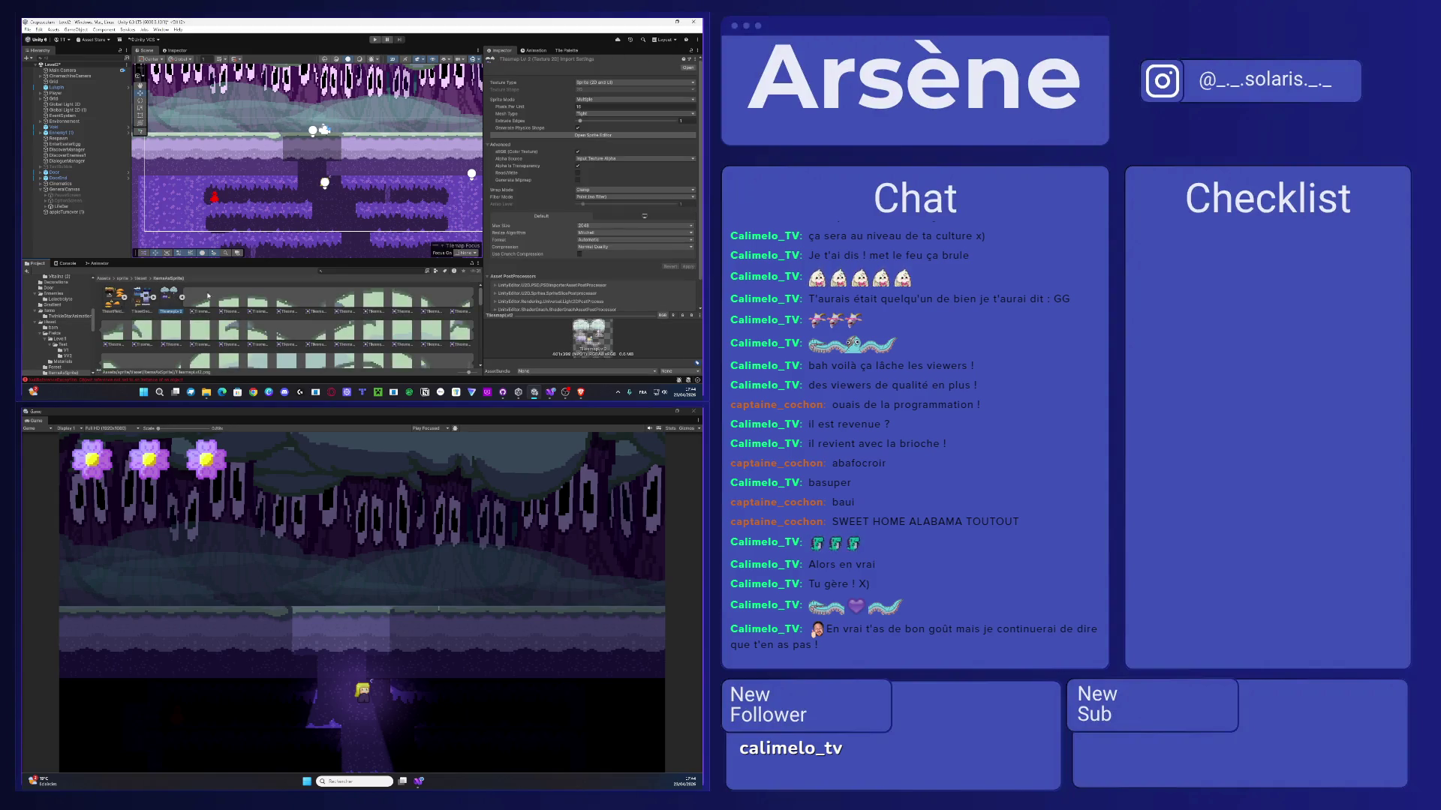
pyautogui.click(558, 135)
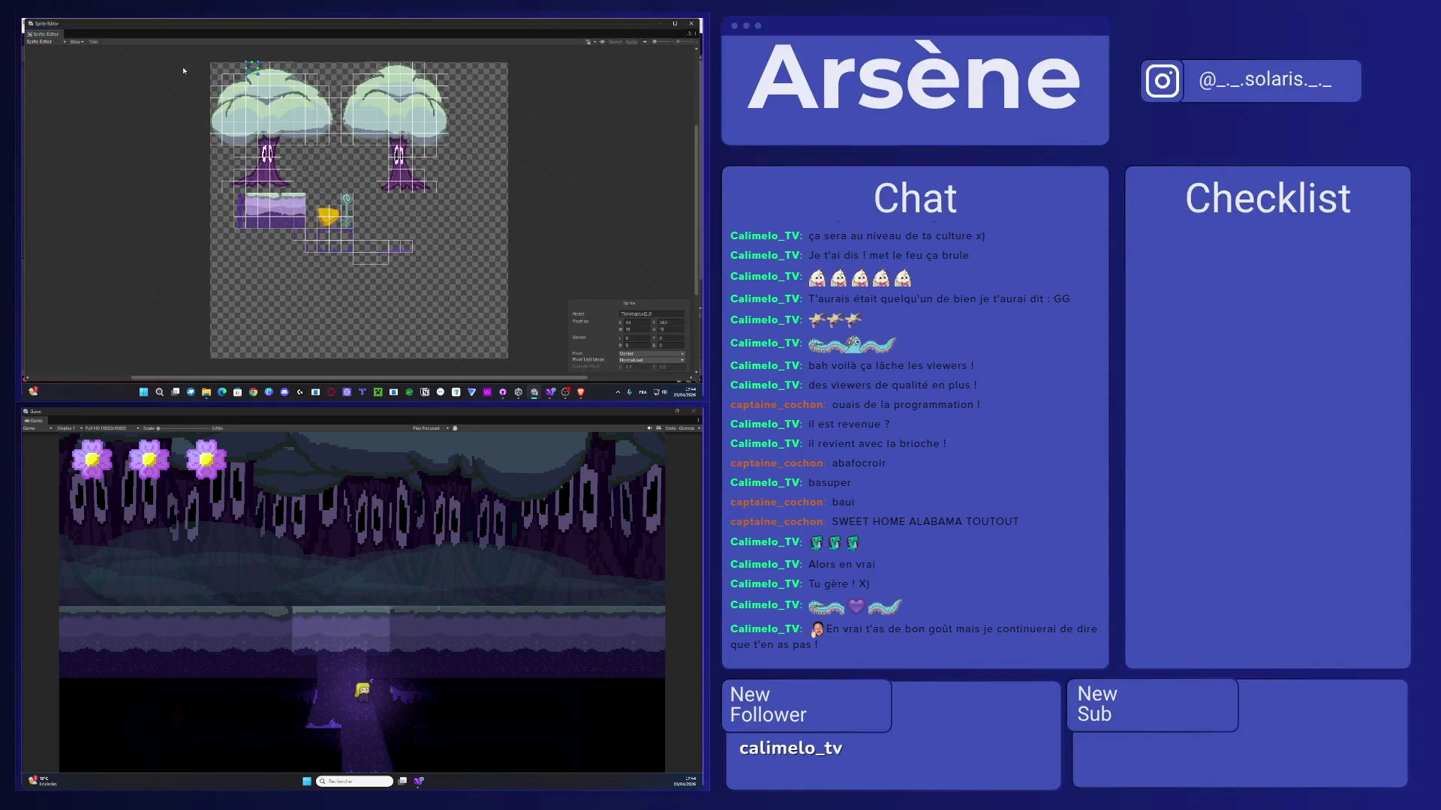
pyautogui.click(76, 43)
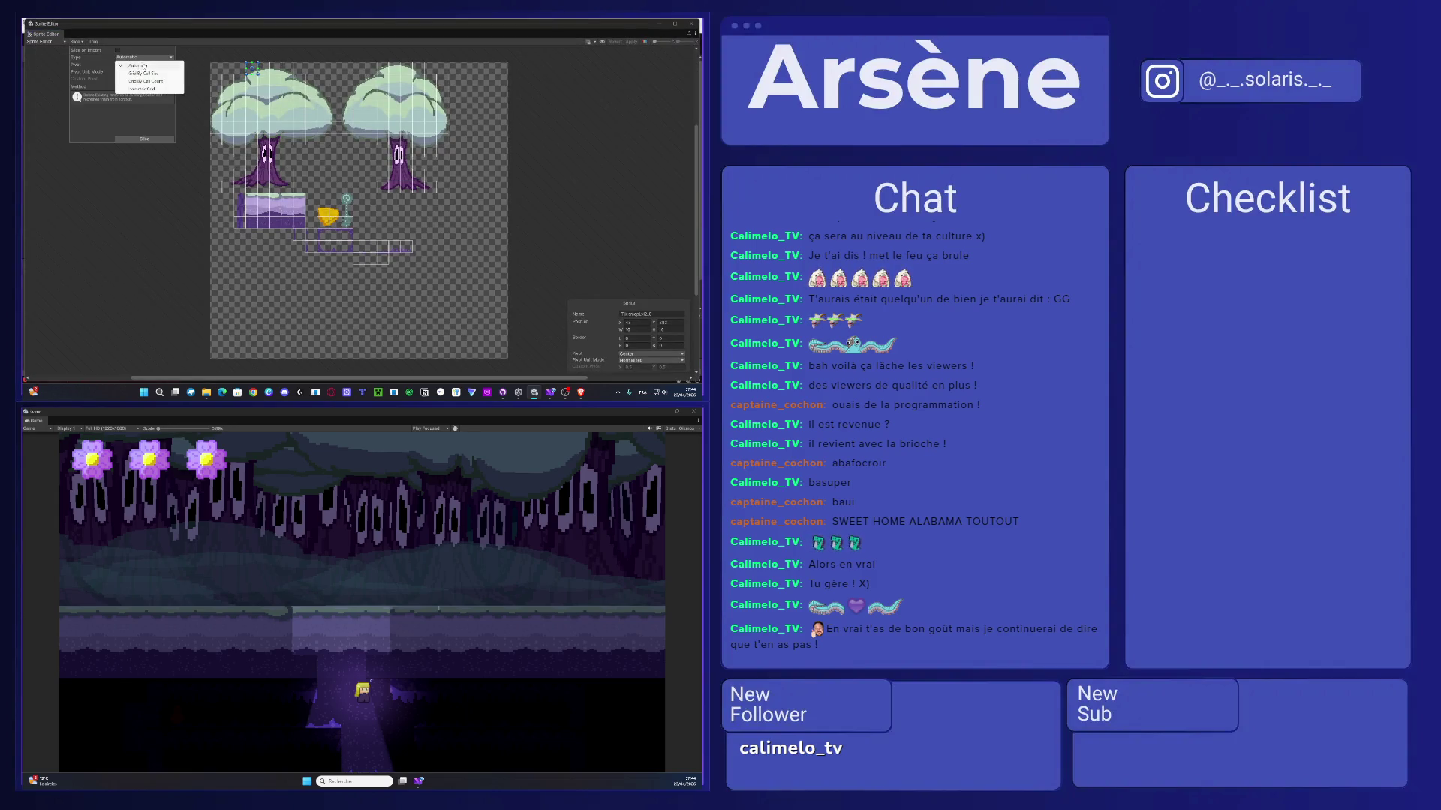
pyautogui.click(135, 66)
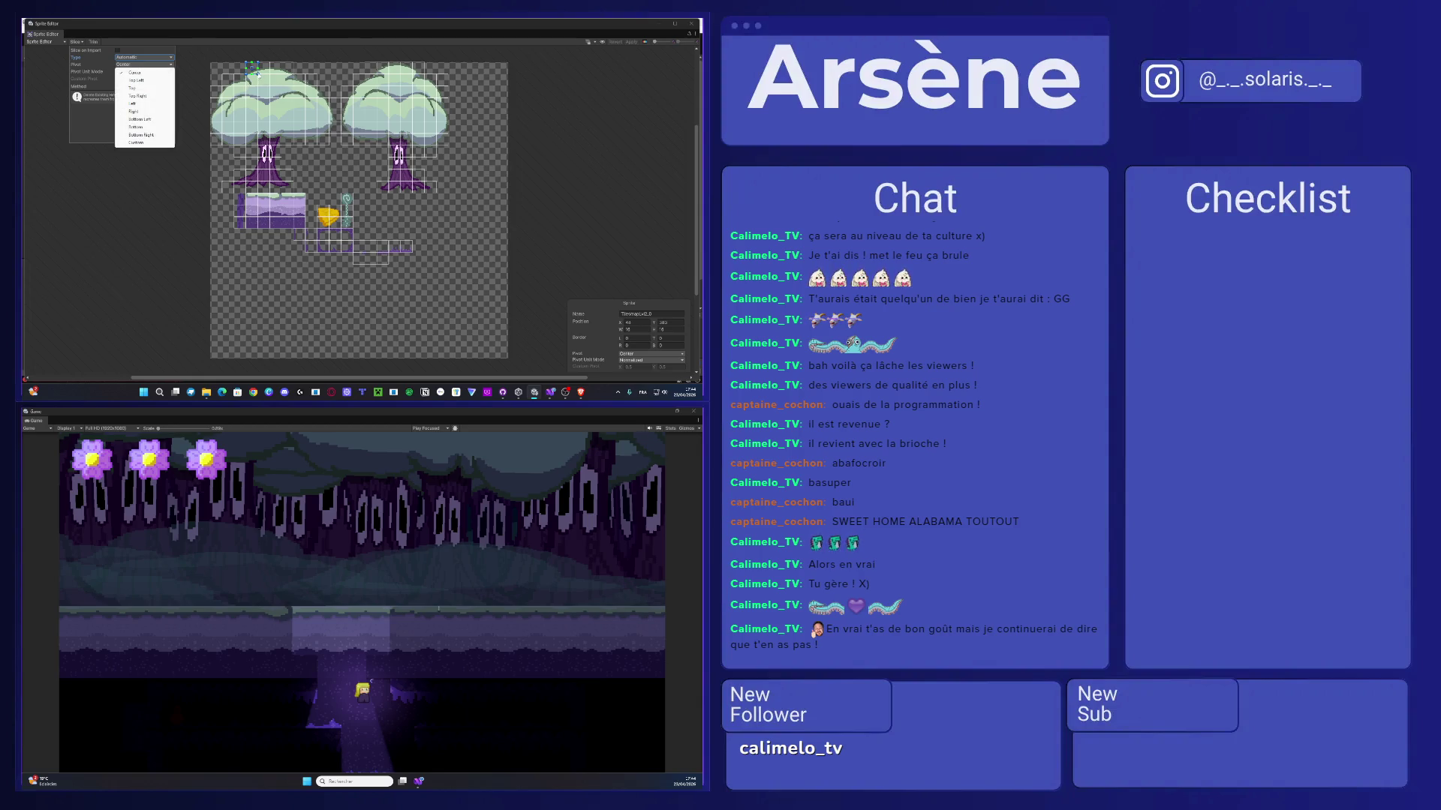
pyautogui.click(122, 189)
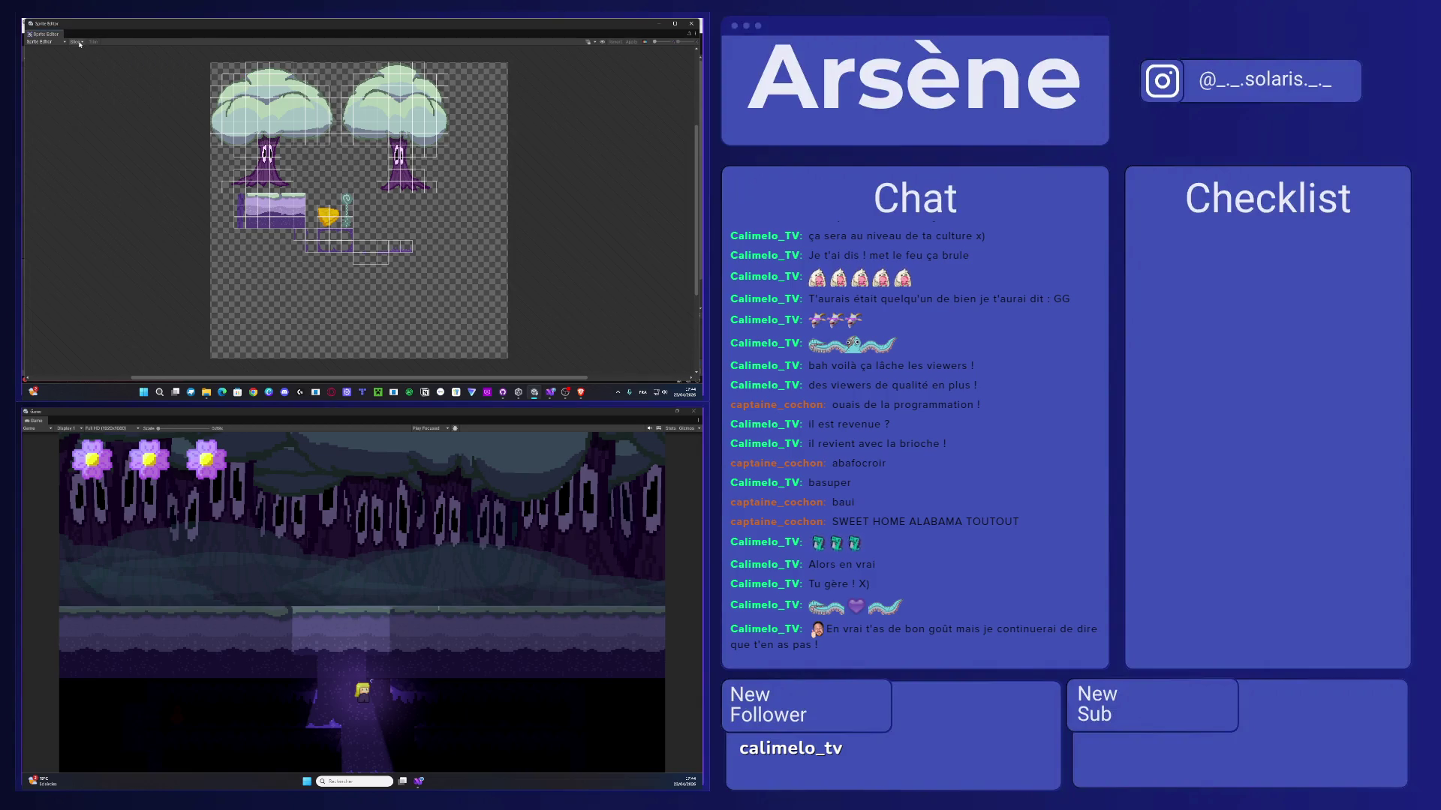
pyautogui.click(78, 43)
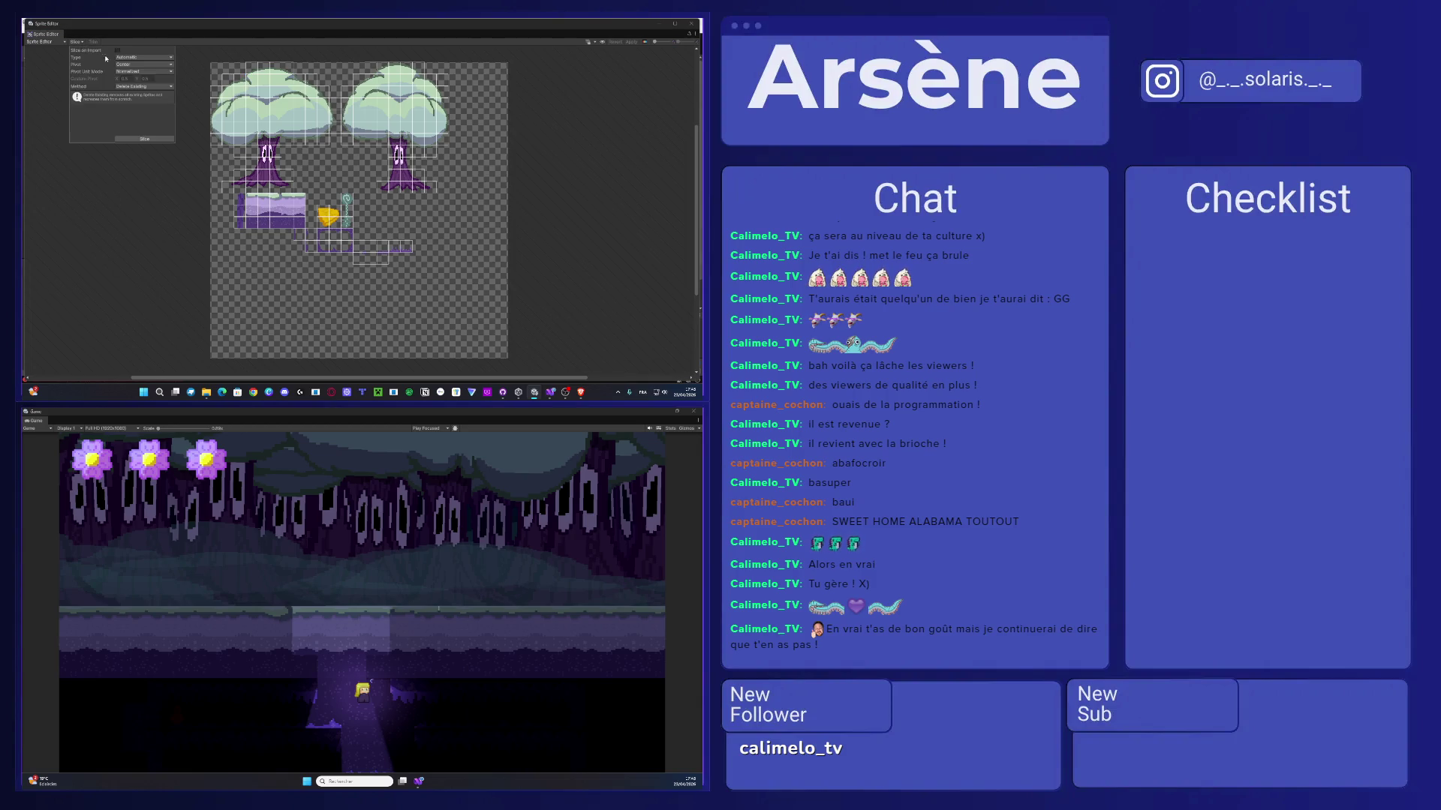
pyautogui.click(151, 72)
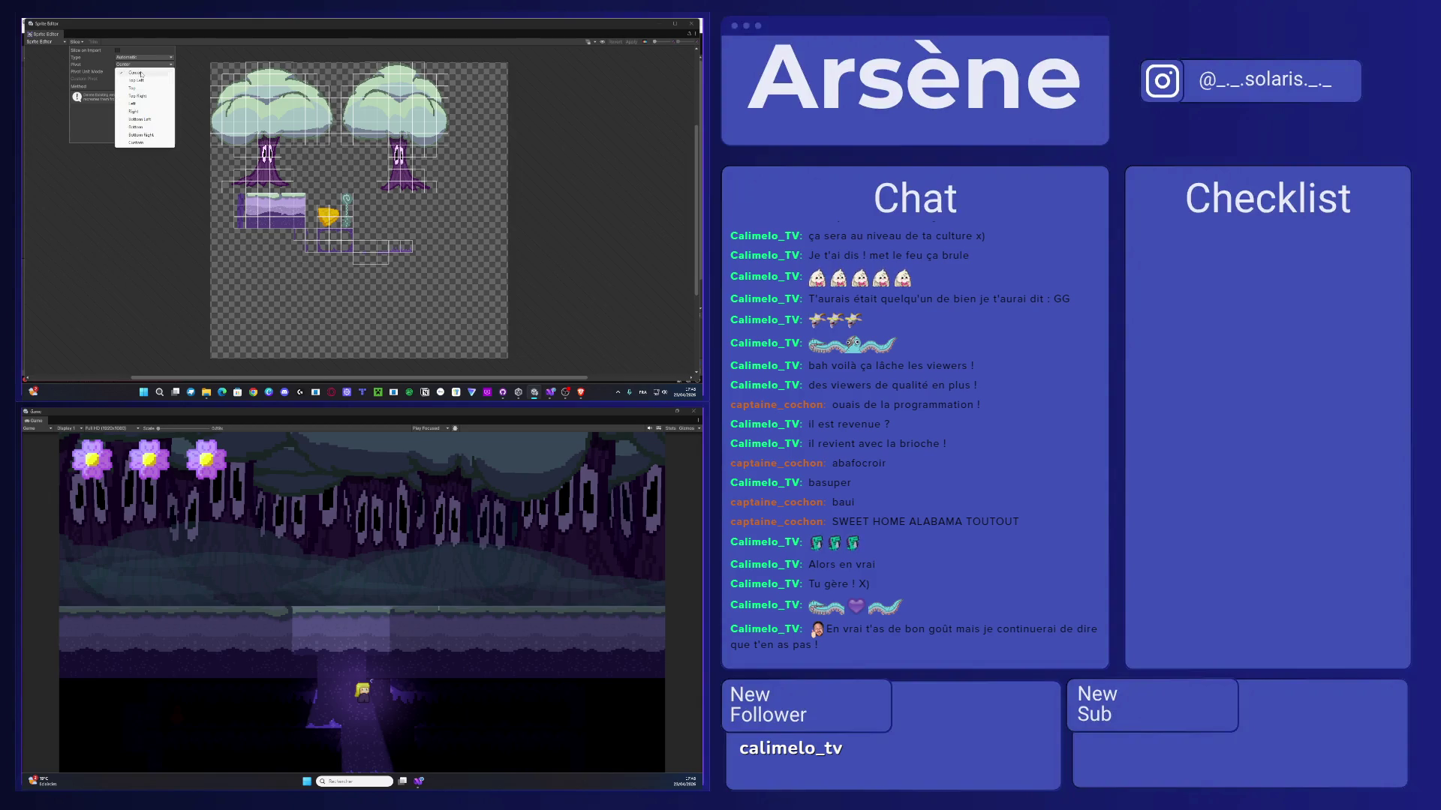
pyautogui.click(93, 116)
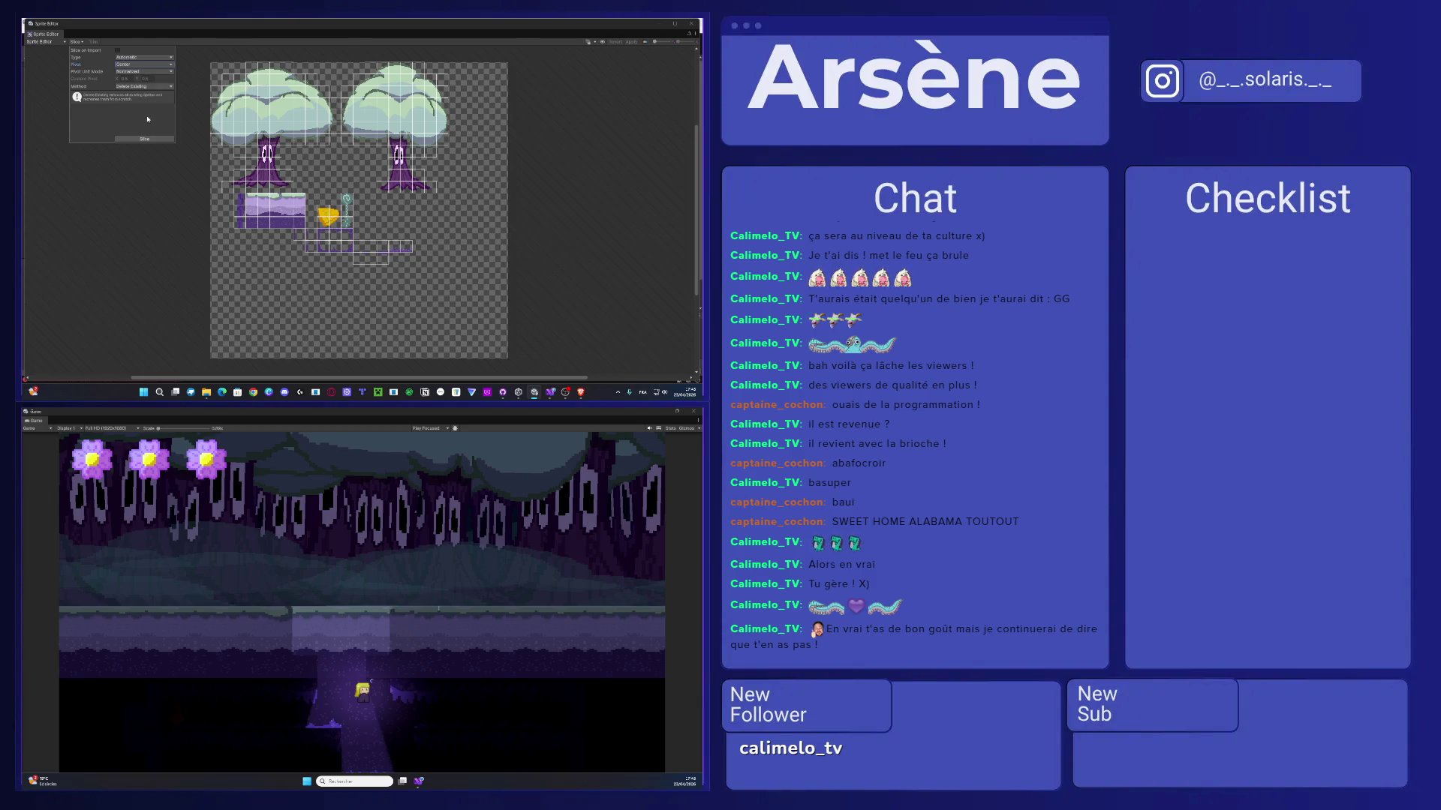
pyautogui.click(146, 88)
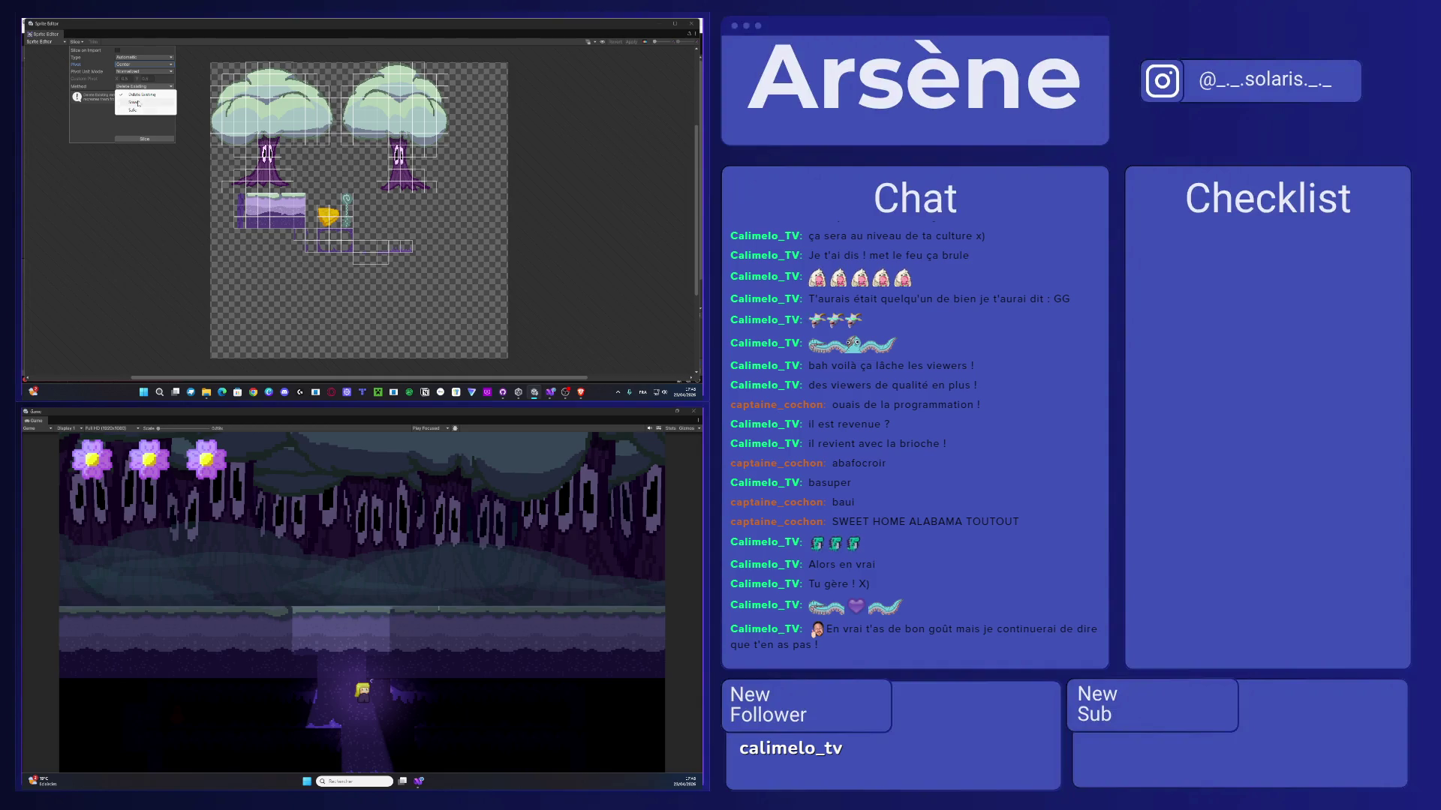
pyautogui.click(138, 100)
pyautogui.click(143, 86)
pyautogui.click(133, 96)
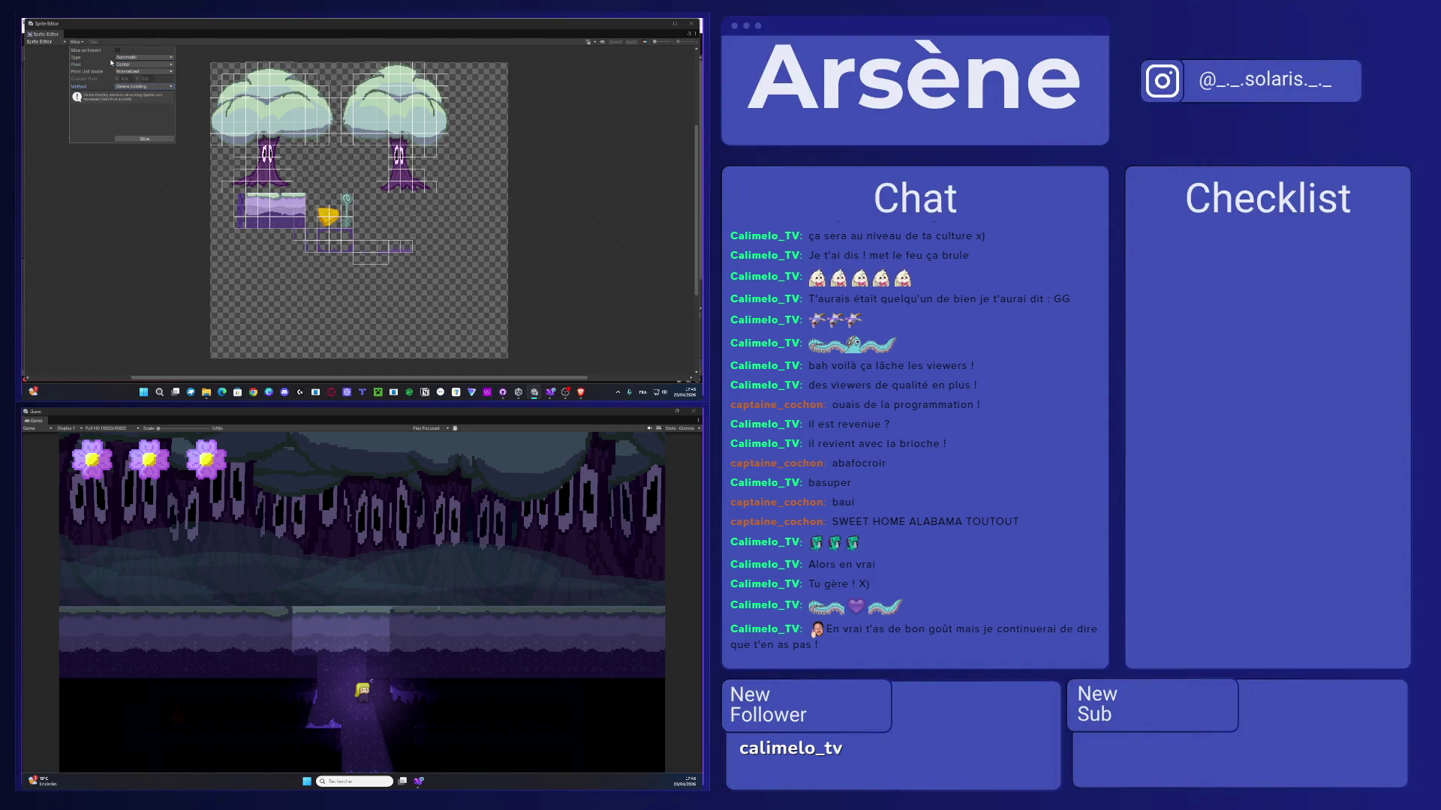
pyautogui.click(56, 42)
pyautogui.click(76, 43)
pyautogui.click(253, 81)
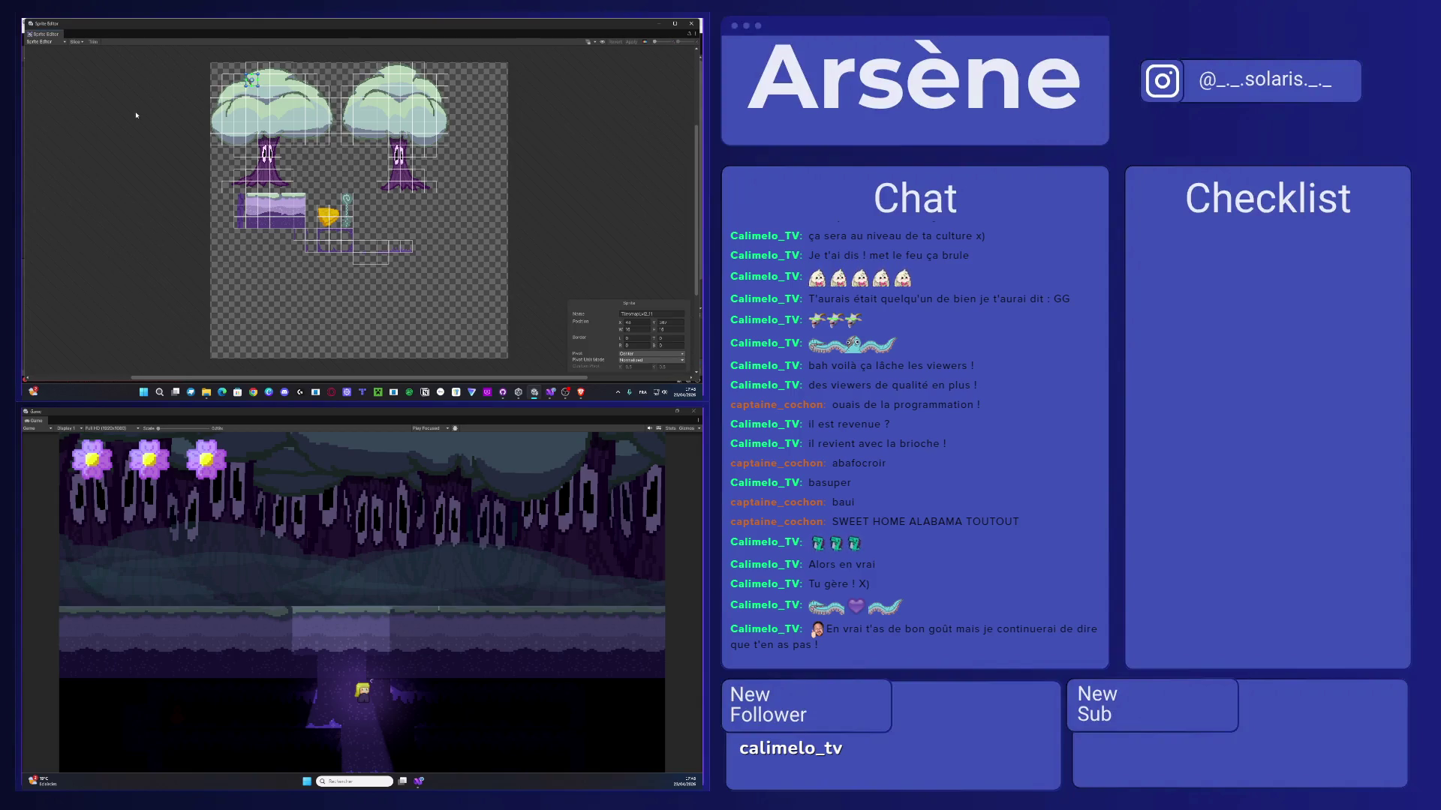
# - Trim the top edge of the yellow turnover sprite's rectangle
pyautogui.moveTo(264, 89)
pyautogui.mouseDown()
pyautogui.moveTo(333, 158)
pyautogui.moveTo(333, 212)
pyautogui.mouseUp()
pyautogui.moveTo(250, 124); pyautogui.dragTo(314, 193)
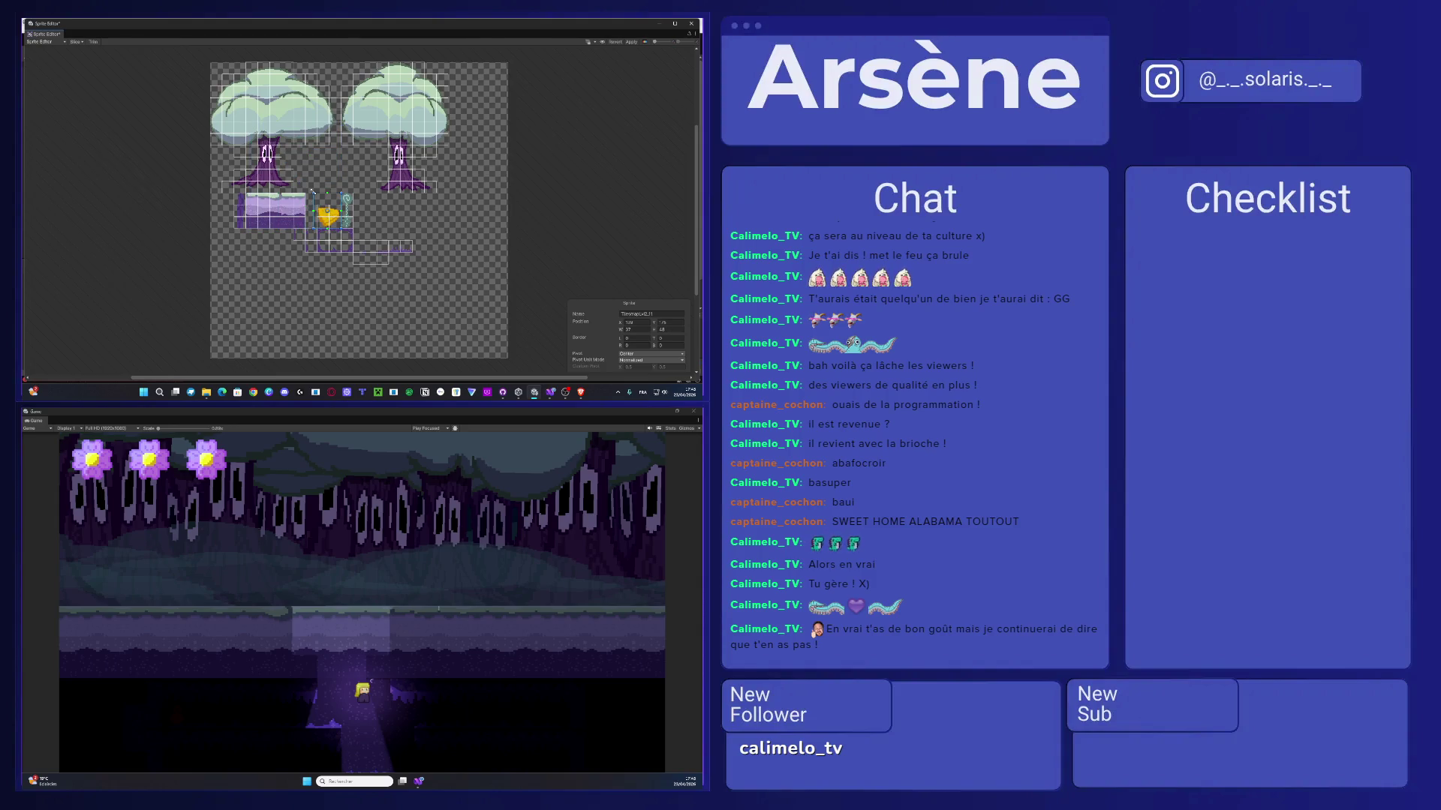
pyautogui.hotkey('ctrl', 'z')
pyautogui.hotkey('ctrl', 'z')
pyautogui.hotkey('ctrl', 'z')
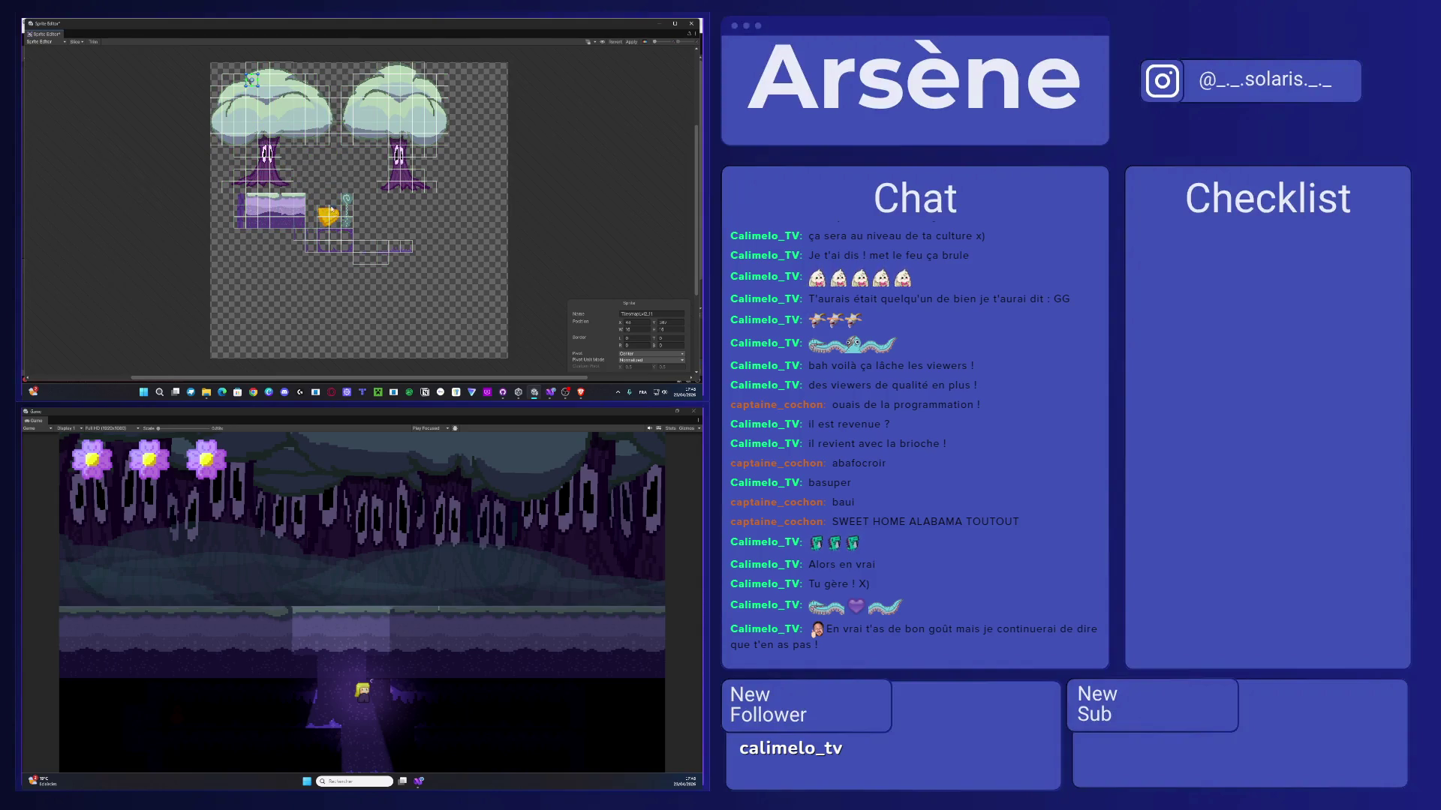
pyautogui.scroll(5, 330, 209)
pyautogui.click(323, 221)
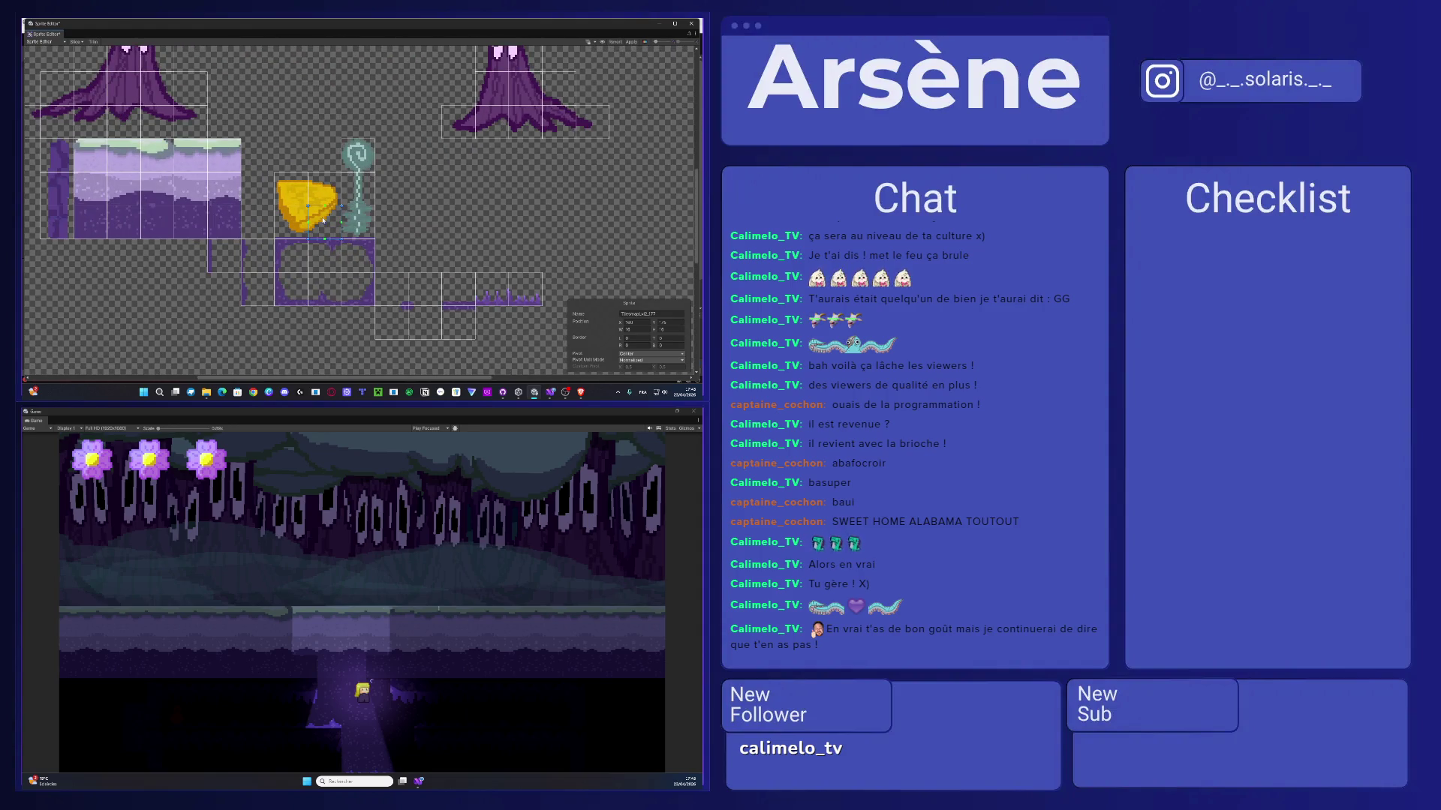
pyautogui.click(323, 220)
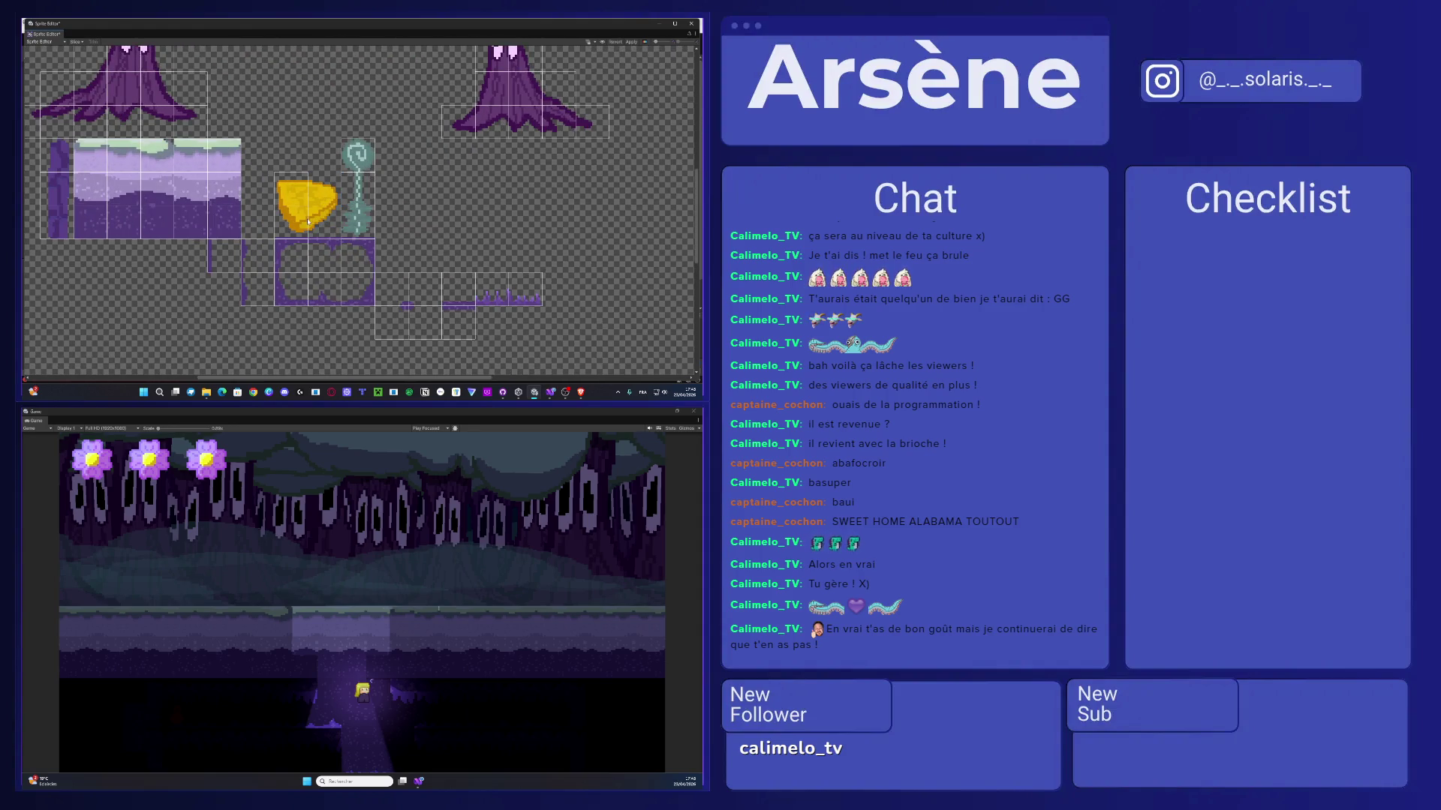
pyautogui.click(307, 221)
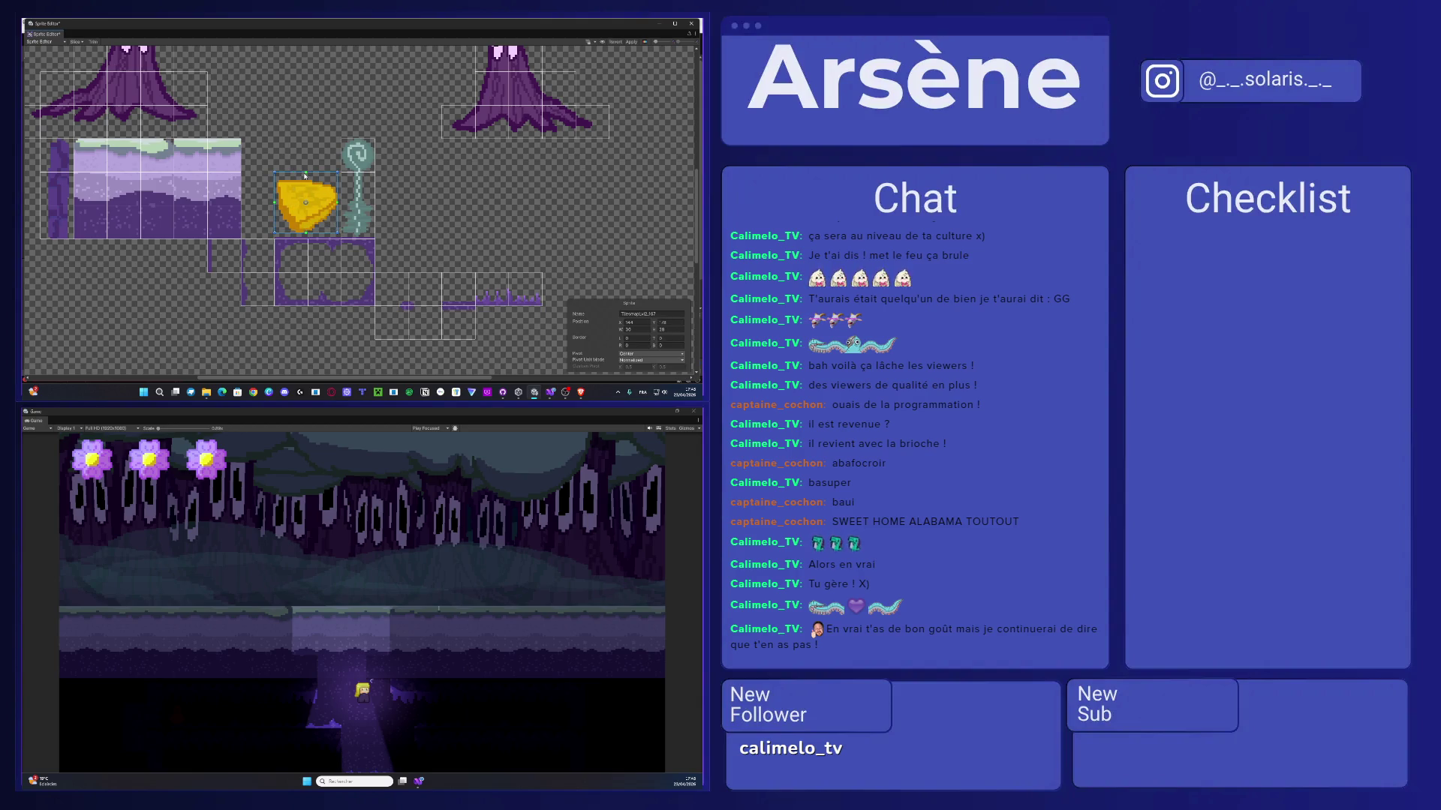
pyautogui.moveTo(300, 172); pyautogui.dragTo(276, 194)
# - Stretch the teal swirl sprite over its whole stalk and apply the slicing
pyautogui.click(353, 191)
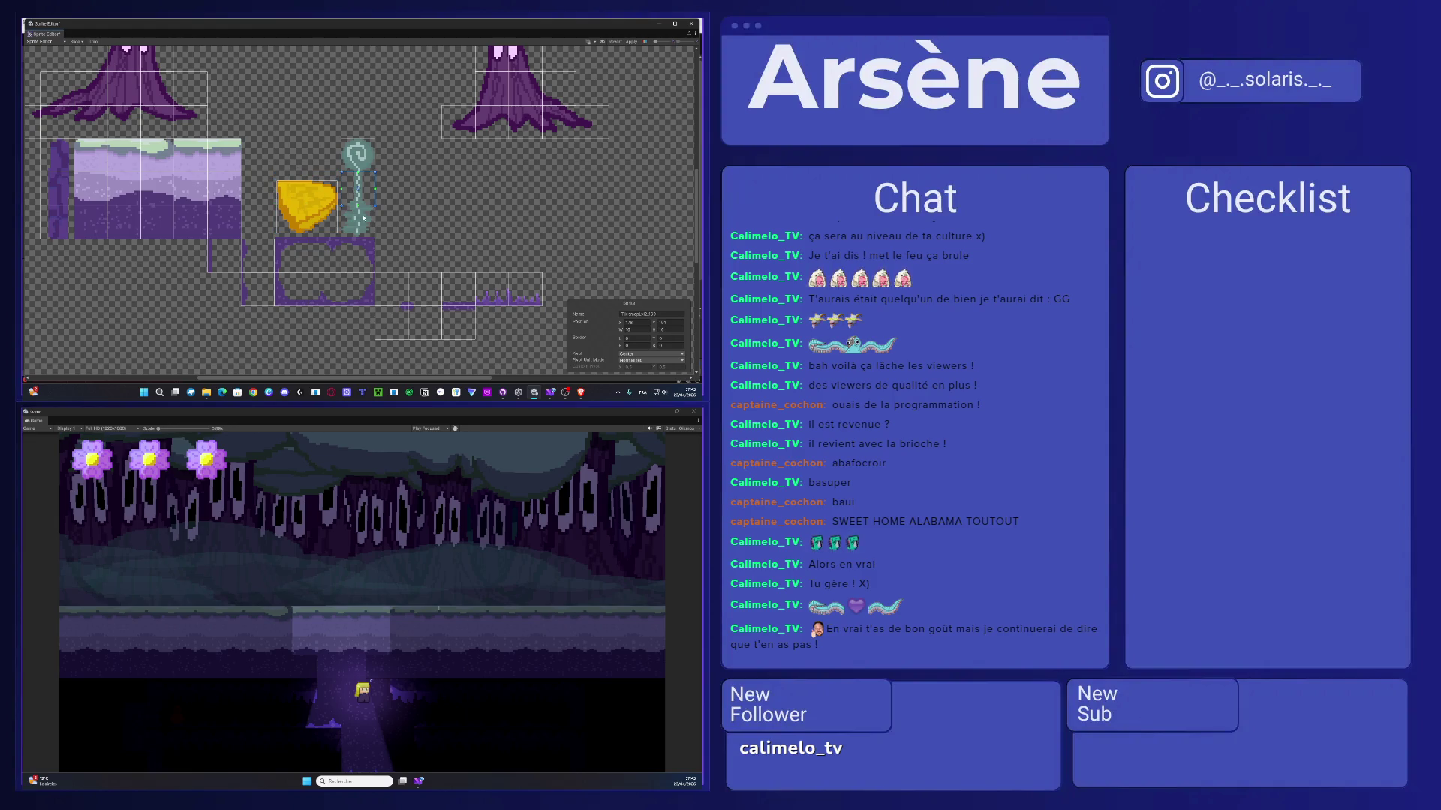
pyautogui.click(361, 170)
pyautogui.moveTo(361, 171); pyautogui.dragTo(365, 236)
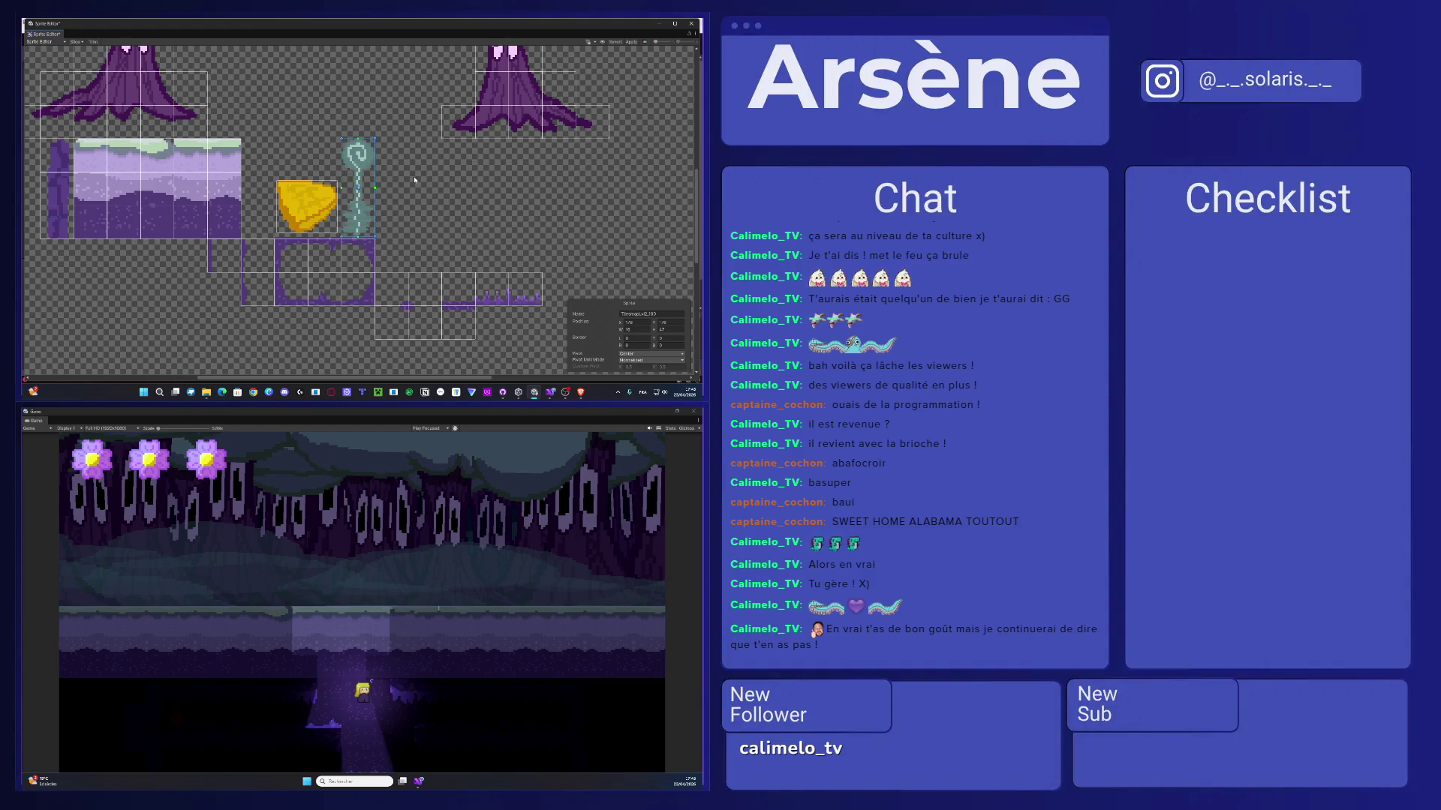
pyautogui.click(633, 42)
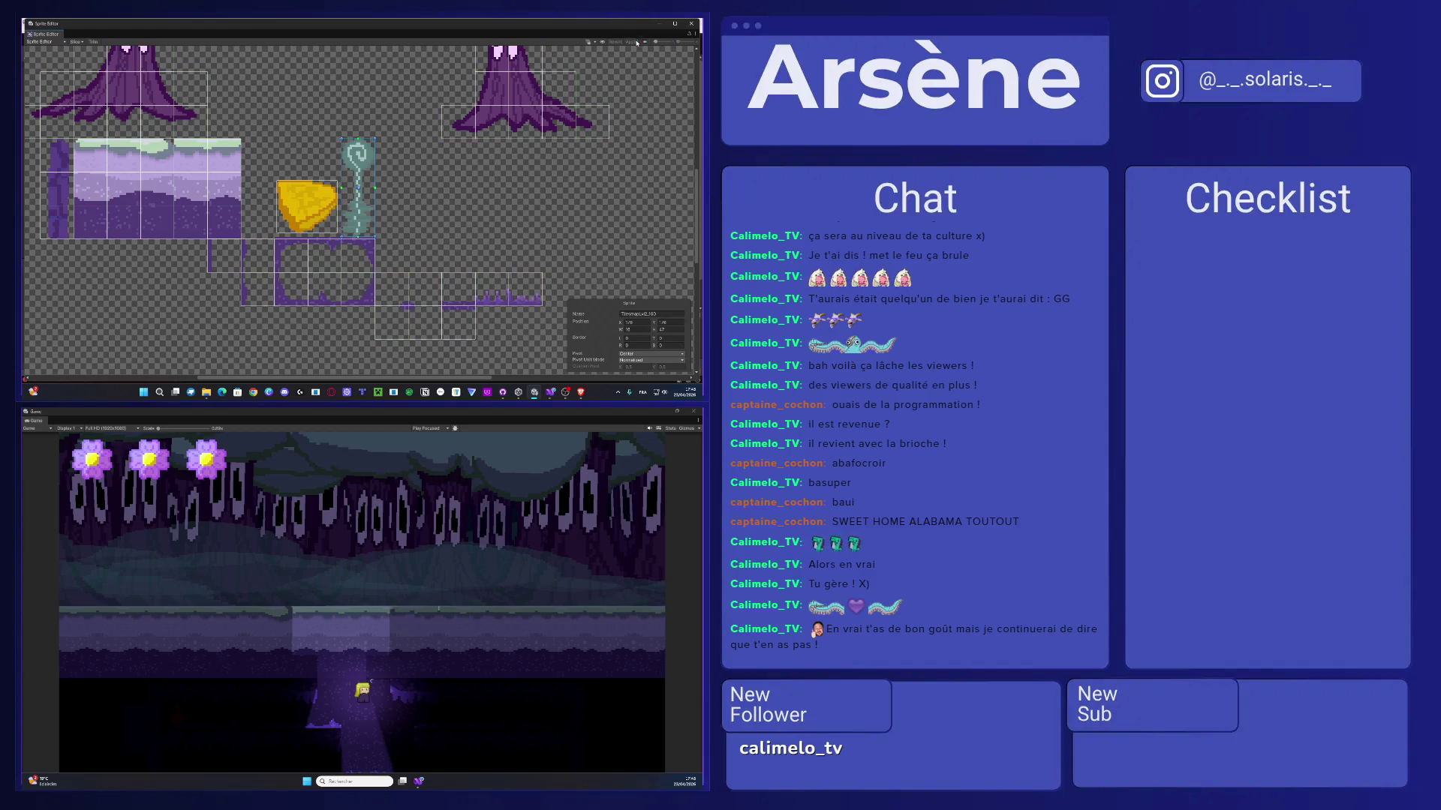
pyautogui.click(691, 24)
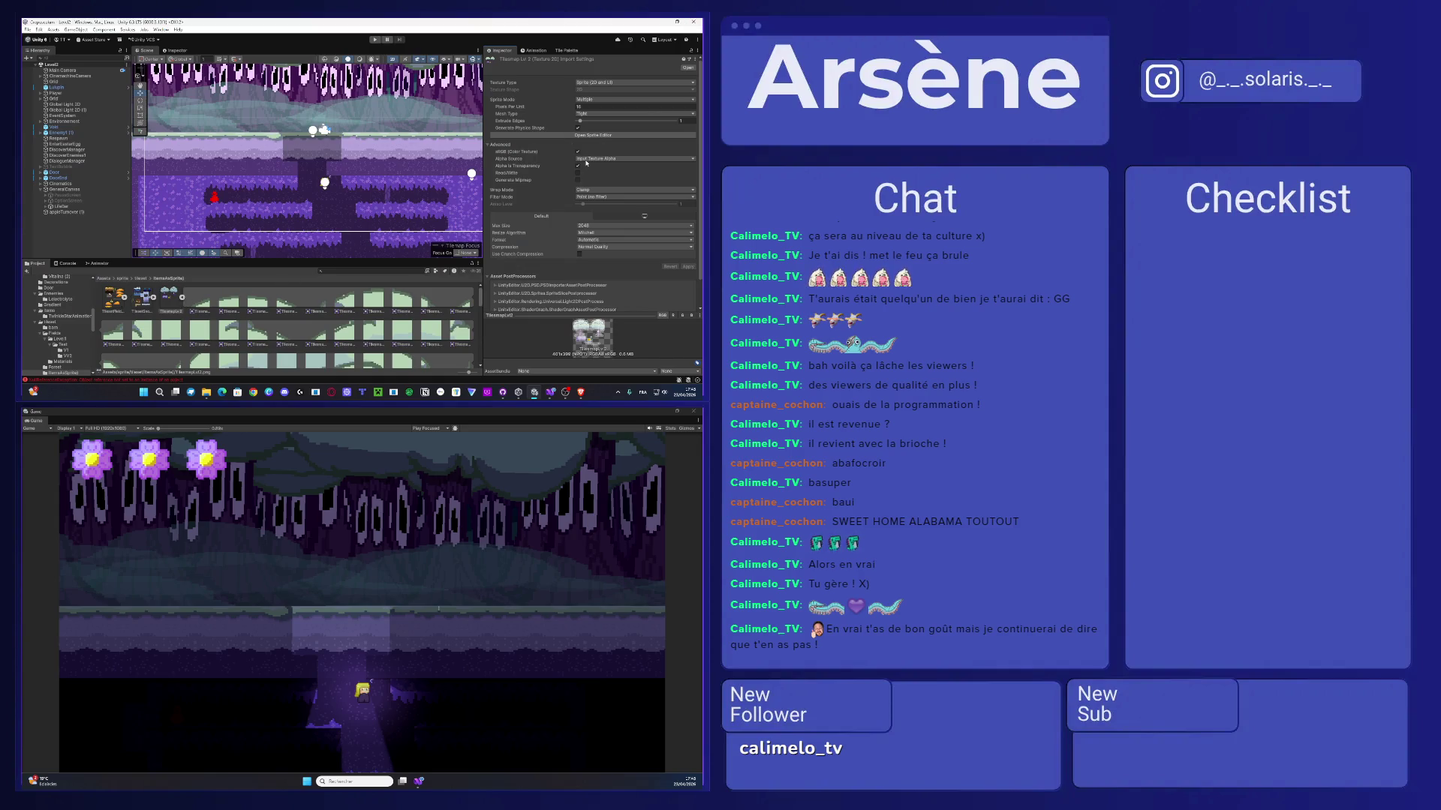
# - Re-slice the tile sheet automatically and apply the new sprites
pyautogui.click(592, 135)
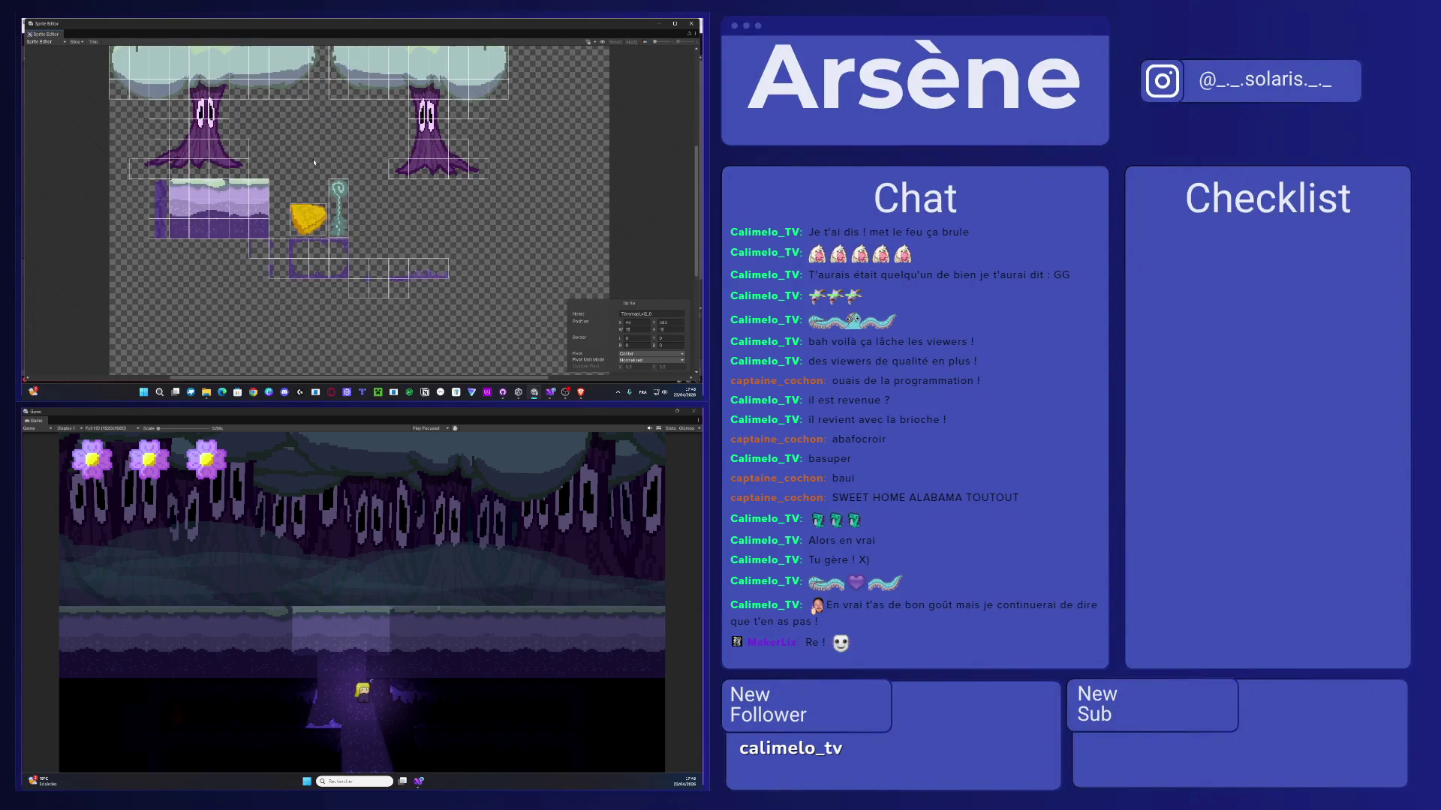
pyautogui.click(75, 42)
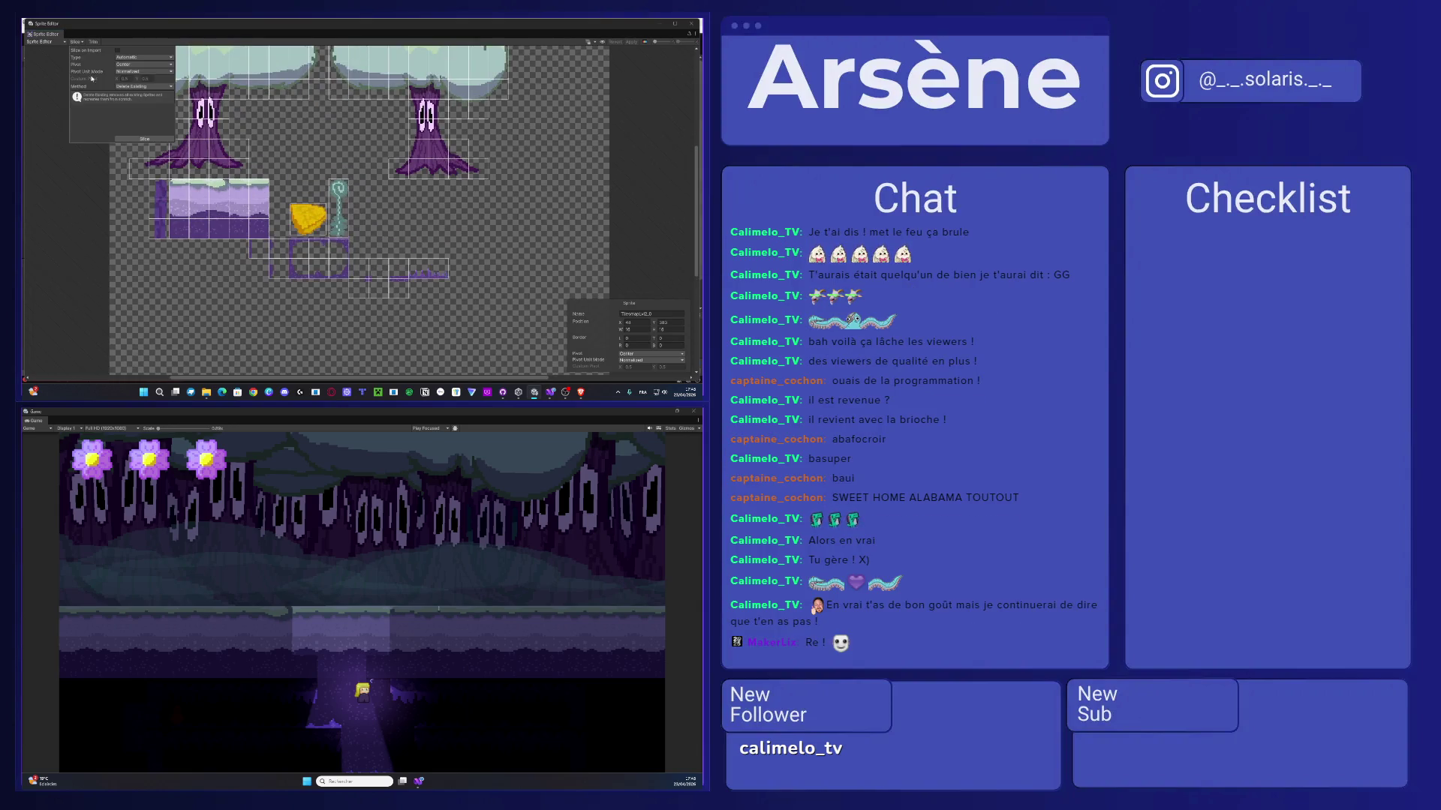
pyautogui.click(142, 139)
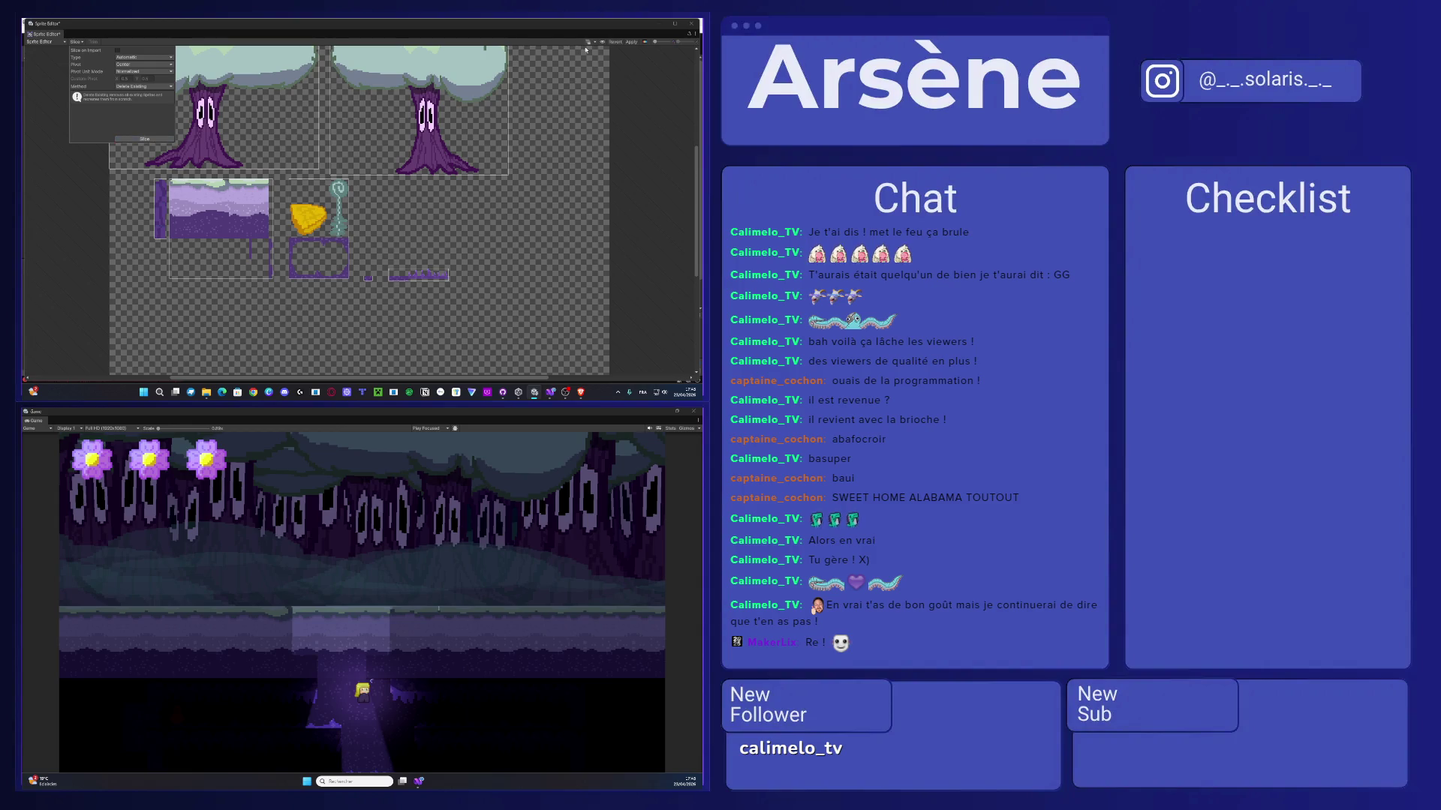
pyautogui.click(627, 44)
pyautogui.click(691, 24)
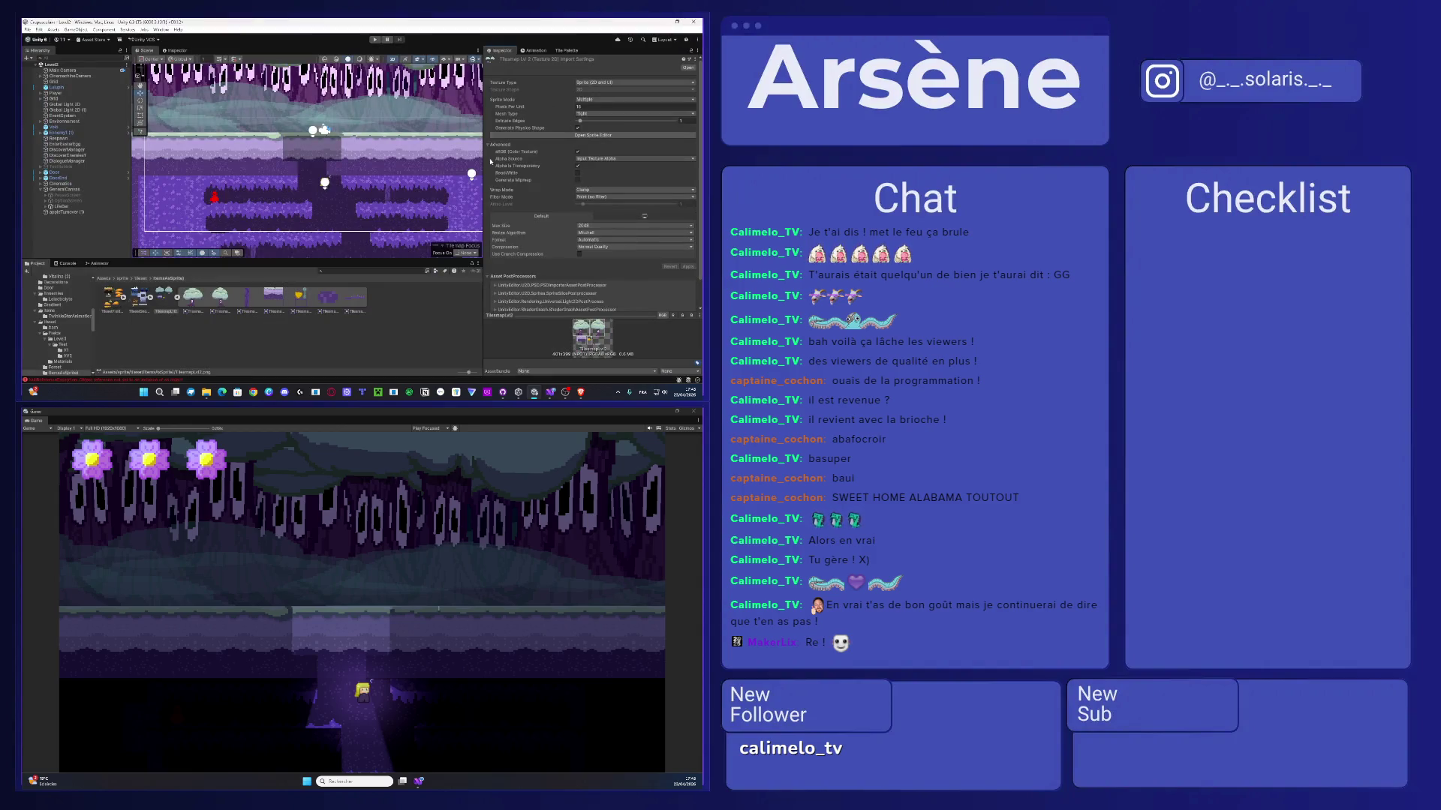
# - Tighten the yellow turnover sprite's bounds by raising its bottom and lowering its top edge
pyautogui.click(594, 136)
pyautogui.click(350, 277)
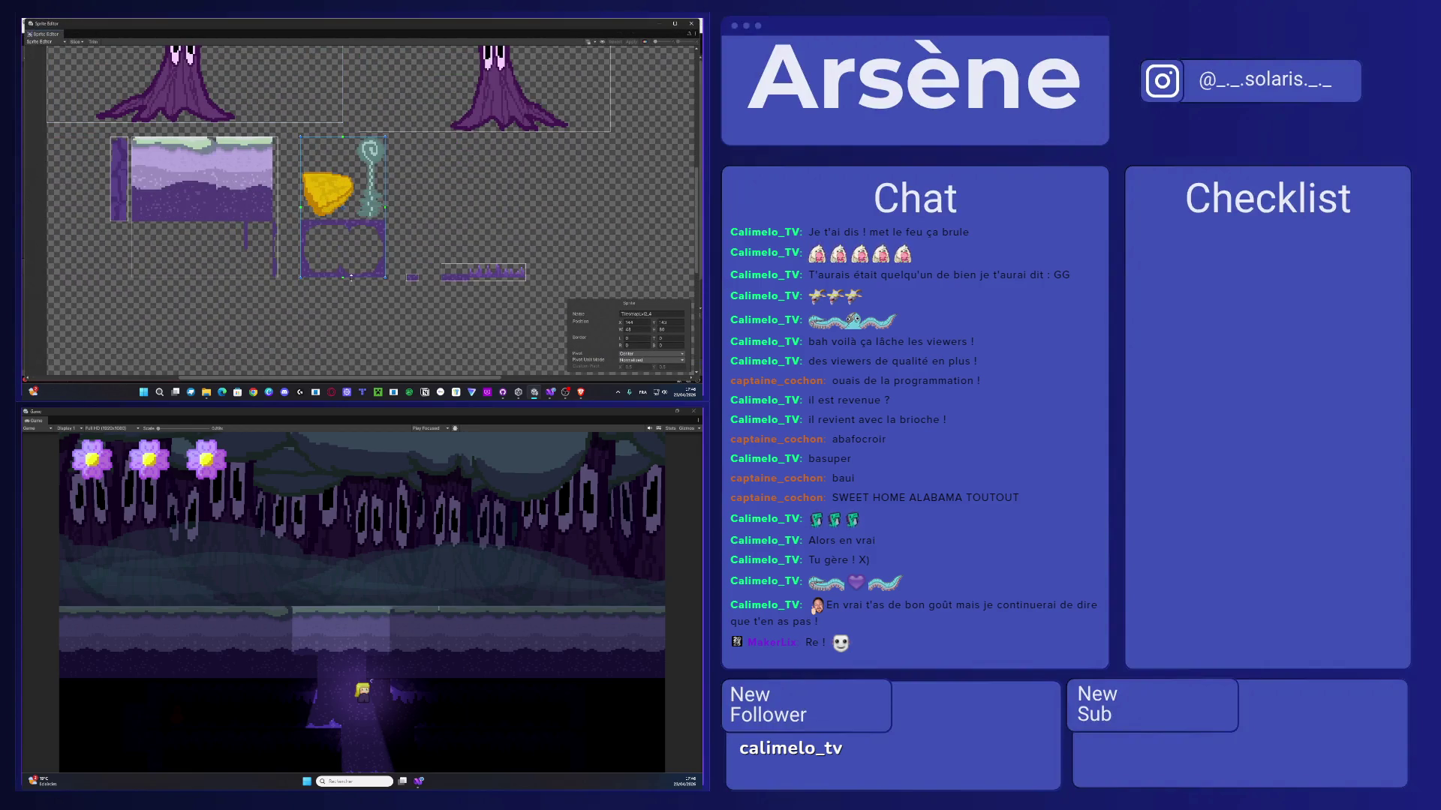
pyautogui.moveTo(350, 277); pyautogui.dragTo(353, 191)
pyautogui.moveTo(336, 138); pyautogui.dragTo(302, 210)
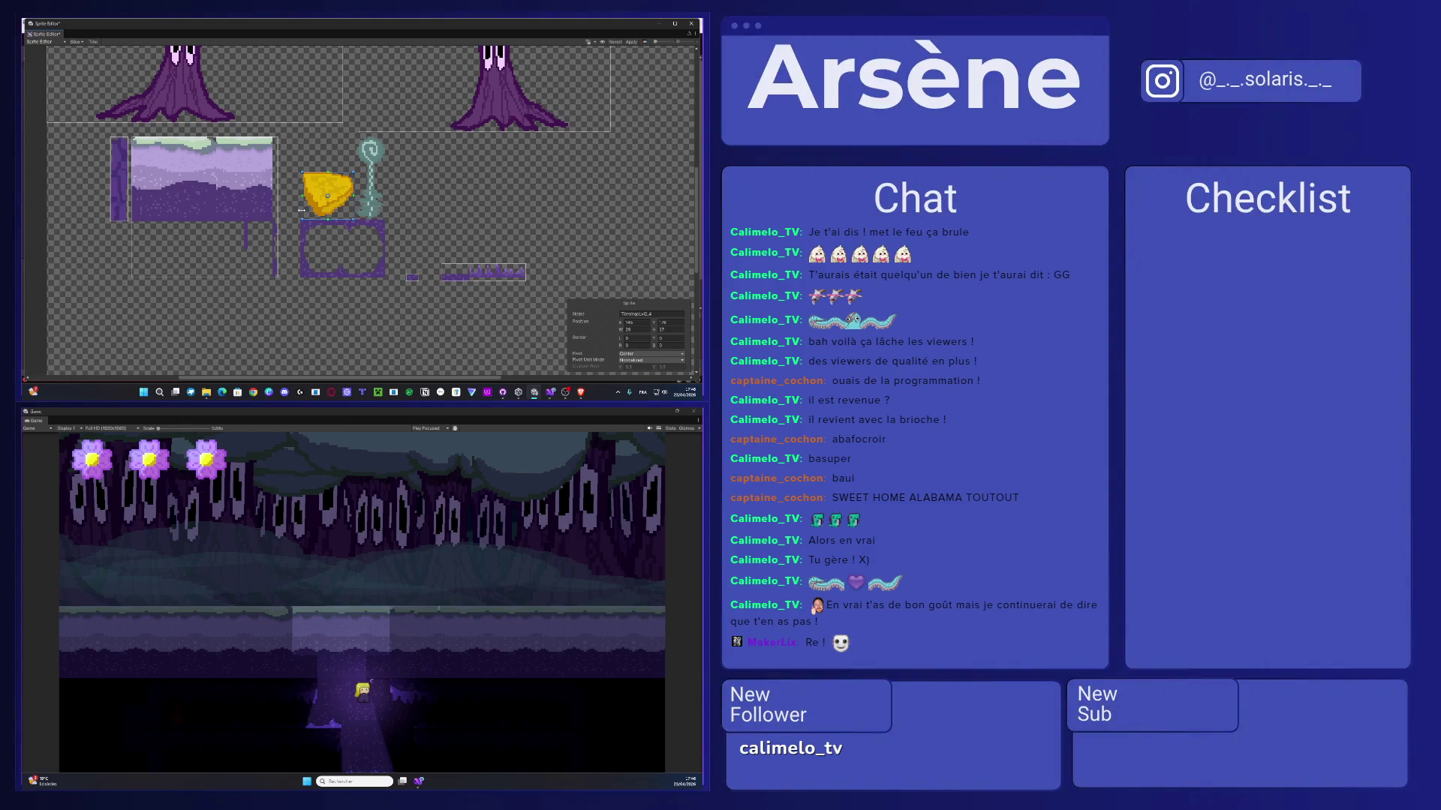
# - Widen the staff sprite's bounds to the right and down, then apply the changes
pyautogui.click(365, 171)
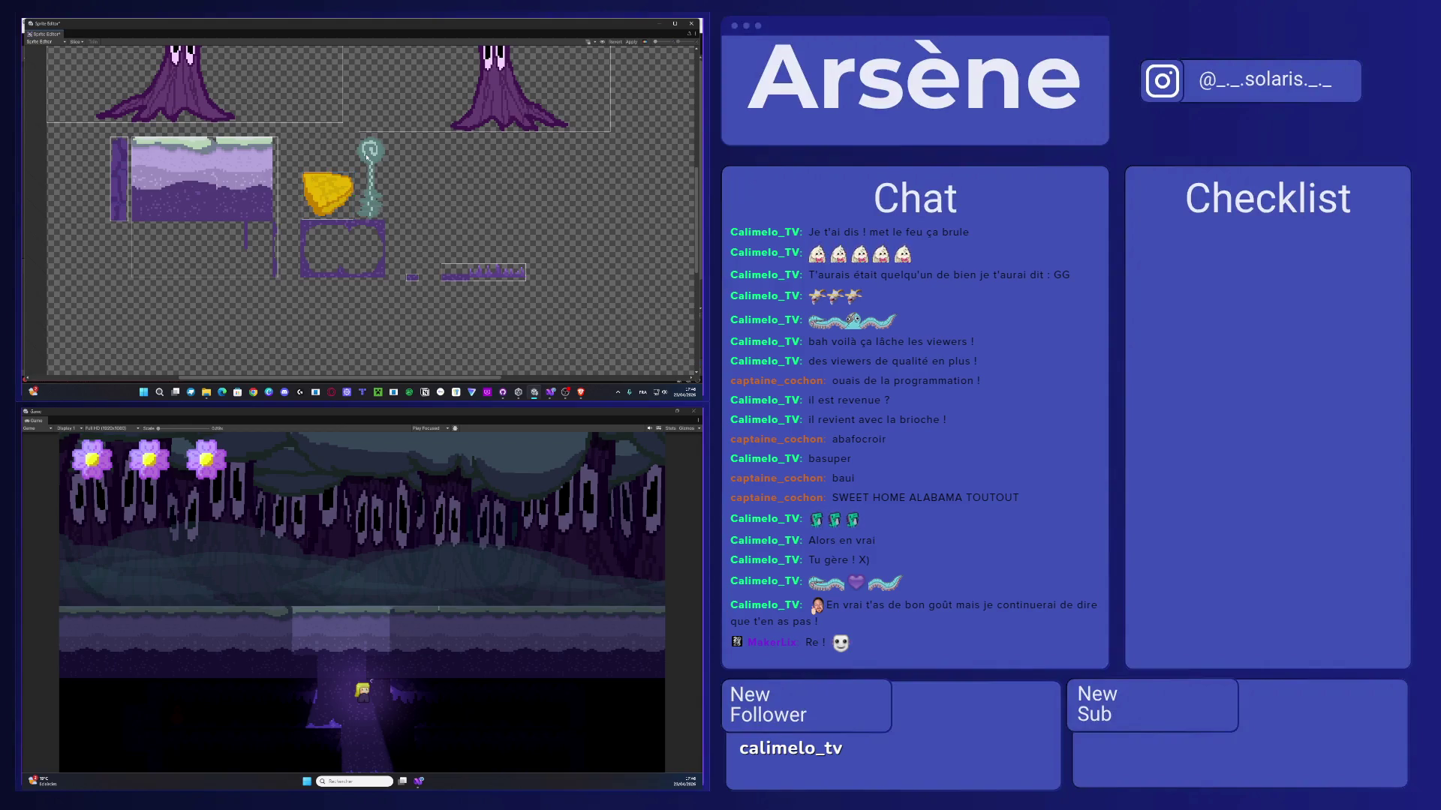
pyautogui.click(378, 180)
pyautogui.moveTo(376, 171); pyautogui.dragTo(387, 171)
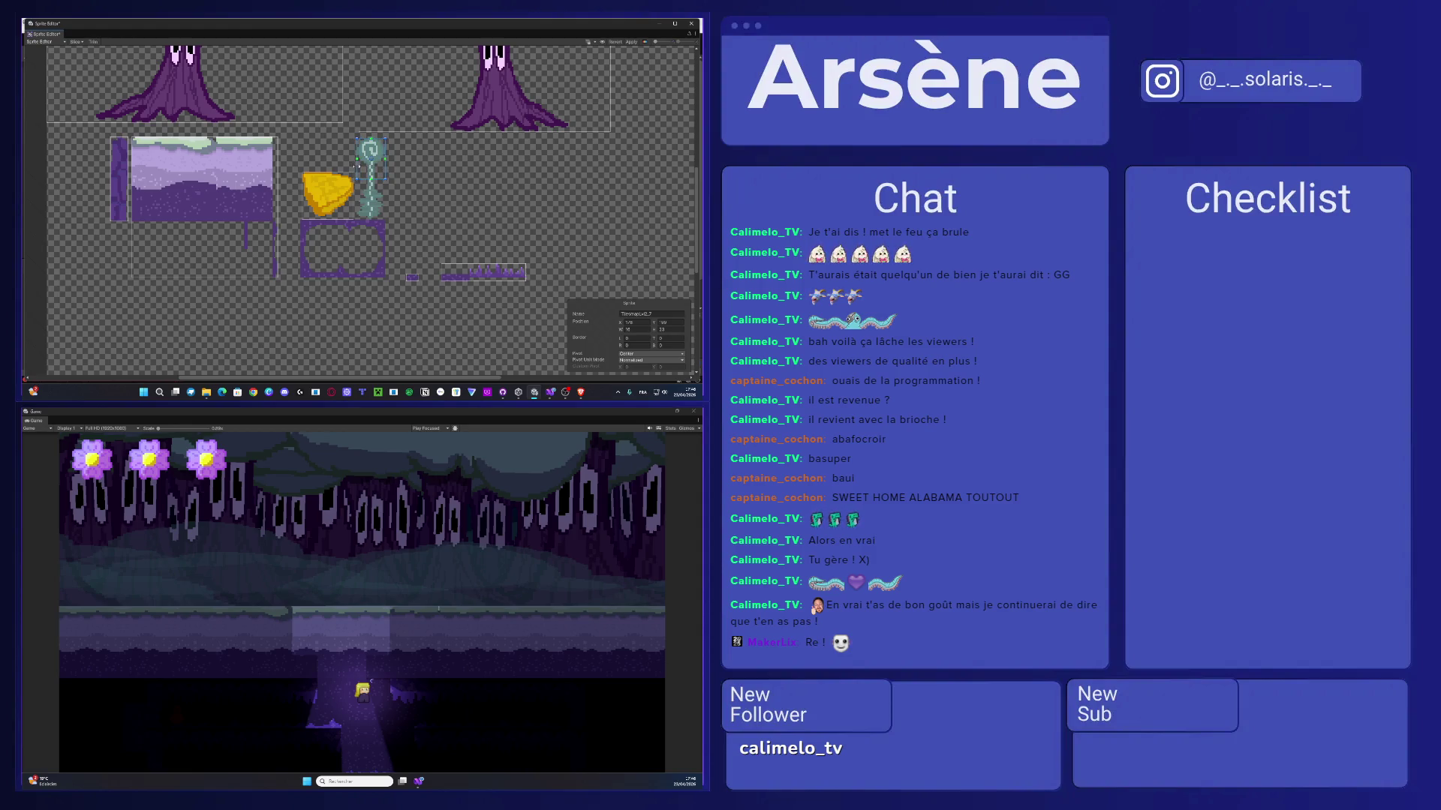
pyautogui.moveTo(363, 197); pyautogui.dragTo(364, 219)
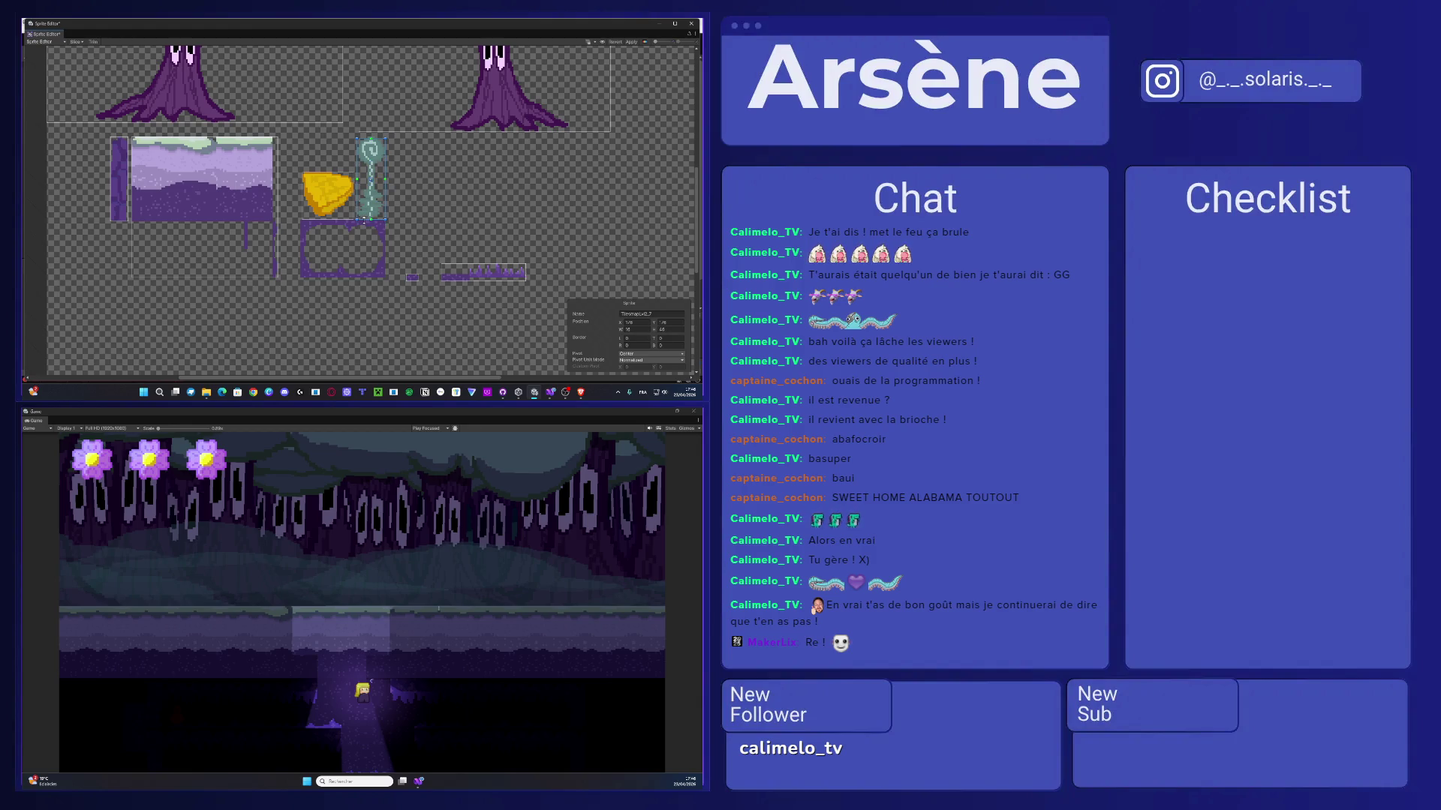
pyautogui.click(630, 42)
pyautogui.click(75, 42)
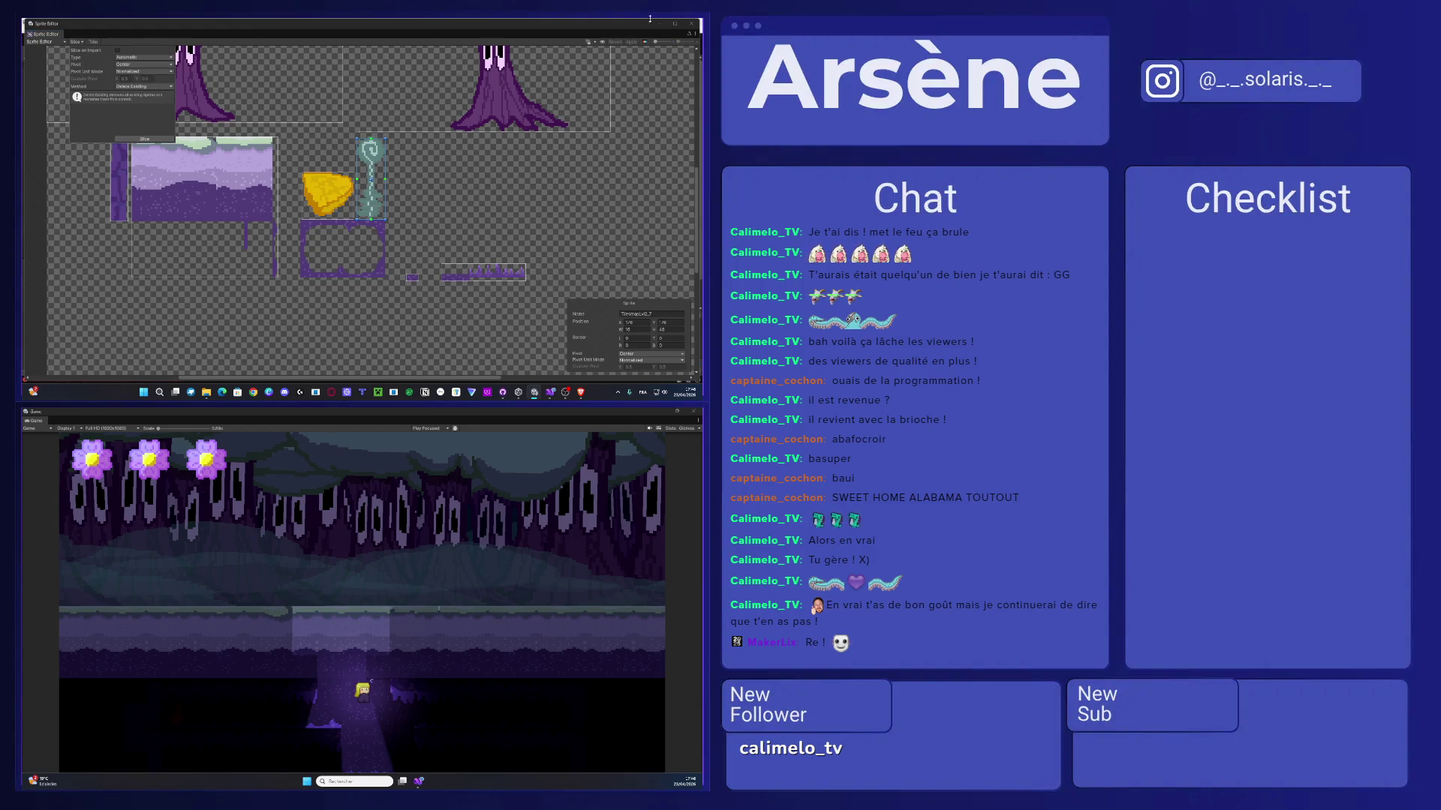
pyautogui.click(691, 24)
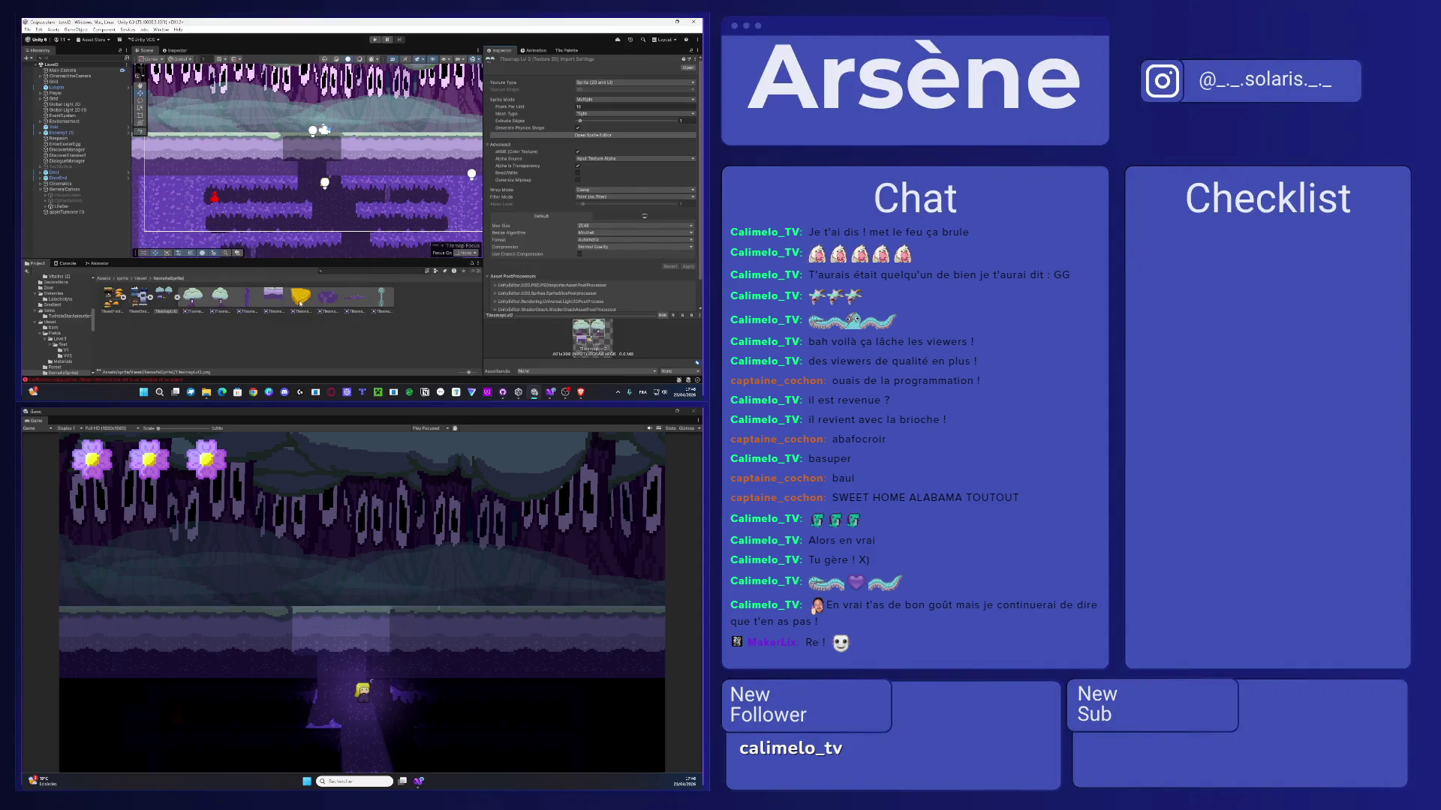
# - Change the apple turnover's Sprite Renderer tint from red to white
pyautogui.click(219, 194)
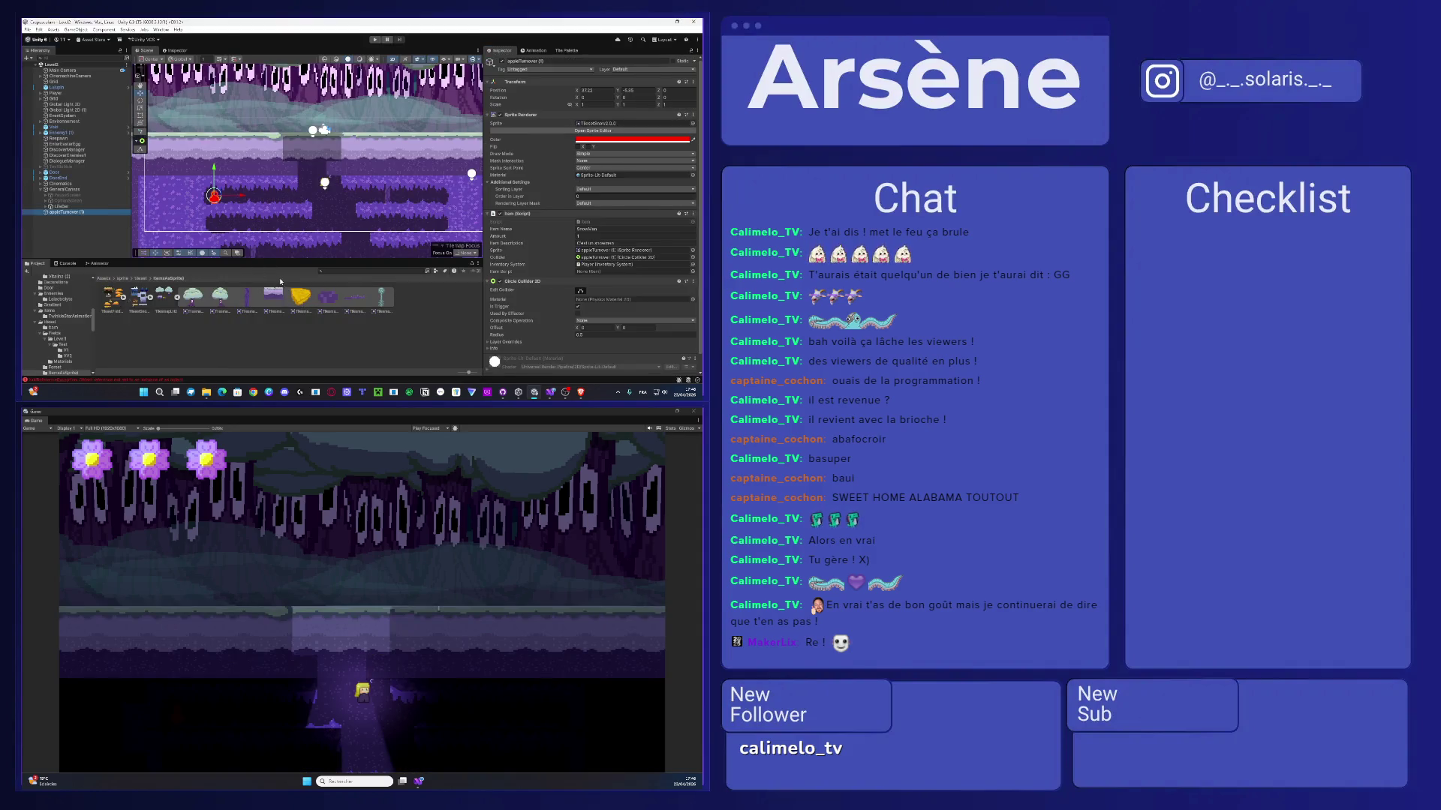
pyautogui.click(305, 303)
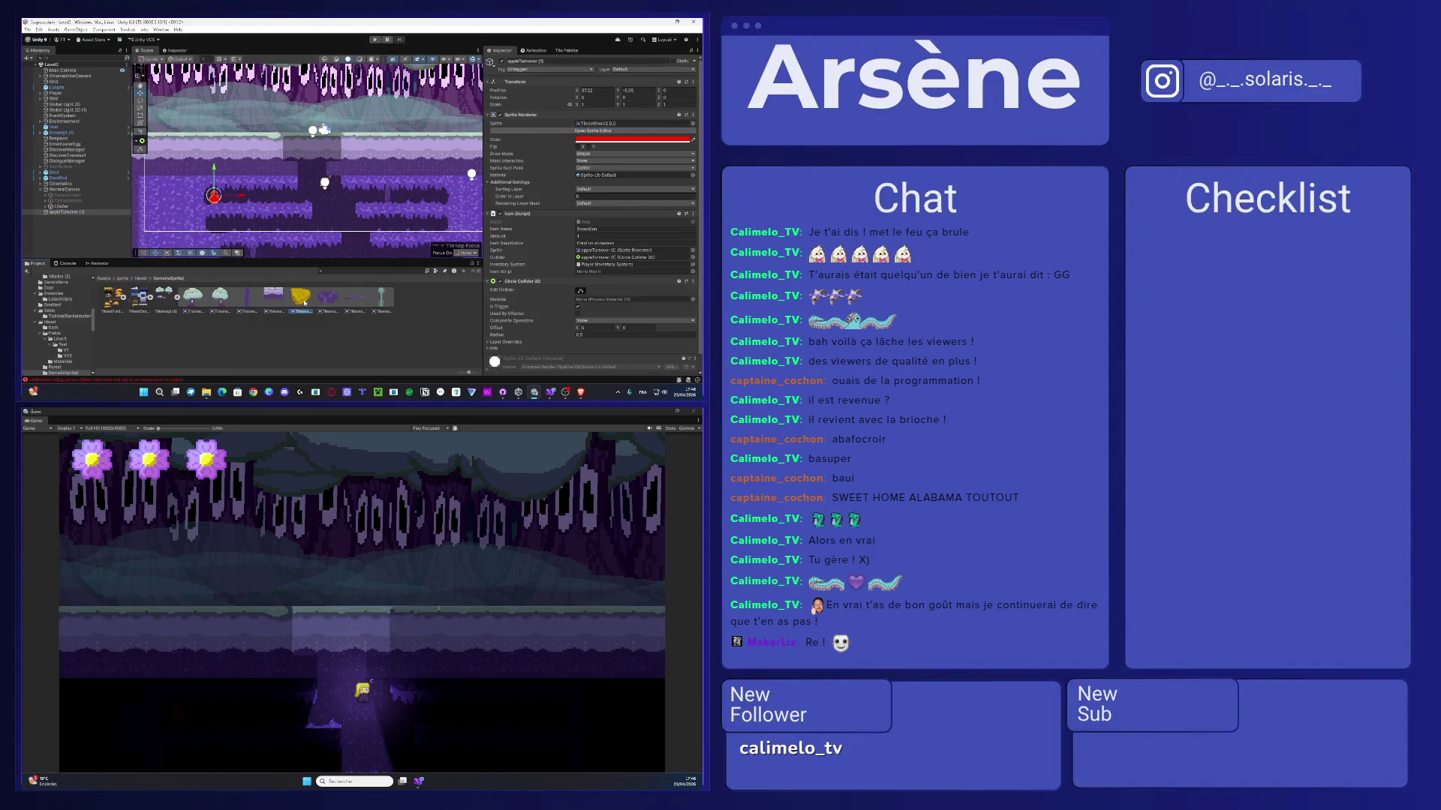
pyautogui.click(601, 139)
pyautogui.moveTo(645, 181); pyautogui.dragTo(200, 174)
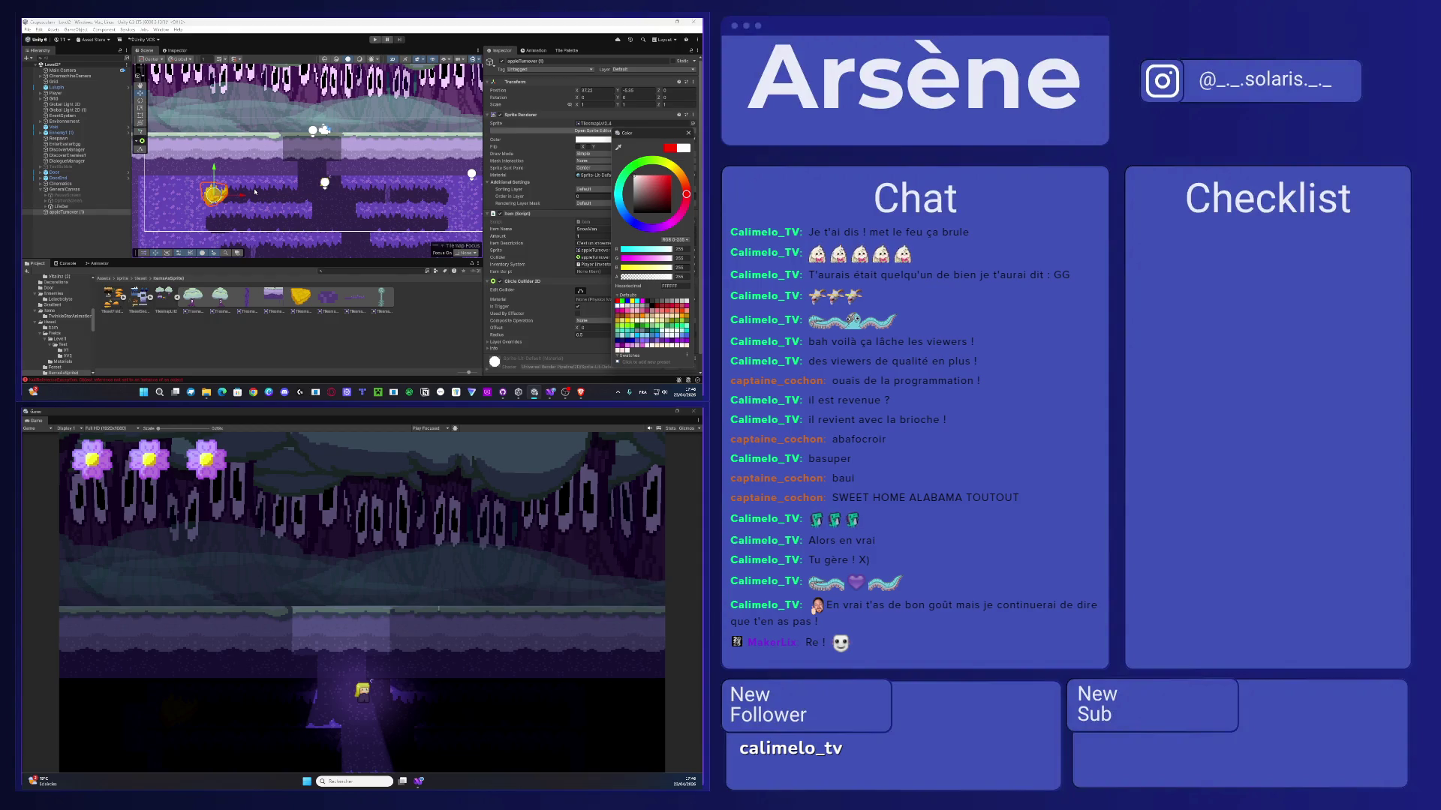
pyautogui.scroll(3, 255, 192)
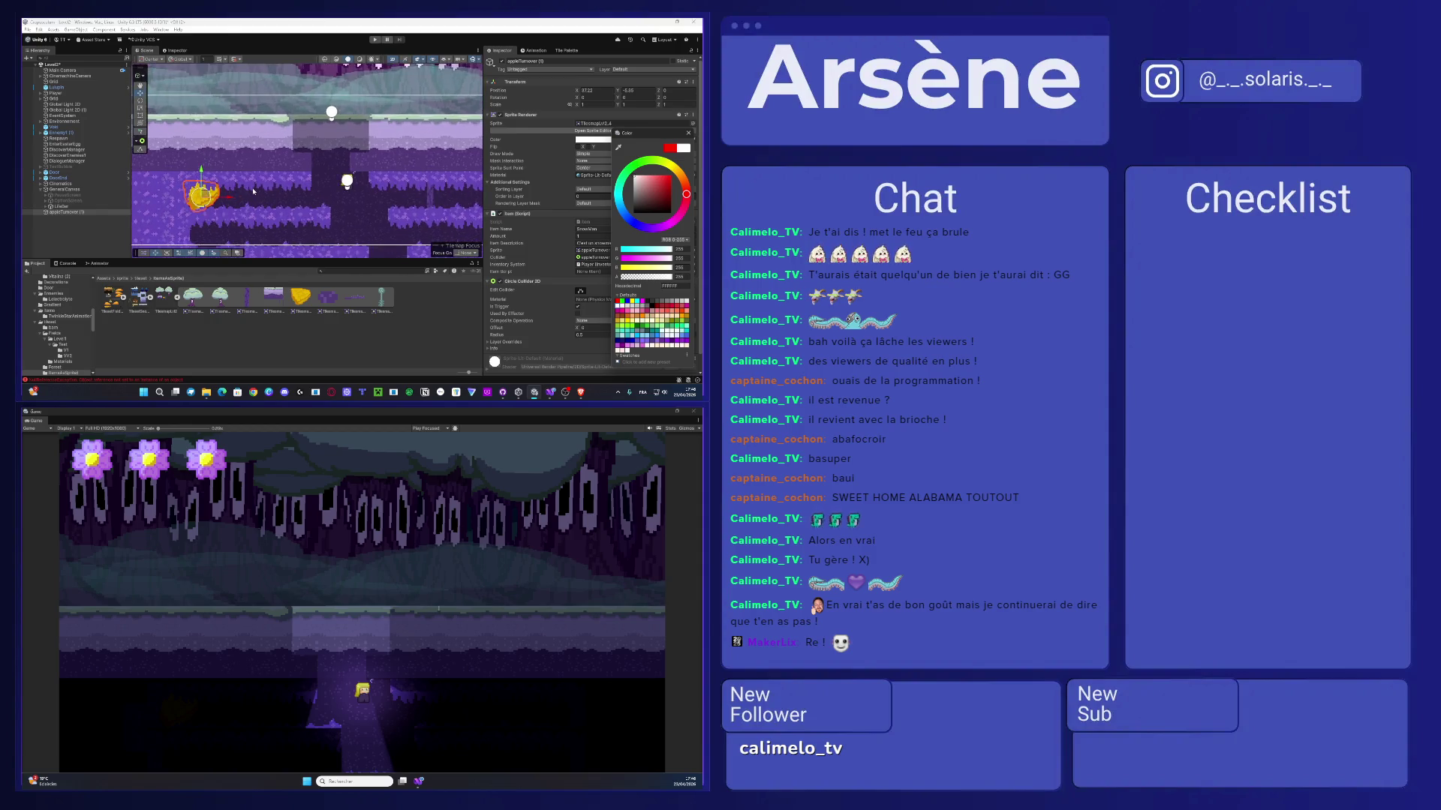
pyautogui.click(187, 204)
# - Shrink the turnover to about 0.24 scale and nudge it slightly left
pyautogui.moveTo(188, 204); pyautogui.dragTo(182, 204)
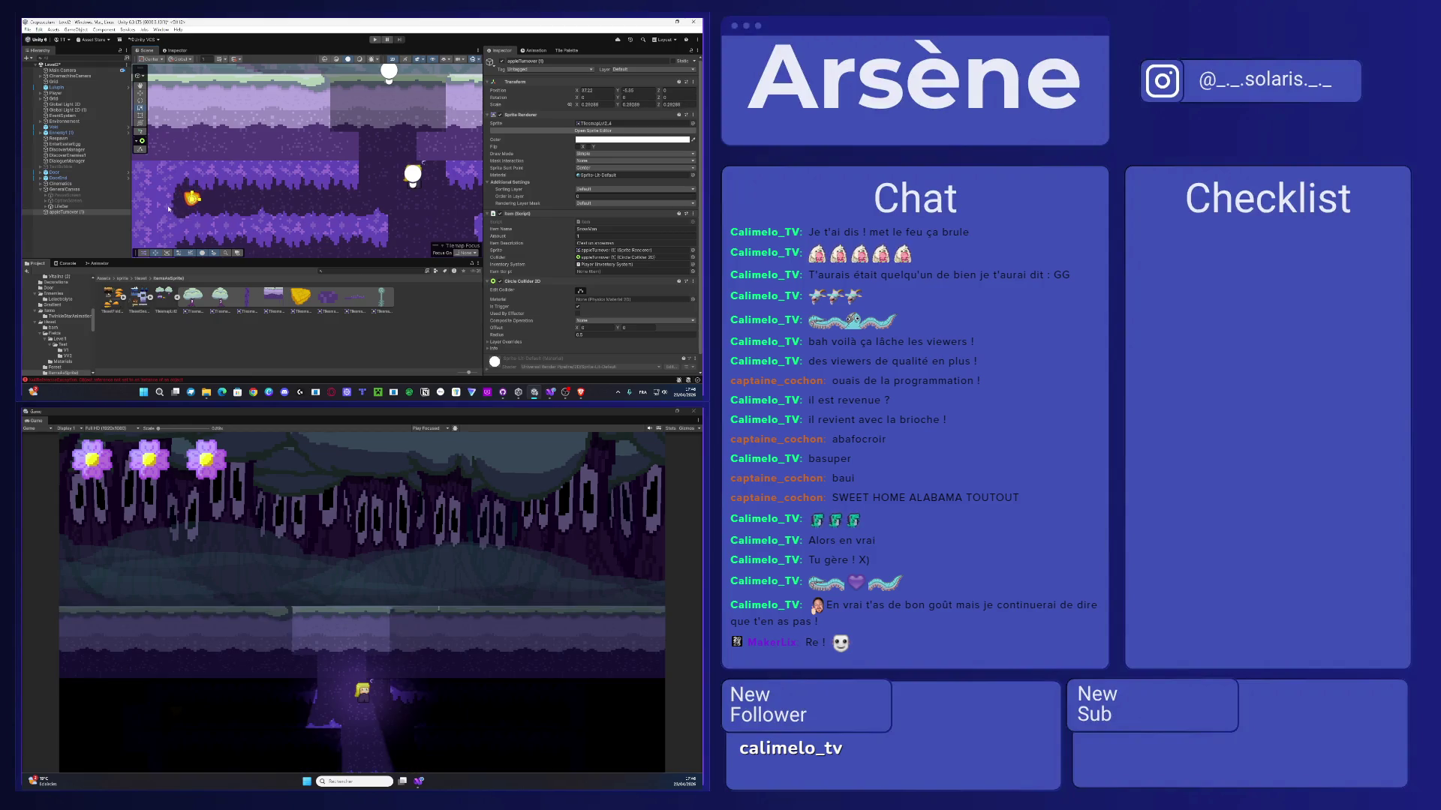
pyautogui.press('w')
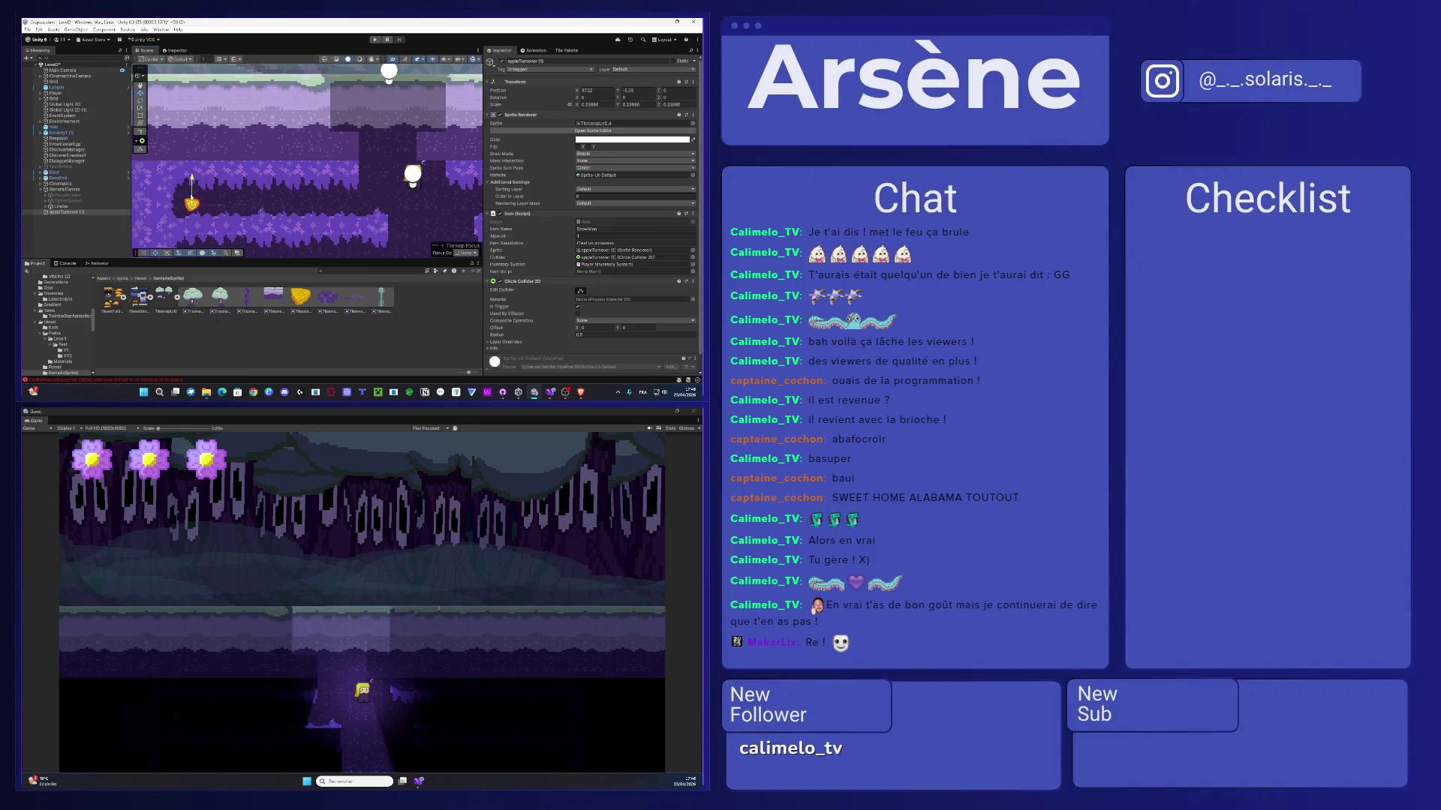
pyautogui.moveTo(192, 204); pyautogui.dragTo(186, 205)
pyautogui.click(257, 329)
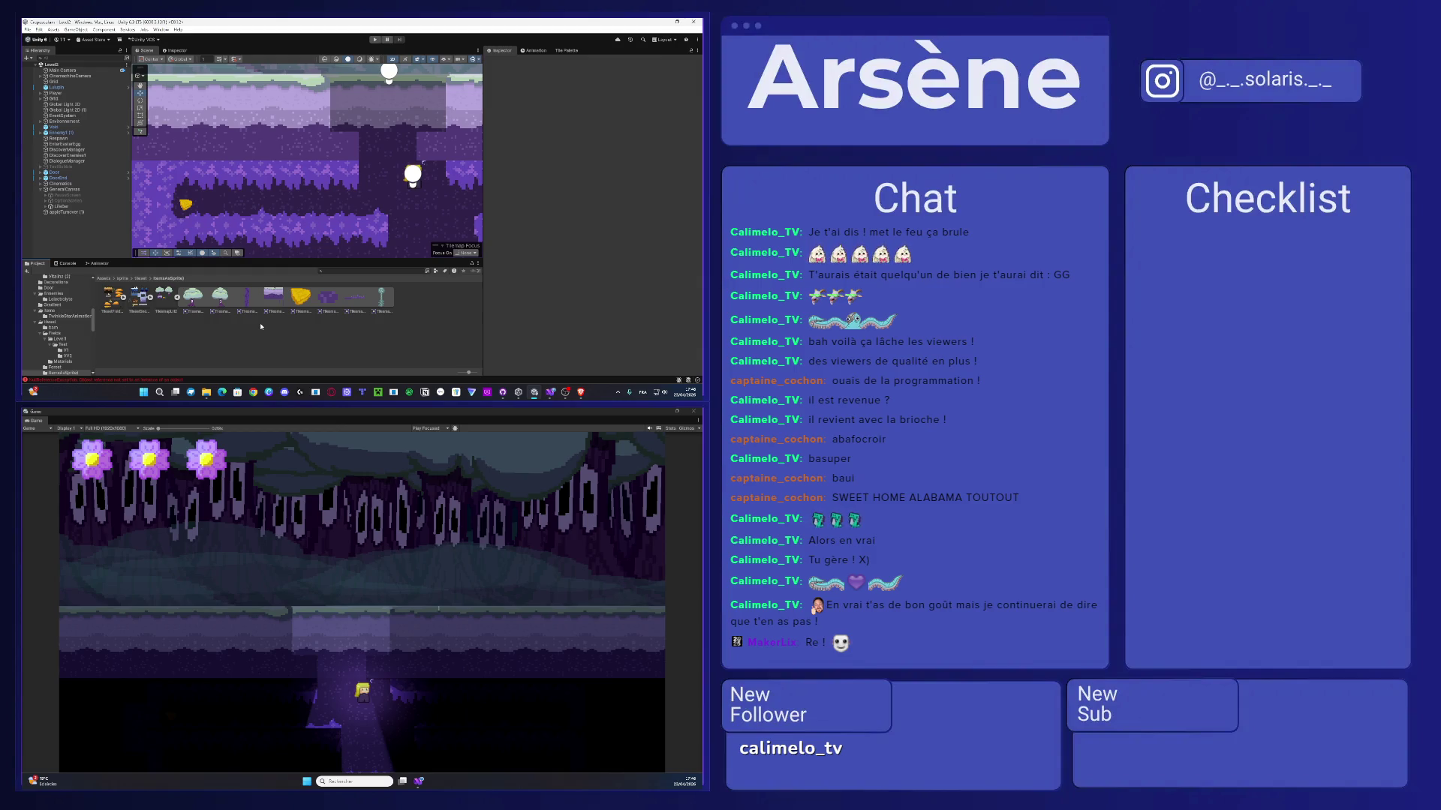
pyautogui.click(67, 212)
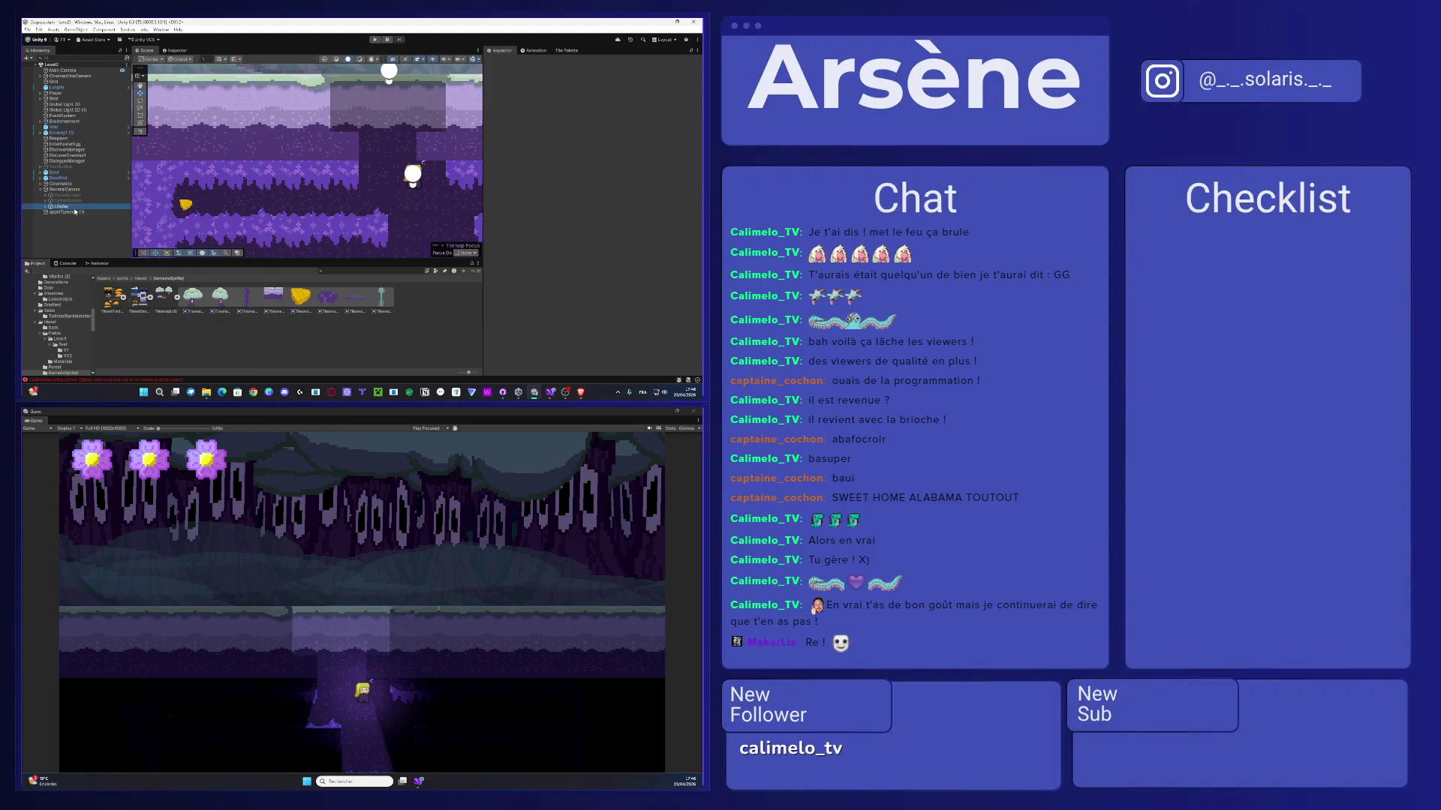
pyautogui.click(537, 50)
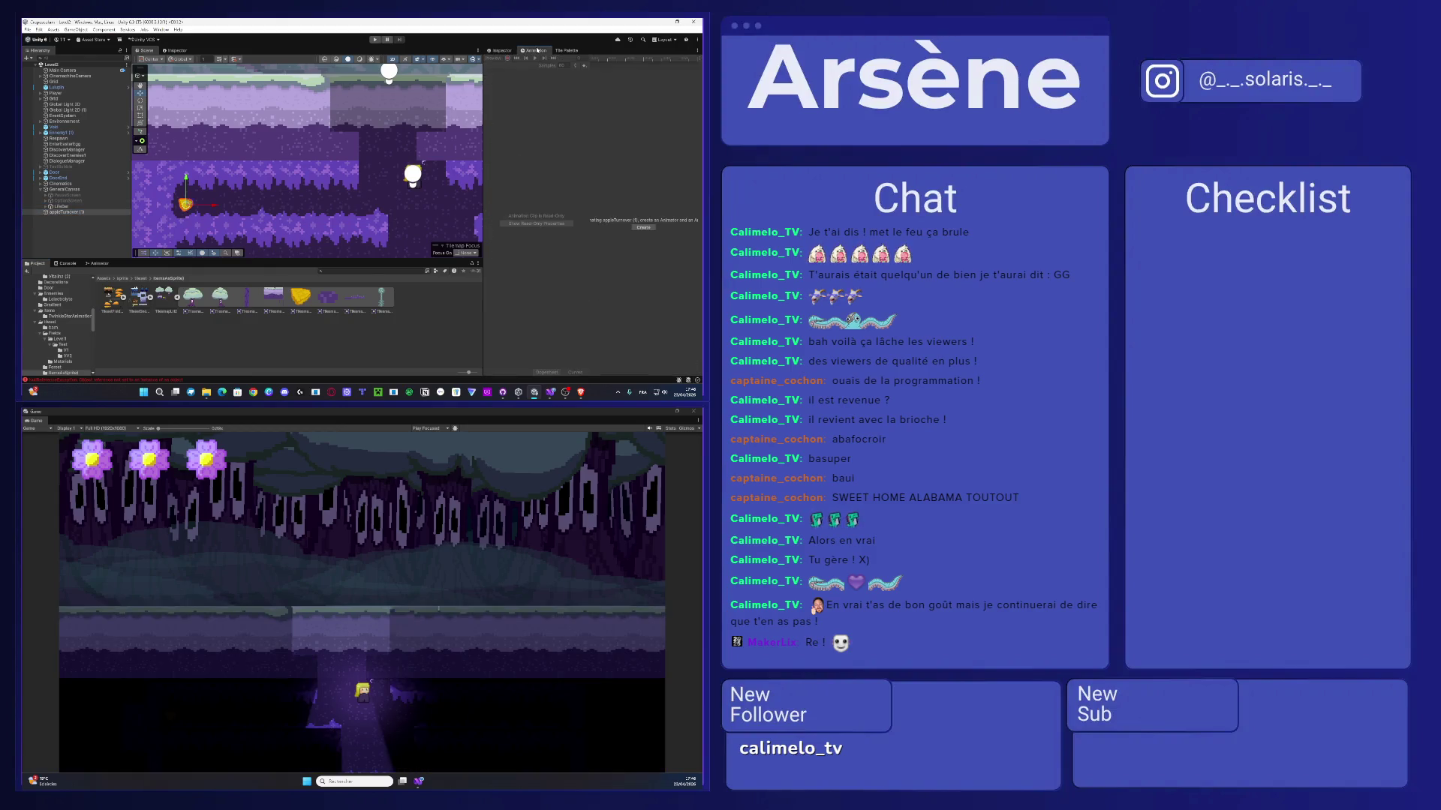
# - Create and save a new animation clip for the appleTurnover pickup
pyautogui.click(638, 227)
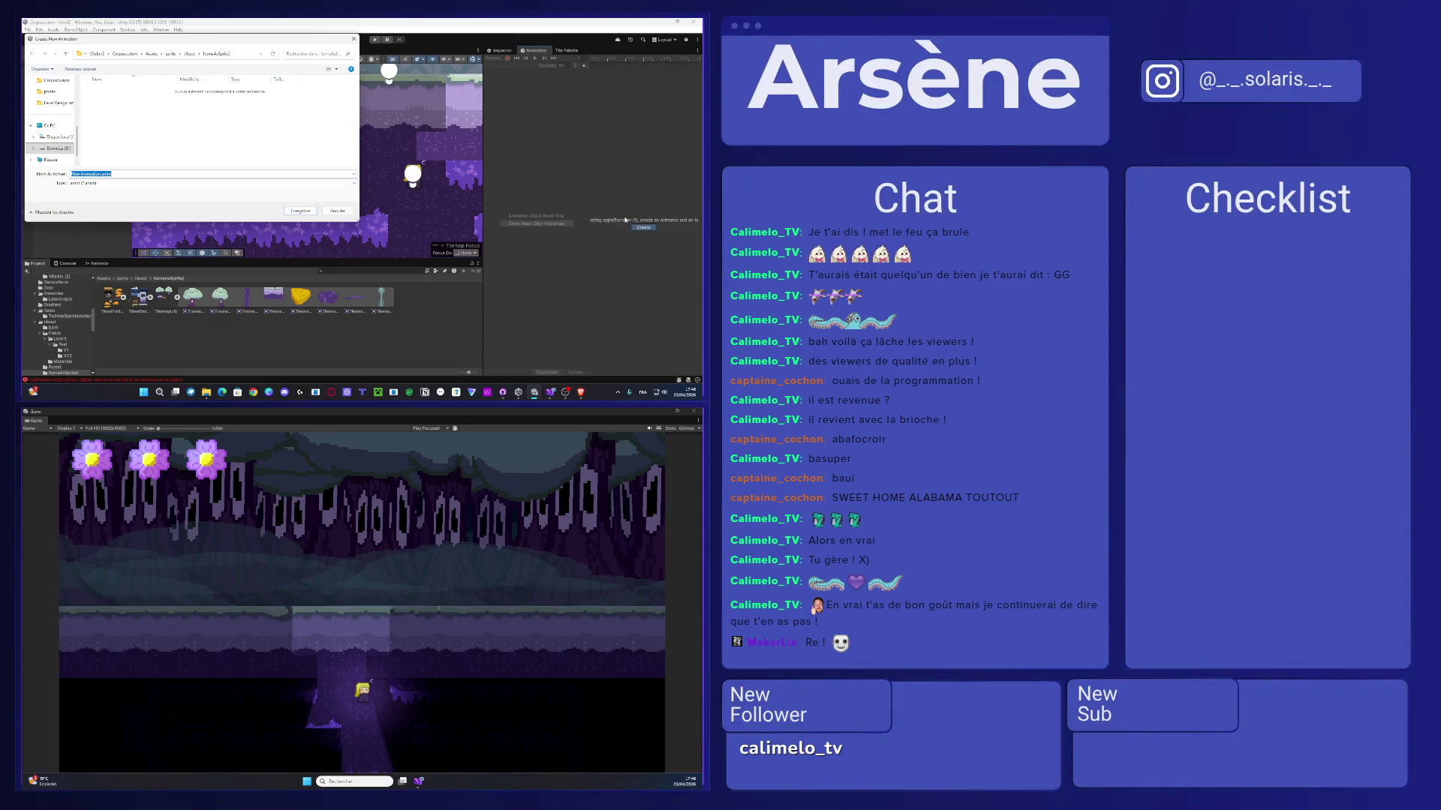
pyautogui.write('a')
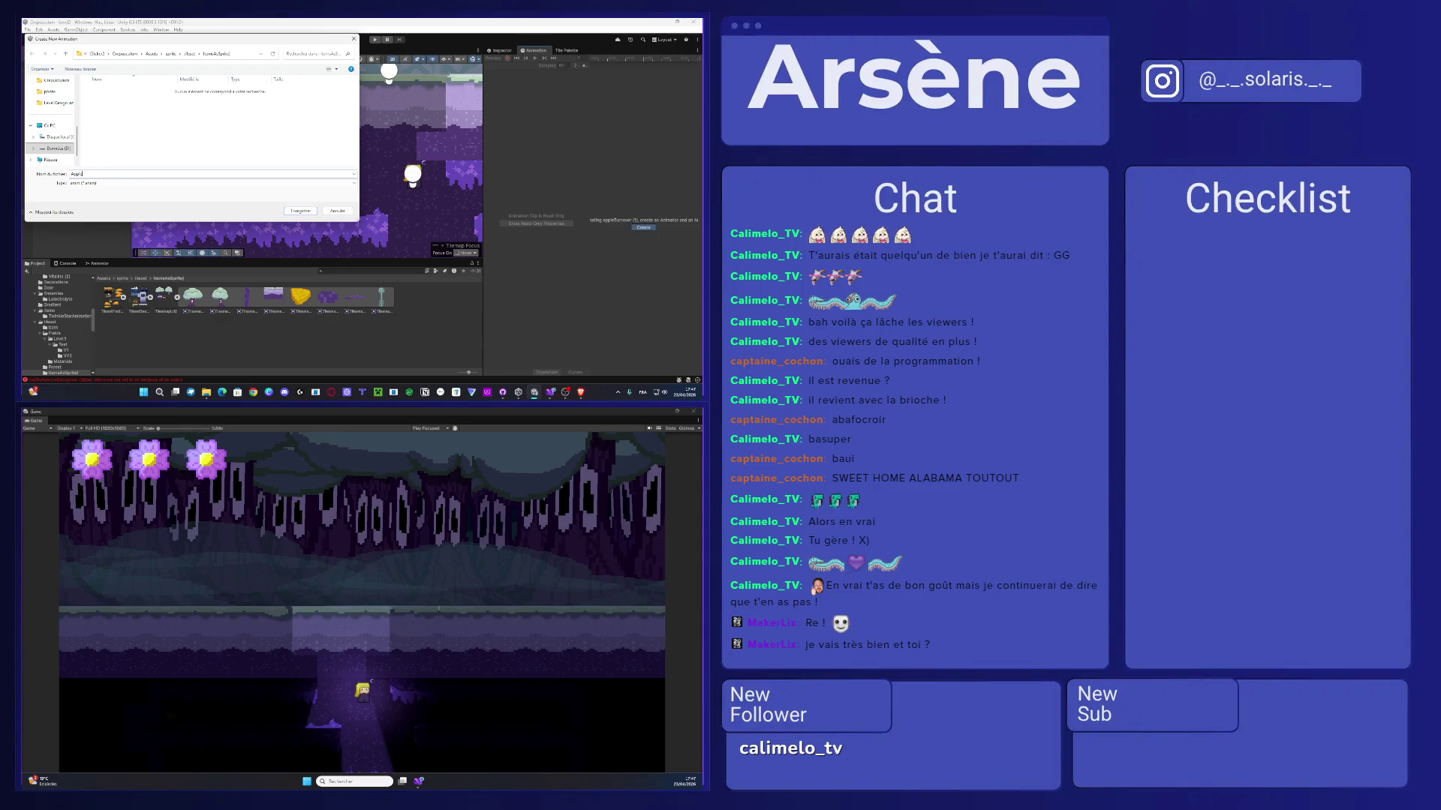
pyautogui.write('em')
pyautogui.press('Return')
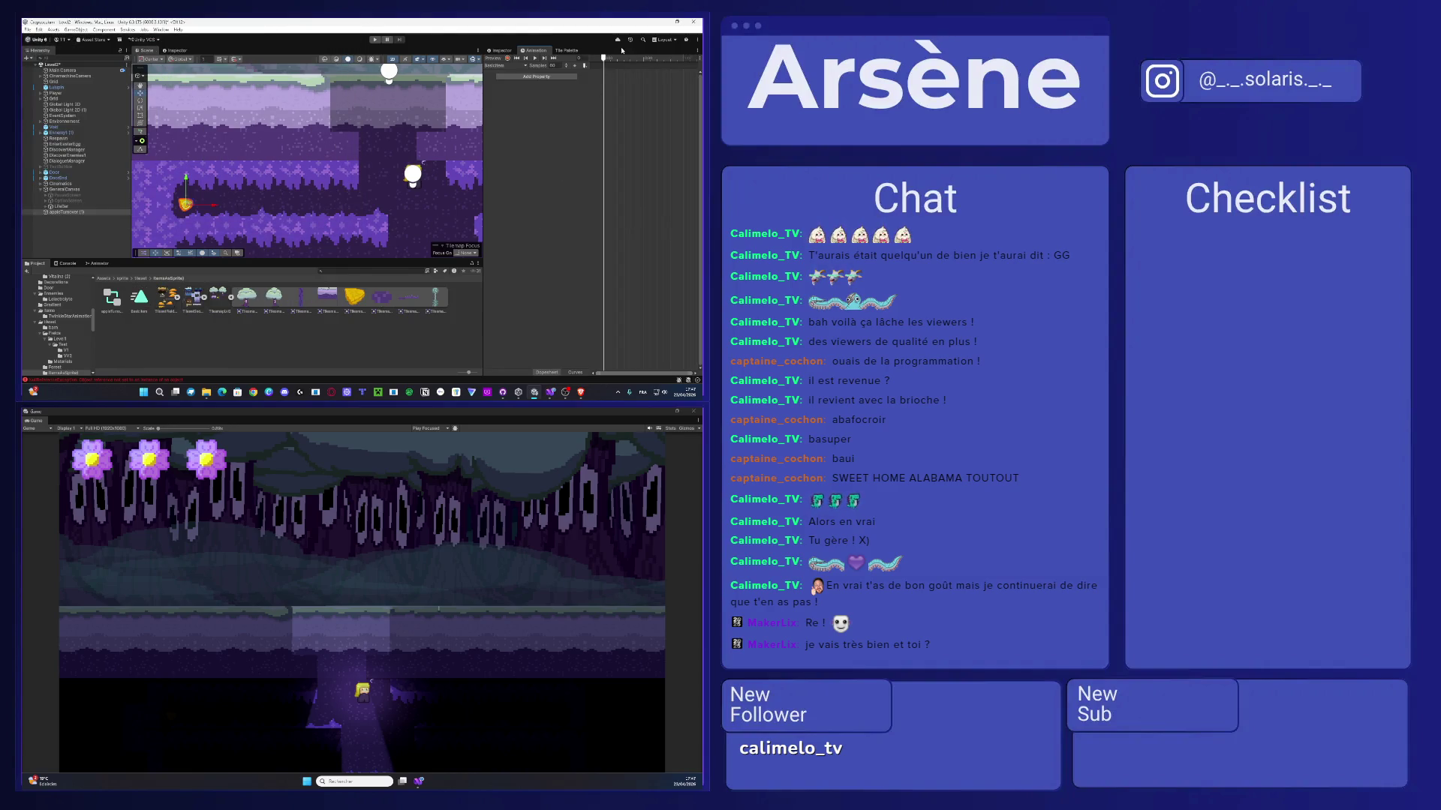
# - Turn on Record mode and move the playhead to frame 10
pyautogui.click(508, 59)
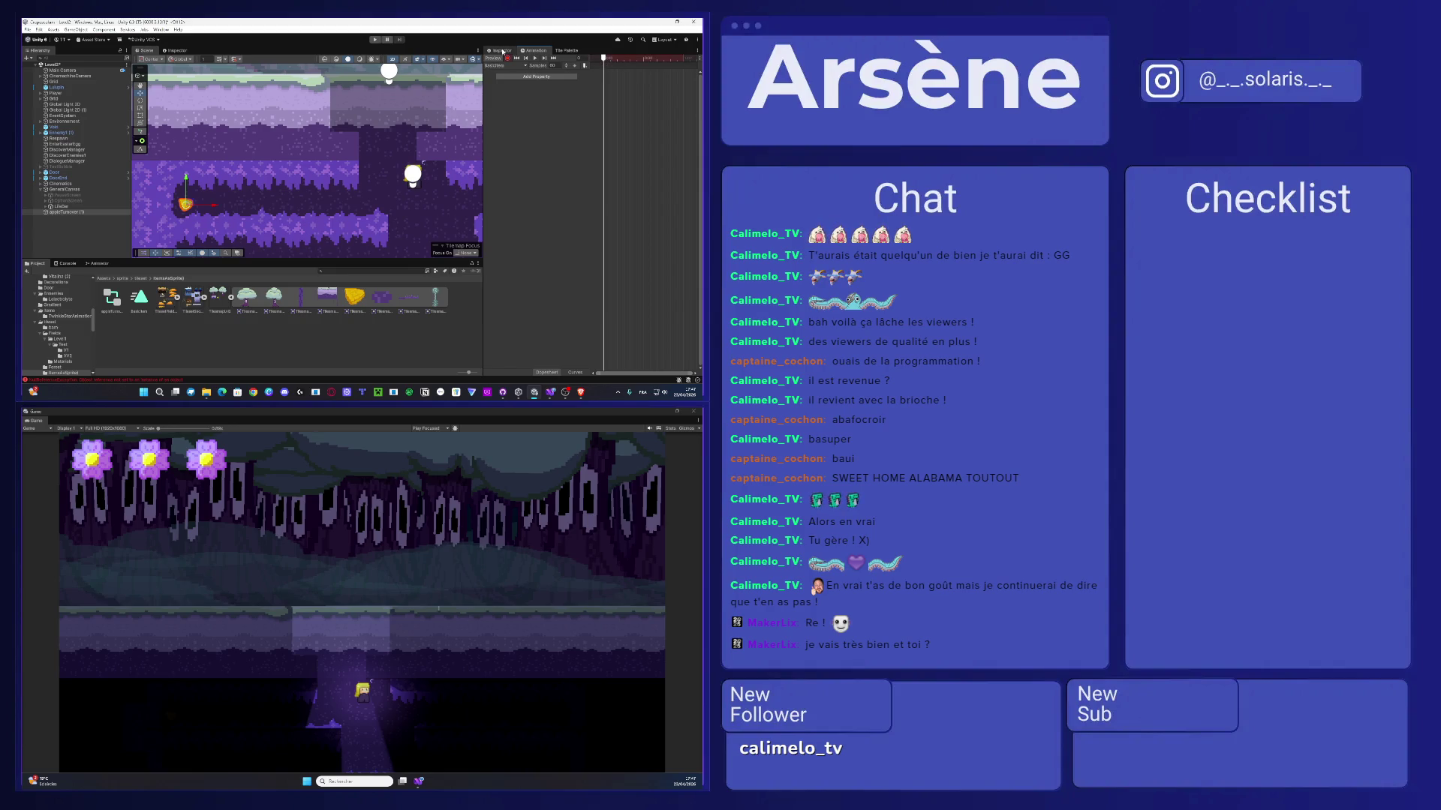
pyautogui.click(497, 51)
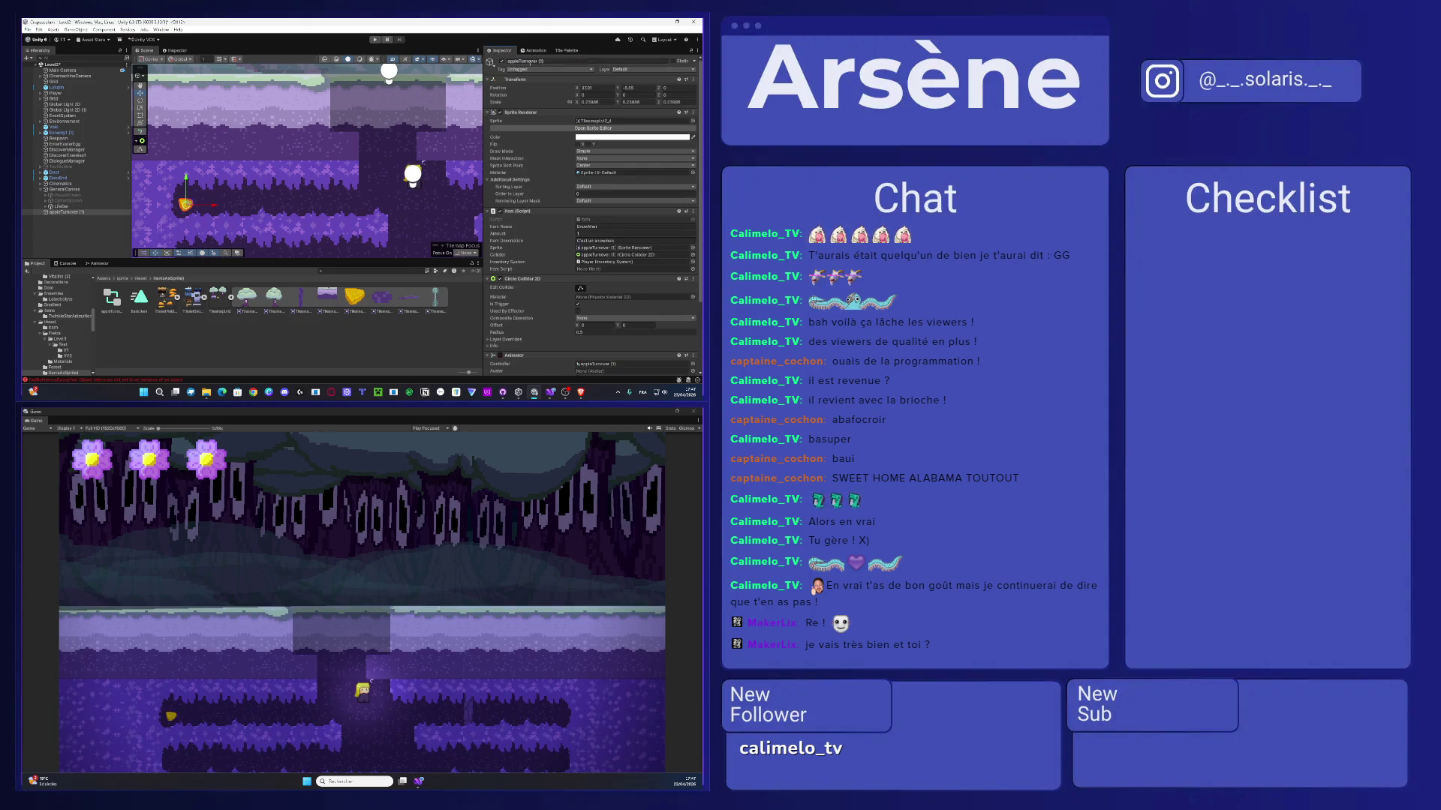
pyautogui.click(534, 51)
pyautogui.click(614, 58)
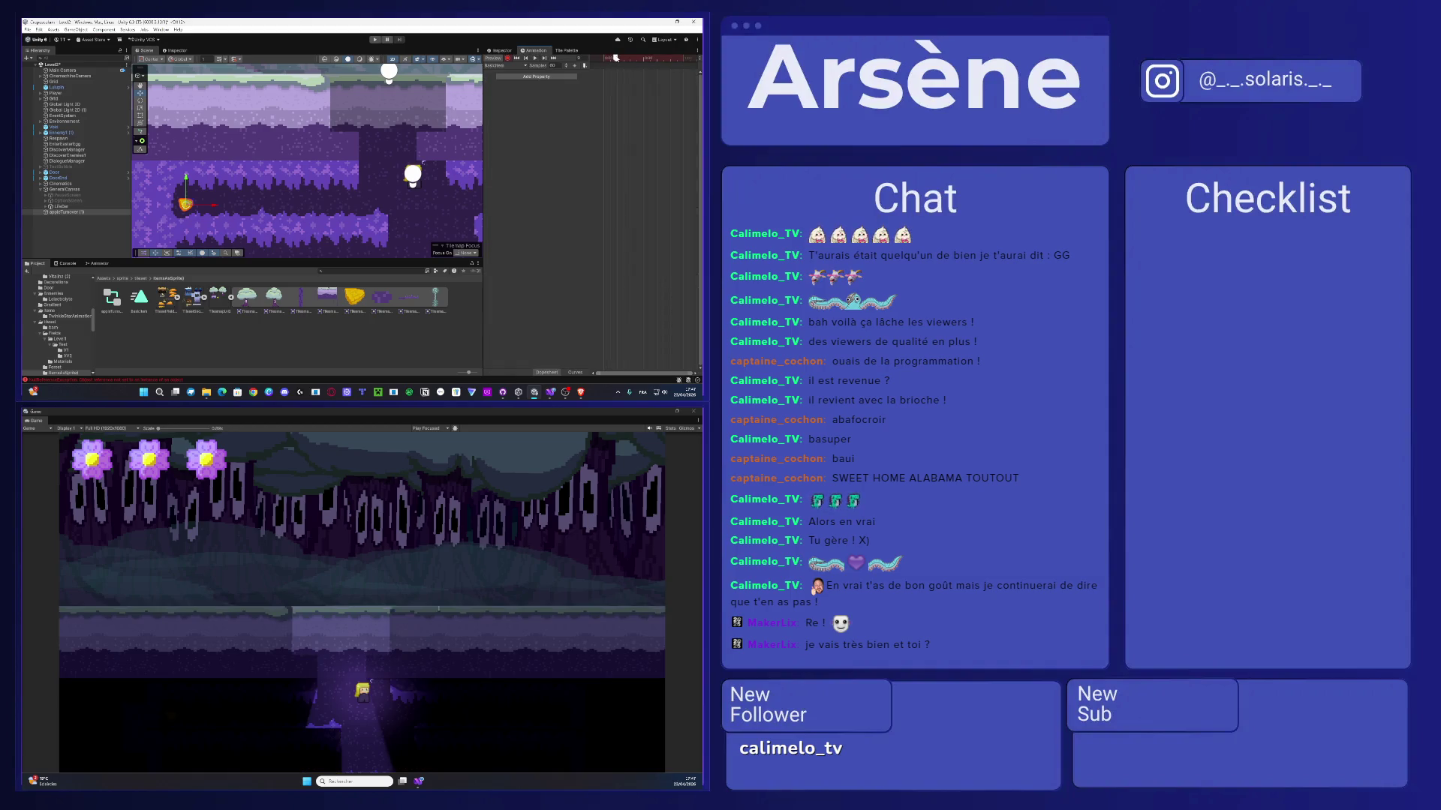
pyautogui.moveTo(615, 57); pyautogui.dragTo(617, 59)
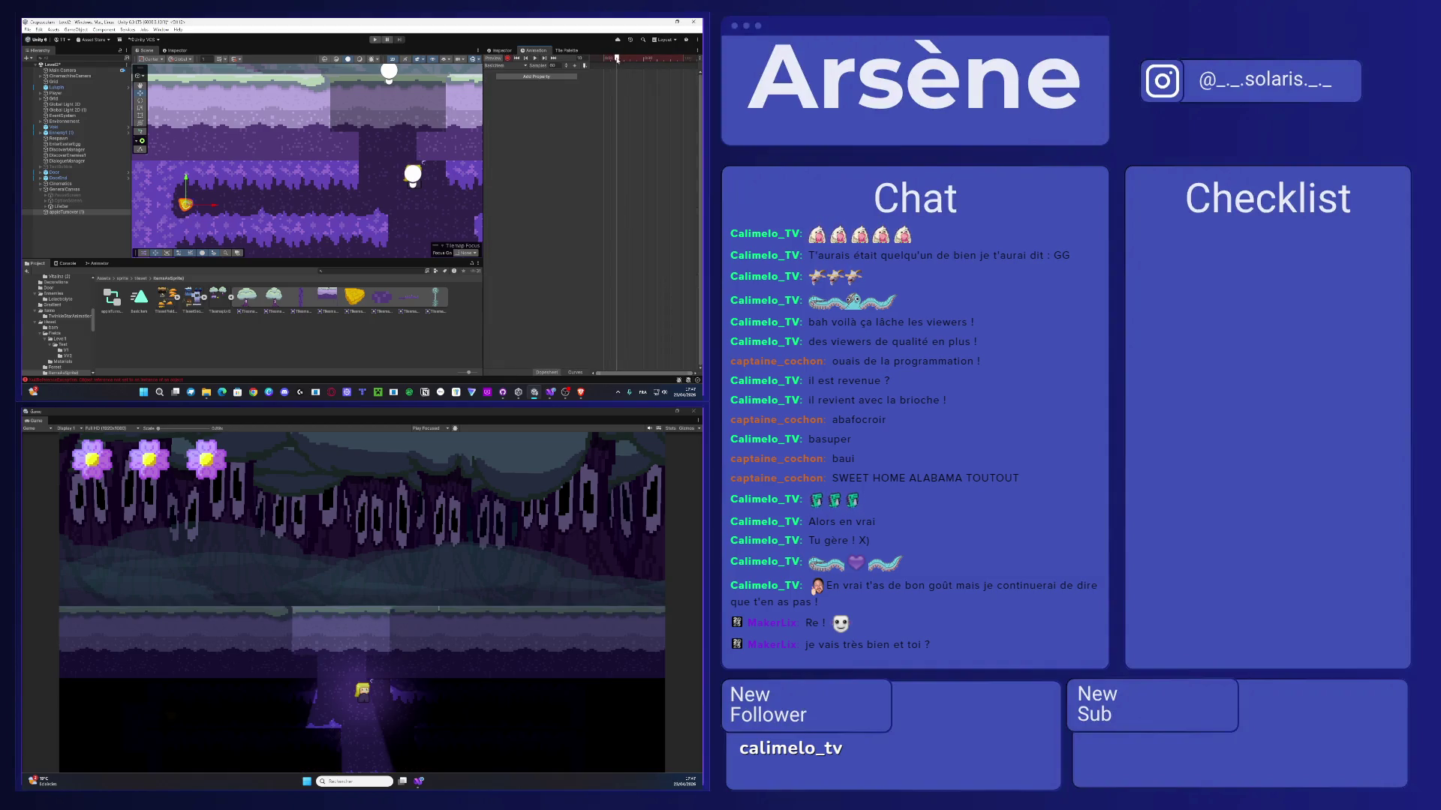
pyautogui.click(516, 51)
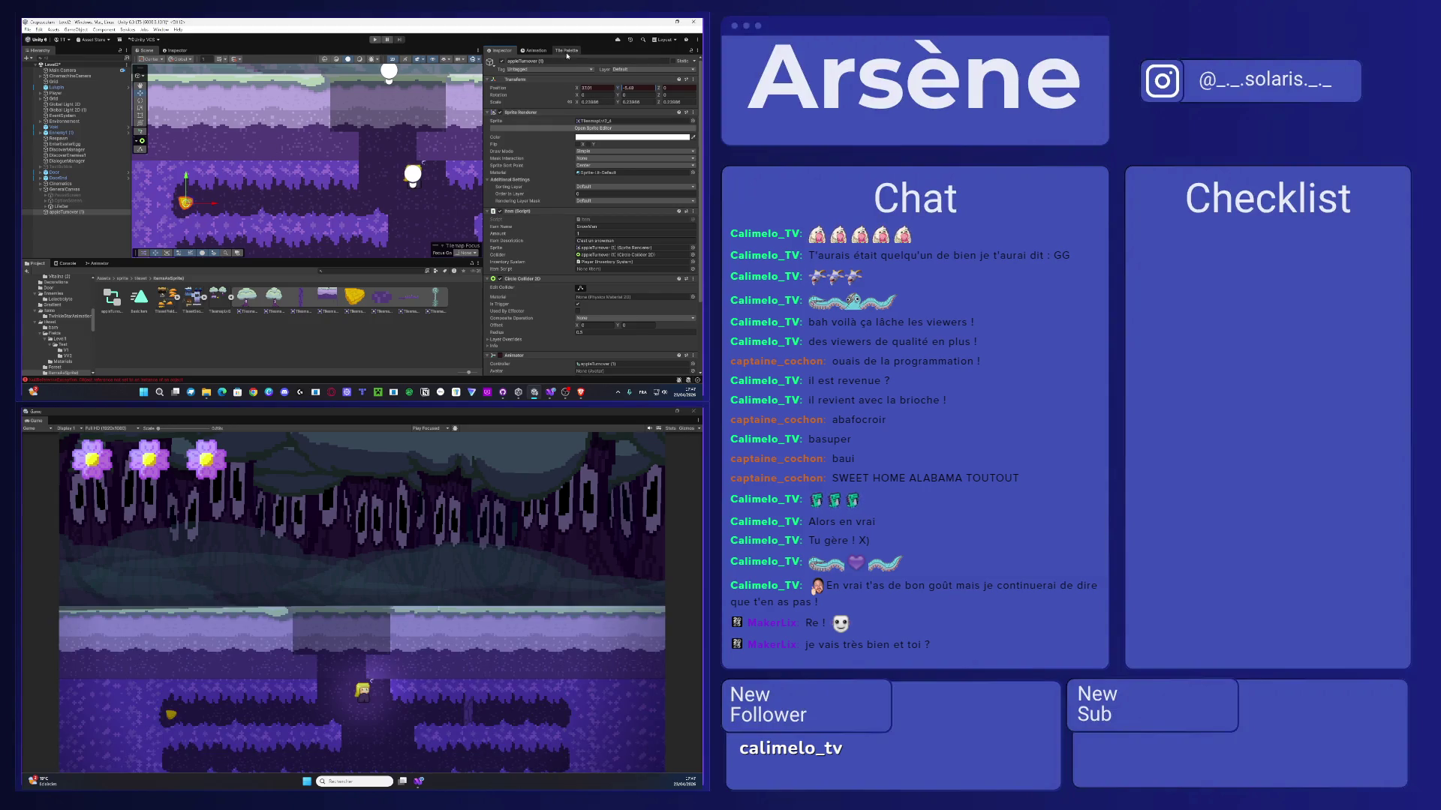
pyautogui.click(531, 51)
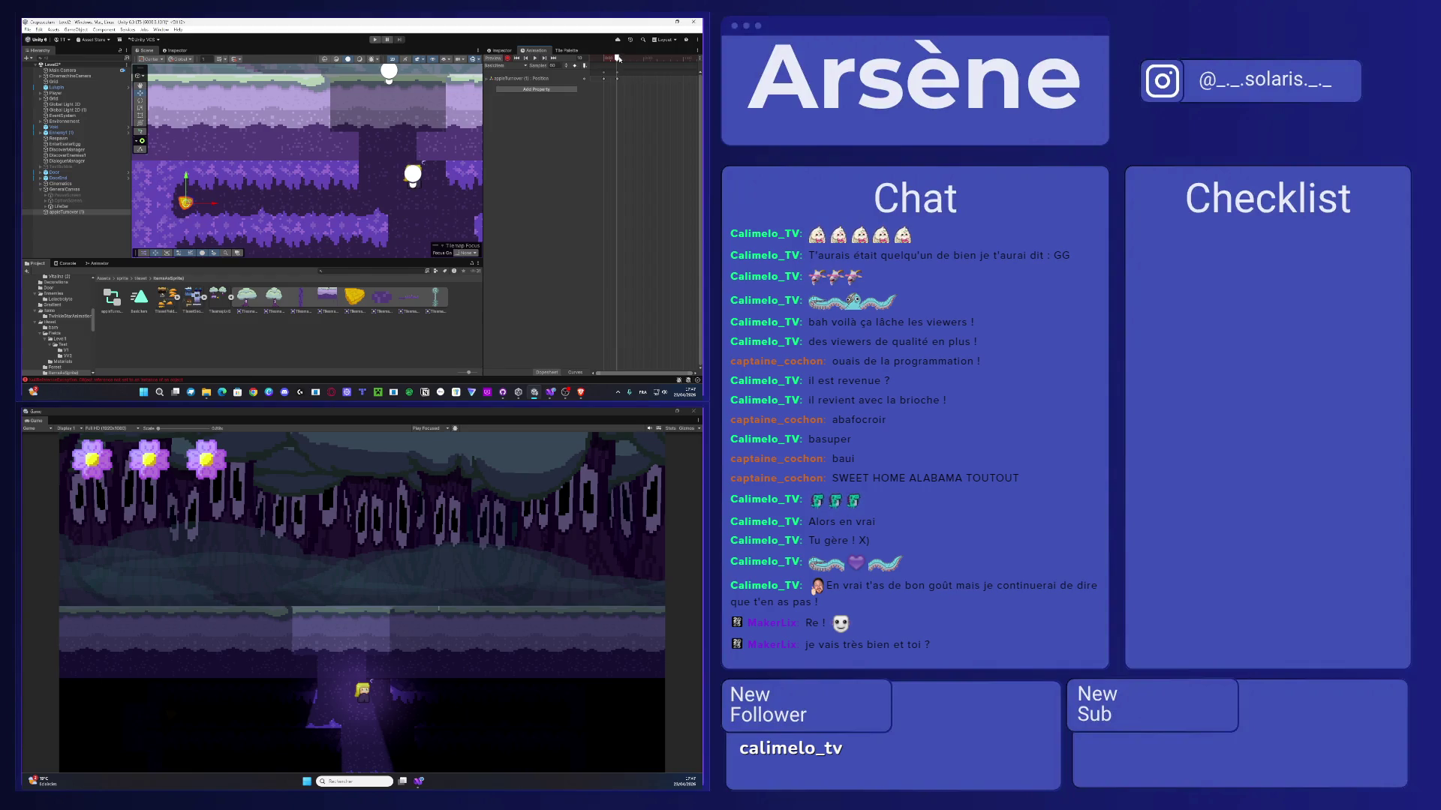
# - Record a vertical Position keyframe at frame 18 and preview the bobbing
pyautogui.moveTo(617, 57); pyautogui.dragTo(628, 58)
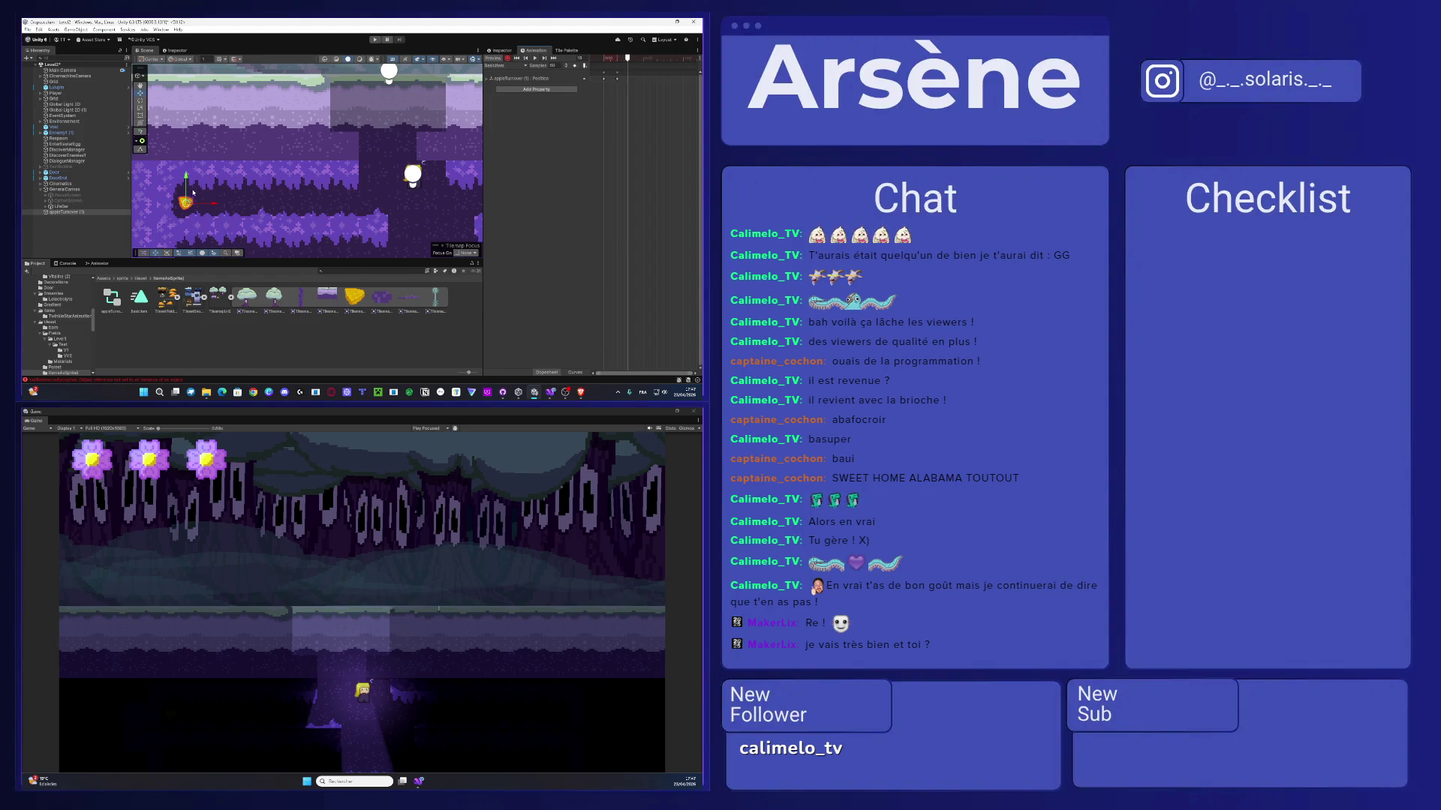
pyautogui.moveTo(185, 192); pyautogui.dragTo(185, 199)
pyautogui.moveTo(629, 58); pyautogui.dragTo(638, 72)
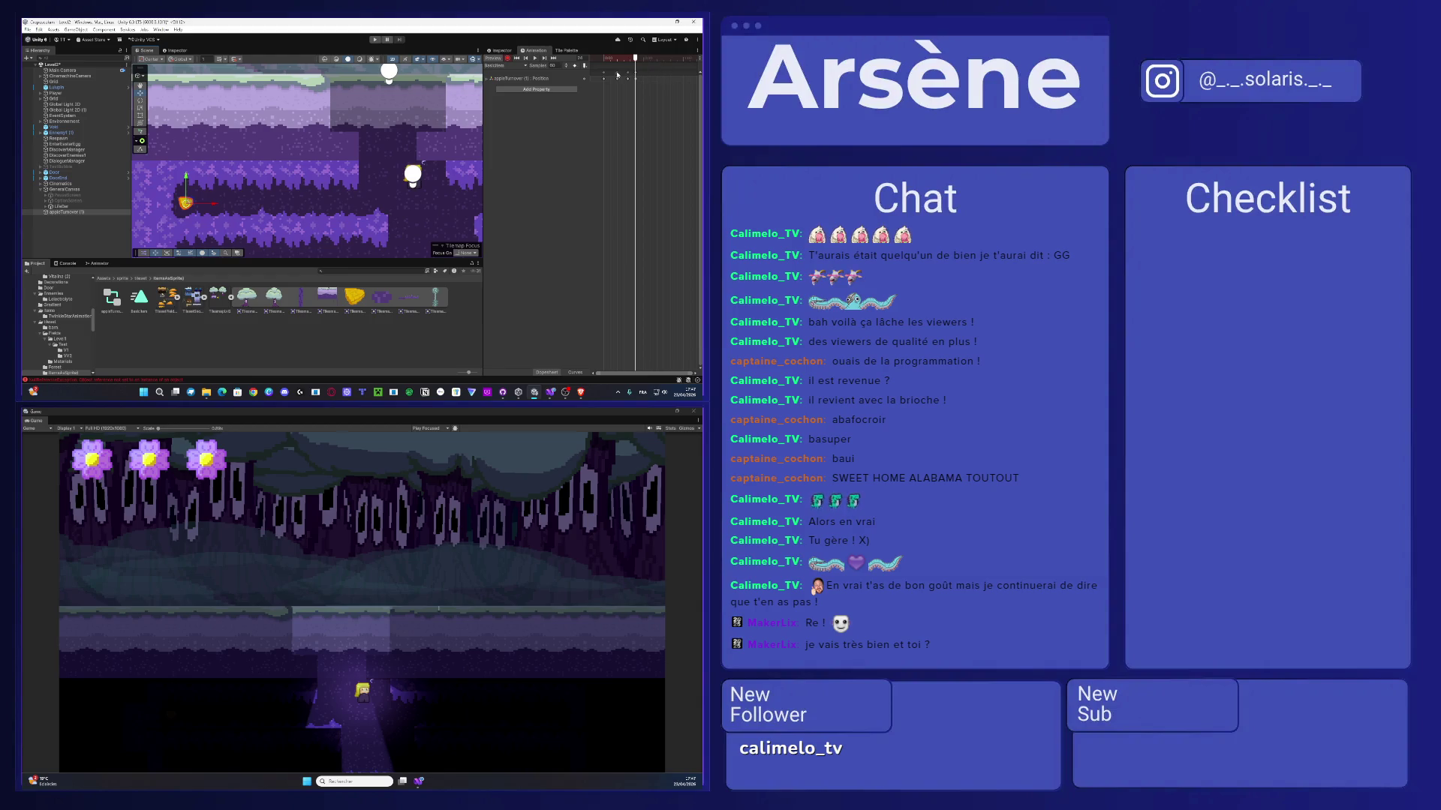
pyautogui.click(604, 76)
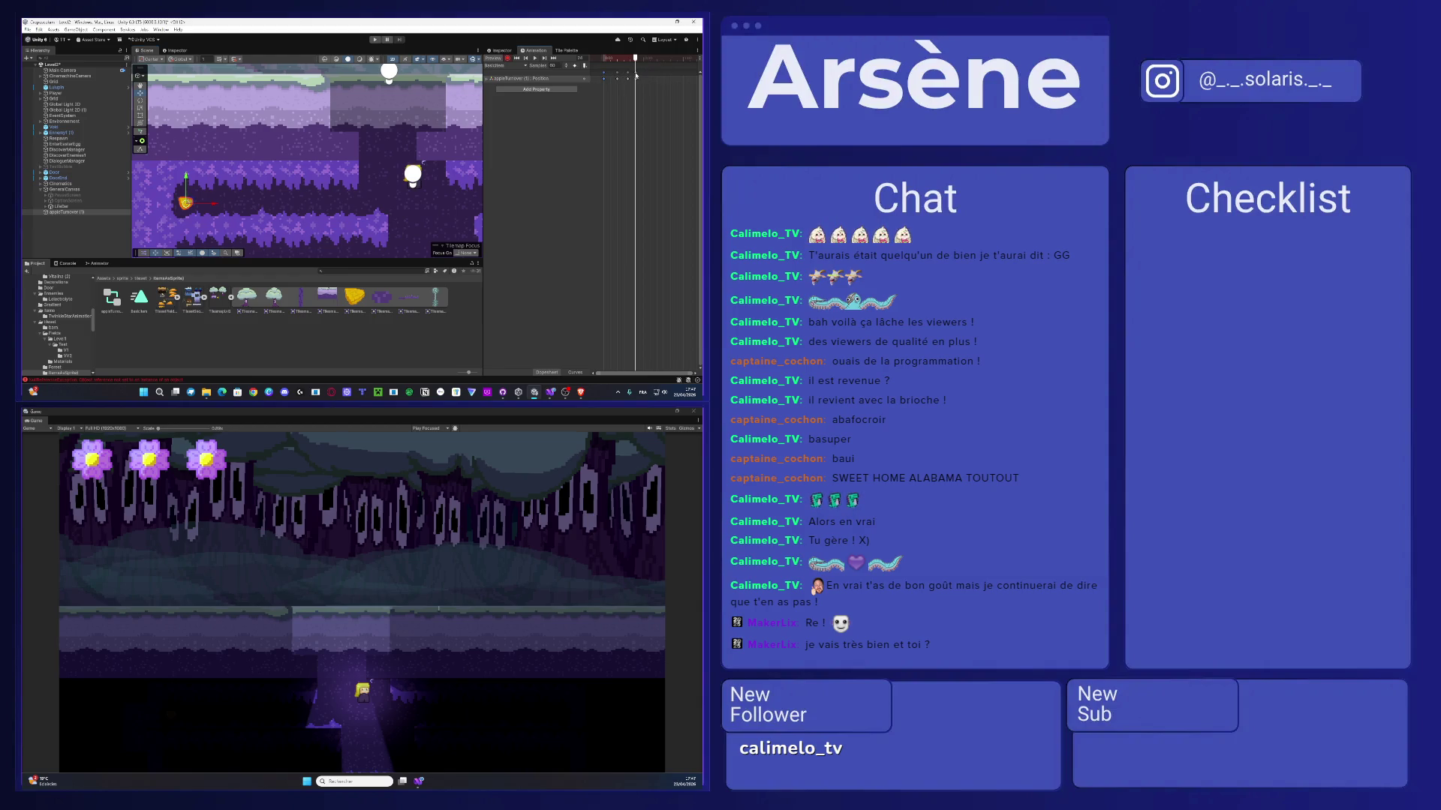
pyautogui.click(536, 62)
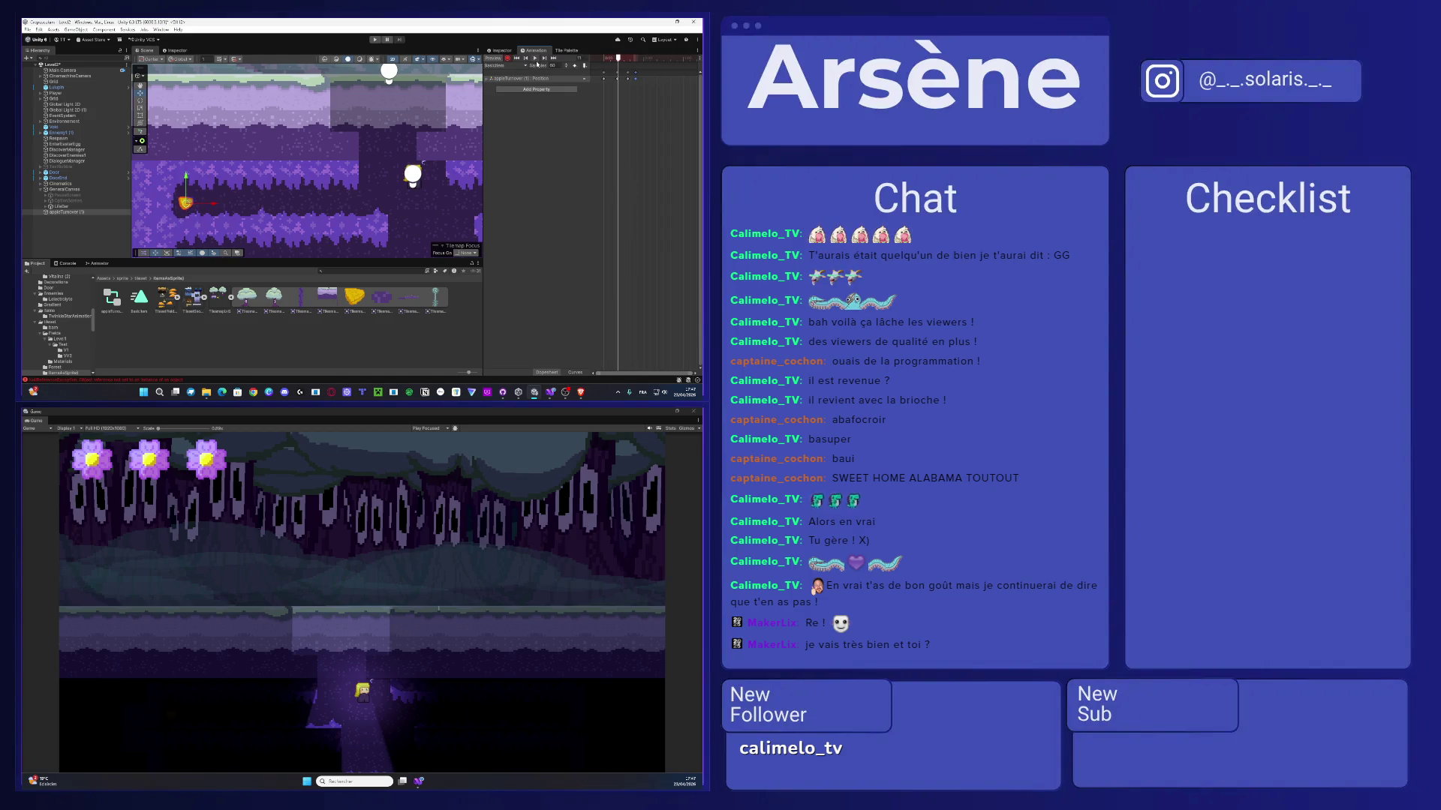
# - Edit the clip's Samples rate and replay the animation preview
pyautogui.click(552, 65)
pyautogui.write('1')
pyautogui.click(537, 59)
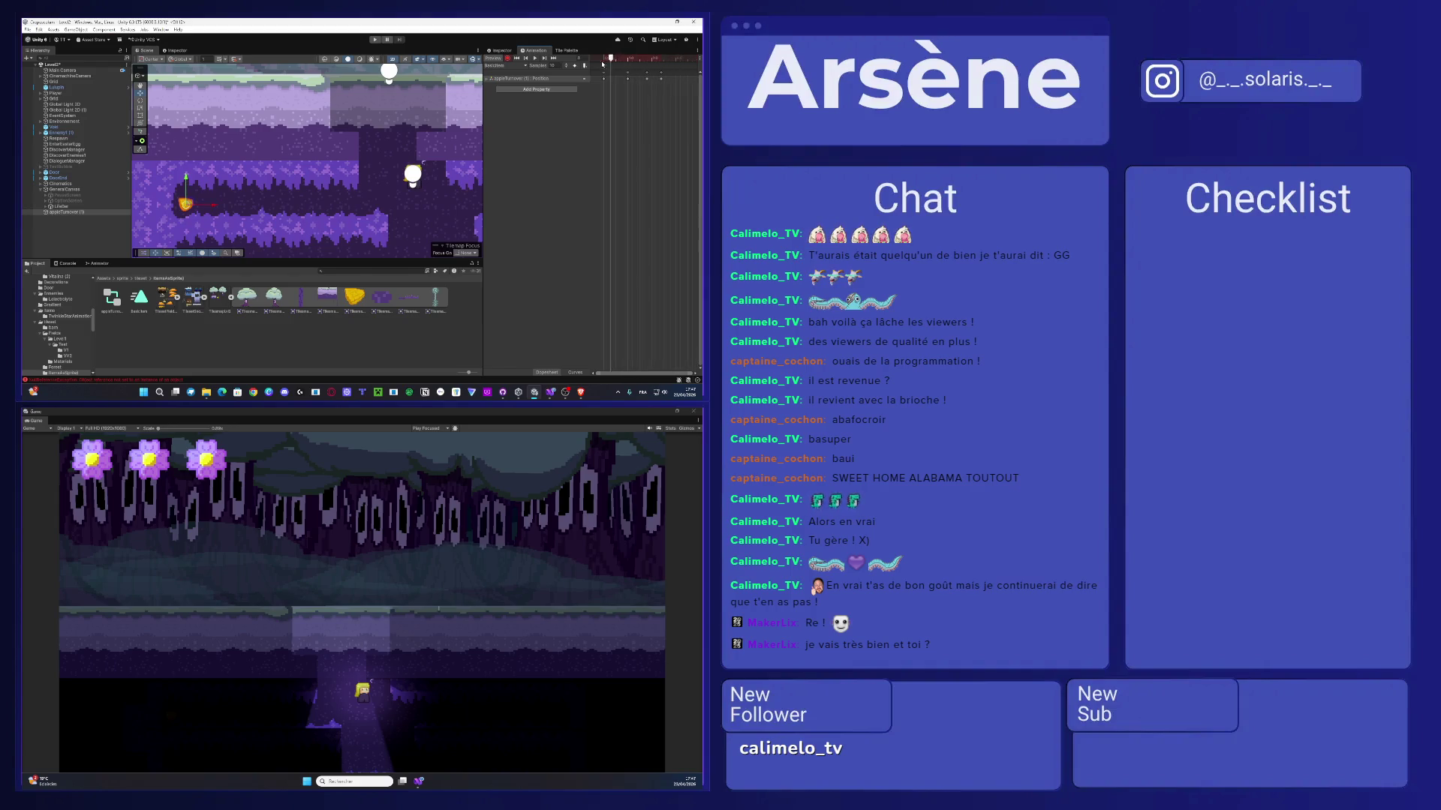
pyautogui.moveTo(647, 78)
pyautogui.mouseDown()
pyautogui.moveTo(627, 81)
pyautogui.moveTo(647, 78)
pyautogui.mouseUp()
pyautogui.click(537, 60)
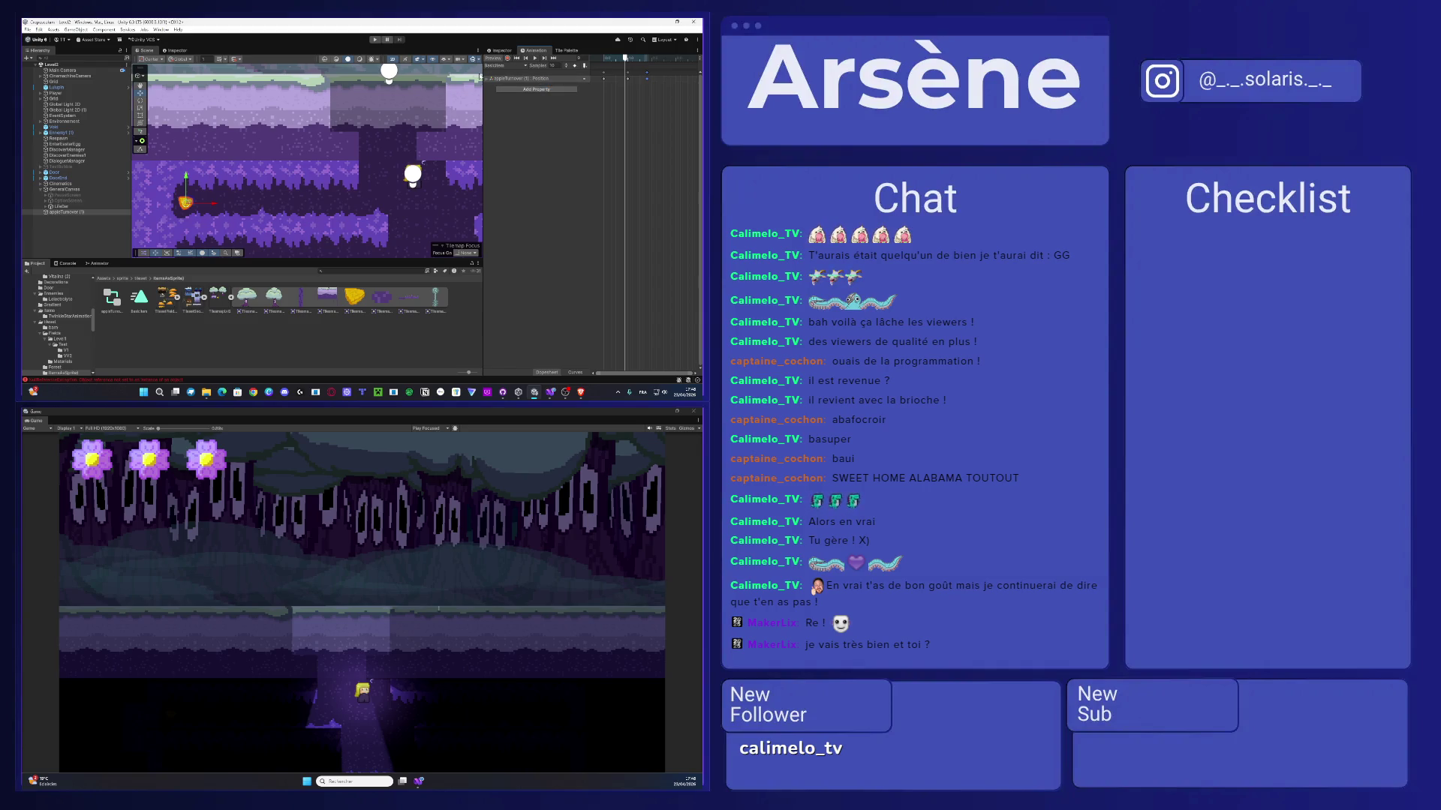
# - Save appleTurnover as a prefab in the Assets/Prefabs folder
pyautogui.click(108, 279)
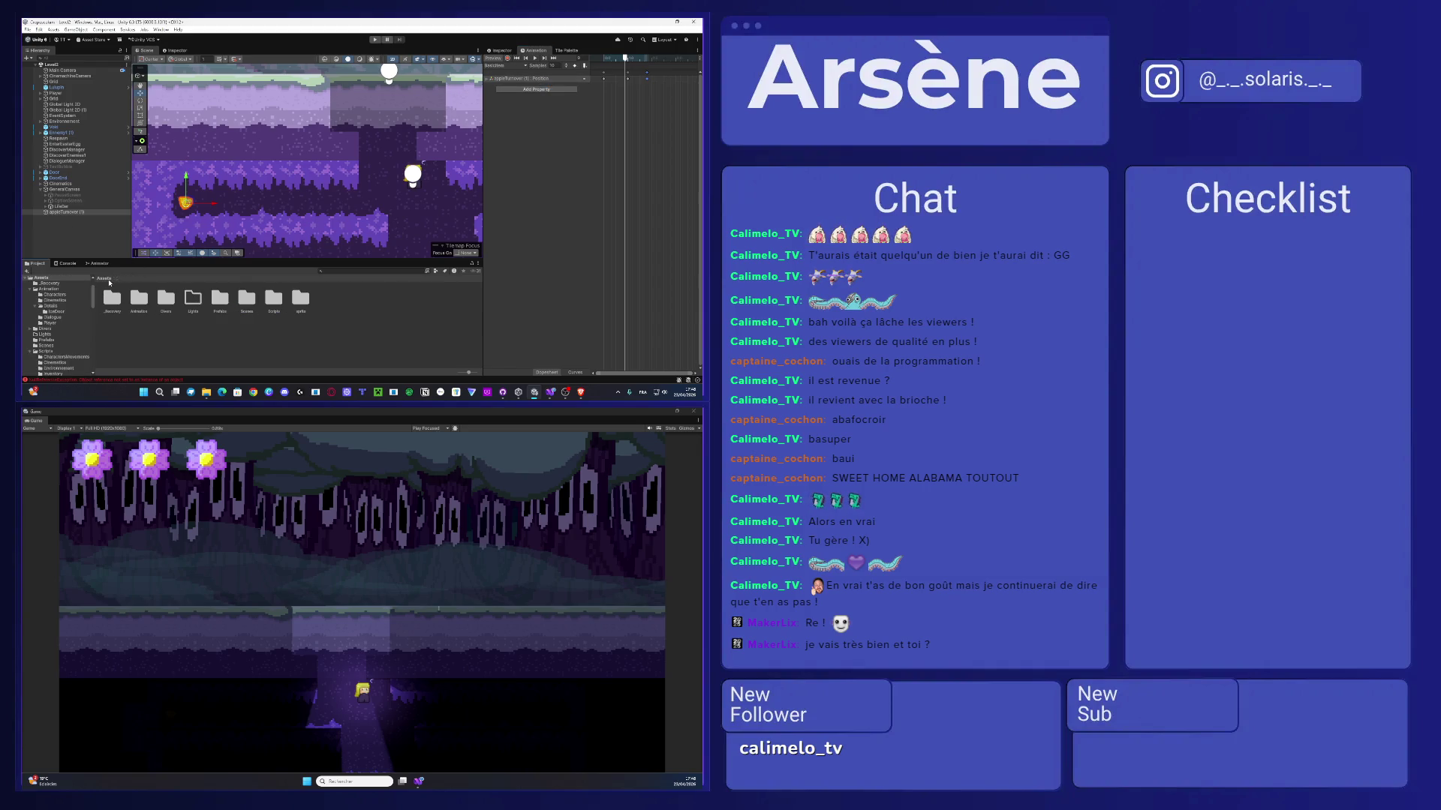
pyautogui.doubleClick(230, 301)
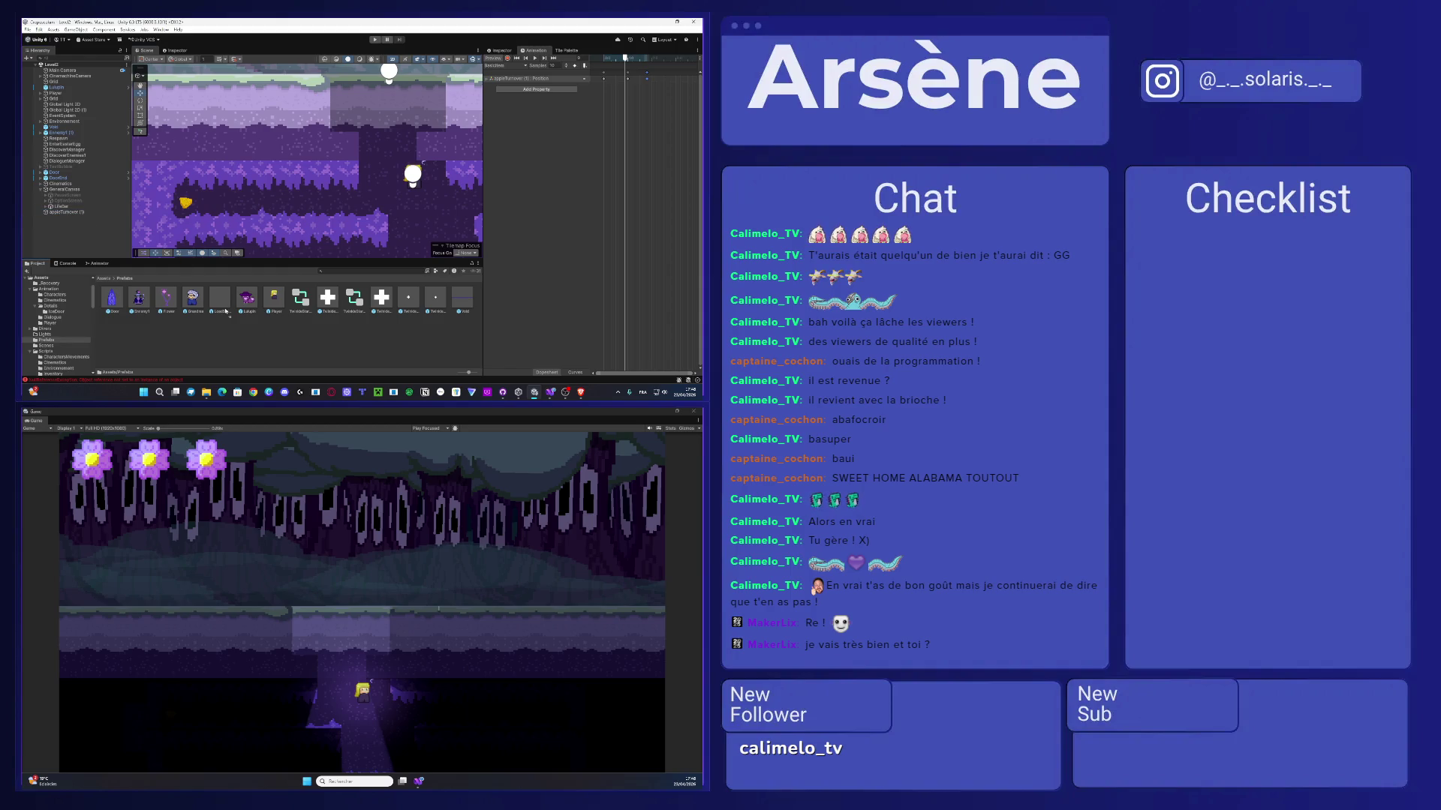
pyautogui.moveTo(232, 329); pyautogui.dragTo(218, 326)
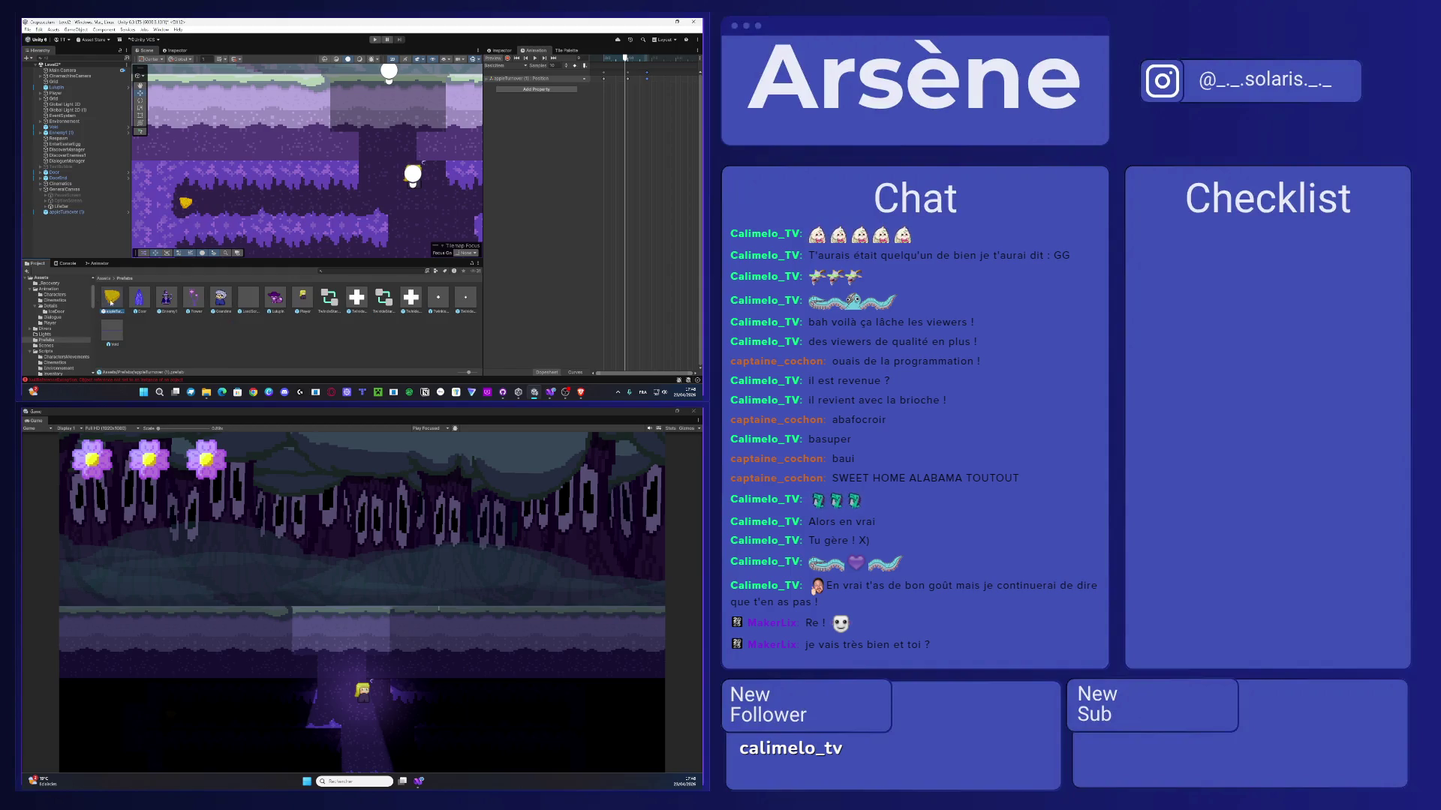
# - Add a second turnover copy to the level, then launch File Explorer
pyautogui.hotkey('ctrl', 'd')
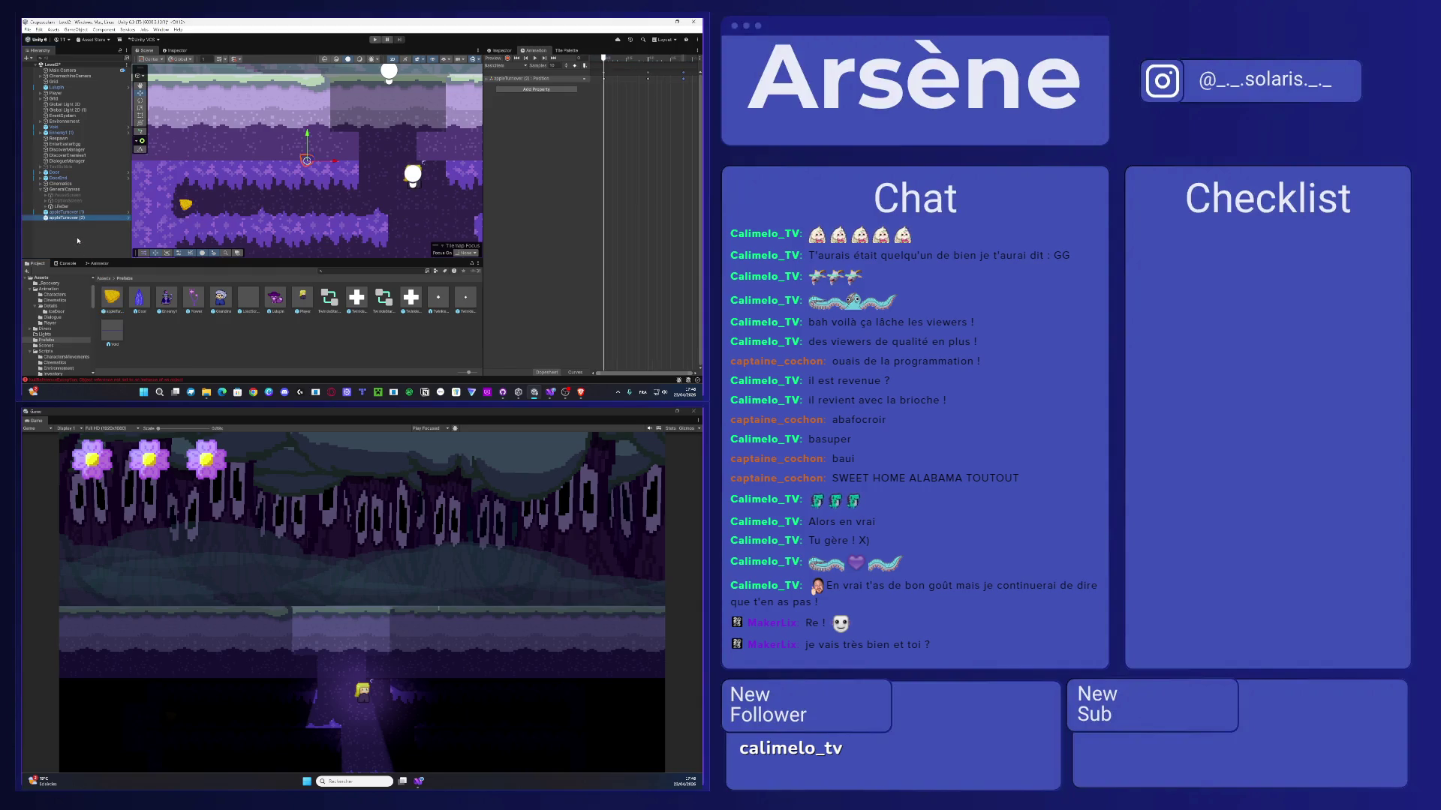
pyautogui.press('f')
pyautogui.moveTo(281, 157); pyautogui.dragTo(260, 104)
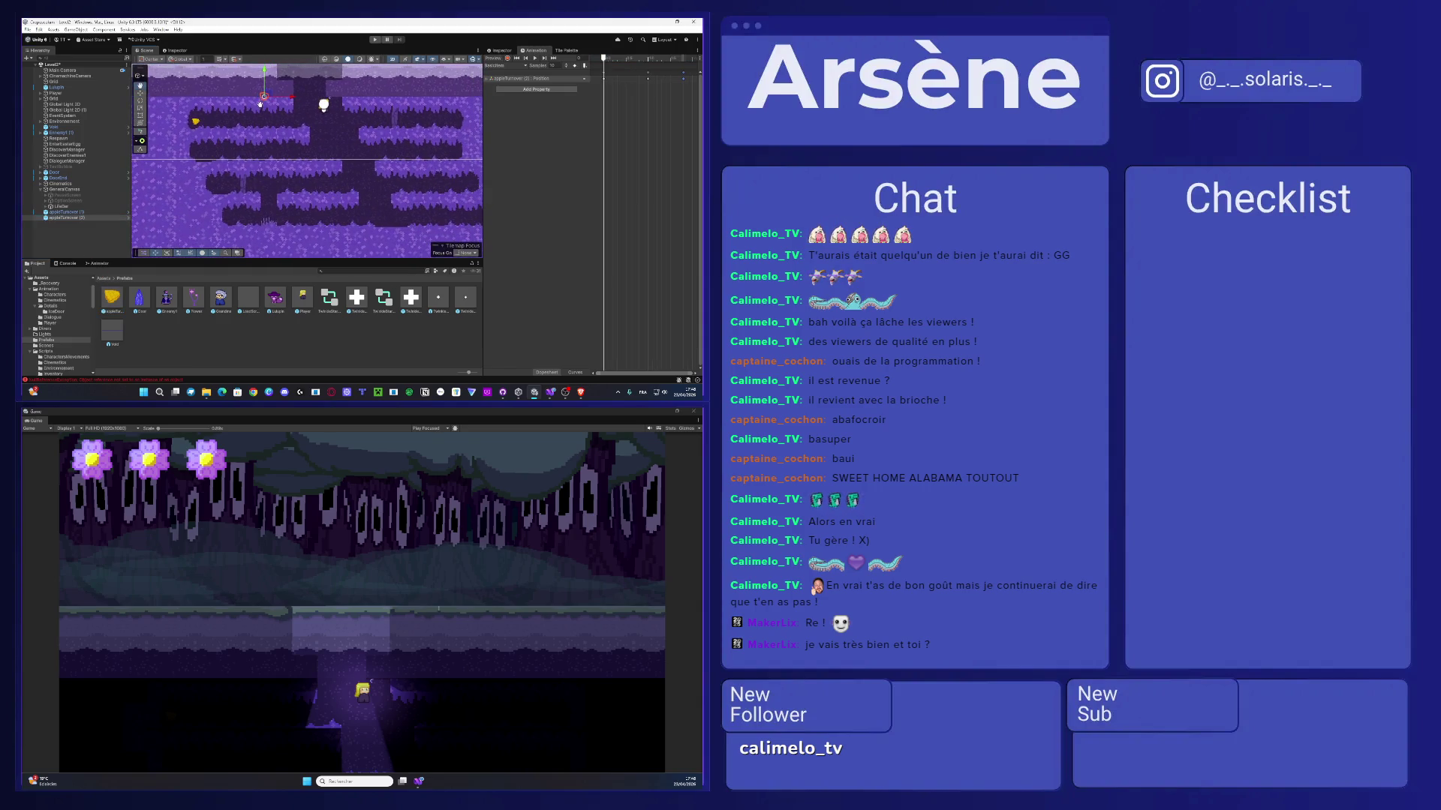
pyautogui.press('super')
pyautogui.click(206, 392)
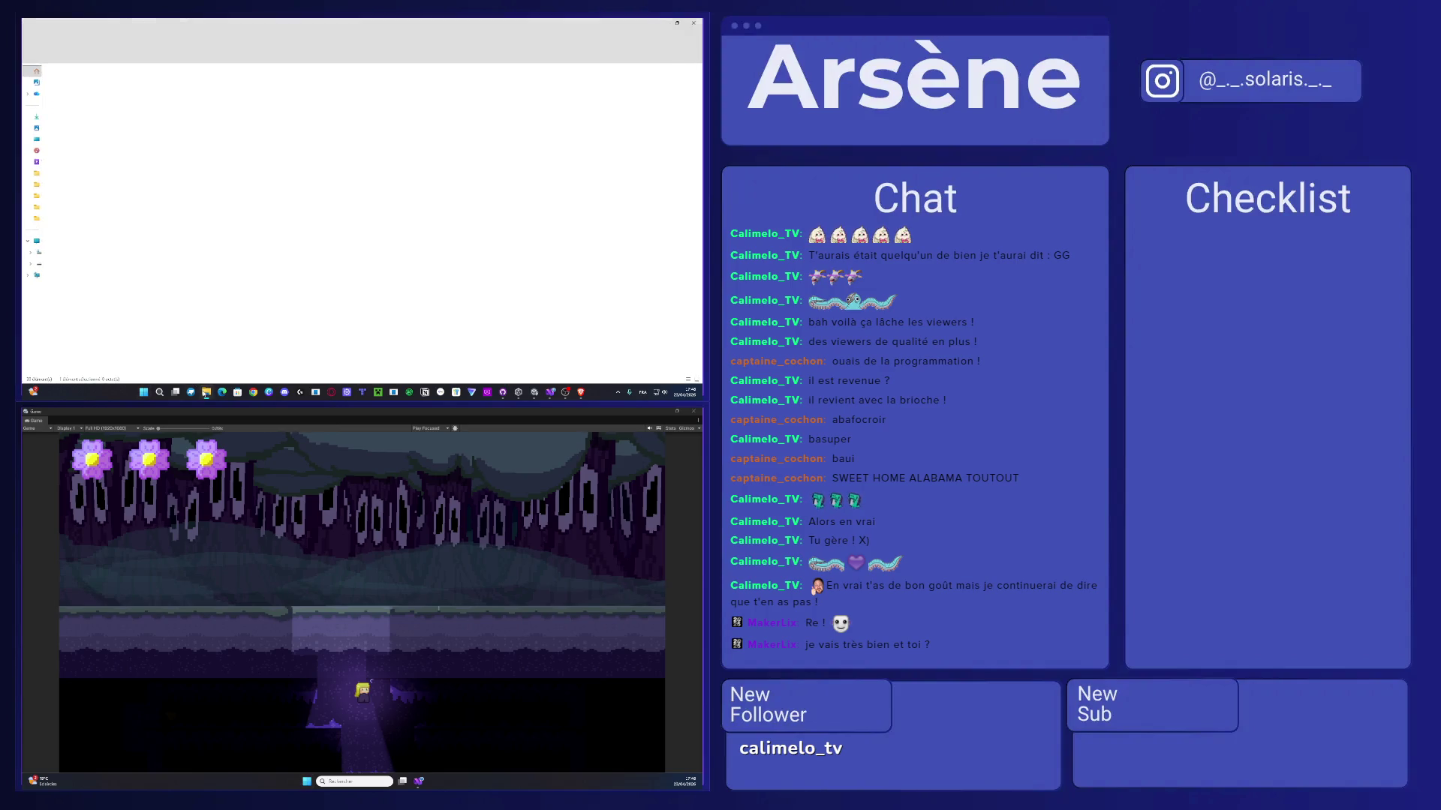
# - Move File Explorer to the bottom monitor and navigate to the Crepusculum folder
pyautogui.moveTo(256, 20)
pyautogui.mouseDown()
pyautogui.moveTo(217, 566)
pyautogui.moveTo(247, 412)
pyautogui.mouseUp()
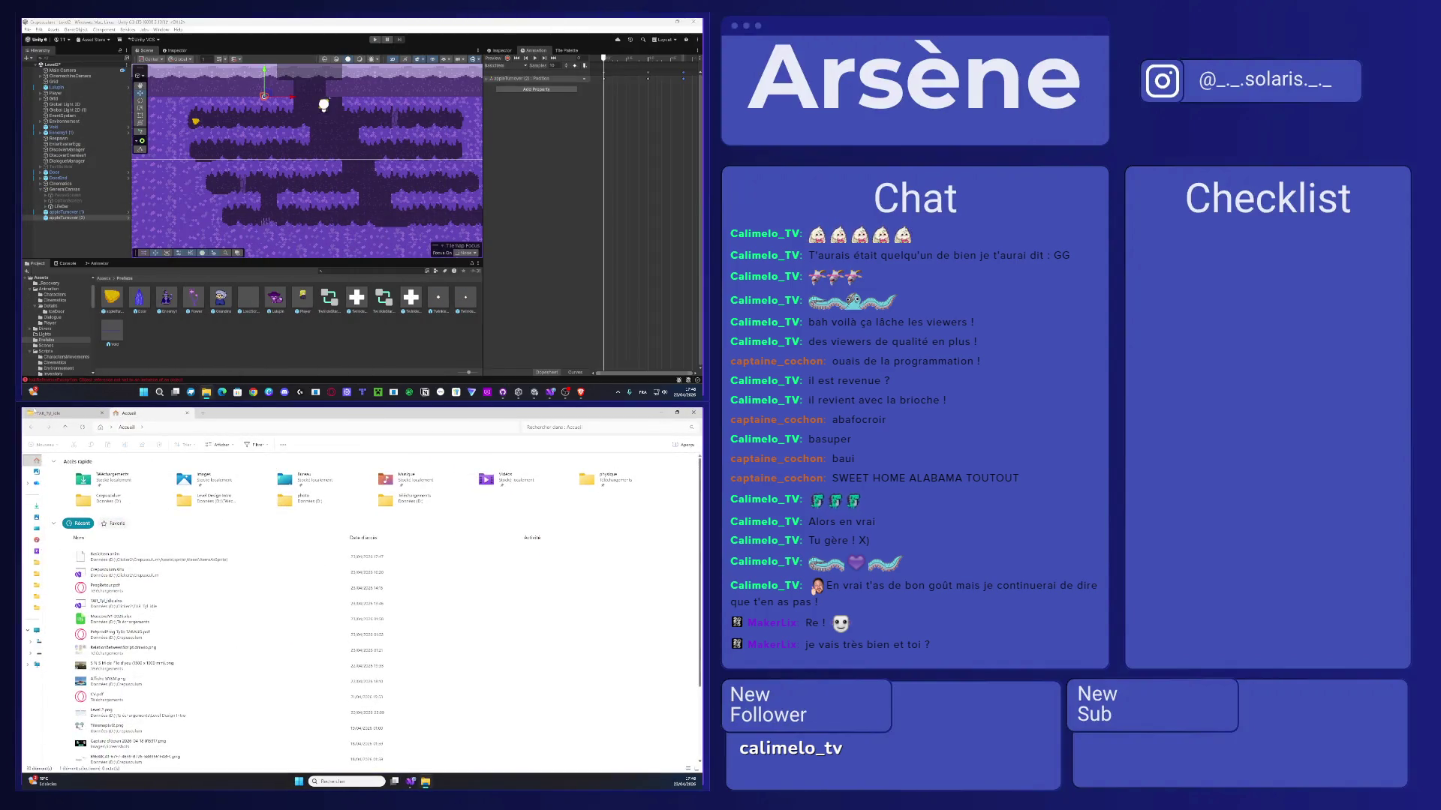
pyautogui.click(48, 414)
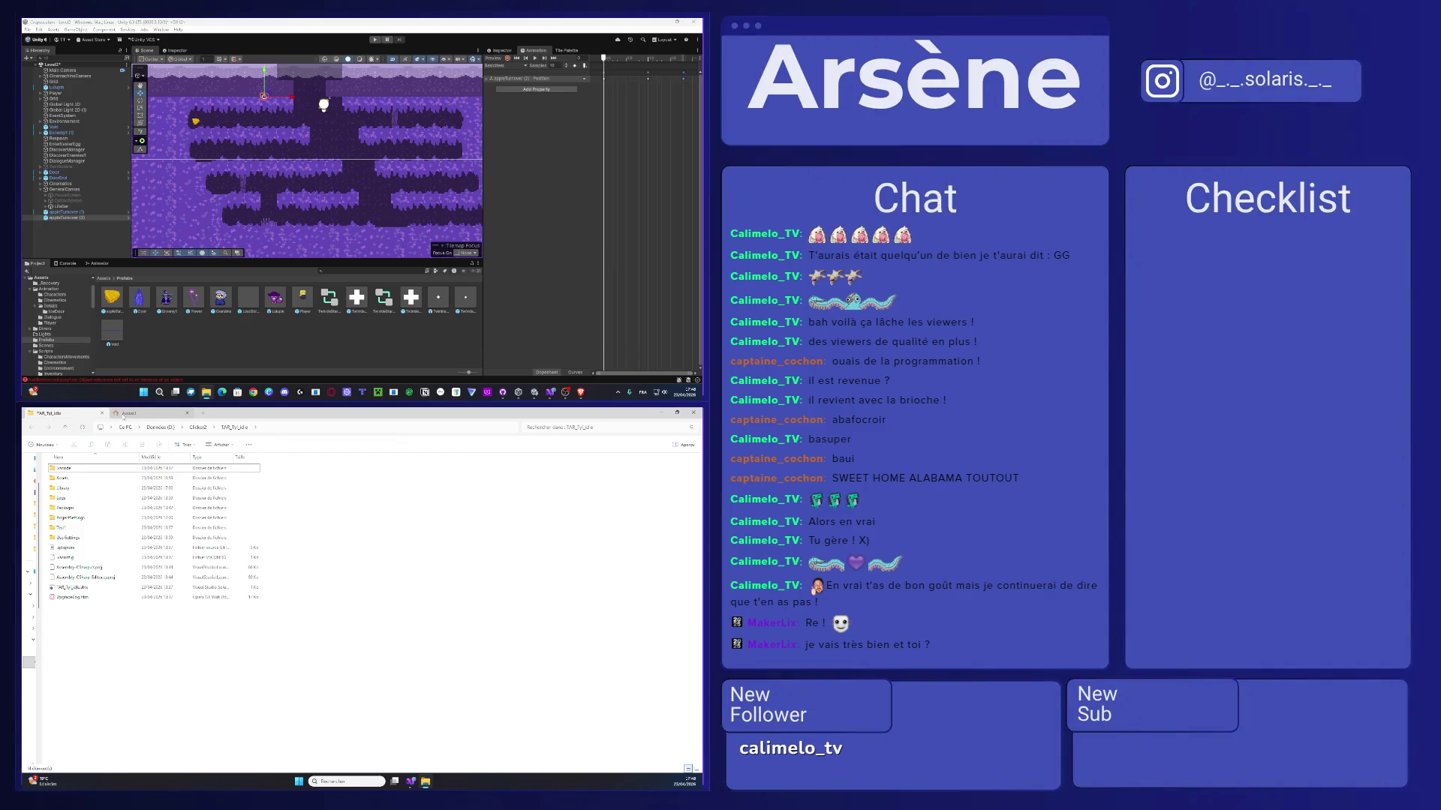
pyautogui.click(150, 412)
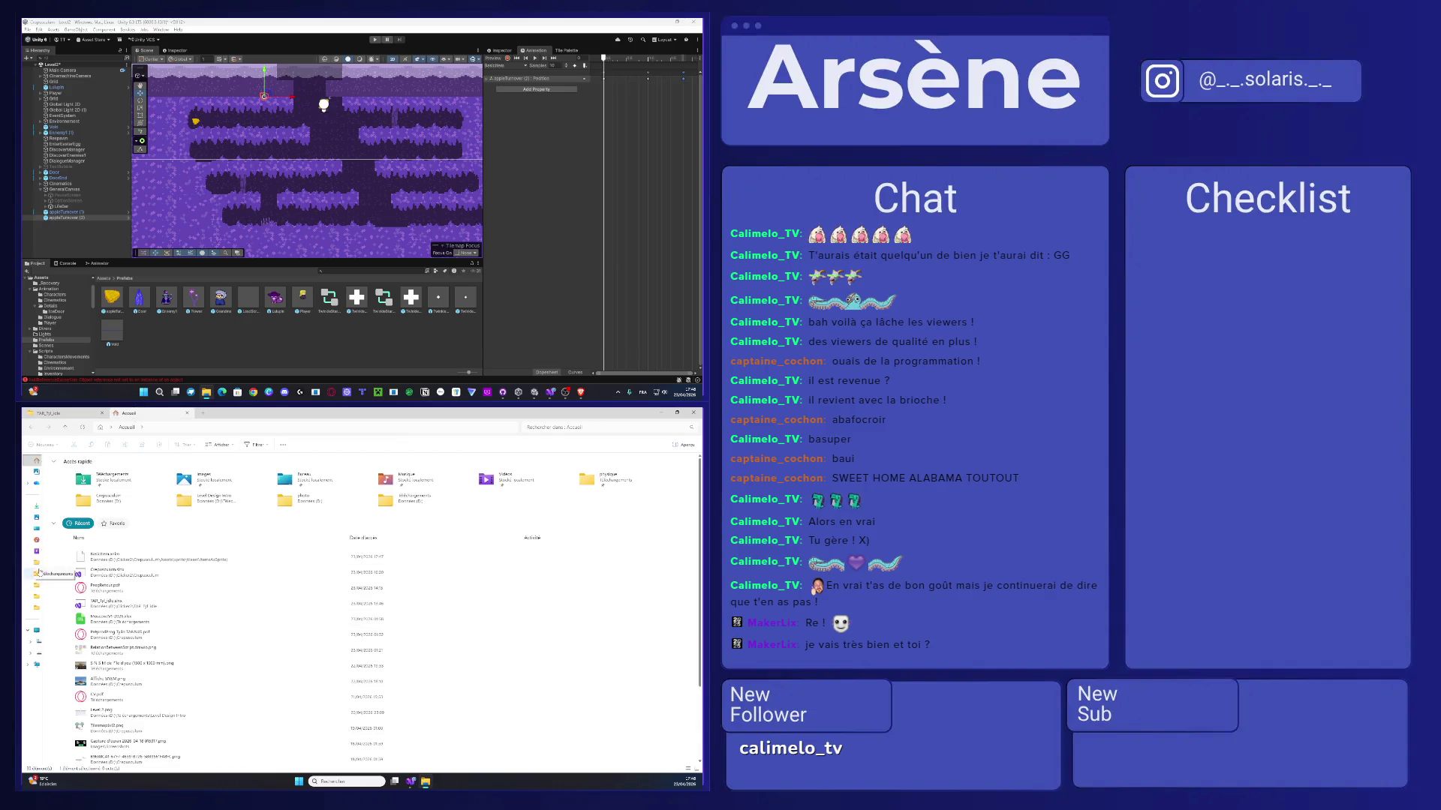
pyautogui.click(34, 587)
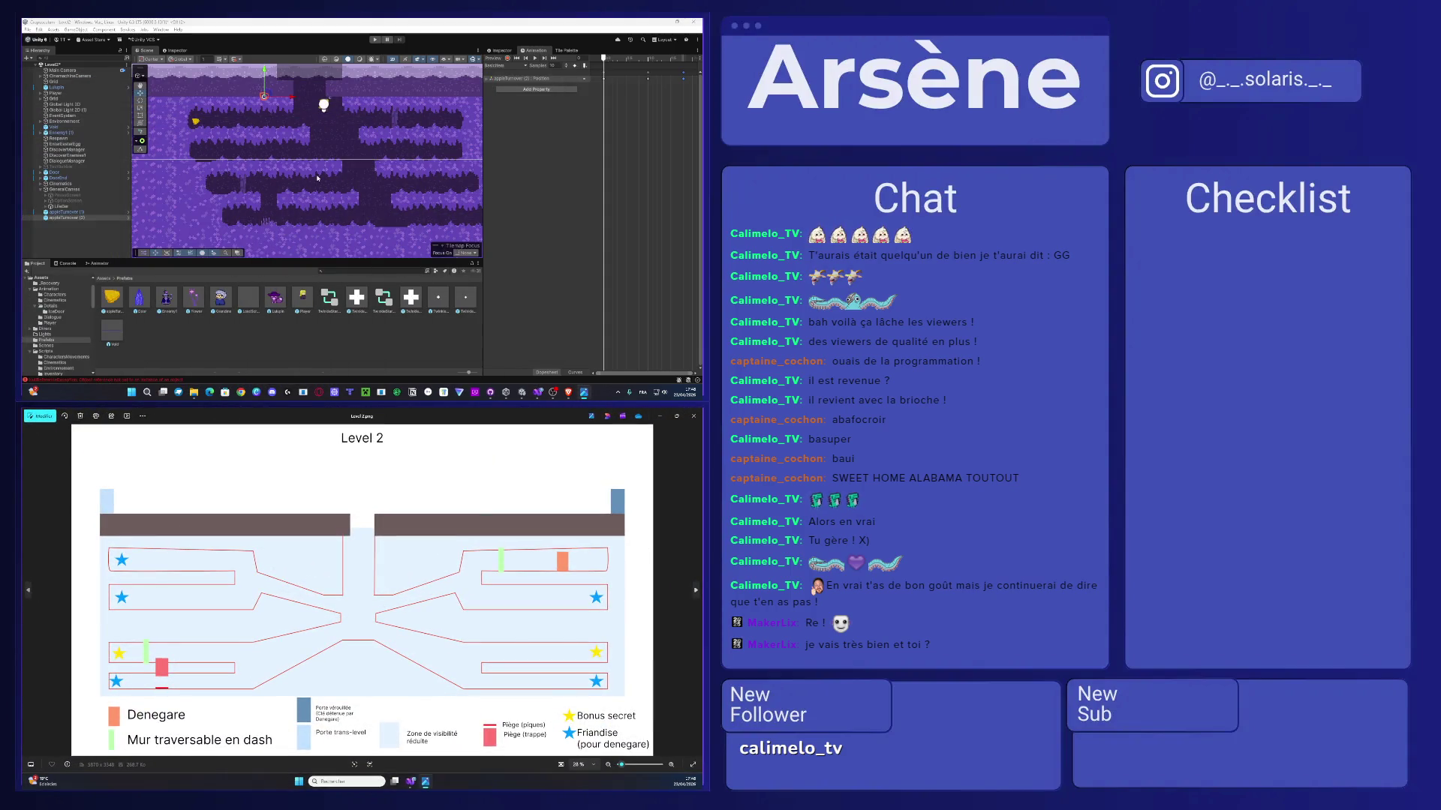
# - Dock the floating Game window into the main editor and return to the Scene view
pyautogui.hotkey('alt', 'Tab')
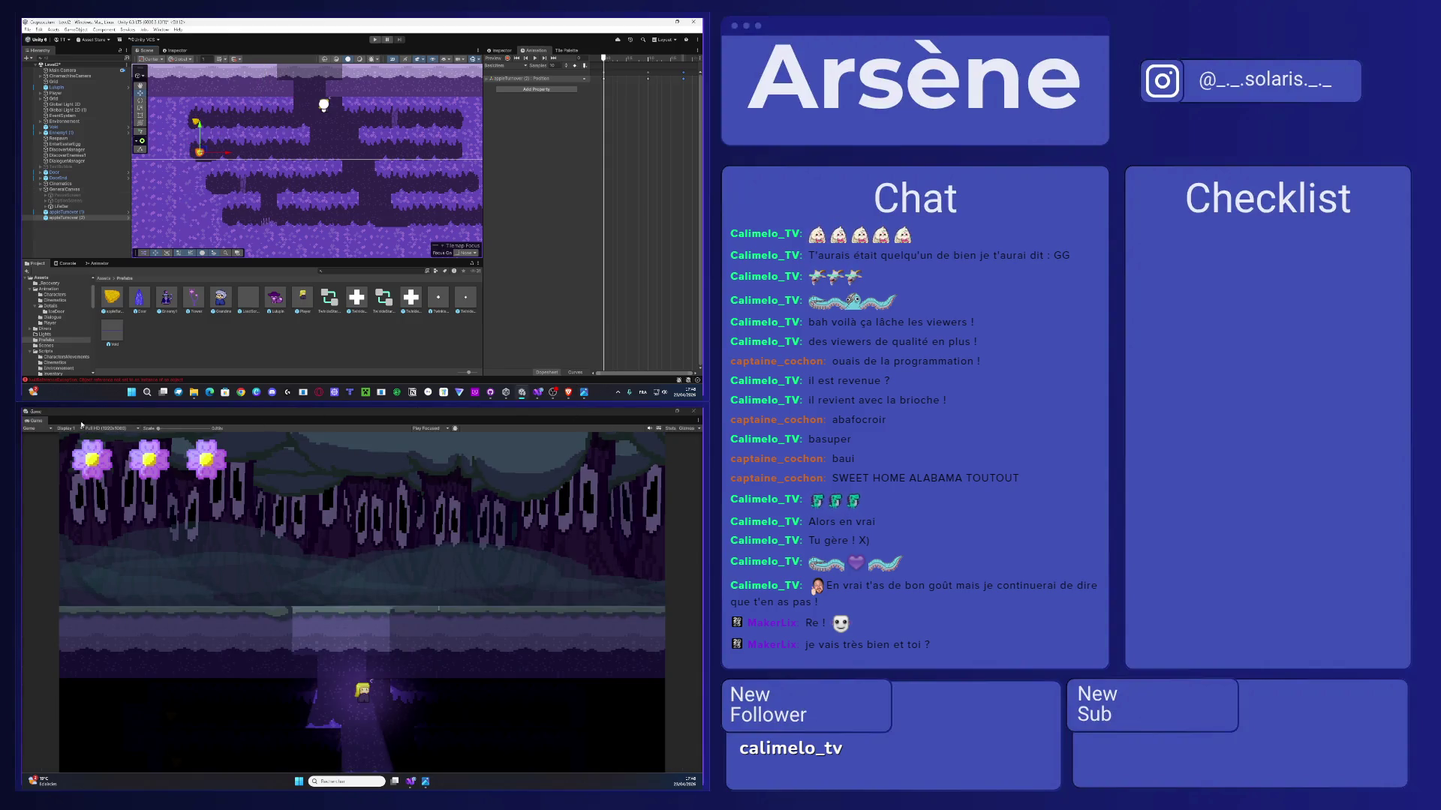
pyautogui.moveTo(26, 421)
pyautogui.mouseDown()
pyautogui.moveTo(113, 60)
pyautogui.moveTo(300, 83)
pyautogui.mouseUp()
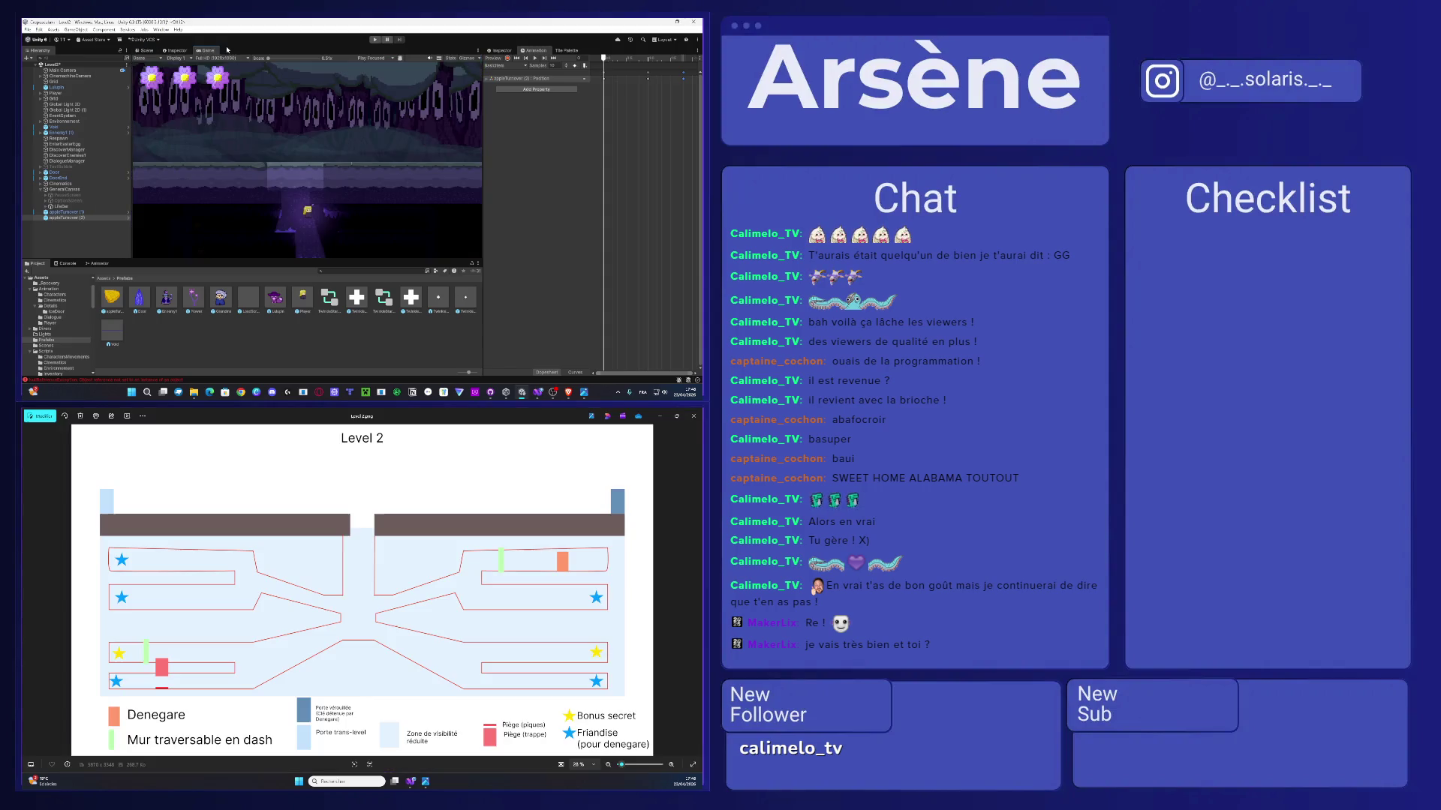
pyautogui.click(144, 50)
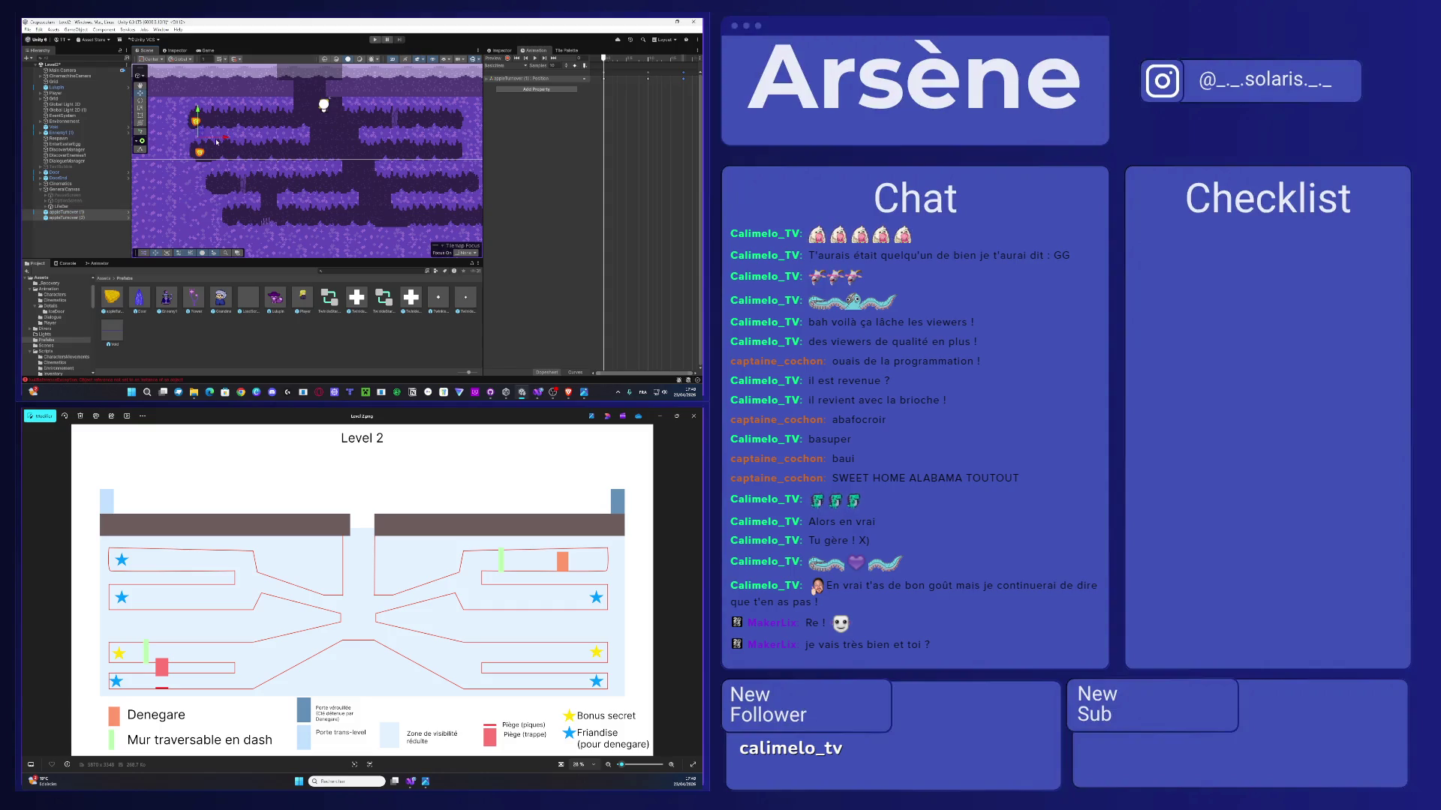
# - Duplicate the two selected apple turnovers and move the copies to the lower corridor's far right
pyautogui.hotkey('ctrl', 'd')
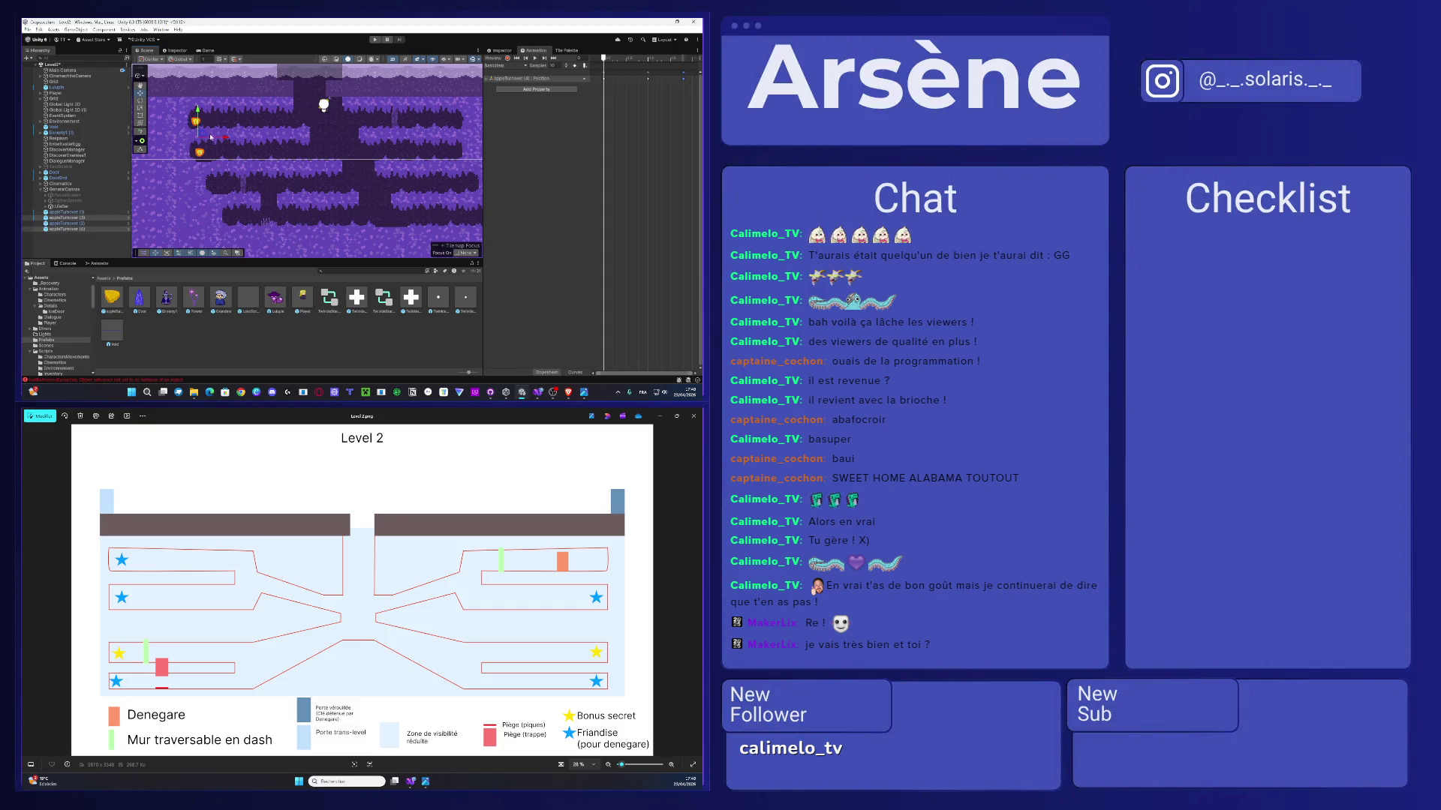
pyautogui.moveTo(198, 135); pyautogui.dragTo(199, 181)
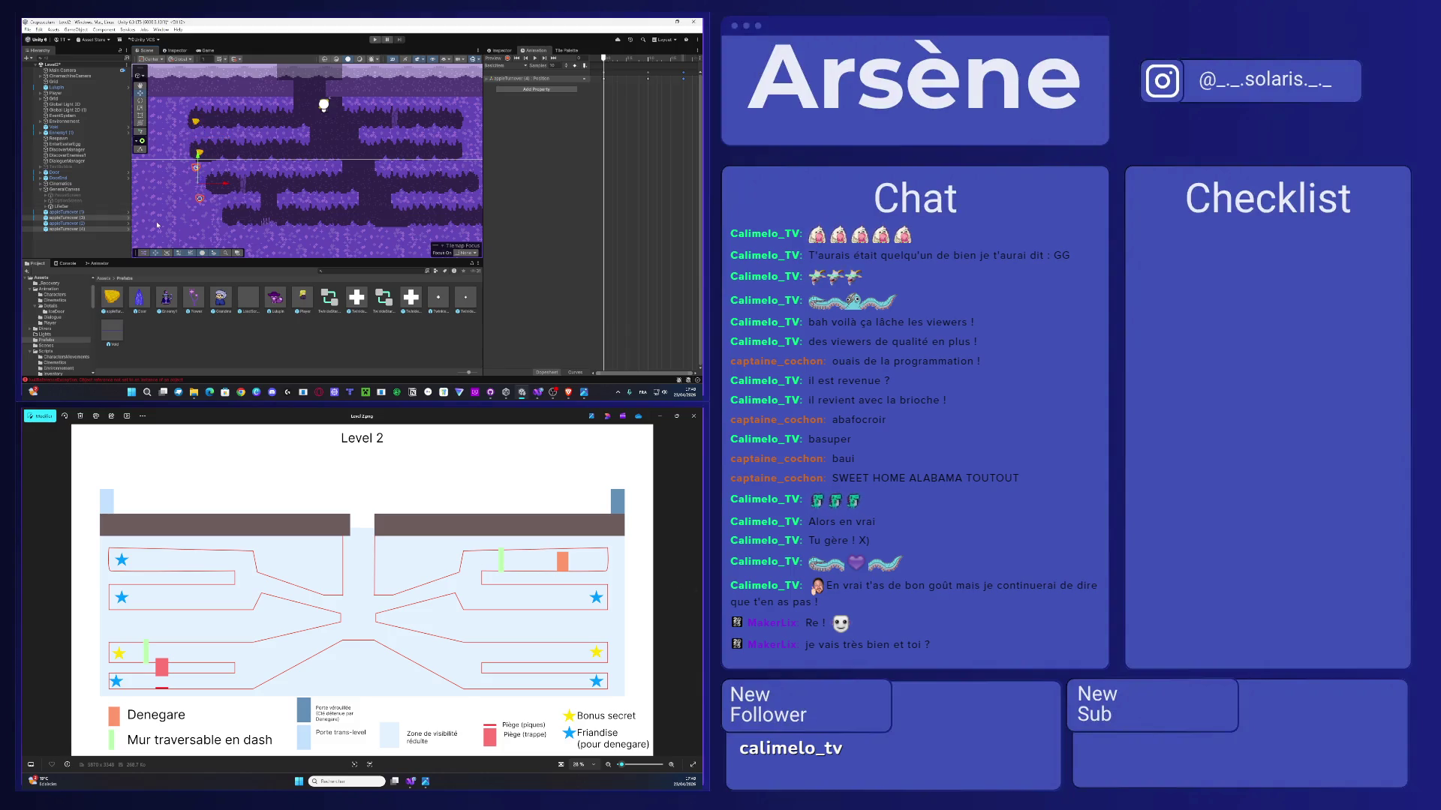
pyautogui.moveTo(221, 188); pyautogui.dragTo(462, 171)
pyautogui.click(455, 159)
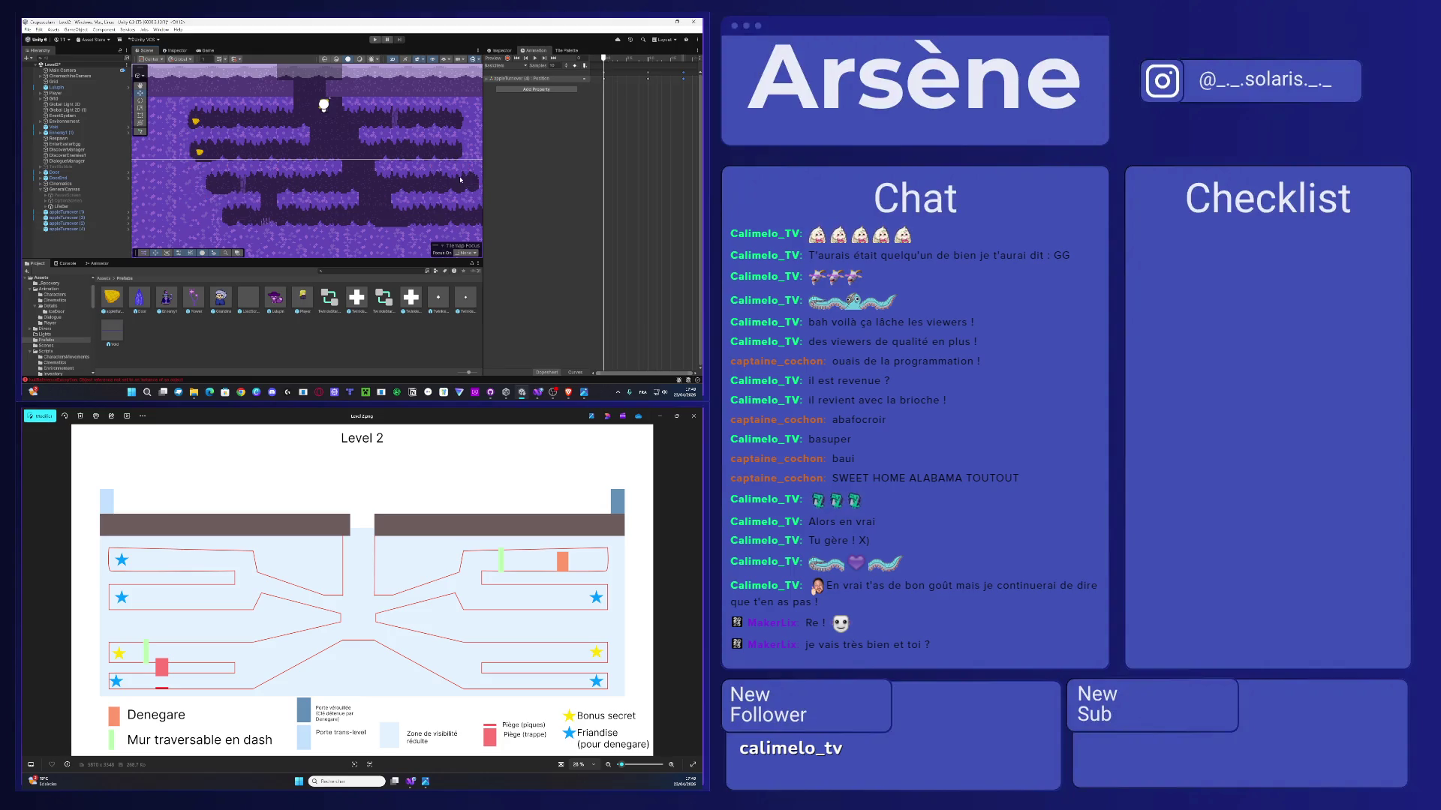
pyautogui.click(460, 180)
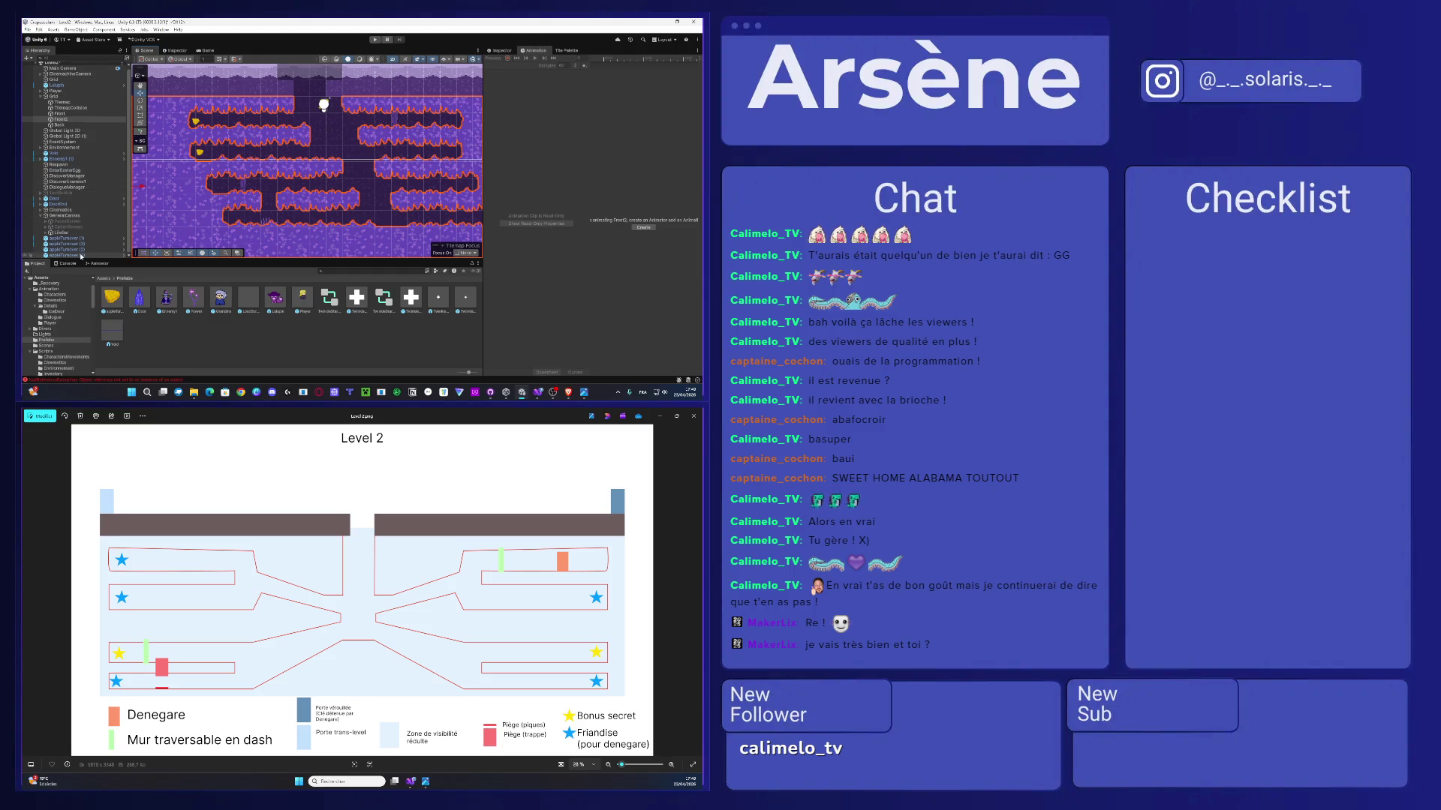
# - Select appleTurnover (3) and (4) and nudge an apple turnover slightly right
pyautogui.click(81, 255)
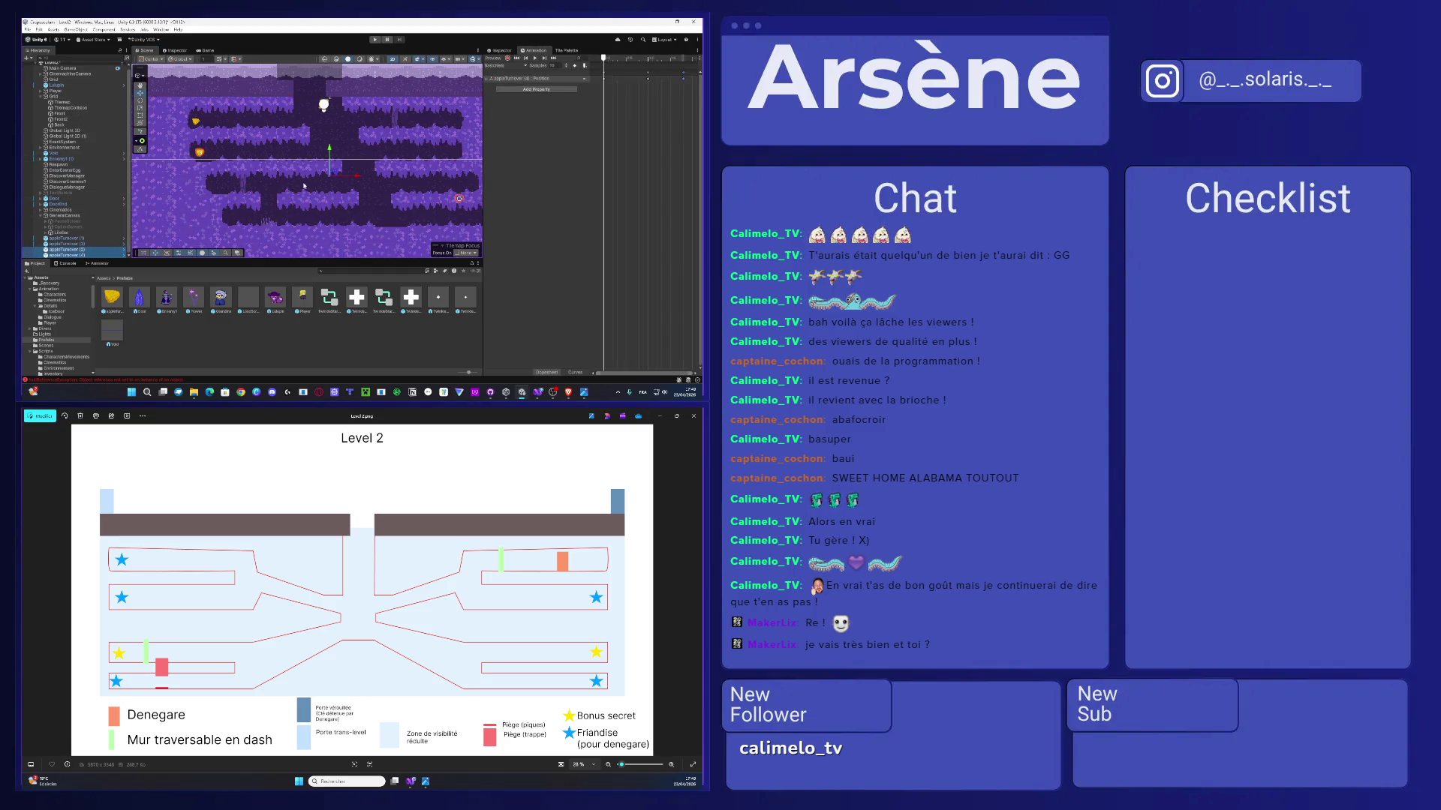
pyautogui.click(79, 244)
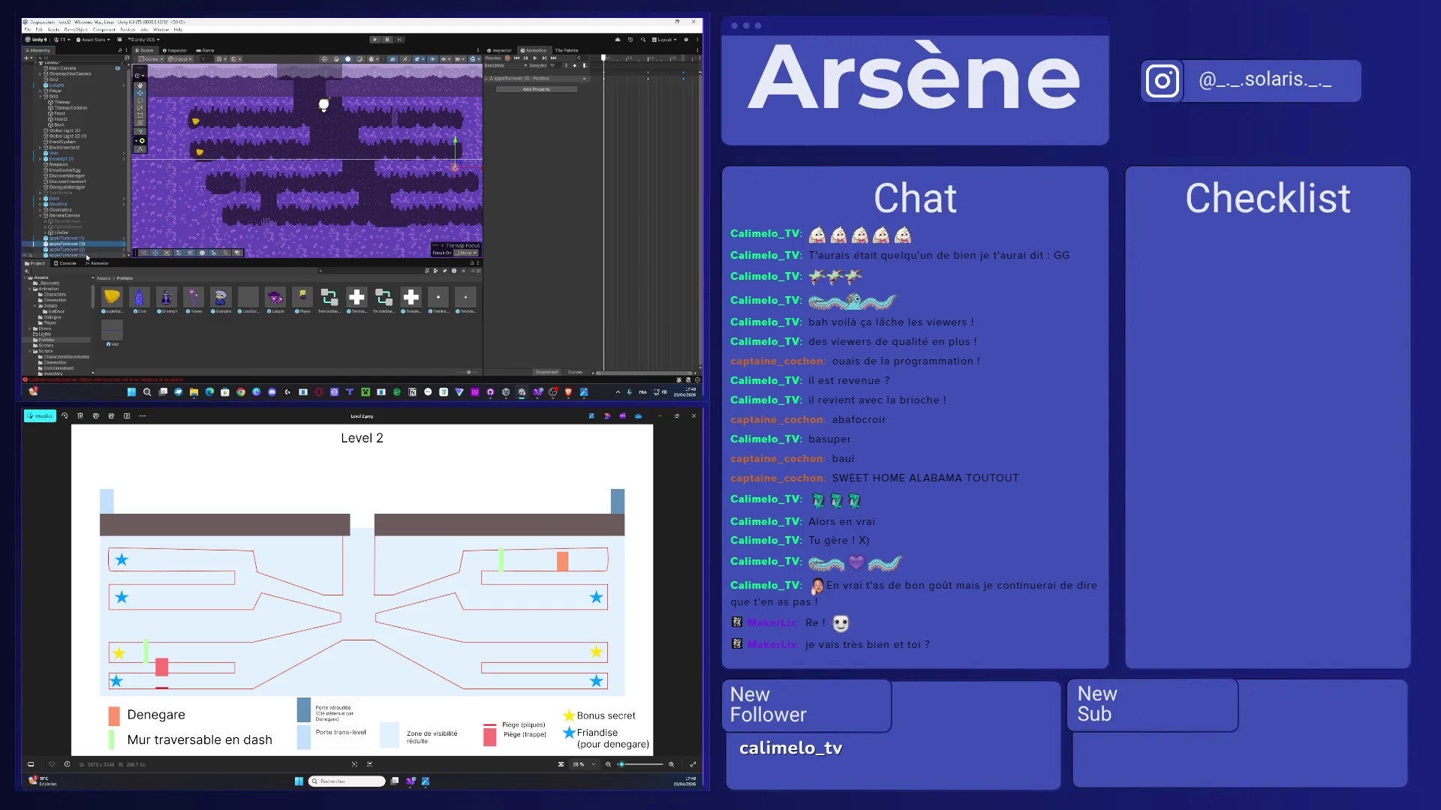
pyautogui.keyDown('ctrl'); pyautogui.click(87, 256); pyautogui.keyUp('ctrl')
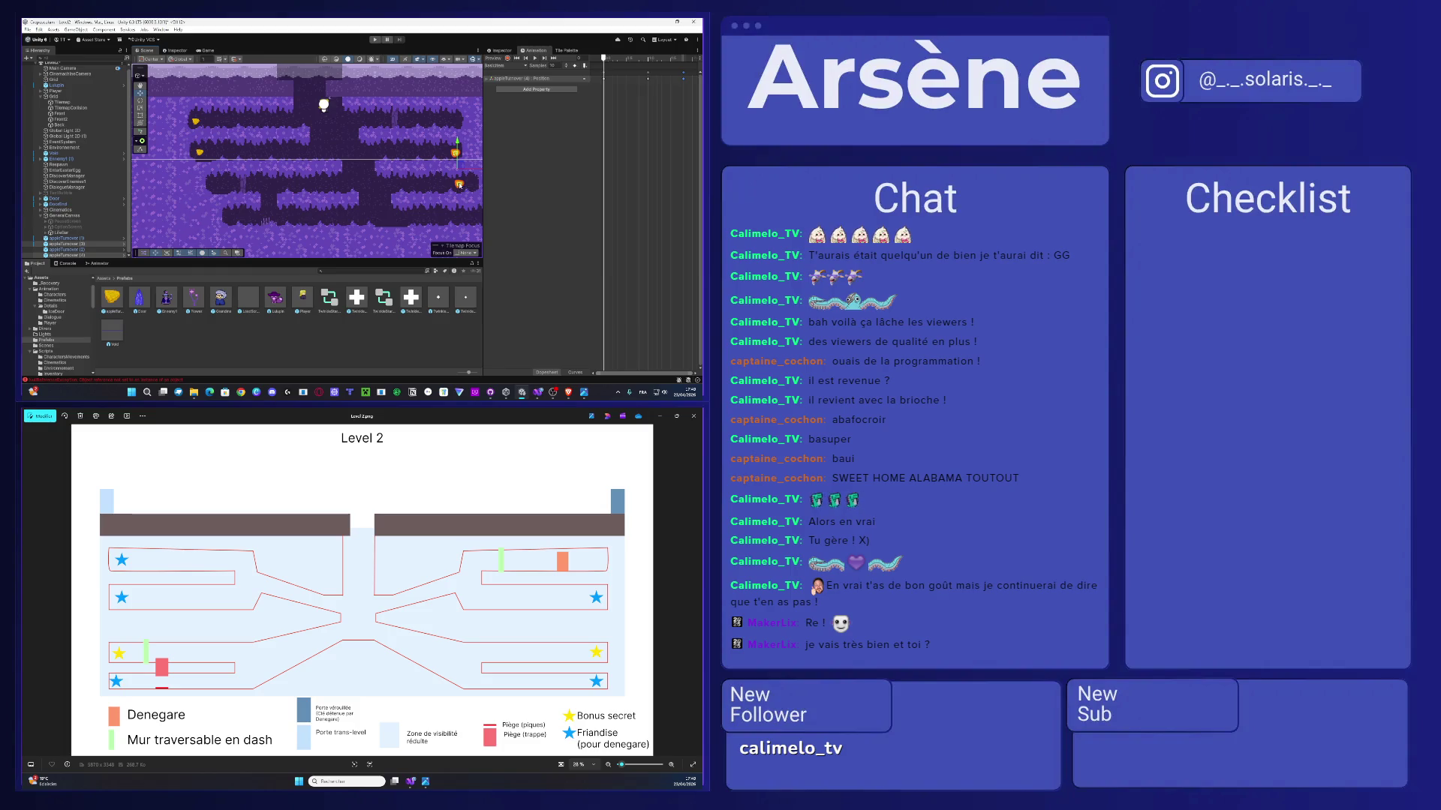
pyautogui.scroll(2, 325, 168)
pyautogui.click(326, 168)
pyautogui.click(326, 168)
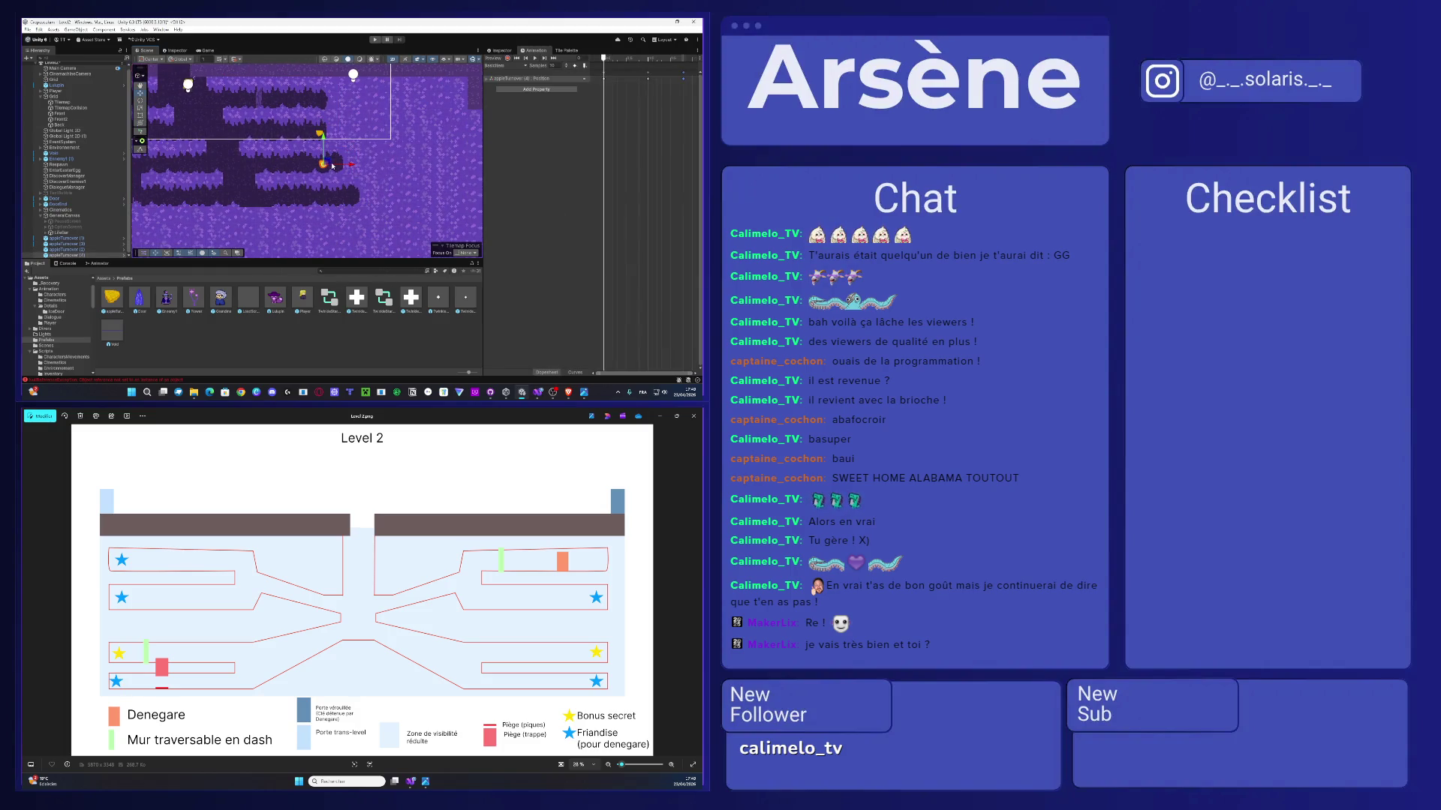
pyautogui.moveTo(326, 168)
pyautogui.mouseDown()
pyautogui.moveTo(346, 166)
pyautogui.moveTo(351, 199)
pyautogui.mouseUp()
# - Duplicate the apple turnover again and place the new copy at the lower corridor's left end
pyautogui.hotkey('ctrl', 'd')
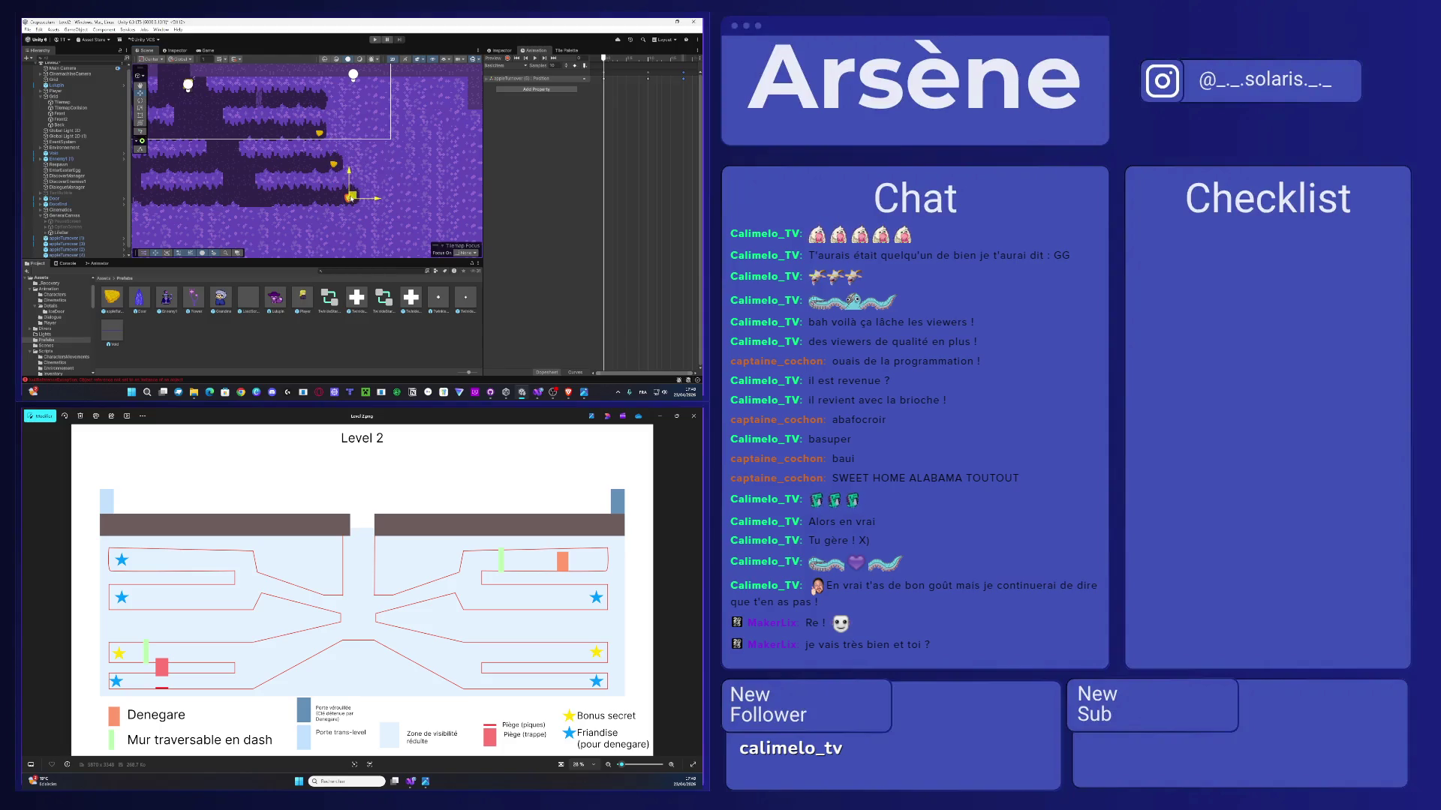
pyautogui.moveTo(254, 174); pyautogui.dragTo(345, 164)
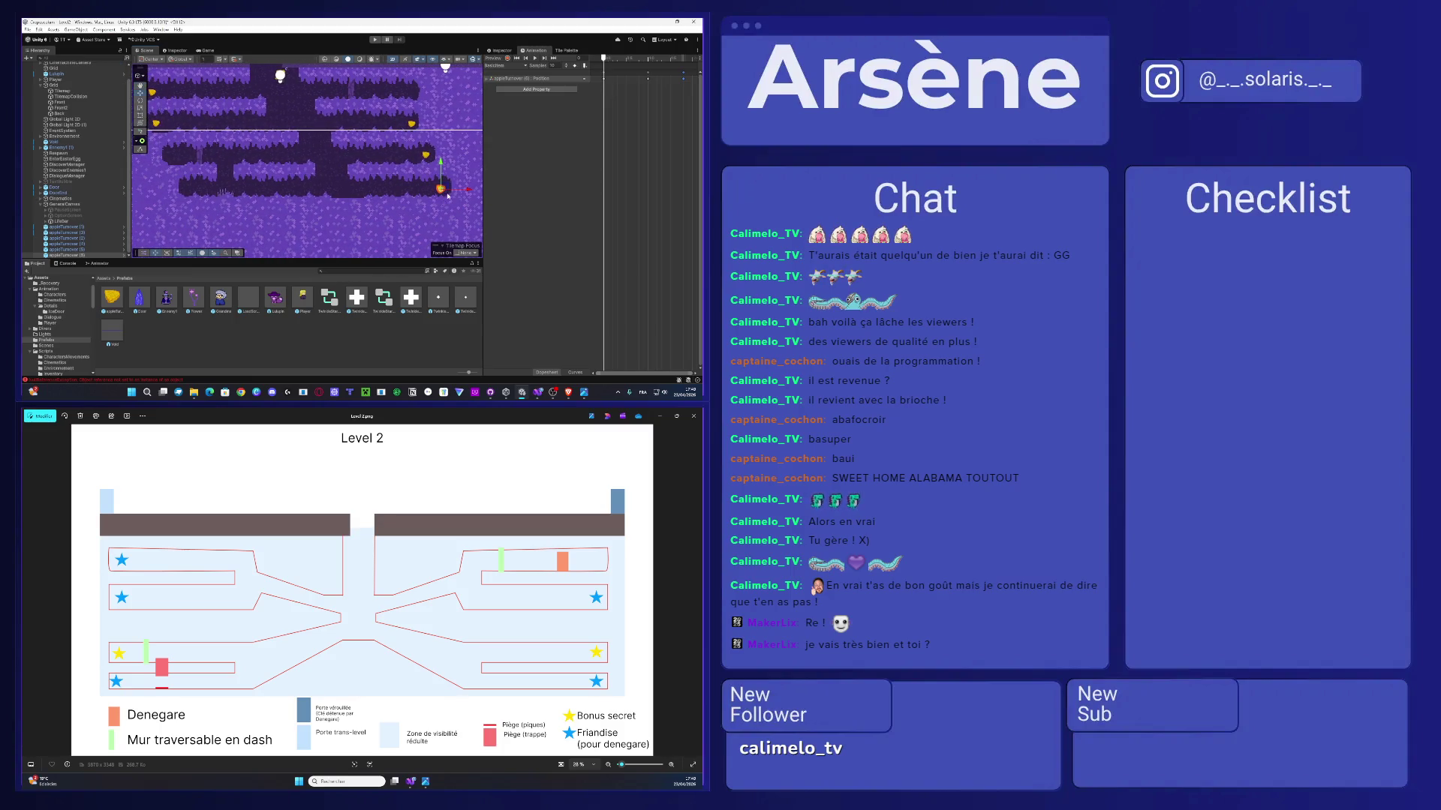
pyautogui.hotkey('ctrl', 'd')
pyautogui.moveTo(448, 196); pyautogui.dragTo(192, 189)
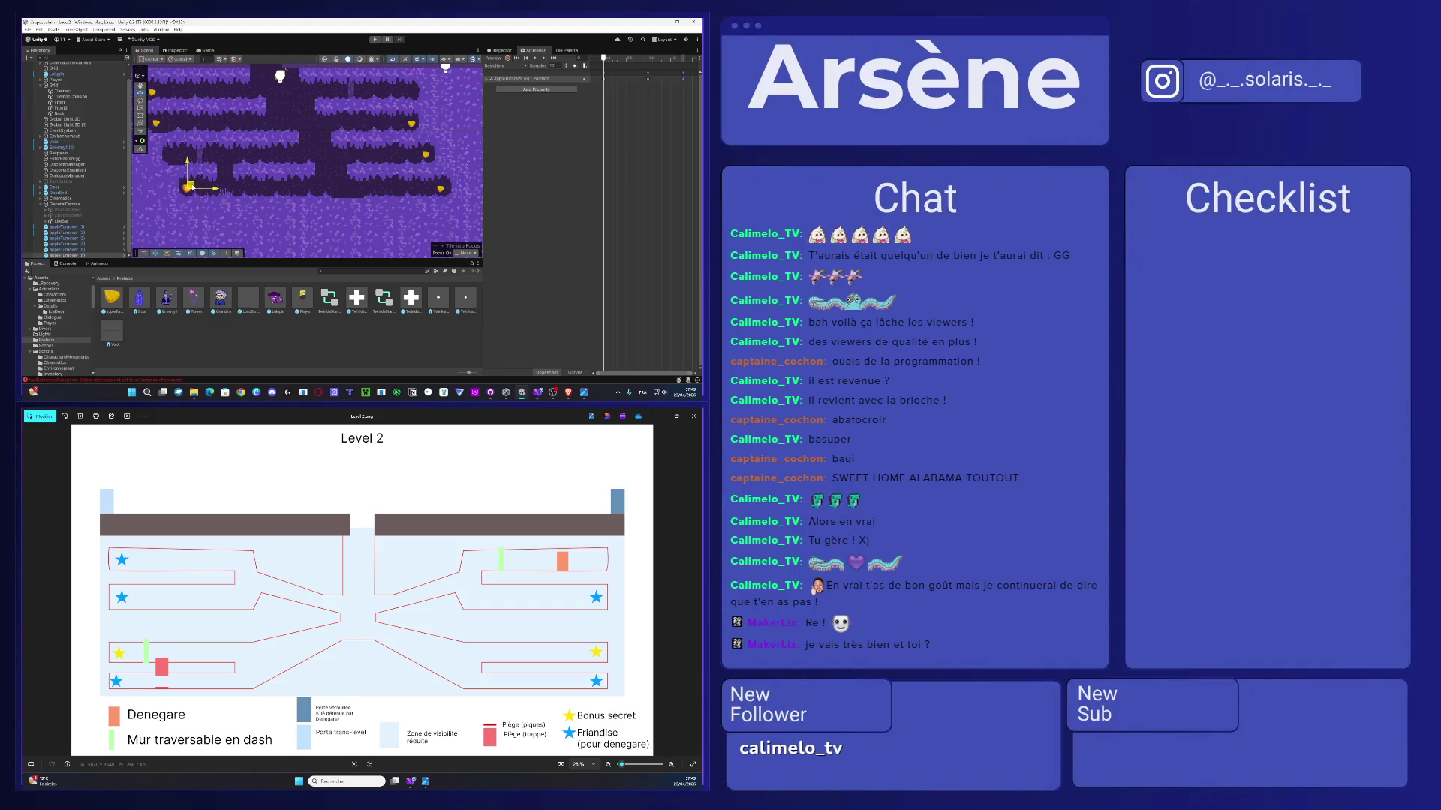